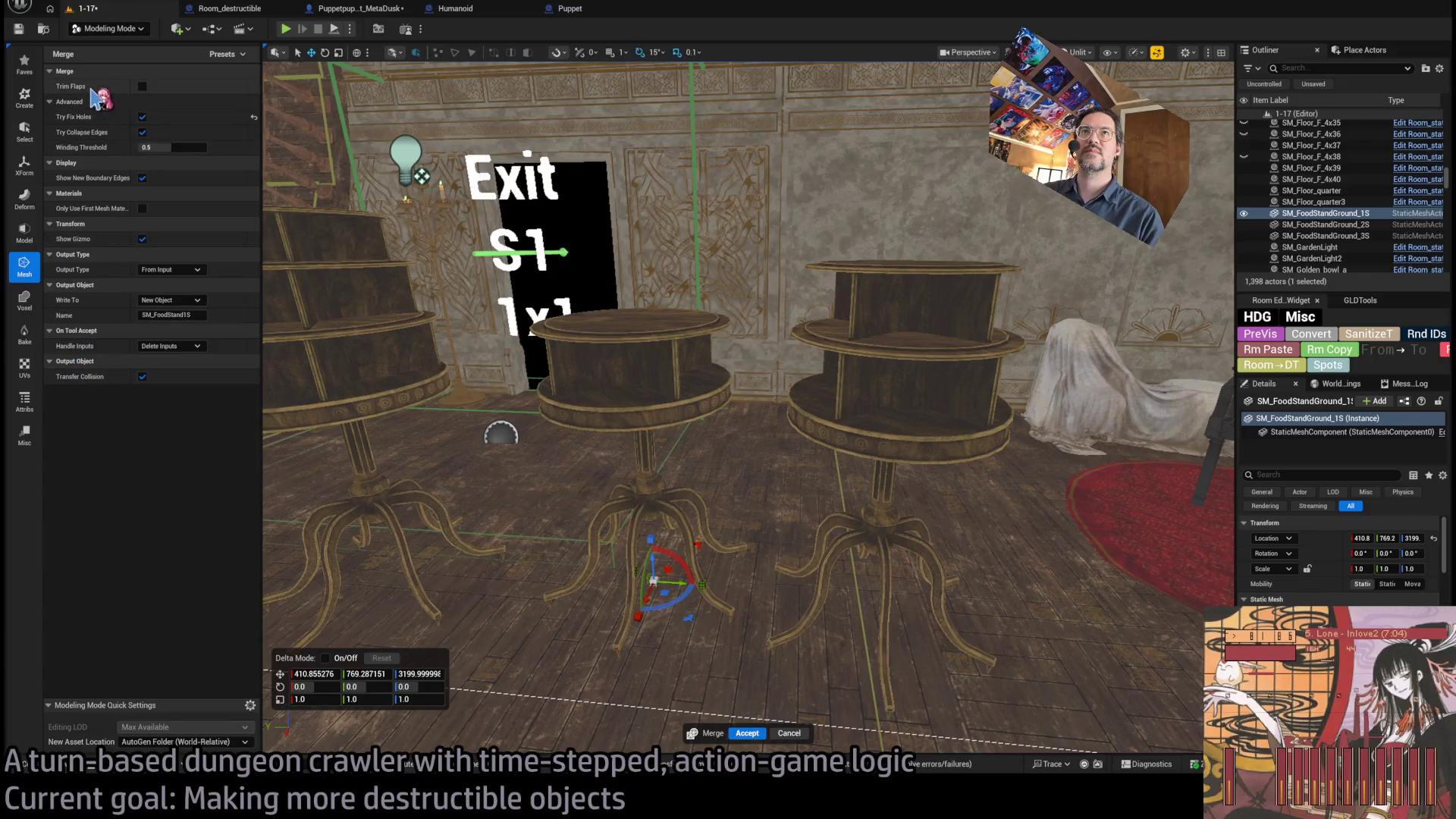
- Save merged output to the current folder and accept the first food stand merge
left_click(192, 739)
left_click(174, 781)
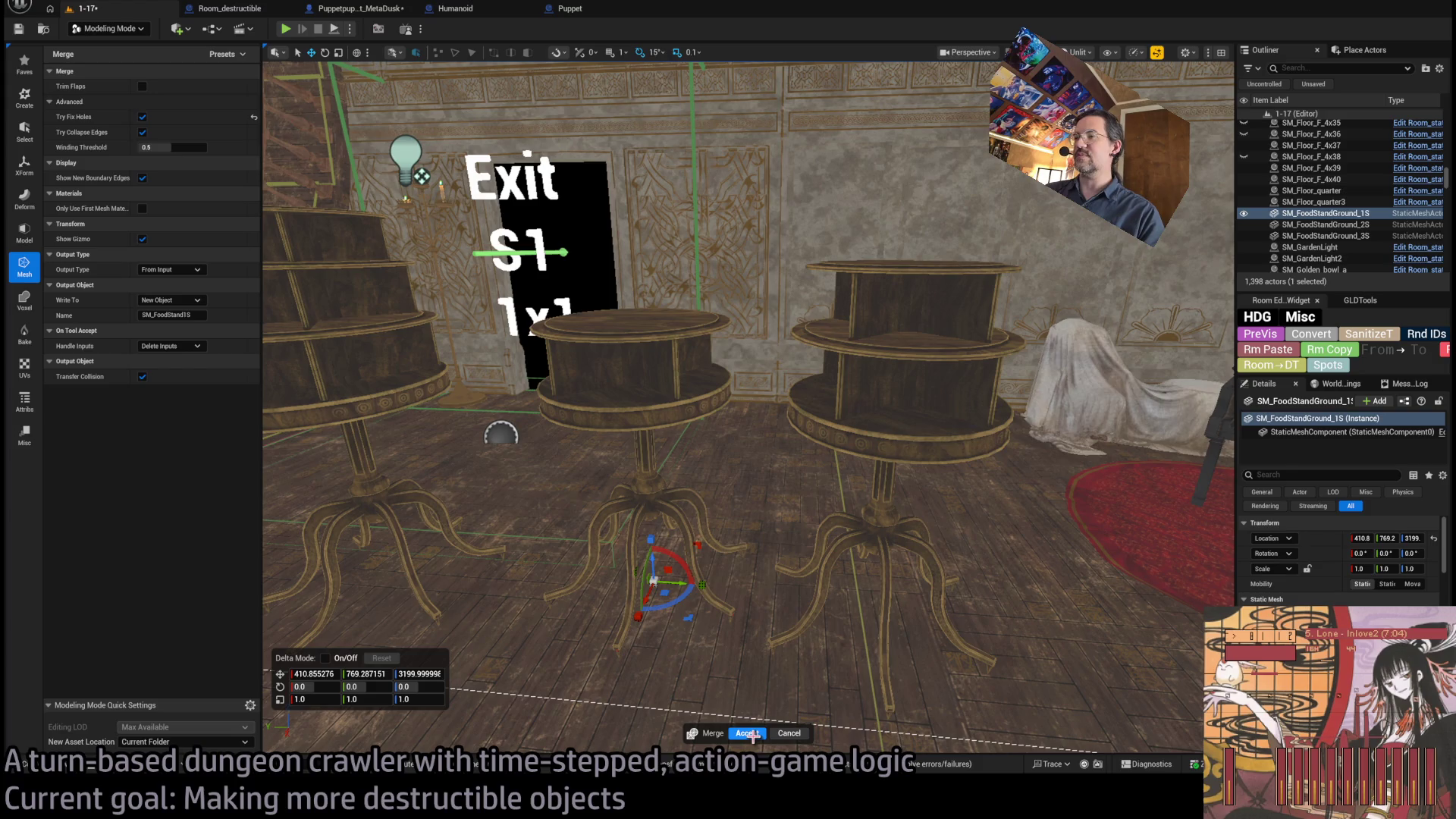
key("Return")
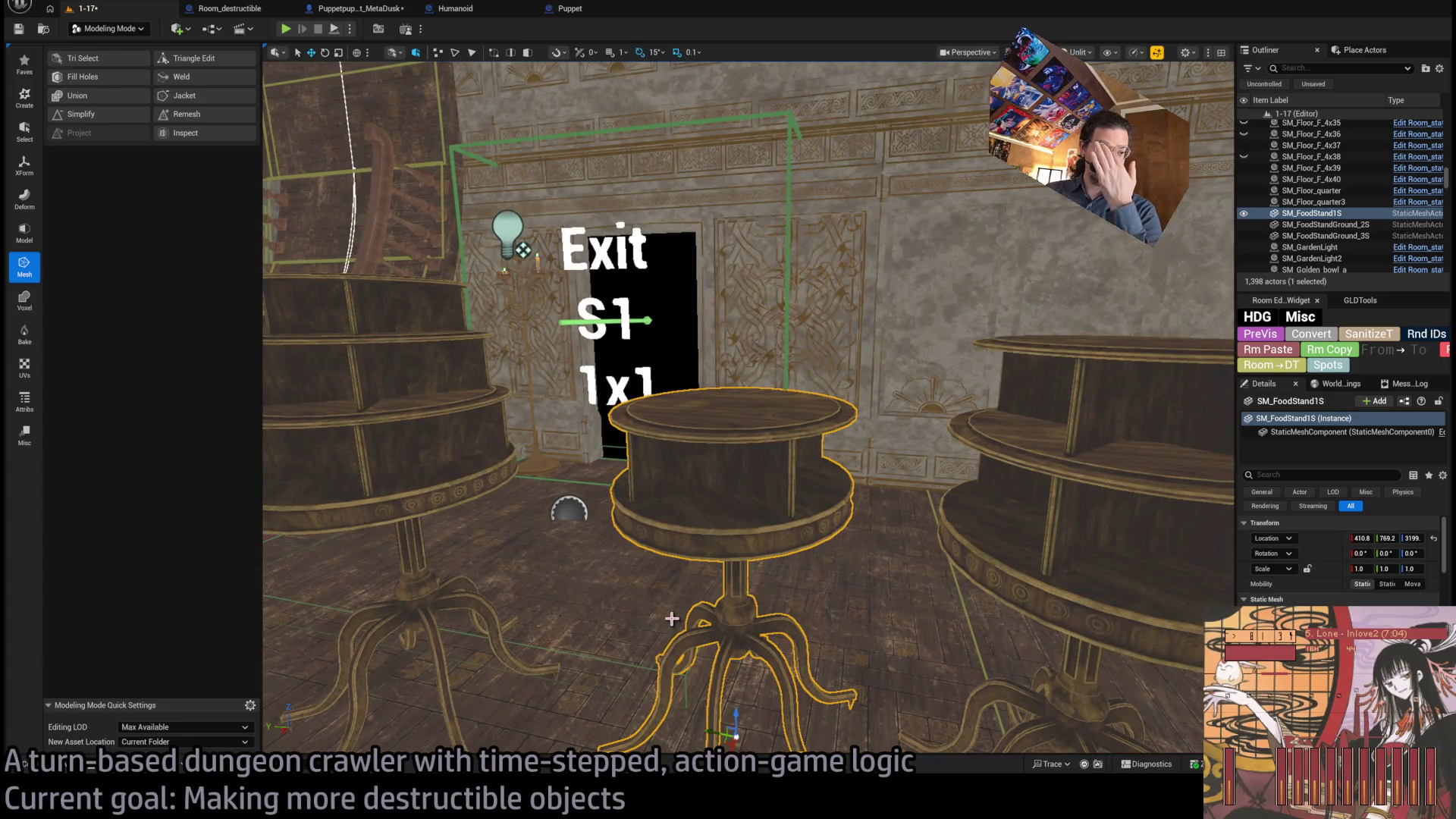
- Select and frame the second food stand, then start the Merge tool on it
left_click(944, 489)
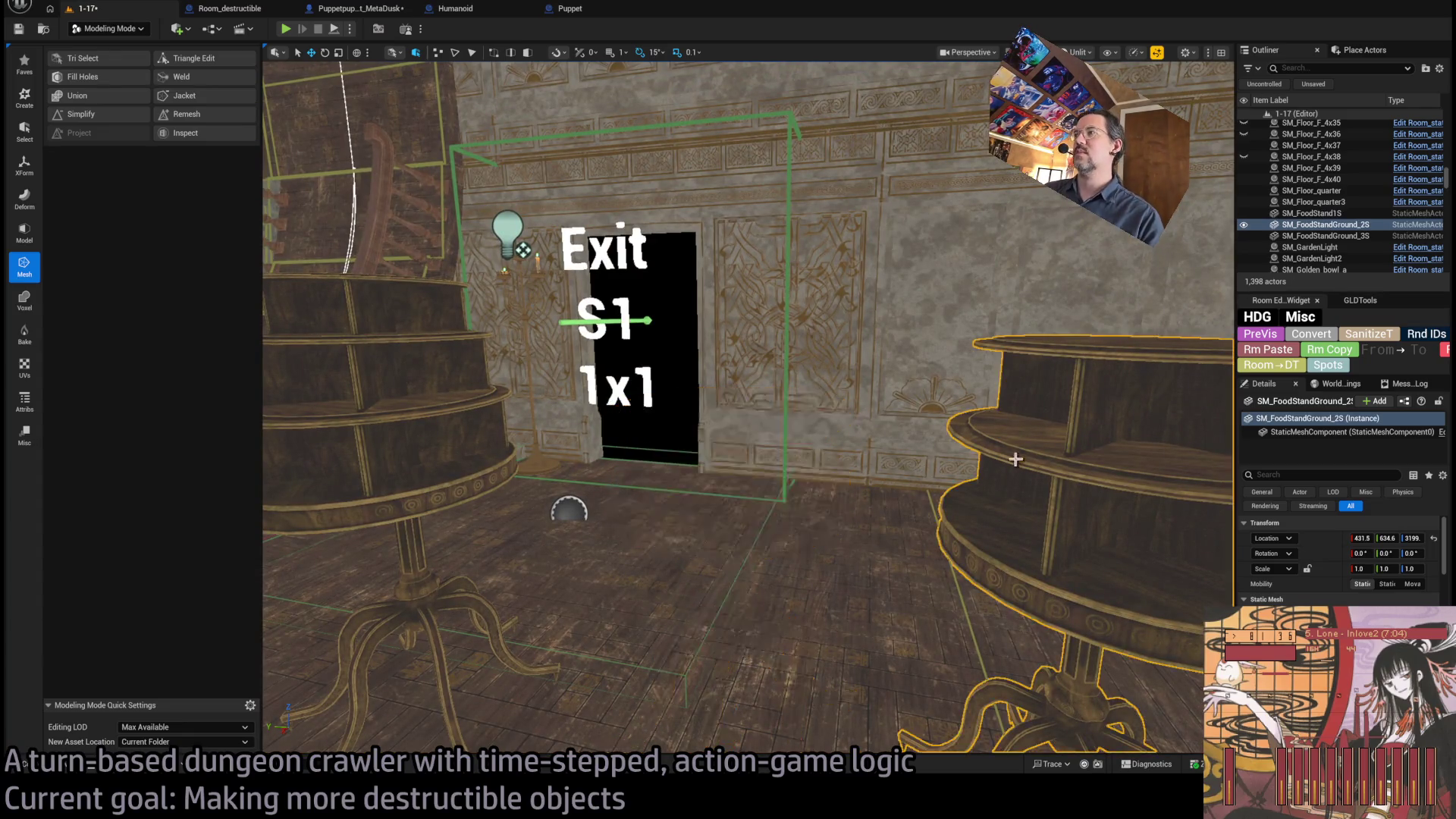
key("f")
left_click(76, 95)
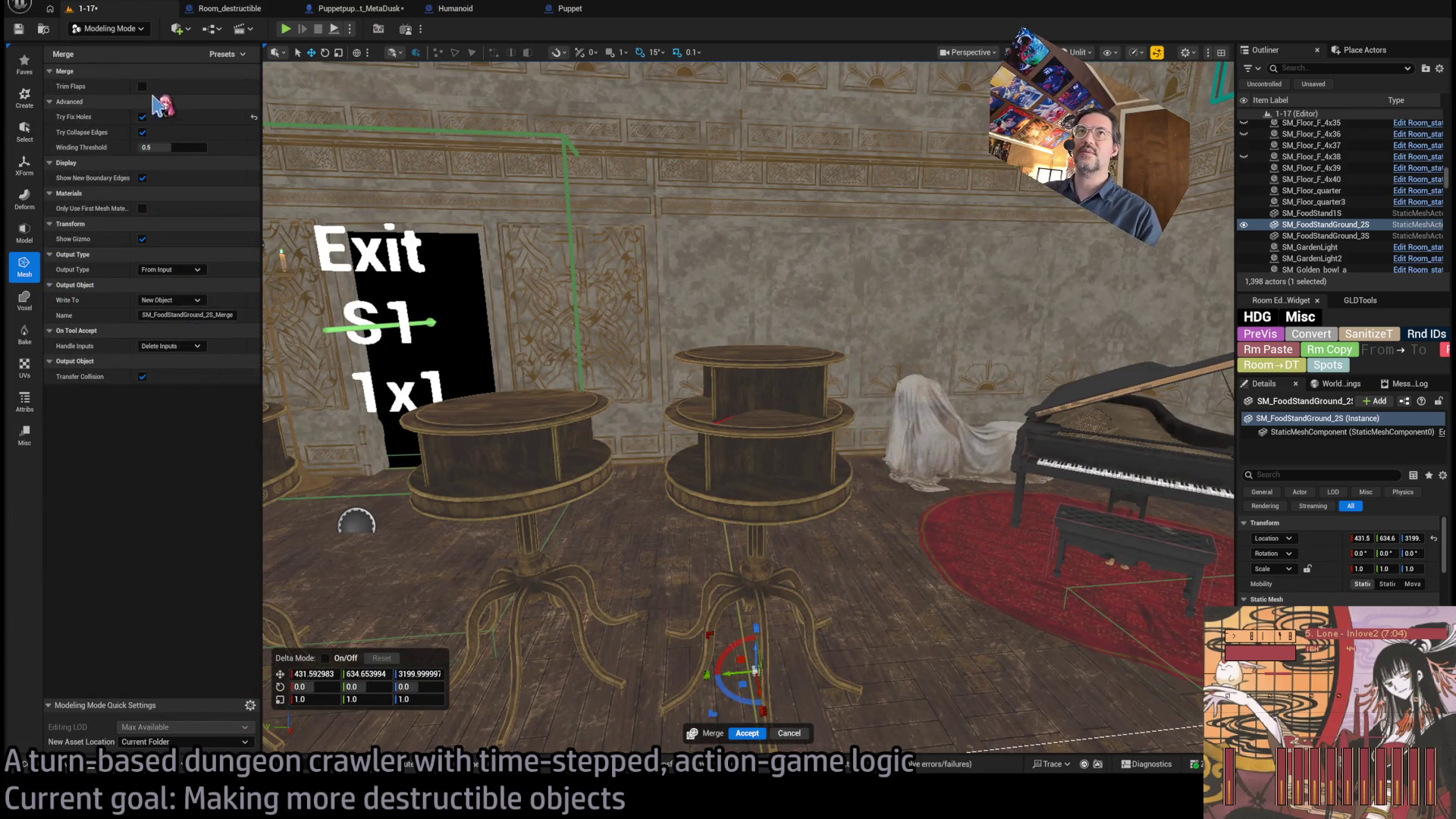
- Name the second stand's merged mesh SM_FoodStand2S and accept the merge
left_click(184, 315)
type("SM_FoodStand2S")
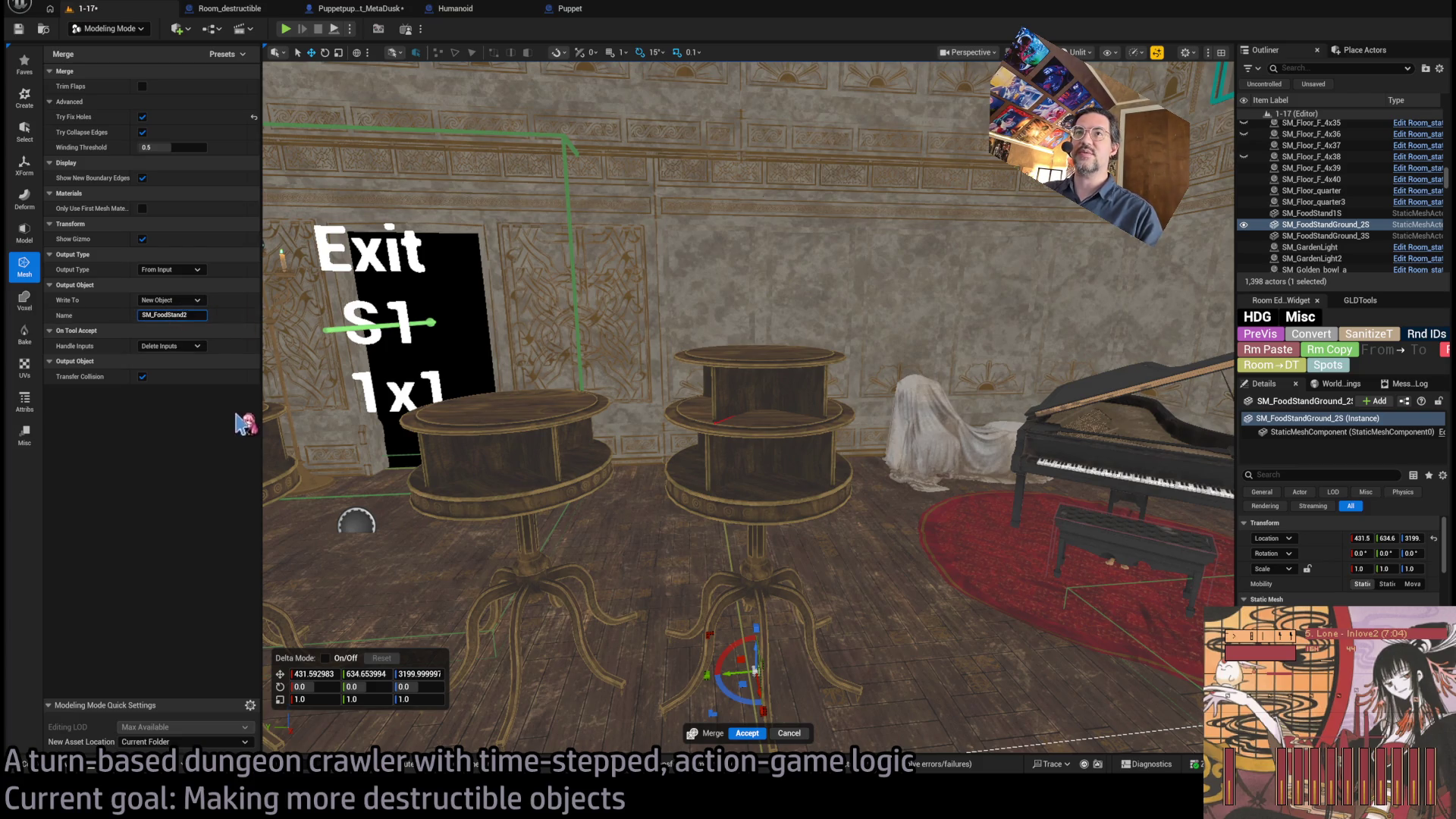
left_click(745, 732)
- Merge the third food stand into a single mesh named SM_FoodStand3S
left_click(431, 467)
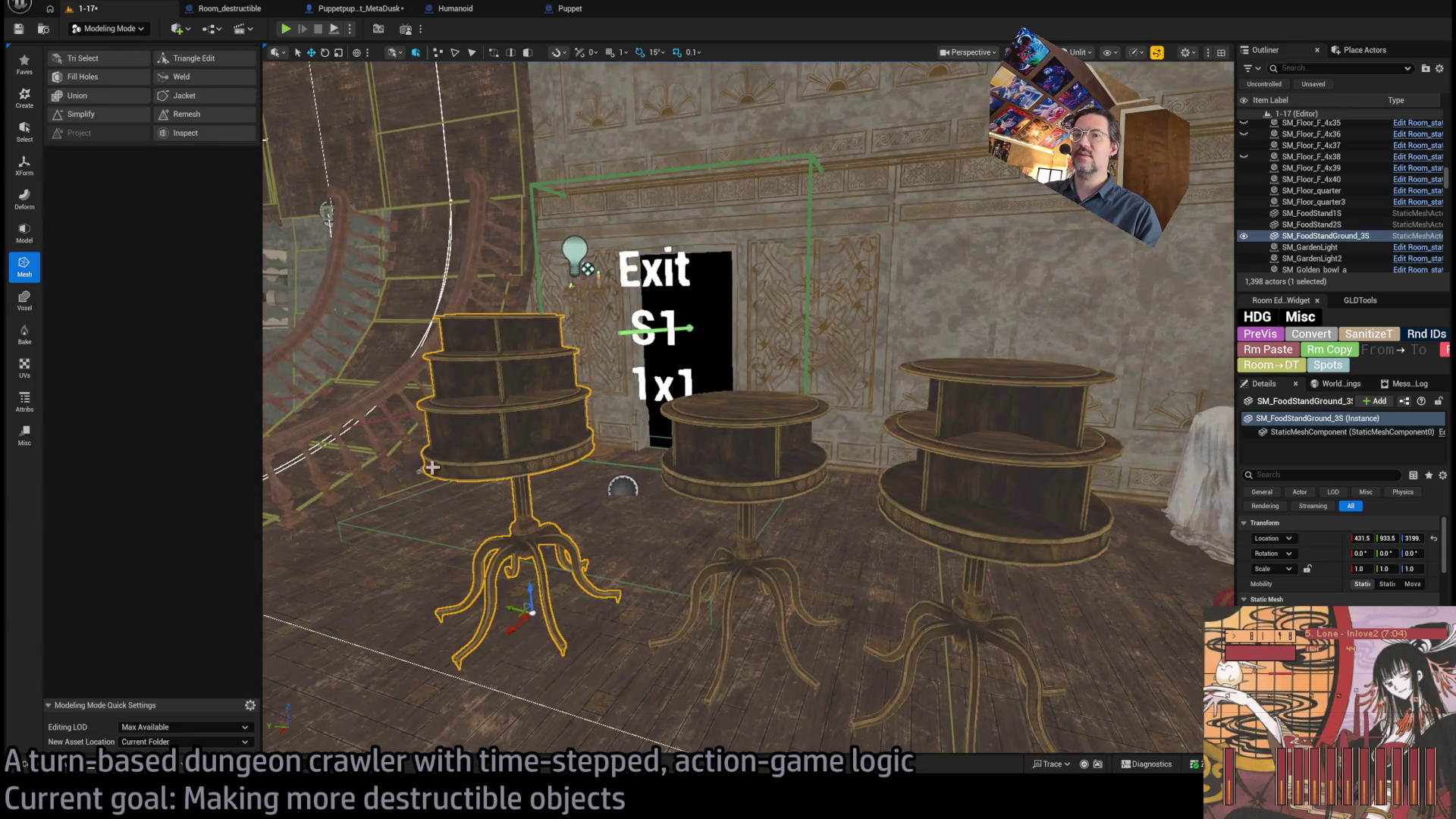
left_click(90, 97)
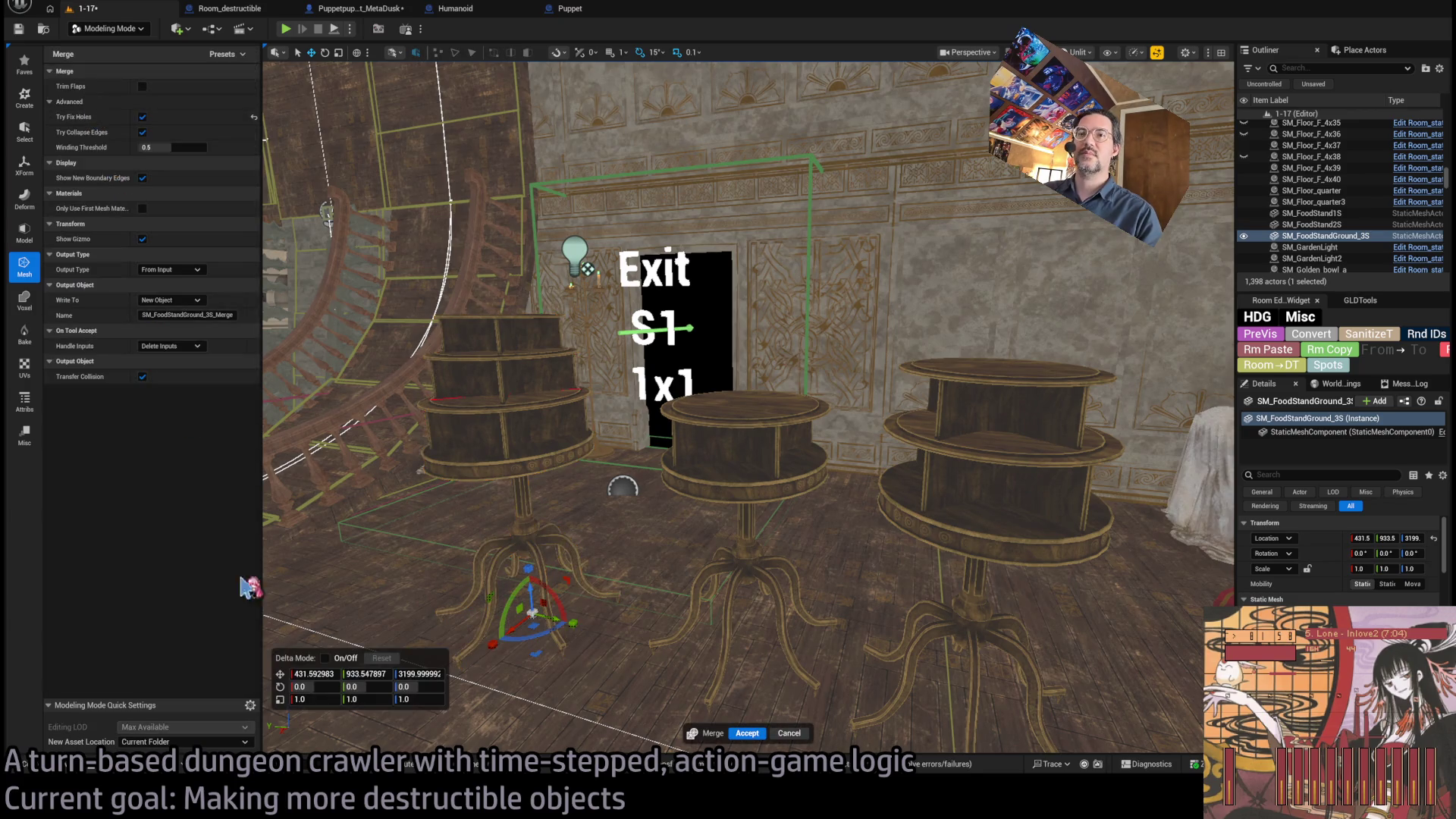
left_click(185, 311)
key("Delete")
key("Delete")
key("Delete")
key("End")
key("BackSpace")
key("BackSpace")
key("BackSpace")
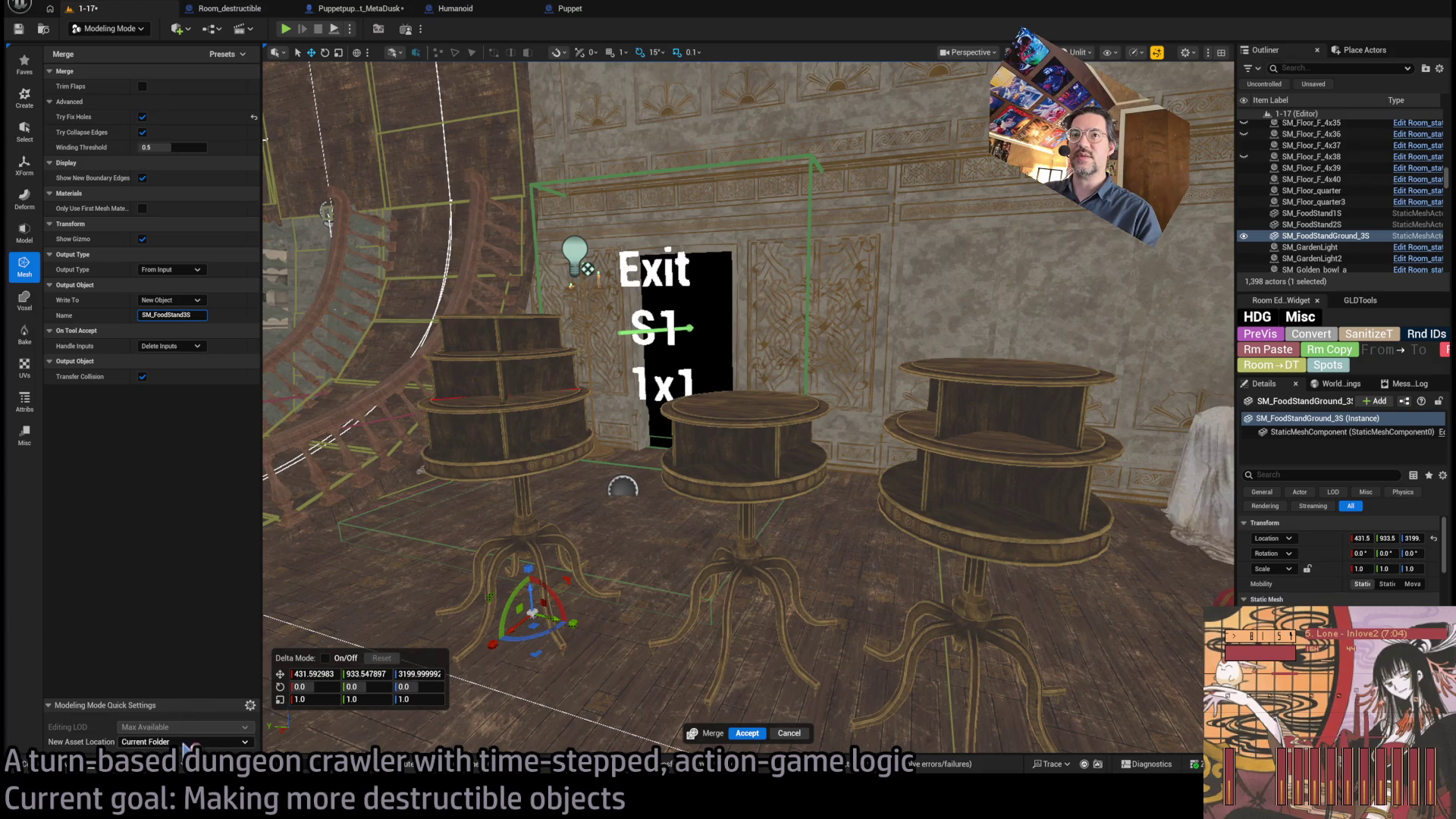
left_click(740, 732)
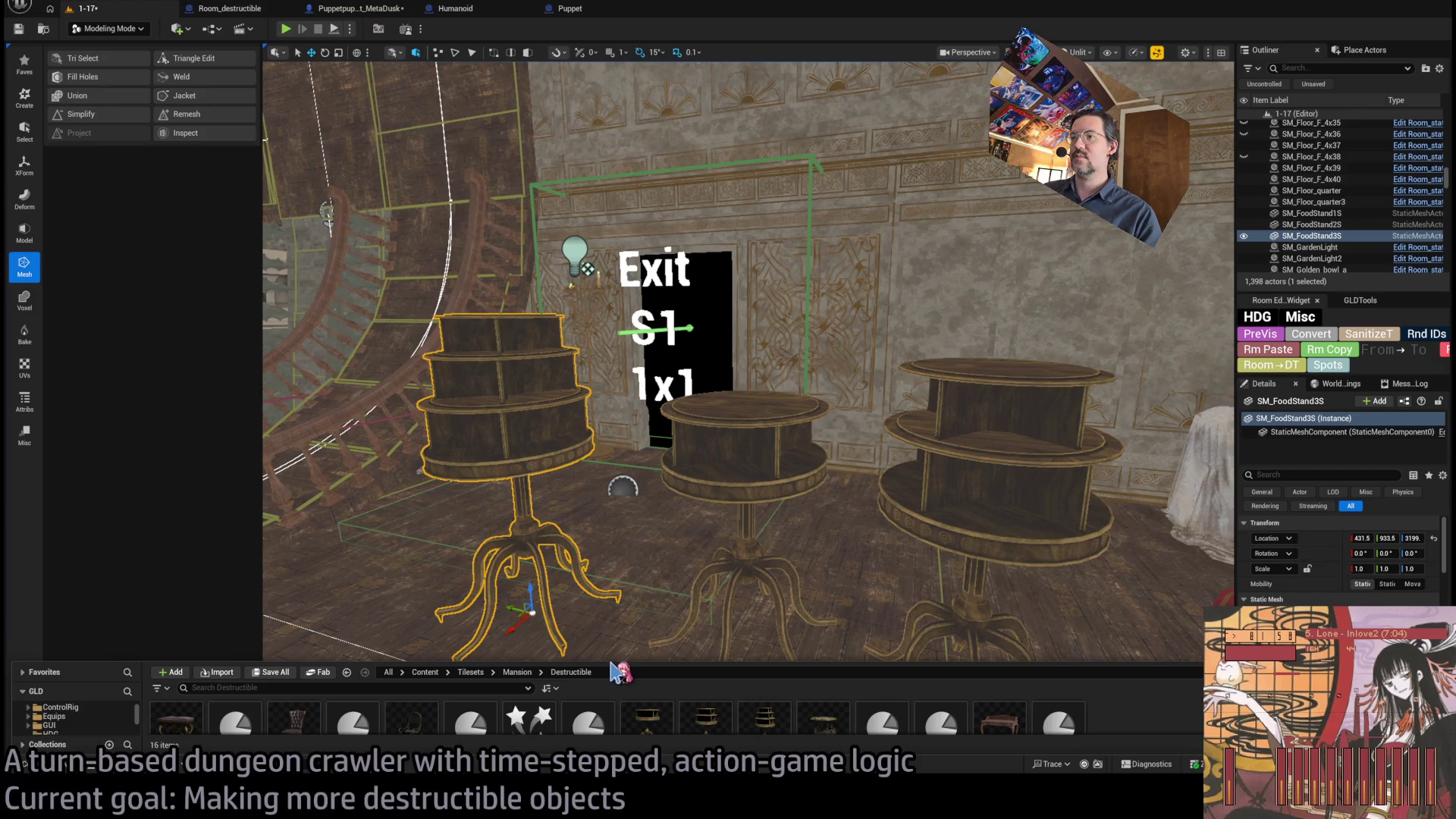
- Enlarge the Content Browser panel and select the SM_FoodStand1S asset
left_click_drag(614, 663, 579, 457)
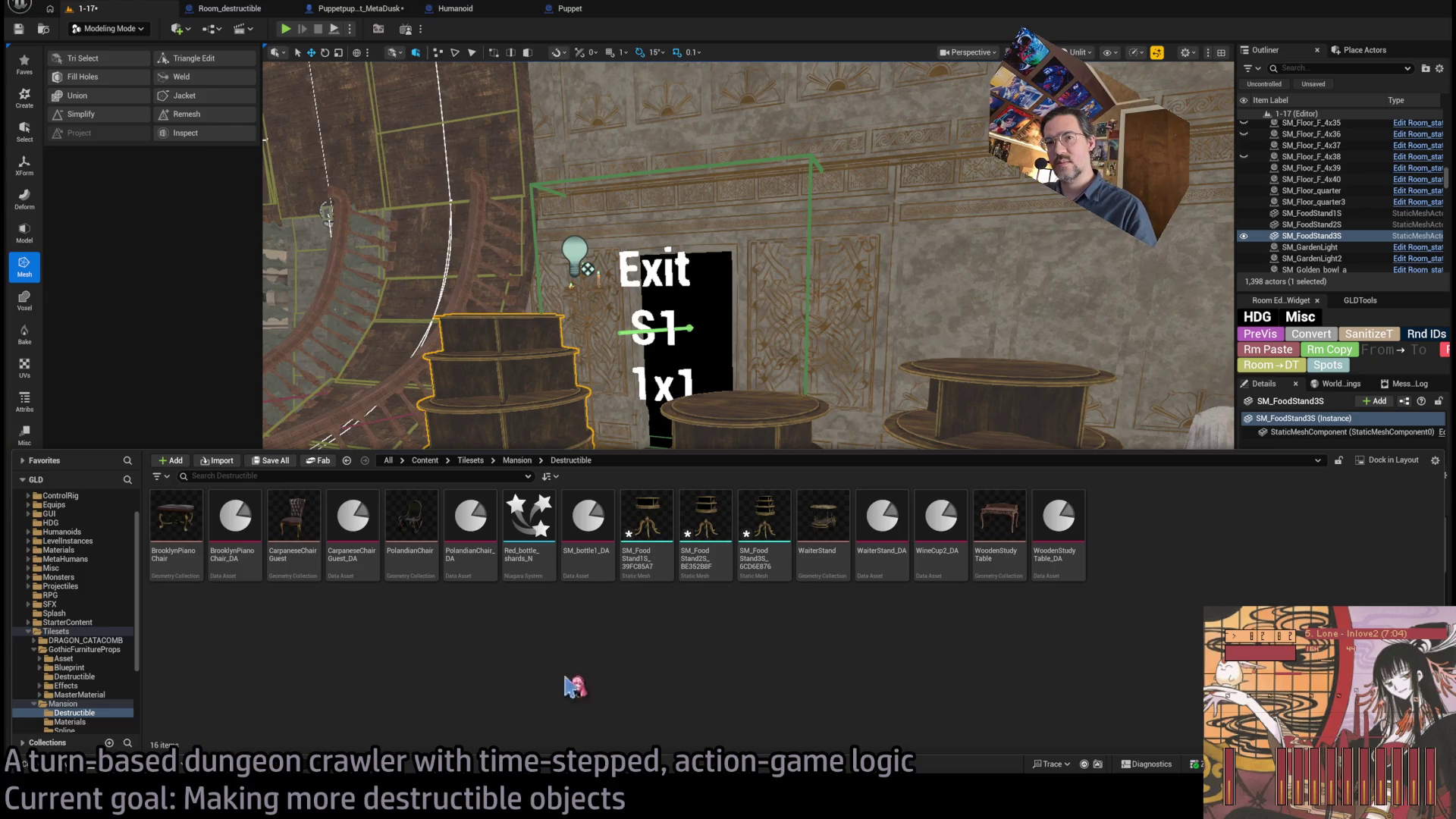
scroll(83, 663, "down", 3)
left_click(648, 522)
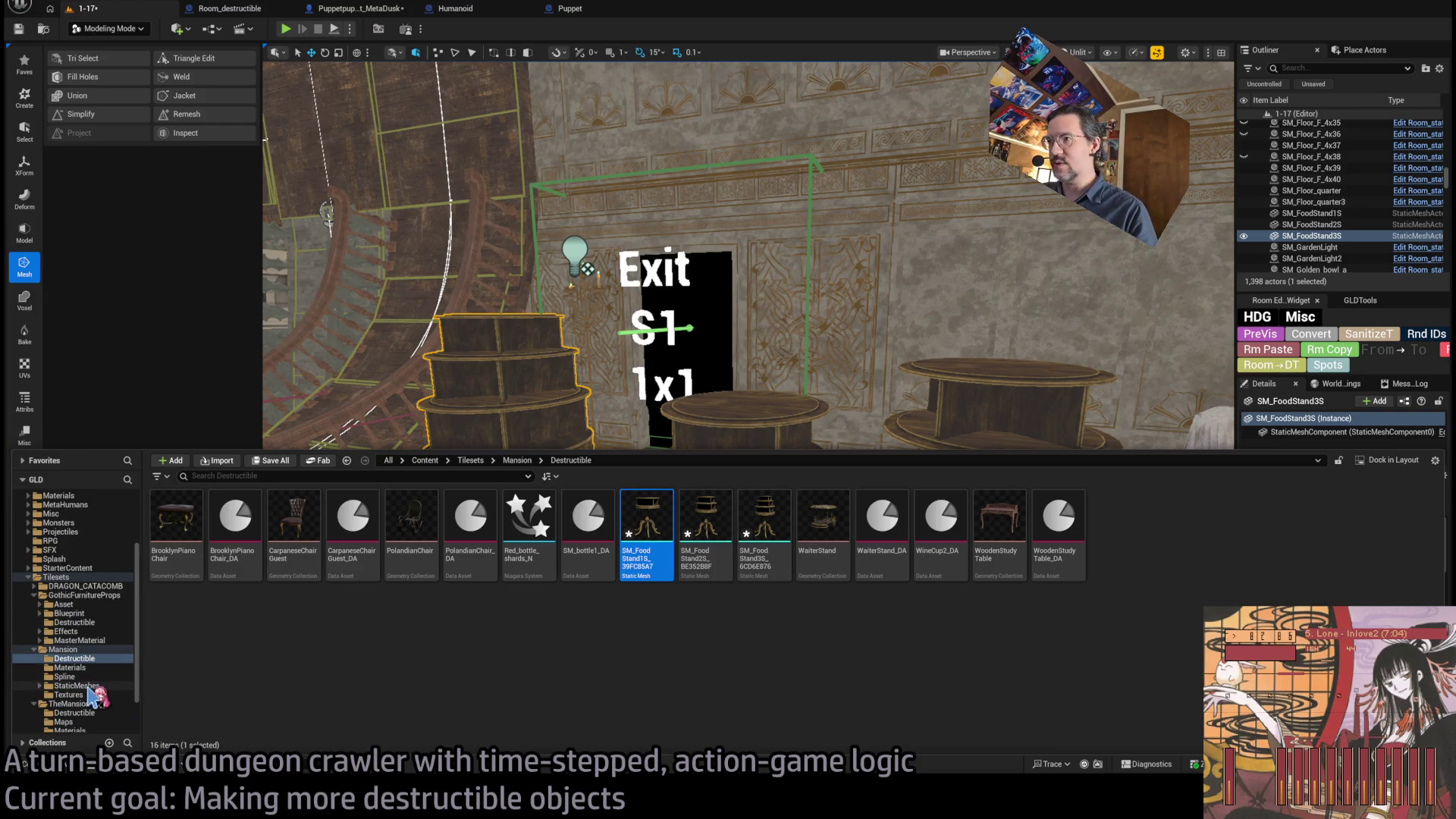
- Browse the Mansion StaticMeshes folder, then open the Mansion Destructible folder
left_click(75, 686)
scroll(705, 652, "down", 10)
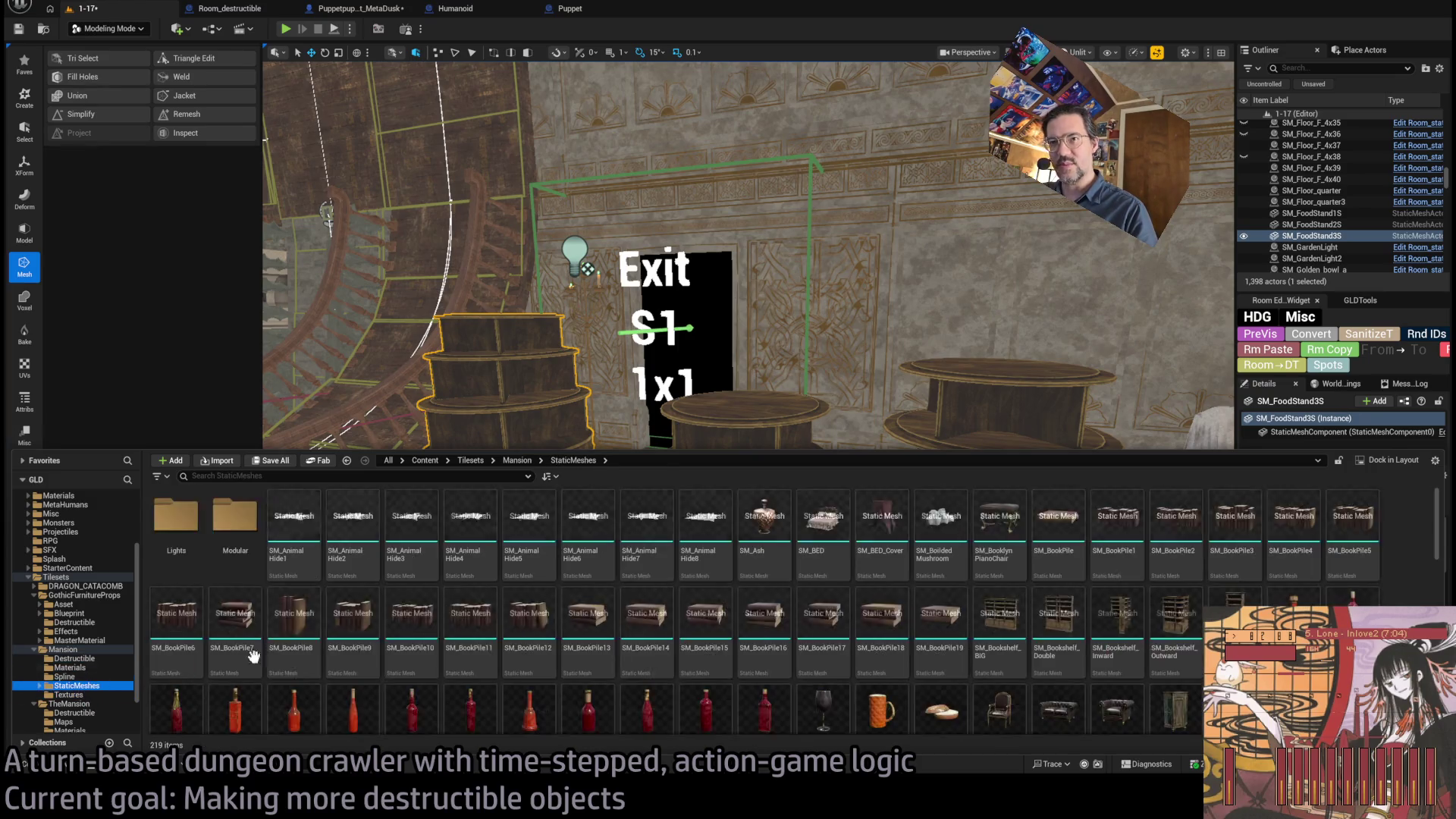
scroll(710, 657, "down", 3)
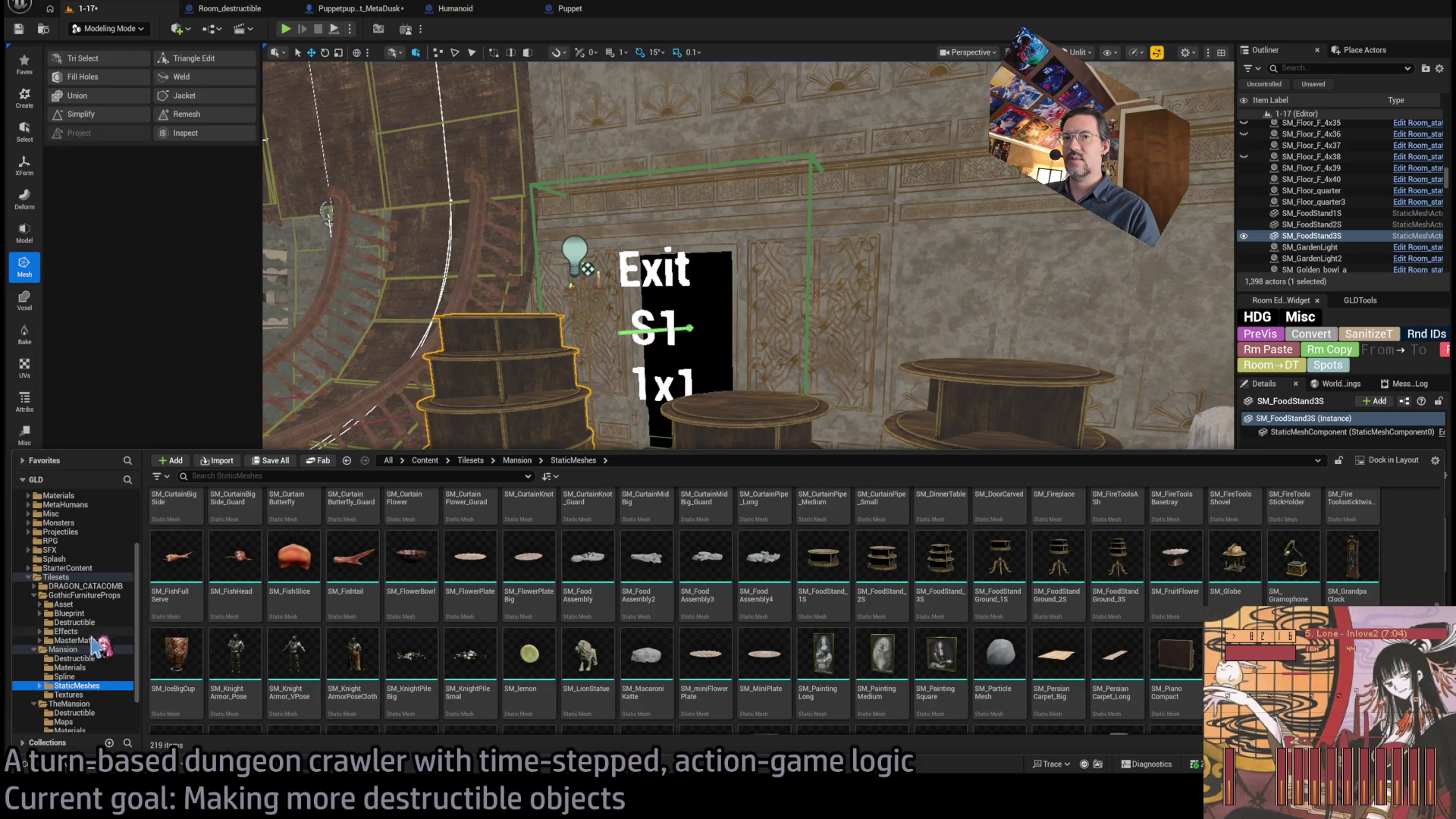
left_click_drag(176, 653, 261, 643)
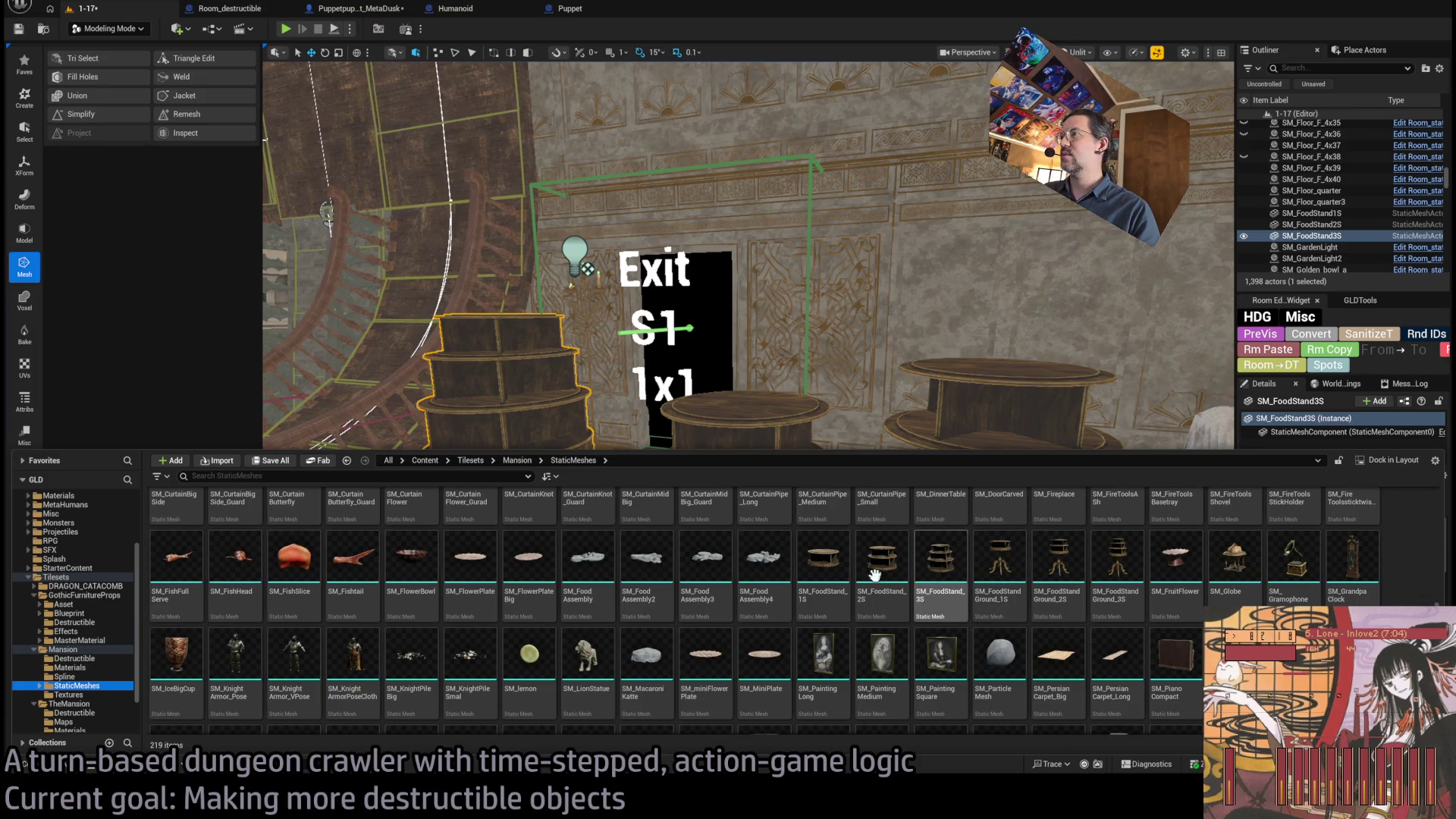
mouse_move(481, 629)
left_mouse_down()
mouse_move(76, 622)
mouse_move(98, 660)
mouse_move(91, 724)
left_mouse_up()
left_click(74, 658)
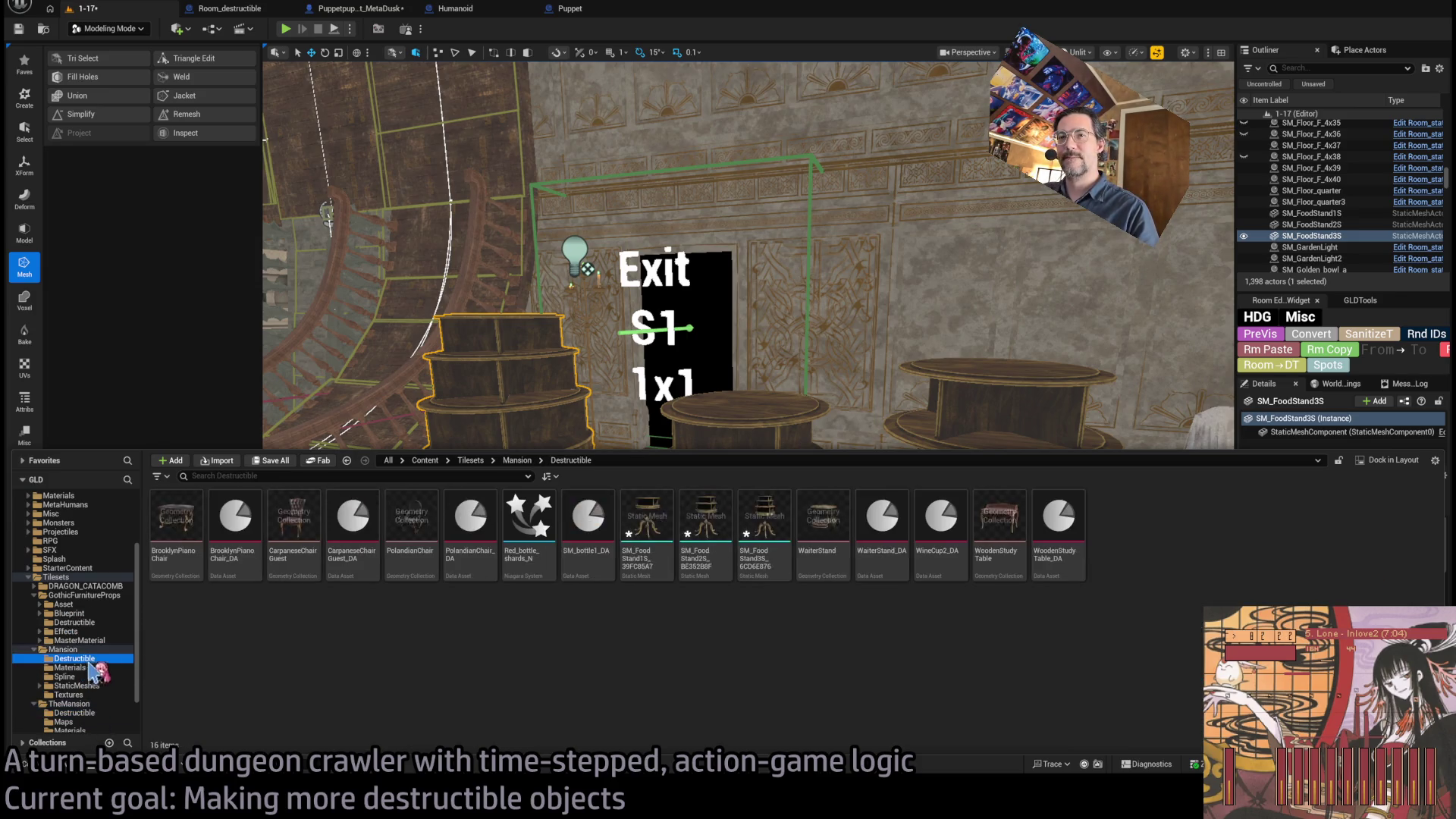
- Insert G before the number in the first food stand mesh's name
left_click(643, 565)
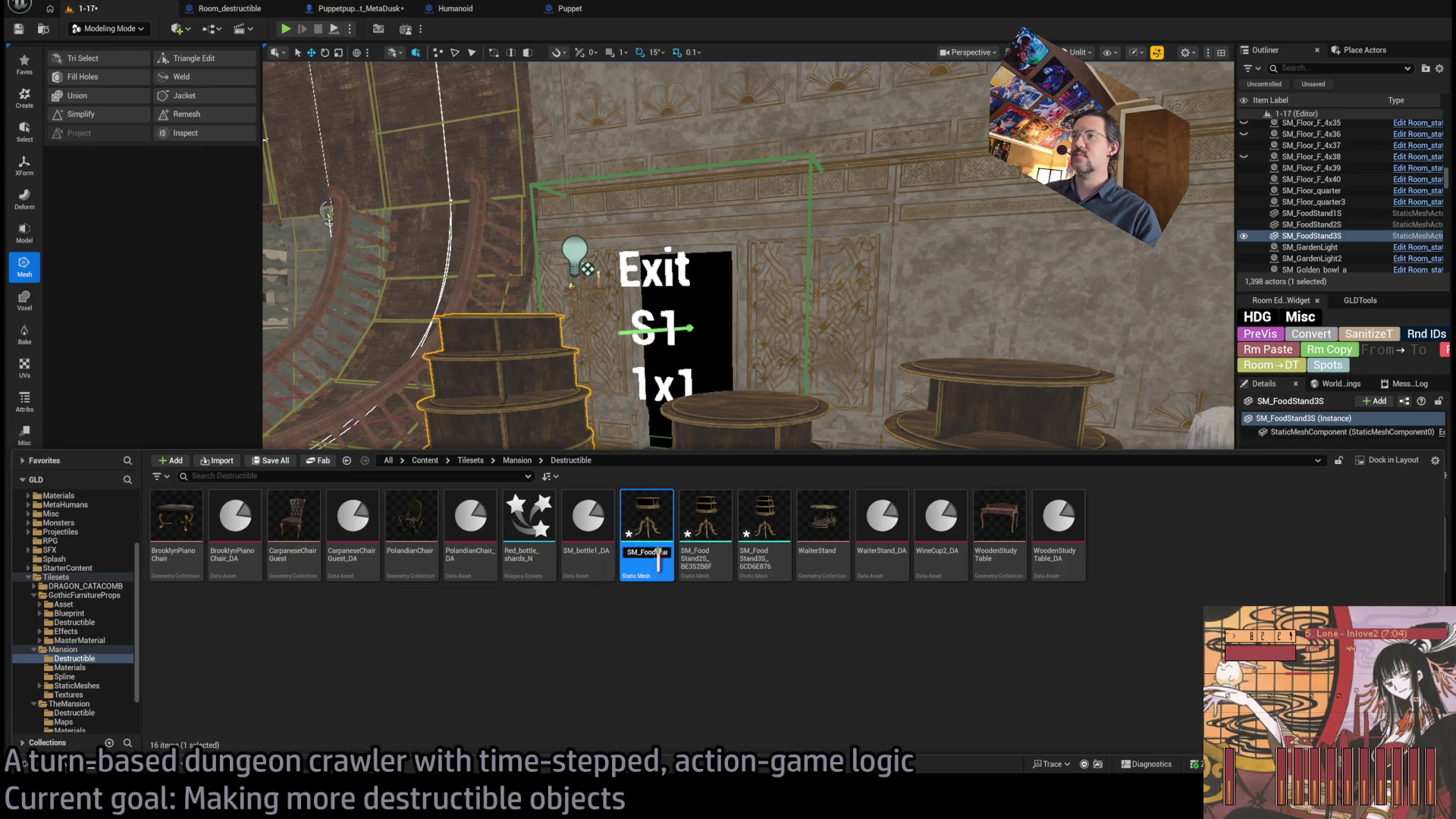
key("End")
key("BackSpace")
key("BackSpace")
type("G")
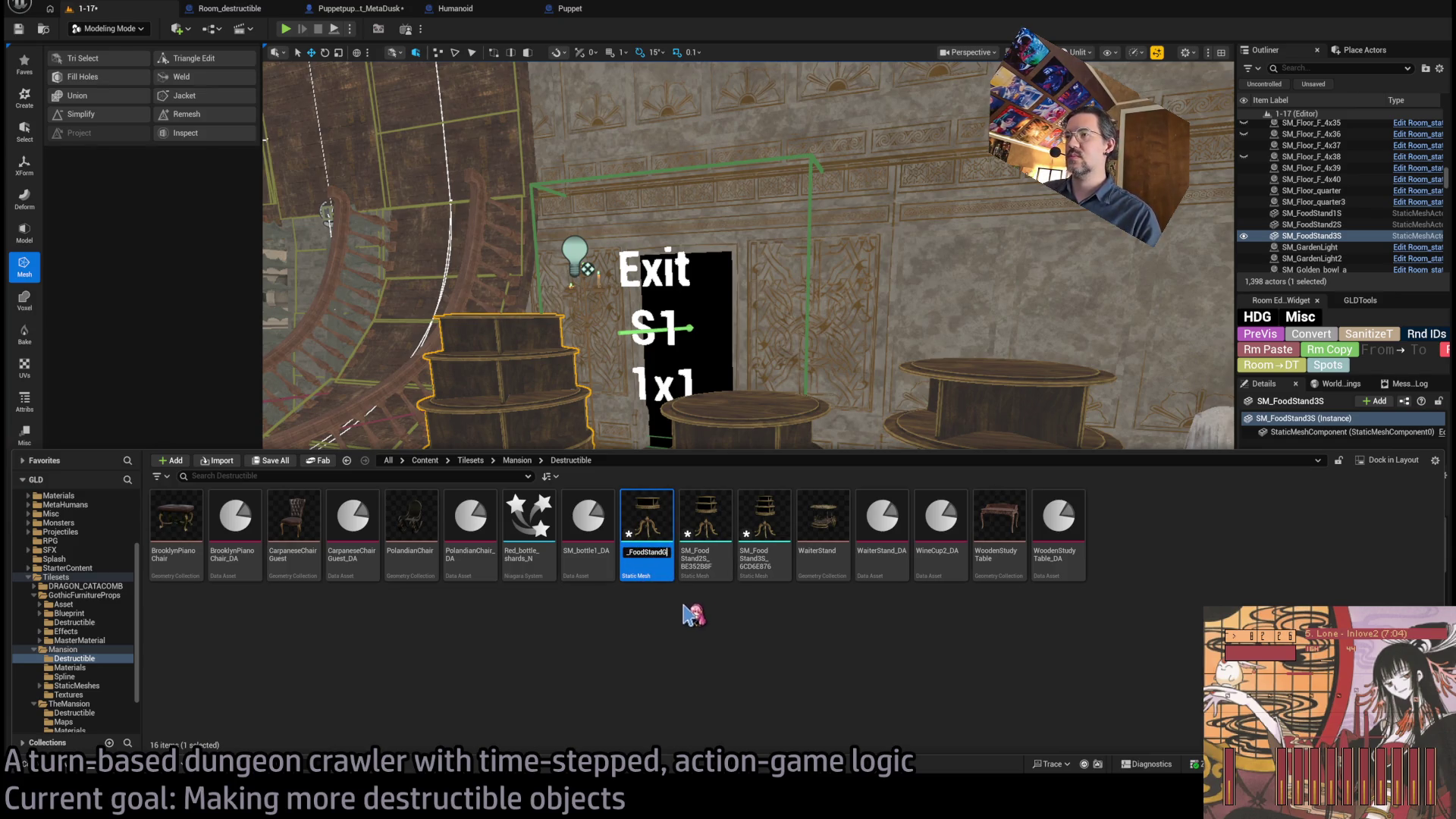
key("Return")
- Rename the second merged mesh to SM_FoodStandG2S
key("Left")
key("Left")
key("F2")
key("End")
key("Left")
key("Left")
type("G")
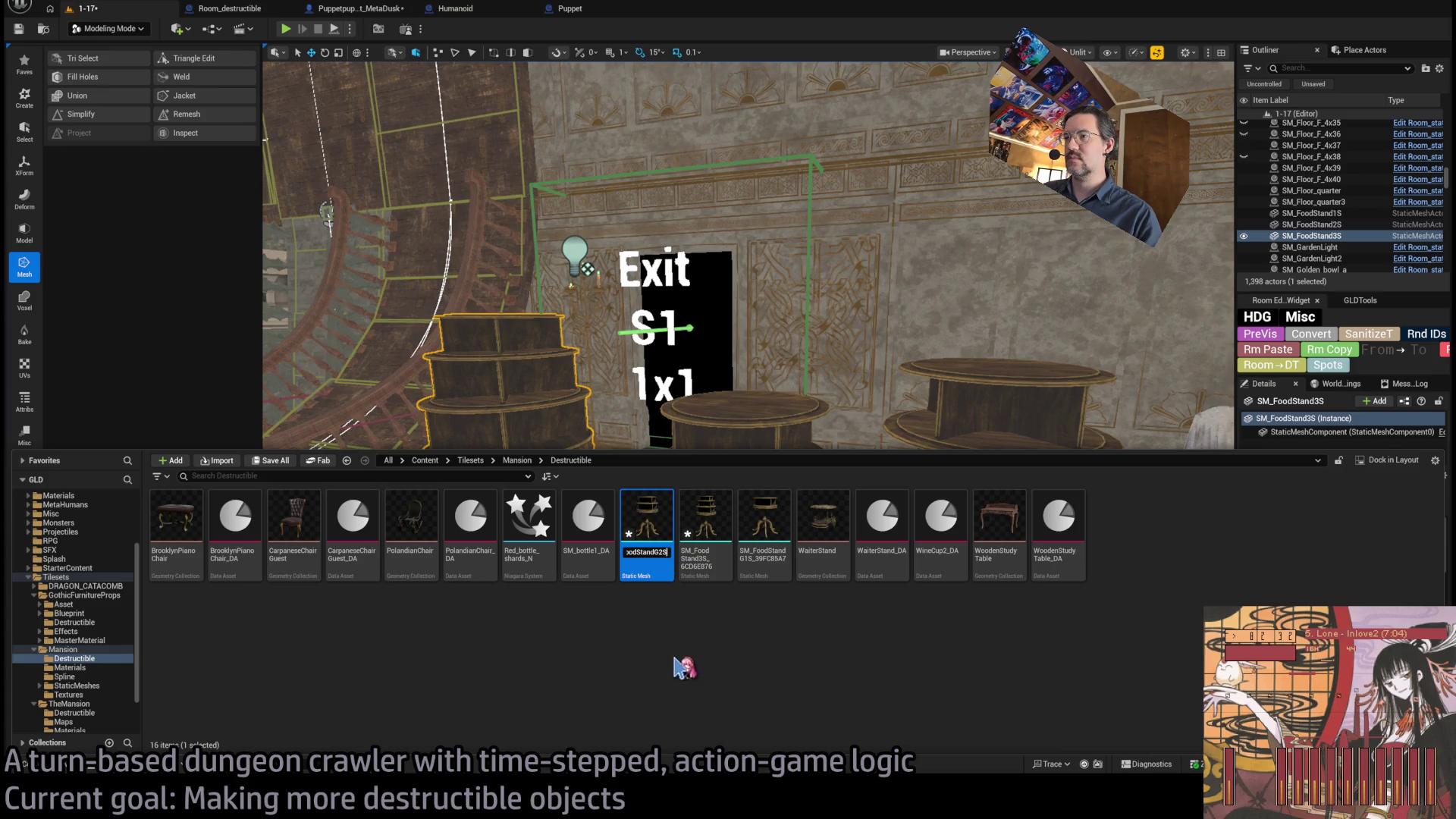
key("Return")
- Strip the _39FC85A7 suffix so the first mesh becomes SM_FoodStandG1S
left_click(692, 547)
key("F2")
key("BackSpace")
key("BackSpace")
key("BackSpace")
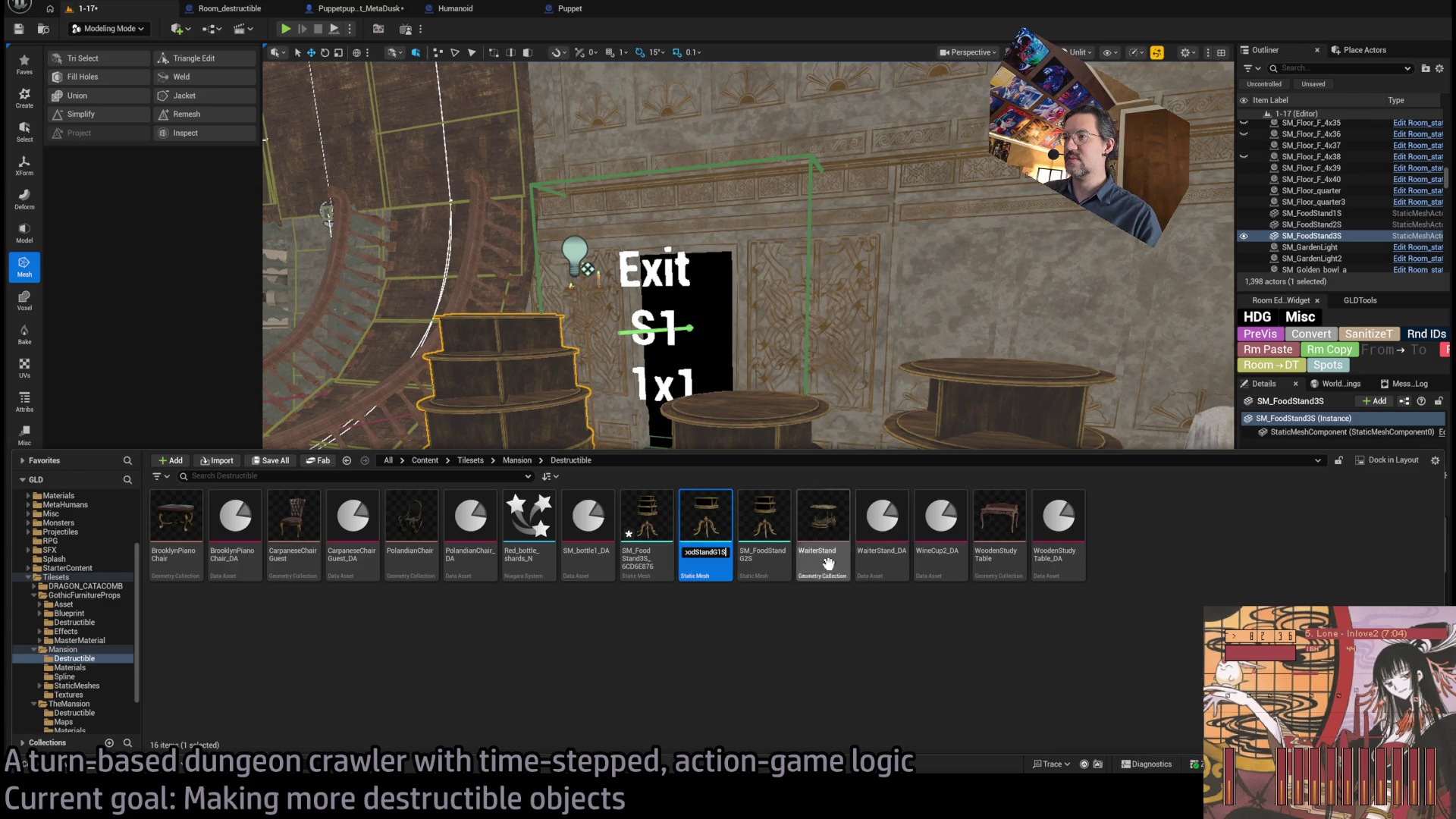
key("Return")
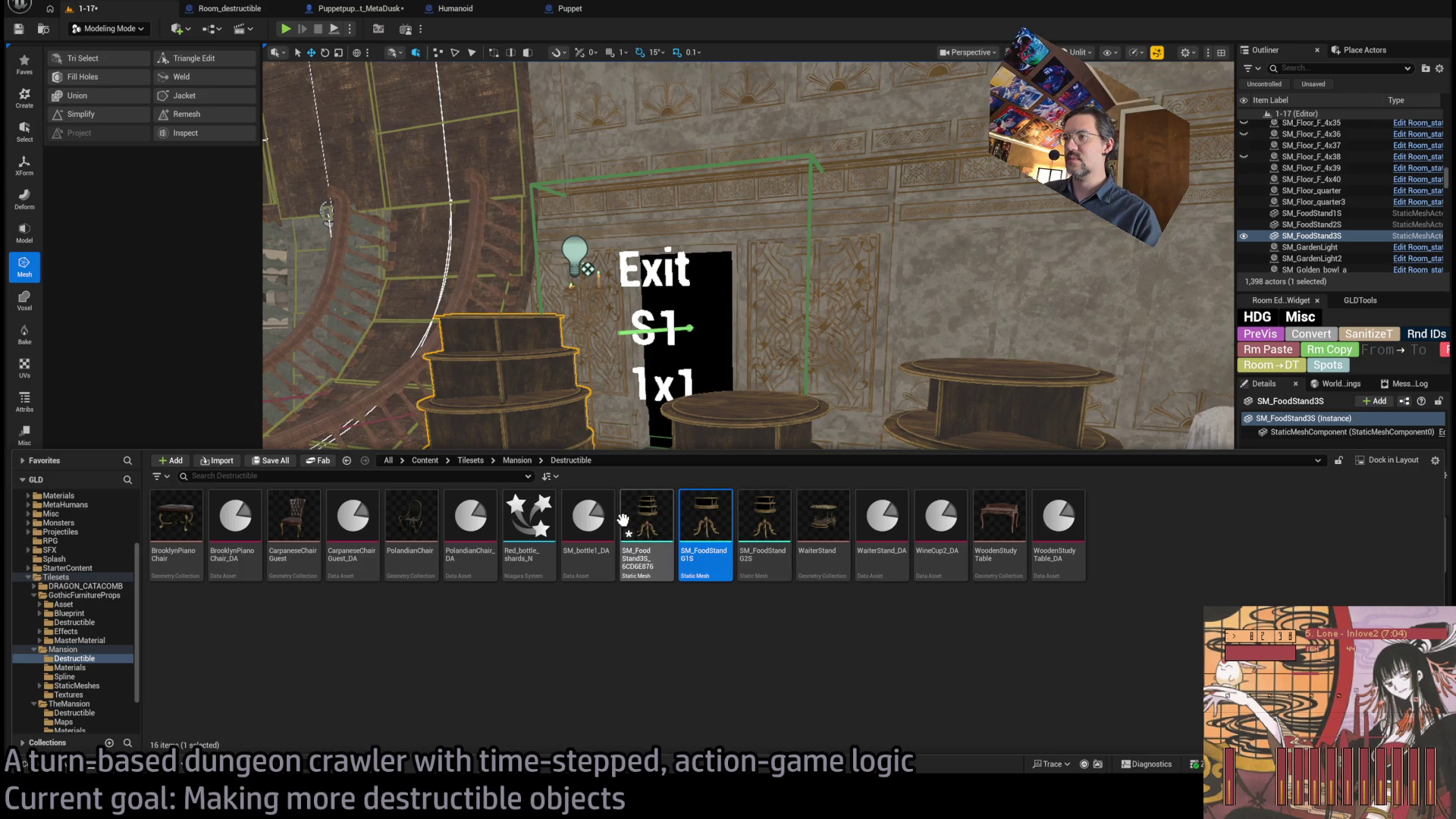
- Rename the third merged mesh to SM_FoodStandG3S, removing its hash suffix
left_click(625, 522)
key("F2")
key("Right")
key("Right")
type("G")
key("Delete")
key("Delete")
key("Delete")
key("Return")
- Select the other food stands, open Mansion StaticMeshes, and shrink the asset browser
left_click(628, 512, "shift")
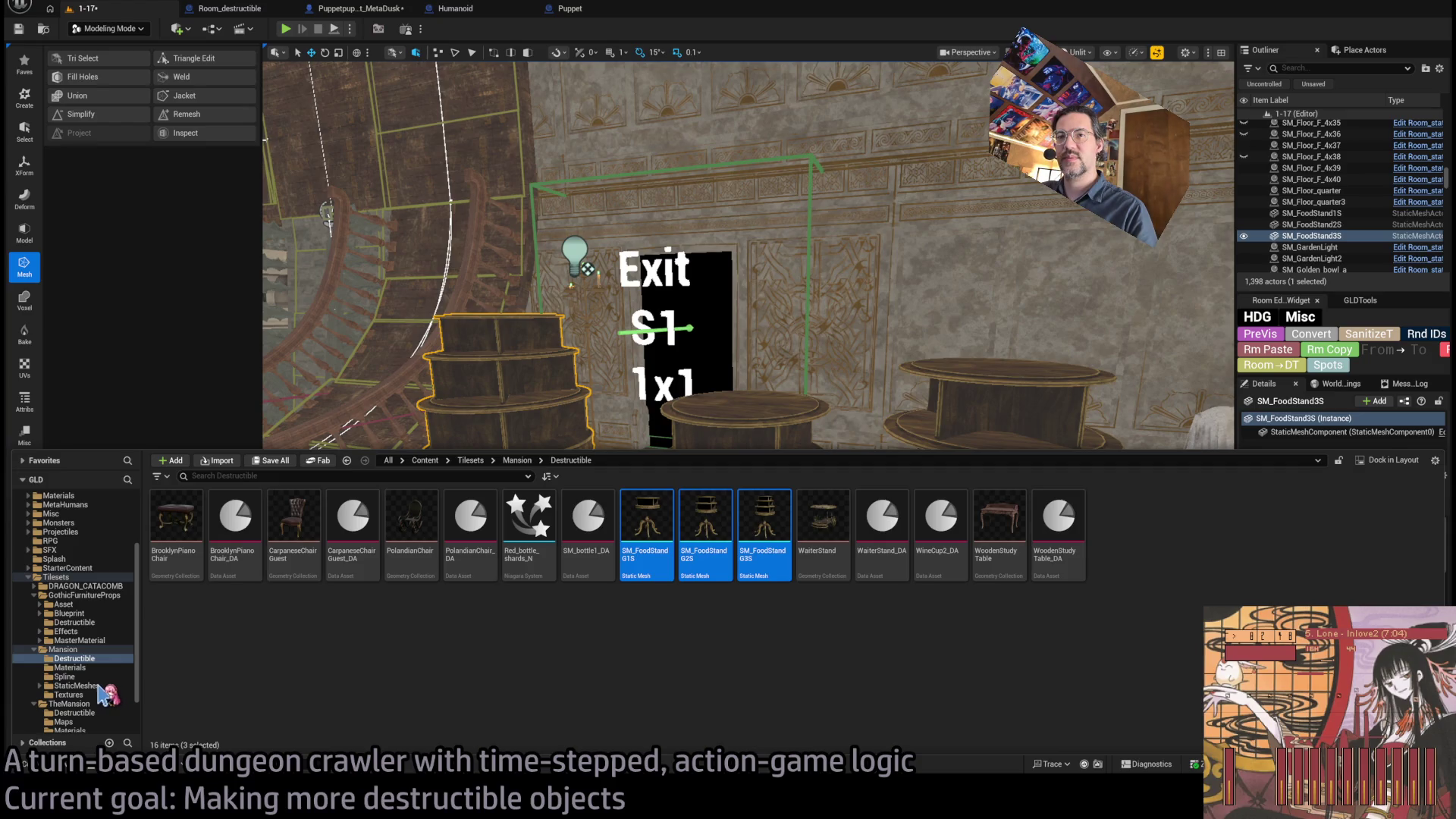
left_click(77, 685)
left_click_drag(152, 449, 151, 534)
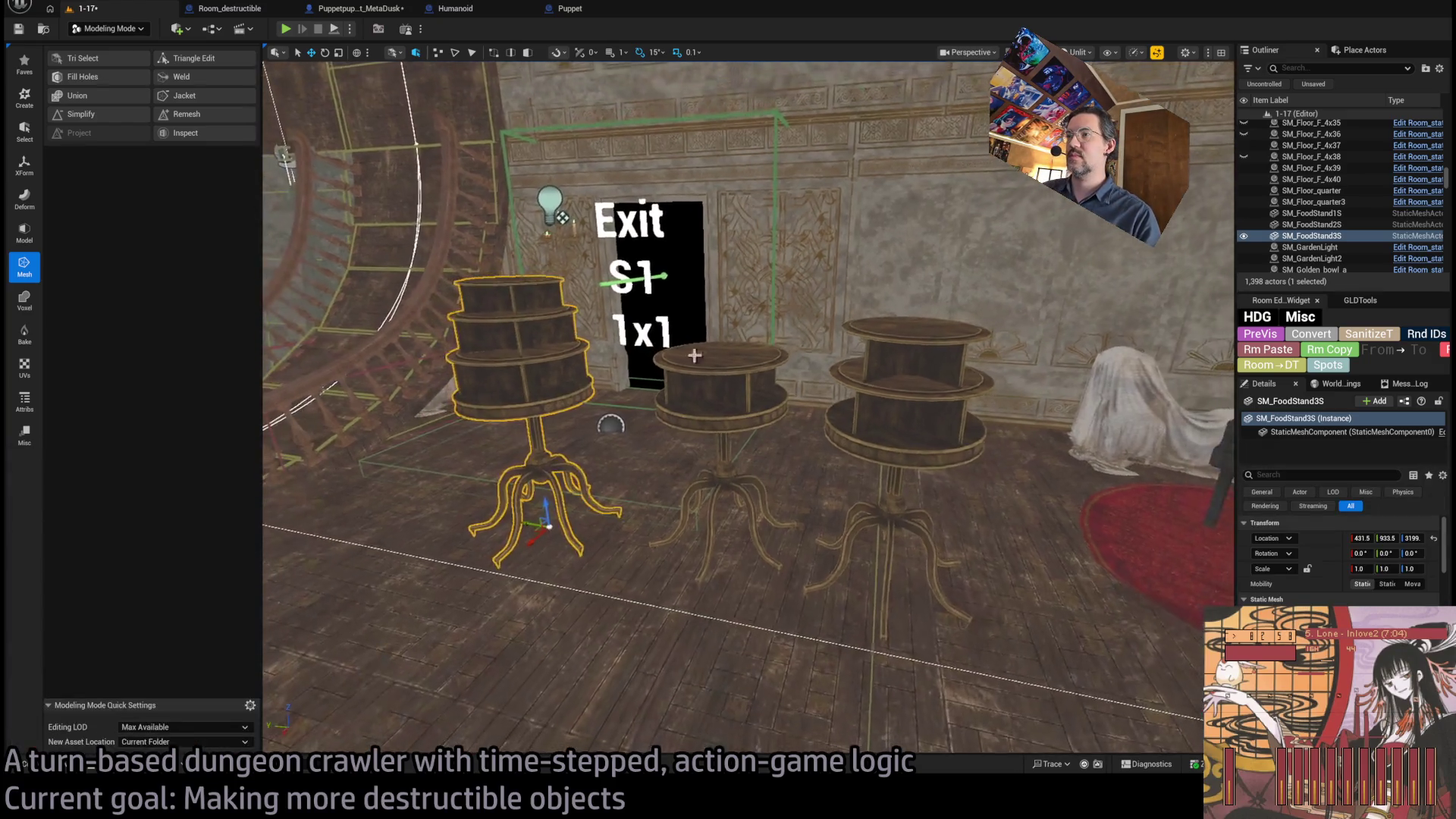
- Reopen the asset browser and delete the SM_FoodStandGround_1S mesh
left_click(57, 767)
scroll(661, 569, "down", 3)
scroll(662, 569, "down", 5)
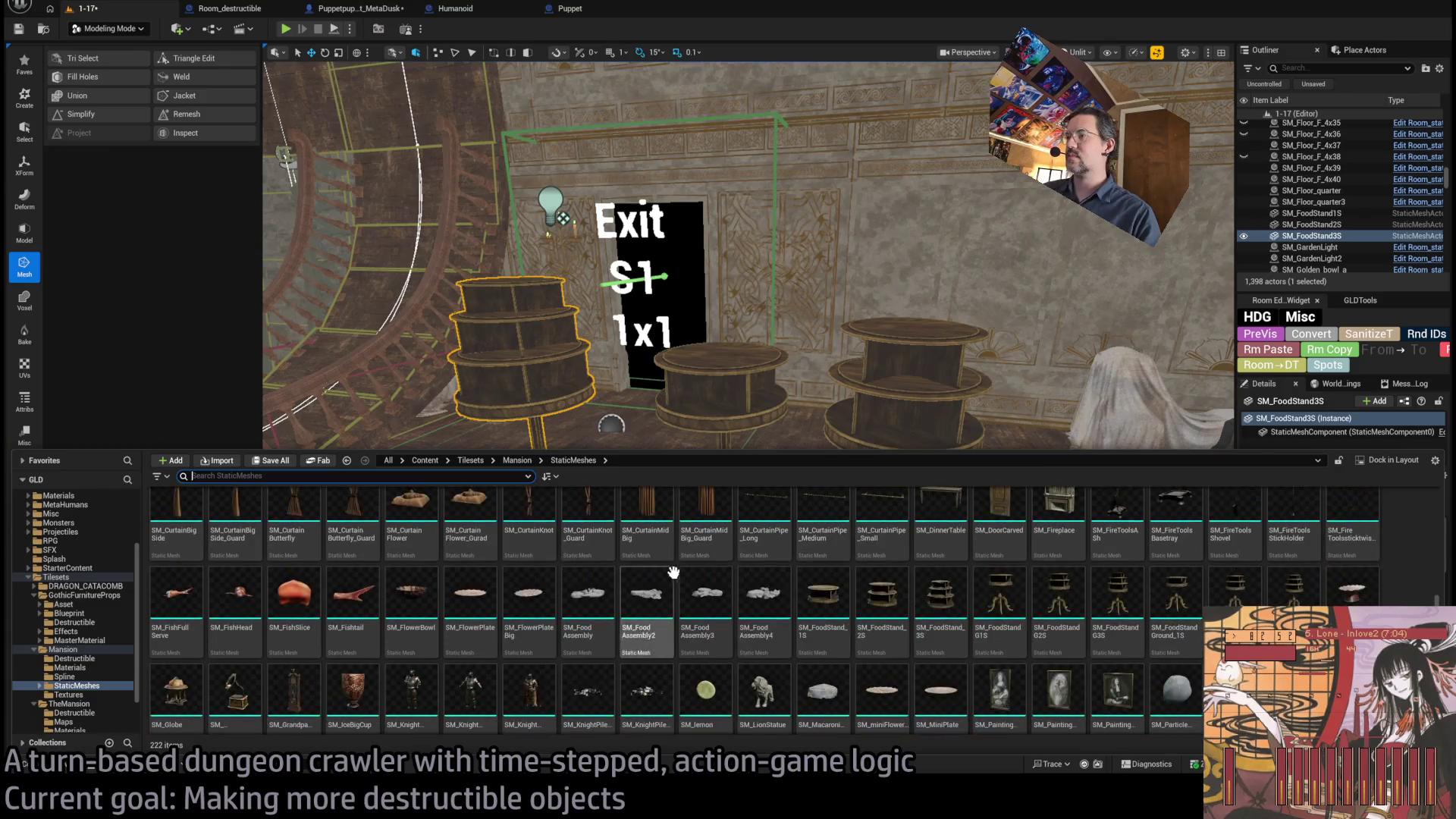
left_click(1180, 588)
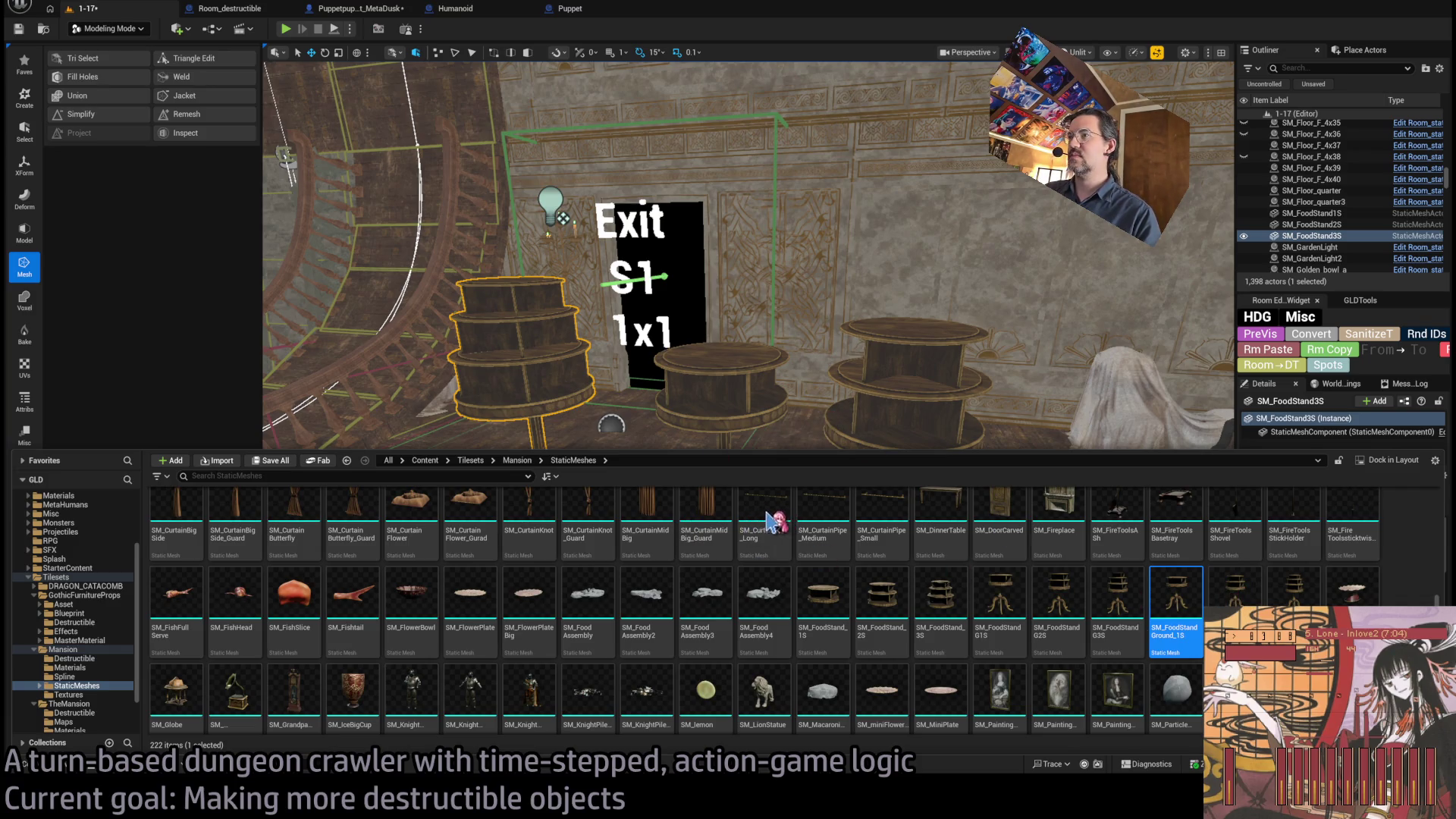
key("ctrl+space")
key("ctrl+space")
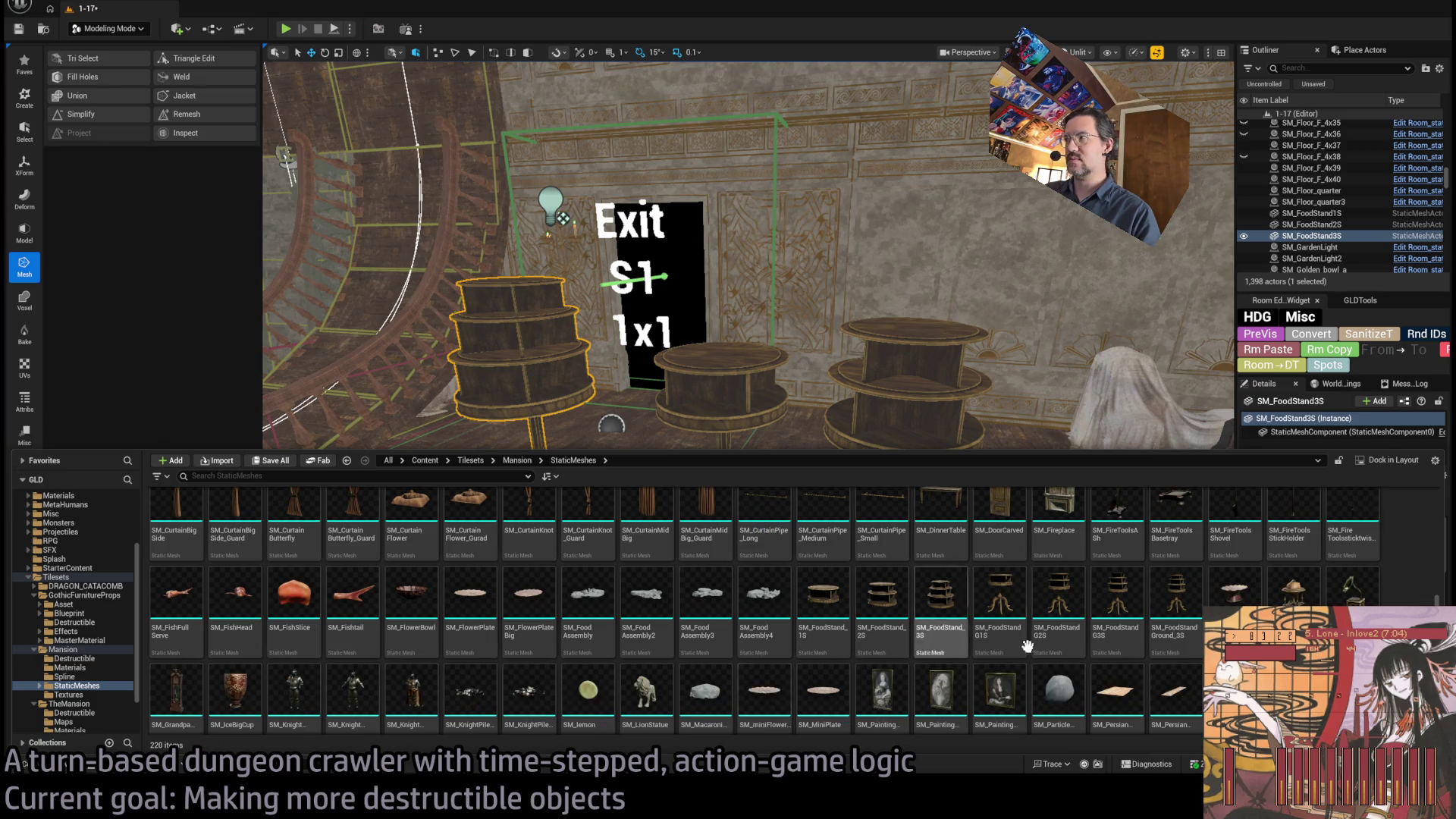
- Delete SM_FoodStandGround_3S, then go up to the Mansion folder
left_click(1185, 597)
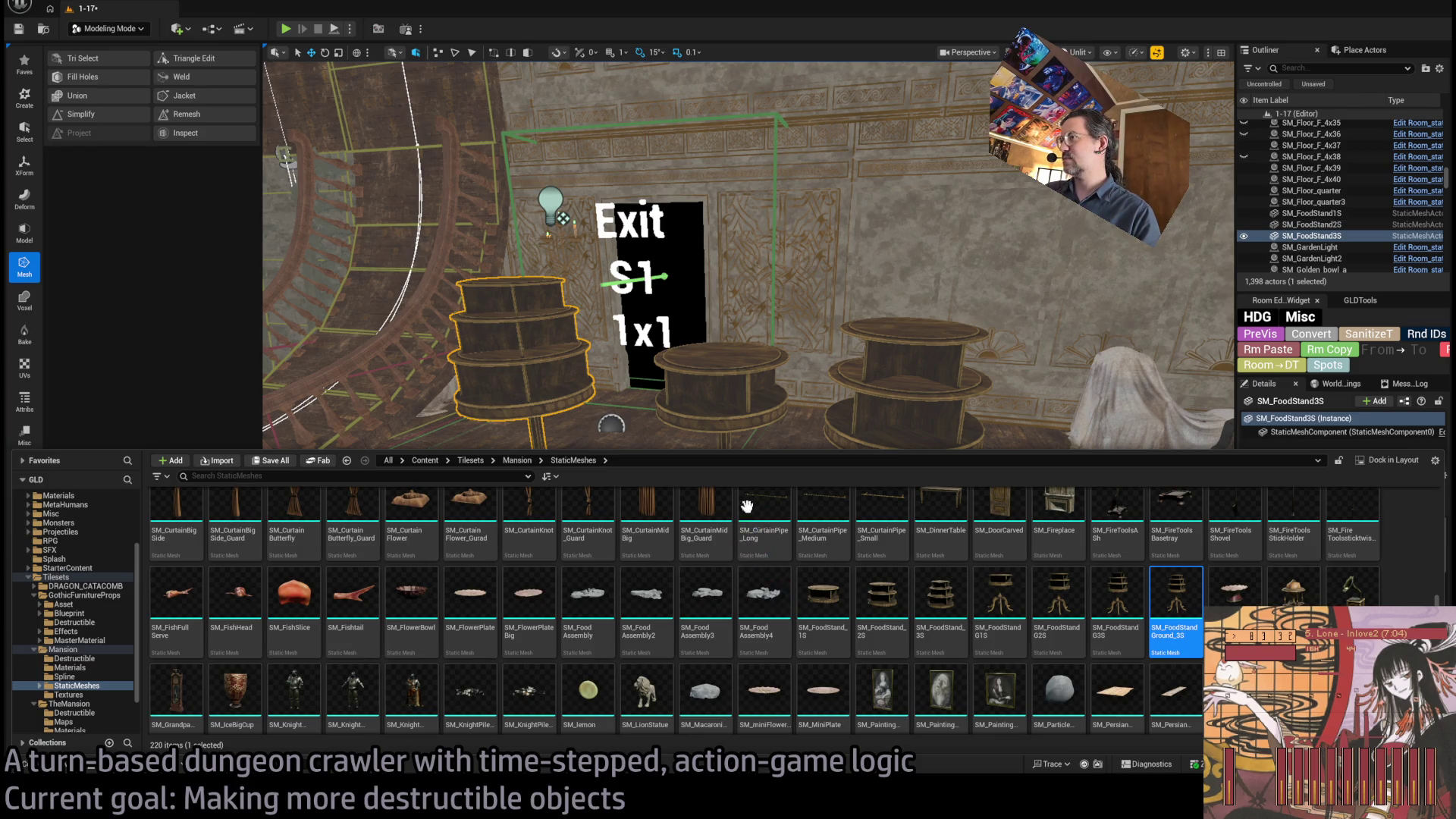
key("Delete")
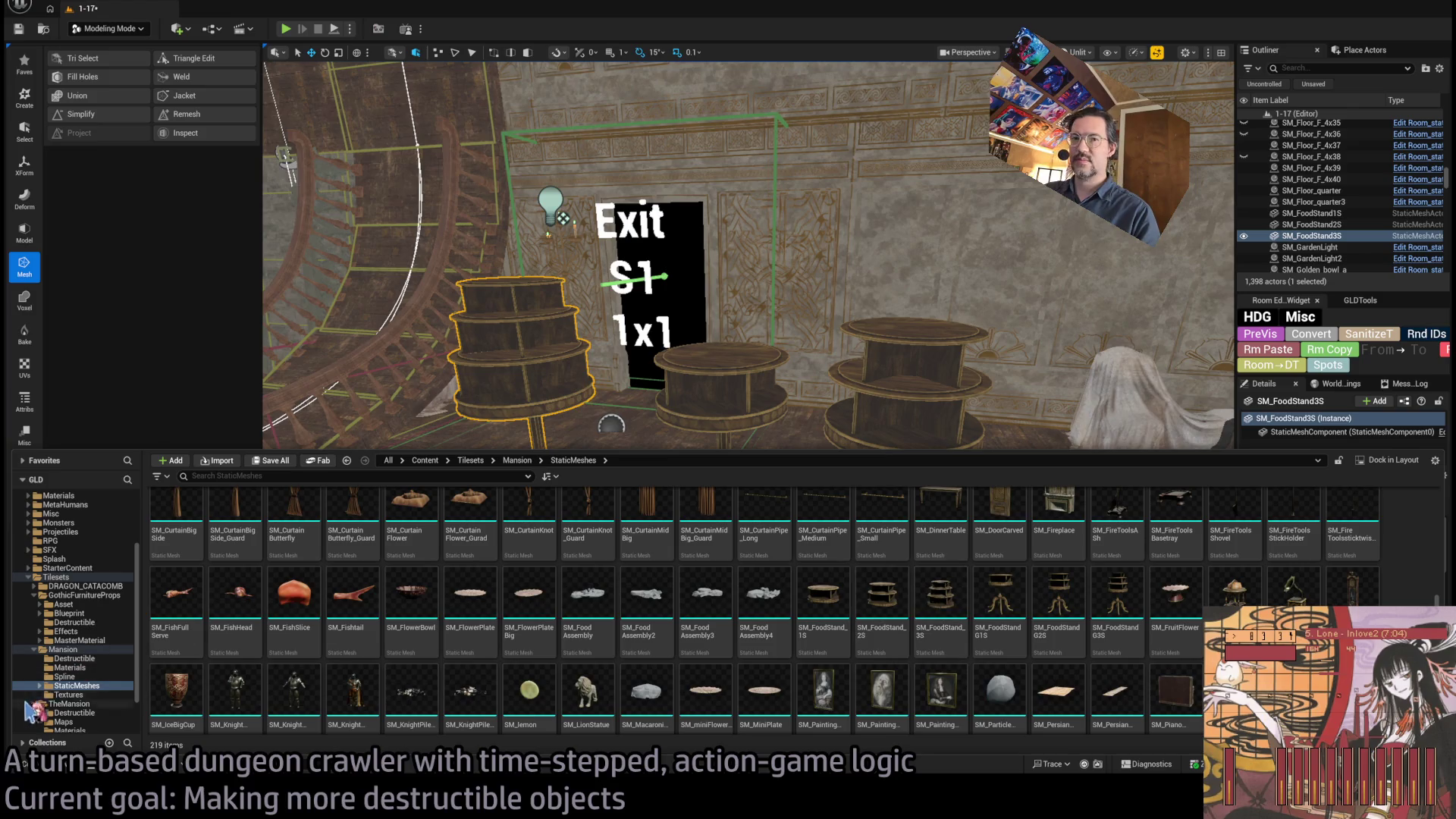
left_click(63, 650)
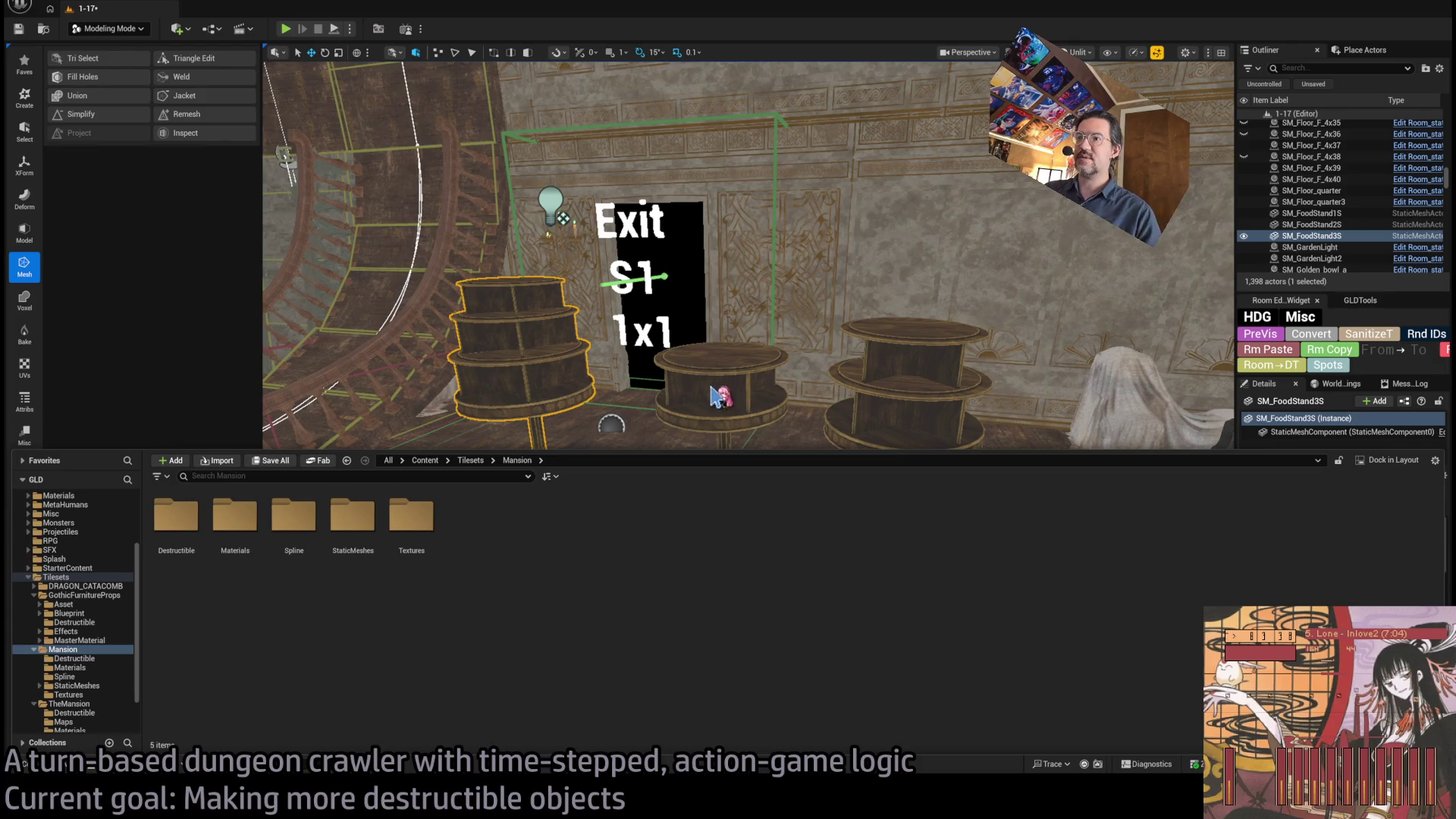
- Save the level, widen the viewport, enter Fracture Mode and select SM_FoodStand1S
key("ctrl+s")
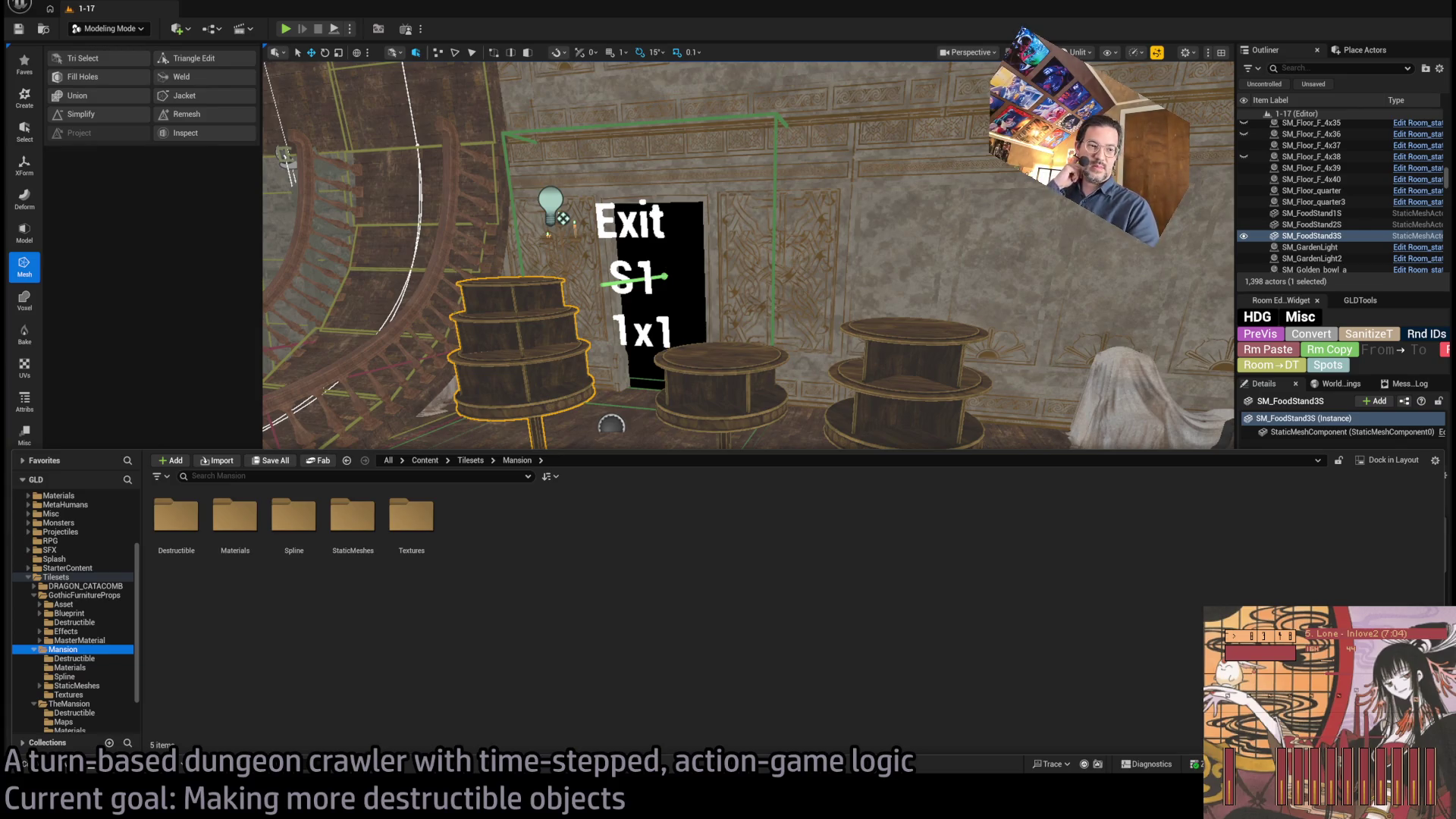
key("ctrl+space")
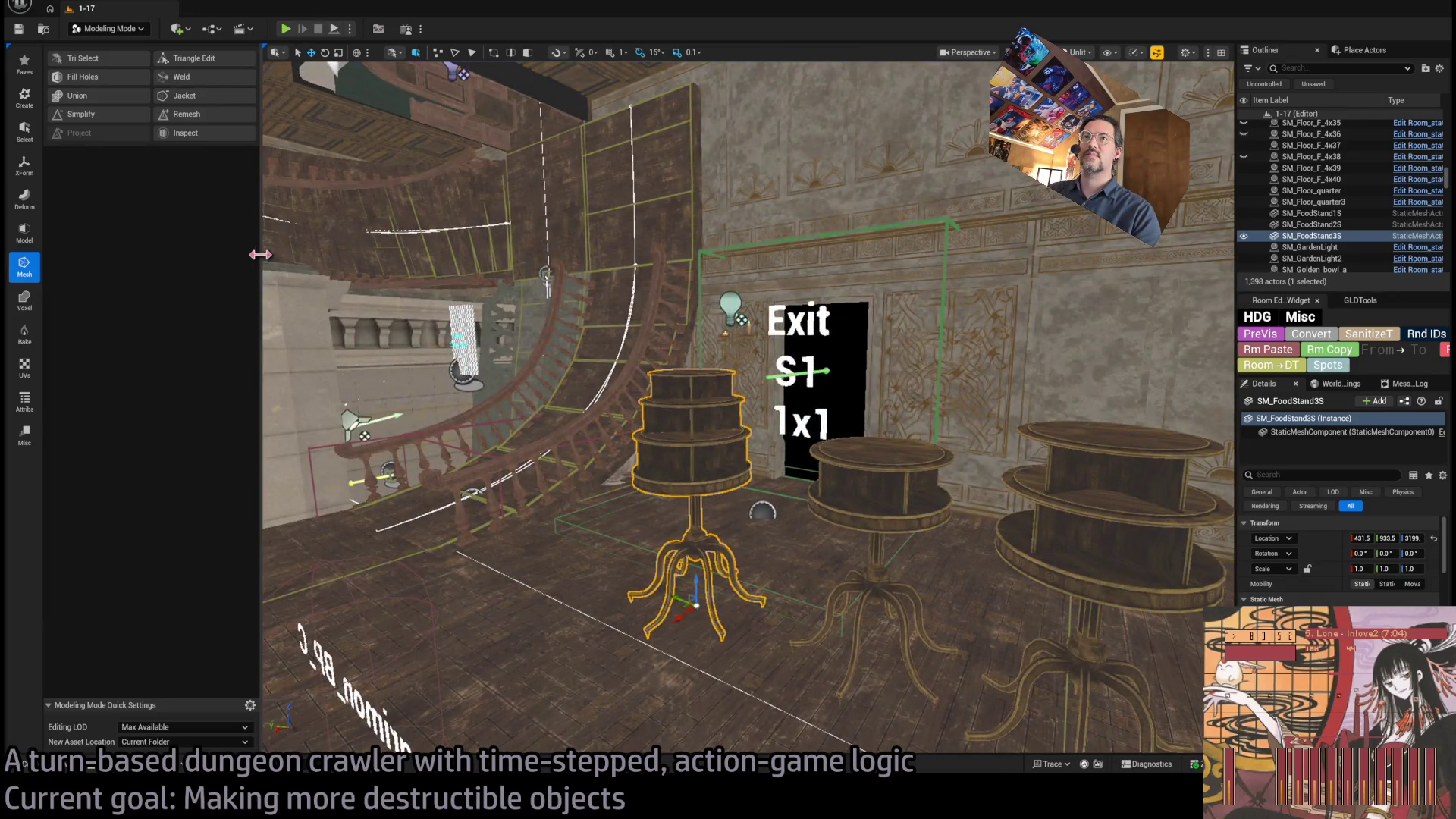
left_click_drag(258, 255, 246, 250)
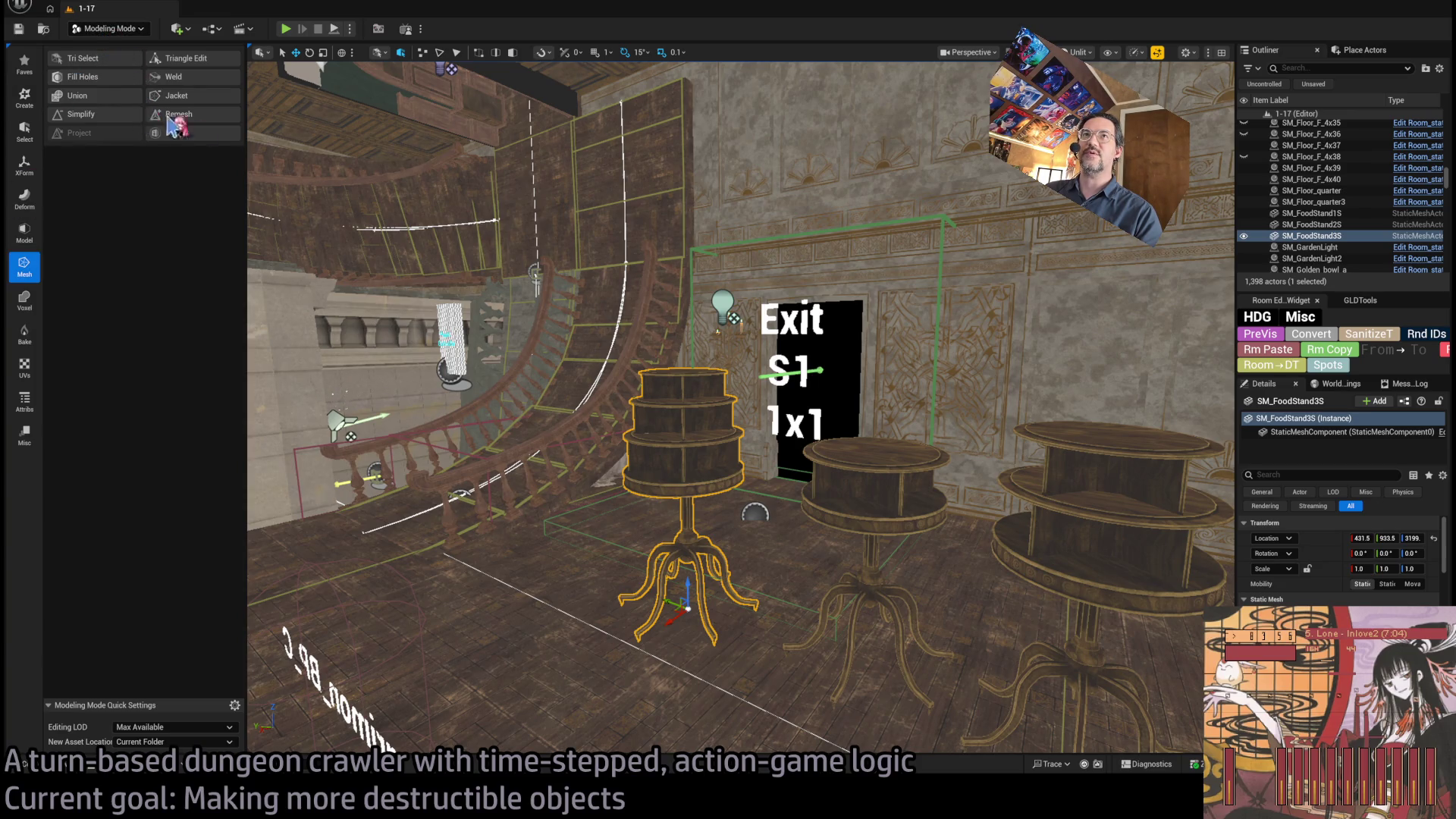
key("shift+6")
scroll(723, 478, "down", 5)
left_click(769, 500)
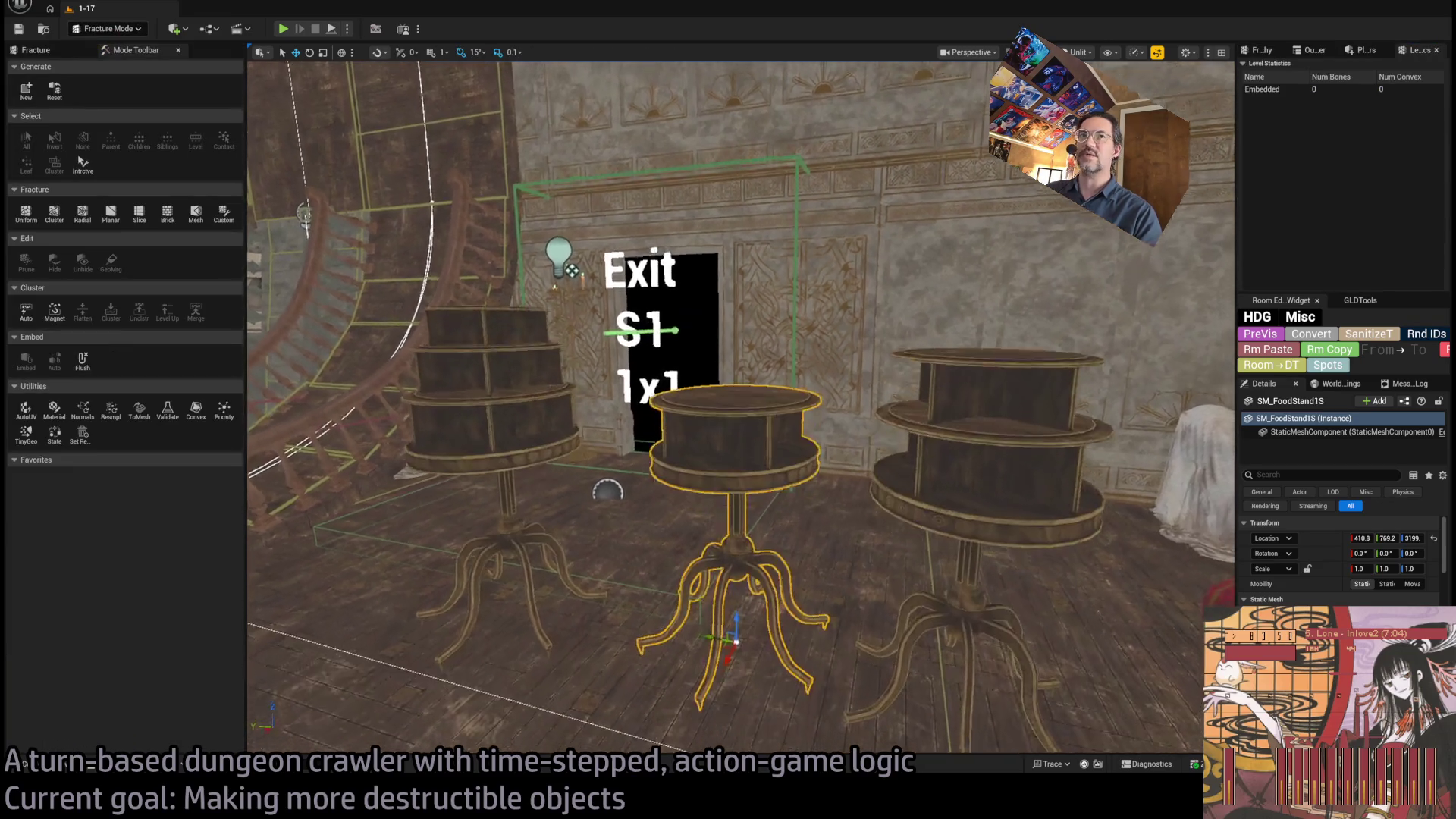
- Pick the Planar fracture tool and raise the cut plane to just below the top disc
left_click(111, 212)
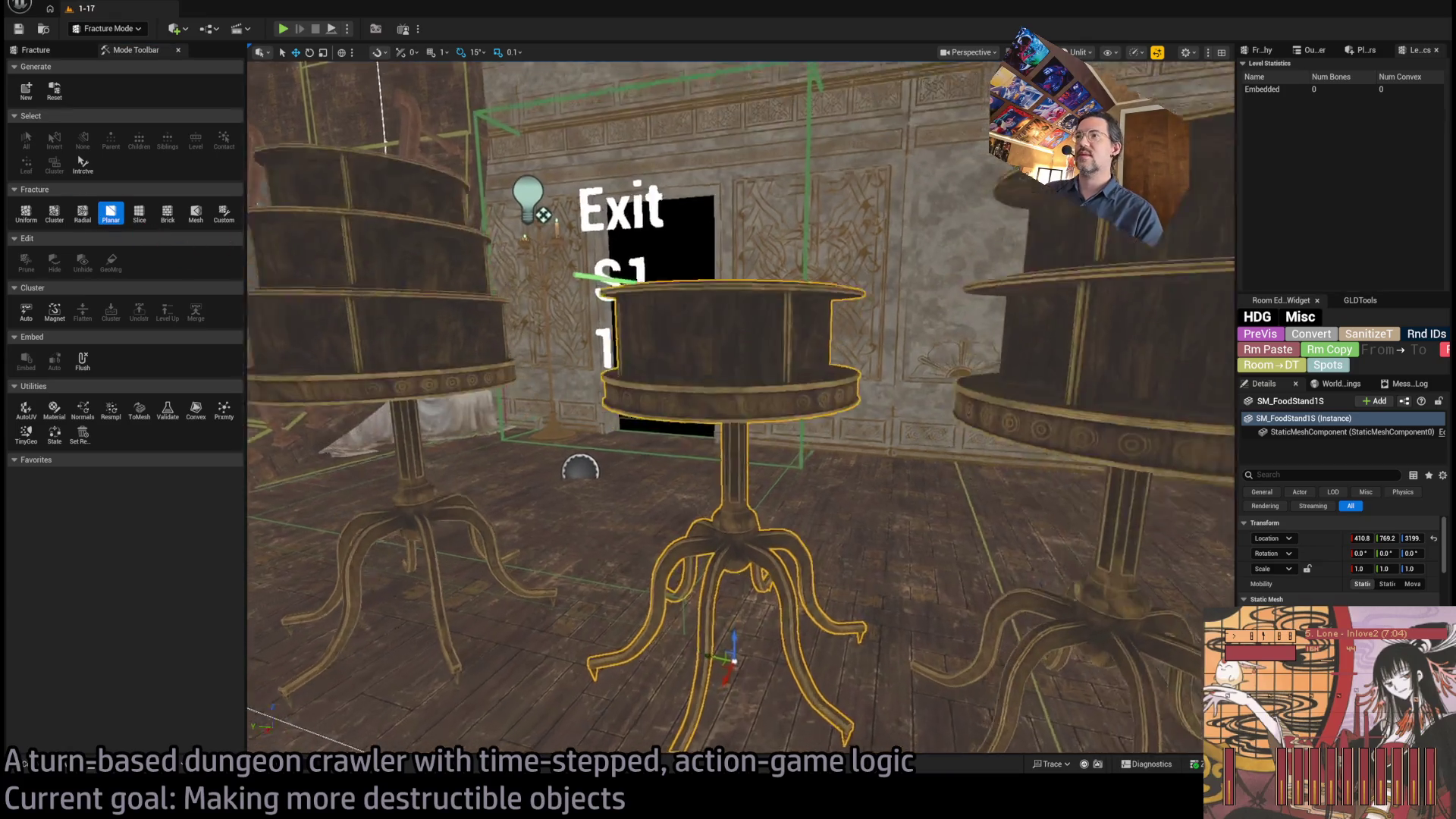
scroll(741, 407, "down", 3)
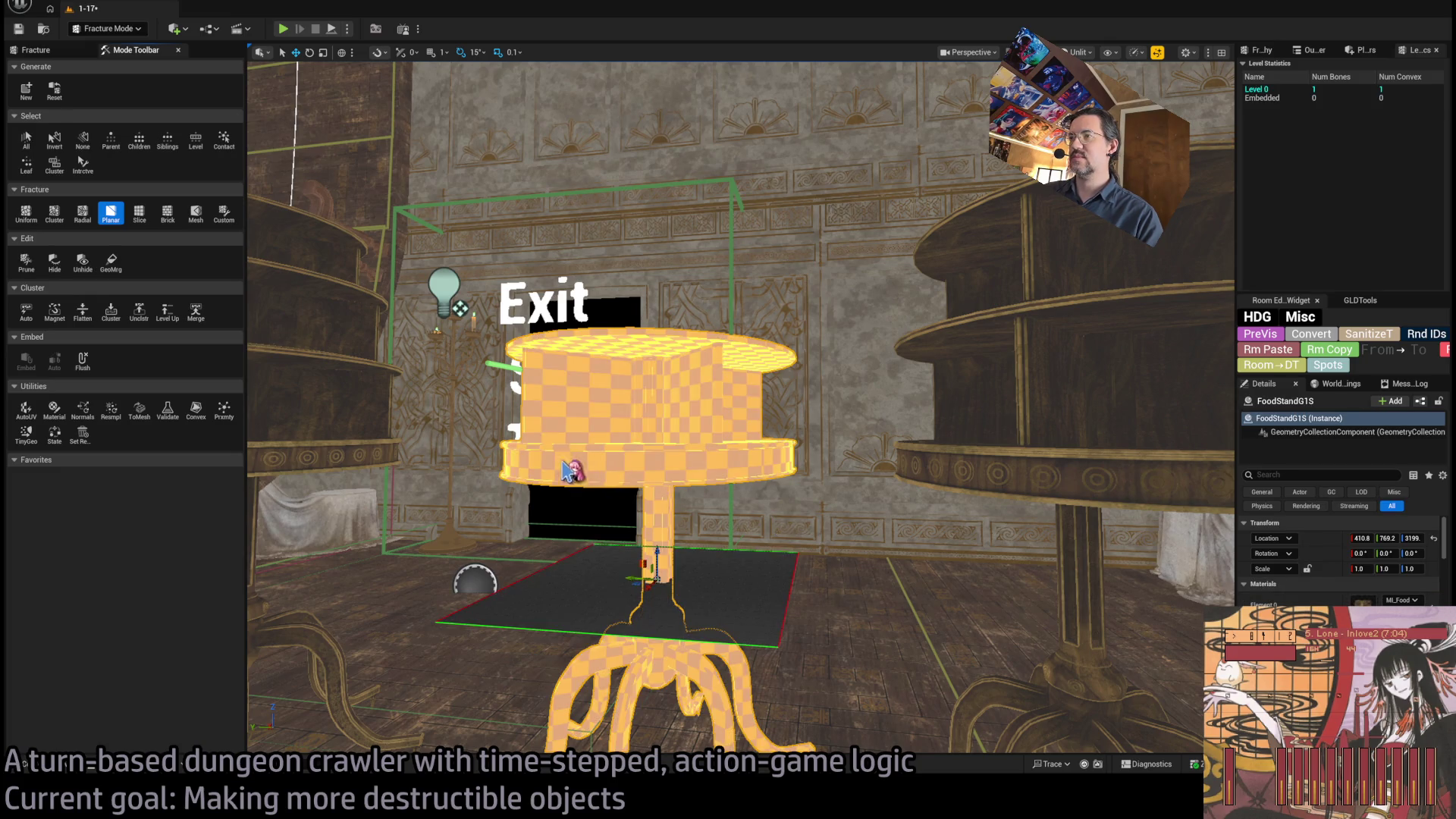
left_click_drag(658, 561, 666, 481)
scroll(667, 424, "up", 5)
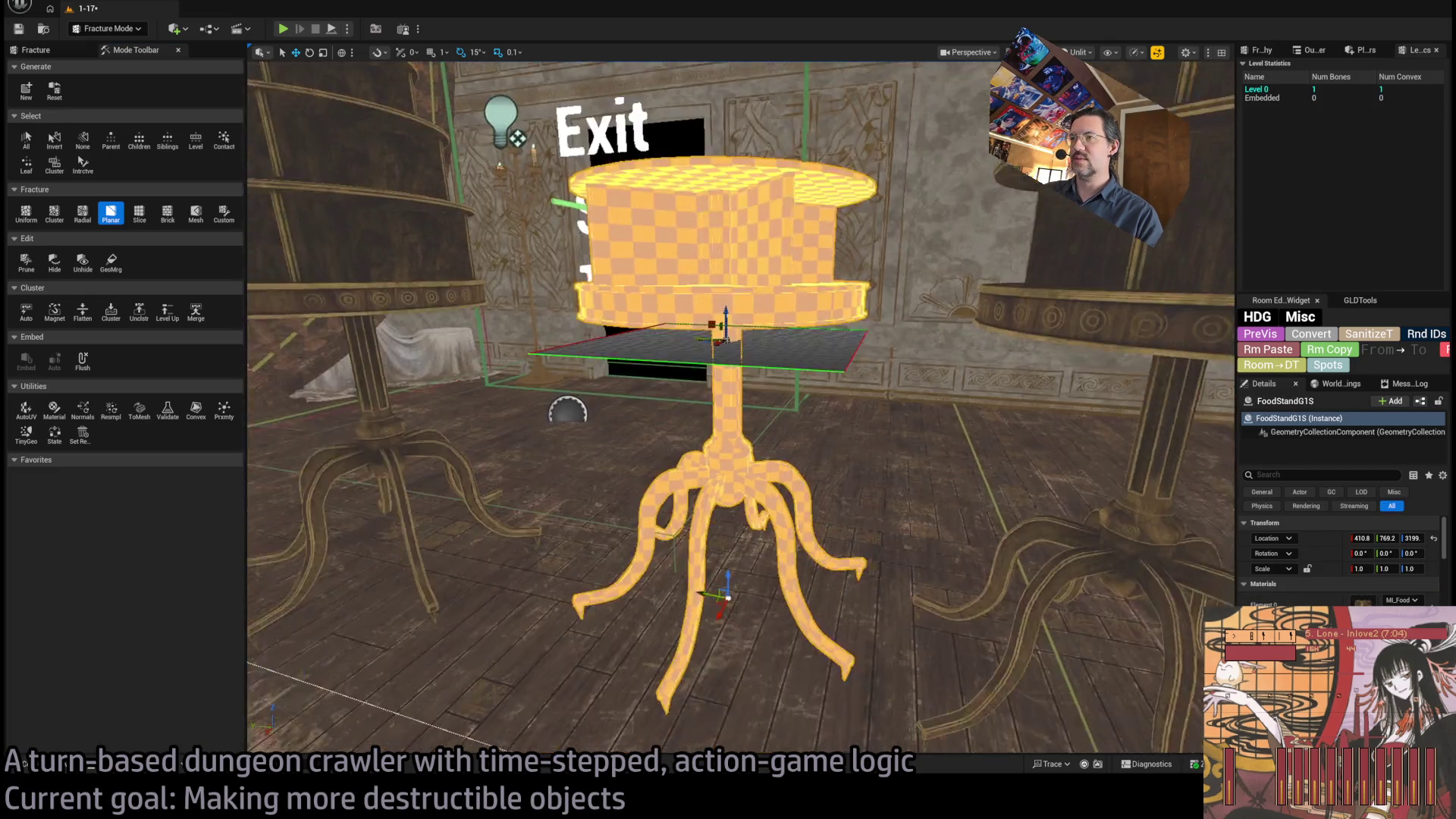
scroll(667, 364, "up", 4)
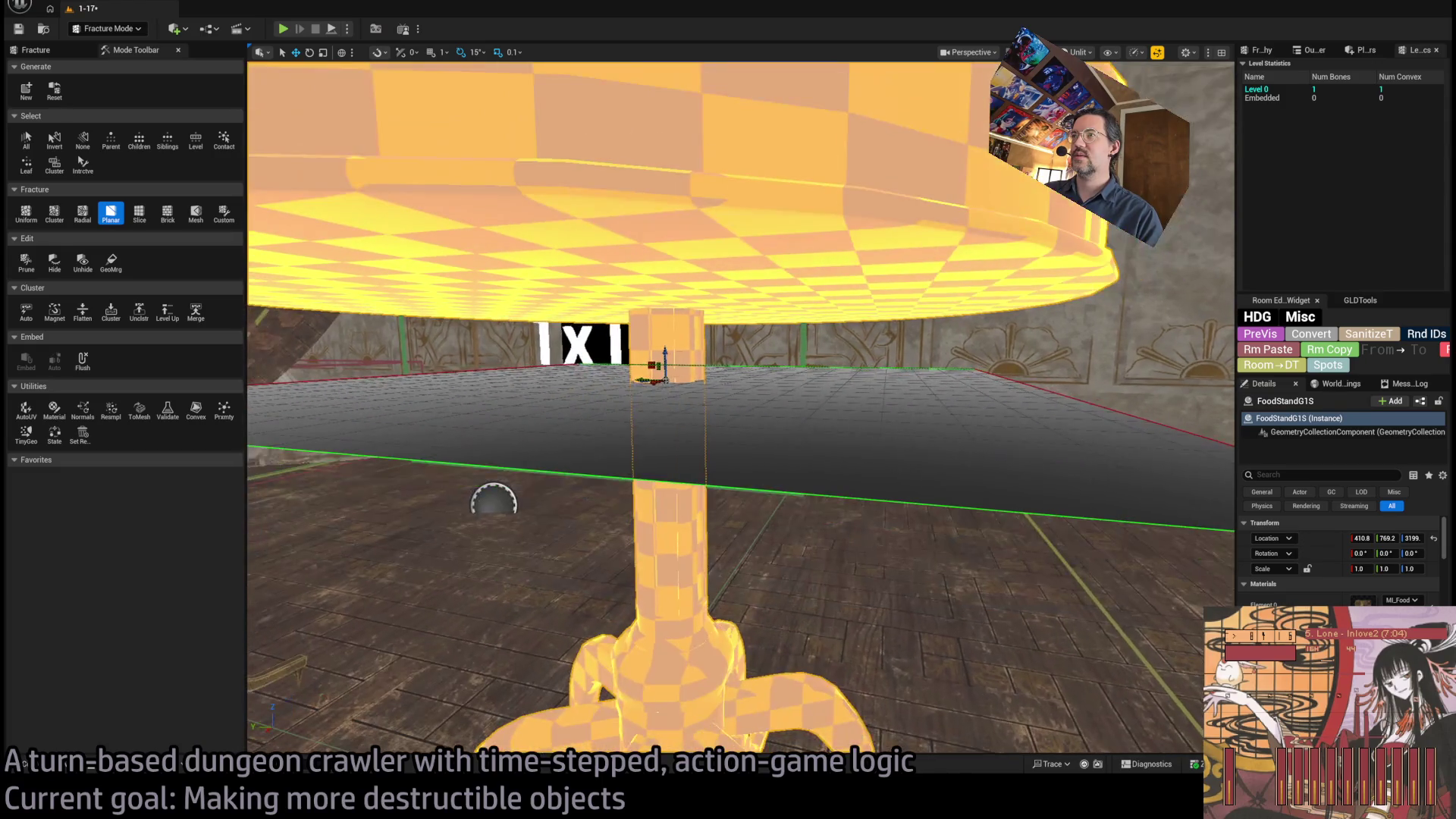
scroll(664, 333, "up", 2)
scroll(664, 331, "down", 8)
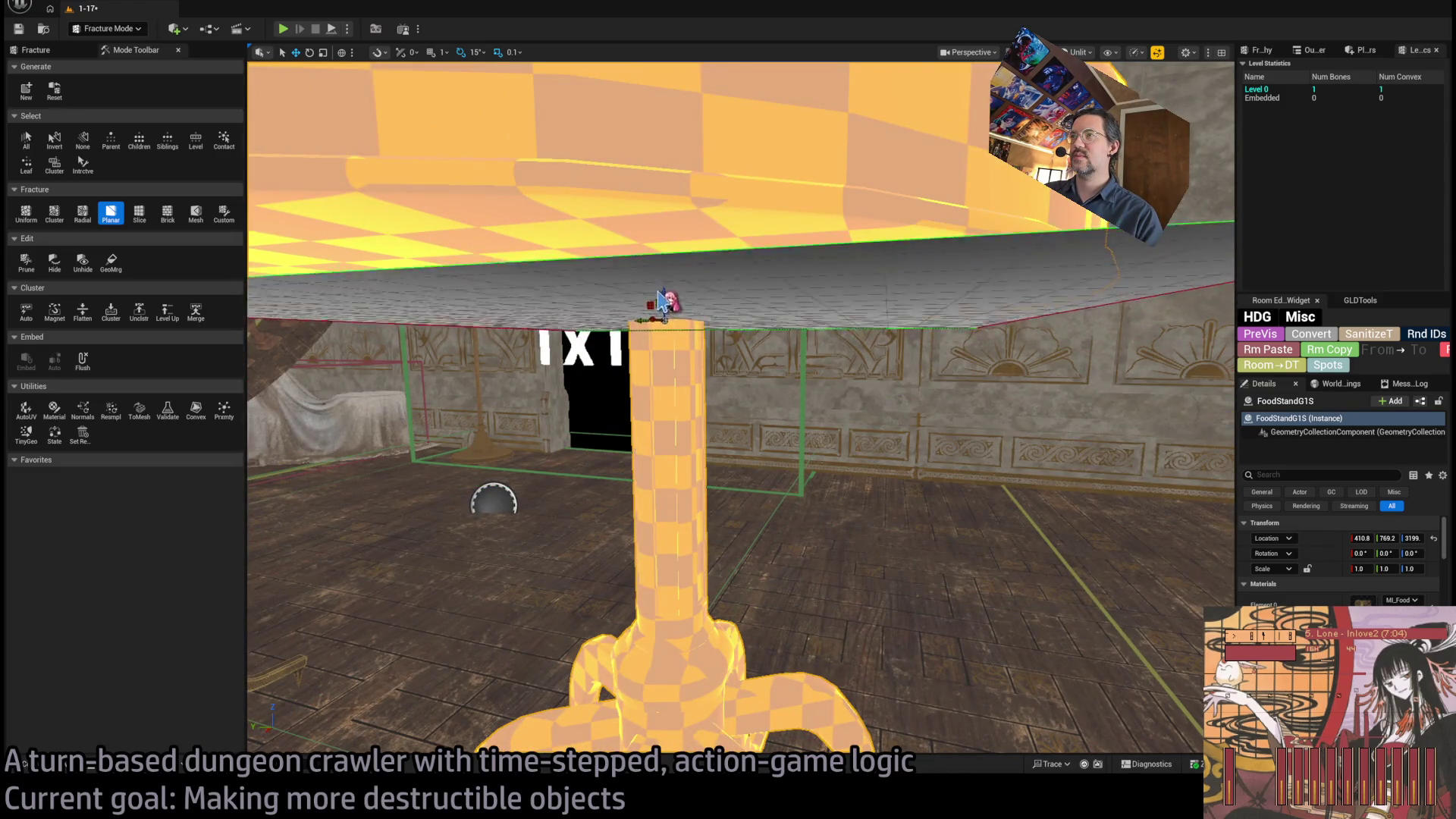
scroll(713, 341, "up", 3)
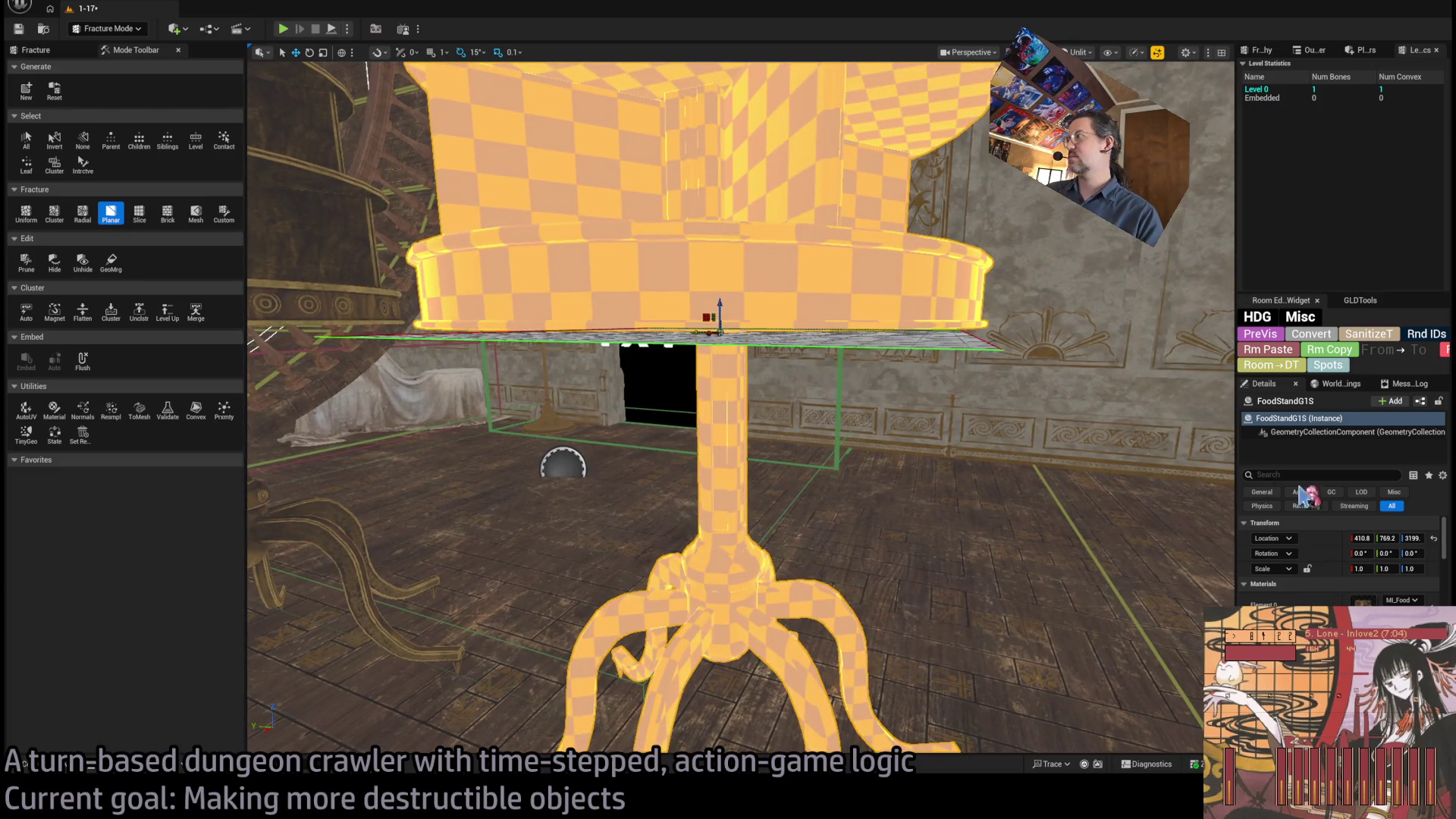
left_click(110, 213)
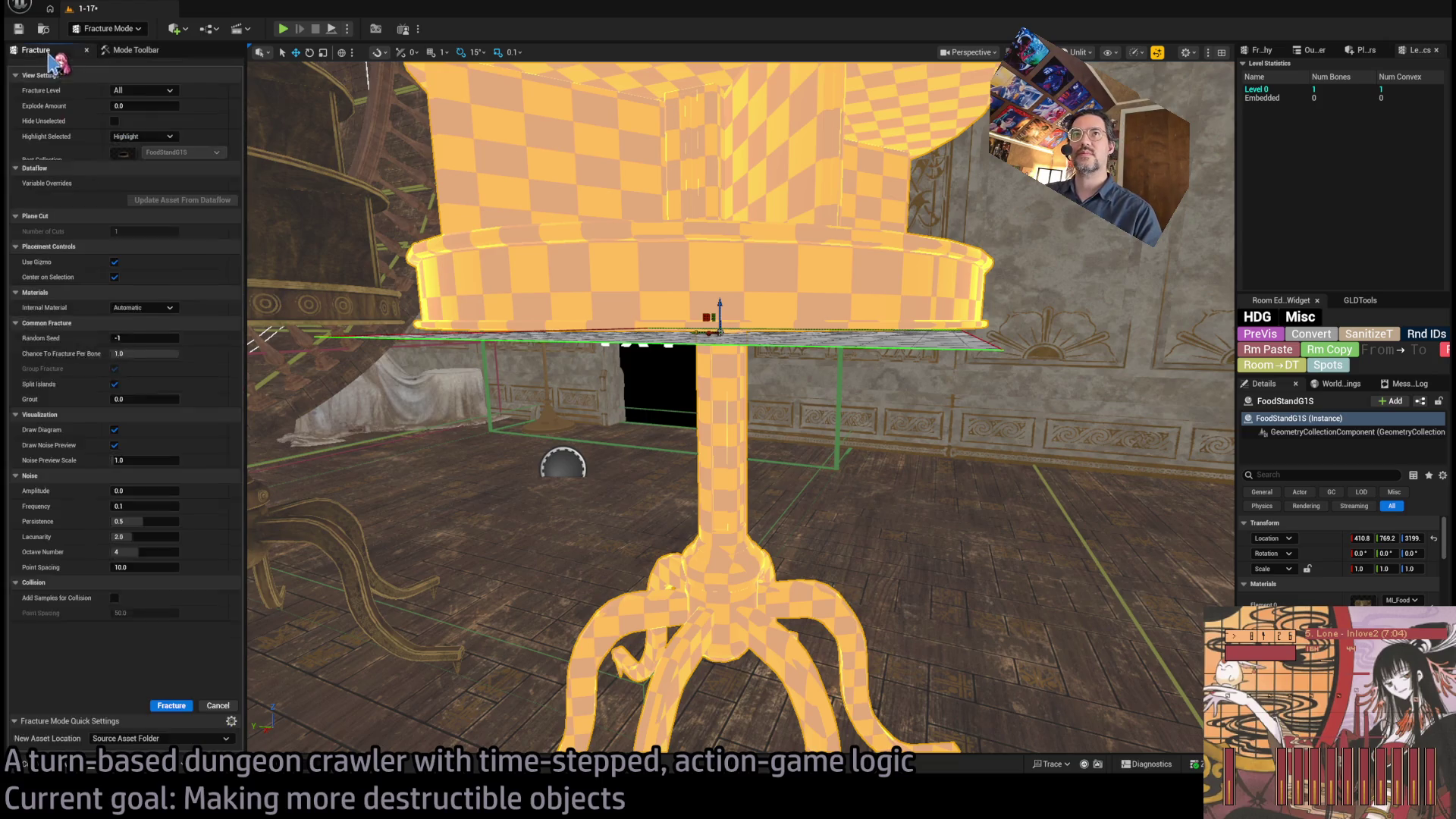
- Apply the planar cut, then tilt the plane diagonally and cut through the table top
left_click(171, 706)
key("f")
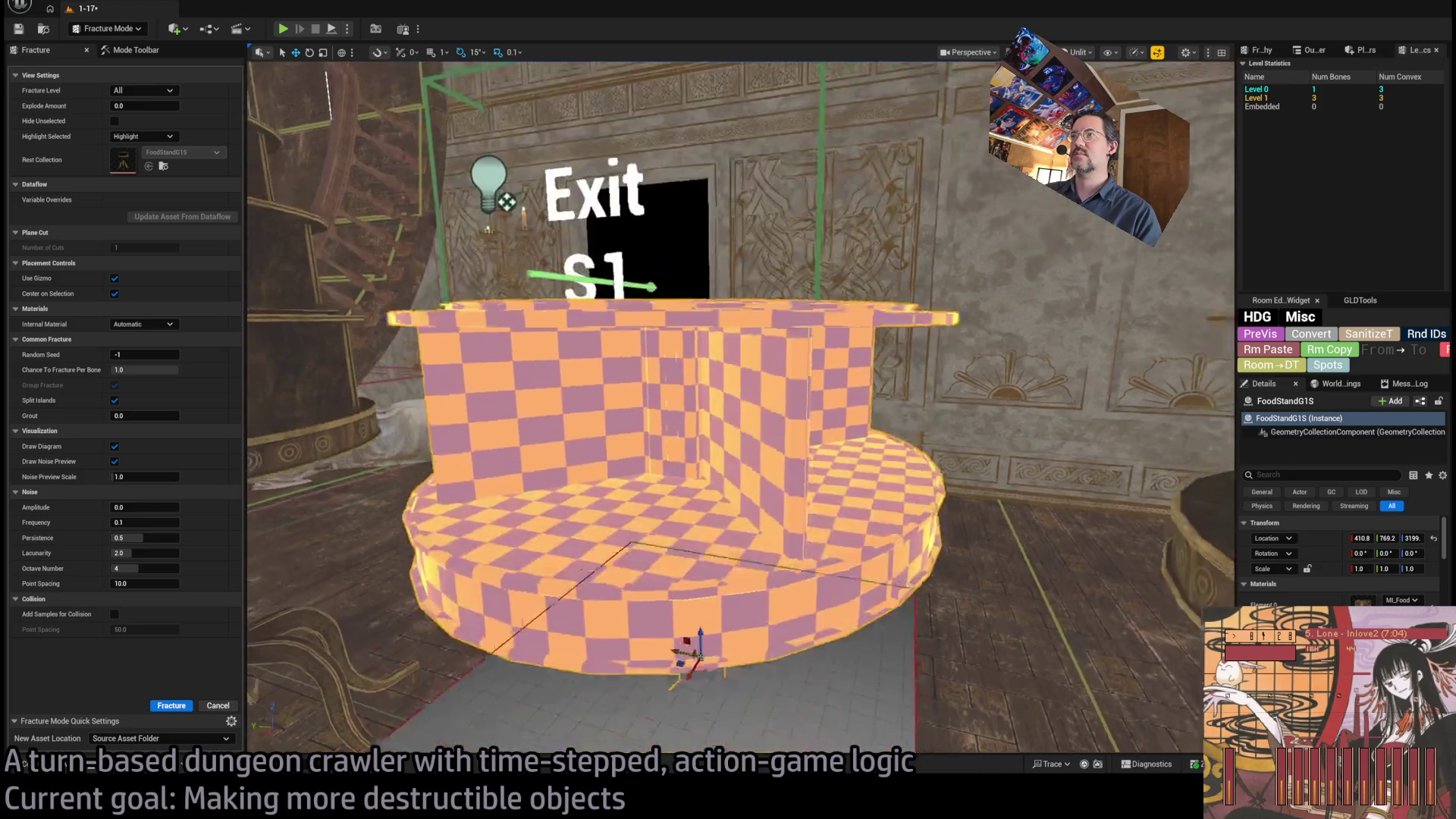
key("e")
left_click_drag(728, 410, 691, 385)
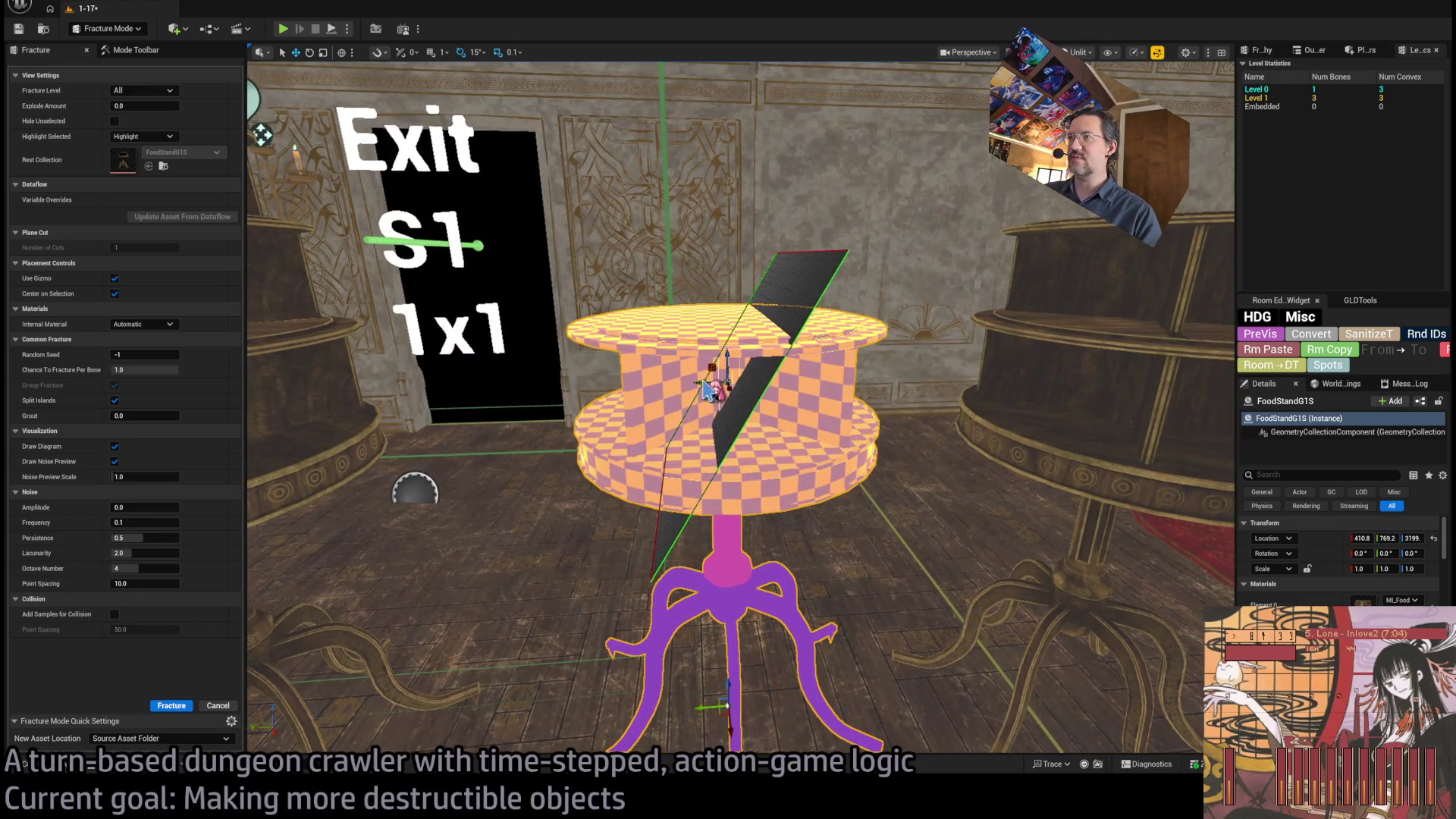
key("w")
key("e")
mouse_move(618, 405)
left_mouse_down()
mouse_move(646, 423)
mouse_move(607, 368)
mouse_move(562, 384)
mouse_move(597, 396)
left_mouse_up()
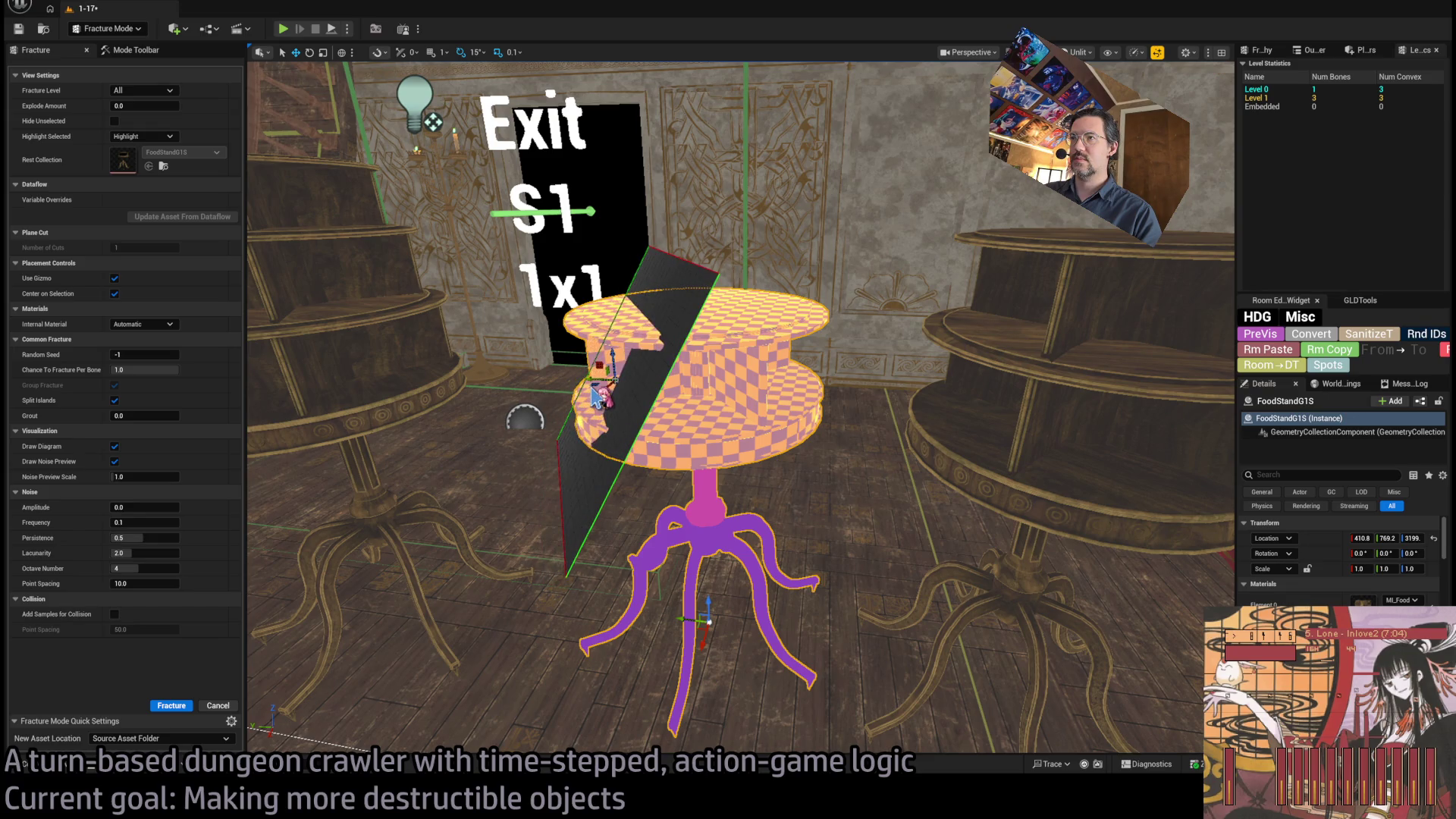
left_click(174, 707)
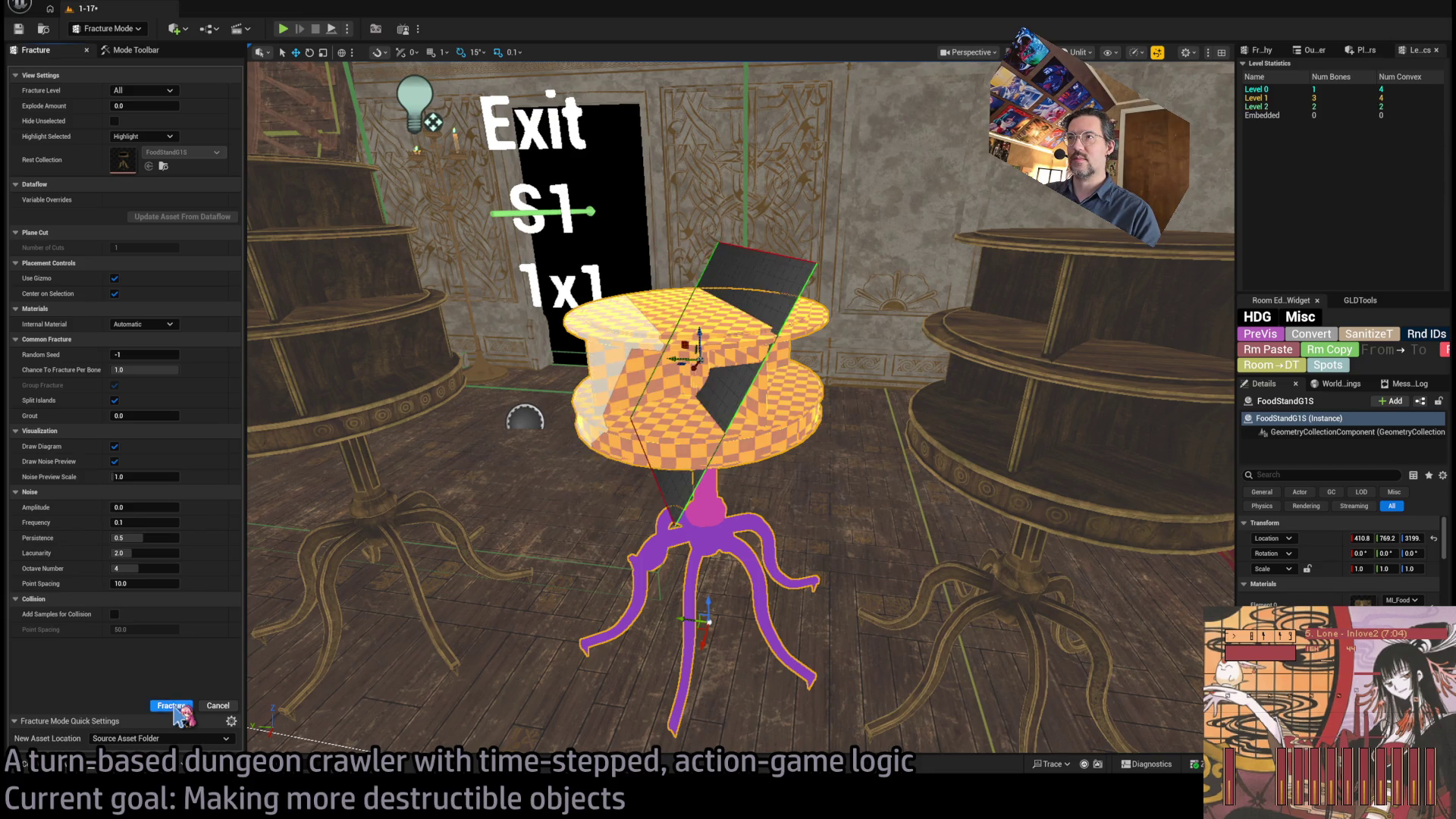
- Select the leg piece, turn the cut plane across the legs and fracture them
left_click(743, 567)
key("f")
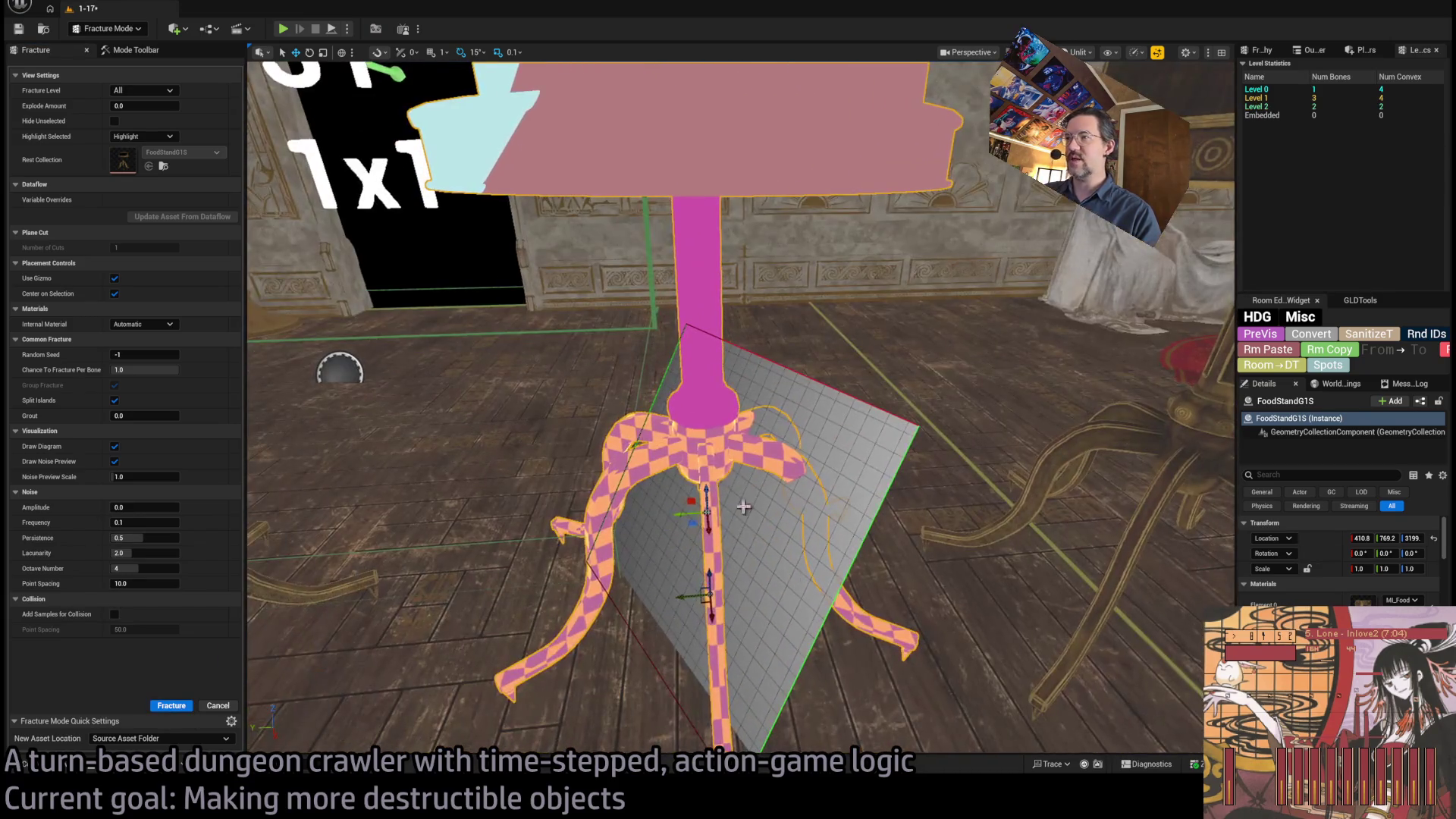
key("e")
mouse_move(700, 499)
left_mouse_down()
mouse_move(702, 471)
mouse_move(717, 508)
mouse_move(705, 517)
mouse_move(744, 522)
mouse_move(648, 517)
mouse_move(728, 523)
mouse_move(789, 489)
mouse_move(789, 534)
mouse_move(820, 471)
left_mouse_up()
mouse_move(700, 401)
left_mouse_down()
mouse_move(723, 380)
mouse_move(720, 410)
left_mouse_up()
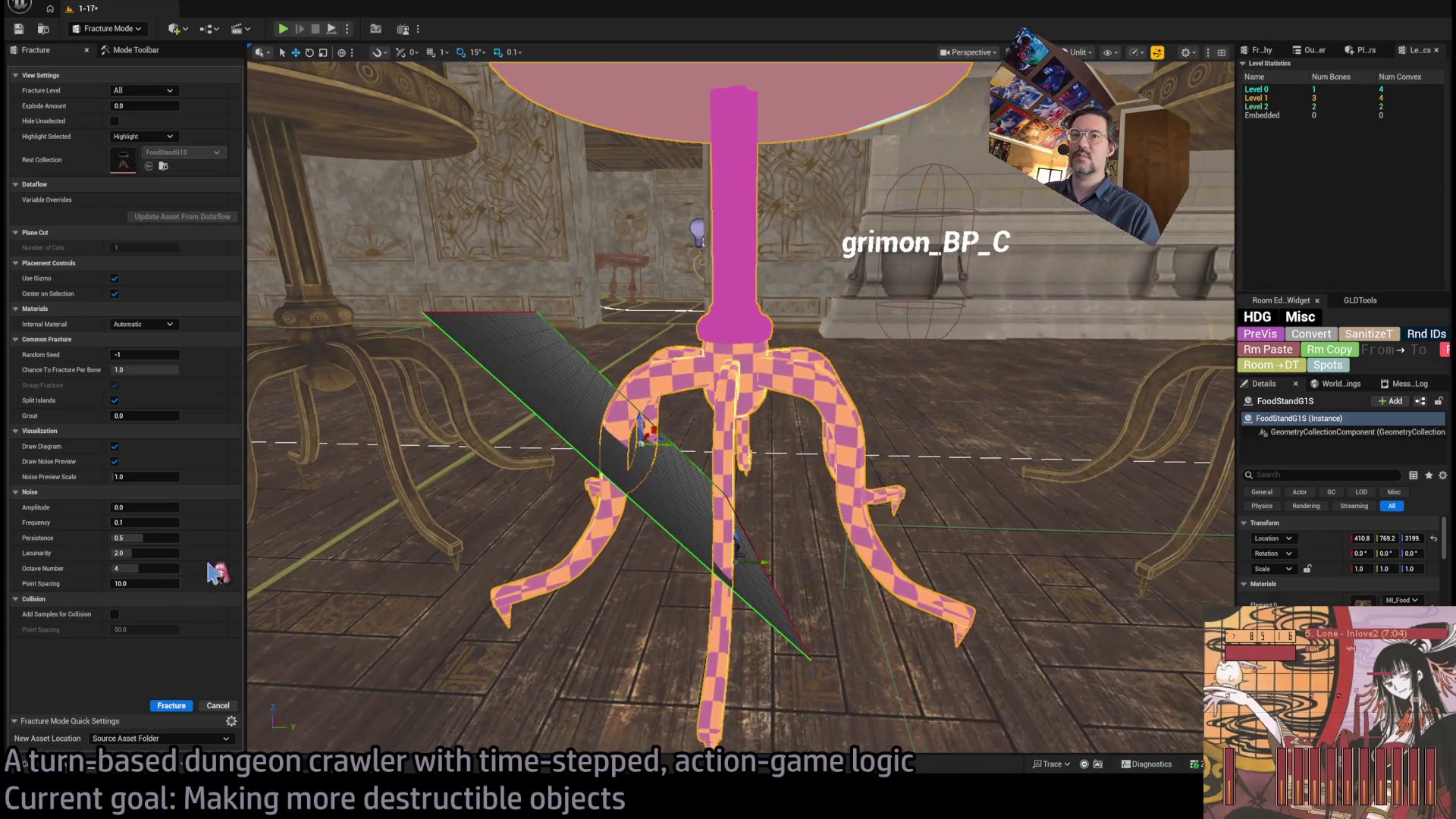
left_click(171, 705)
- Preview the pieces with Explode Amount, then select and frame the three-tier stand
key("f")
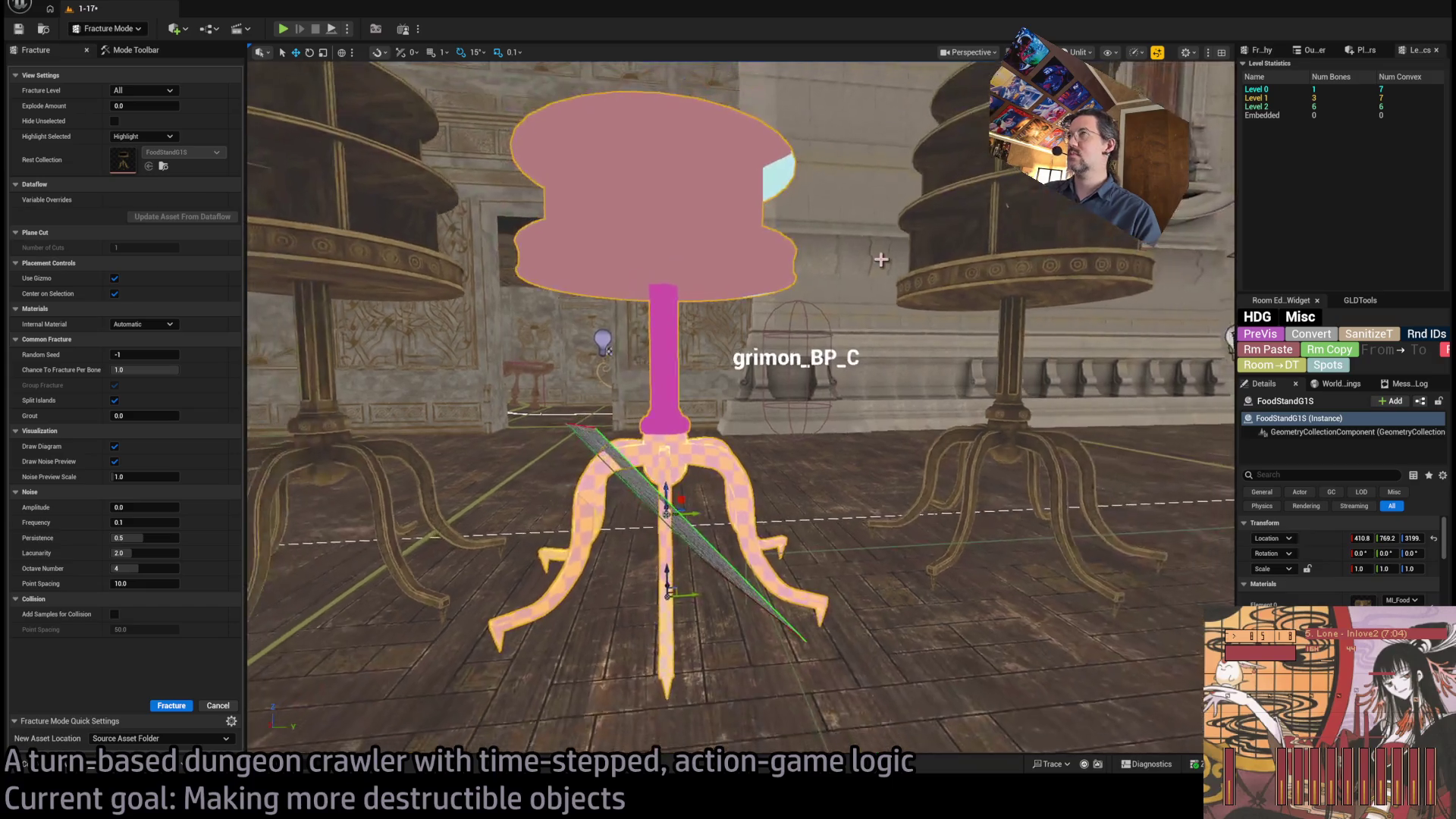
mouse_move(144, 106)
left_mouse_down()
mouse_move(161, 105)
mouse_move(121, 105)
left_mouse_up()
scroll(523, 251, "down", 5)
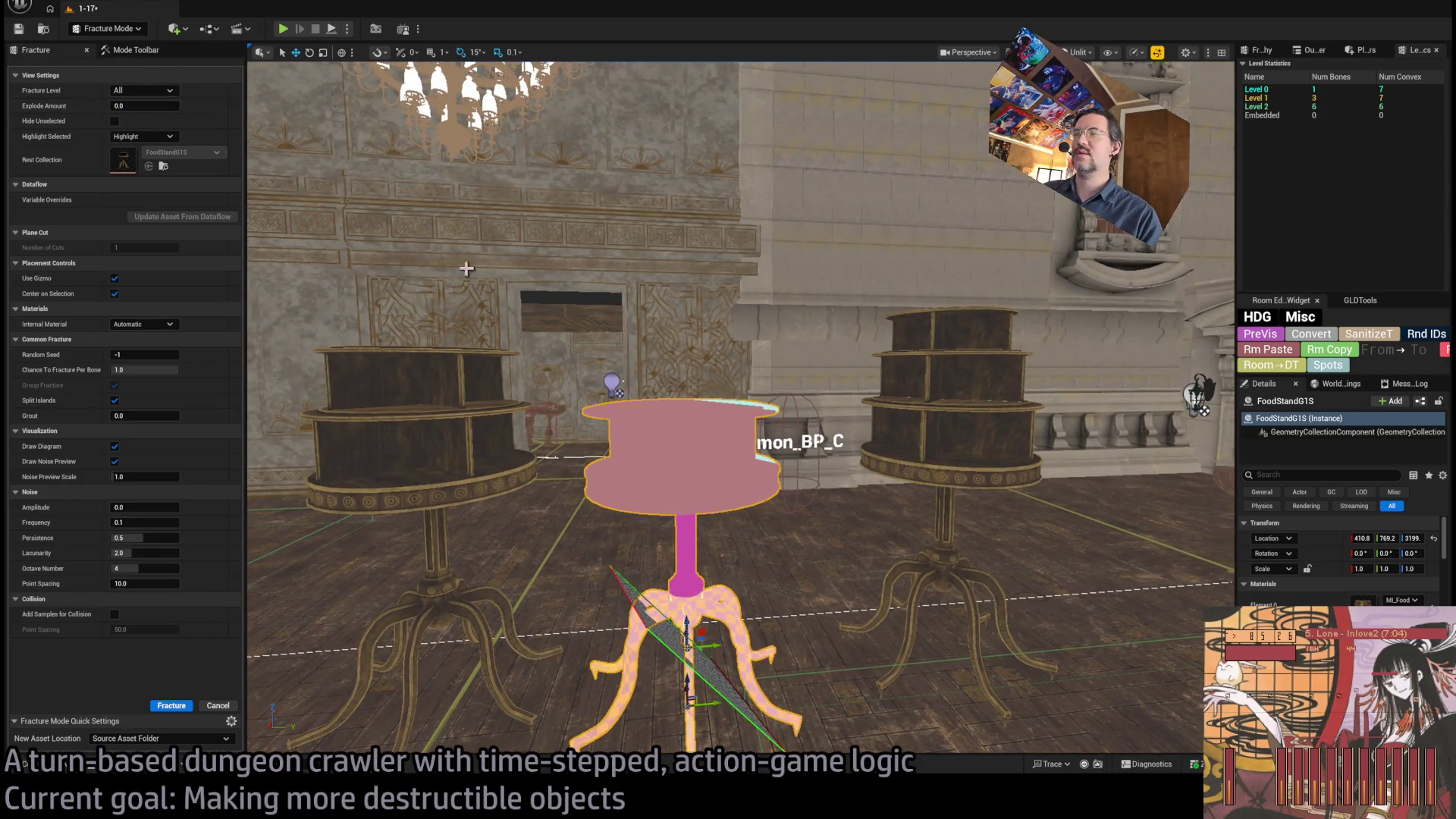
left_click(932, 453)
key("f")
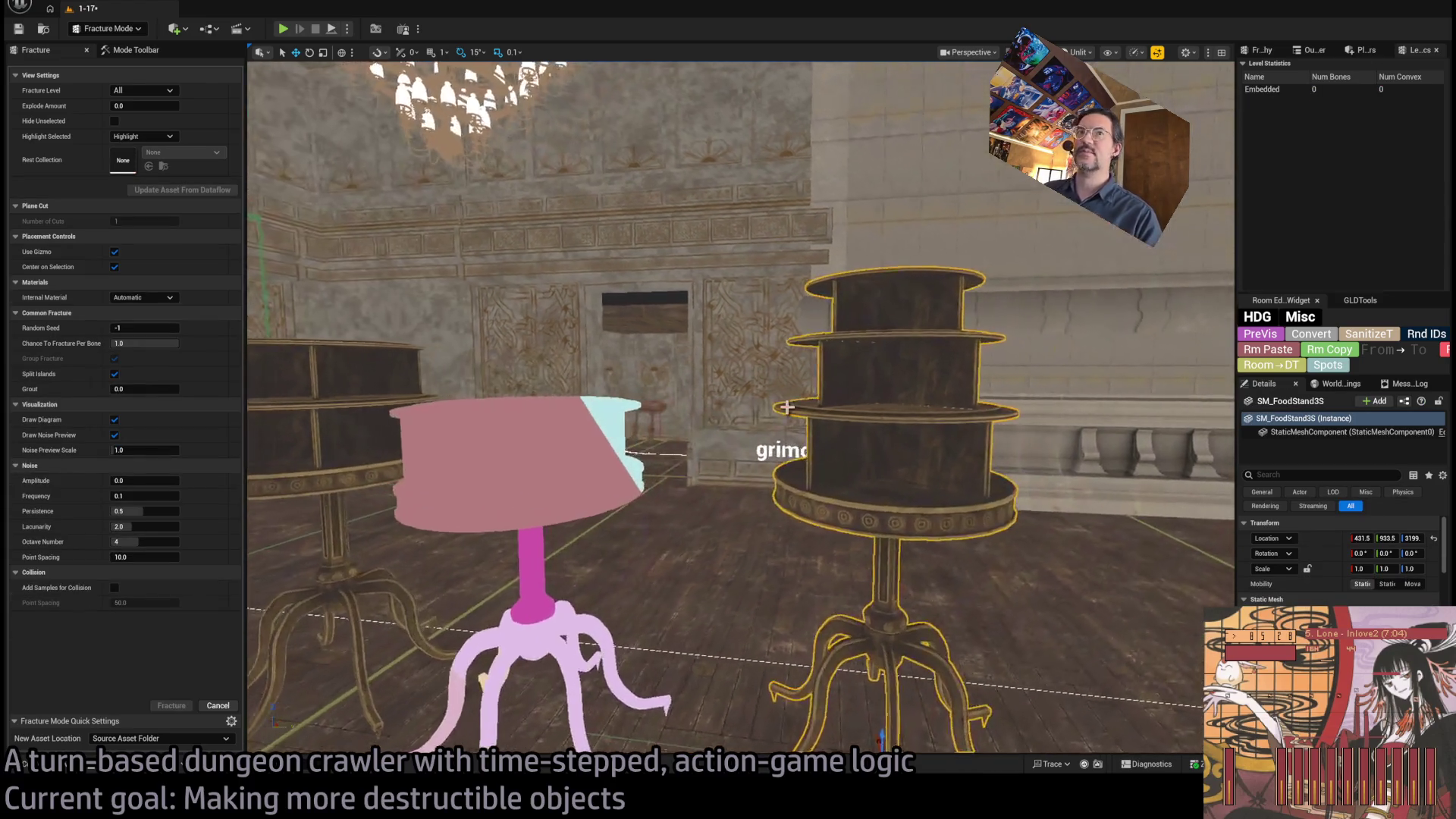
- Choose Uniform Voronoi fracturing and set the maximum Voronoi sites to 4
left_click(128, 52)
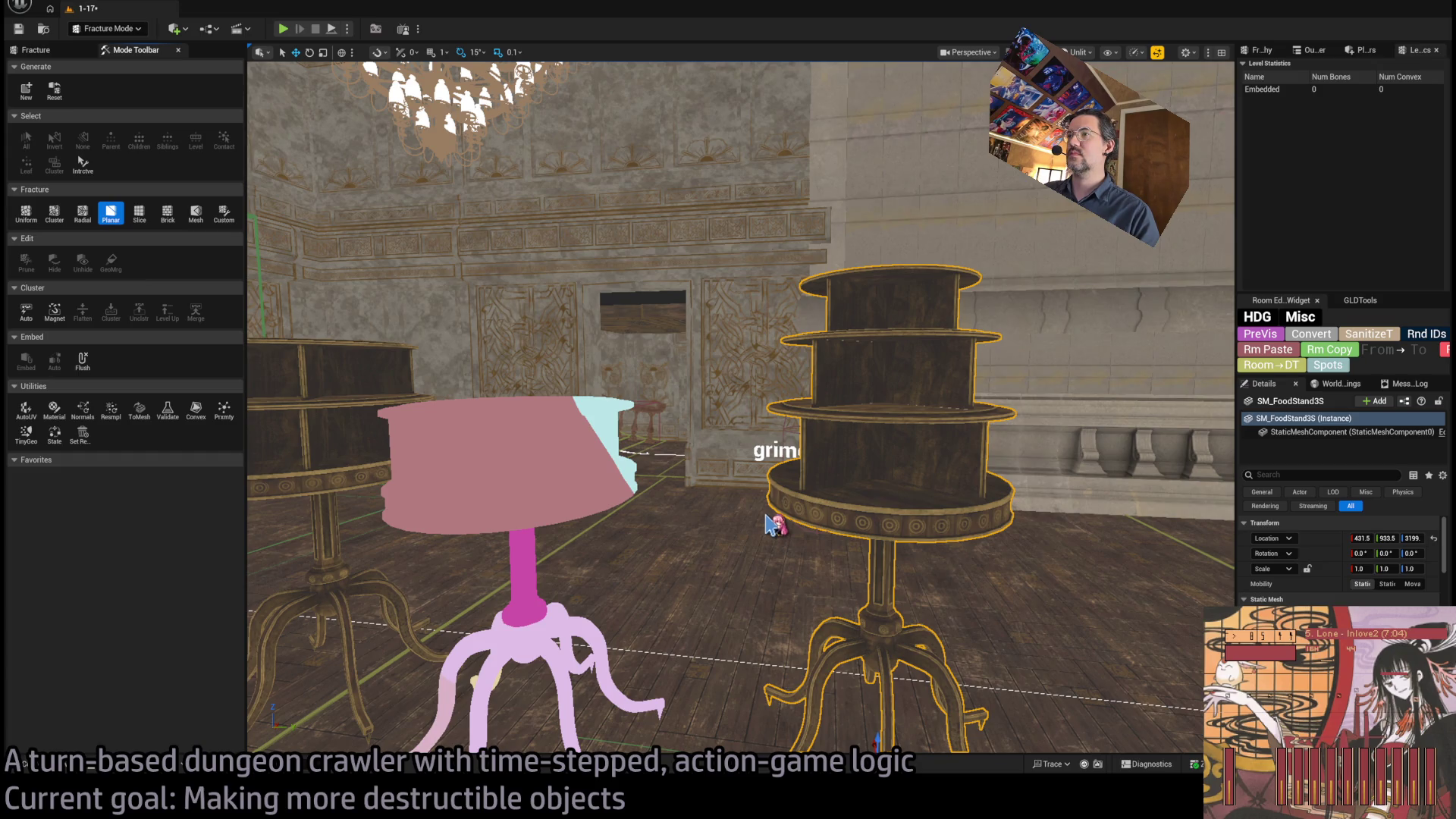
key("f")
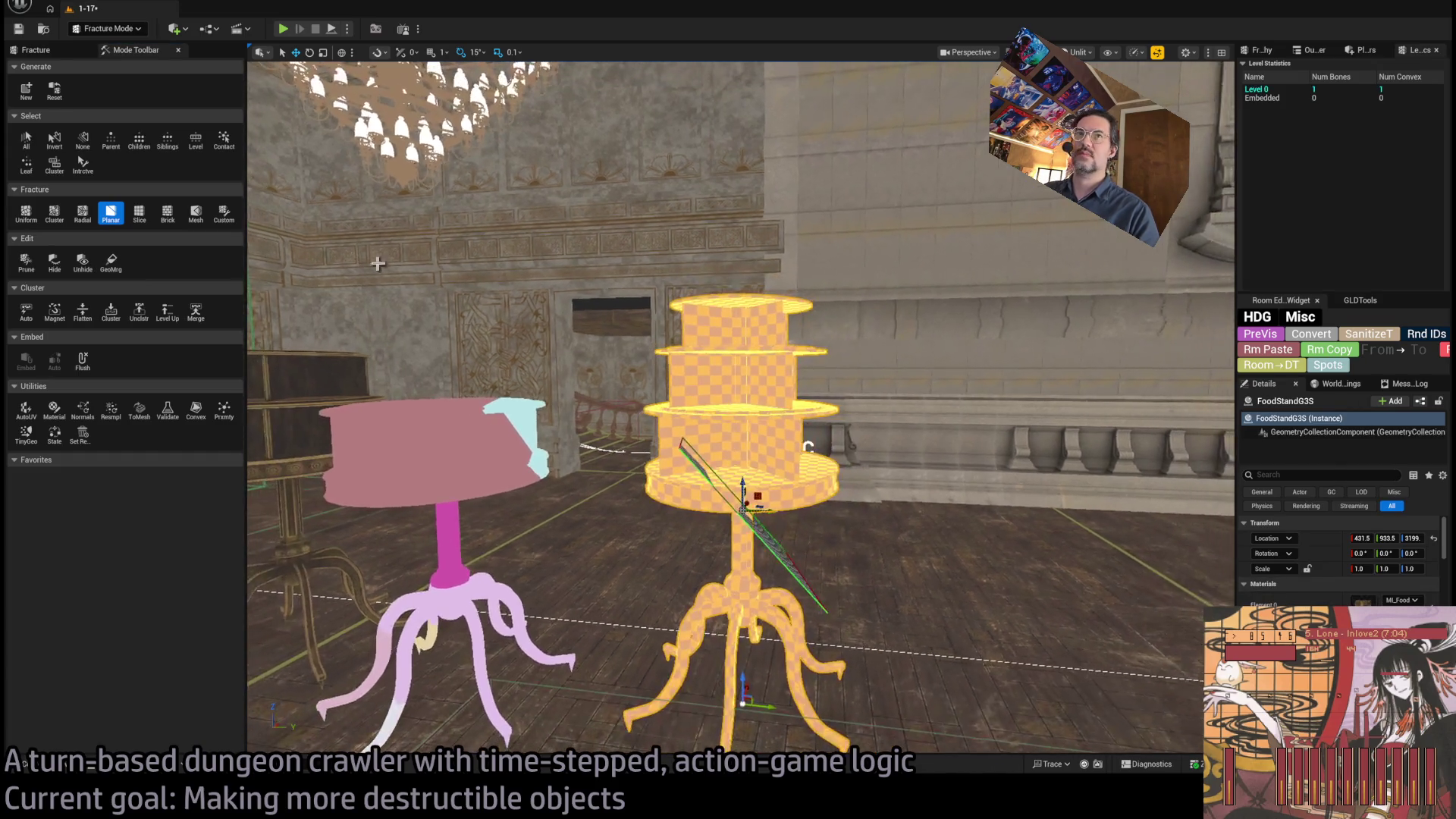
left_click(26, 214)
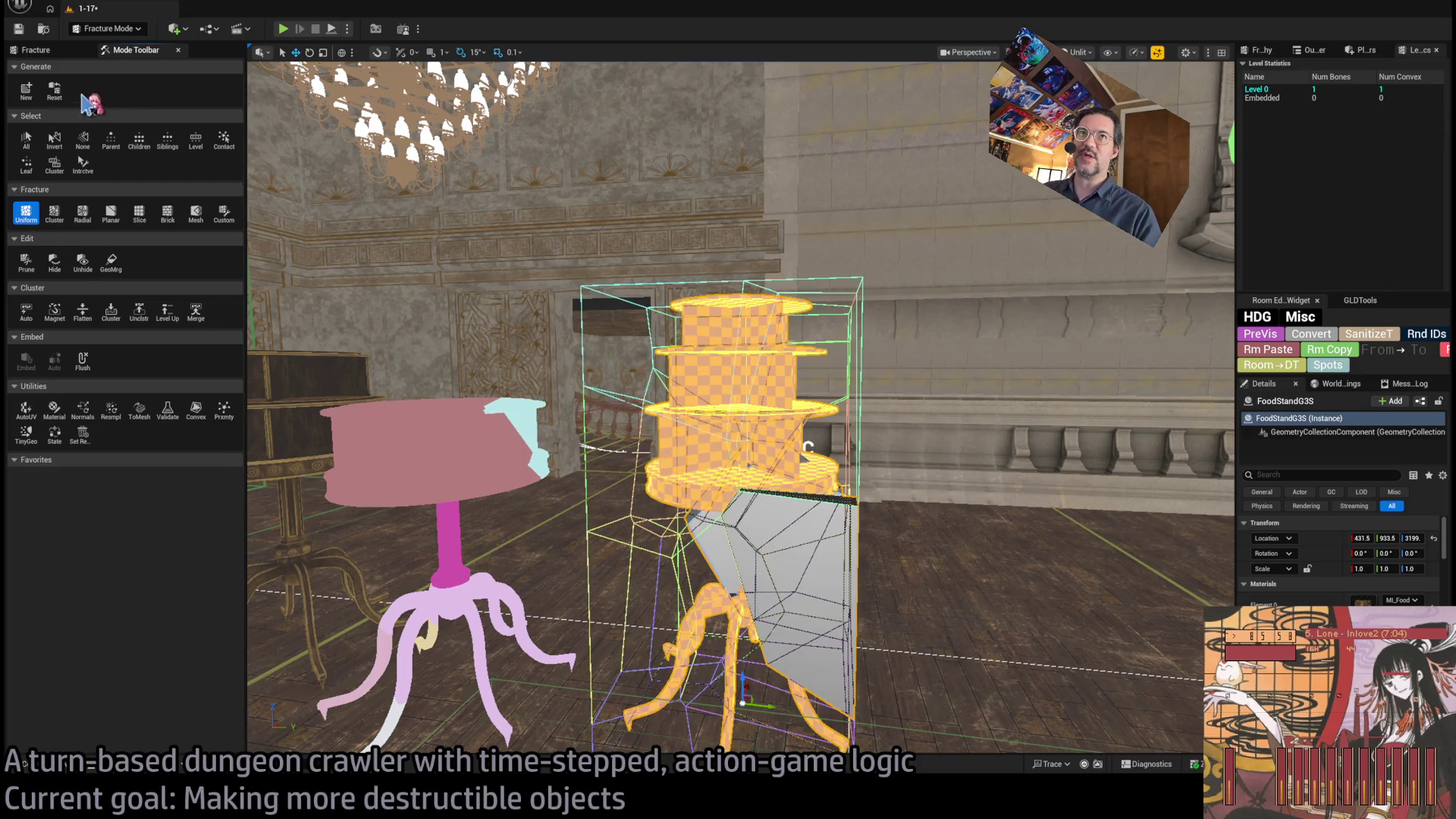
left_click(42, 50)
left_click(152, 251)
left_click(151, 263)
type("4")
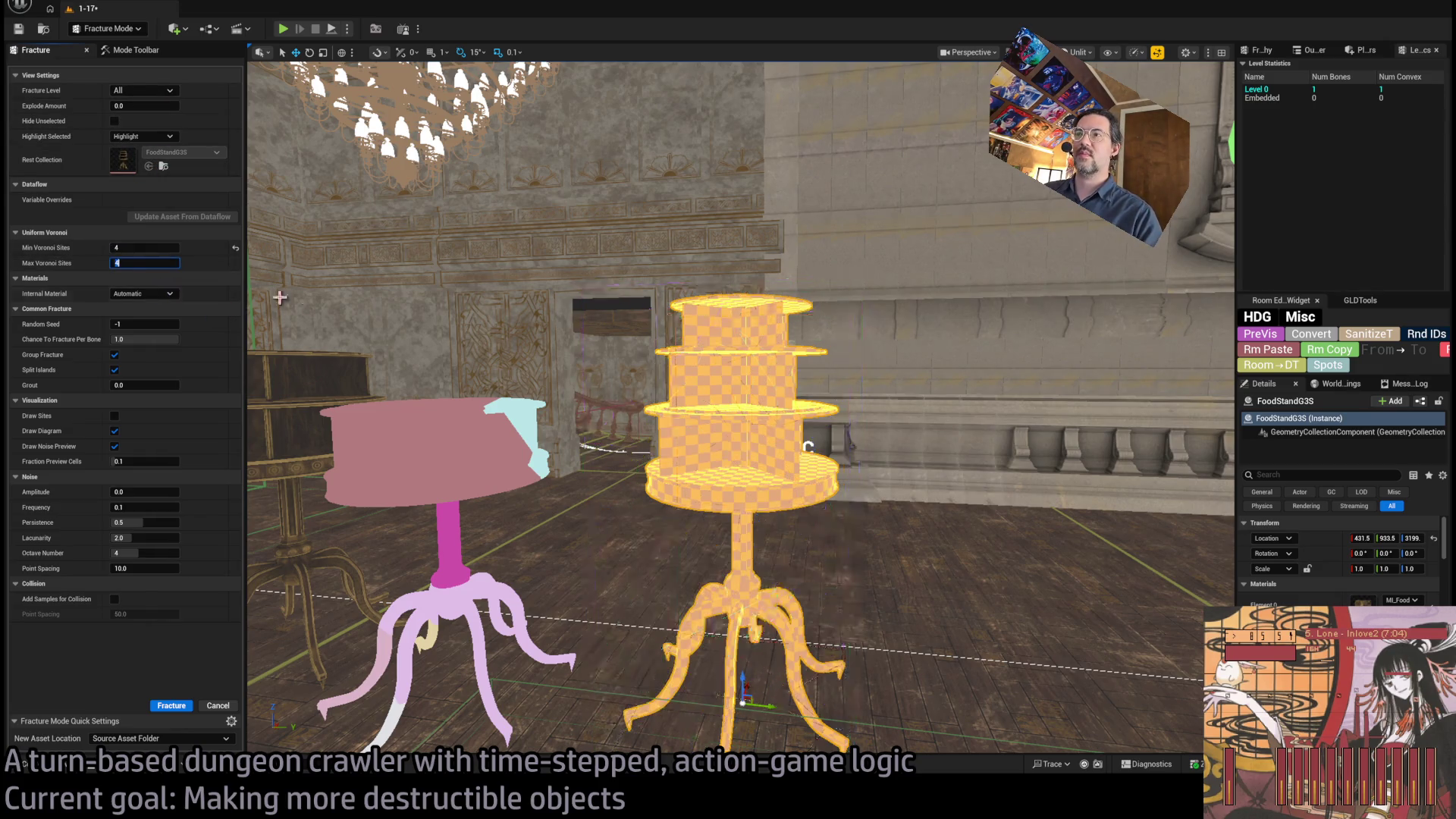
key("Return")
- Apply the uniform fracture to the three-tier stand and spread its pieces apart slightly
key("s")
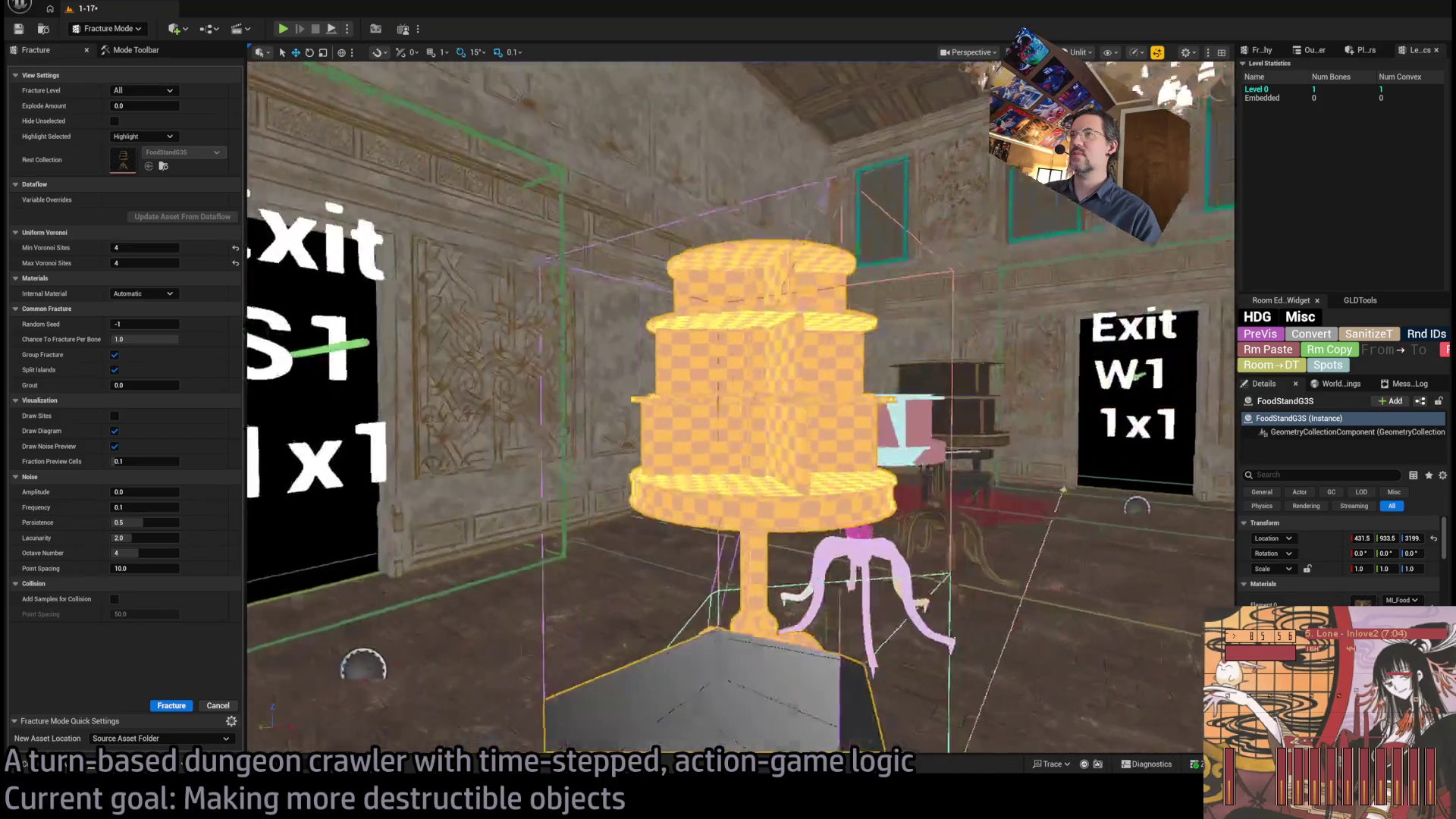
key("w")
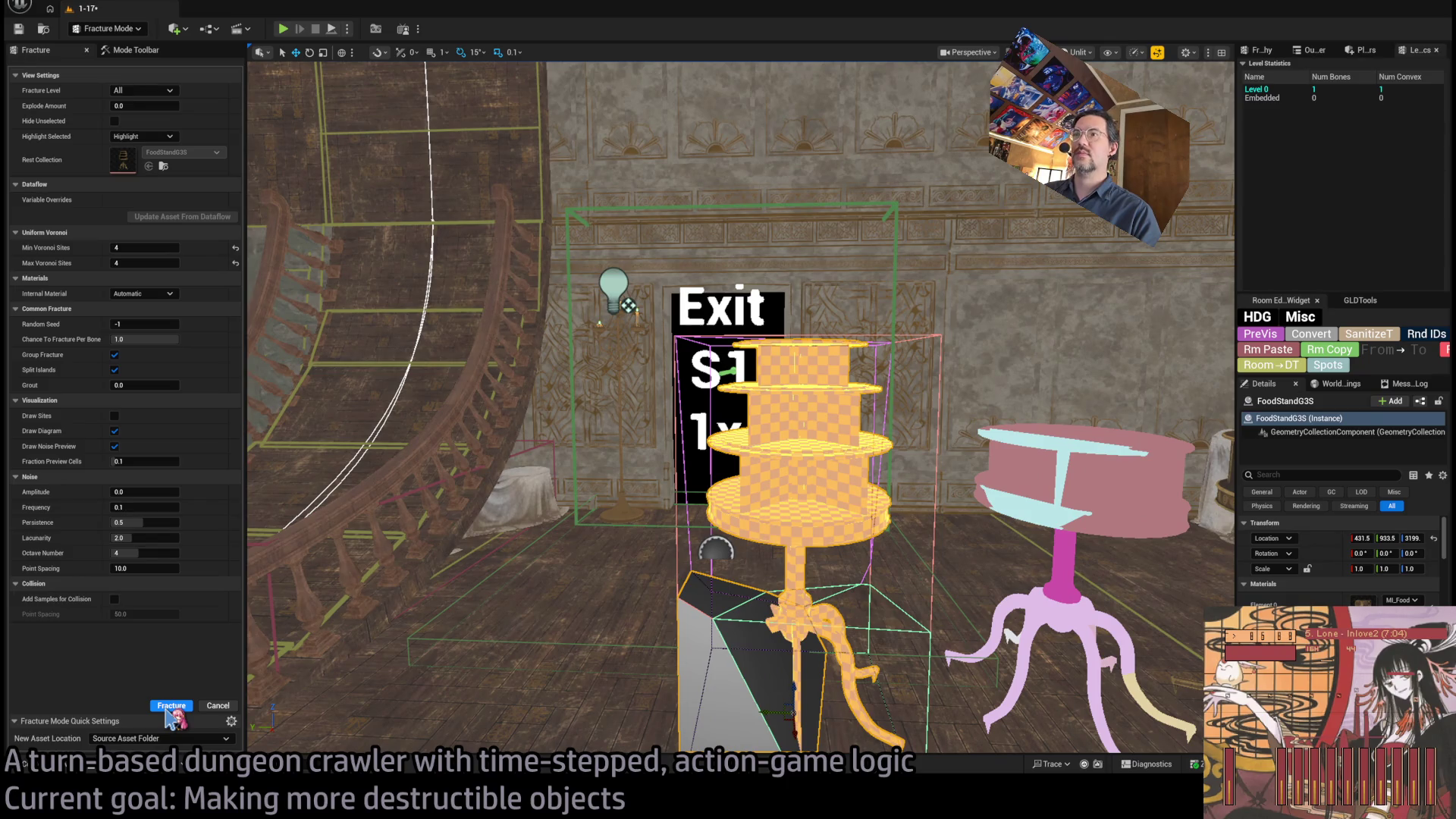
left_click(169, 706)
left_click(132, 50)
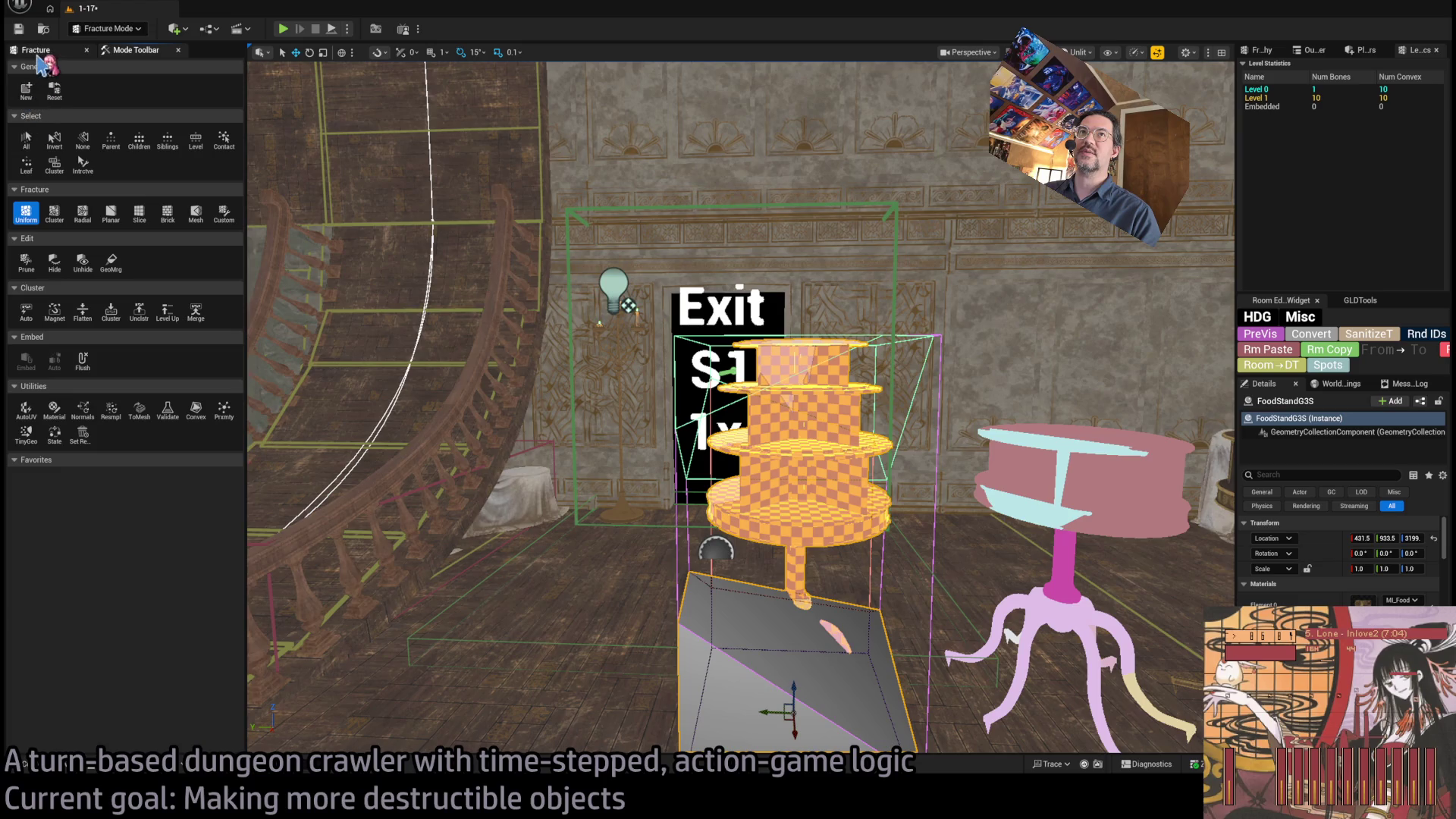
left_click(38, 53)
left_click_drag(145, 106, 174, 106)
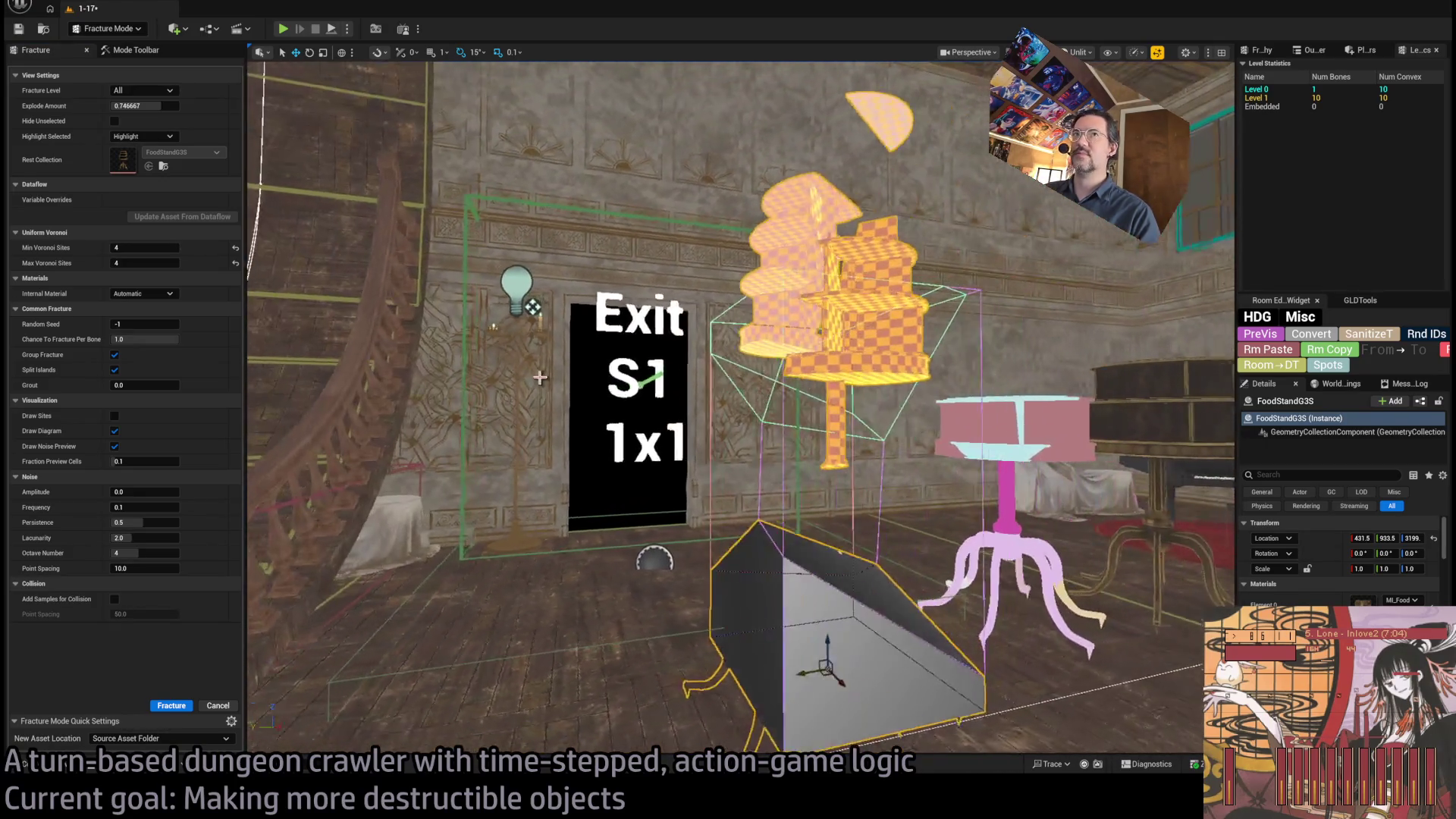
- Select the still-solid wooden food stand and bring up the fracture tools
left_click(484, 378)
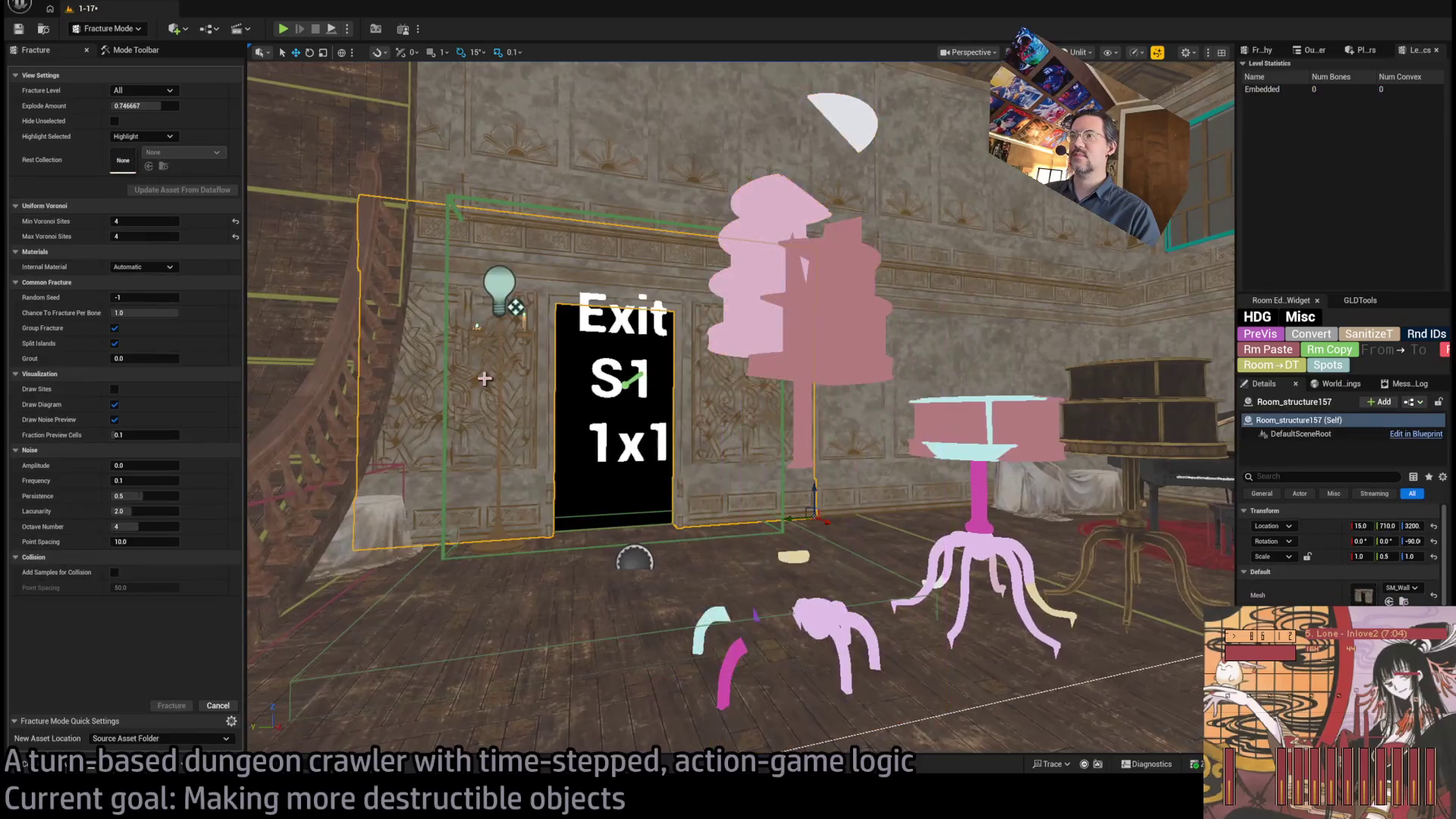
left_click(771, 450)
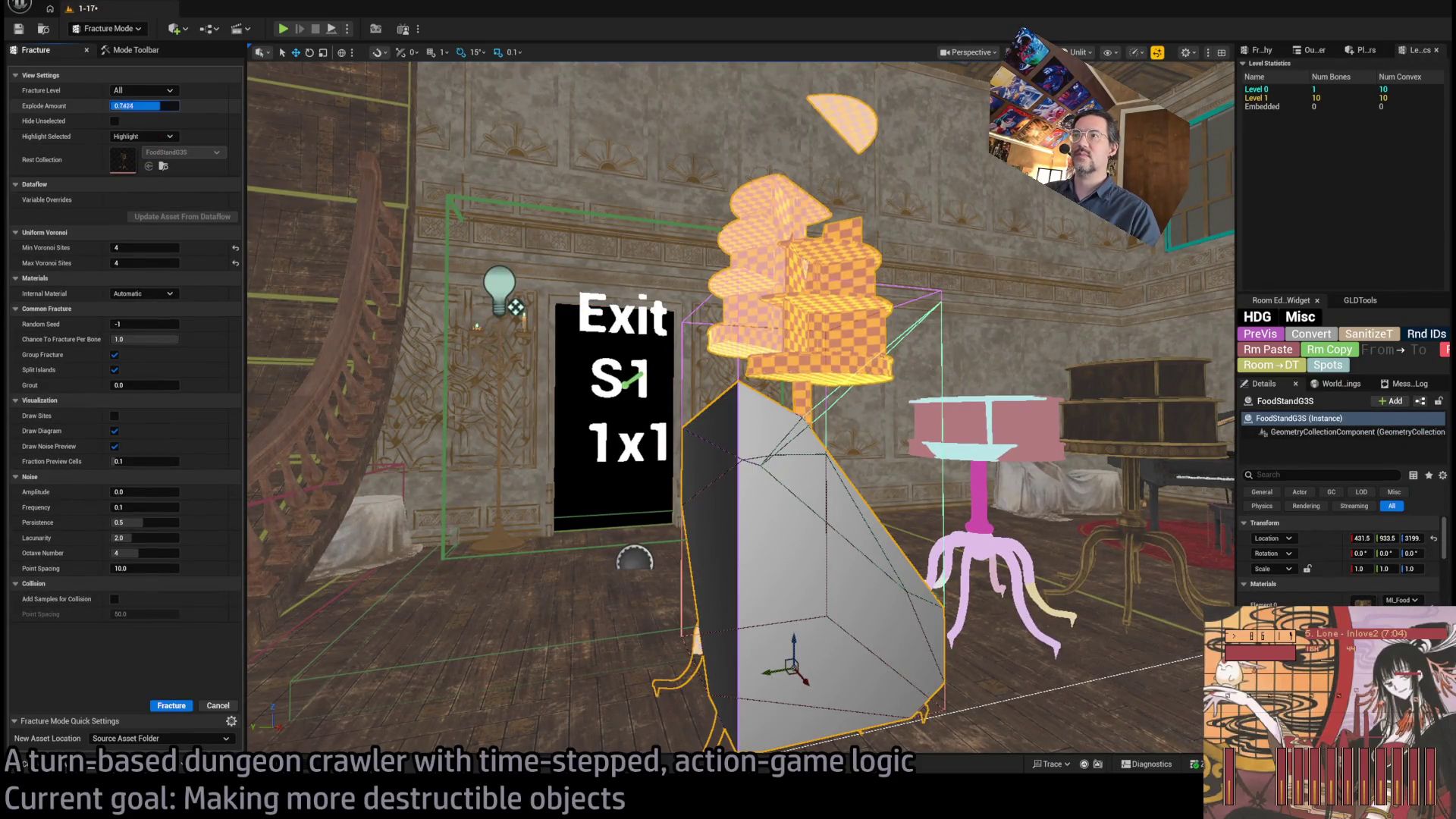
left_click(864, 323)
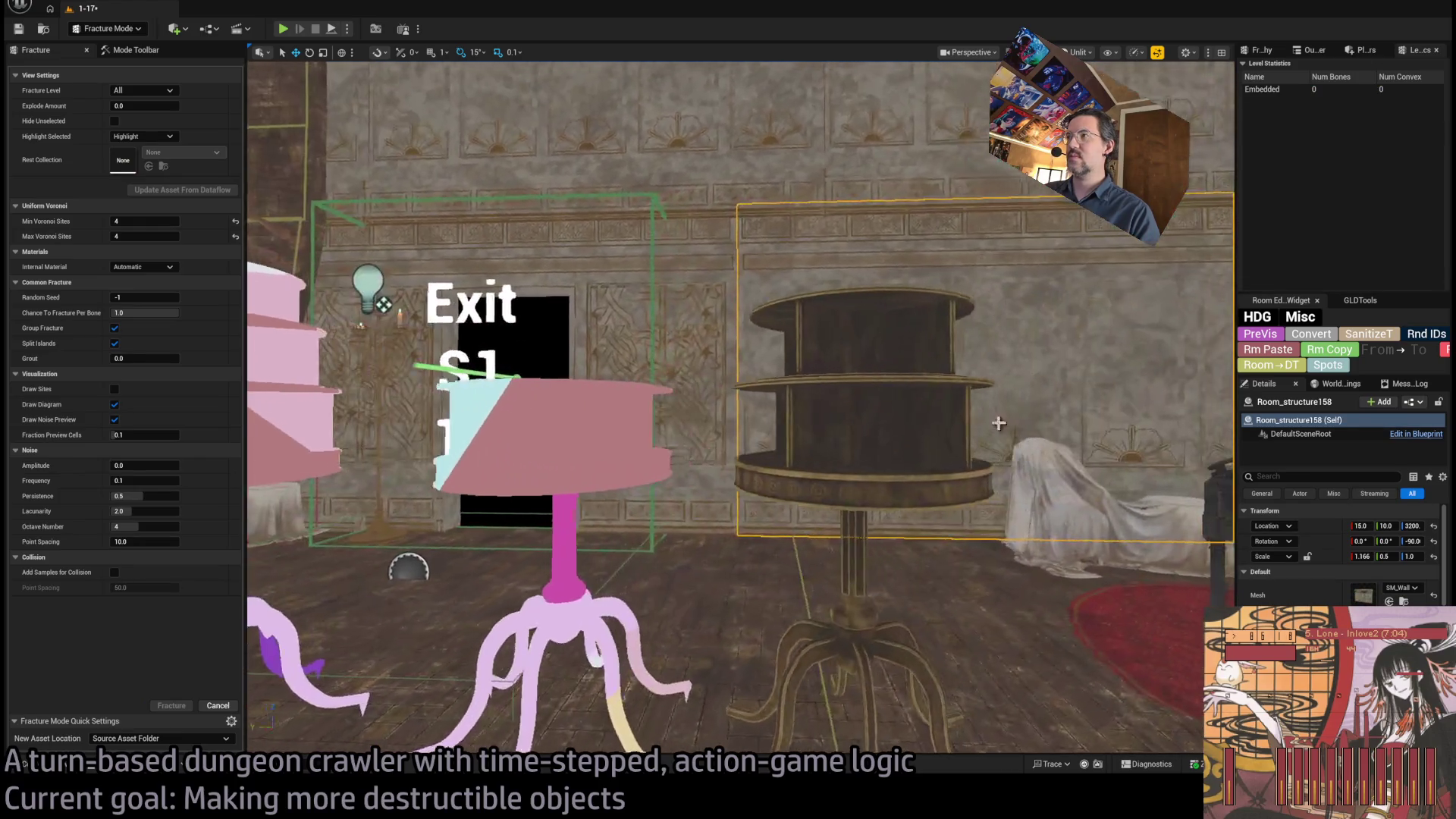
left_click(792, 463)
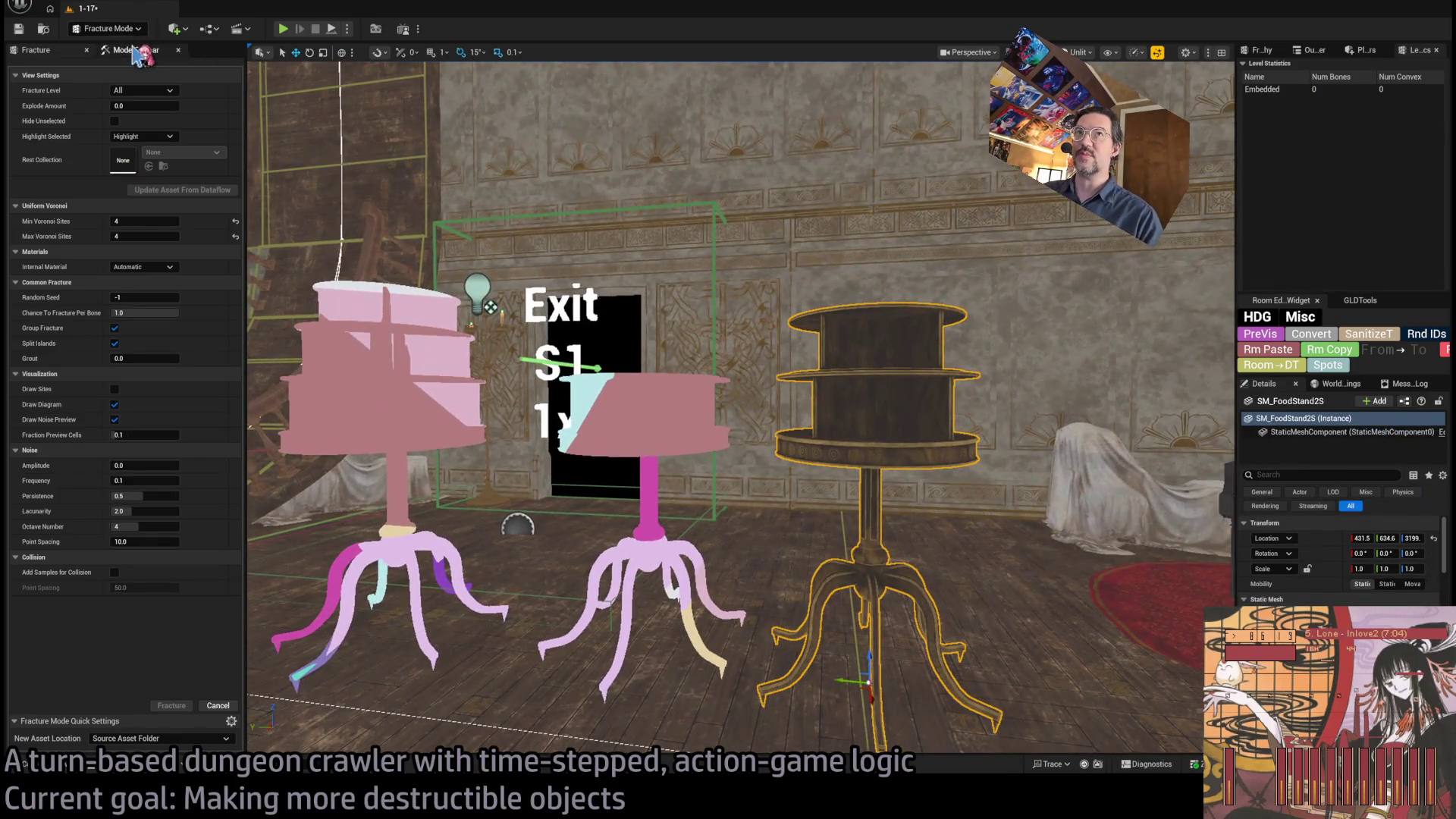
left_click(130, 50)
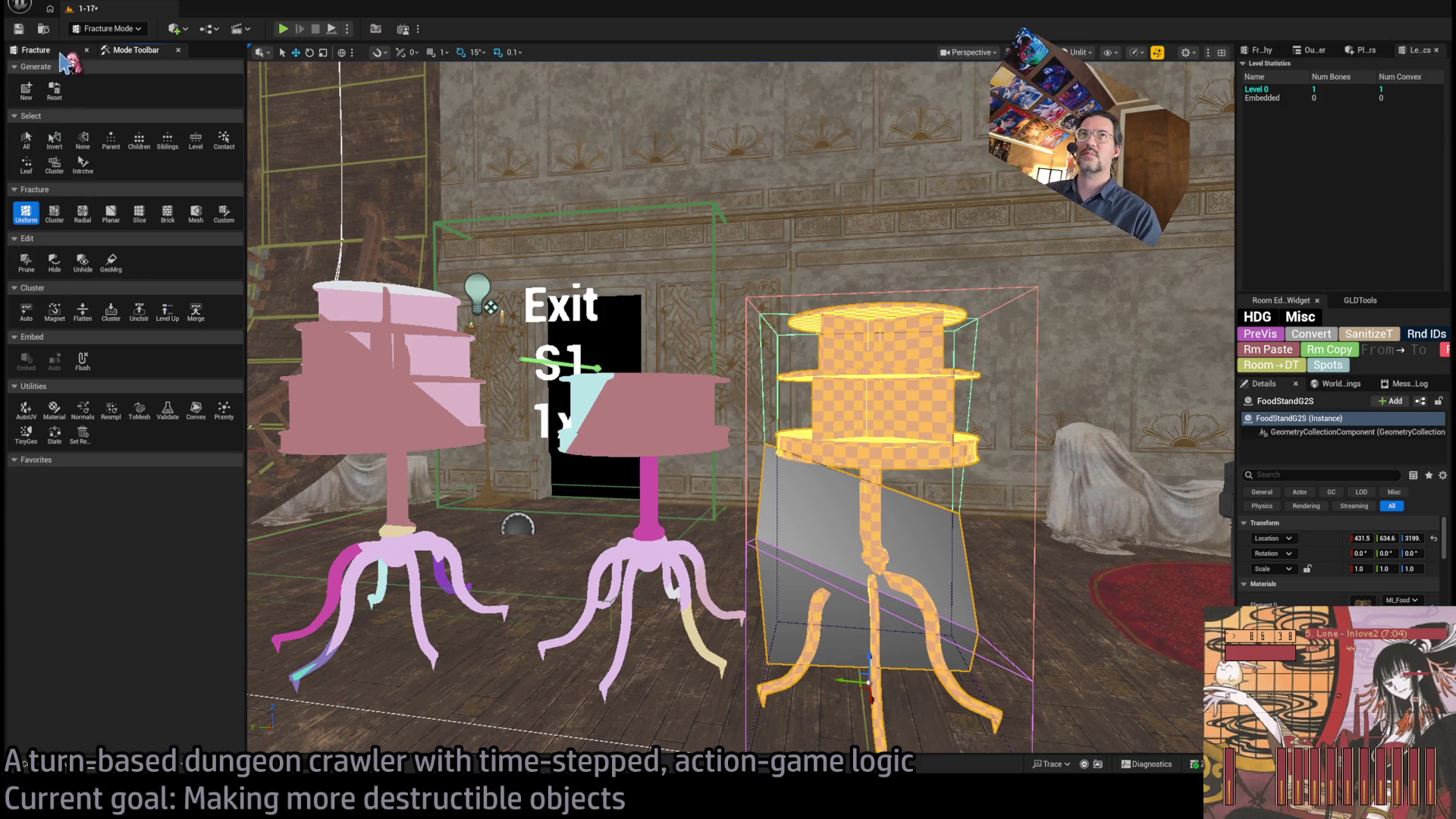
- Uniform-fracture the wooden stand into 8 pieces, then return to Selection Mode
left_click(36, 49)
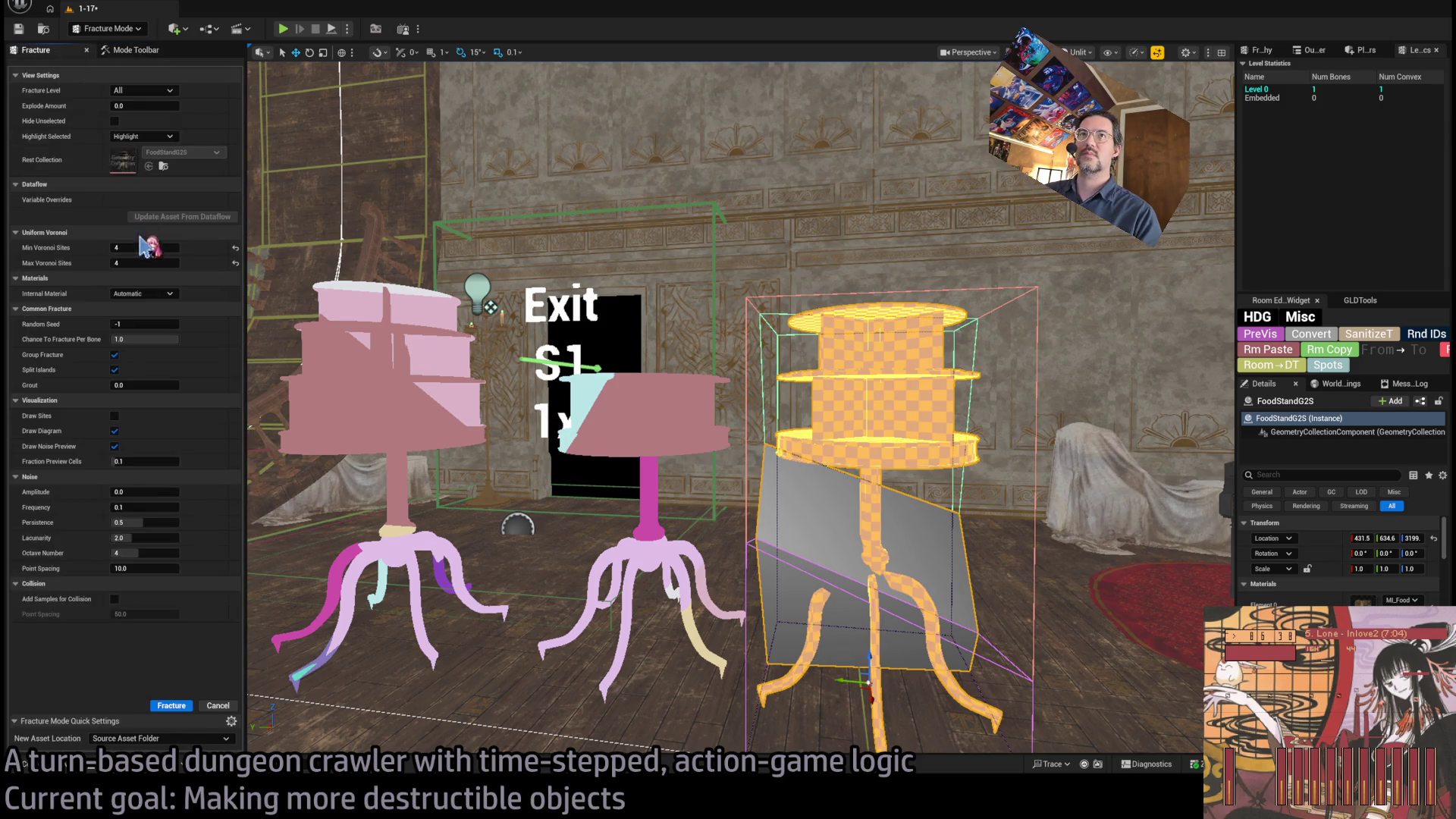
left_click(182, 707)
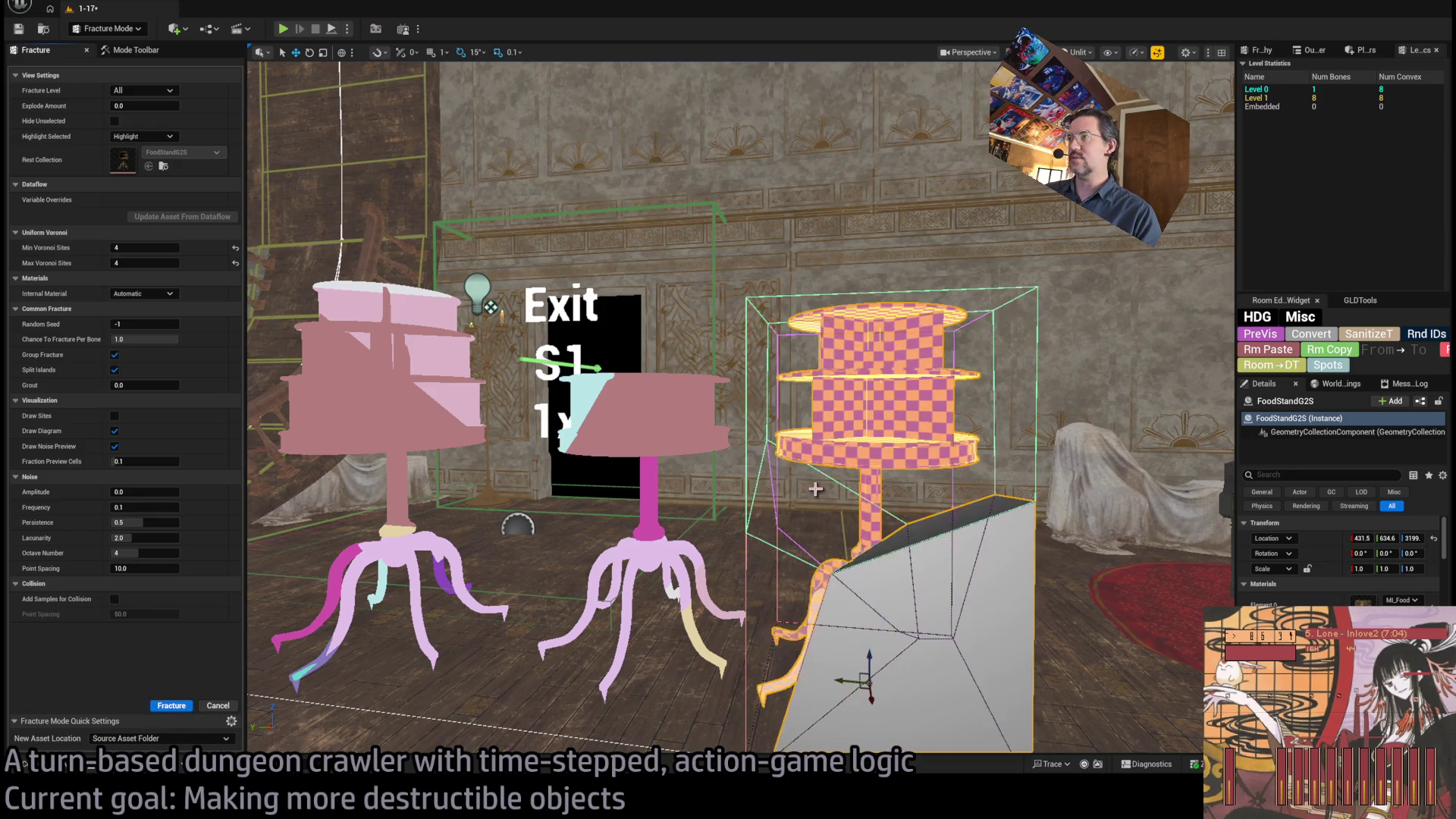
key("Up")
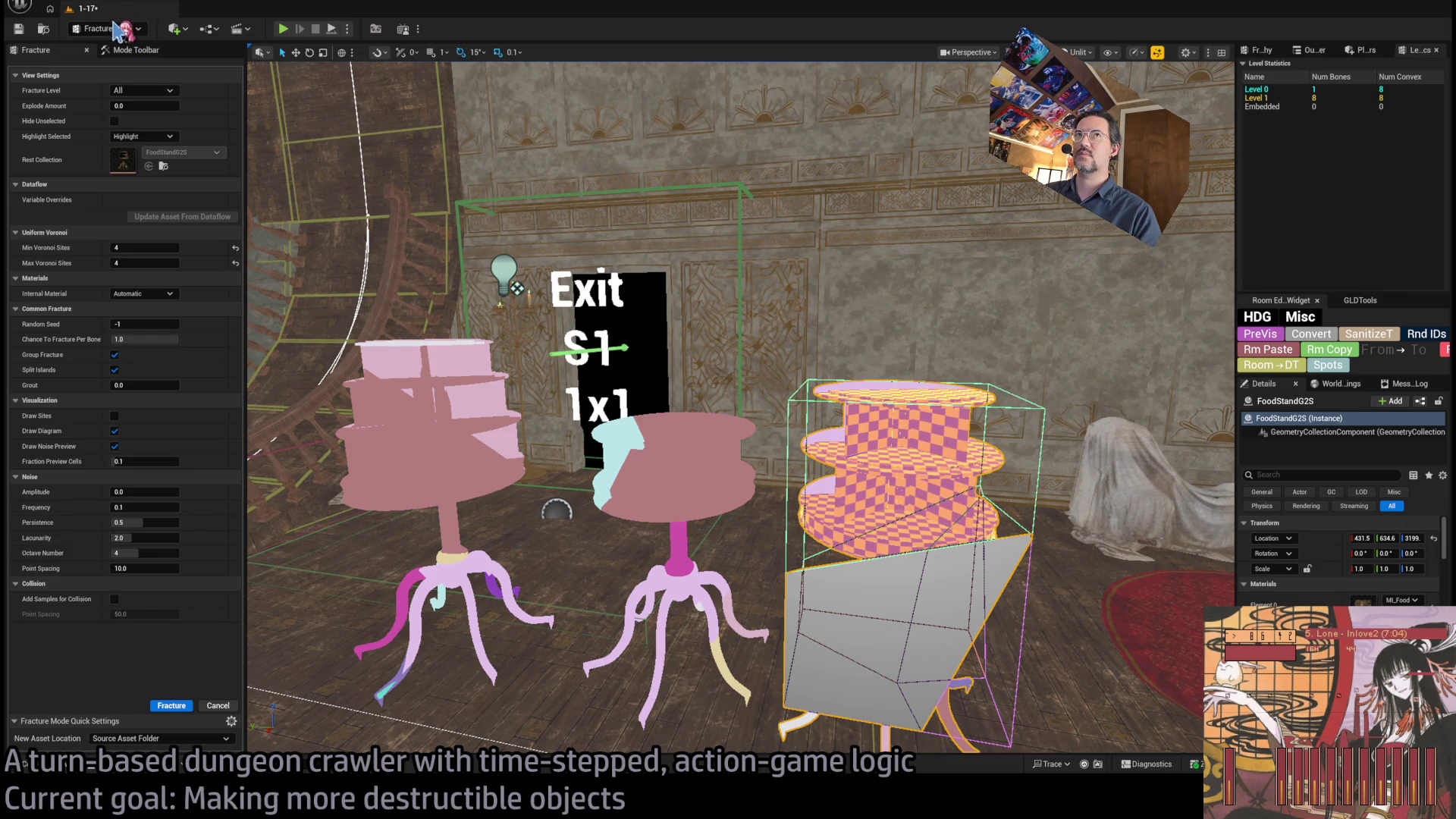
key("shift+1")
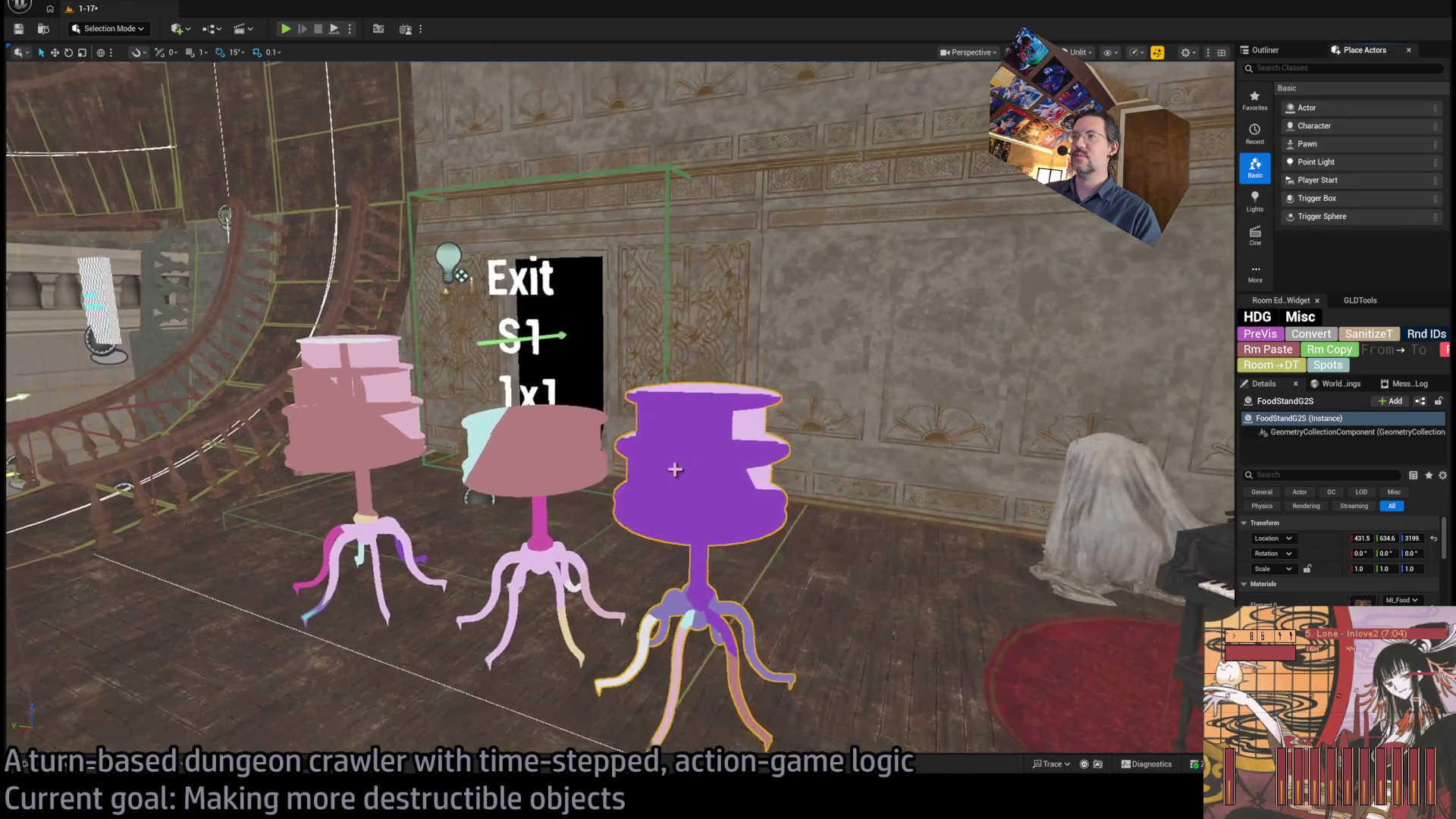
- Delete the two test food stands and Alt-drag a copy of the piano bench near the exit
key("ctrl+z")
key("ctrl+z")
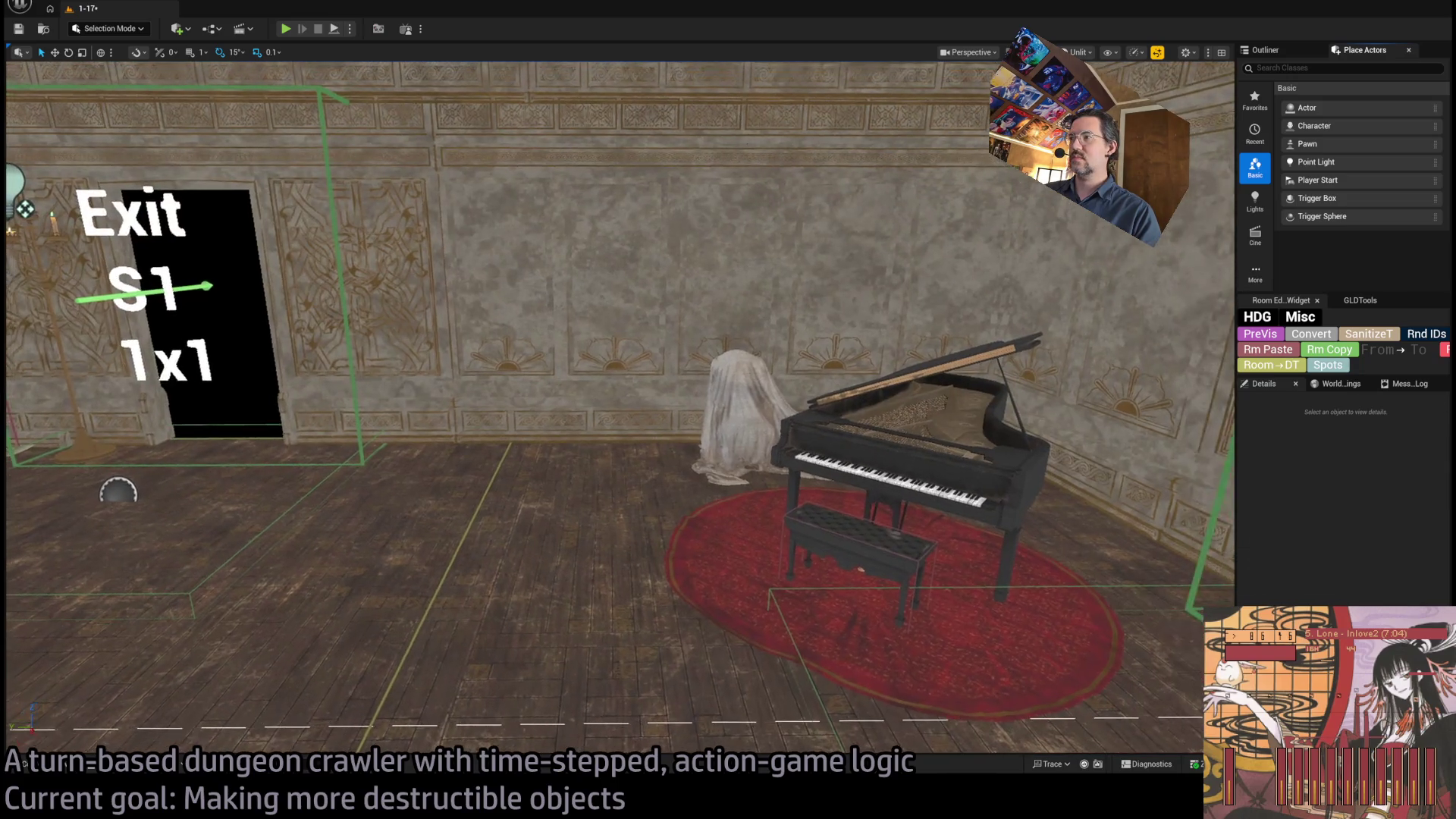
left_click(855, 606)
mouse_move(833, 596)
left_mouse_down()
mouse_move(282, 547)
mouse_move(246, 570)
left_mouse_up()
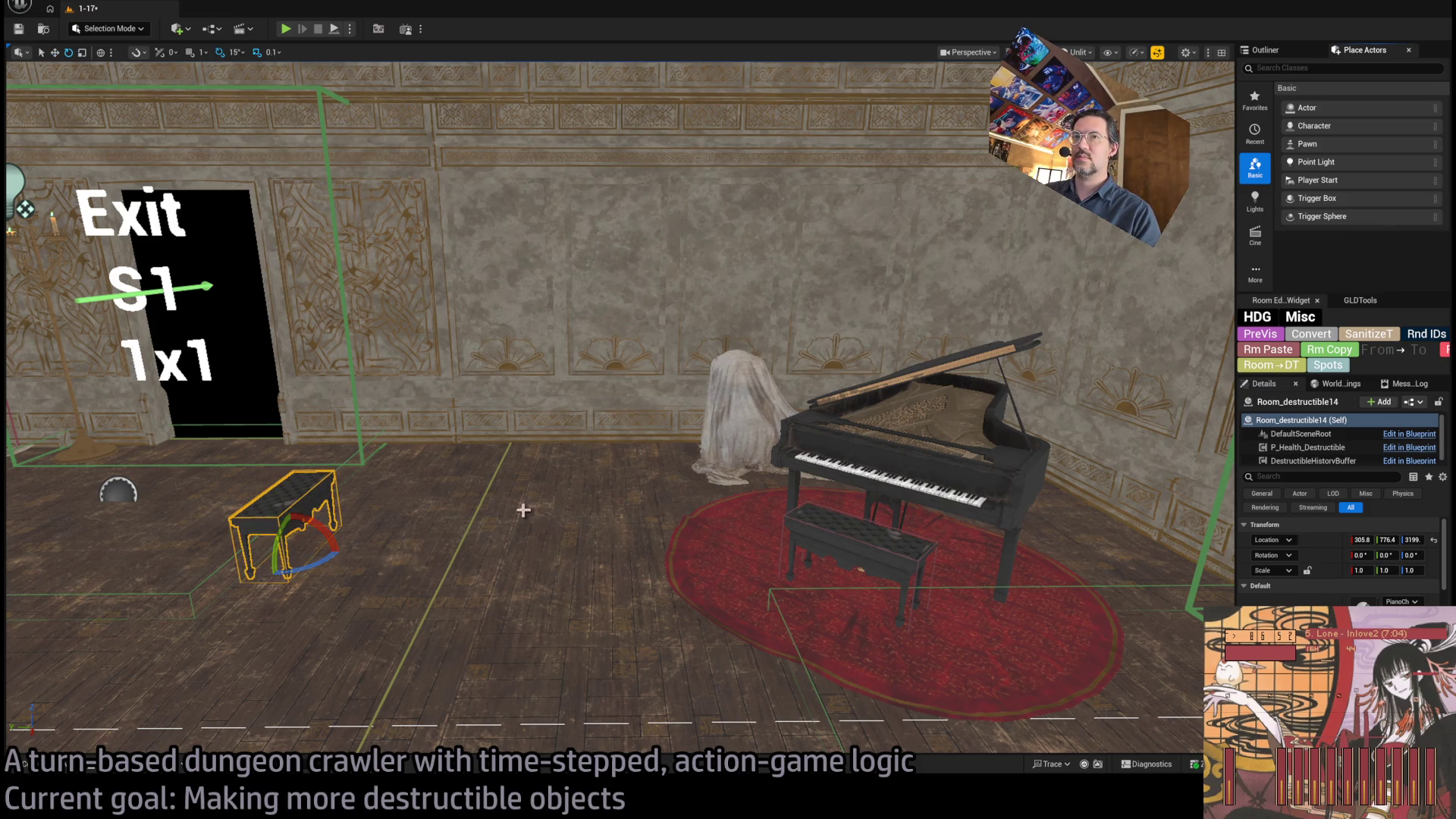
- Move the Player spawn marker onto the doorway floor beside the copied bench
left_click_drag(763, 413, 763, 413)
left_click(455, 270)
key("f")
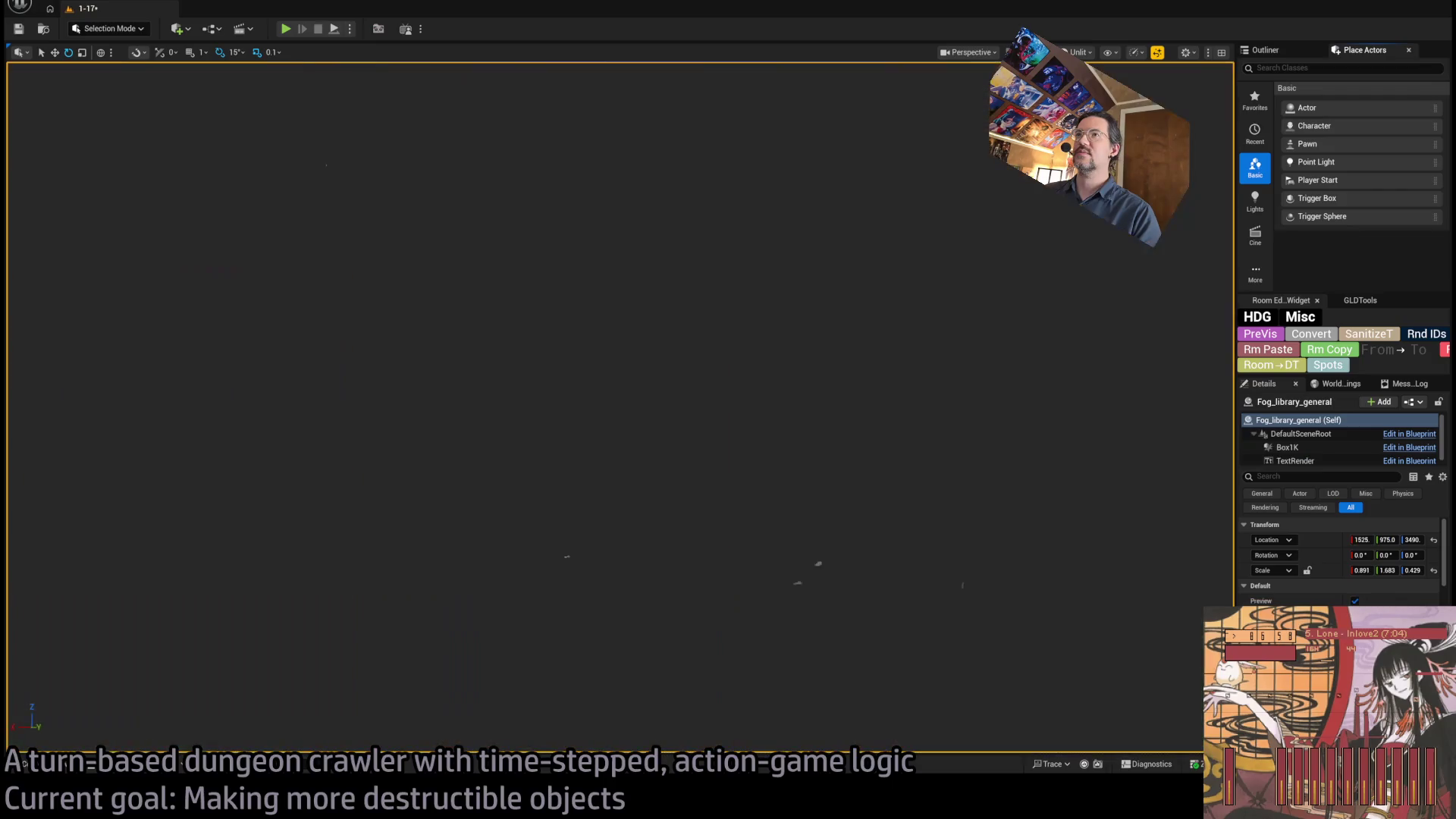
mouse_move(794, 289)
left_mouse_down()
mouse_move(789, 324)
mouse_move(545, 267)
left_mouse_up()
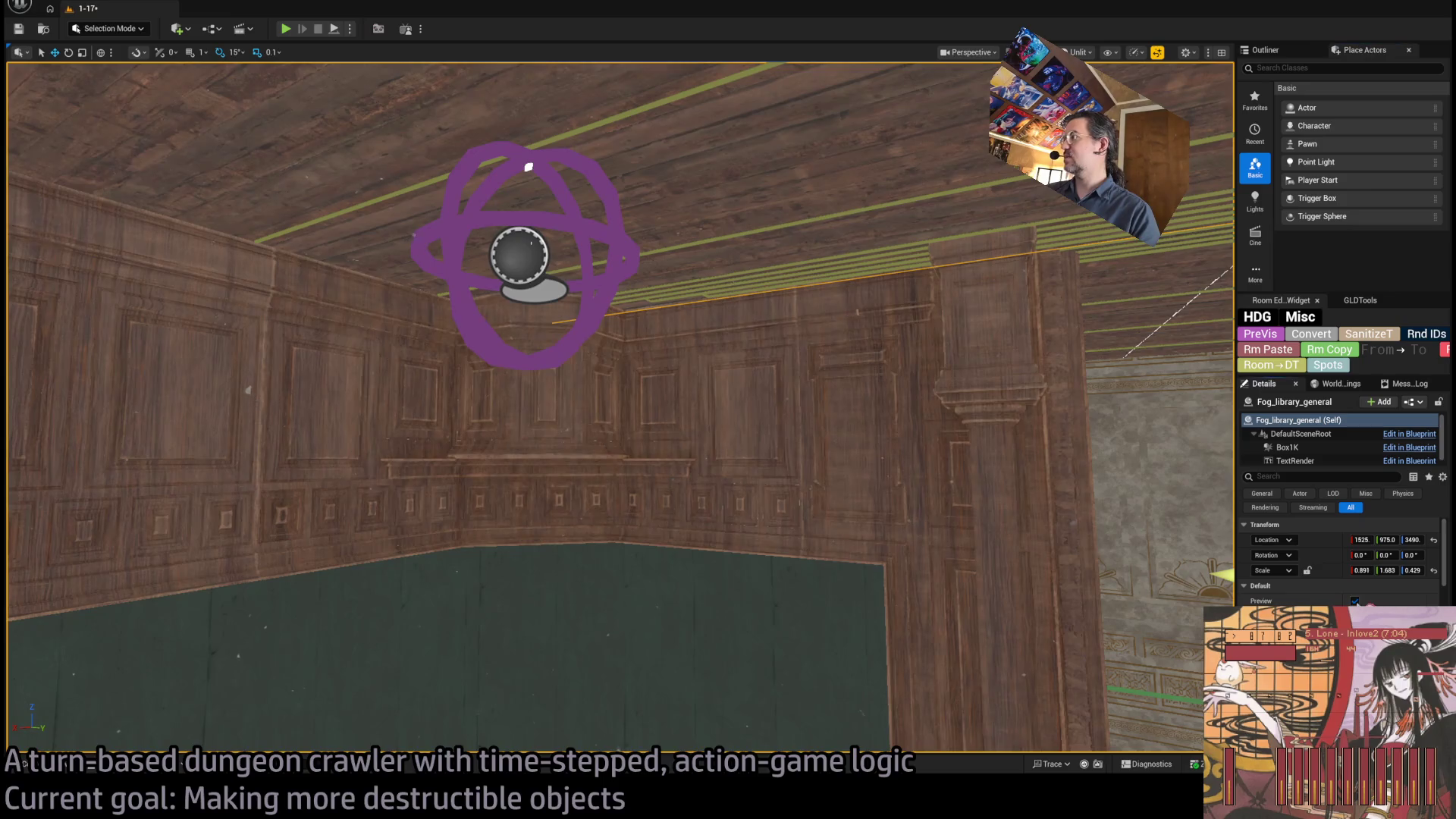
left_click(544, 267)
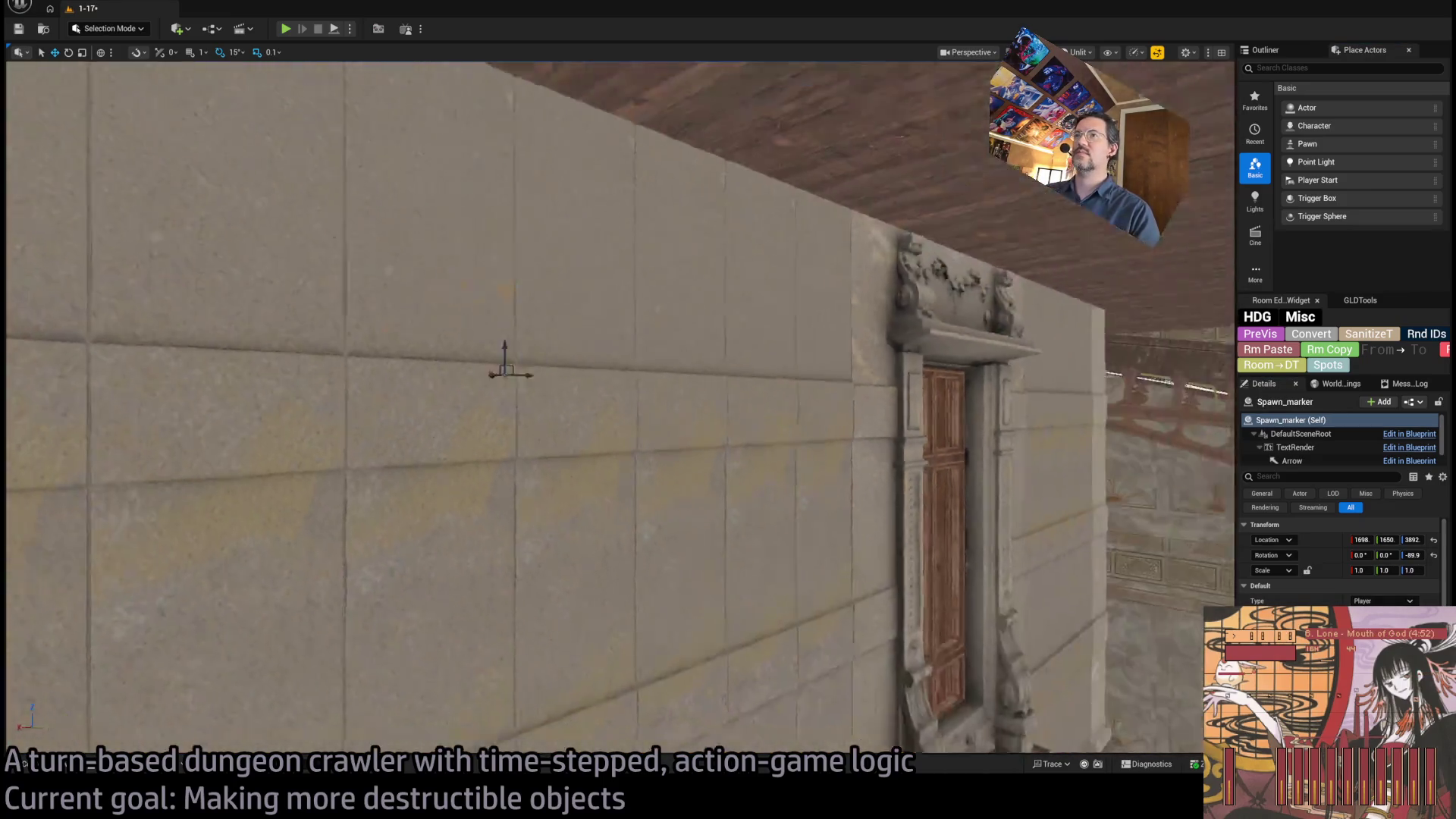
left_click_drag(545, 267, 545, 267)
mouse_move(360, 185)
left_mouse_down()
mouse_move(757, 493)
mouse_move(852, 640)
mouse_move(538, 466)
mouse_move(903, 520)
mouse_move(940, 558)
left_mouse_up()
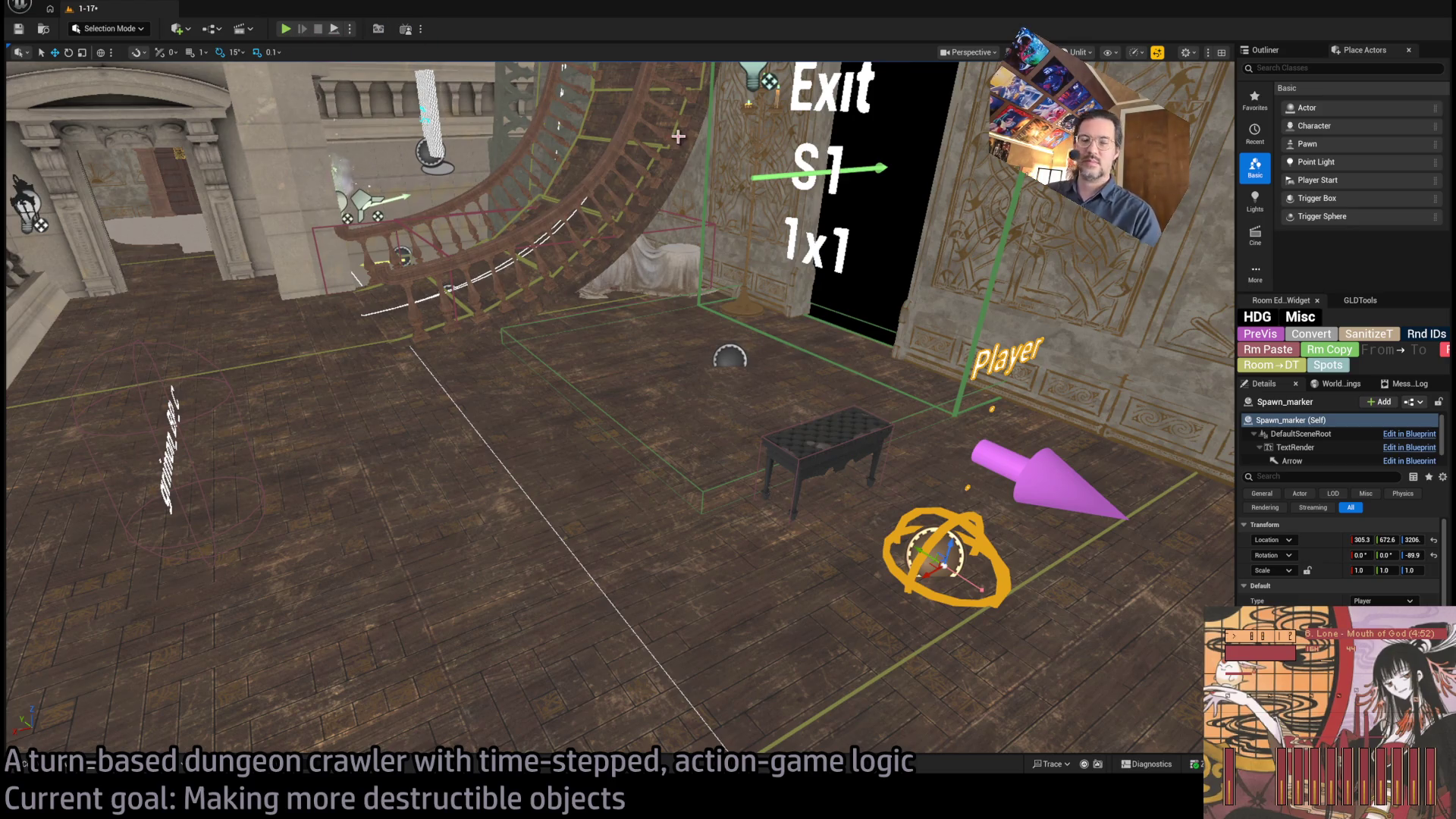
left_click(837, 438)
- Open the Mansion Destructible folder and frame the selected bench in the viewport
left_click(66, 767)
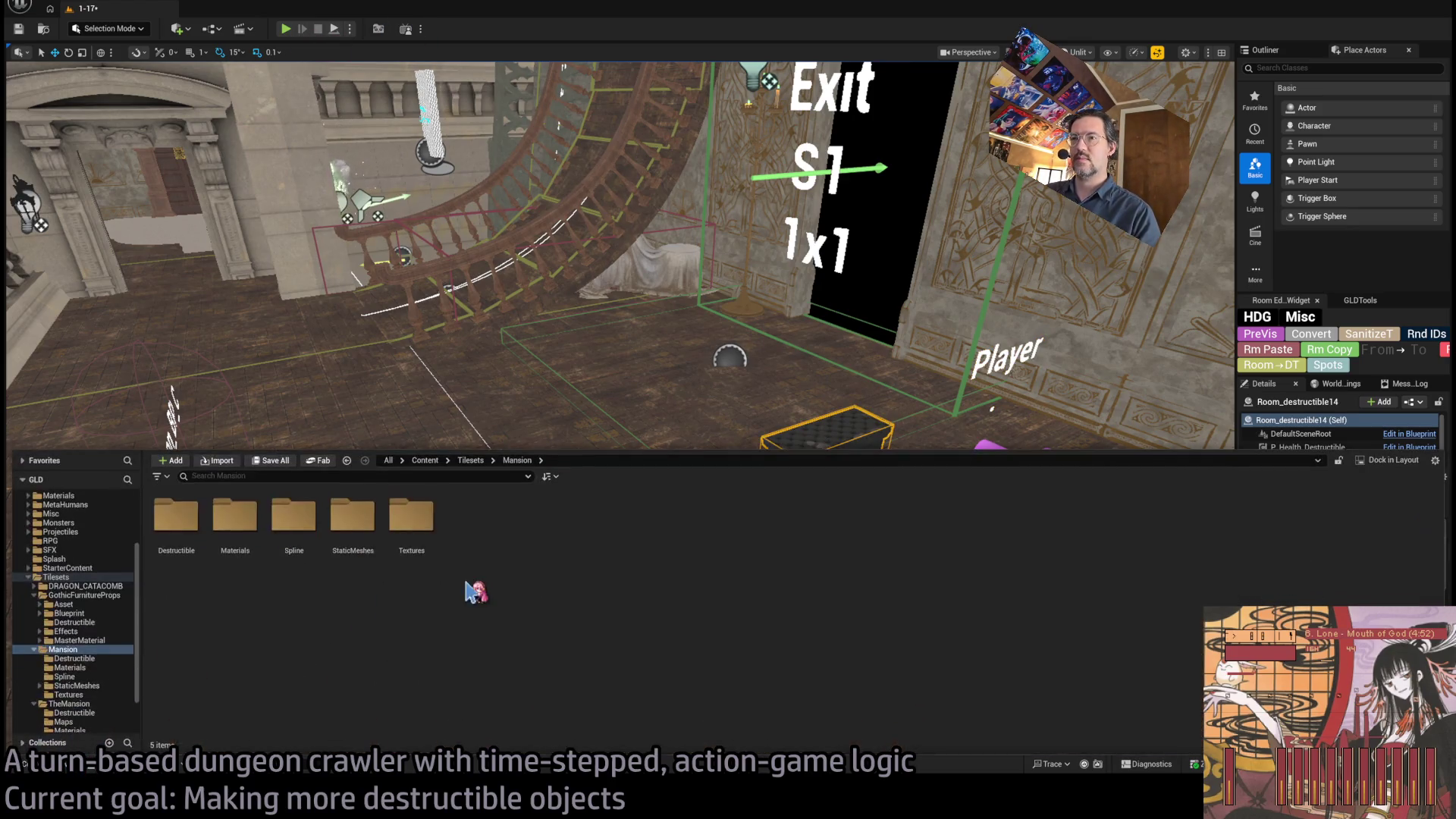
left_click(74, 658)
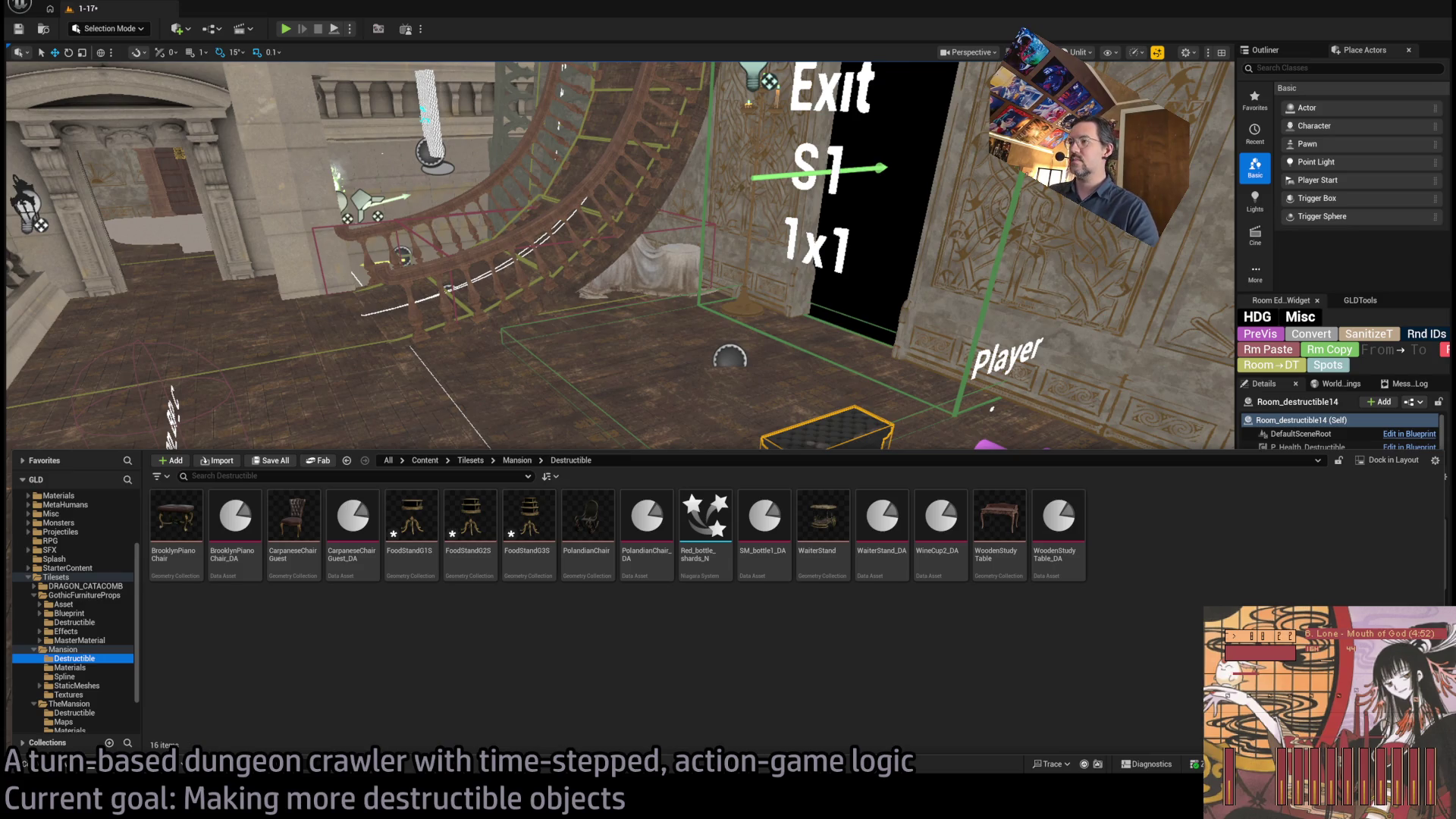
left_click(552, 624)
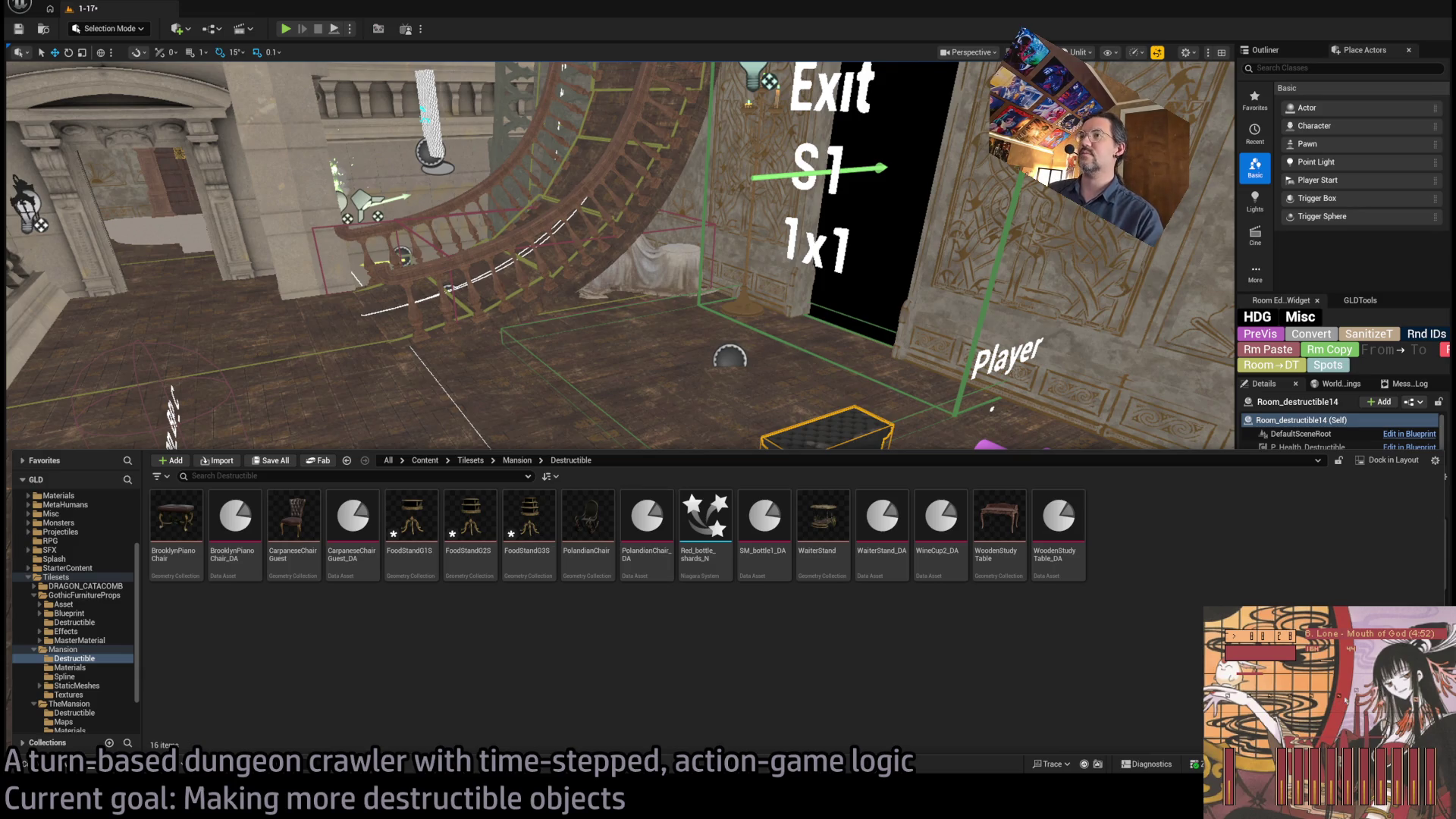
key("f")
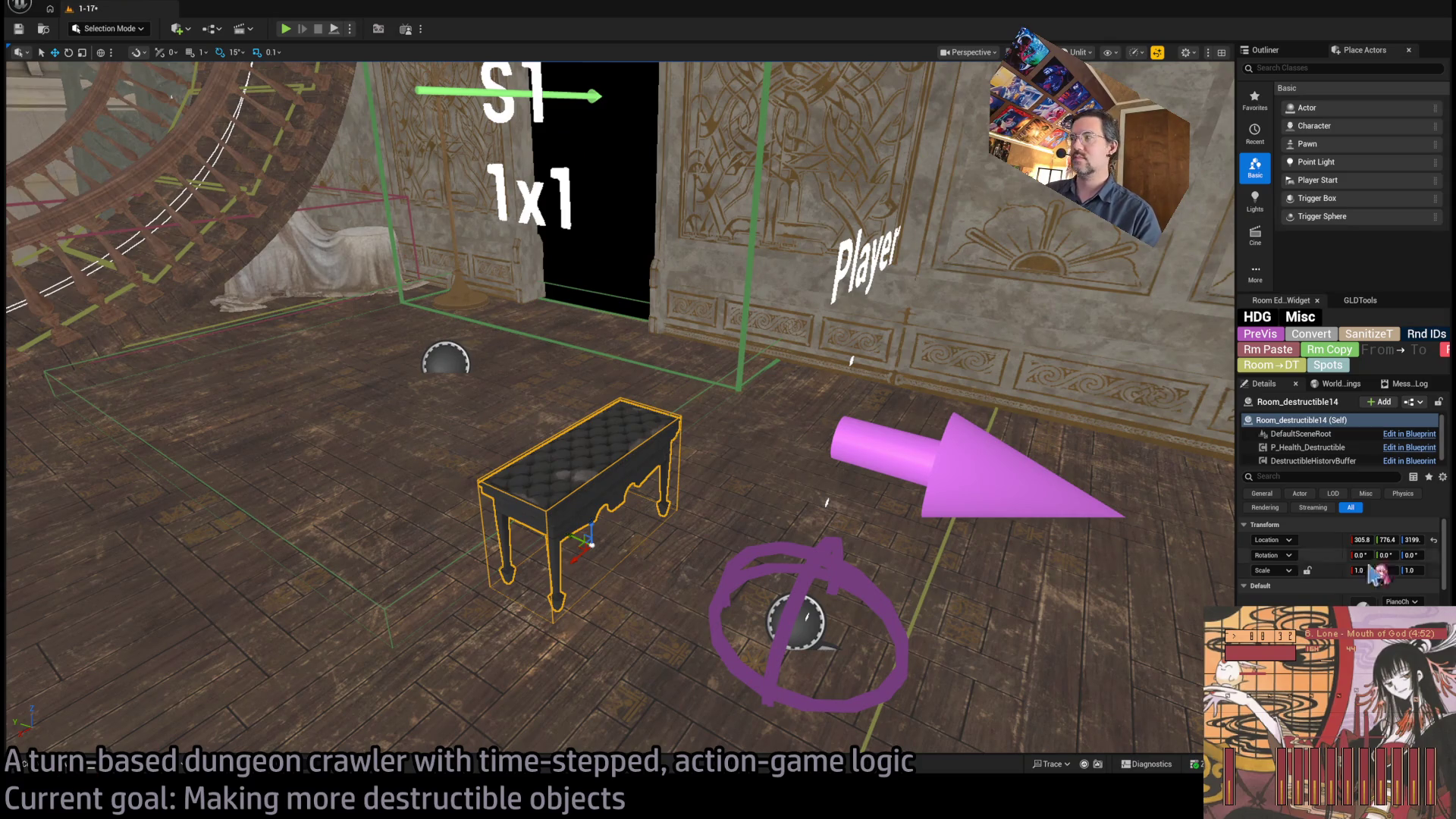
- Rename BrooklynPianoChair_DA to FoodStandG1S_DA and open the data asset
left_click(55, 766)
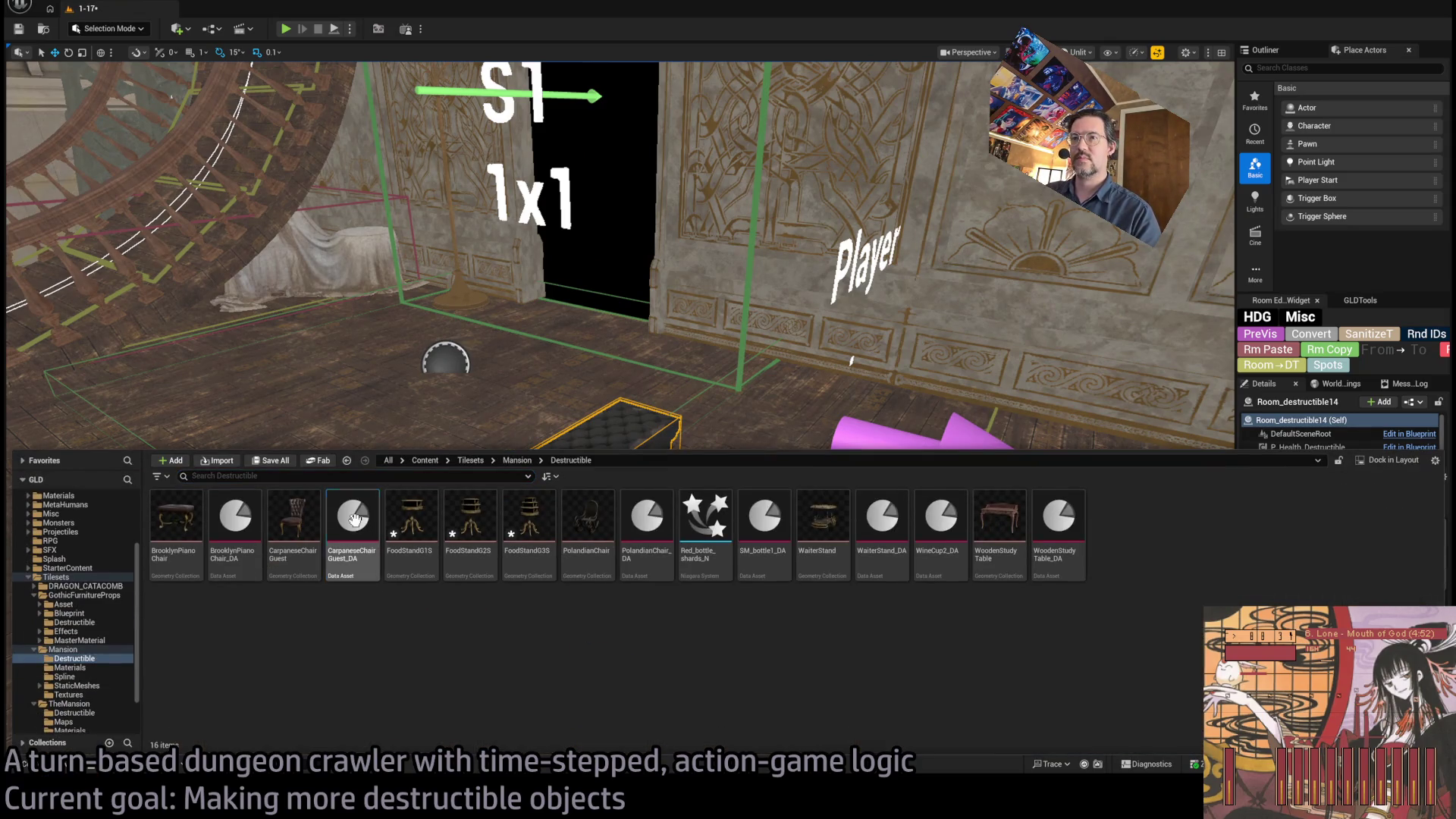
left_click(261, 536)
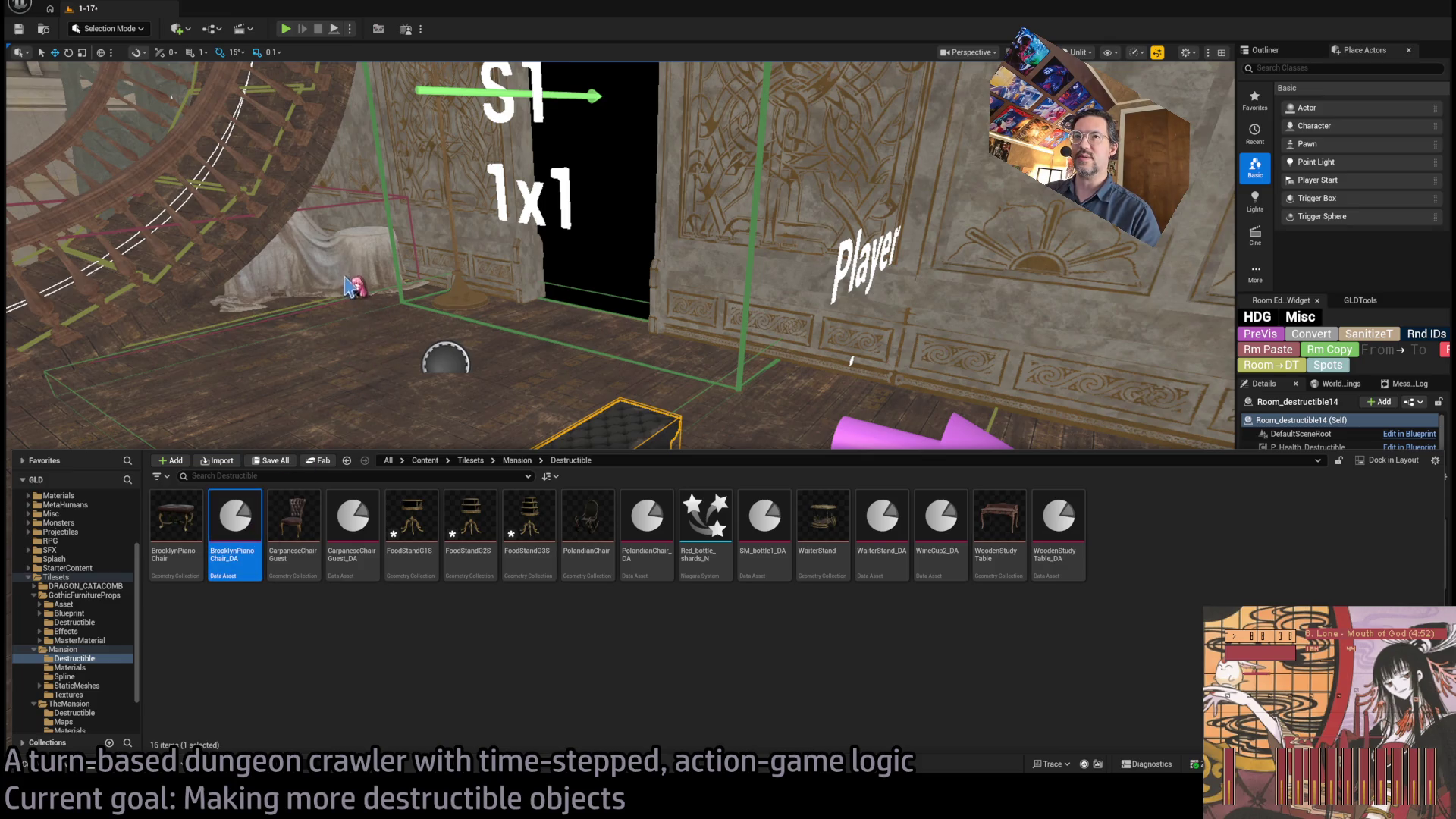
left_click(290, 715)
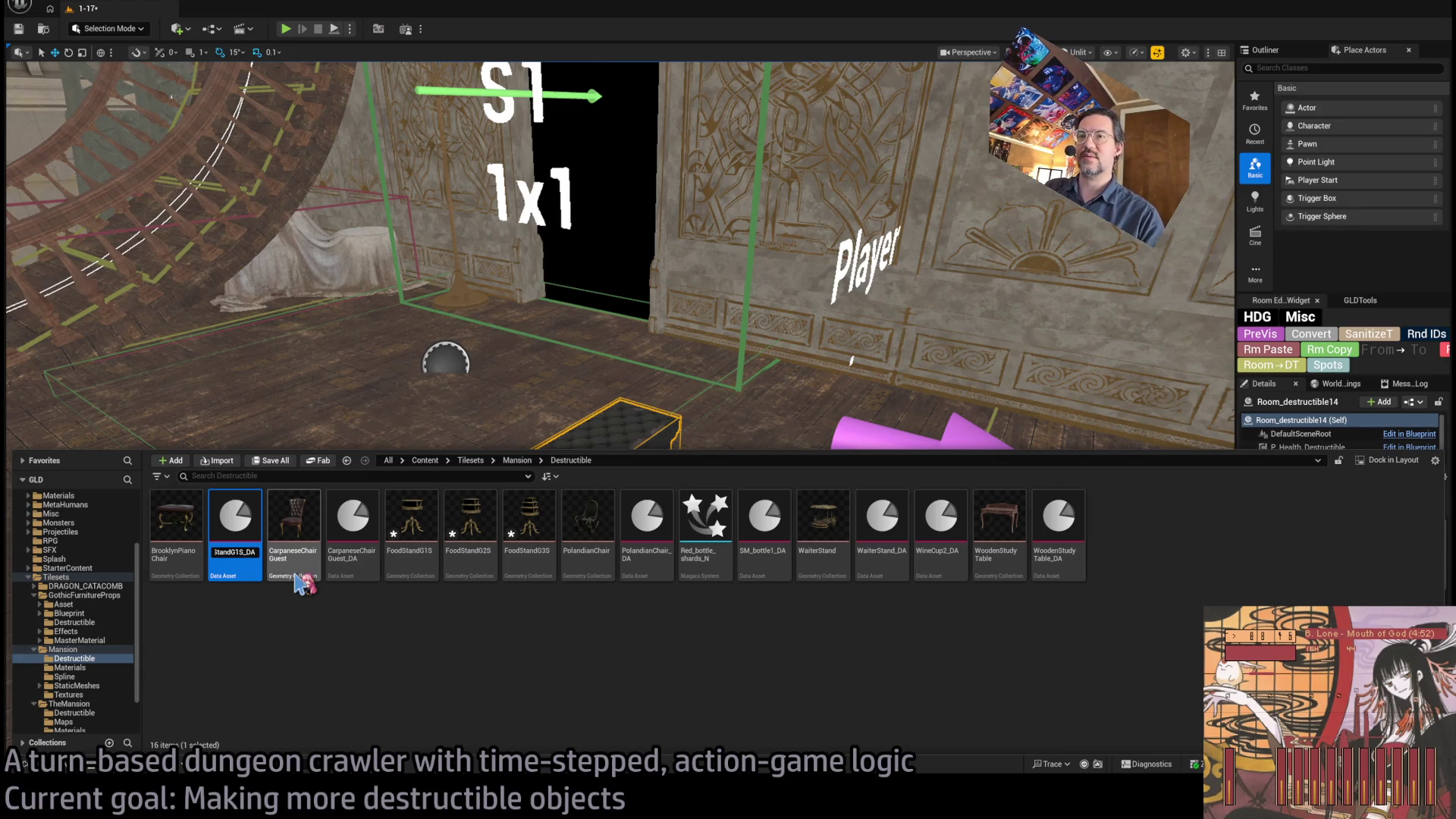
key("Return")
double_click(470, 531)
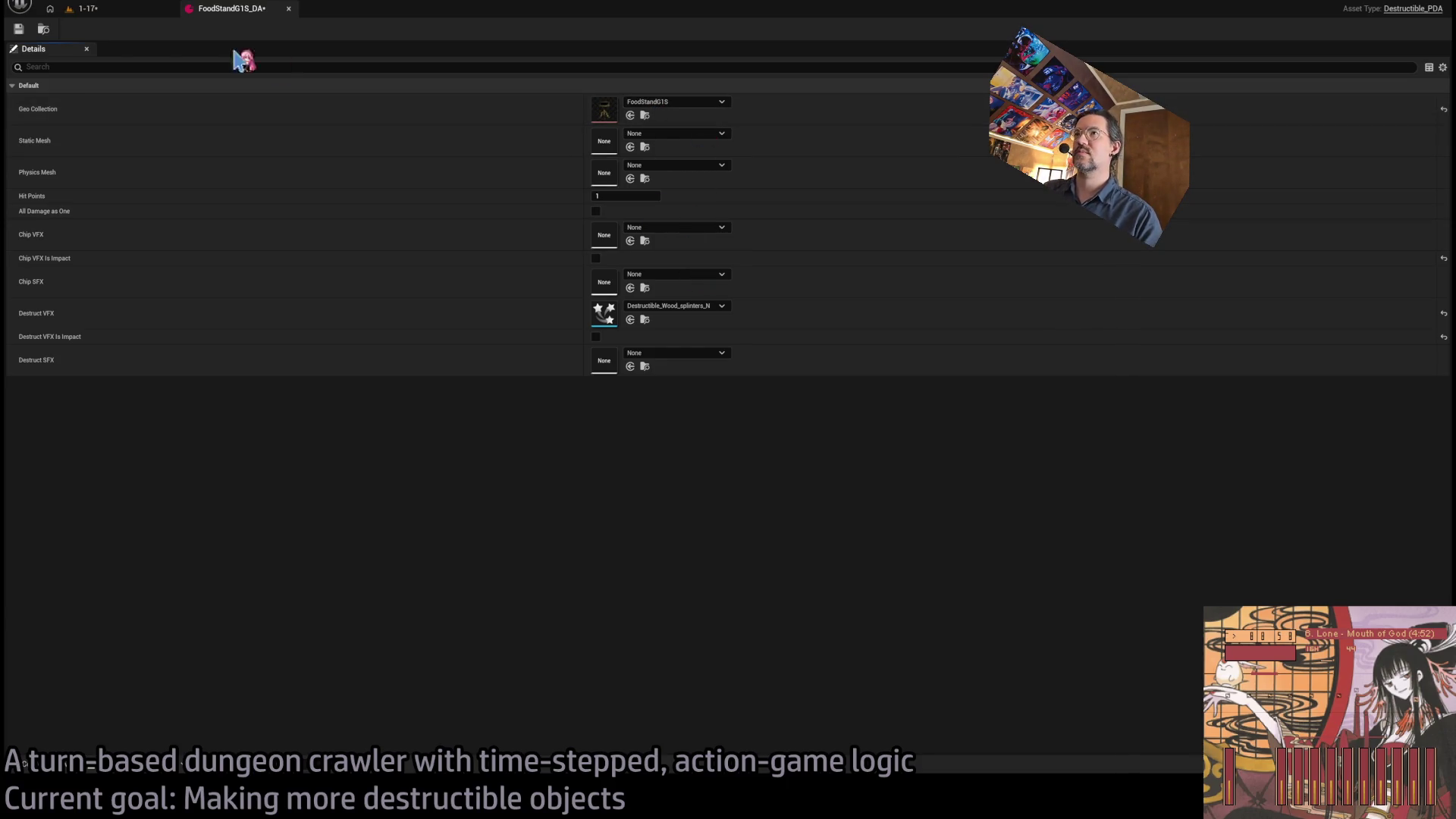
- Duplicate FoodStandG1S_DA as FoodStandG2S_DA and open the new data asset
left_click(289, 9)
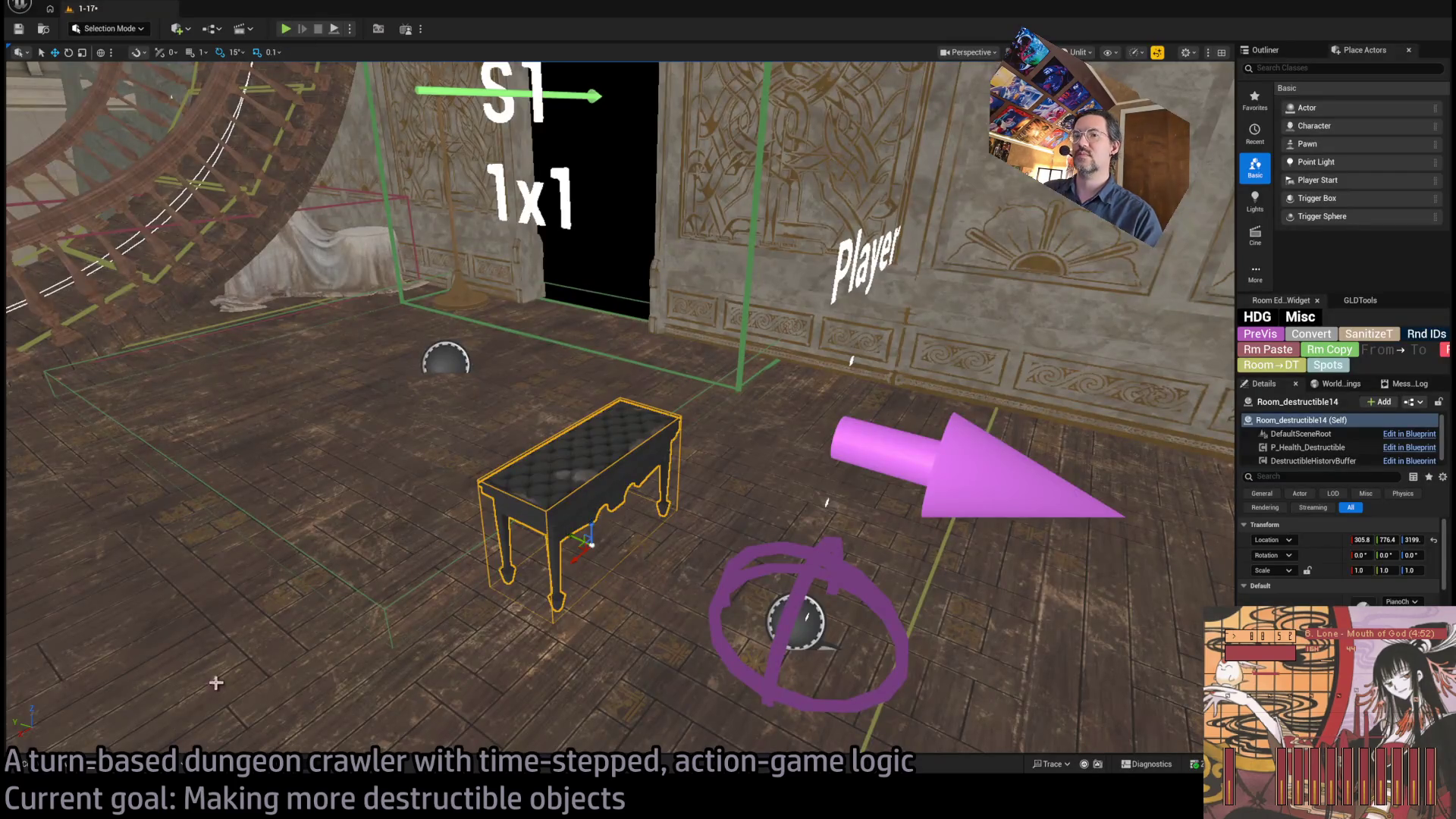
key("ctrl+space")
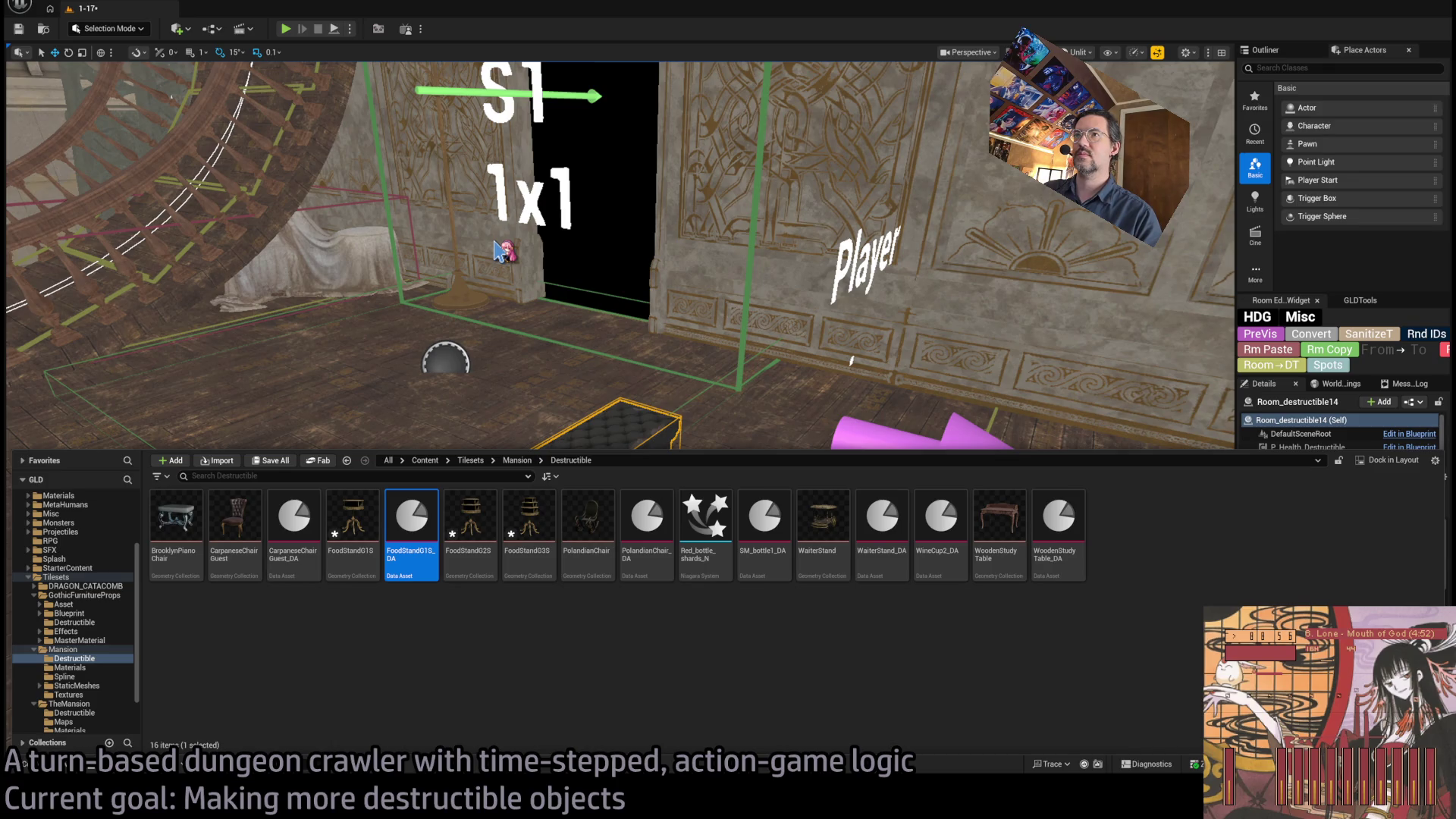
key("ctrl+d")
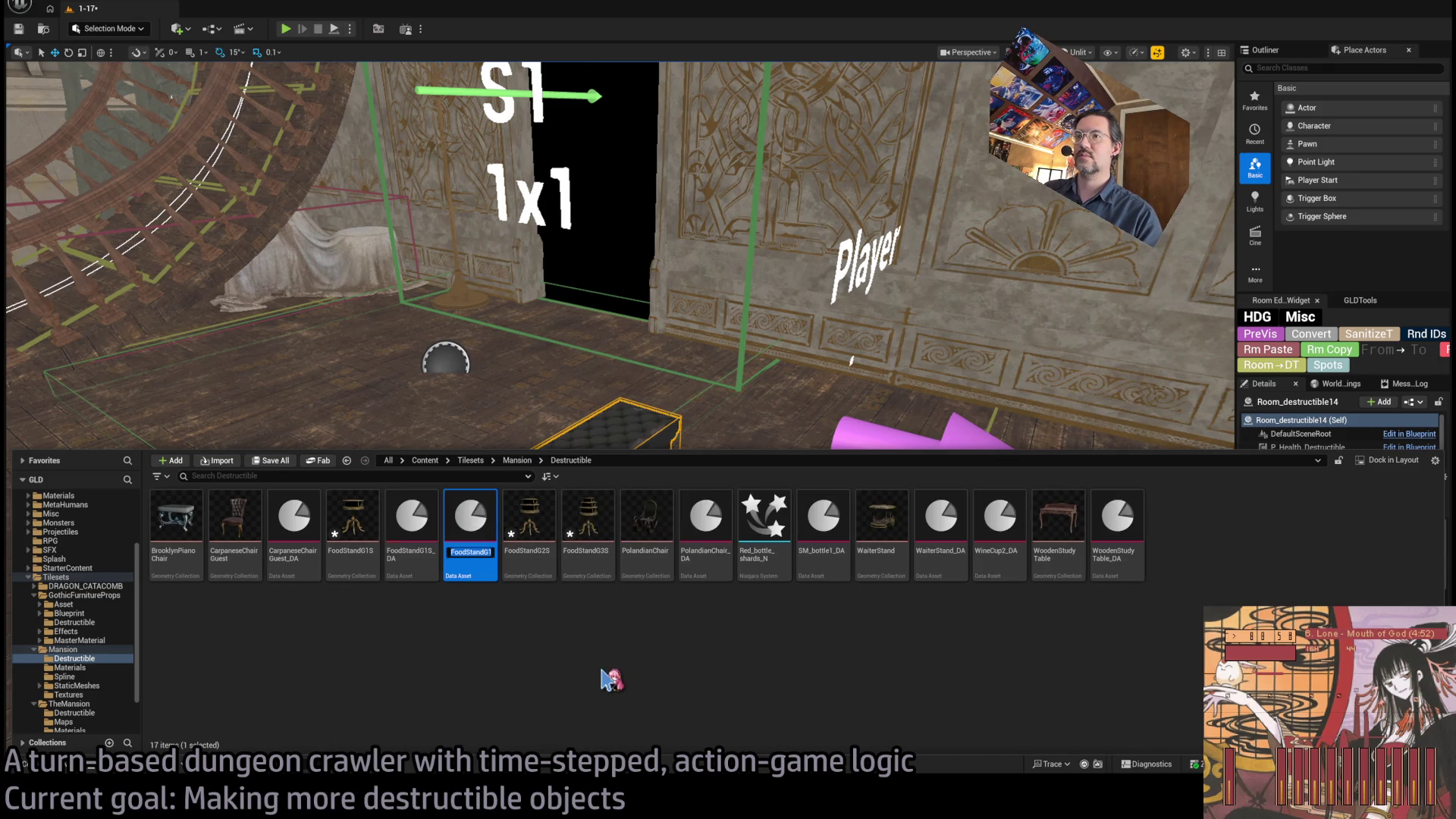
type("2S_DA")
key("Return")
double_click(529, 523)
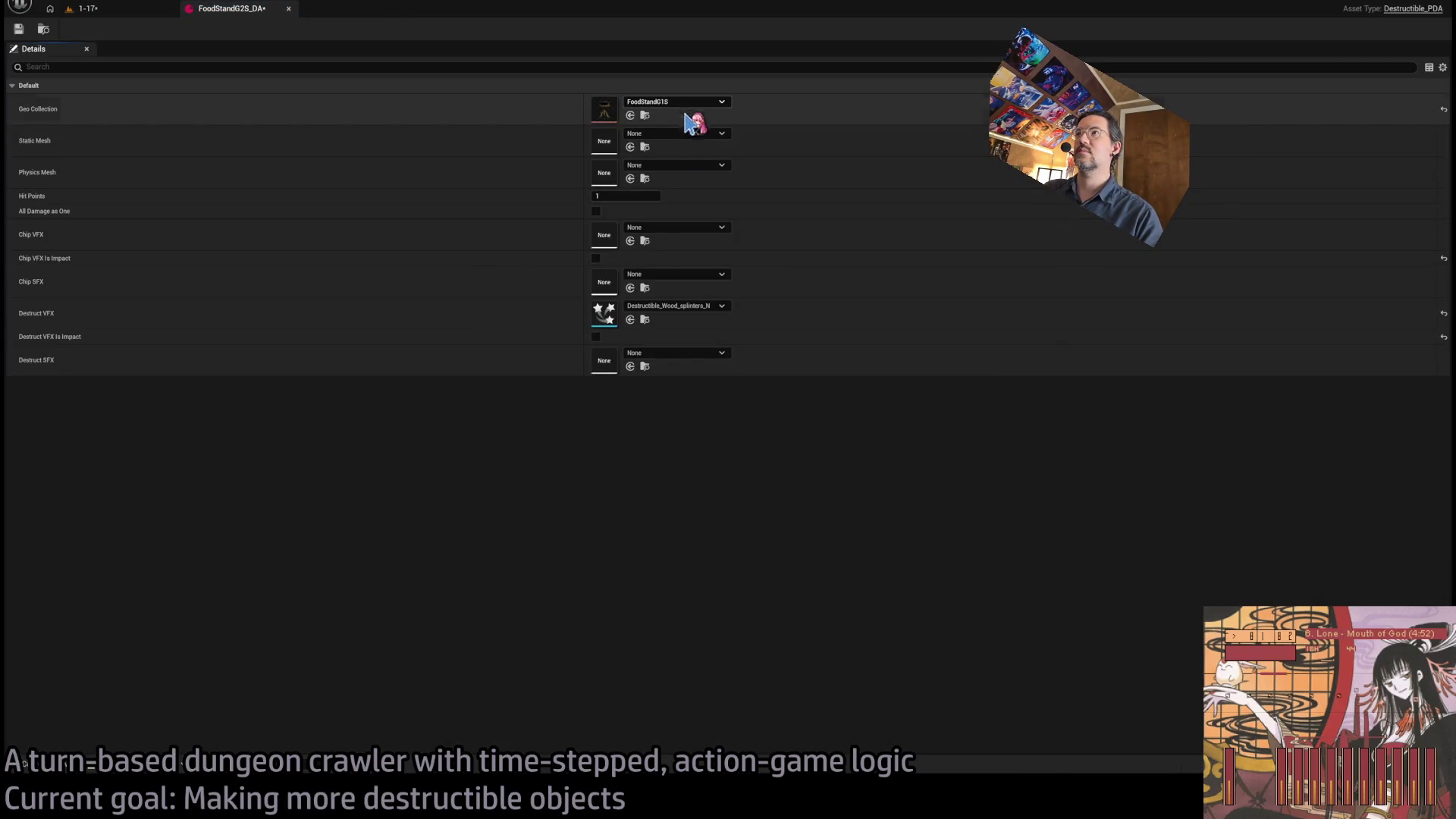
- Duplicate FoodStandG2S_DA as FoodStandG3S_DA and open it
left_click(85, 8)
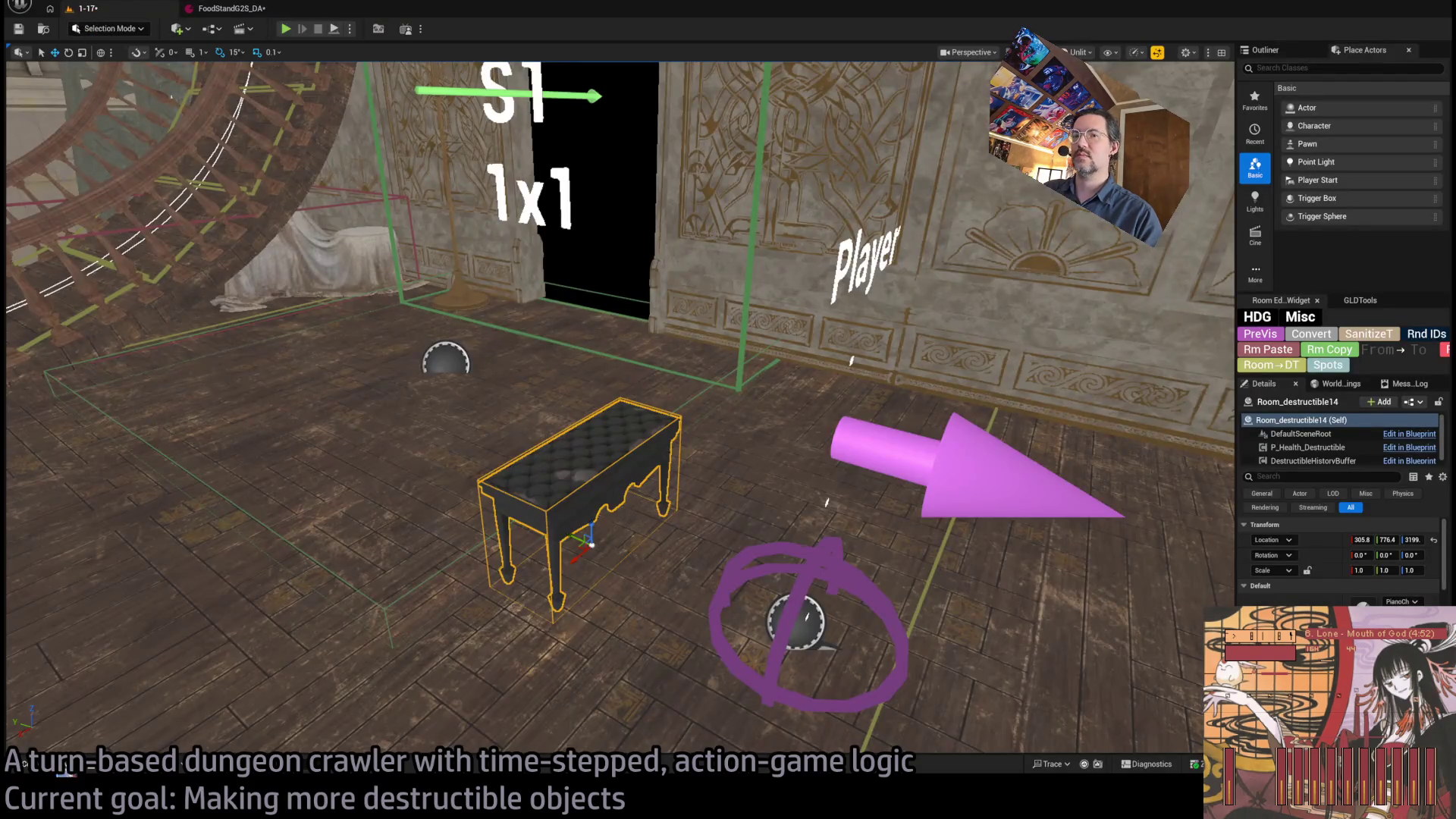
left_click(69, 770)
key("ctrl+d")
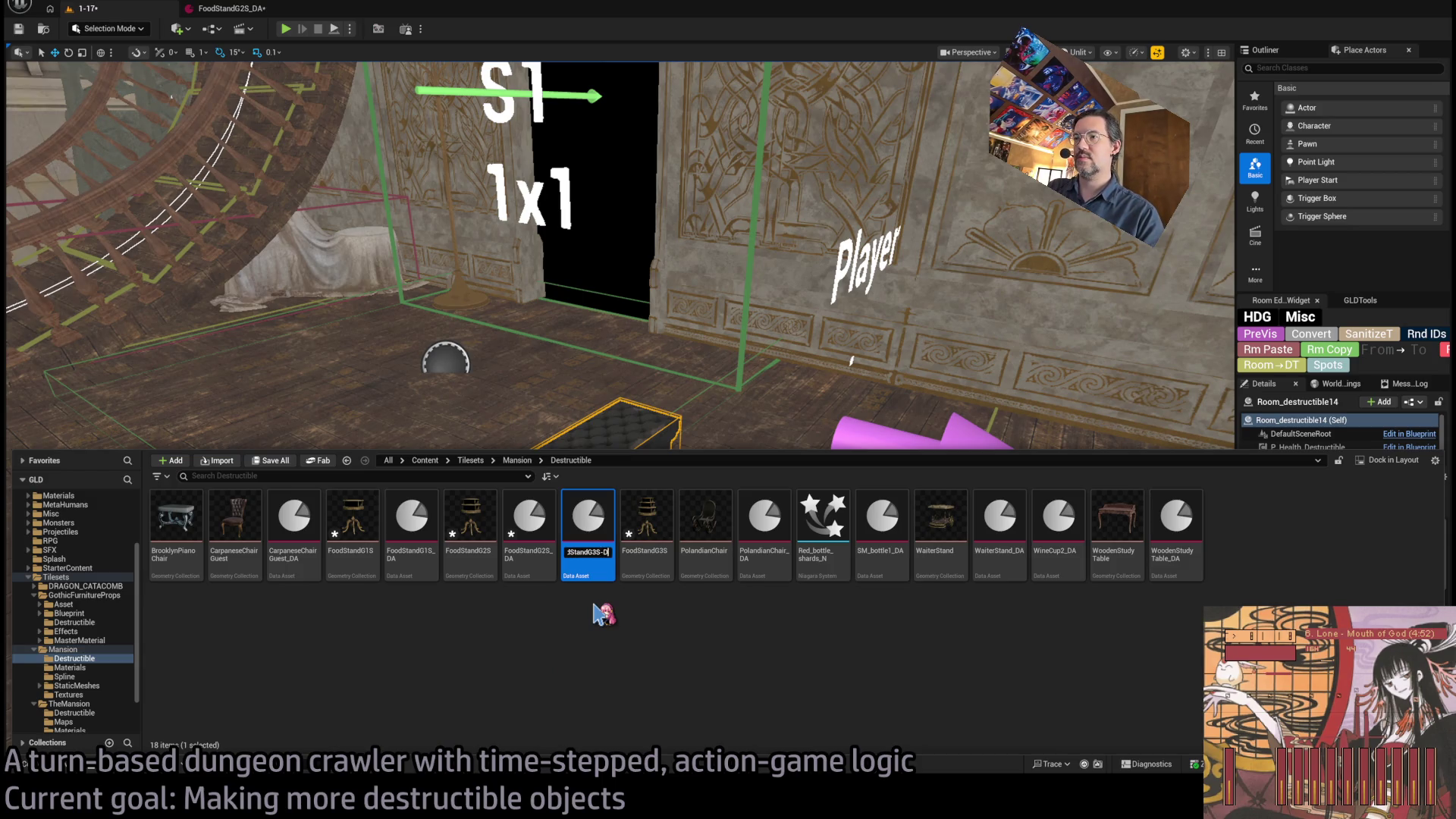
key("Return")
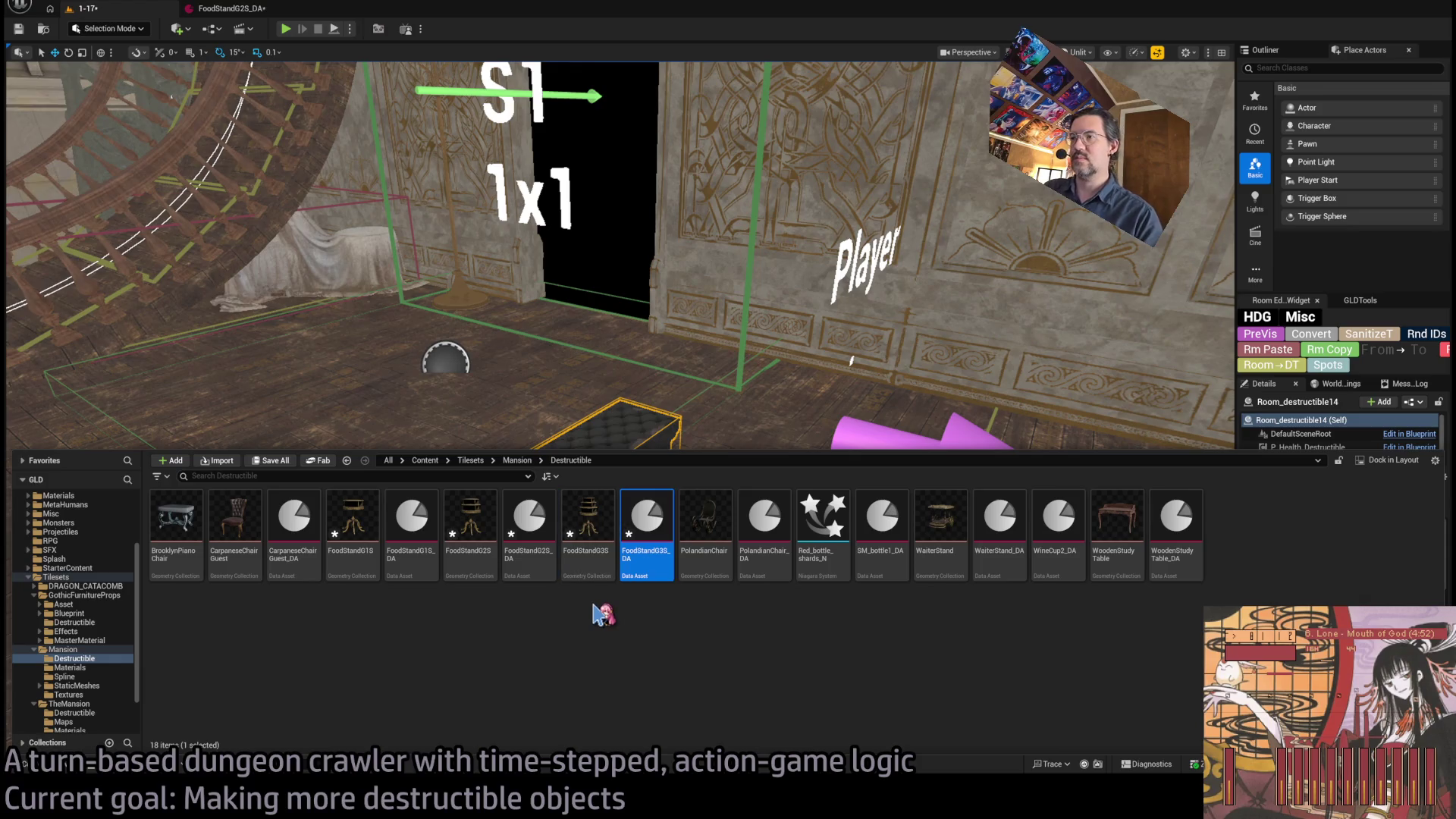
double_click(652, 568)
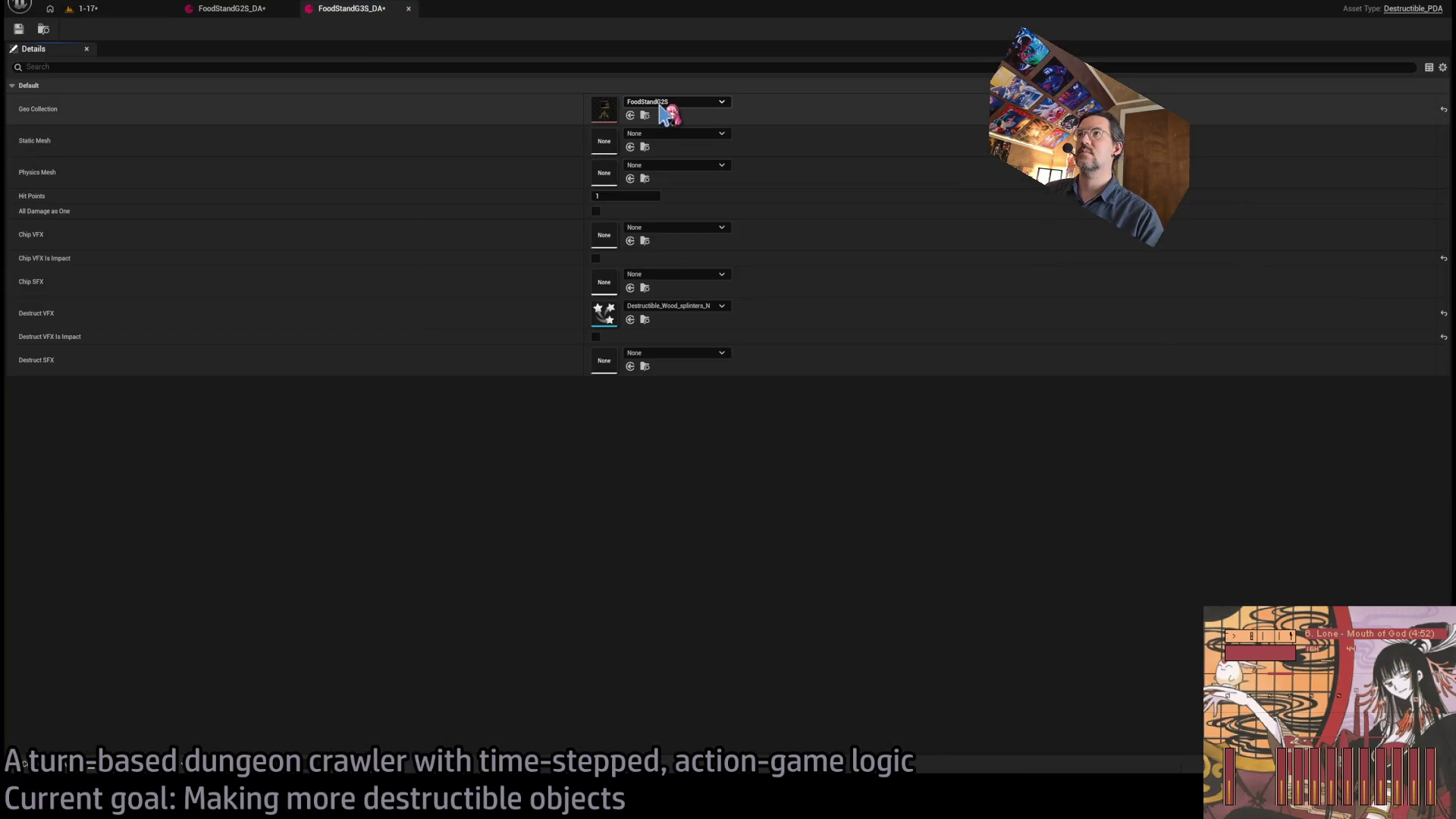
- Save FoodStandG3S_DA and close both the FoodStandG2S_DA and FoodStandG3S_DA tabs
left_click(19, 29)
left_click(225, 17)
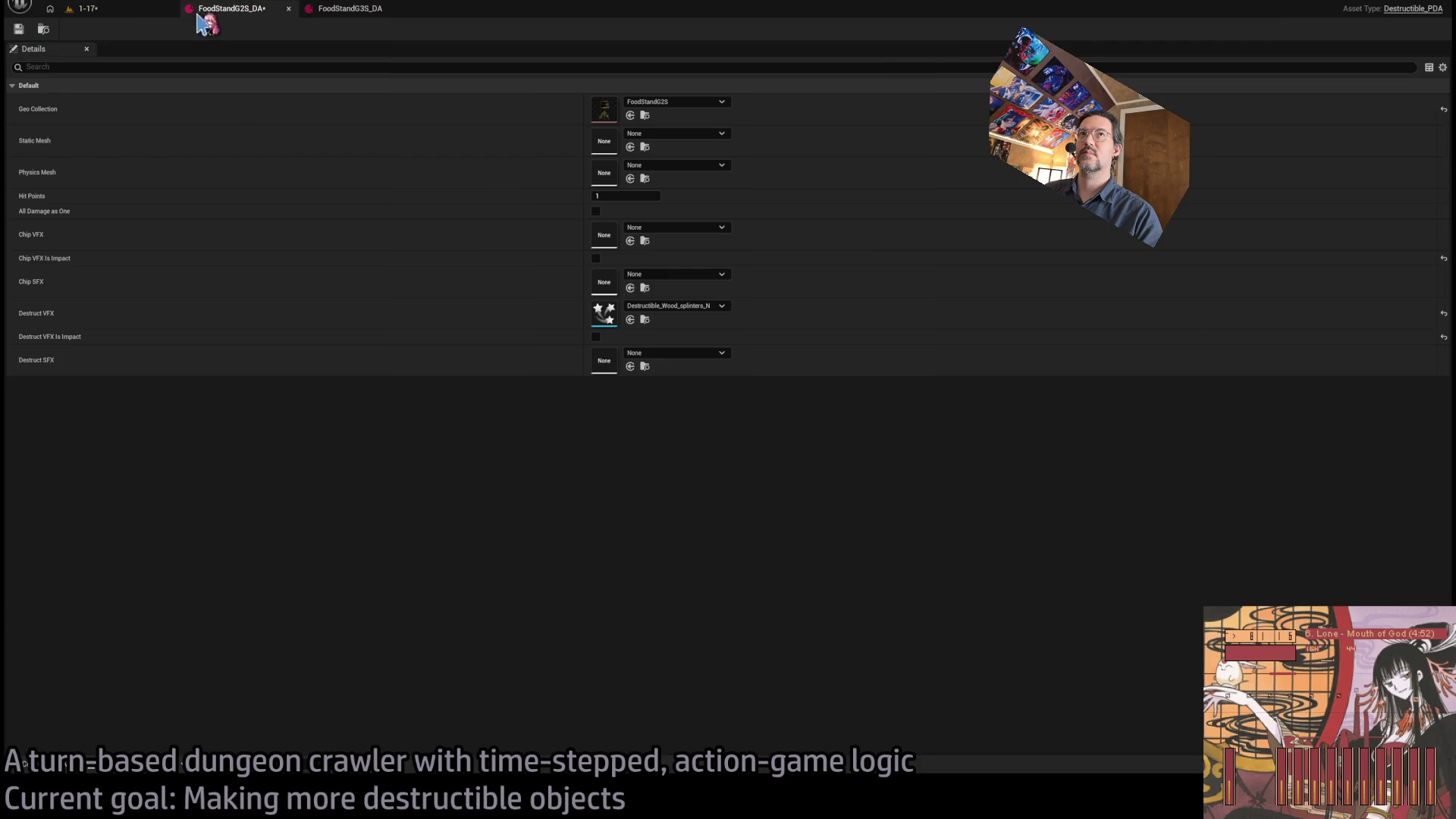
middle_click(250, 17)
middle_click(228, 15)
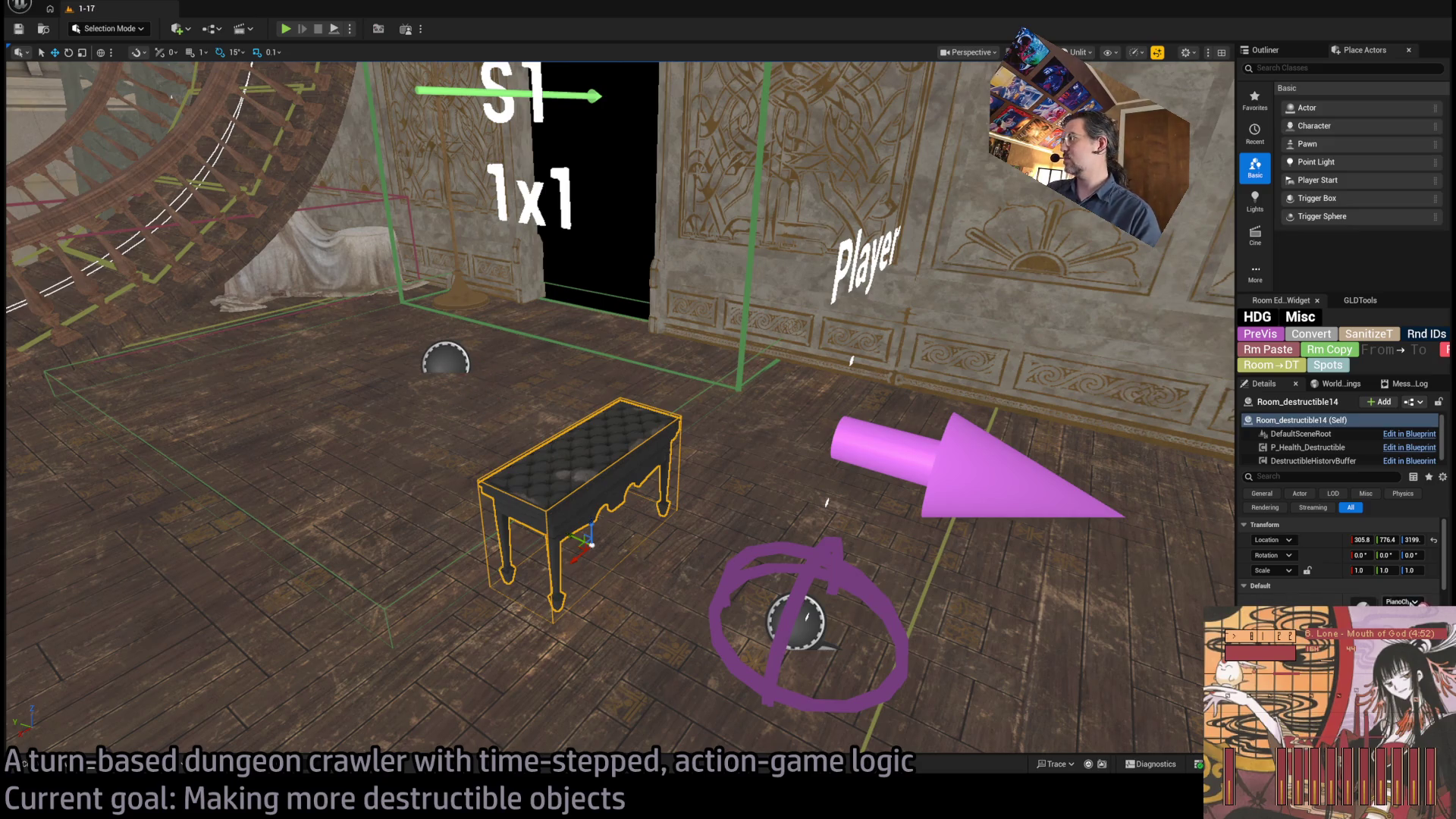
- Assign the food stand data asset to the destructible, nudge it along Y, and smash it in play
left_click_drag(1376, 468, 1399, 601)
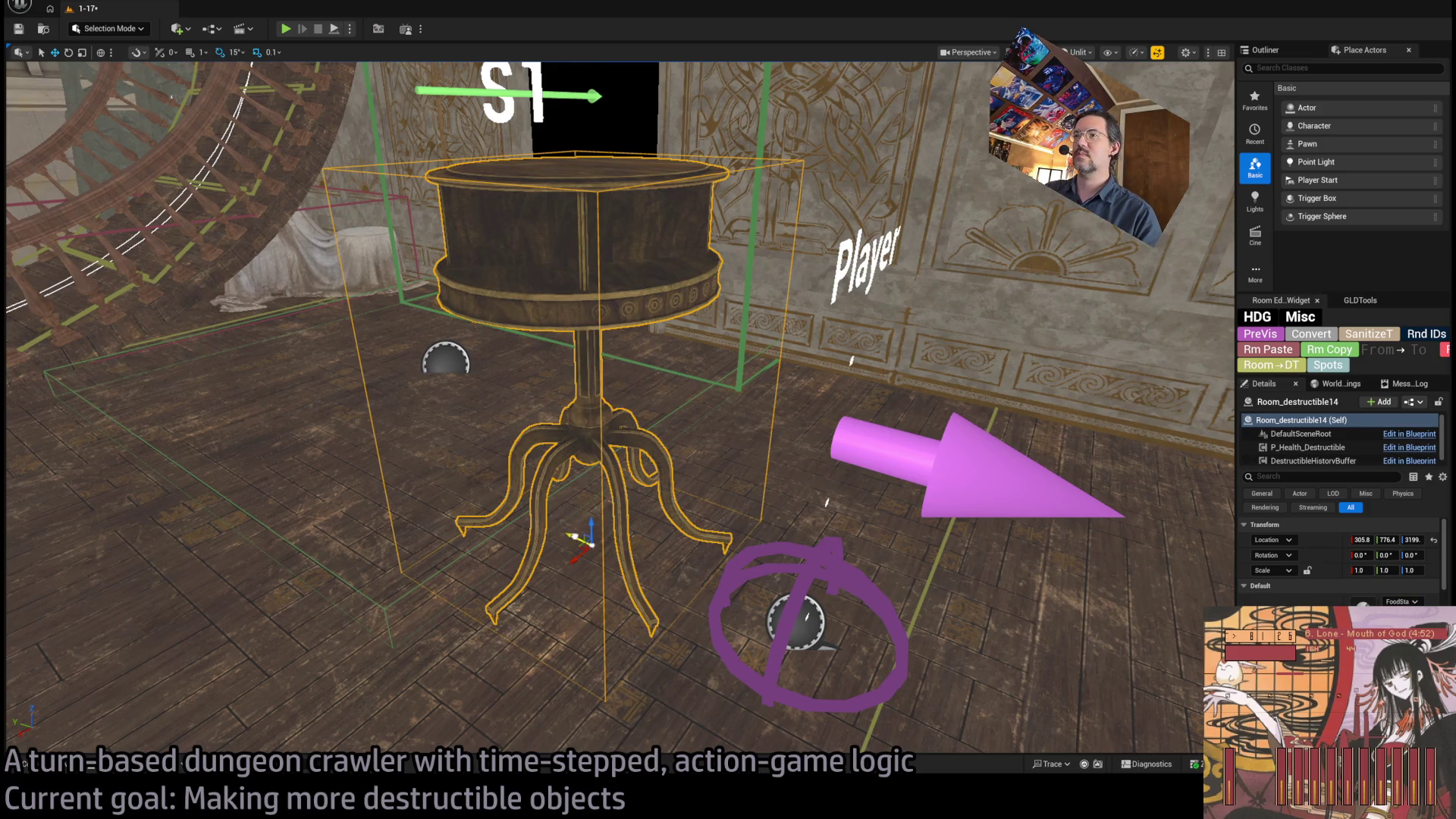
left_click_drag(576, 537, 299, 142)
left_click(286, 30)
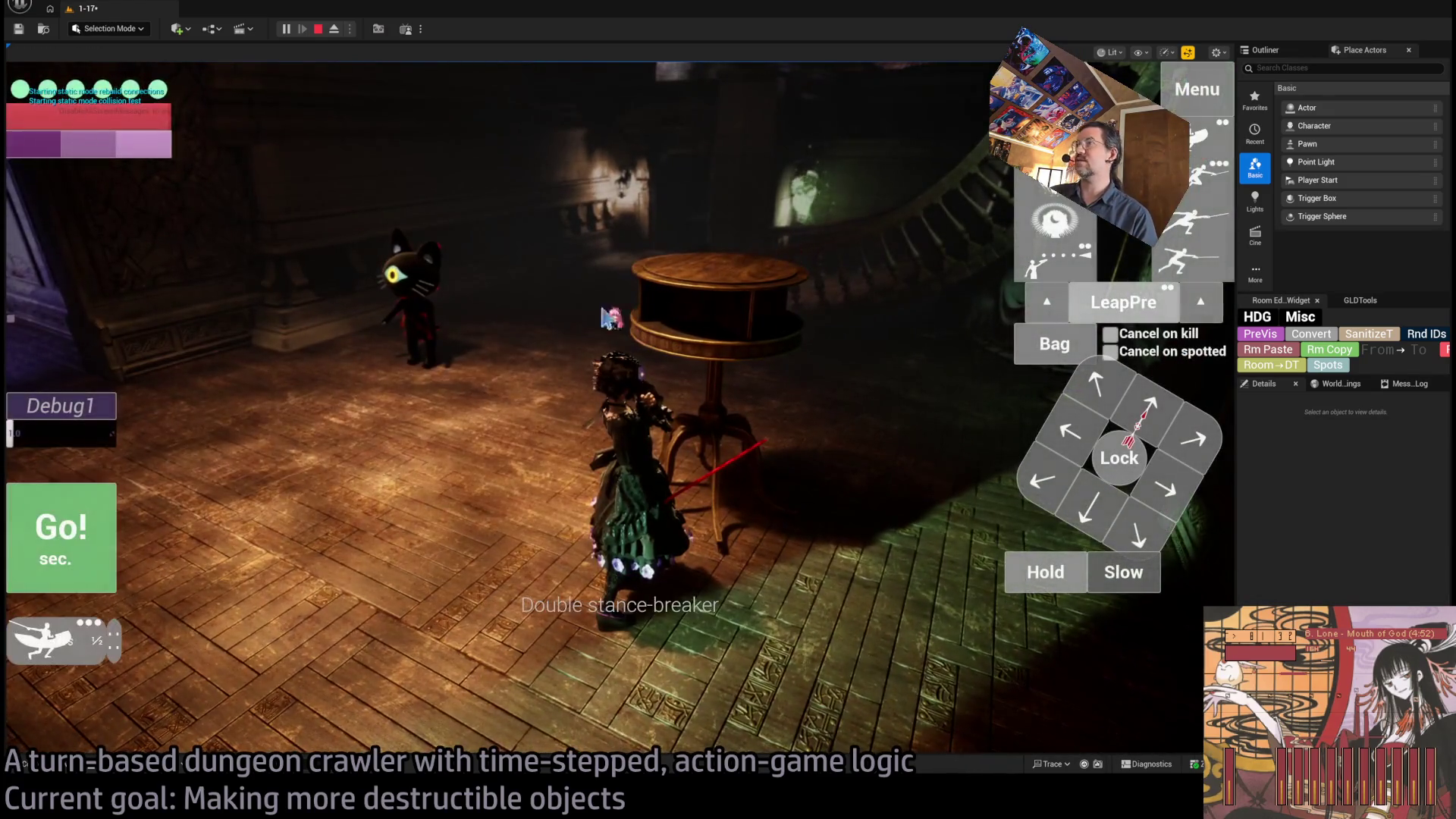
left_click(667, 434)
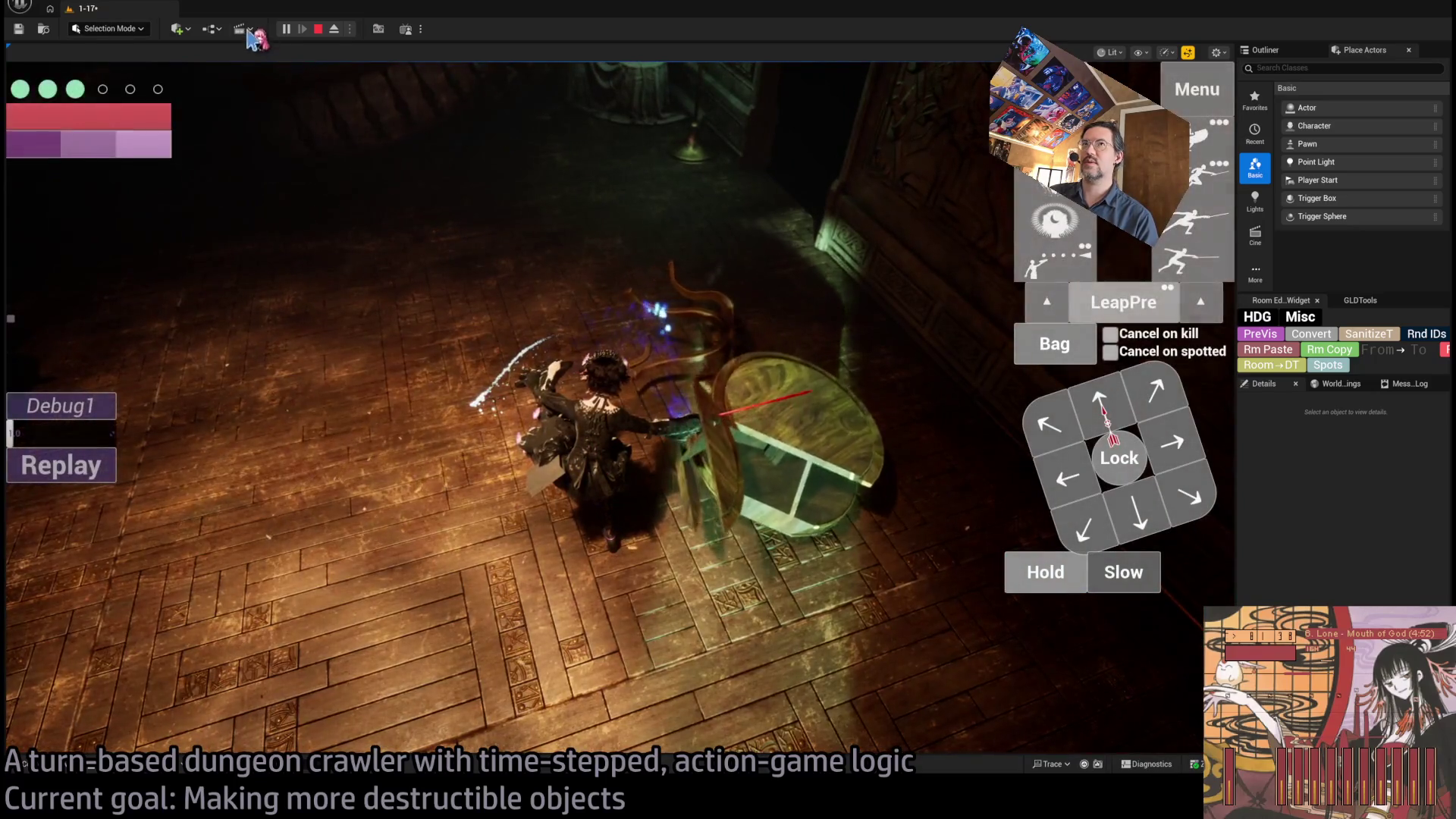
left_click(319, 30)
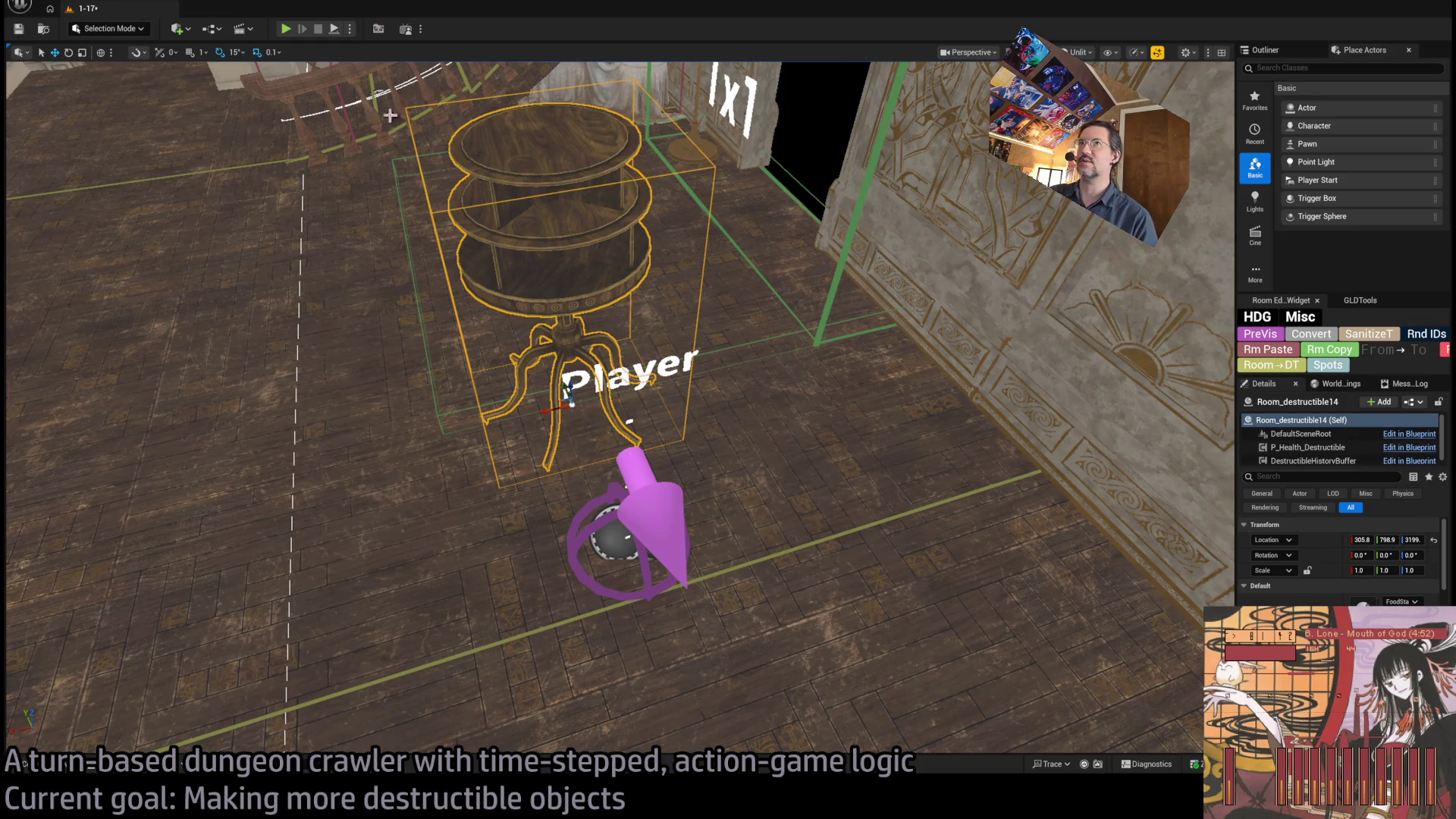
key("alt+p")
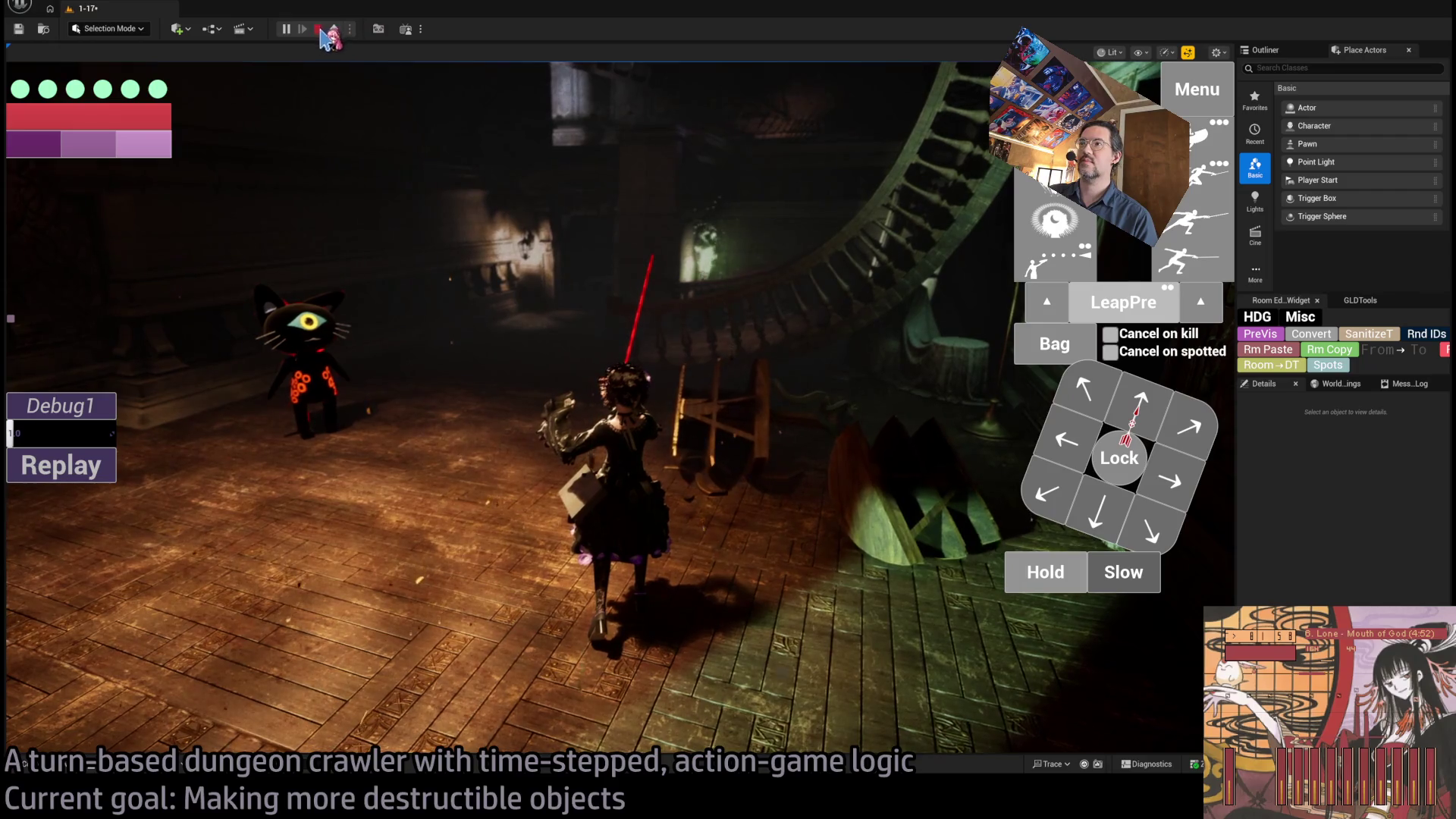
- Stop the play test and drag a FoodStandG2S table into the room
left_click(318, 29)
left_click(64, 770)
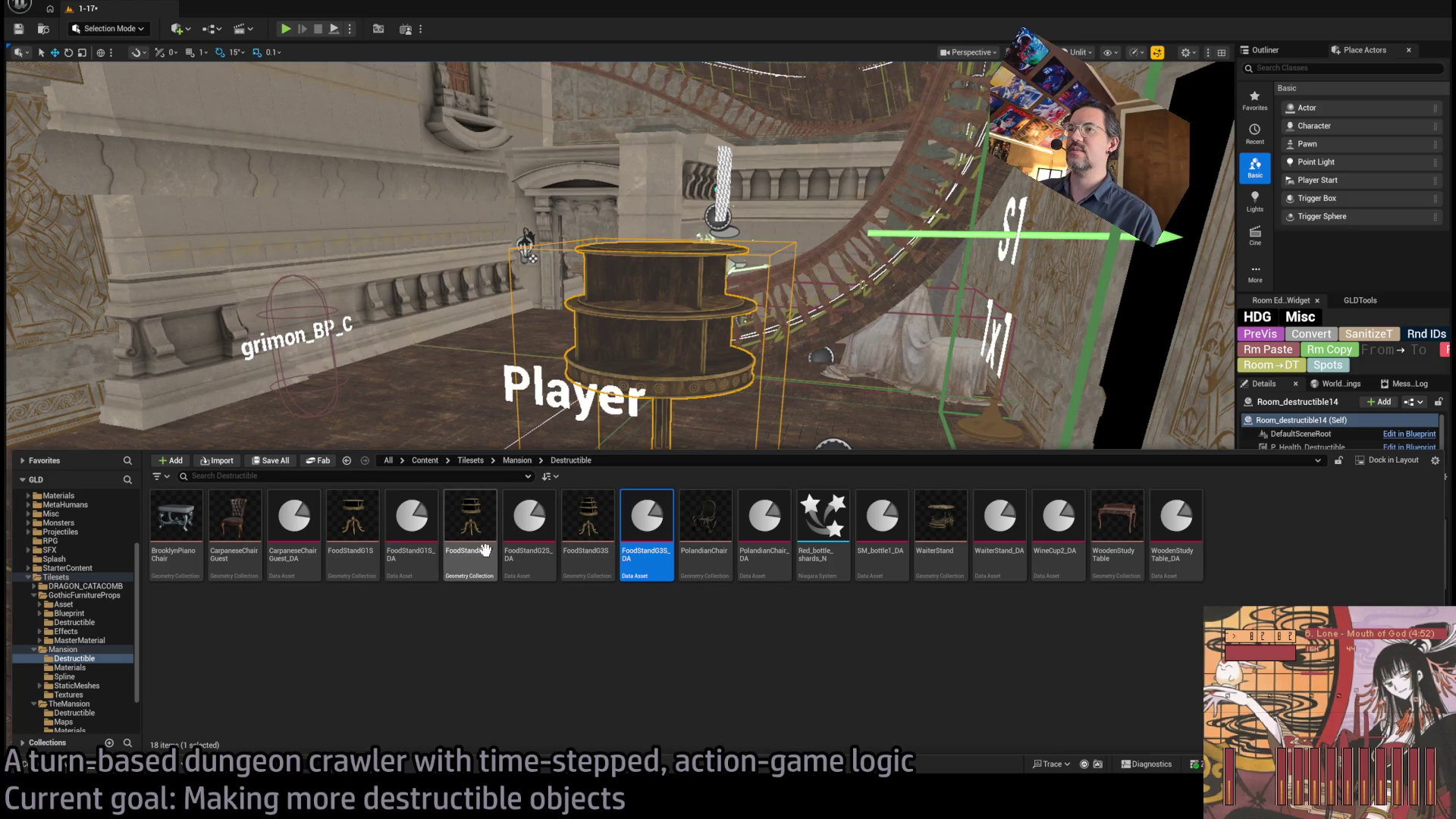
left_click_drag(444, 443, 350, 529)
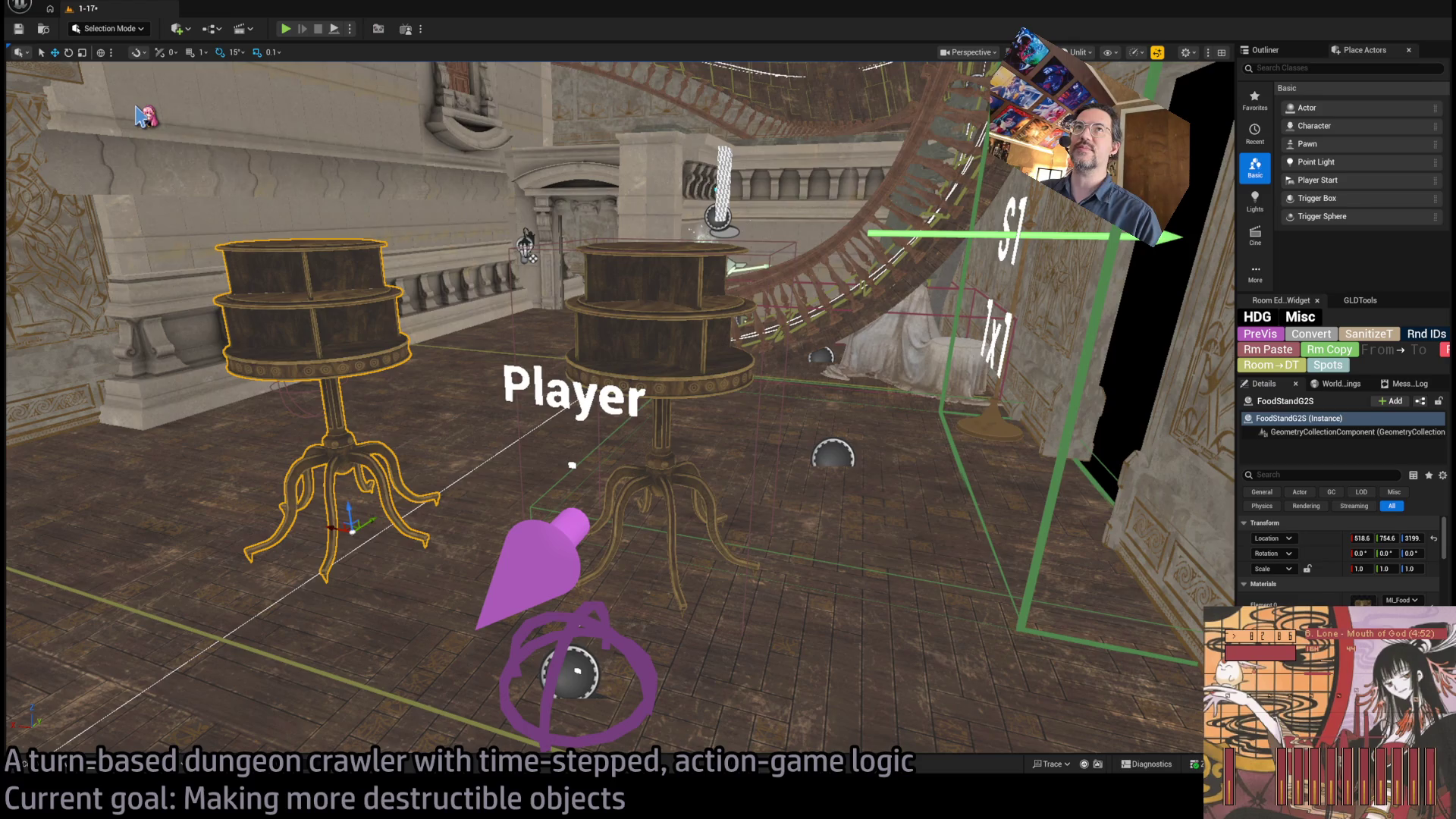
- Planar-cut the food stand's shelf pieces at the middle tier, adding 4 Level 2 pieces
key("shift+6")
key("f")
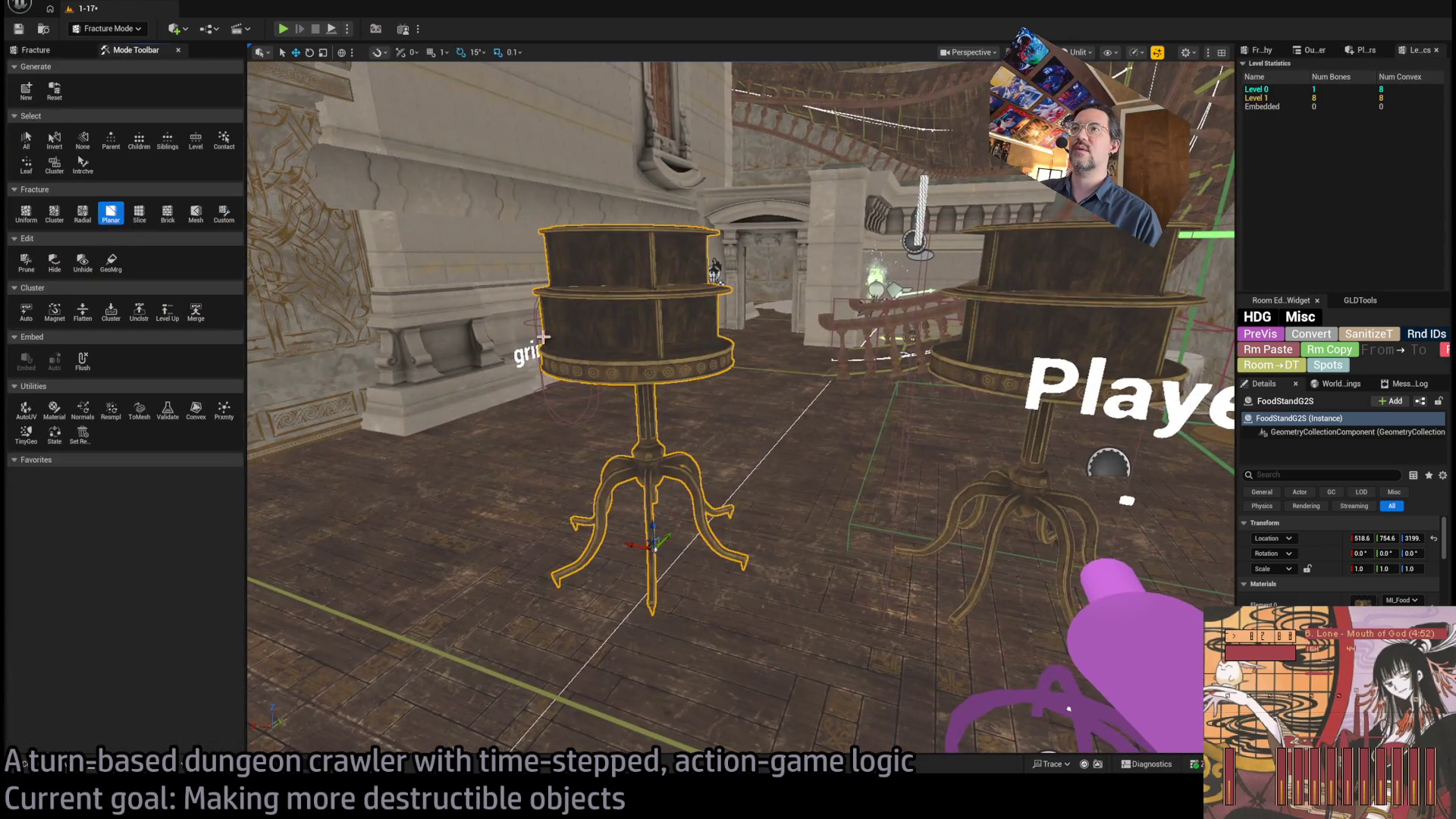
left_click(643, 330)
left_click(607, 288)
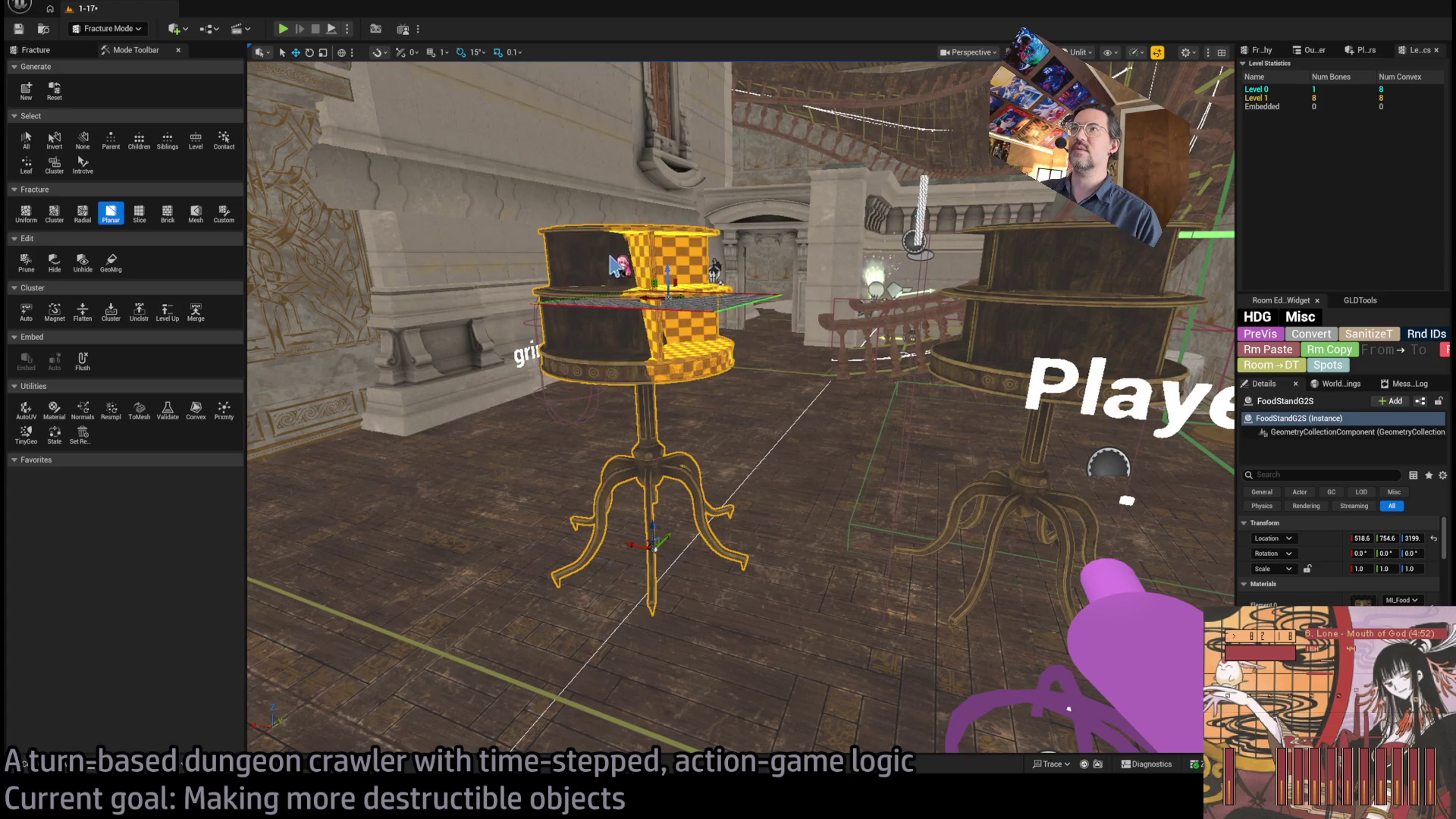
key("f")
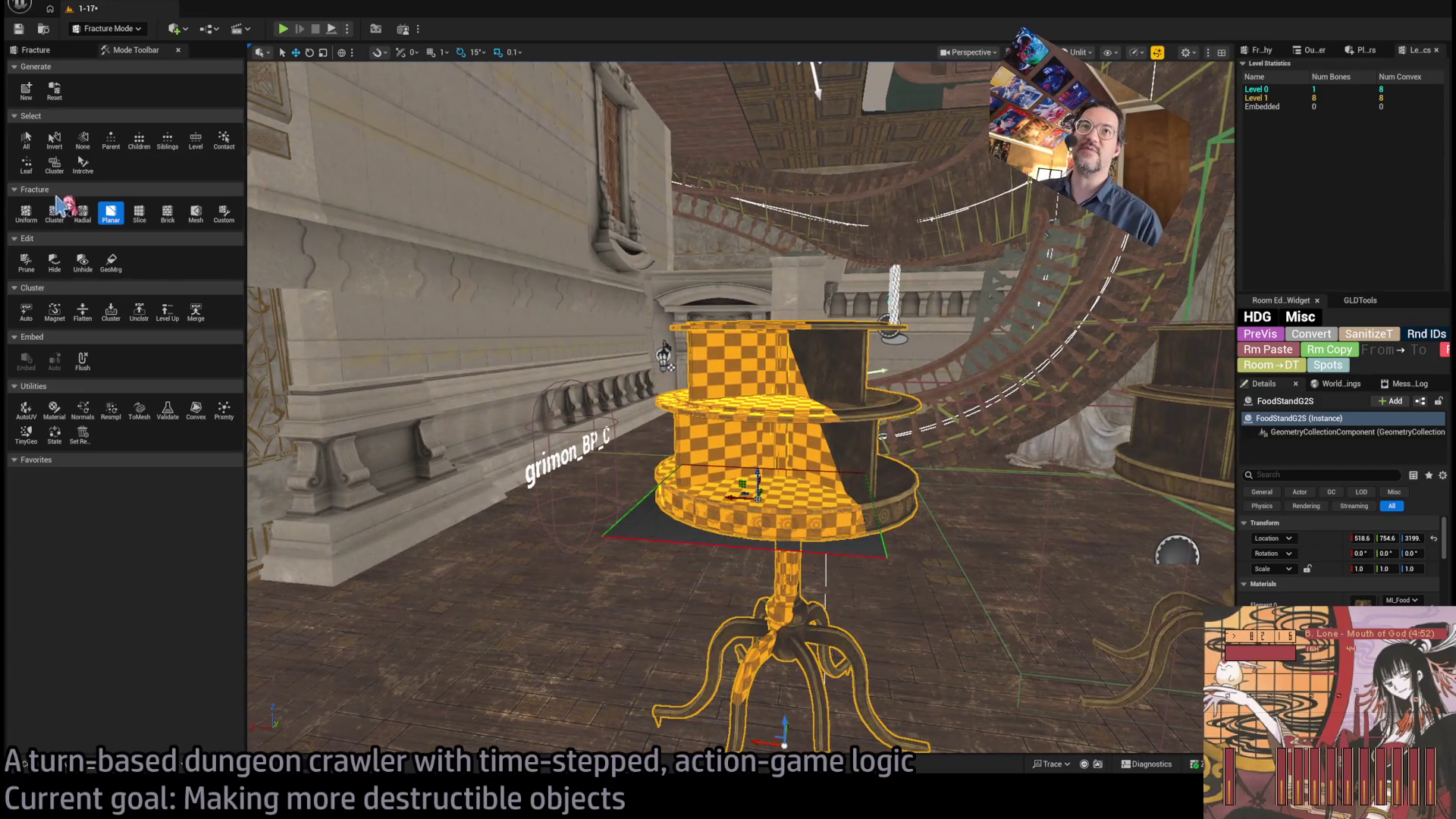
left_click_drag(759, 479, 756, 372)
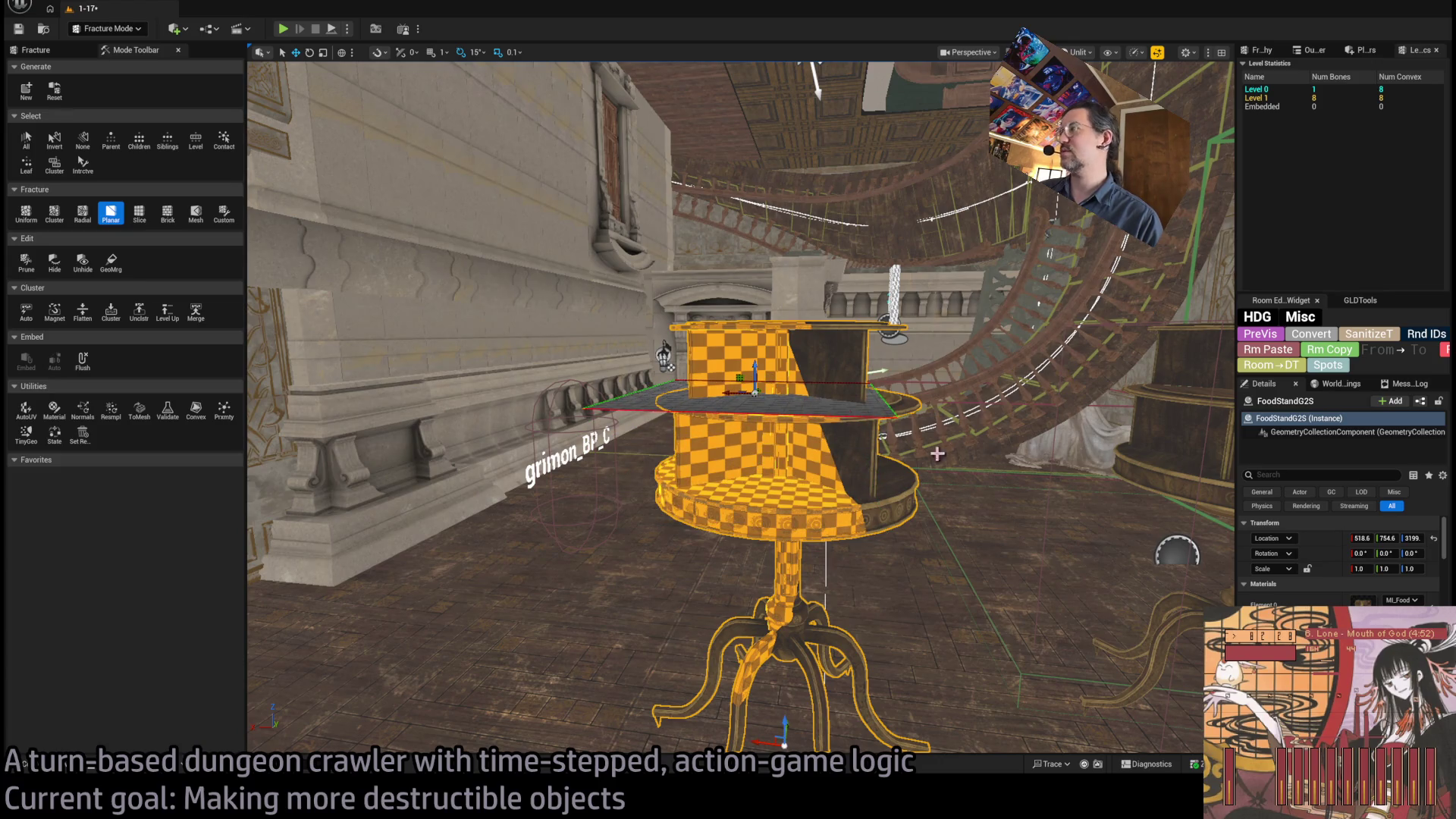
left_click(36, 49)
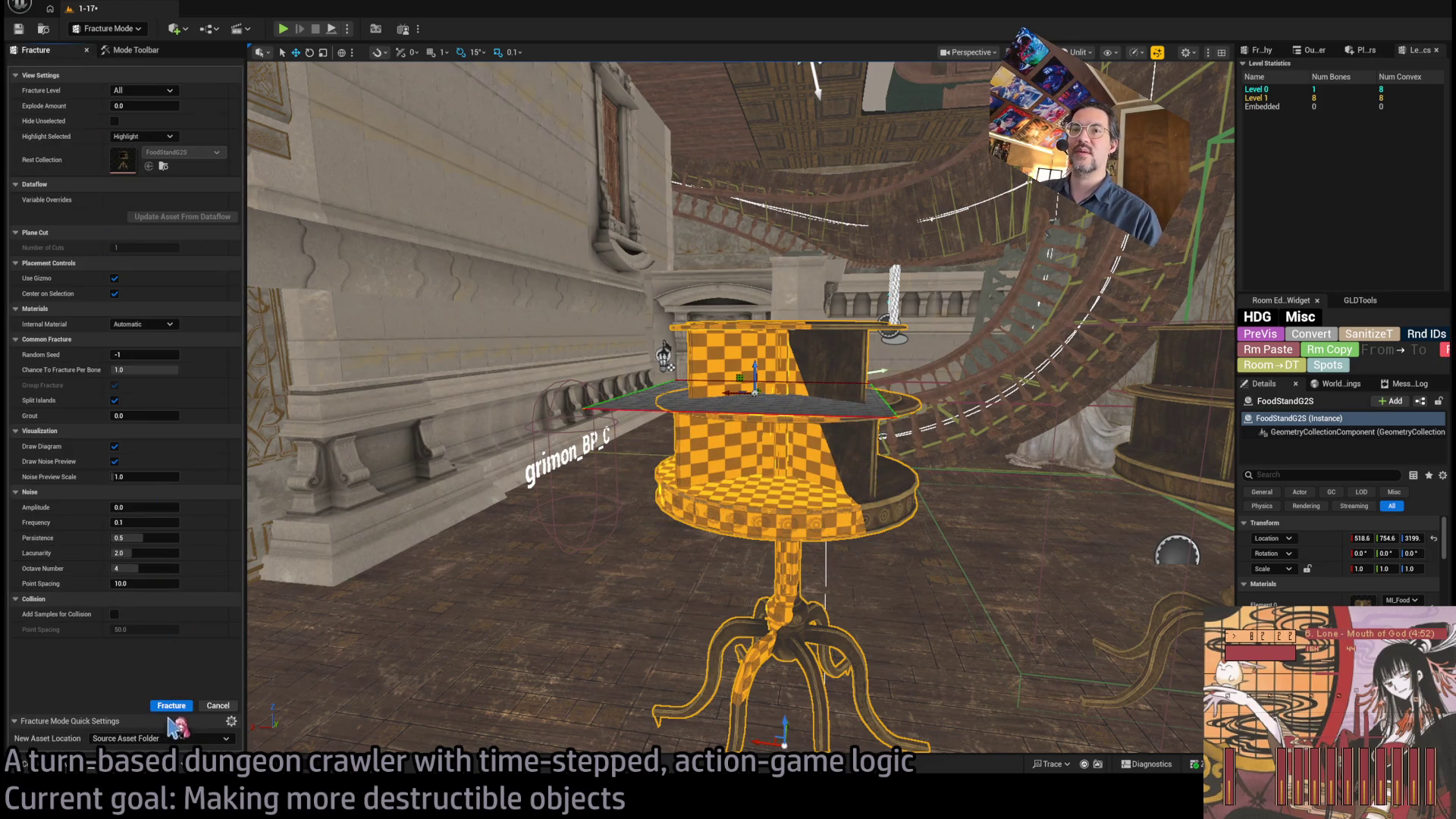
key("ctrl+z")
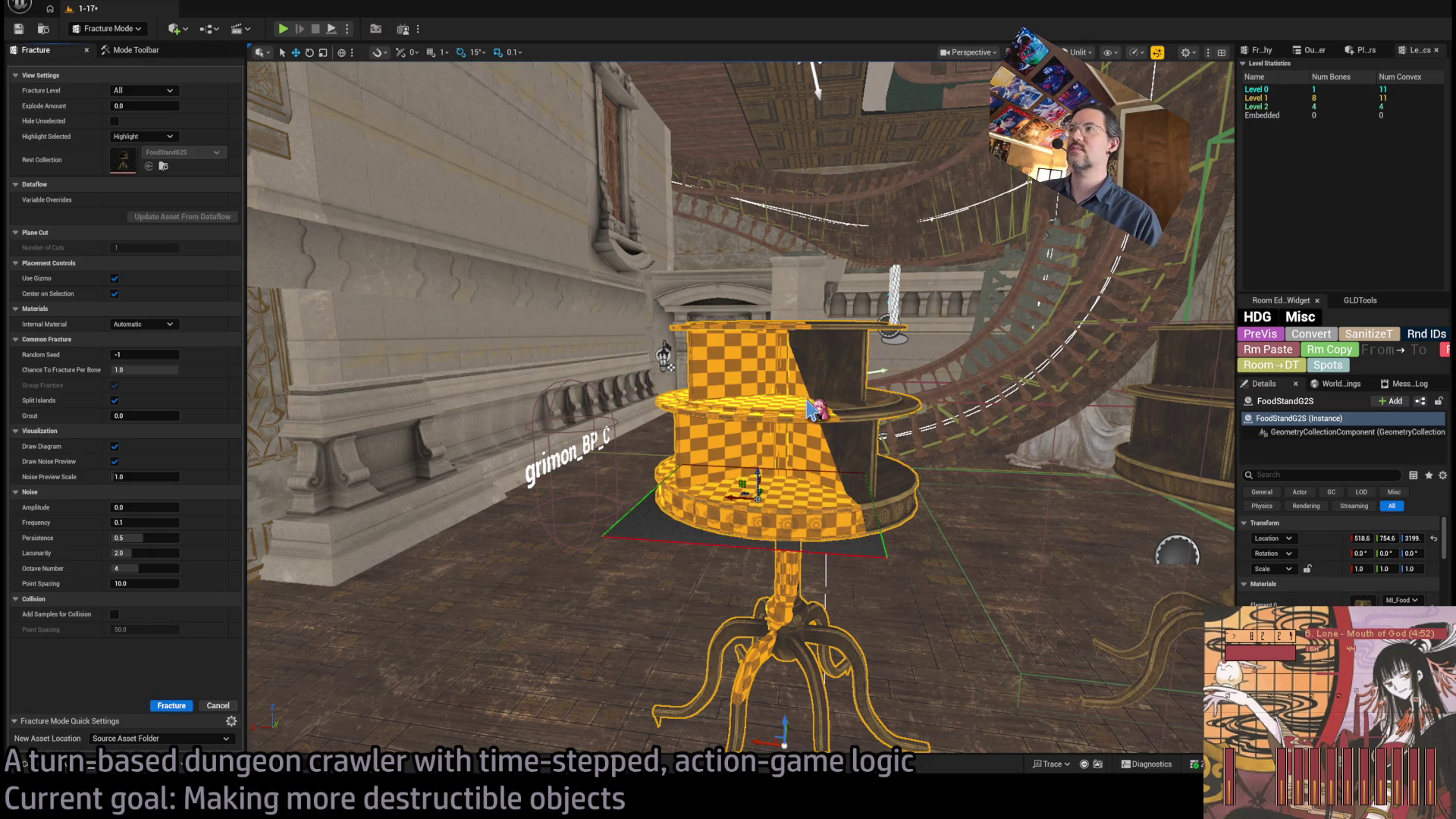
key("ctrl+y")
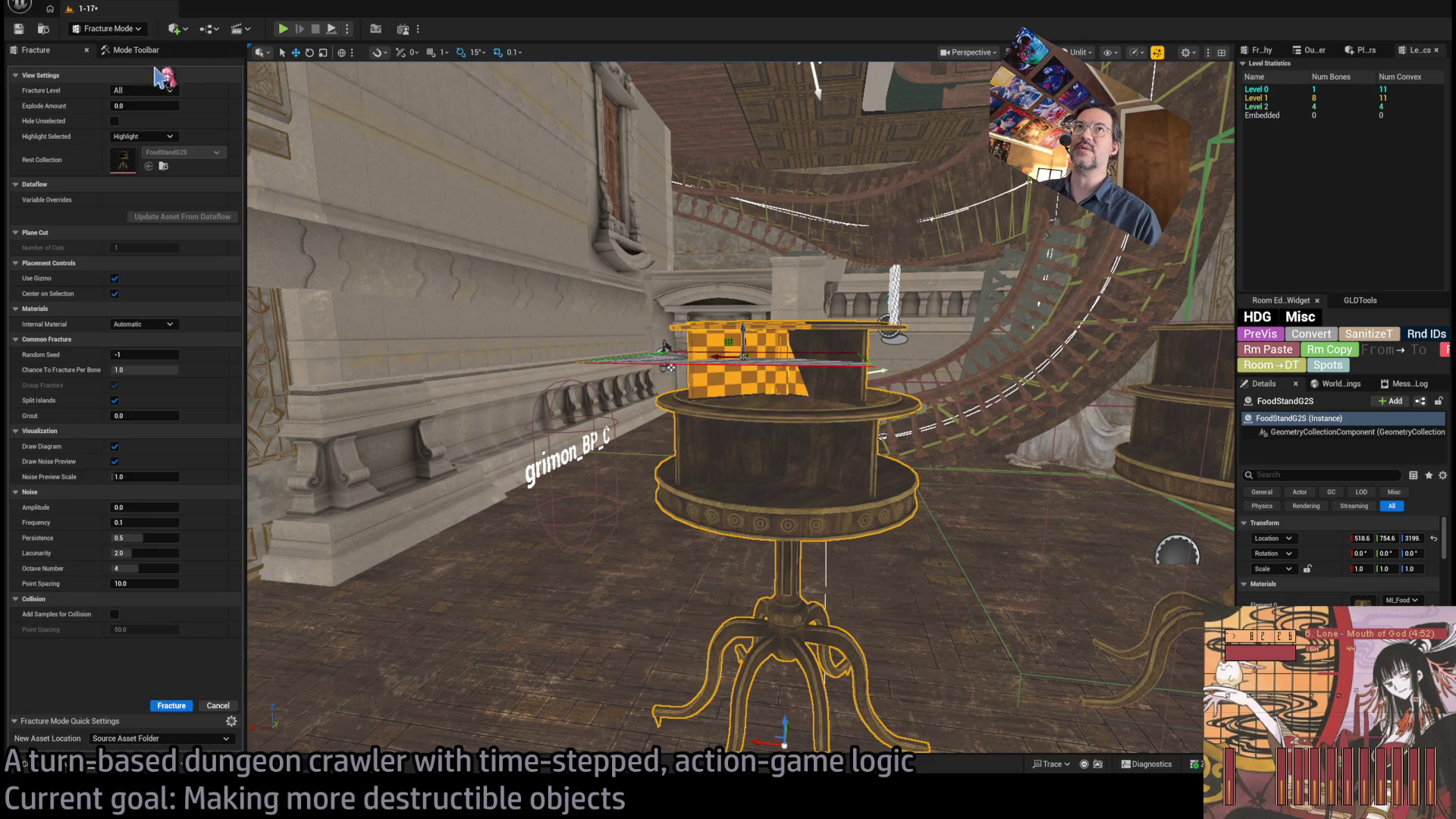
key("shift+1")
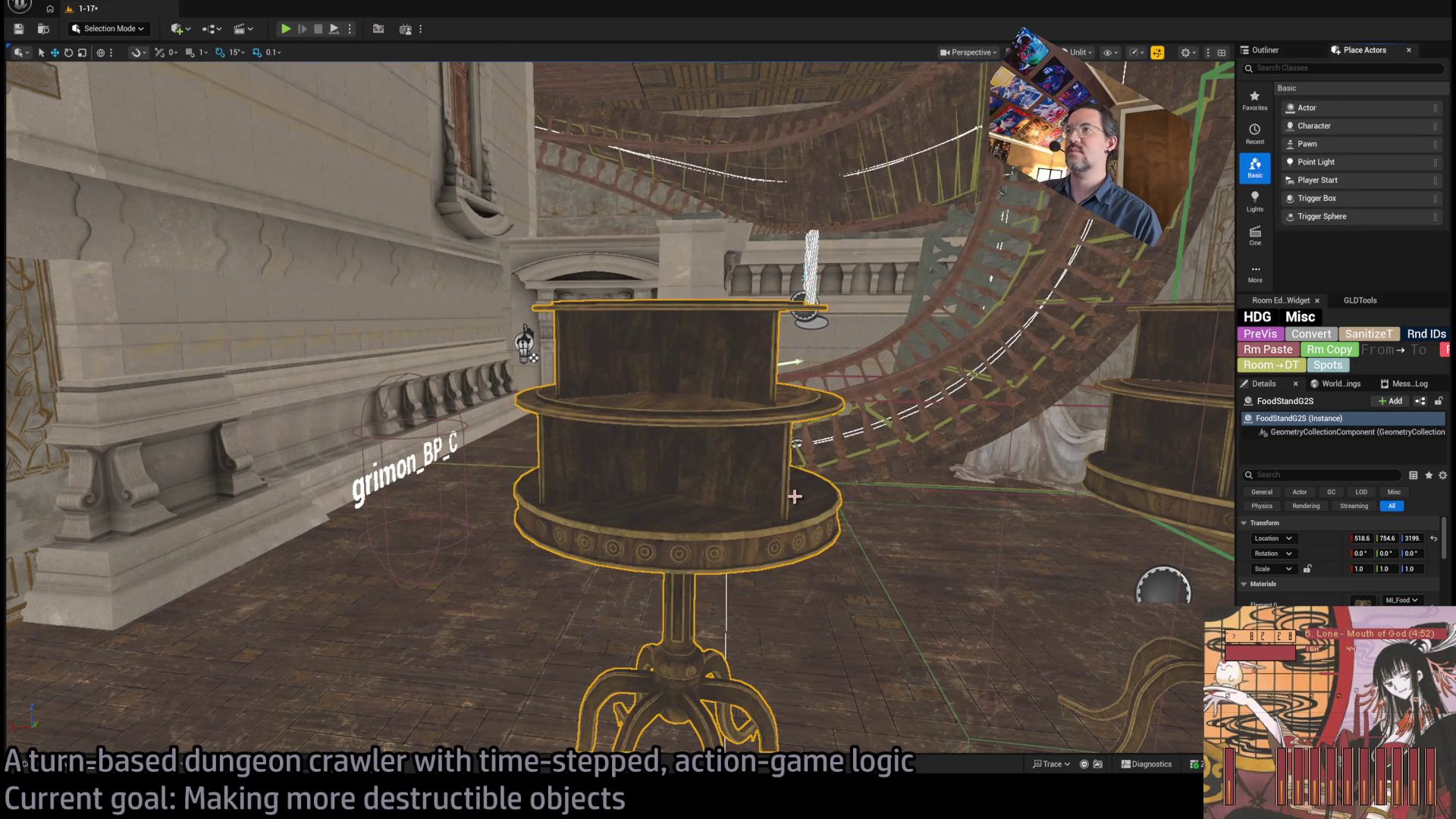
left_click_drag(794, 496, 682, 577)
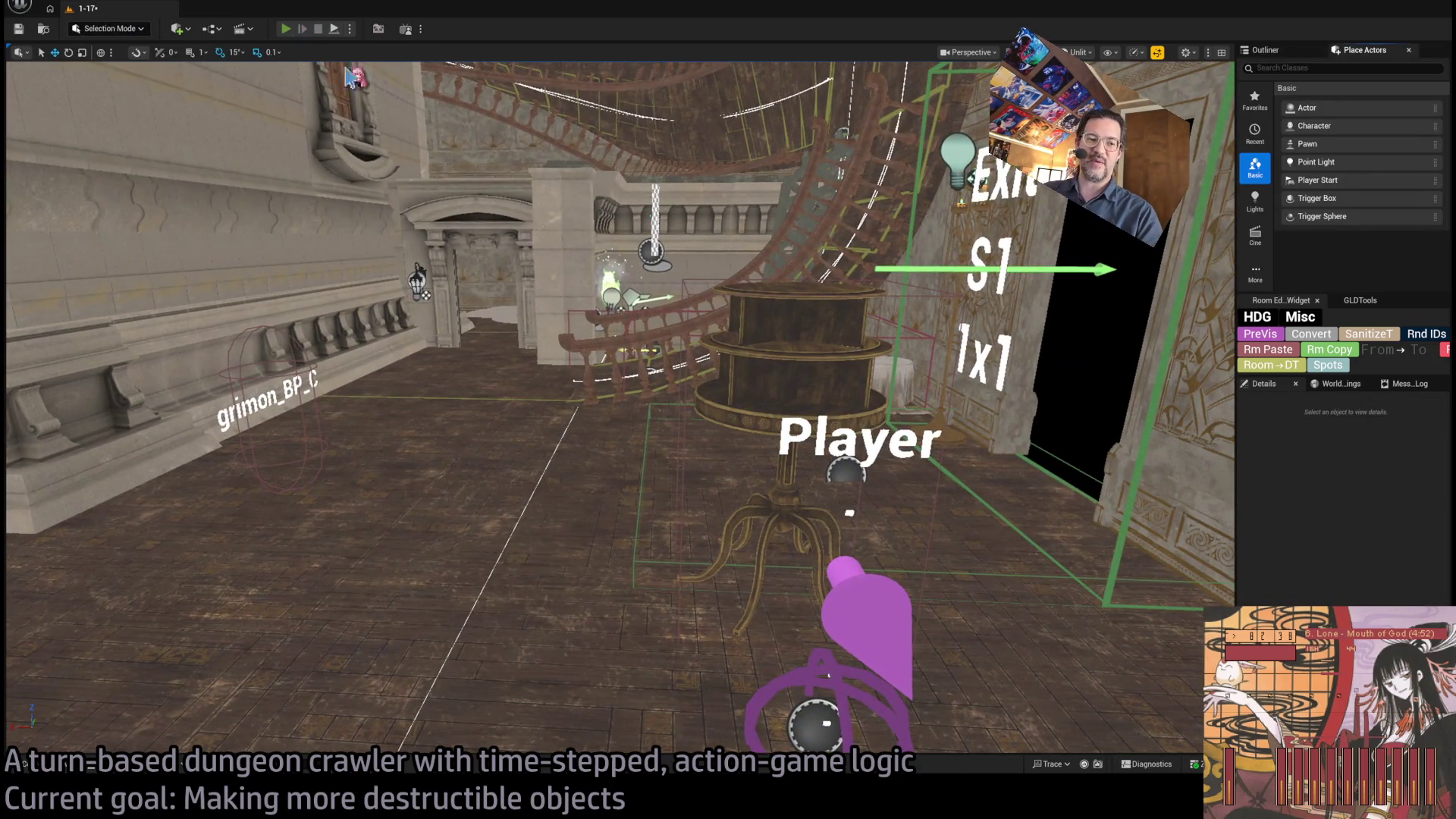
- Play-test the level, replaying to restore the food-stand table, then reselect the table
key("alt+p")
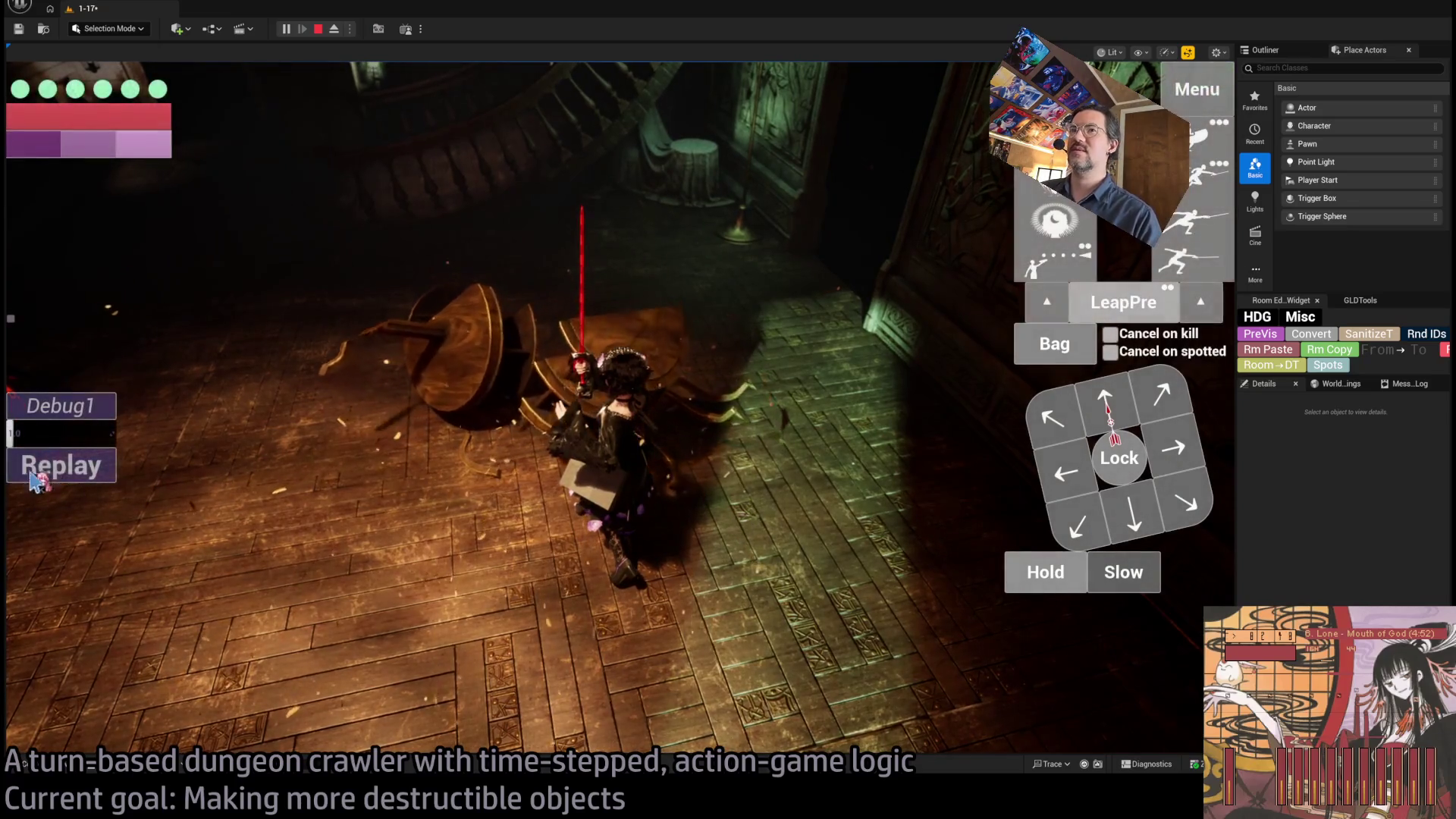
left_click(81, 470)
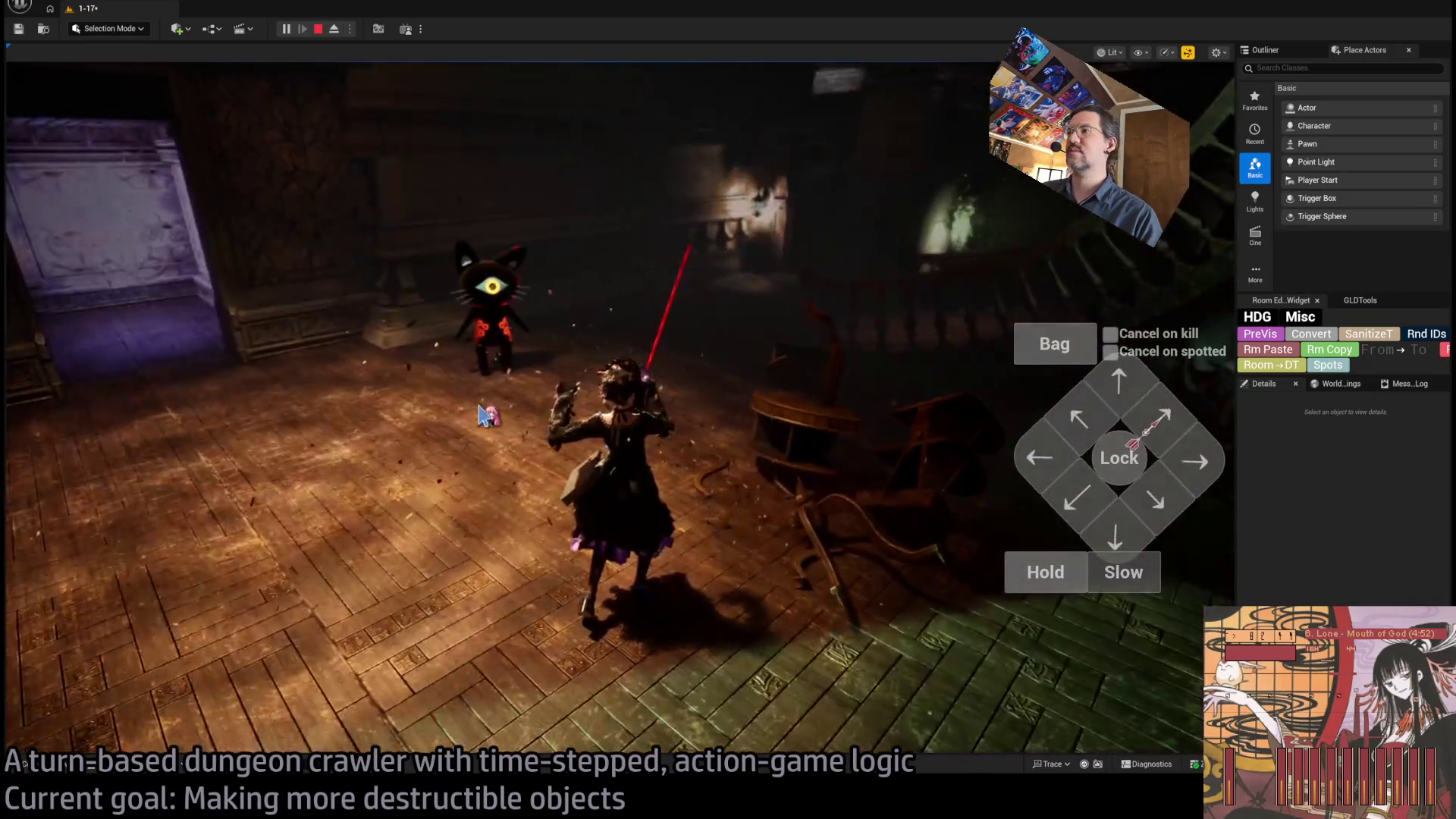
key("Escape")
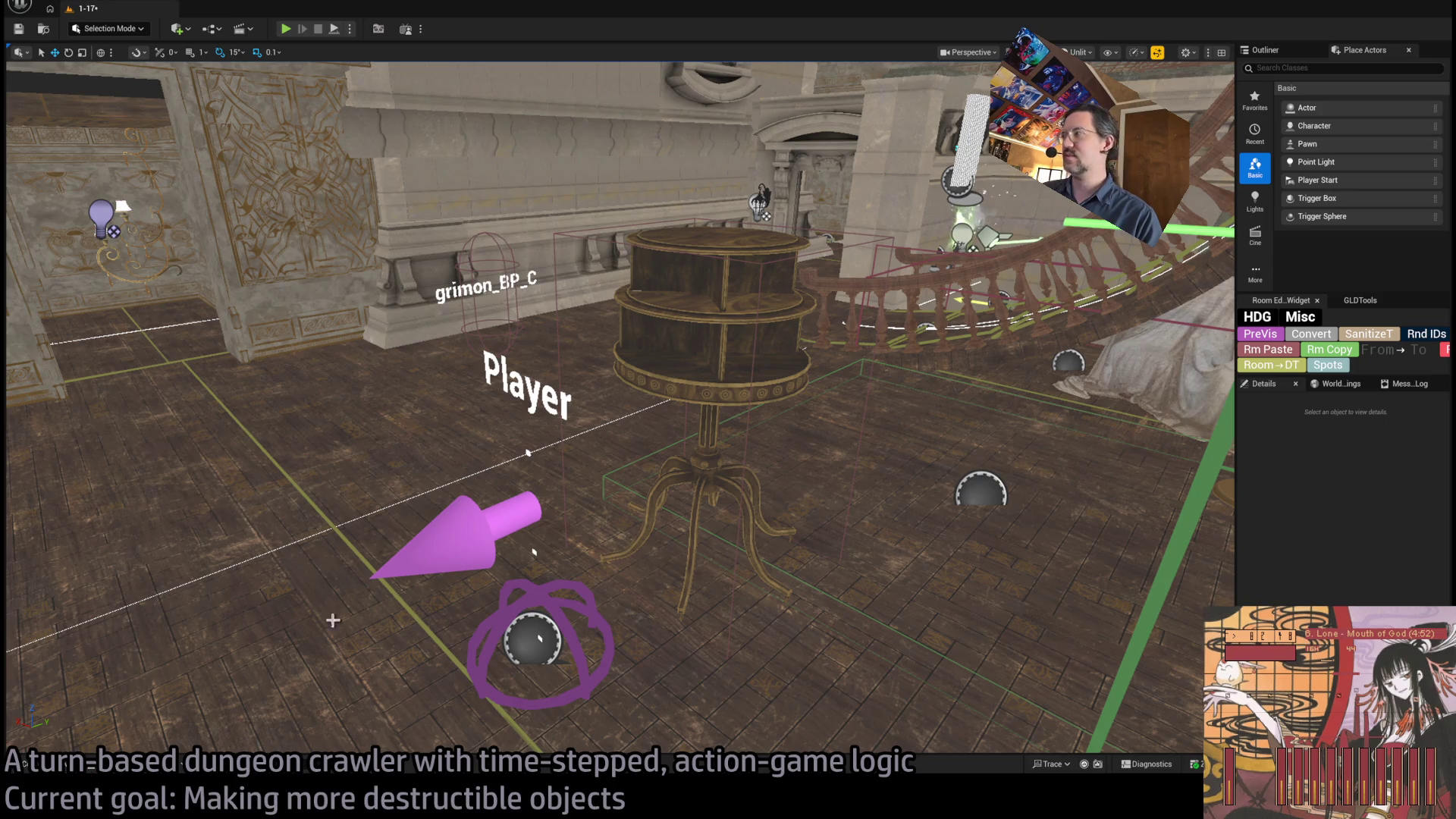
left_click(778, 298)
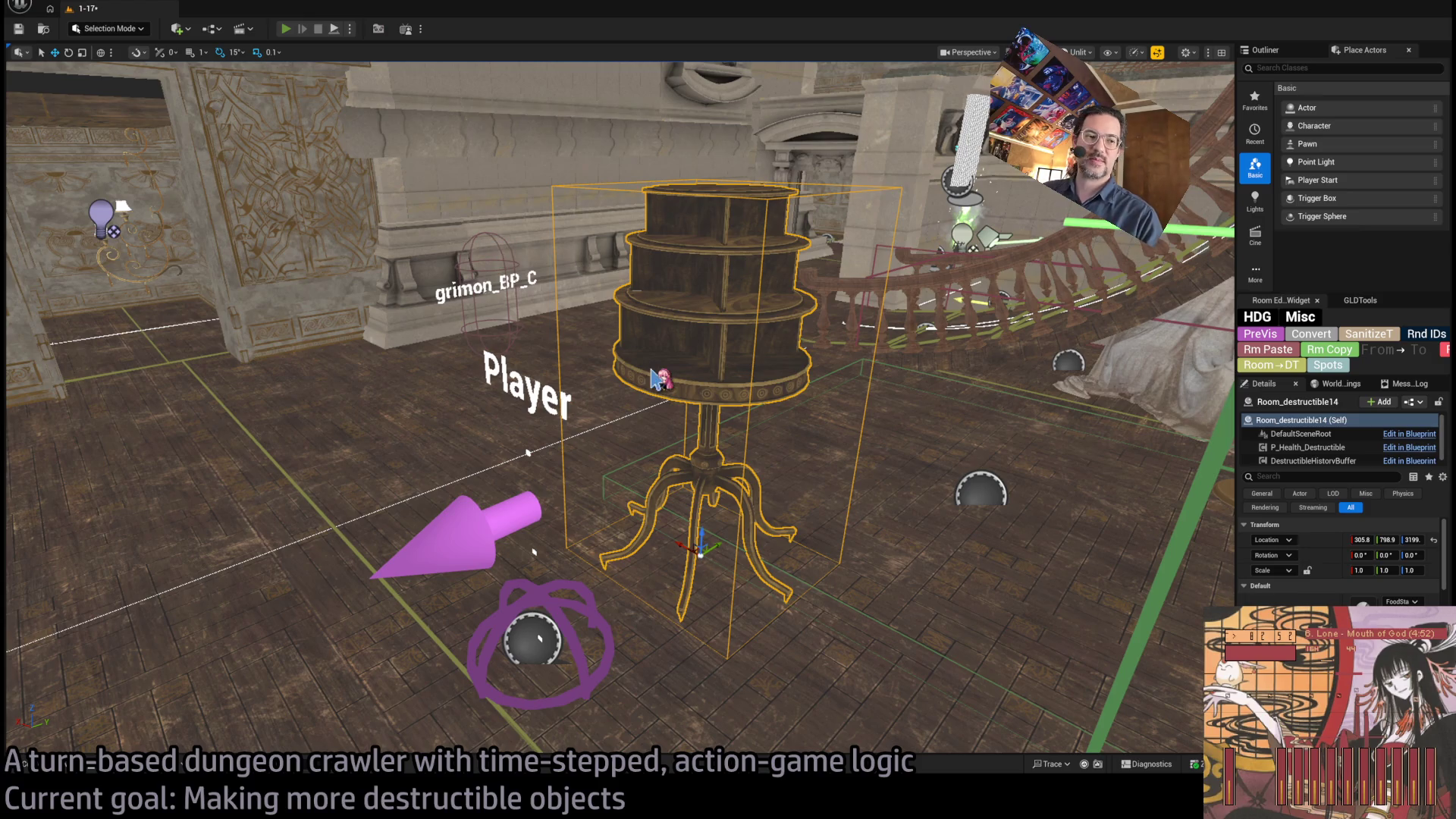
- Smash the table in another play test, then place a FoodStandG3S table beside it
key("alt+p")
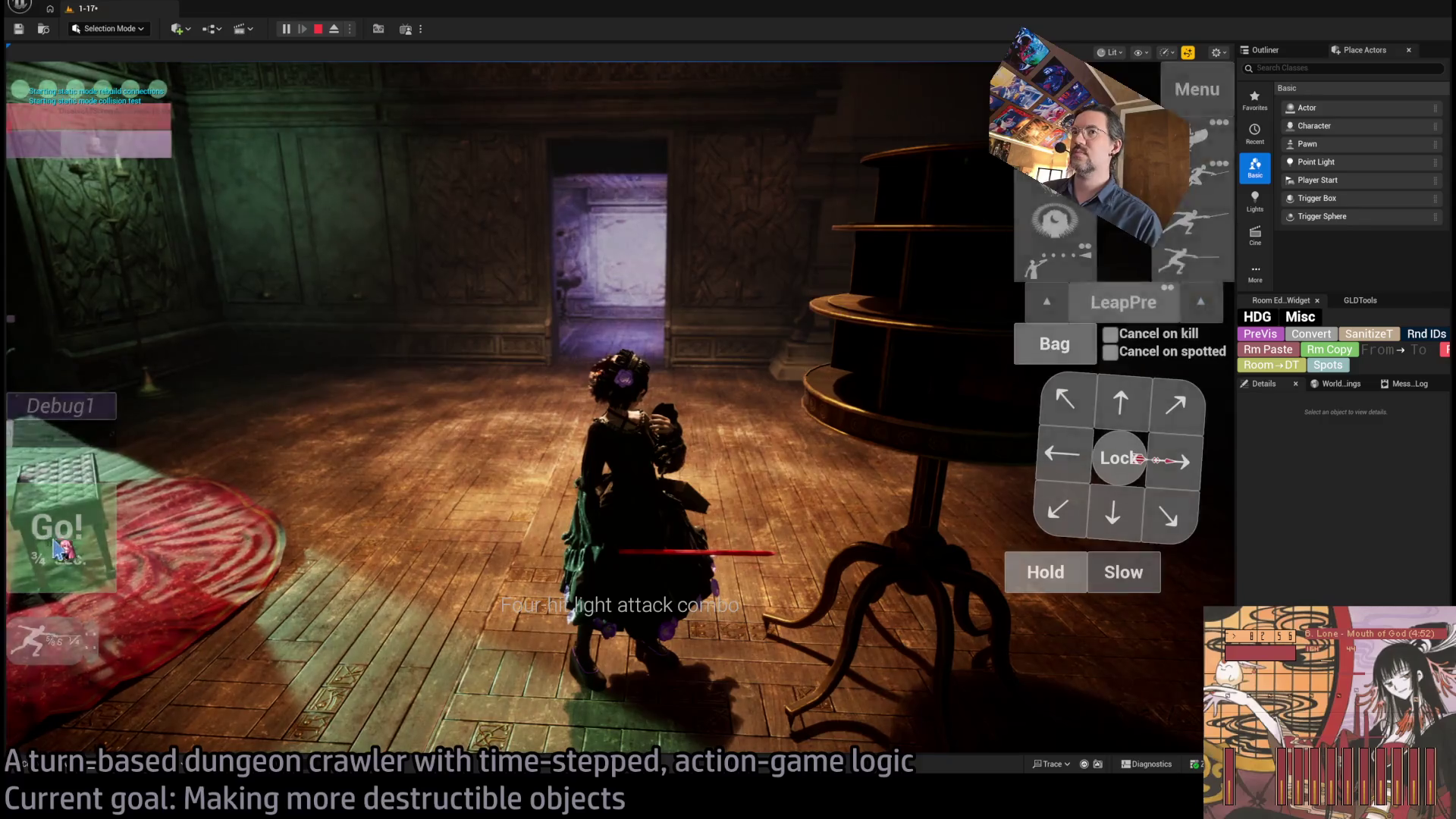
left_click(52, 547)
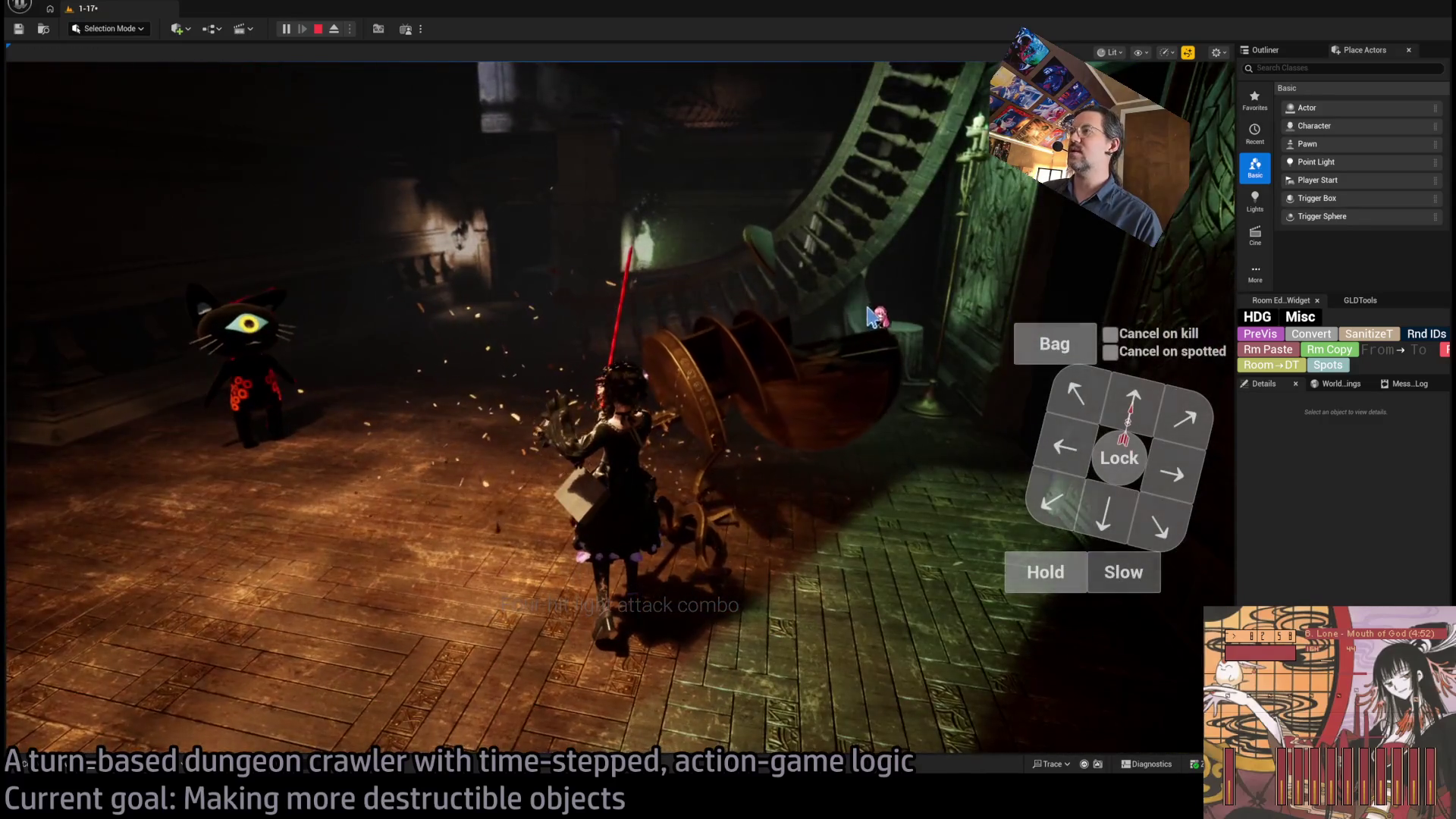
key("Escape")
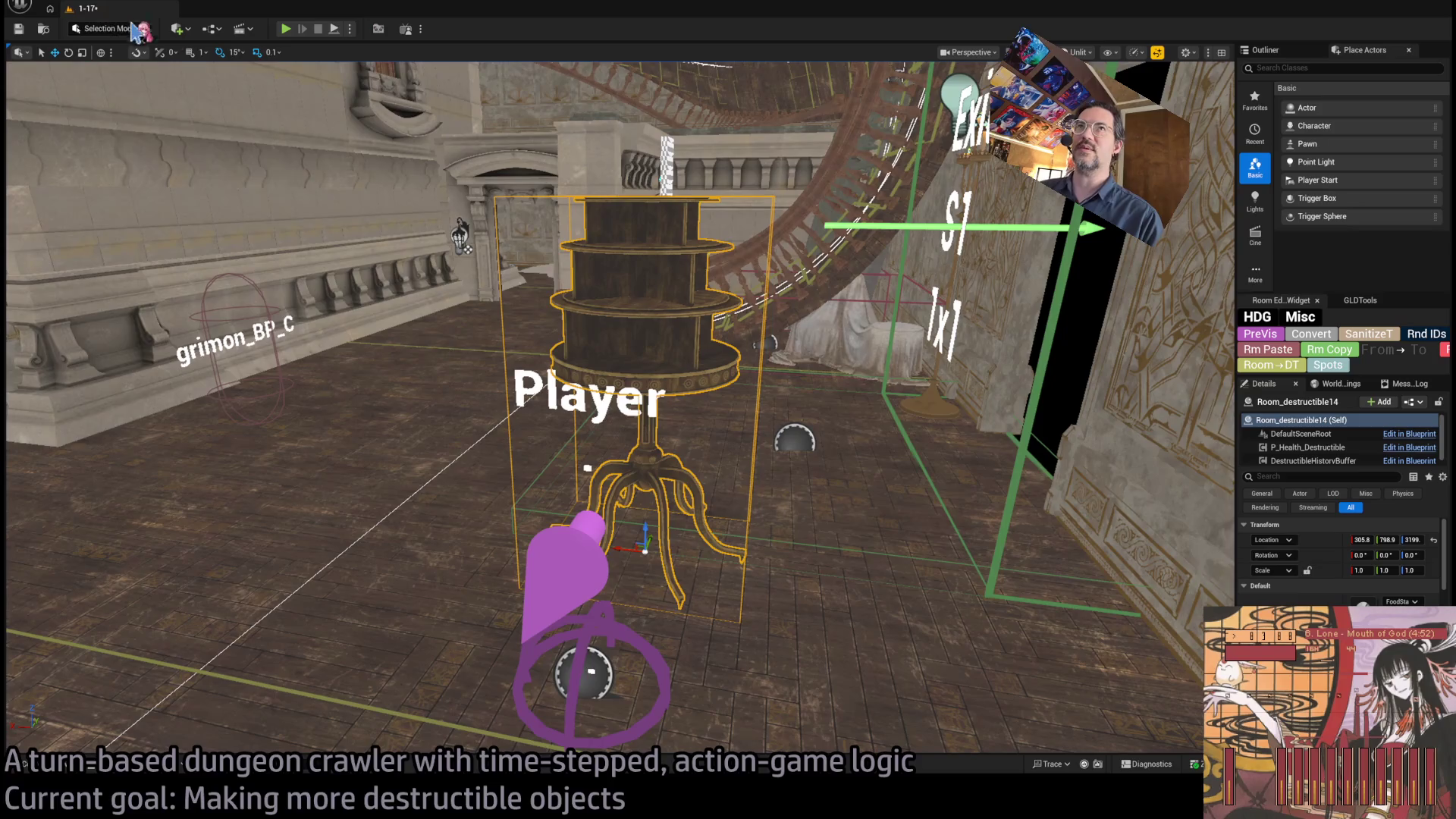
left_click(27, 764)
mouse_move(594, 525)
left_mouse_down()
mouse_move(373, 445)
mouse_move(327, 574)
left_mouse_up()
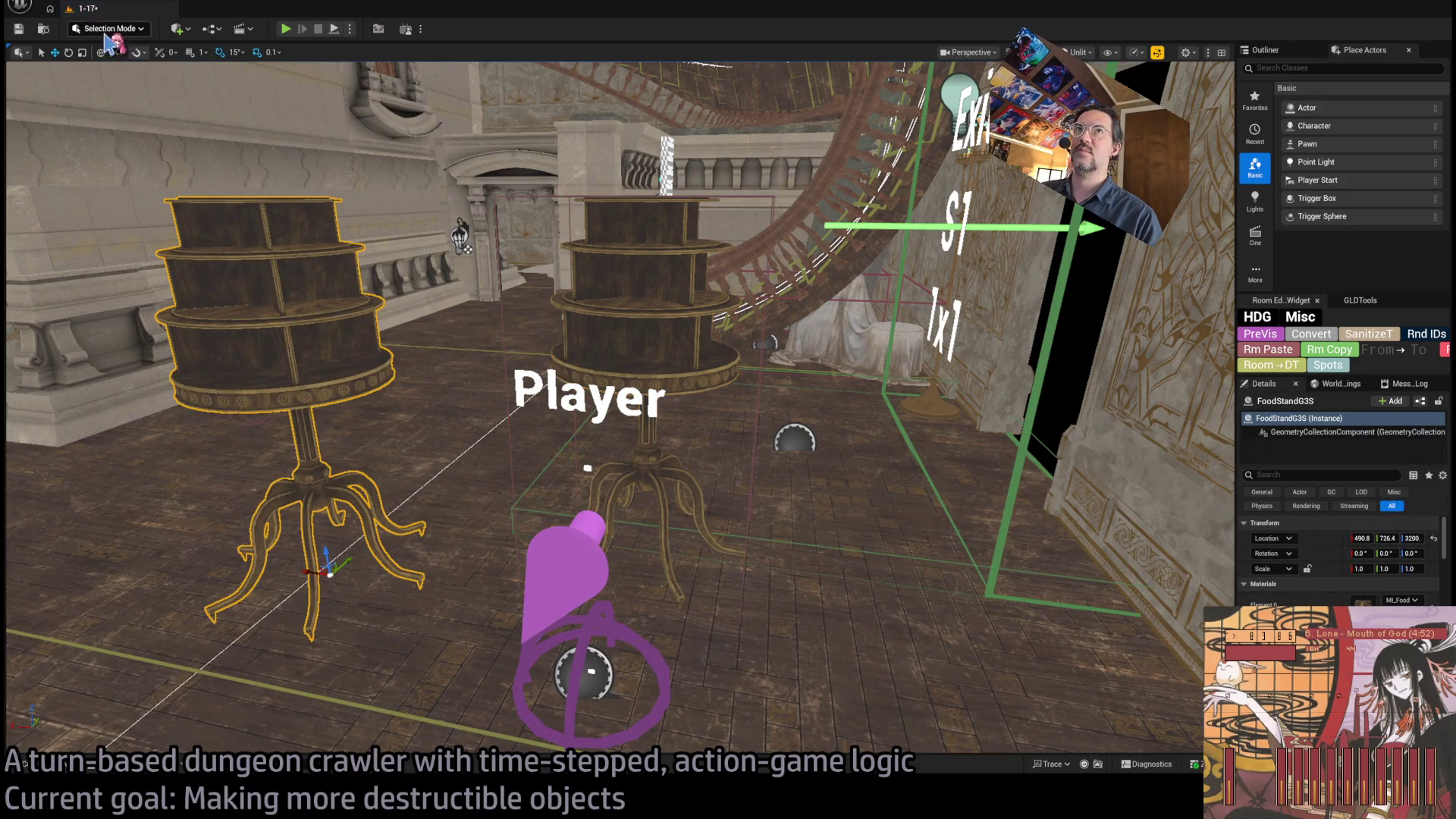
- Planar-fracture the FoodStandG3S shelf with a cut at the middle tier
key("shift+6")
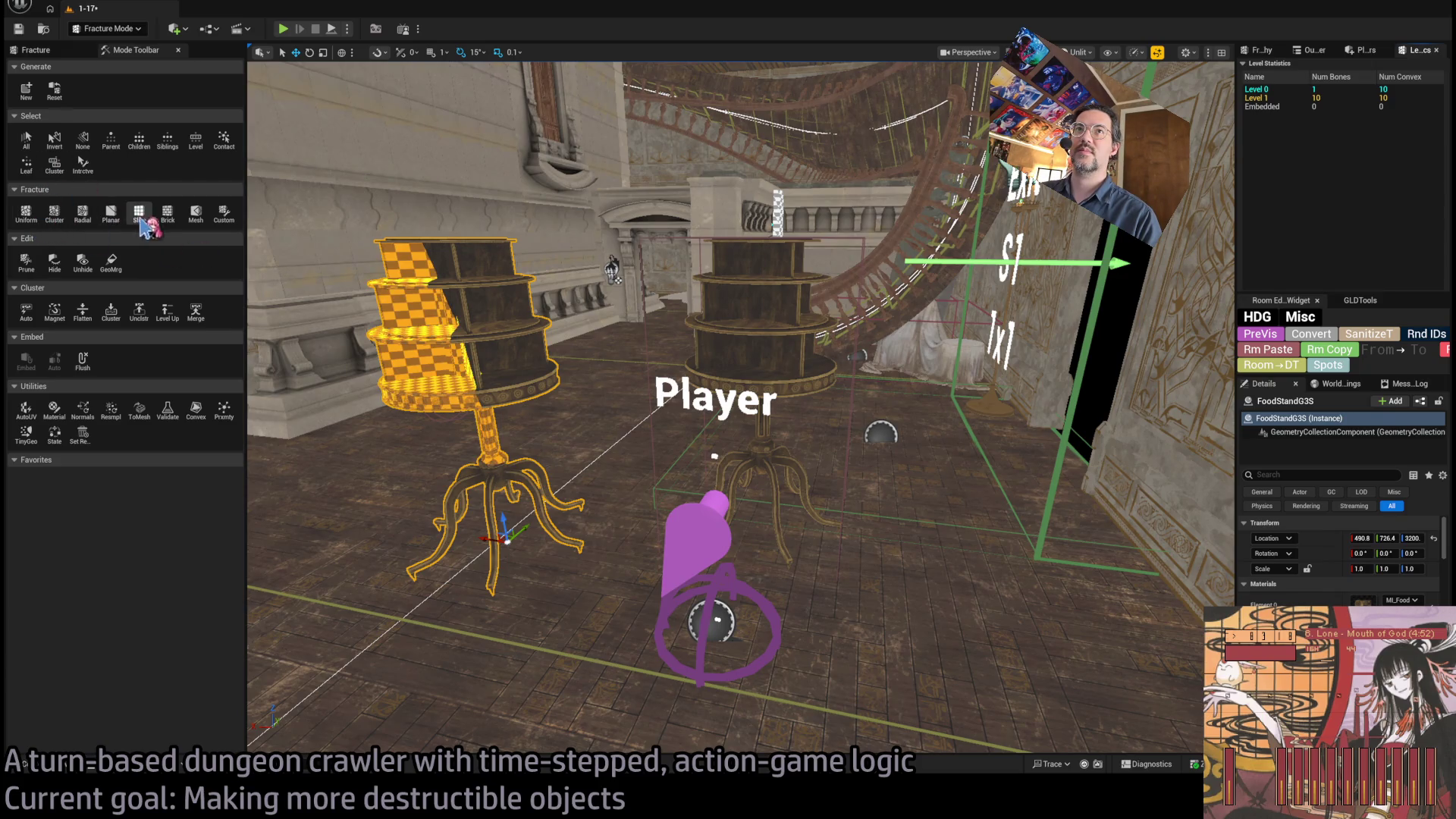
left_click(111, 214)
key("f")
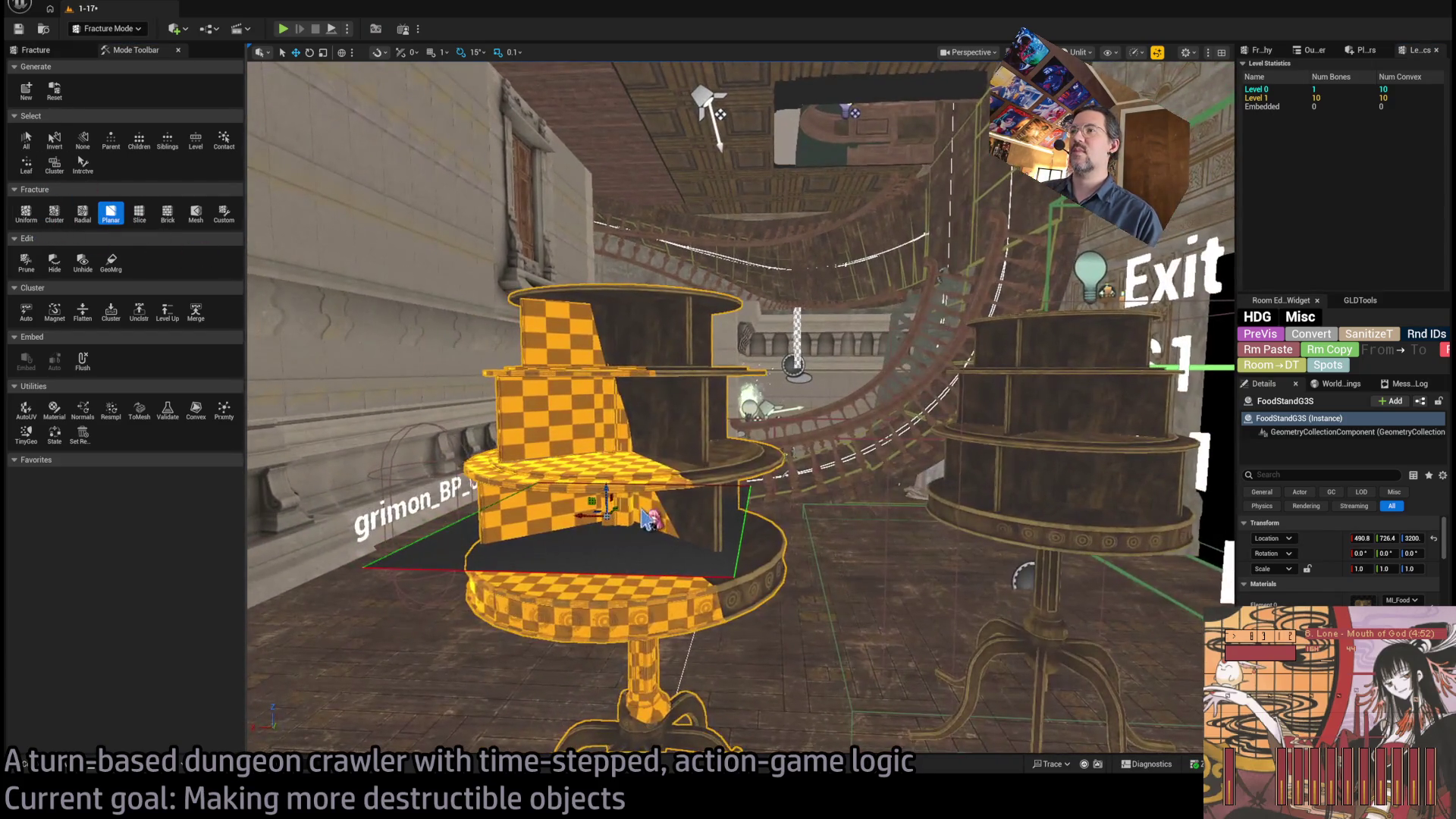
mouse_move(607, 497)
left_mouse_down()
mouse_move(606, 419)
mouse_move(561, 421)
left_mouse_up()
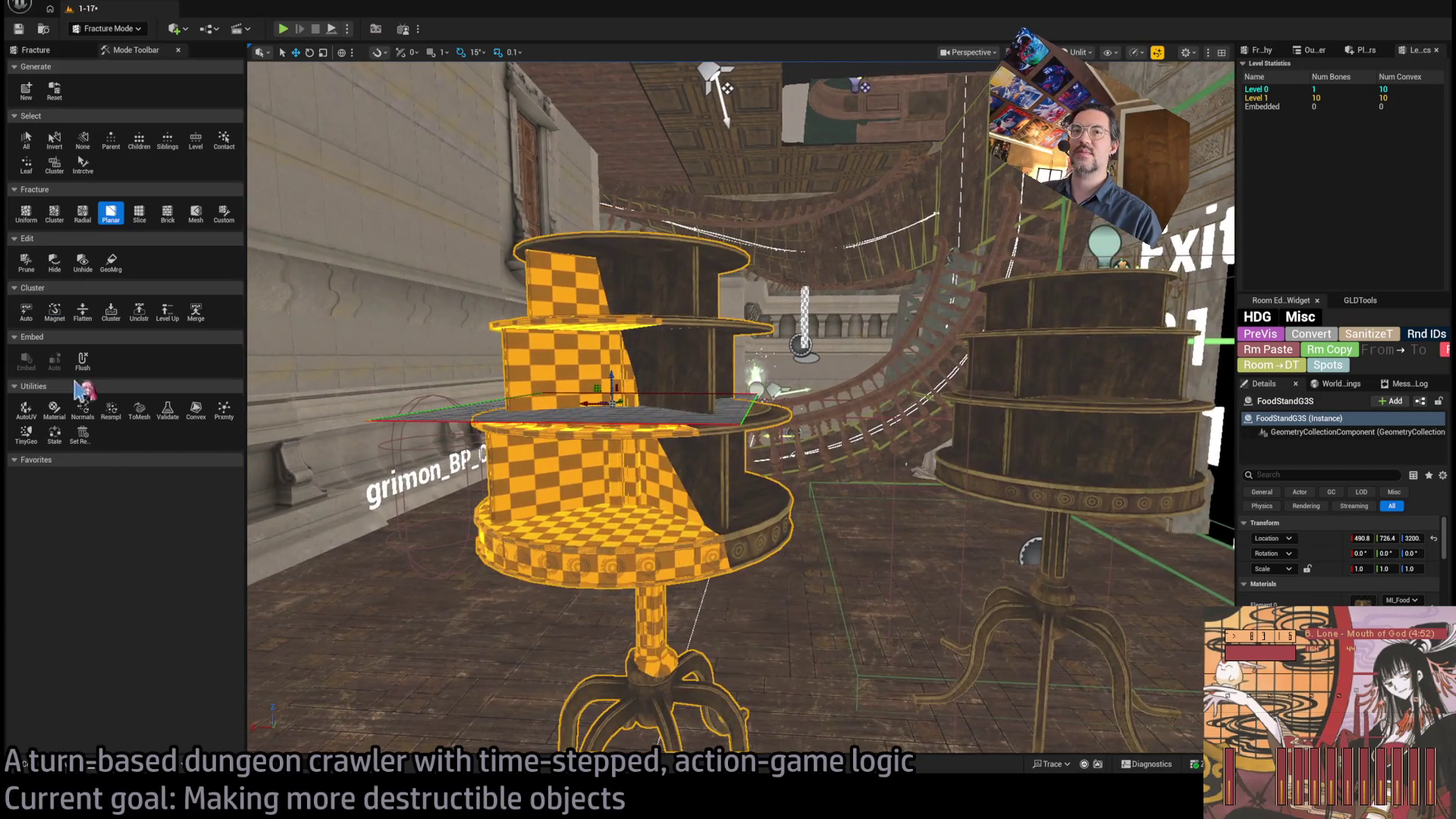
left_click(36, 50)
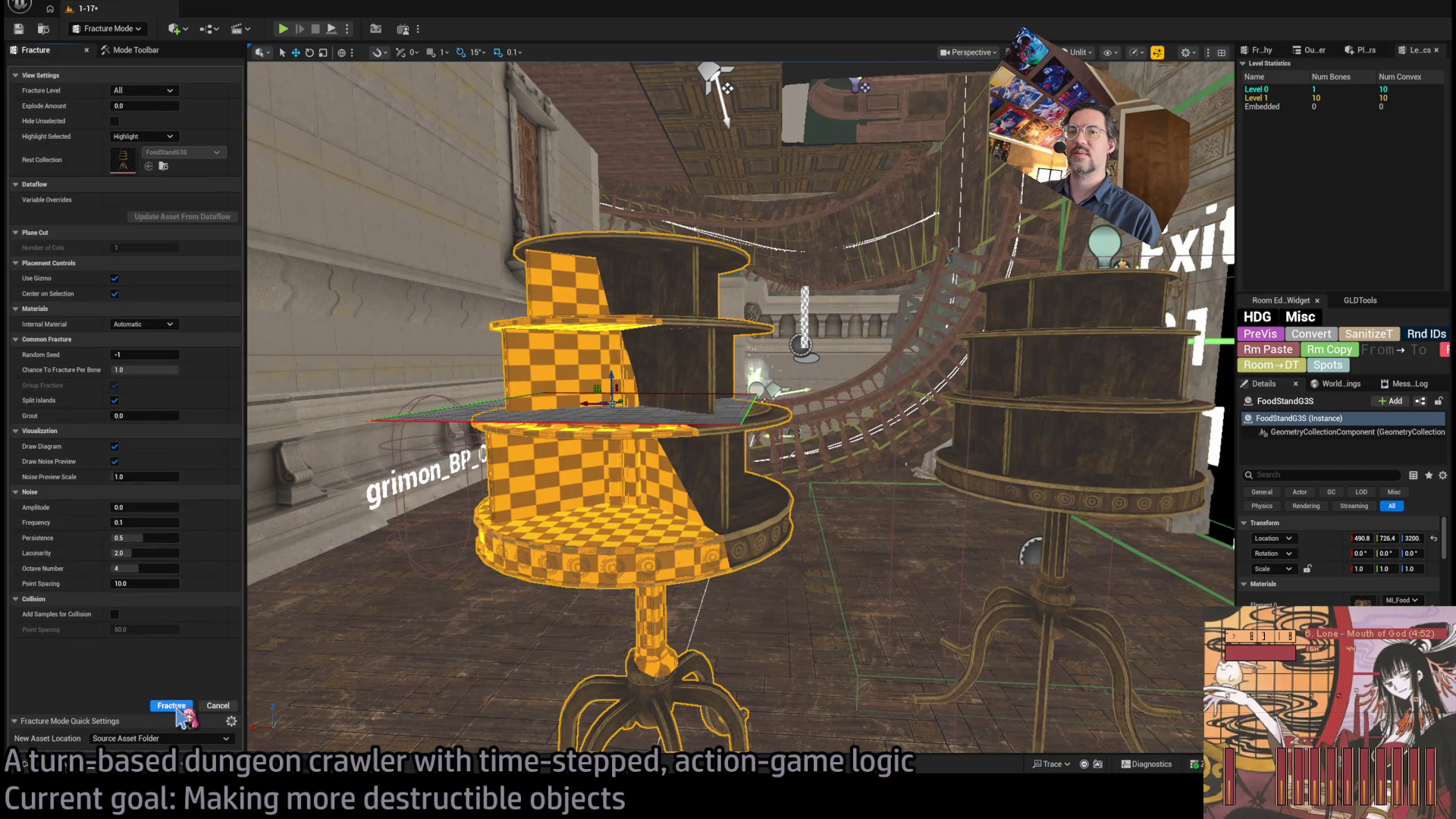
left_click(172, 705)
- Add another planar cut on the lower shelf tier, then return to Selection Mode
left_click(677, 333)
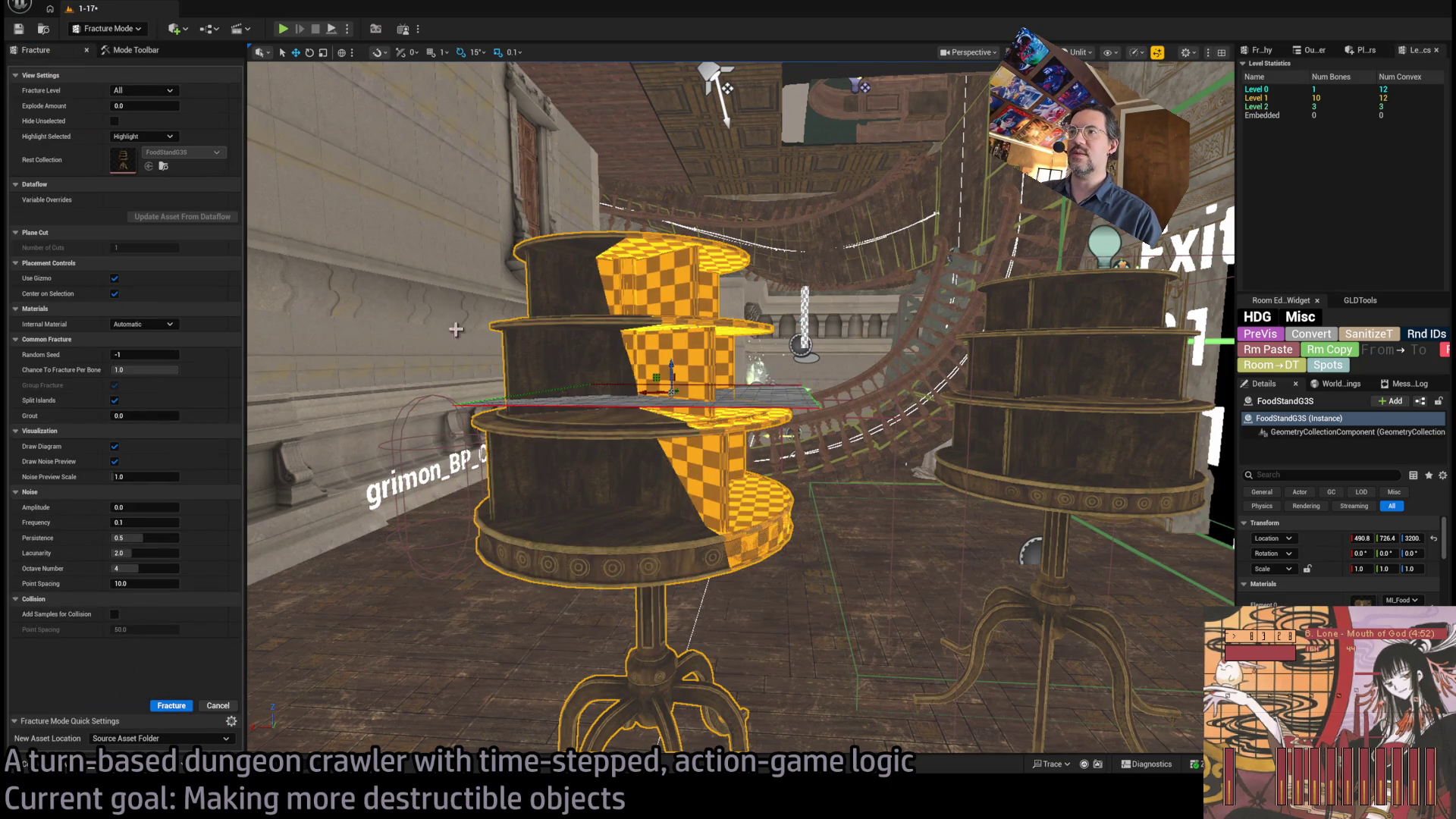
mouse_move(674, 389)
left_mouse_down()
mouse_move(670, 265)
mouse_move(675, 330)
left_mouse_up()
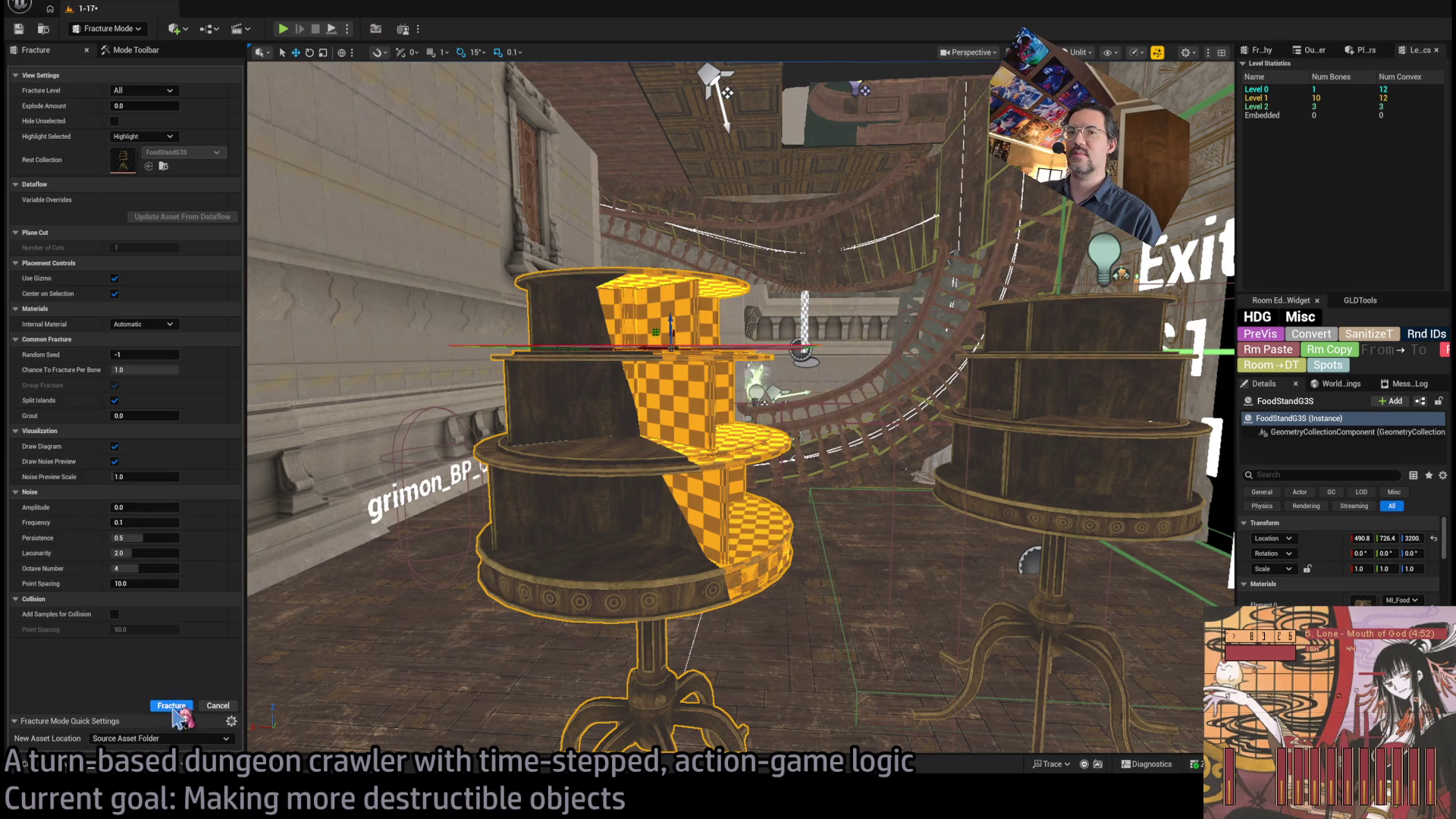
left_click(659, 434)
mouse_move(674, 402)
left_mouse_down()
mouse_move(666, 497)
mouse_move(650, 506)
left_mouse_up()
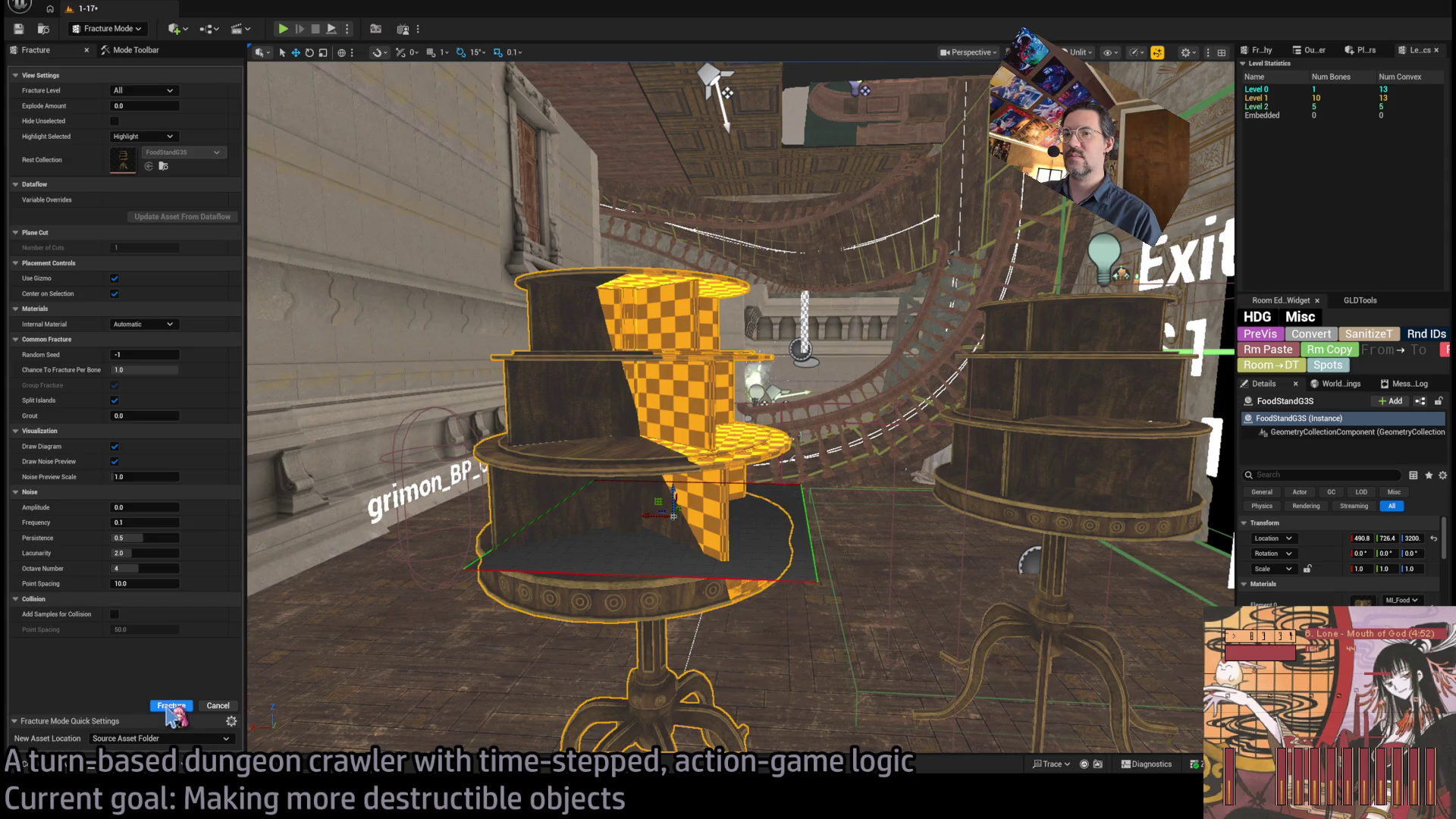
left_click(170, 706)
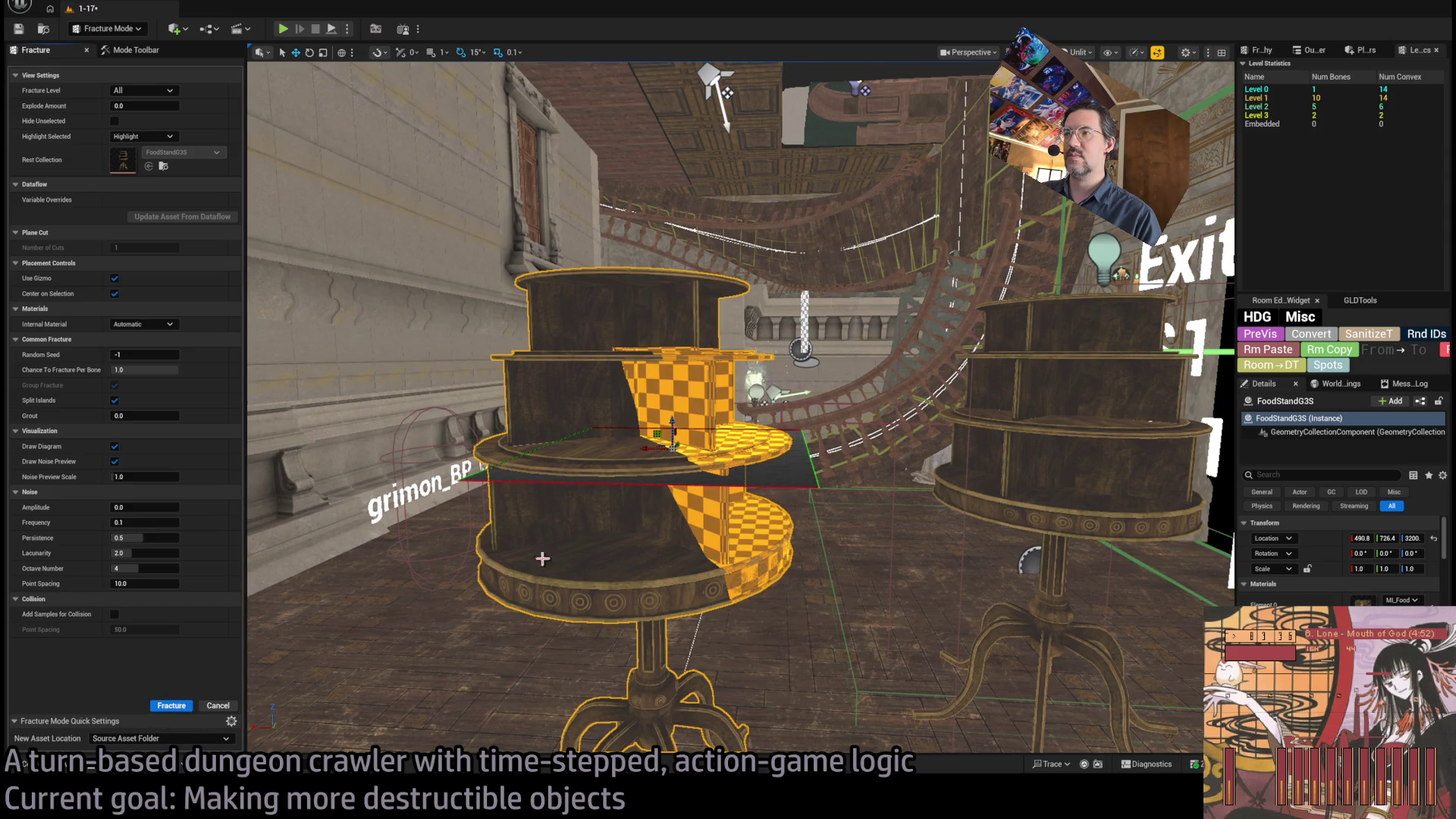
left_click_drag(726, 441, 739, 533)
key("ctrl+z")
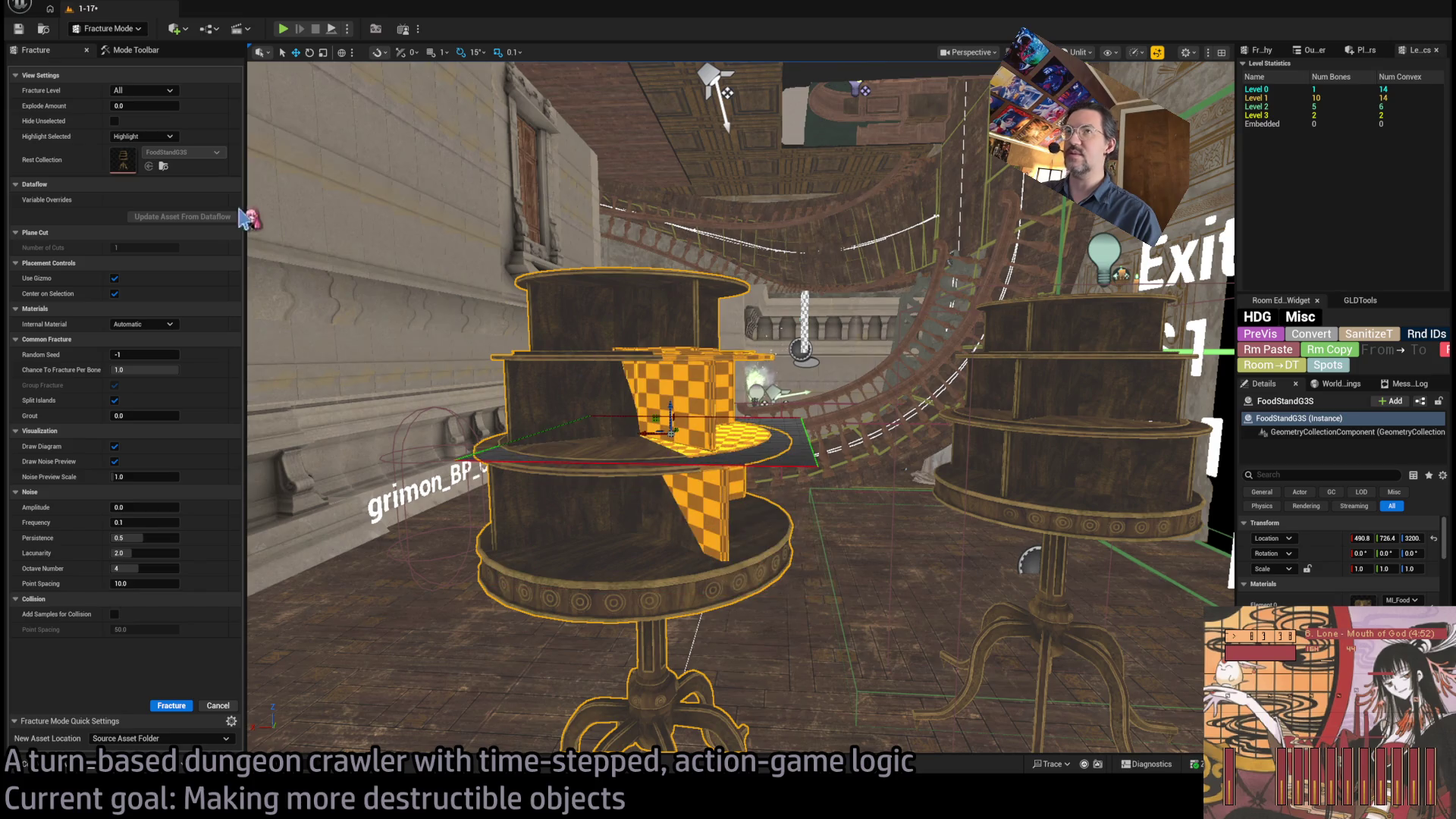
key("shift+1")
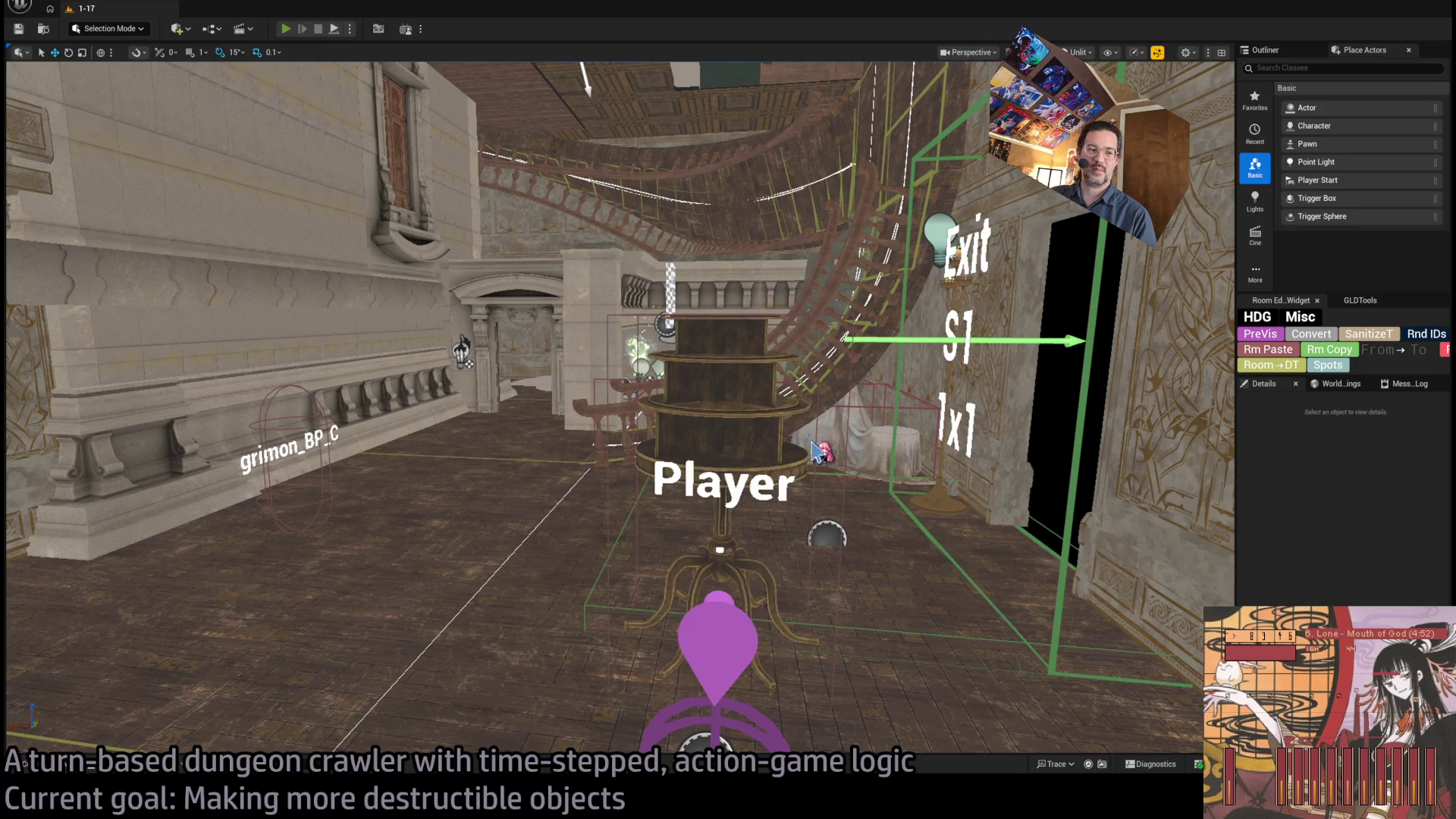
- Run a brief play test with Replay, stop it, and remove the round food stand shelf
key("alt+p")
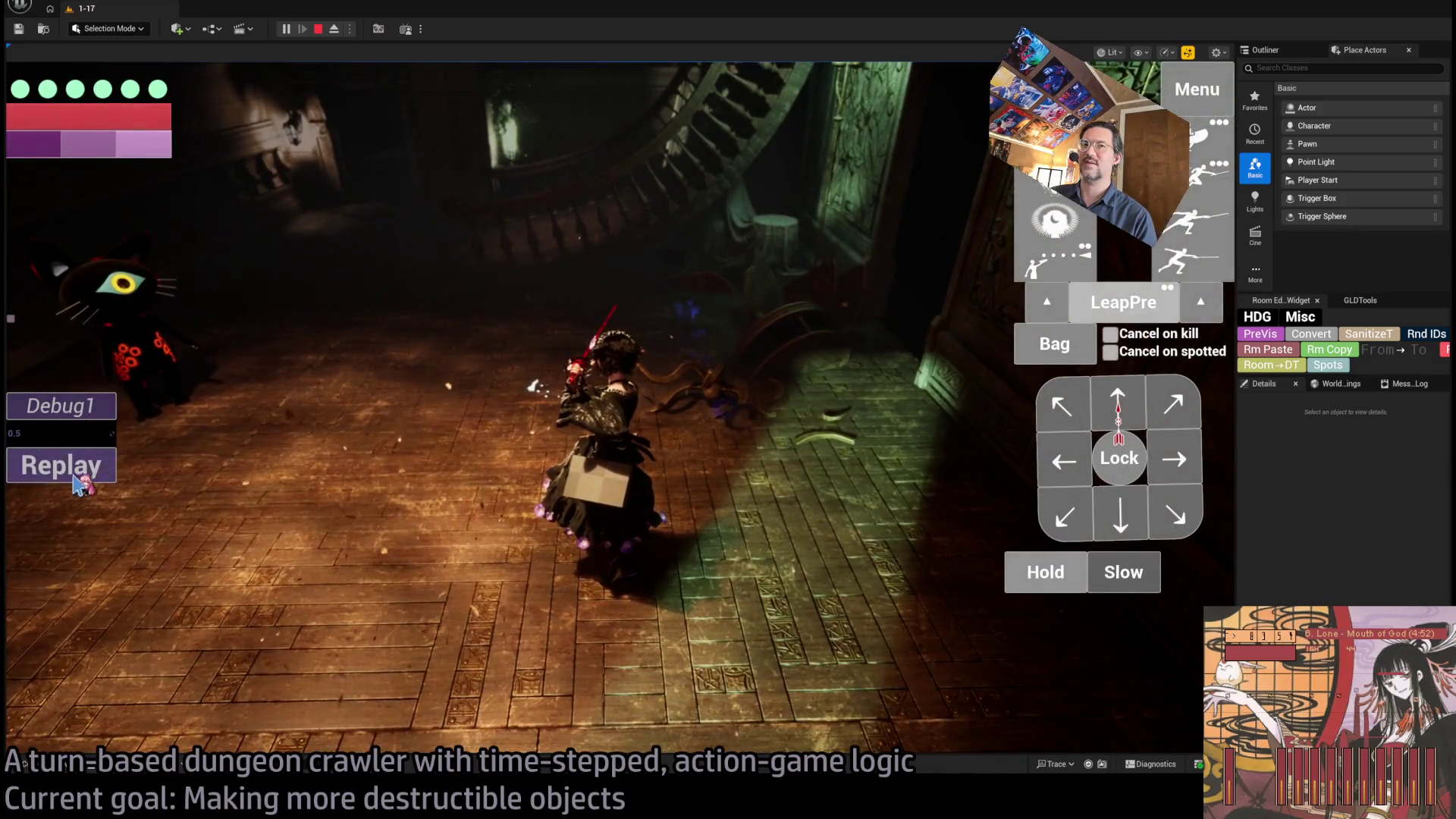
left_click(75, 482)
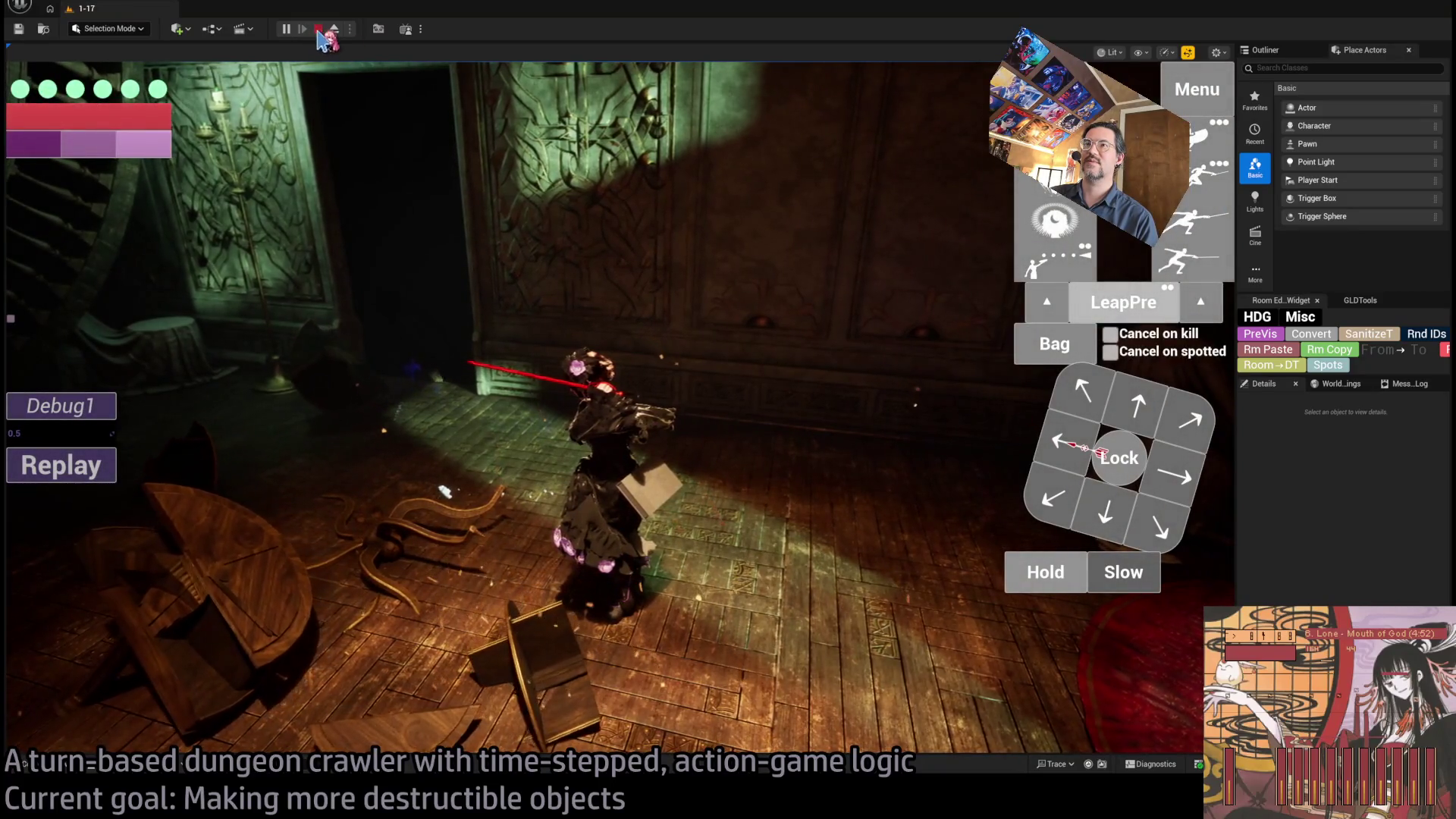
left_click(319, 31)
key("ctrl+z")
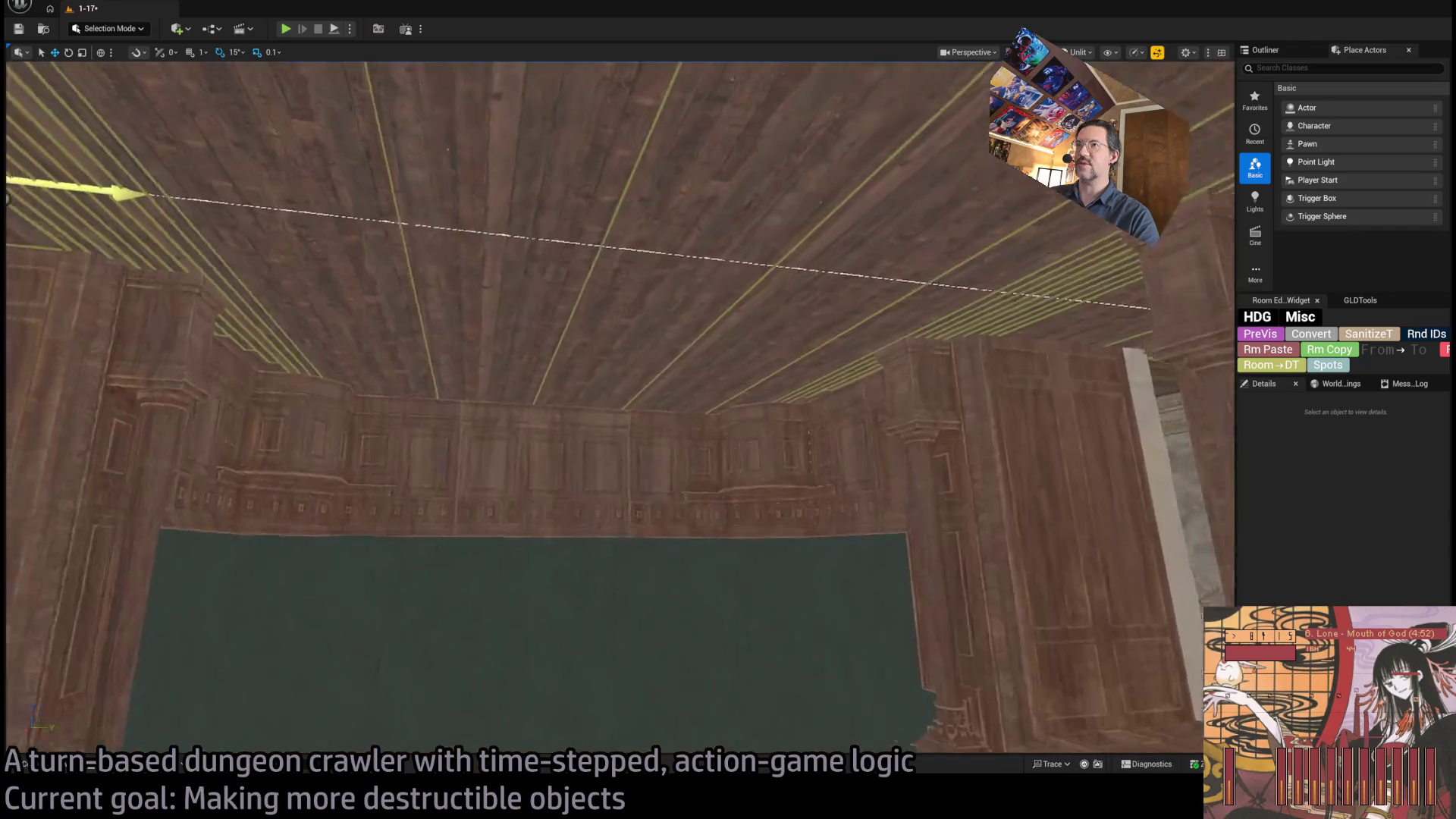
- Raise Room_destructible14 near the ceiling and rotate it upside down to X -179°
mouse_move(619, 409)
left_mouse_down()
mouse_move(619, 455)
mouse_move(698, 500)
left_mouse_up()
left_click(634, 472)
key("f")
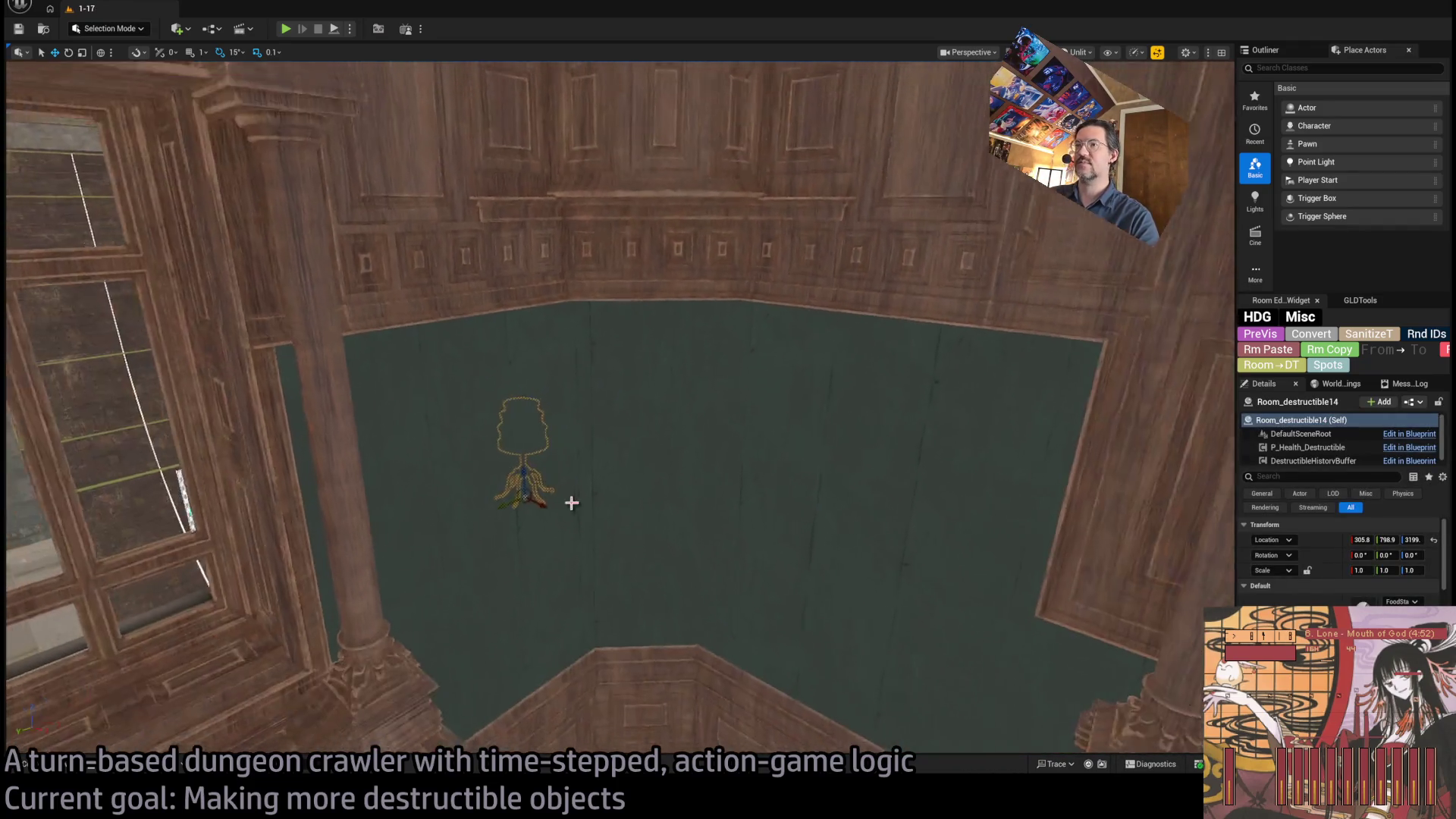
mouse_move(618, 455)
left_mouse_down()
mouse_move(530, 493)
mouse_move(507, 529)
mouse_move(978, 728)
mouse_move(705, 743)
mouse_move(722, 498)
left_mouse_up()
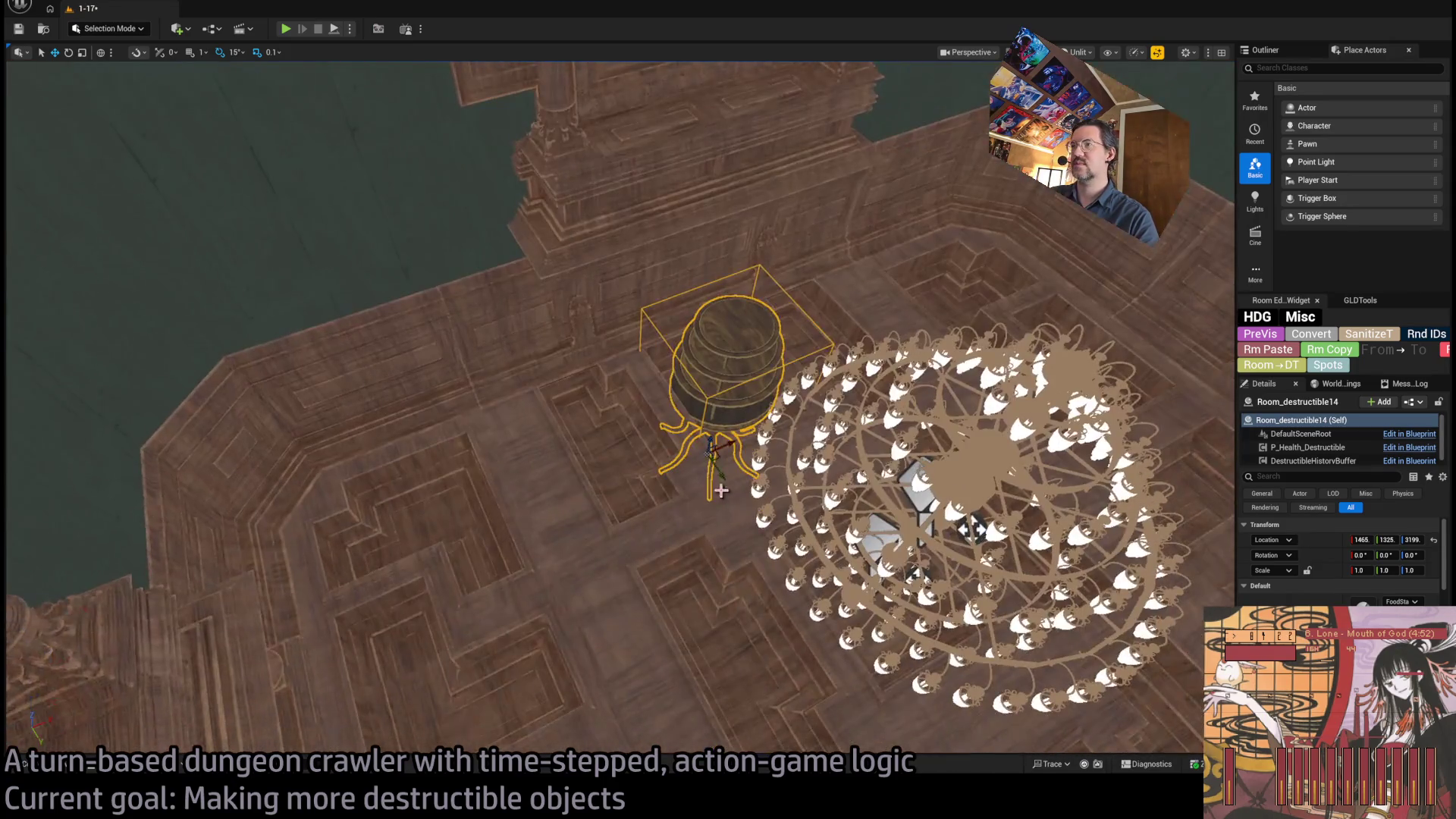
left_click_drag(973, 528, 796, 509)
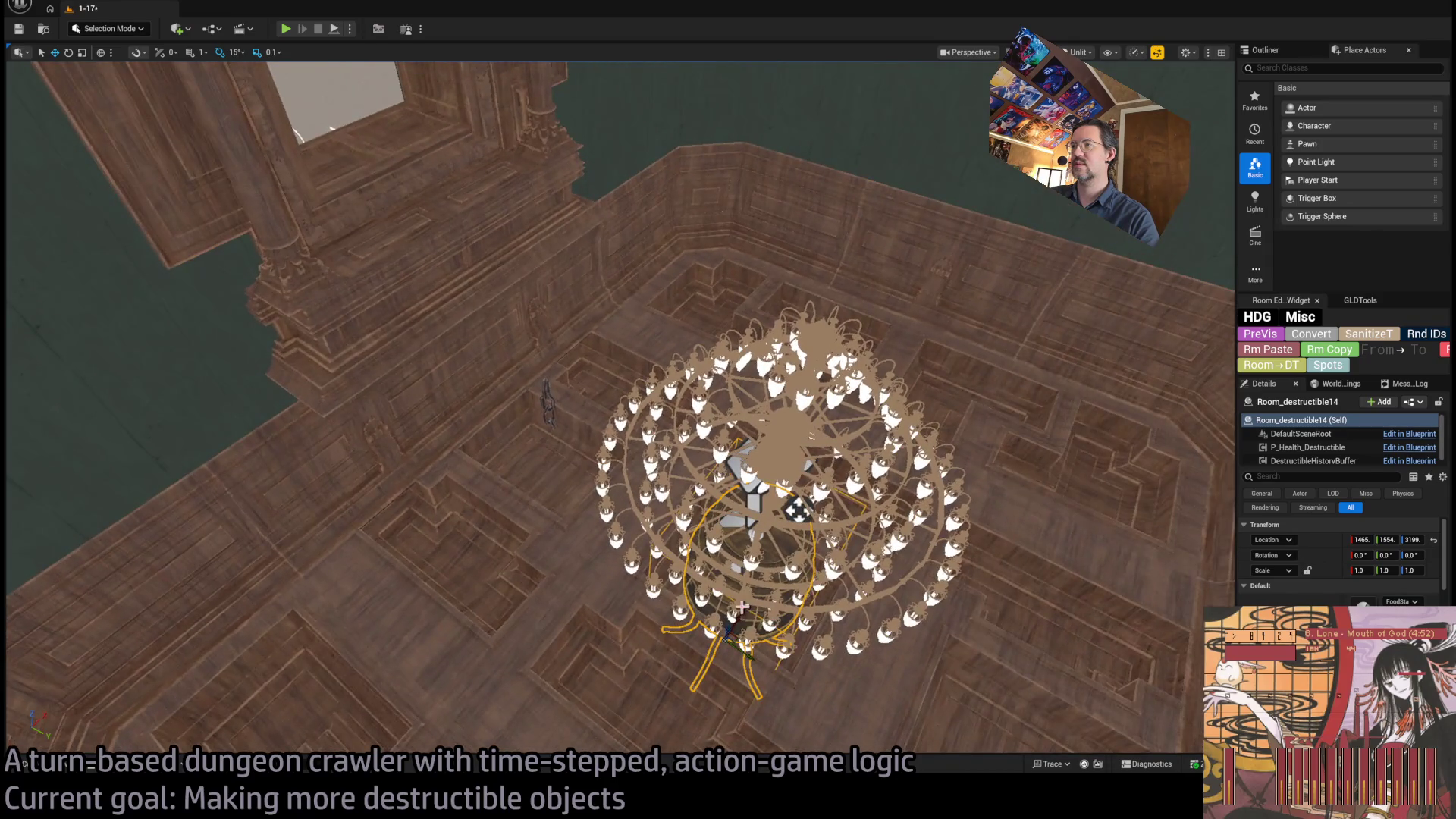
mouse_move(724, 629)
left_mouse_down()
mouse_move(796, 455)
mouse_move(797, 387)
mouse_move(879, 539)
left_mouse_up()
mouse_move(751, 702)
left_mouse_down()
mouse_move(766, 686)
mouse_move(842, 257)
mouse_move(870, 260)
left_mouse_up()
scroll(620, 407, "down", 10)
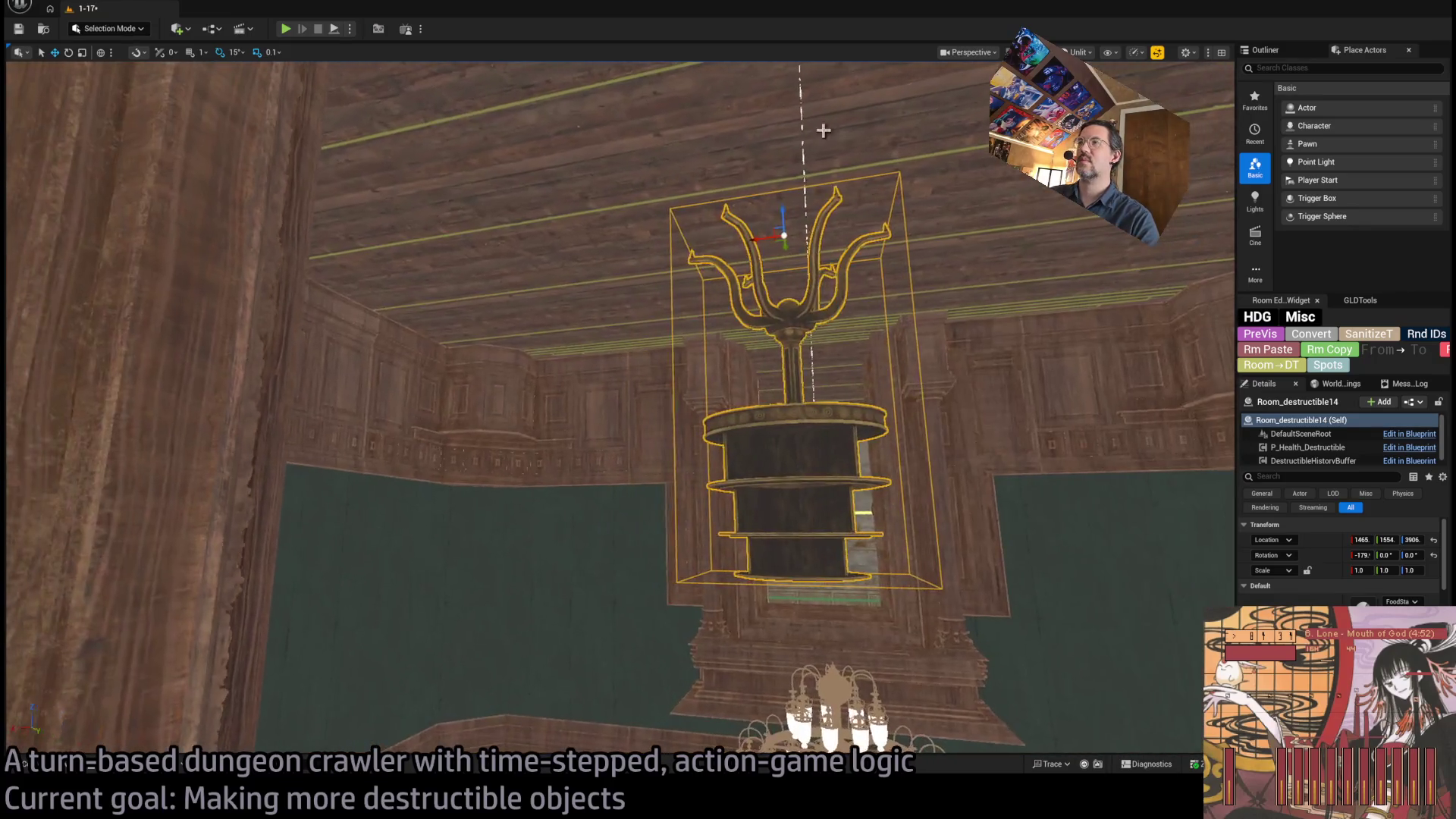
mouse_move(767, 242)
left_mouse_down()
mouse_move(511, 258)
mouse_move(530, 192)
mouse_move(523, 221)
left_mouse_up()
scroll(523, 221, "up", 10)
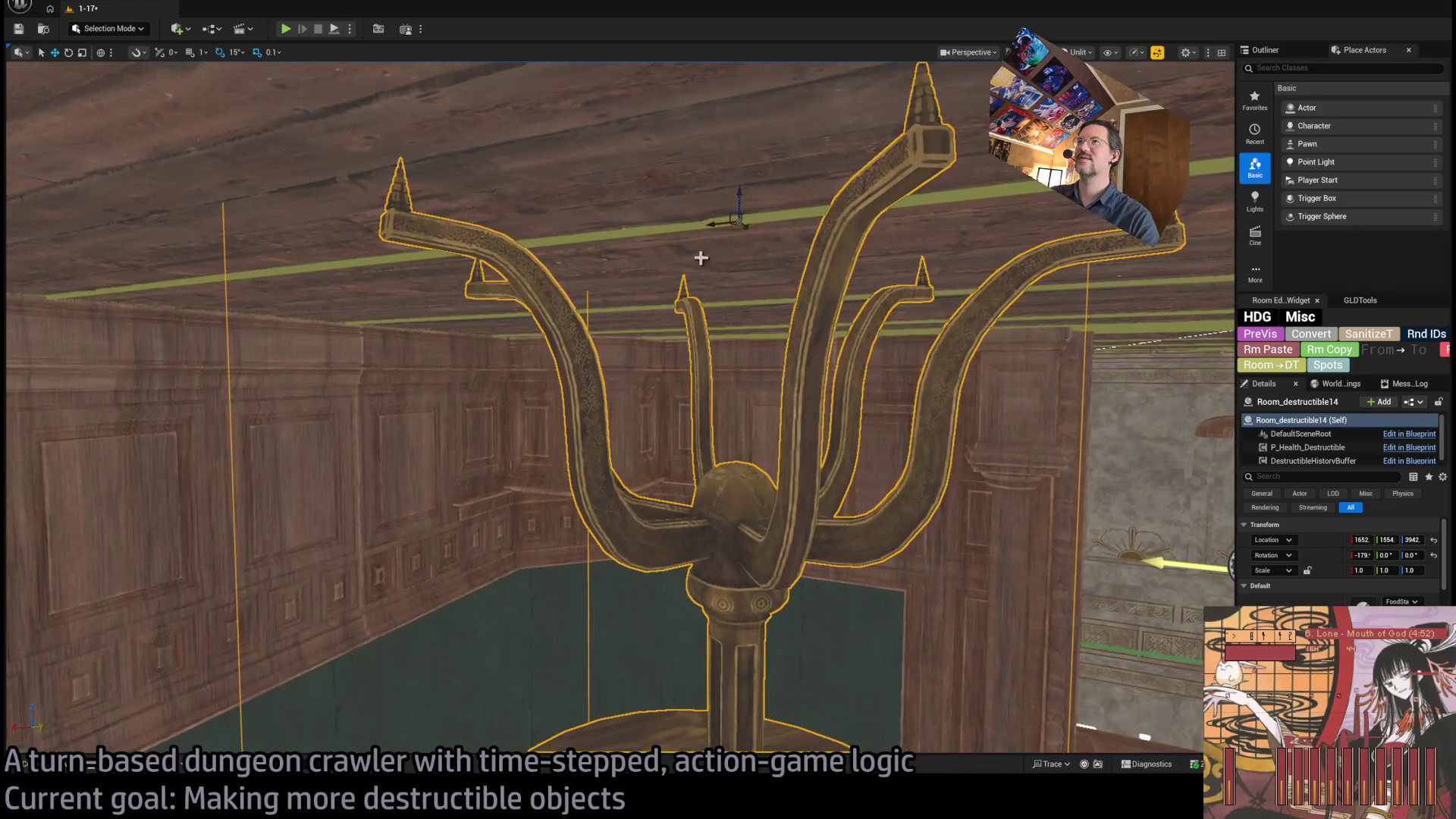
left_click_drag(741, 198, 730, 220)
key("f")
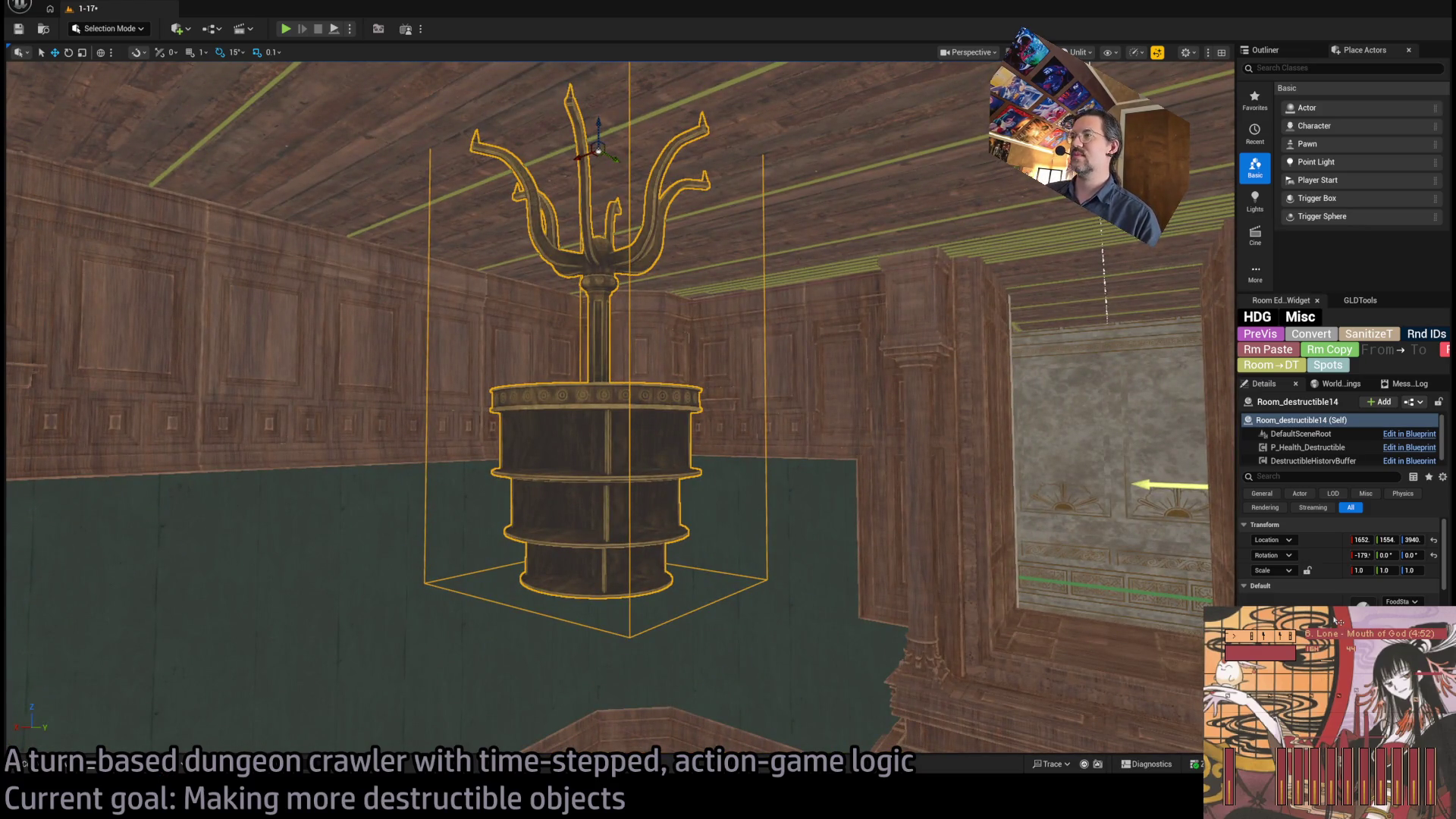
- Widen the details panel, select and frame Spawn_marker, then start a play test
left_click_drag(1294, 680, 1330, 689)
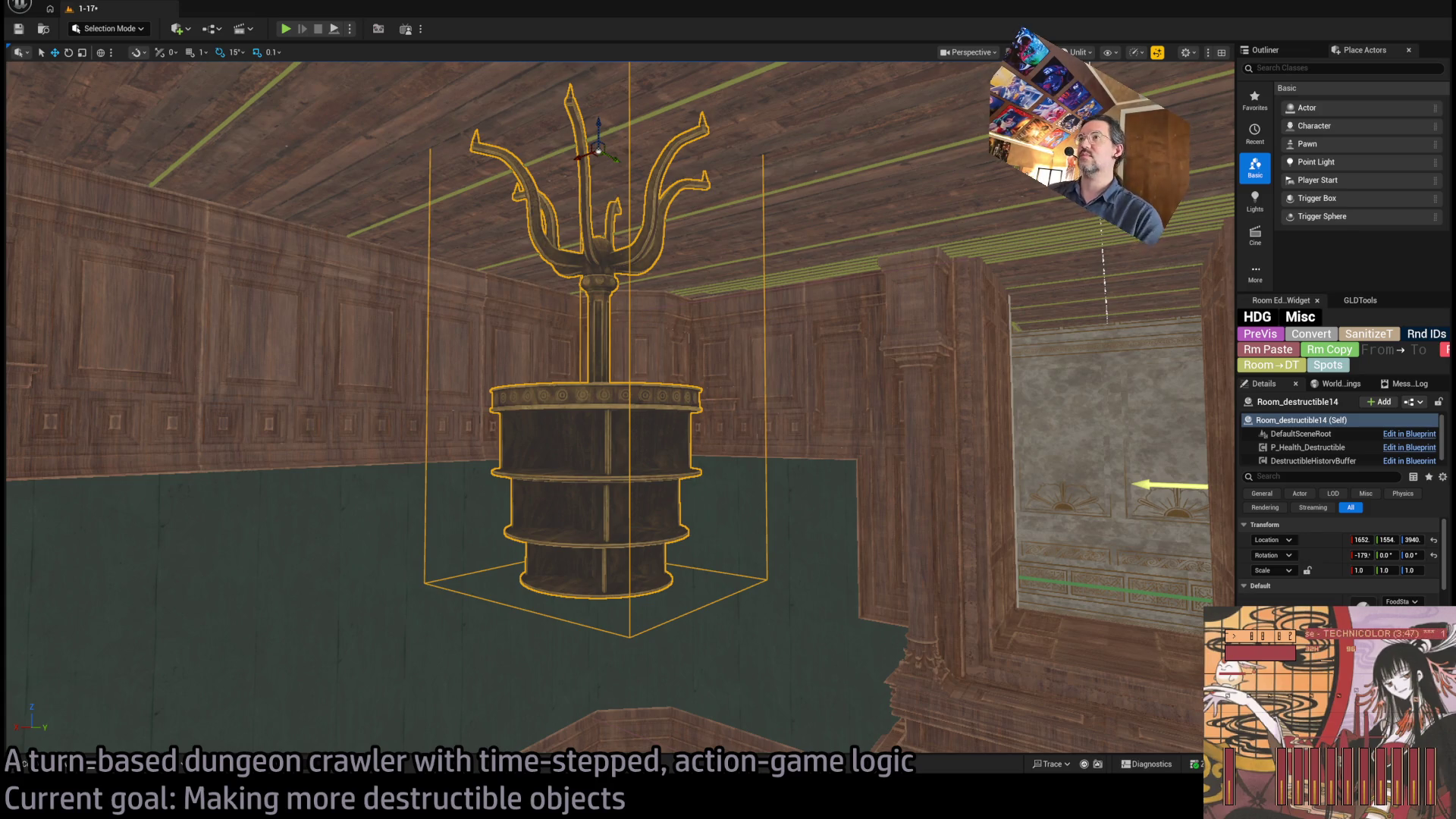
mouse_move(773, 291)
left_mouse_down()
mouse_move(766, 333)
mouse_move(773, 291)
left_mouse_up()
mouse_move(1237, 512)
left_mouse_down()
mouse_move(1161, 507)
mouse_move(1175, 508)
left_mouse_up()
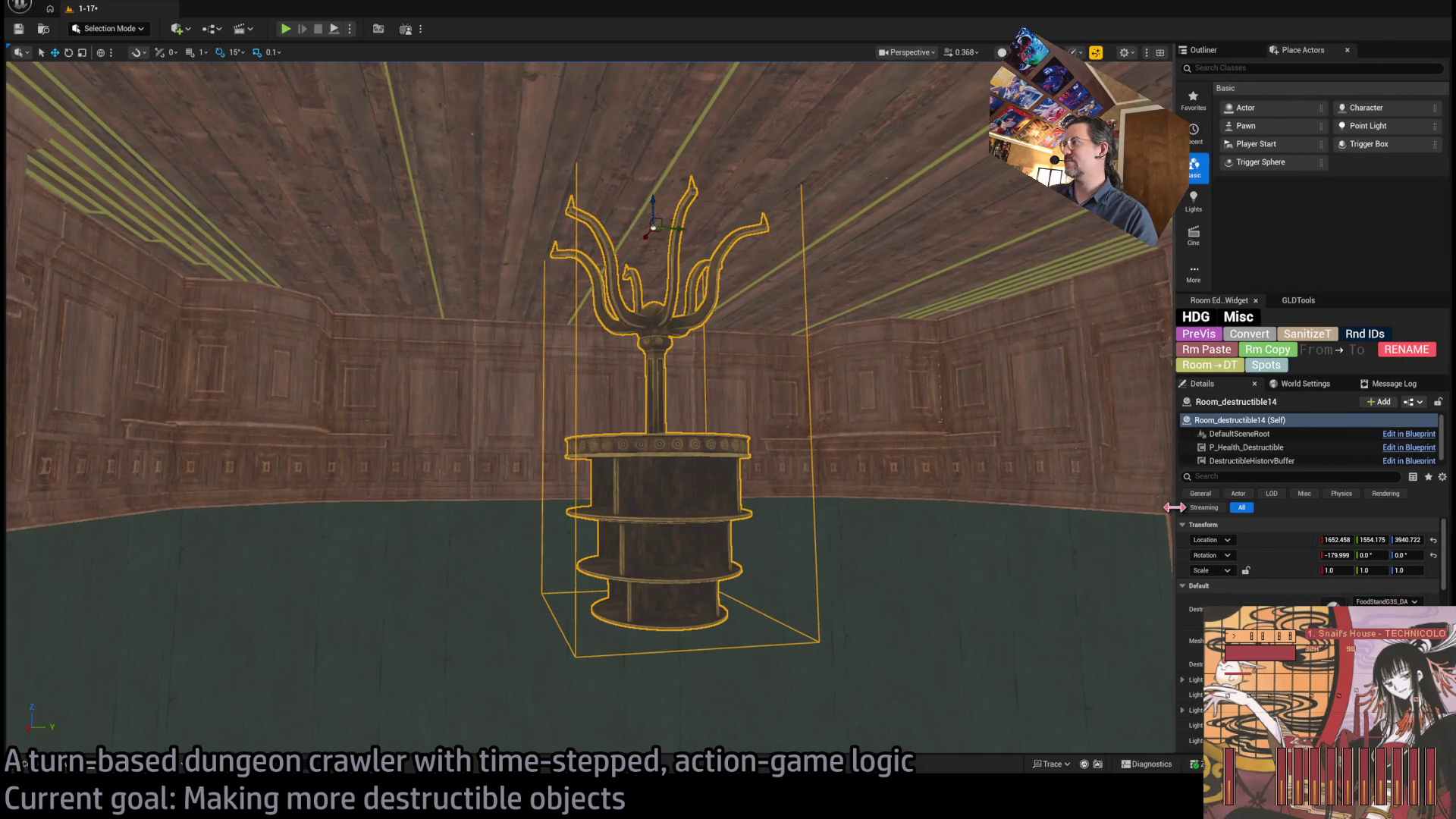
mouse_move(827, 458)
left_mouse_down()
mouse_move(751, 379)
mouse_move(774, 379)
mouse_move(751, 387)
mouse_move(728, 455)
left_mouse_up()
mouse_move(470, 402)
left_mouse_down()
mouse_move(455, 394)
mouse_move(227, 482)
mouse_move(110, 489)
mouse_move(402, 425)
mouse_move(339, 458)
mouse_move(1046, 617)
mouse_move(975, 585)
mouse_move(988, 604)
mouse_move(1064, 203)
left_mouse_up()
left_click(392, 474)
key("f")
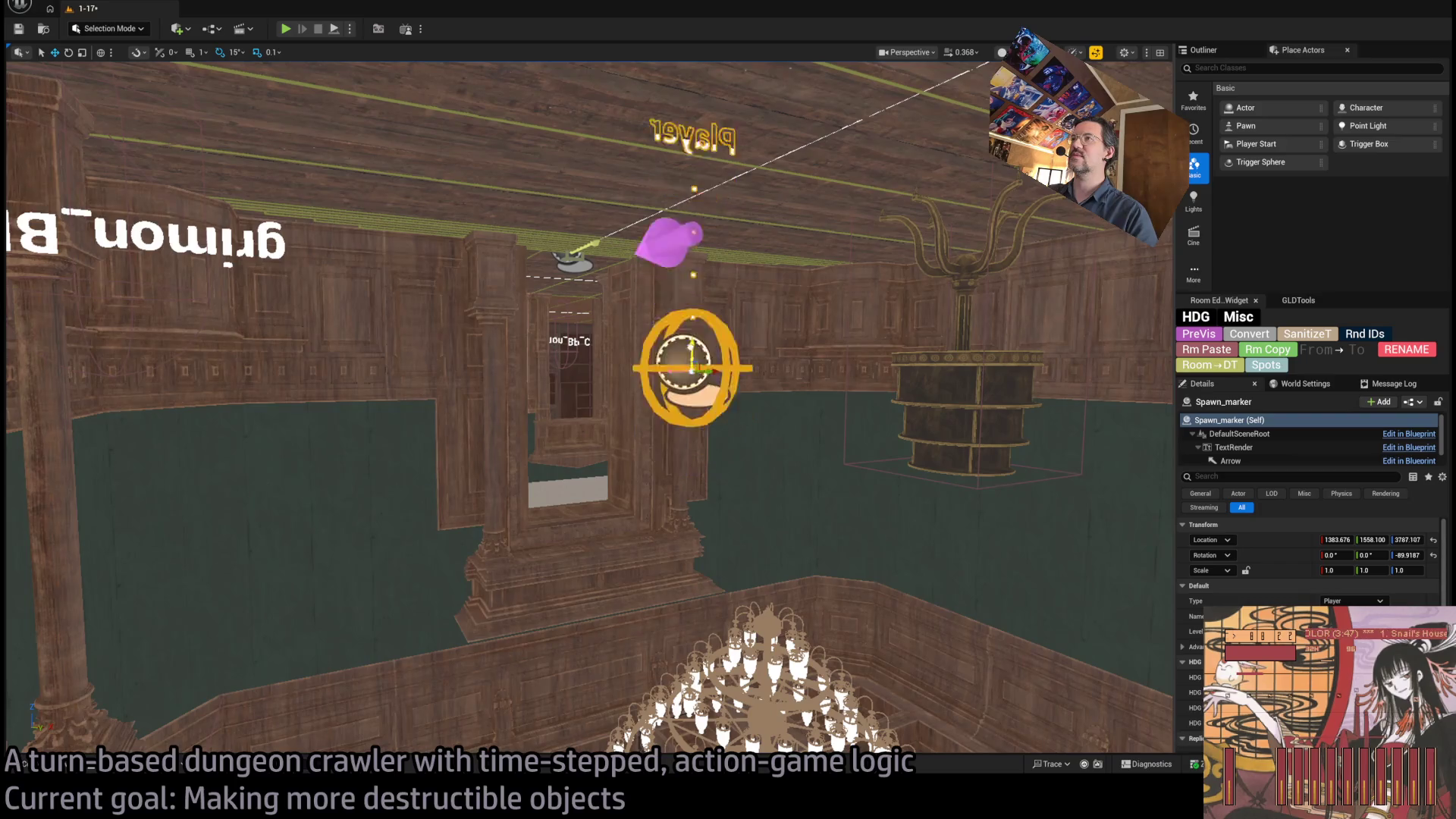
left_click(285, 28)
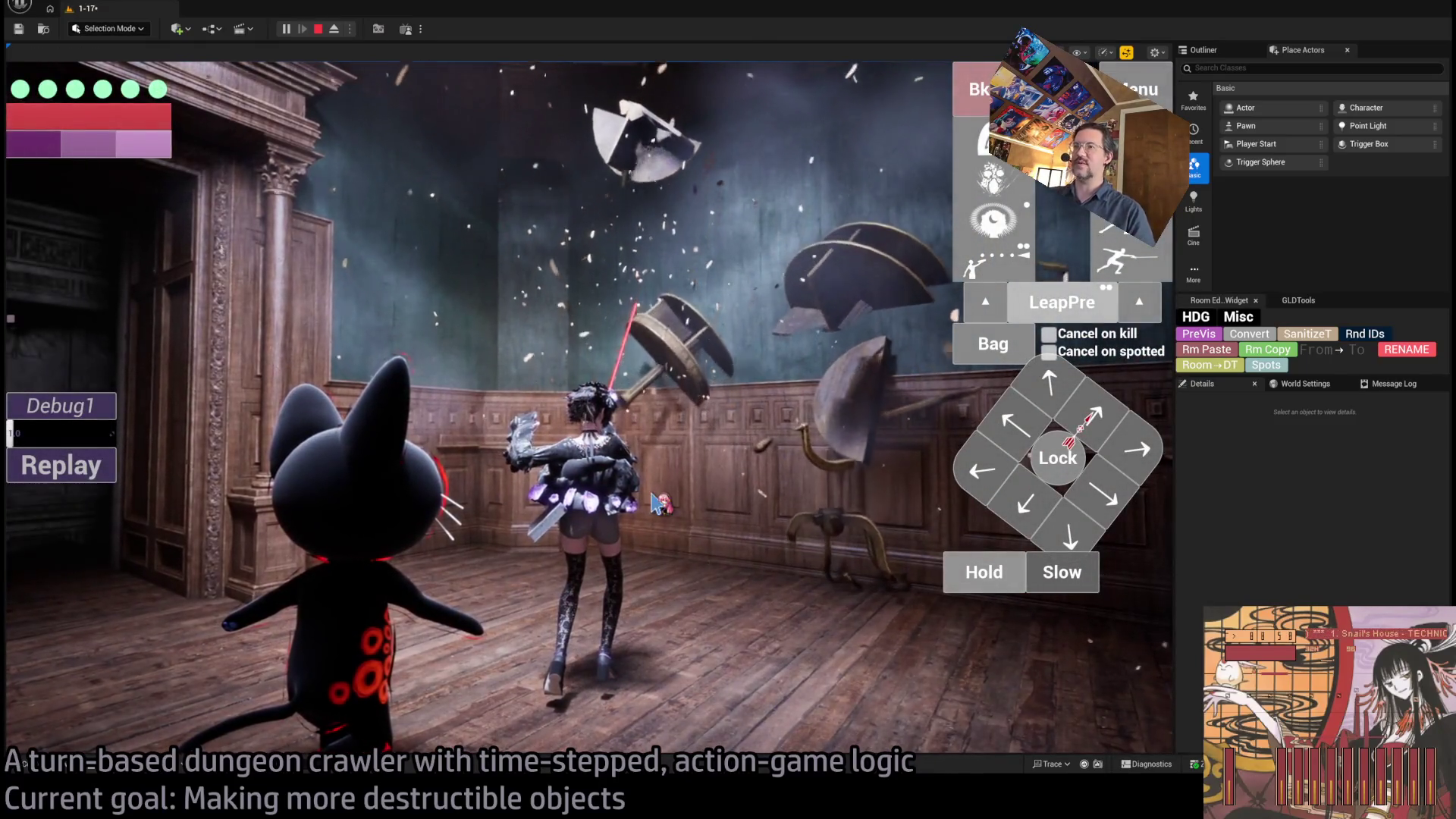
- Replay the scene, eject with F8 to inspect the shattered table debris, then stop the play test
left_click(100, 468)
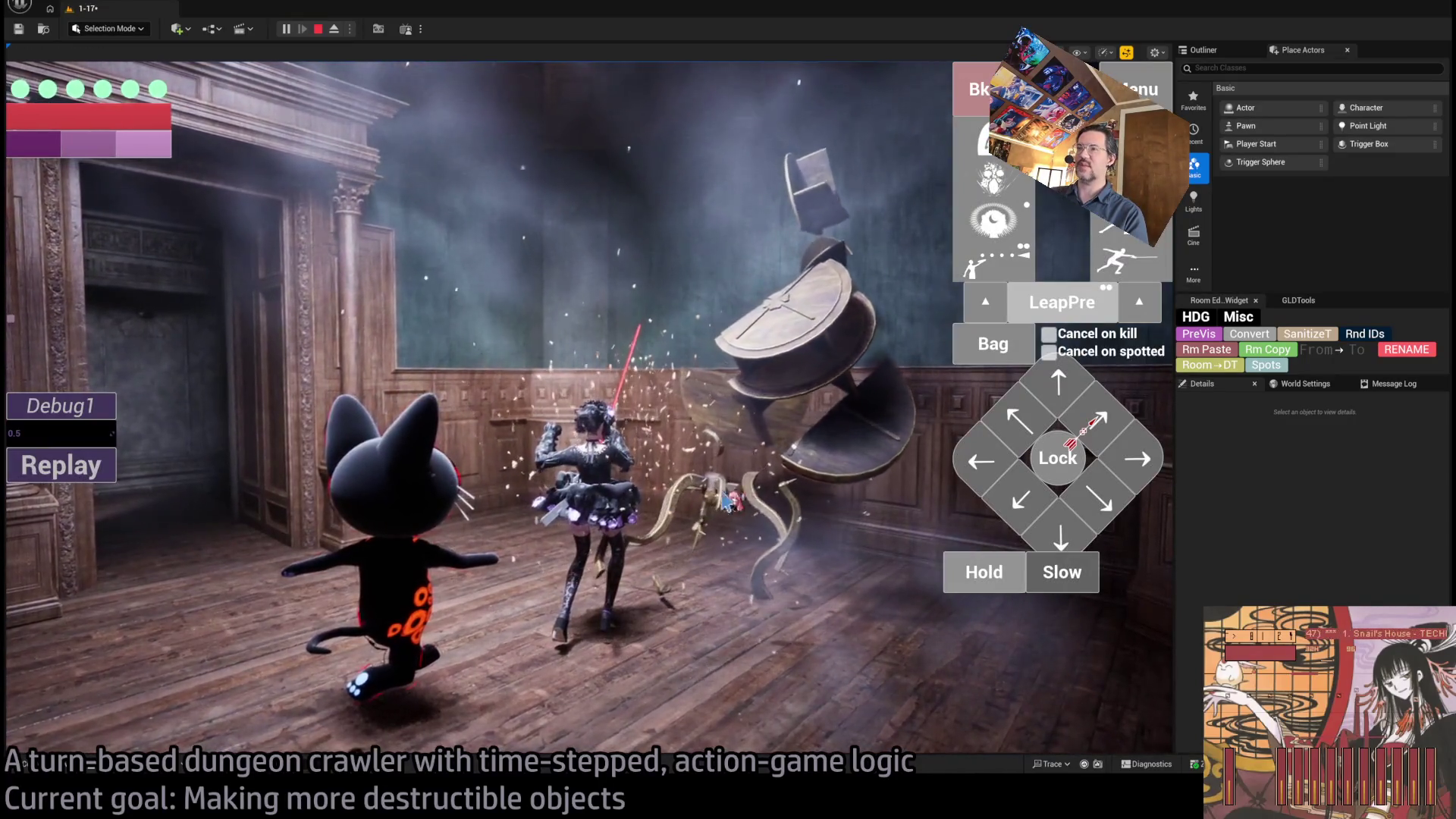
key("F8")
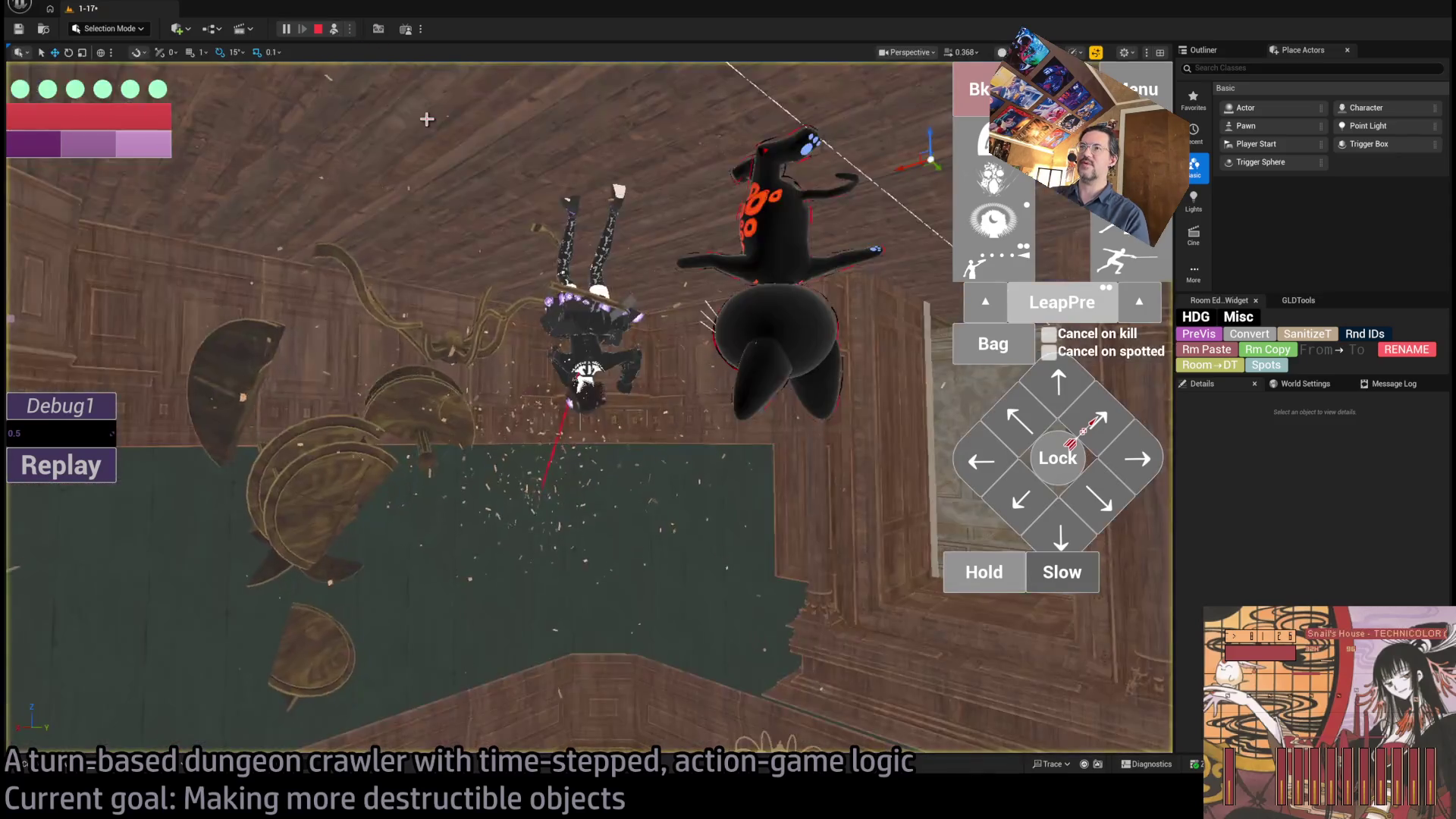
left_click_drag(480, 214, 480, 214)
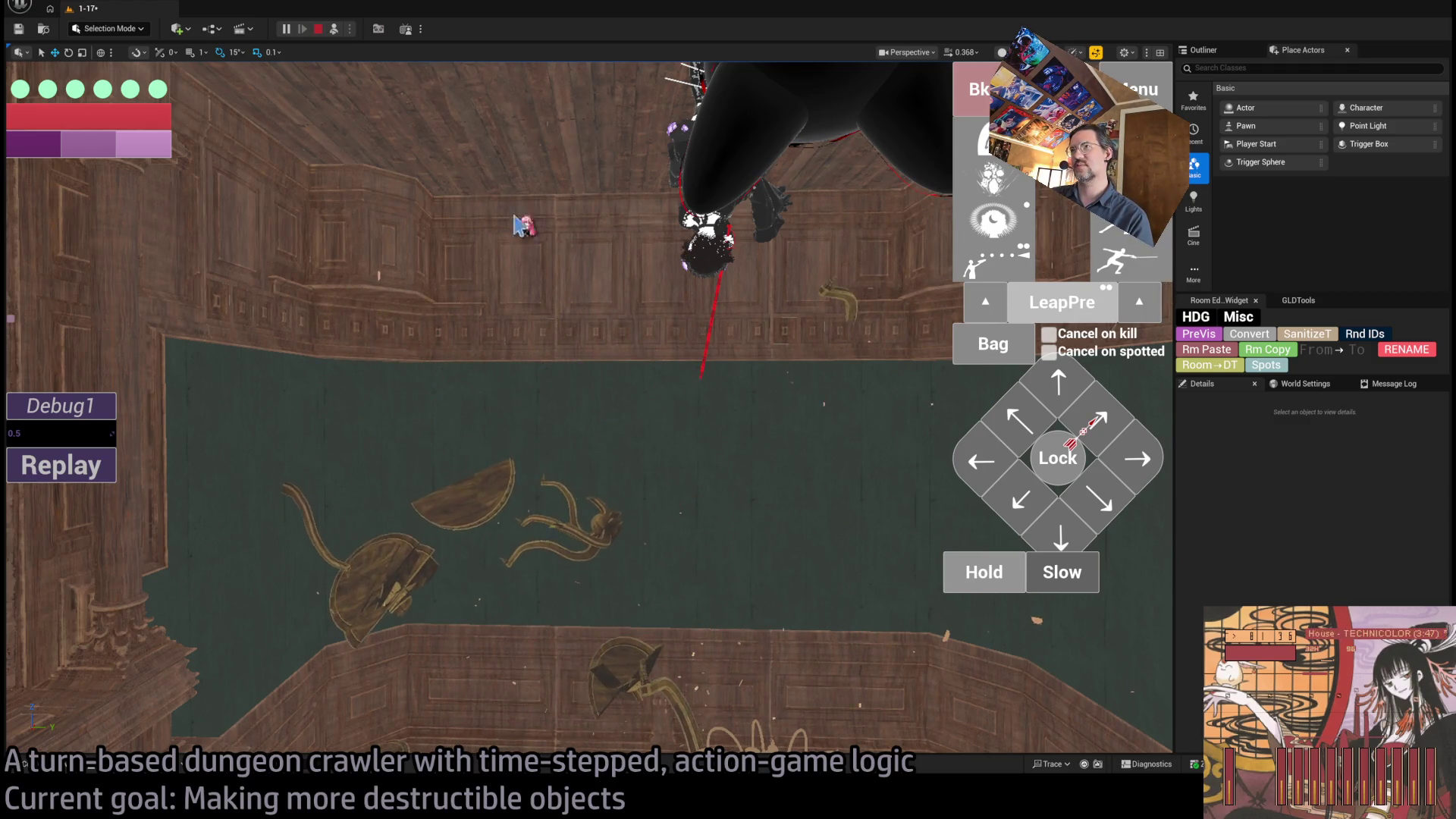
left_click(319, 31)
mouse_move(573, 466)
left_mouse_down()
mouse_move(550, 501)
mouse_move(573, 466)
left_mouse_up()
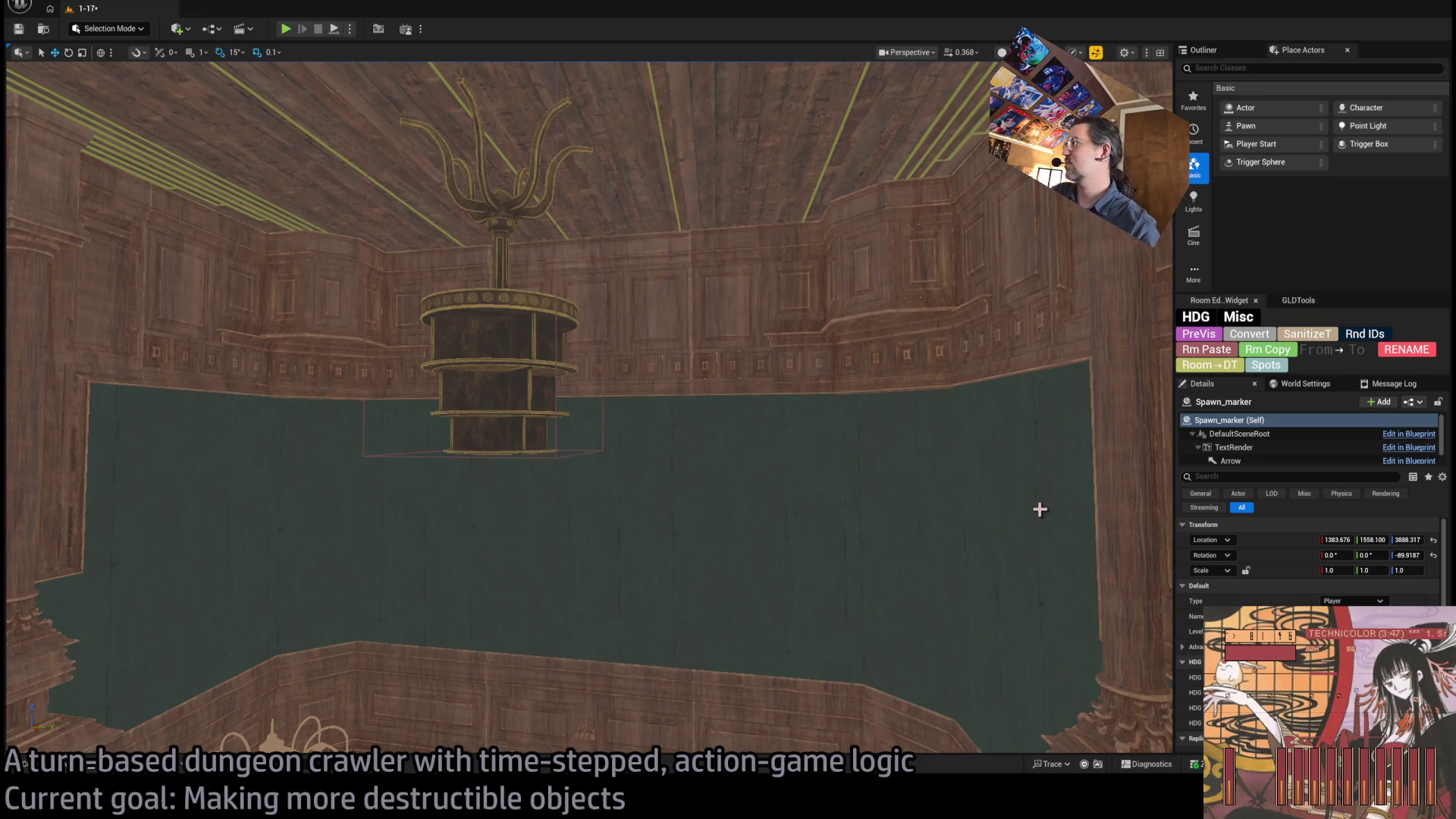
- Select the hanging destructible and switch its asset to Bench2_DA
left_click_drag(1039, 509, 1013, 506)
left_click(584, 378)
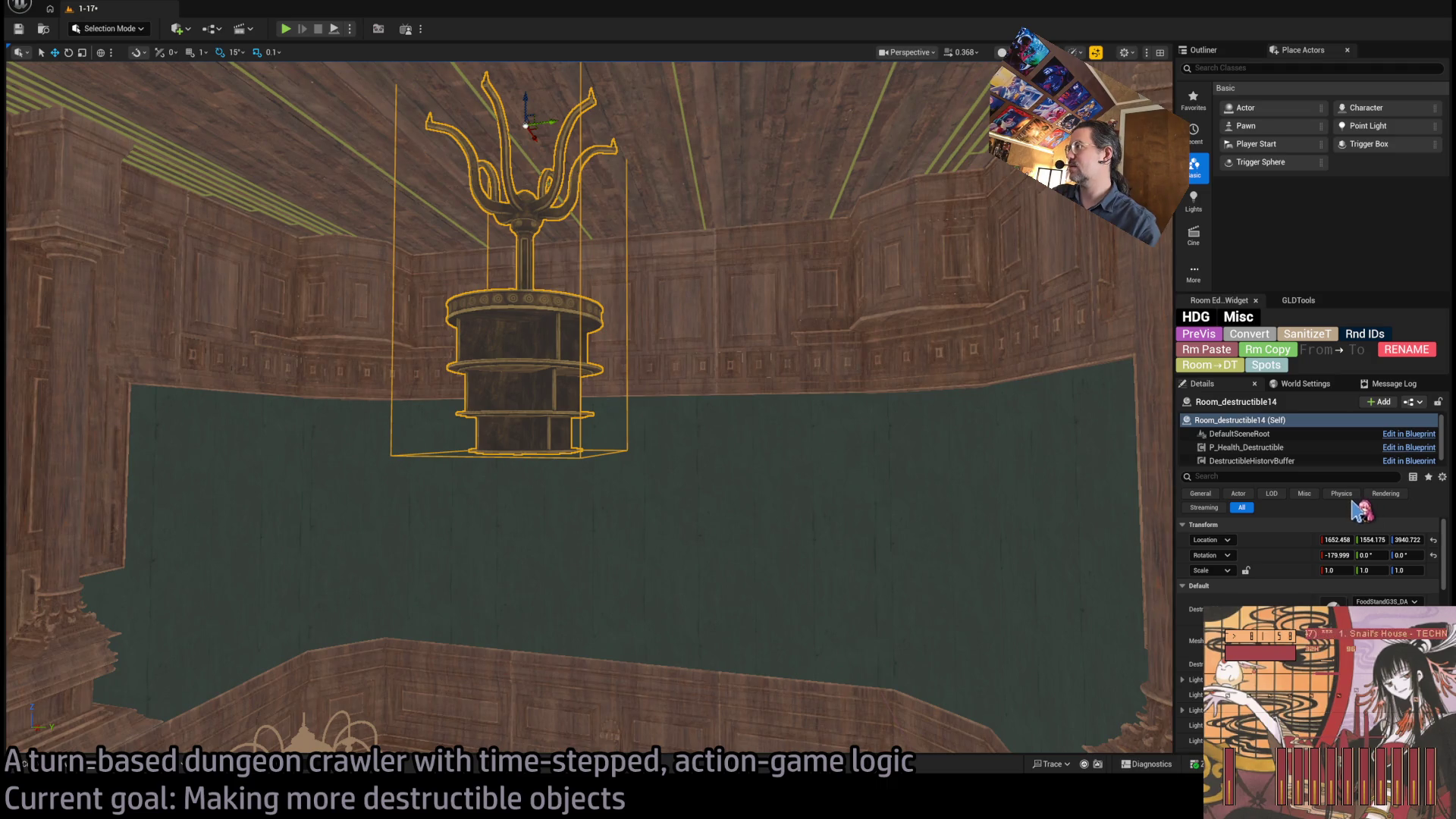
key("ctrl+z")
key("f")
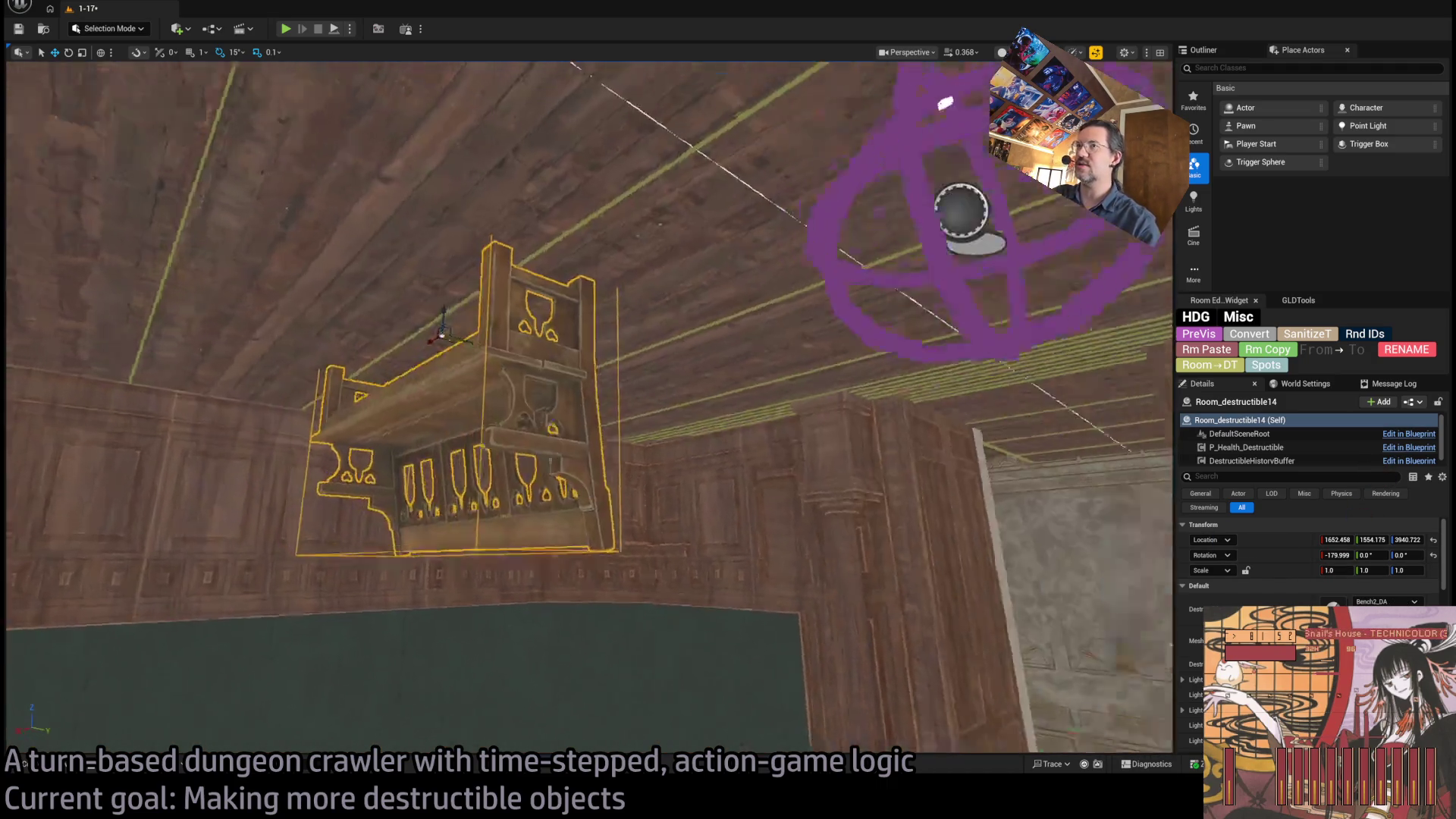
left_click_drag(584, 409, 356, 409)
- Cycle its asset through Candelabra_table_1, the chairs and Classic_table_DA to DinnerTable3_DA, then play-test
key("ctrl+z")
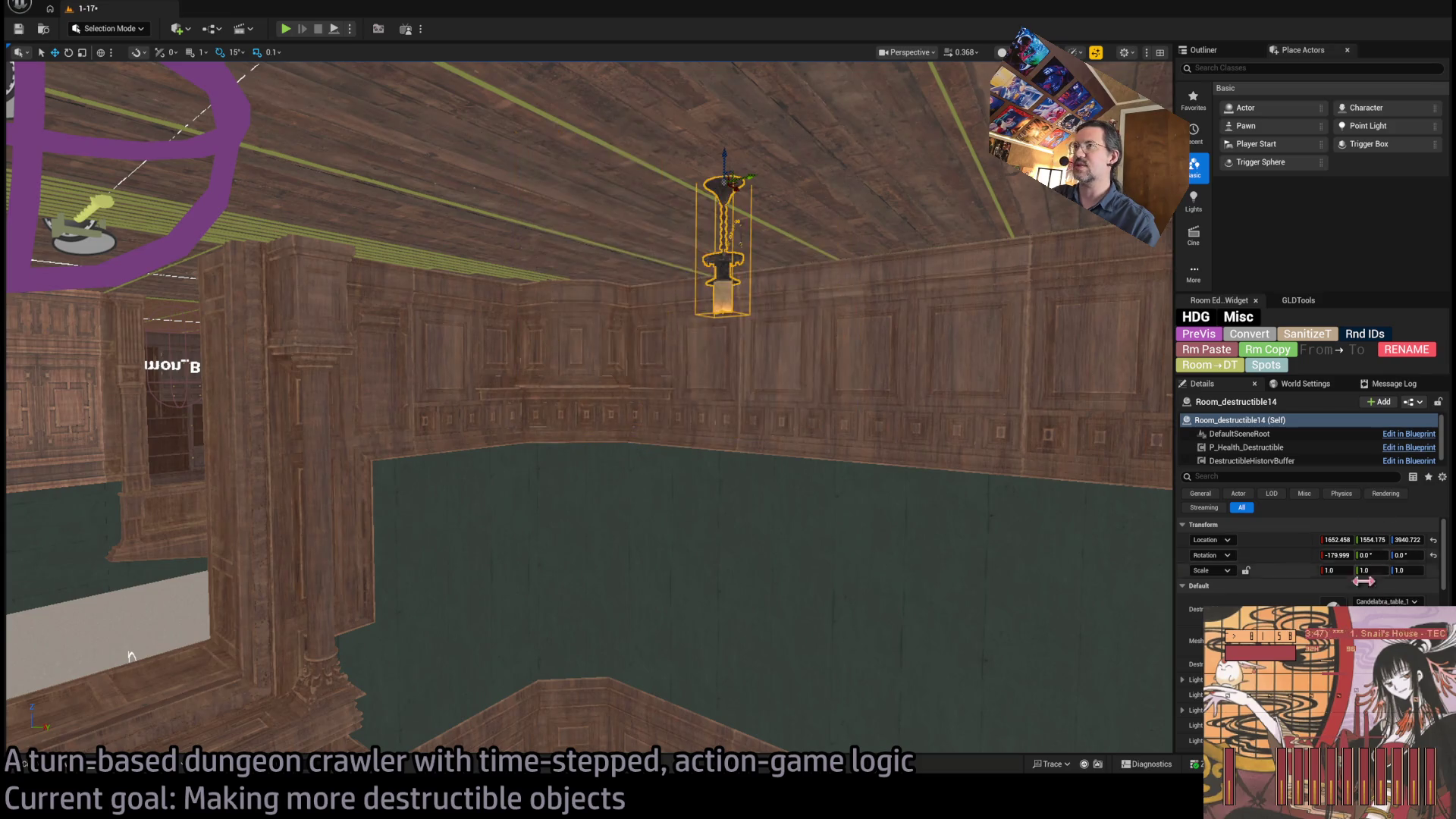
key("ctrl+z")
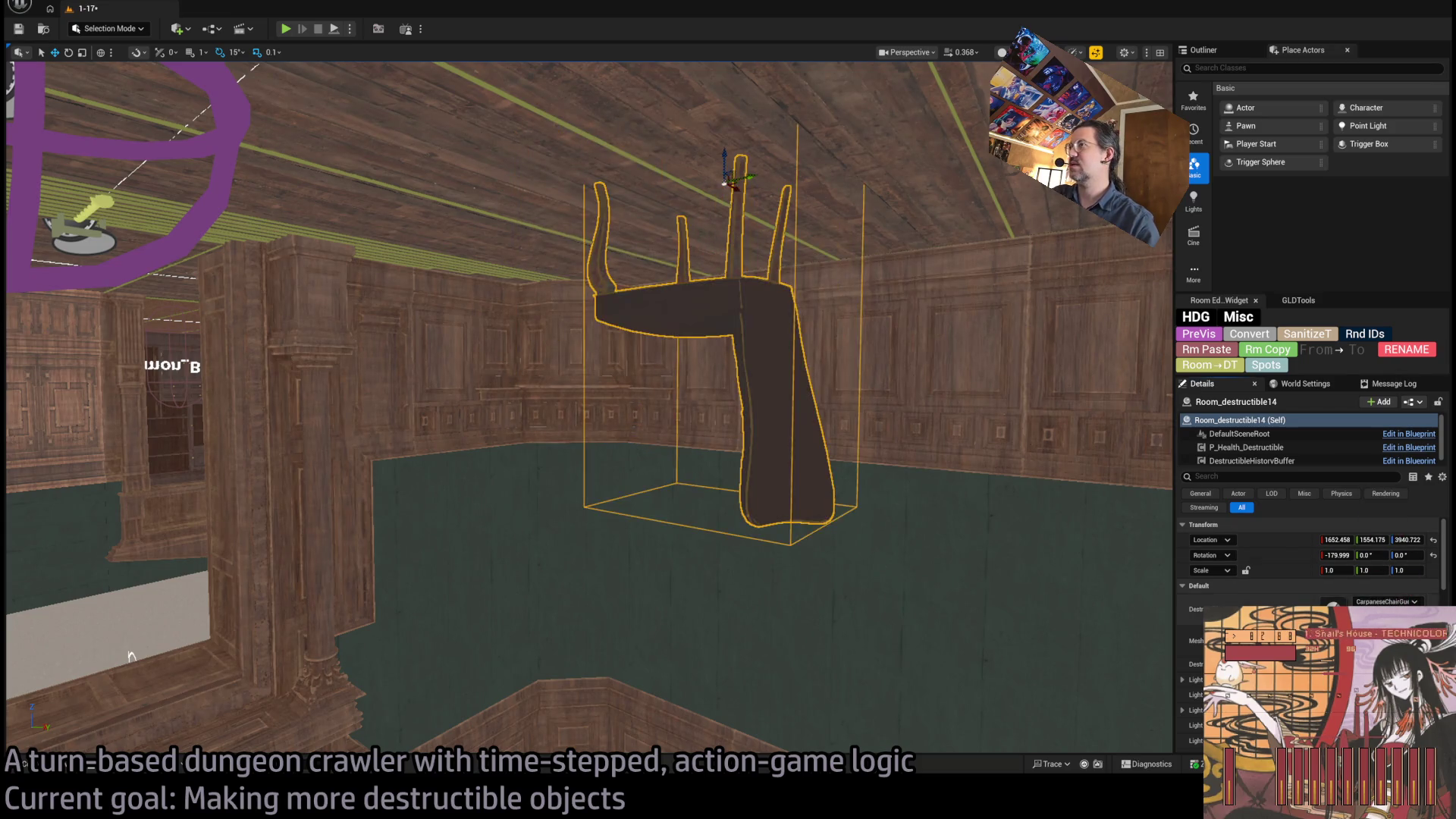
key("ctrl+z")
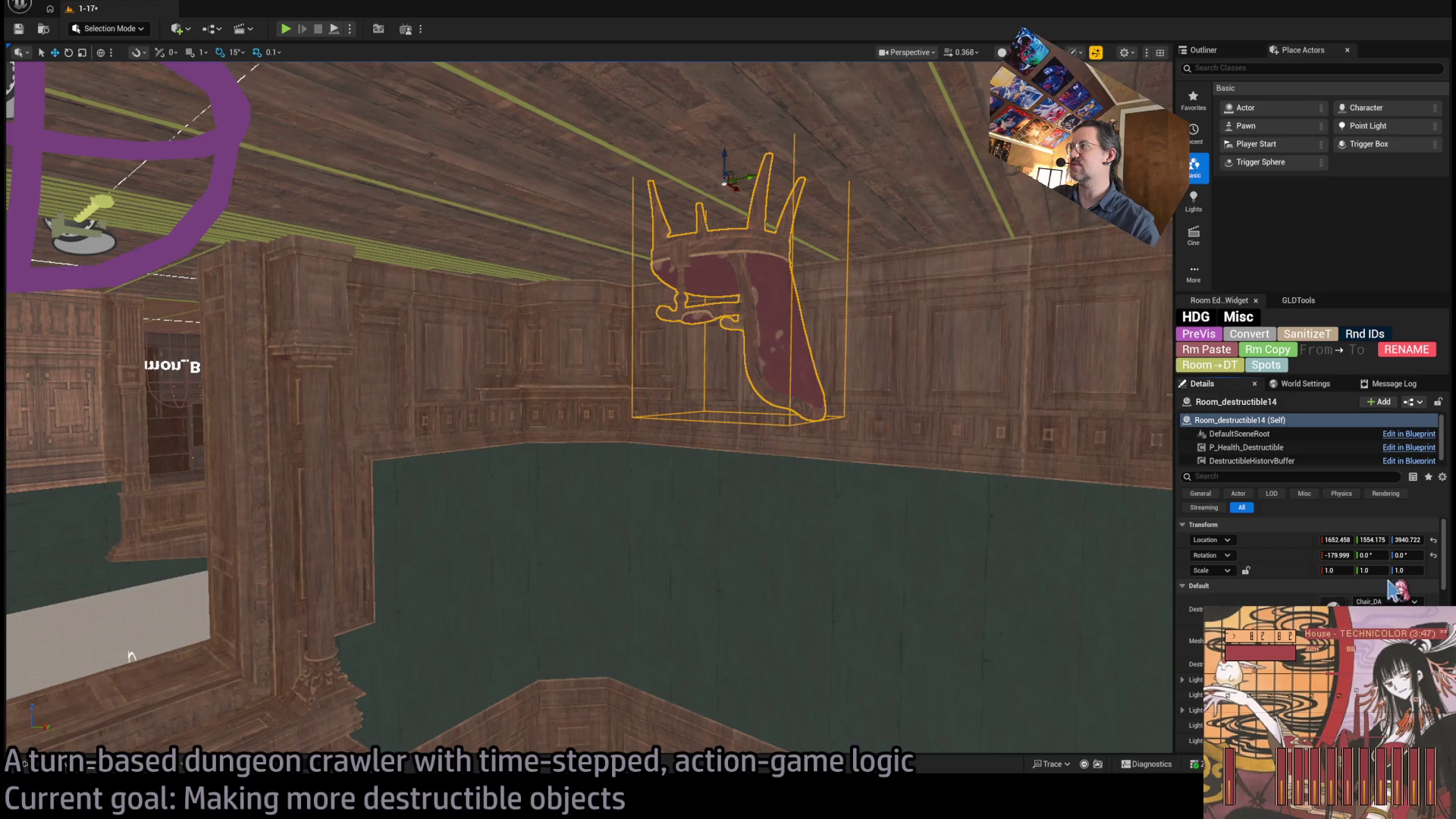
key("Down")
key("Down")
left_click_drag(952, 474, 952, 387)
mouse_move(868, 458)
left_mouse_down()
mouse_move(868, 433)
mouse_move(867, 458)
left_mouse_up()
left_click(287, 30)
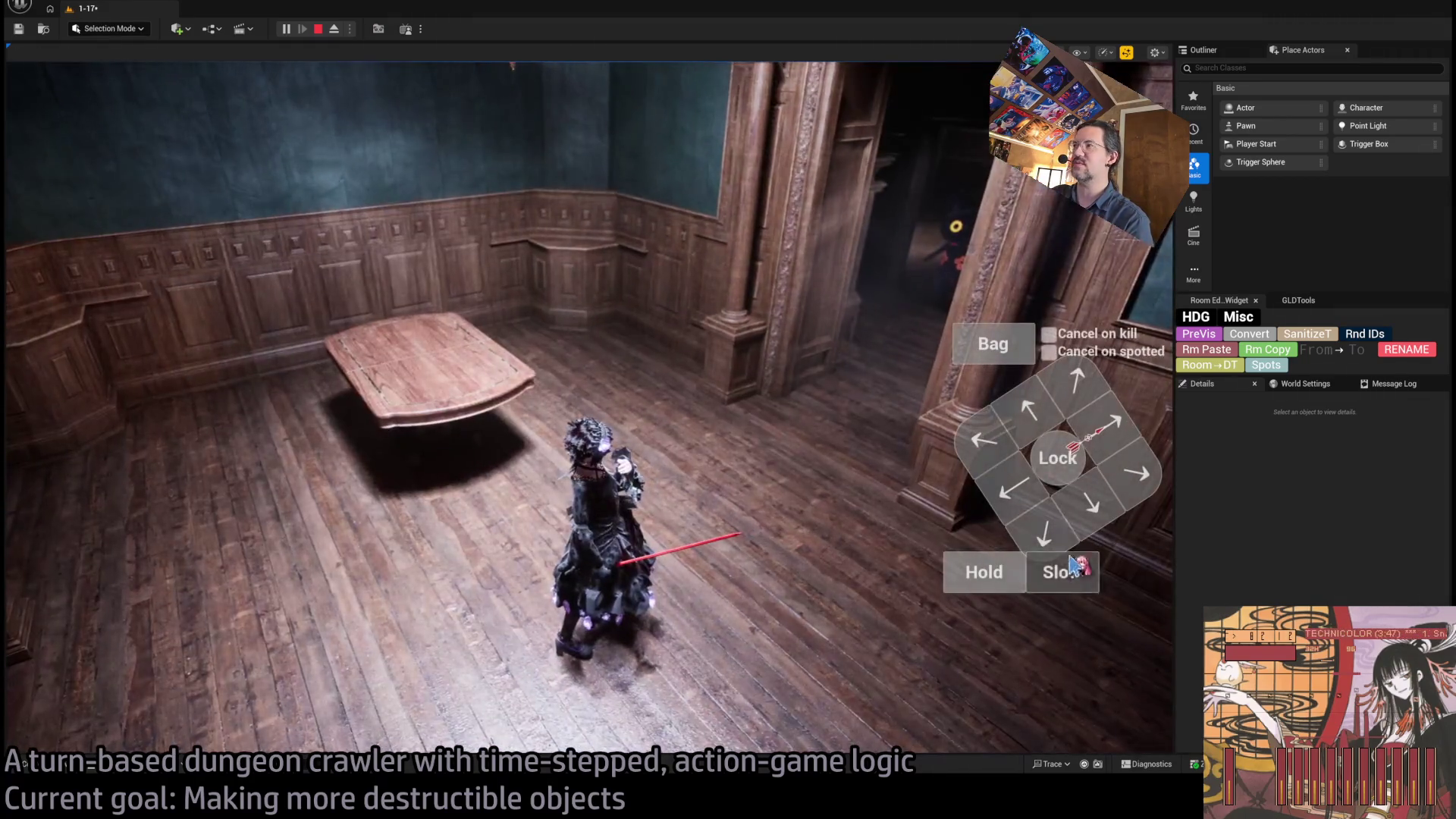
- Smash the hanging dinner table in play, then stop and bring the view beneath it
left_click(57, 530)
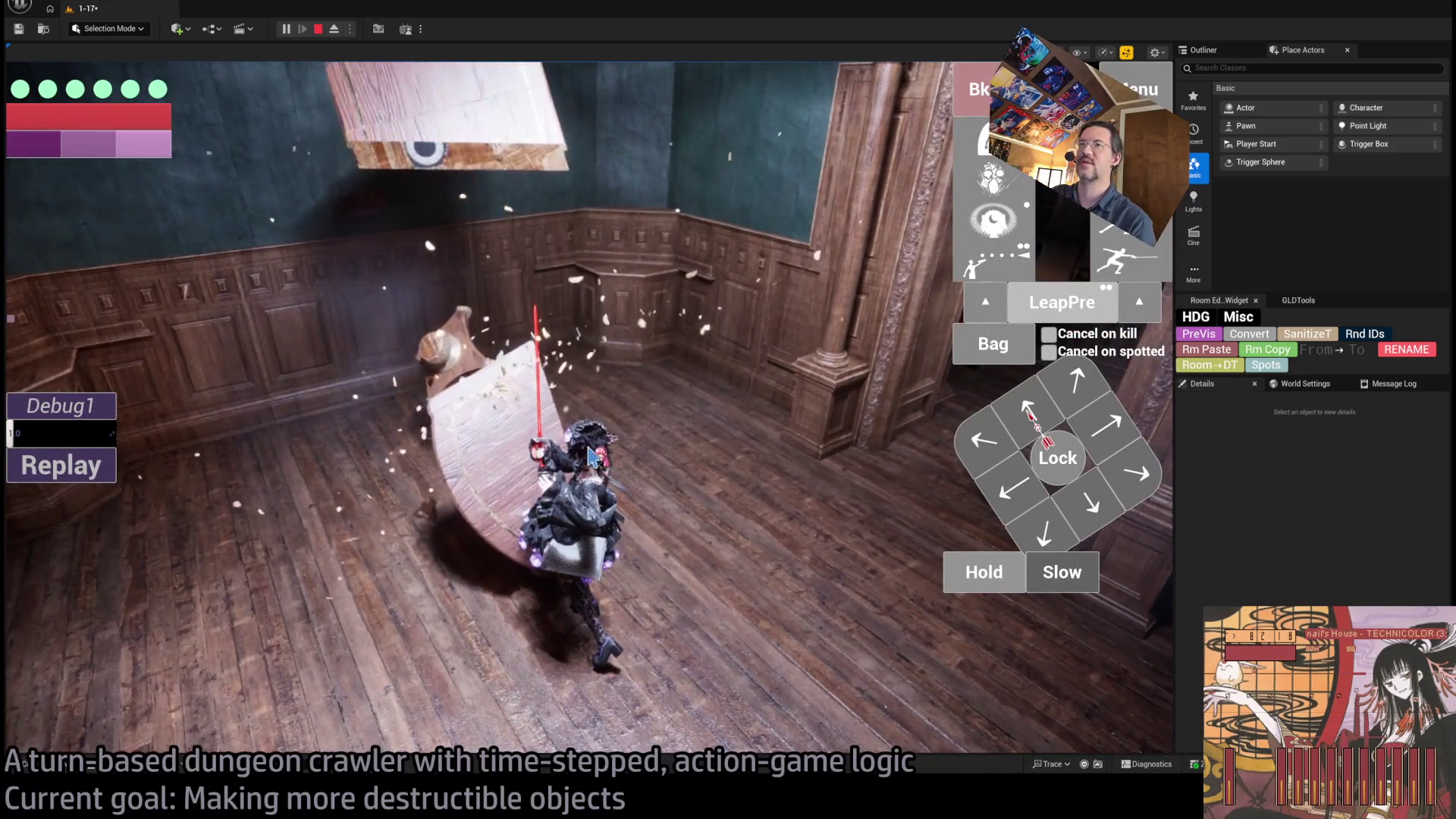
left_click(747, 409)
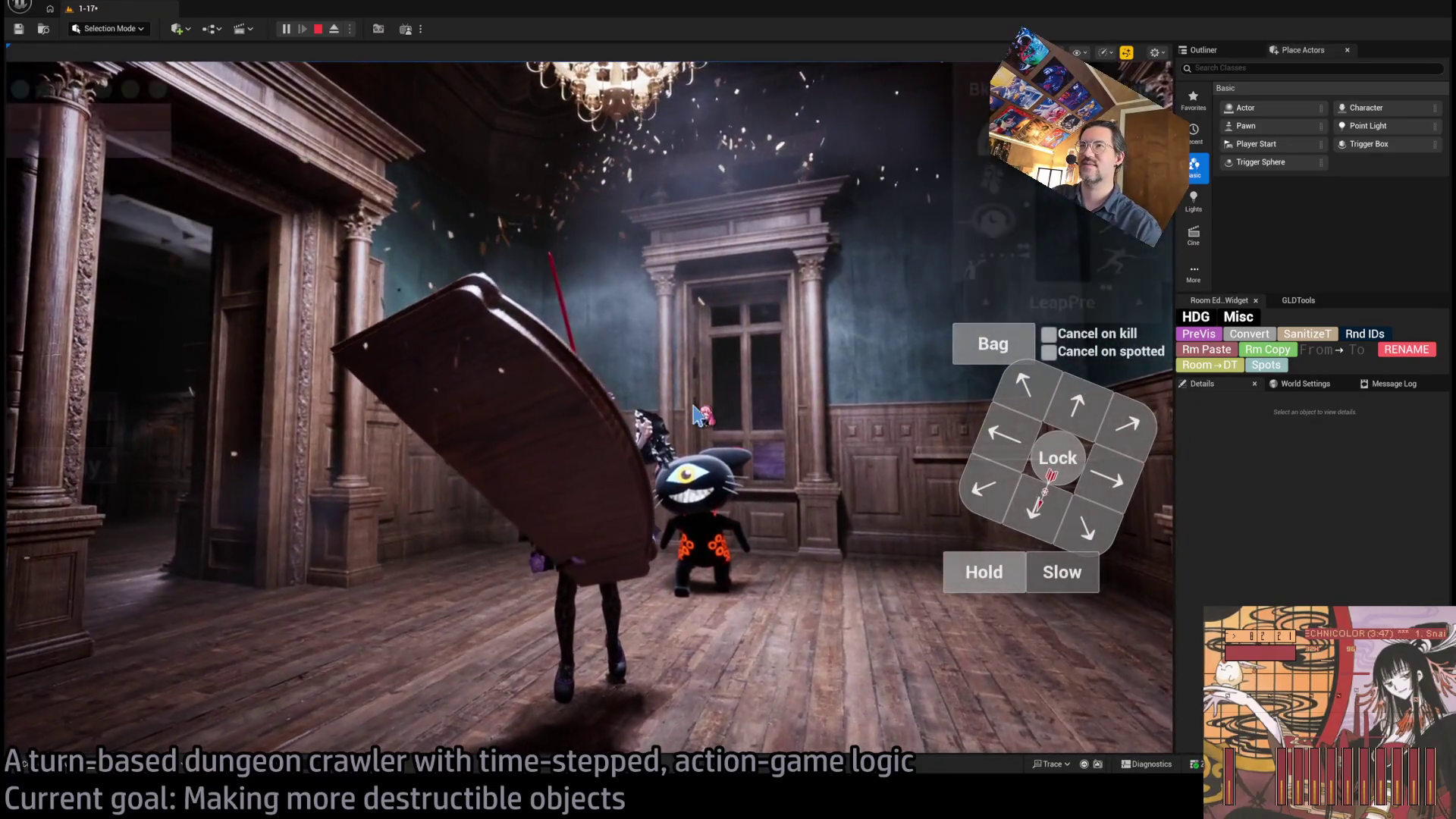
key("Escape")
left_click_drag(709, 418, 710, 419)
left_click_drag(626, 309, 626, 309)
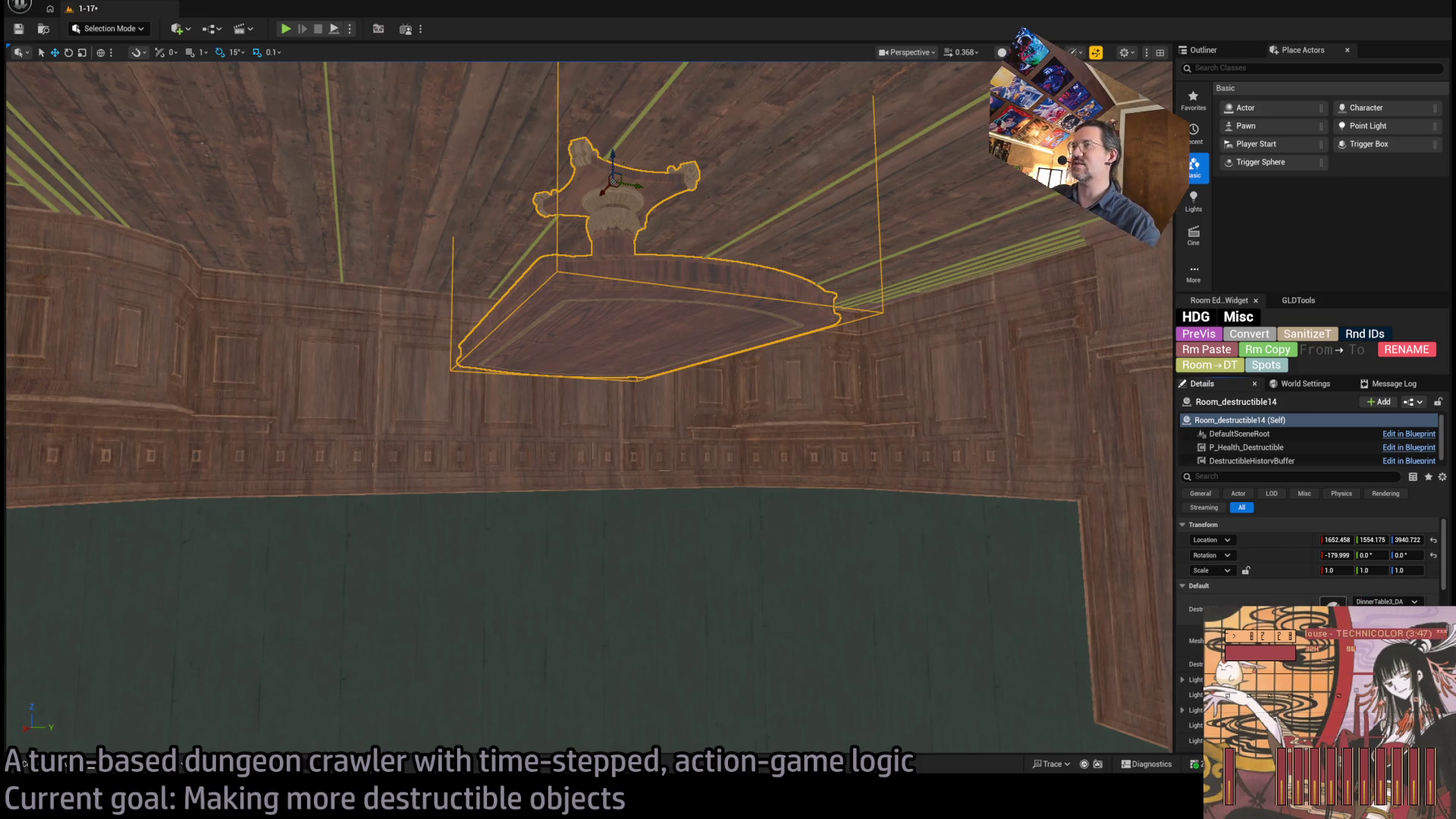
- Open DinnerTable3_DA and inspect its DinnerTable Destructible Base mesh in the Content Browser
double_click(1332, 606)
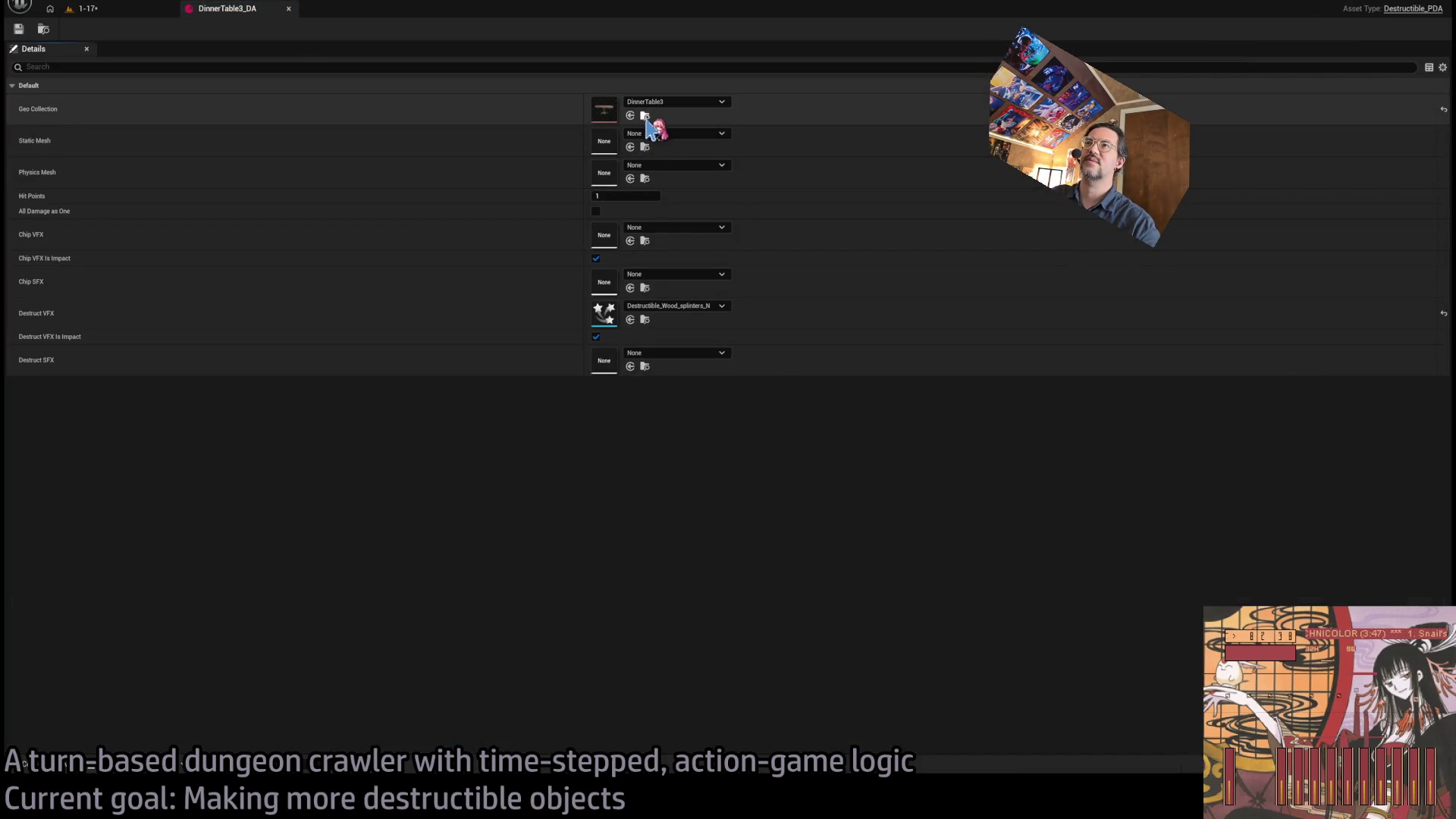
left_click(644, 116)
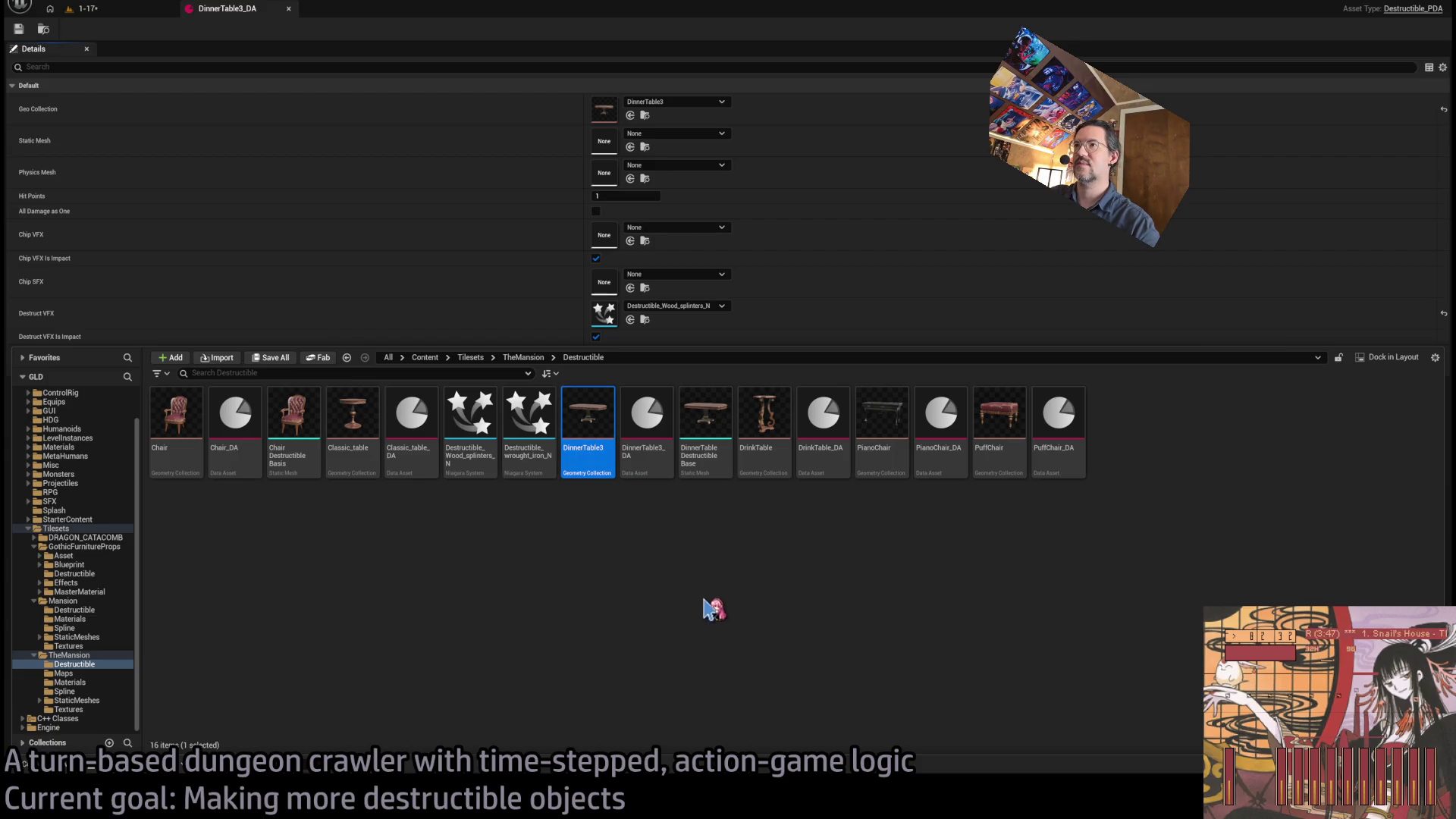
left_click(719, 429)
left_click(580, 431)
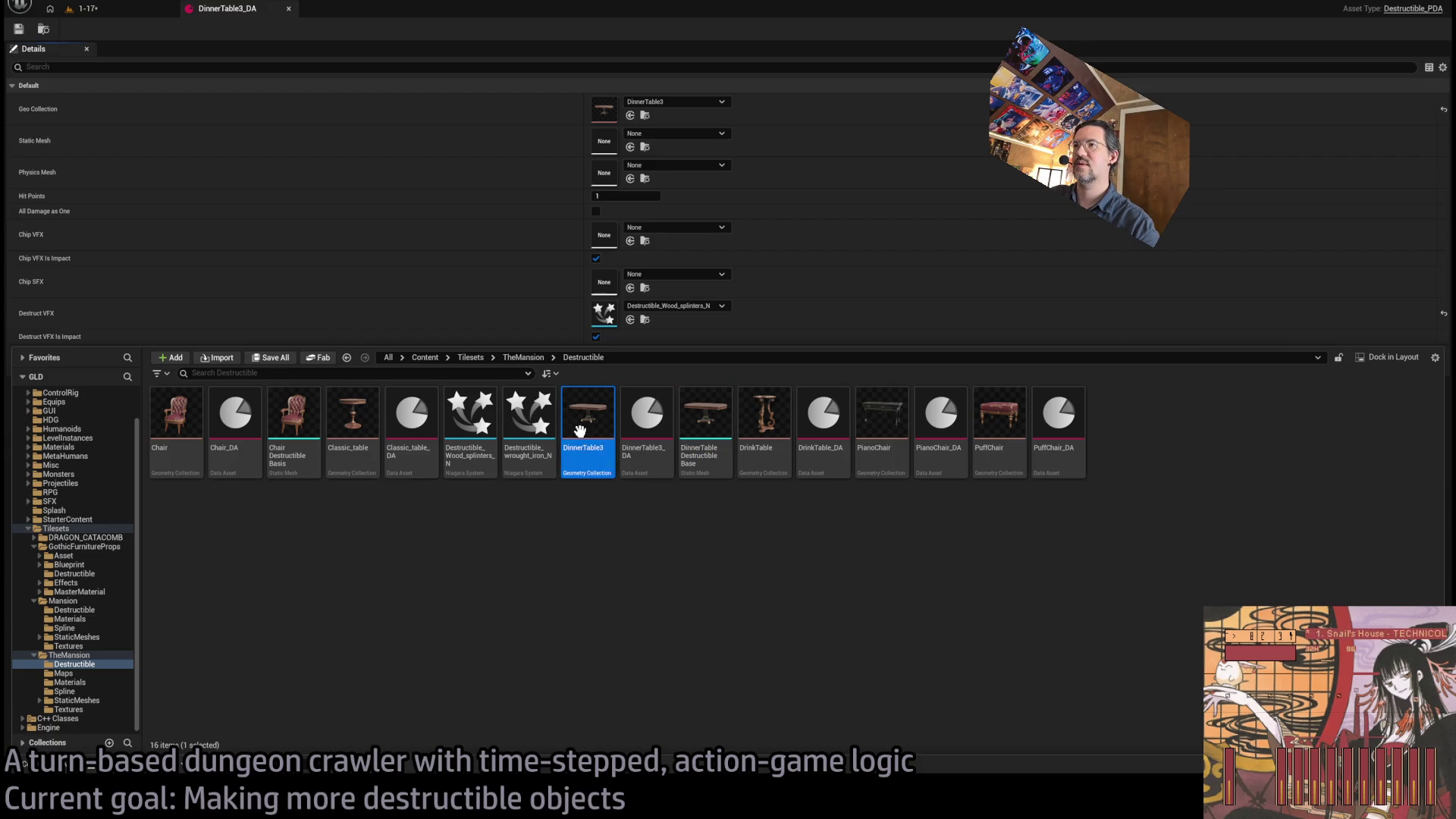
left_click(706, 443)
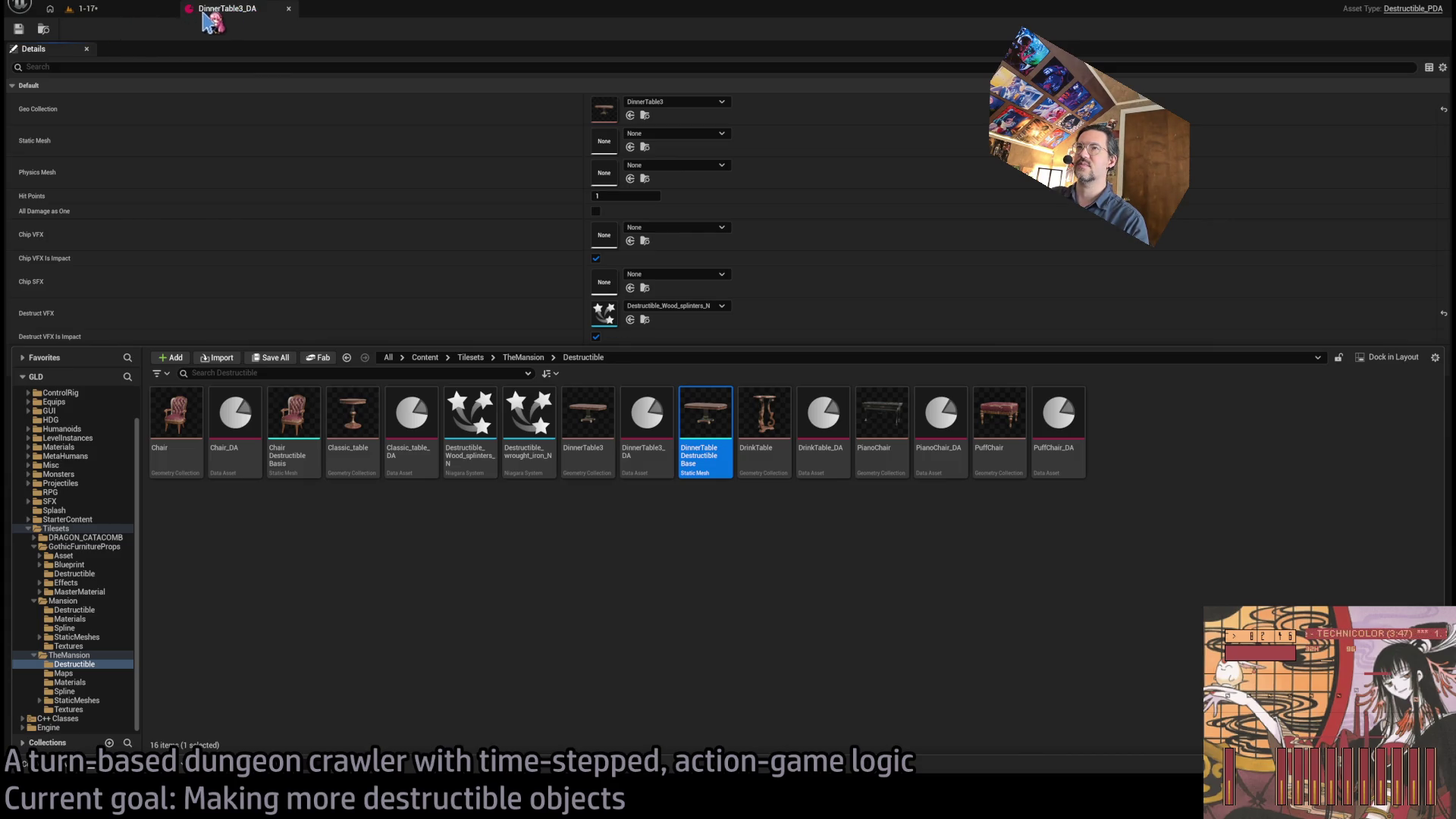
- Back in level 1-17, turn the dinner table 90° about its vertical axis
left_click(120, 17)
mouse_move(623, 345)
left_mouse_down()
mouse_move(599, 326)
mouse_move(619, 351)
mouse_move(510, 315)
mouse_move(439, 311)
left_mouse_up()
mouse_move(411, 219)
left_mouse_down()
mouse_move(390, 232)
mouse_move(410, 218)
left_mouse_up()
- Move the table to X 1600, Y 1500, then with 50-unit snap drag it to Y 1550
key("w")
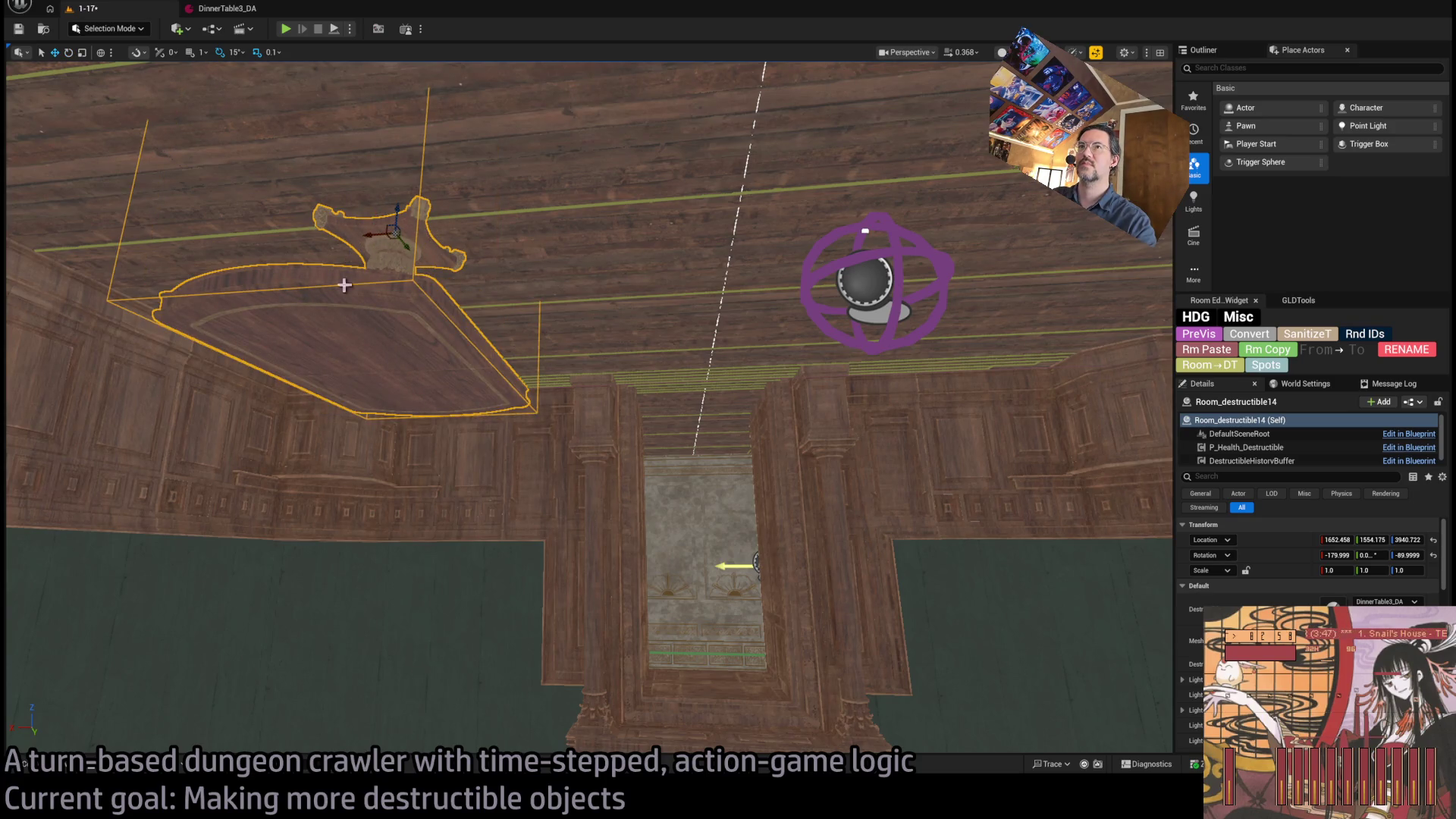
left_click(1336, 539)
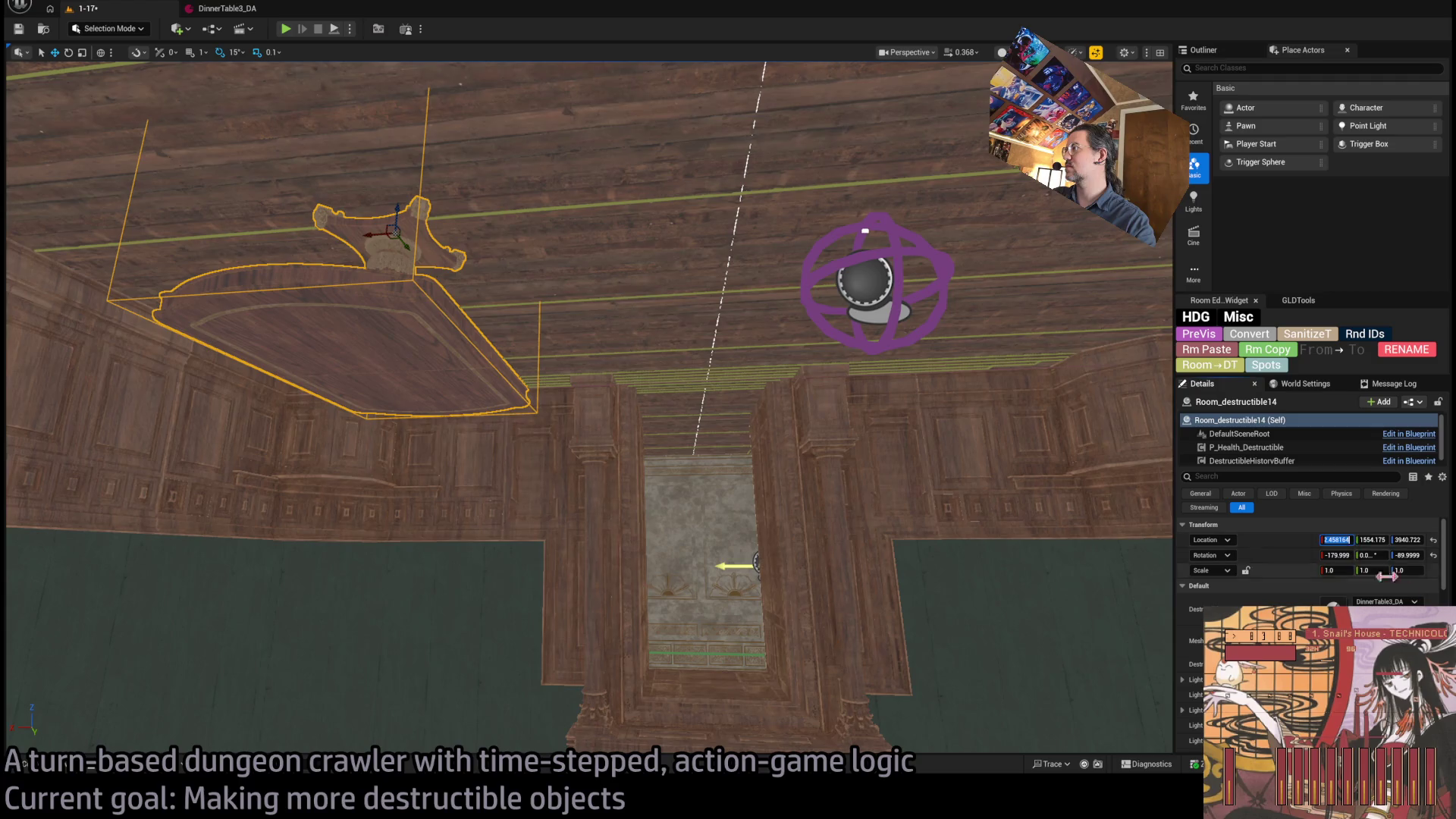
type("1600")
key("Tab")
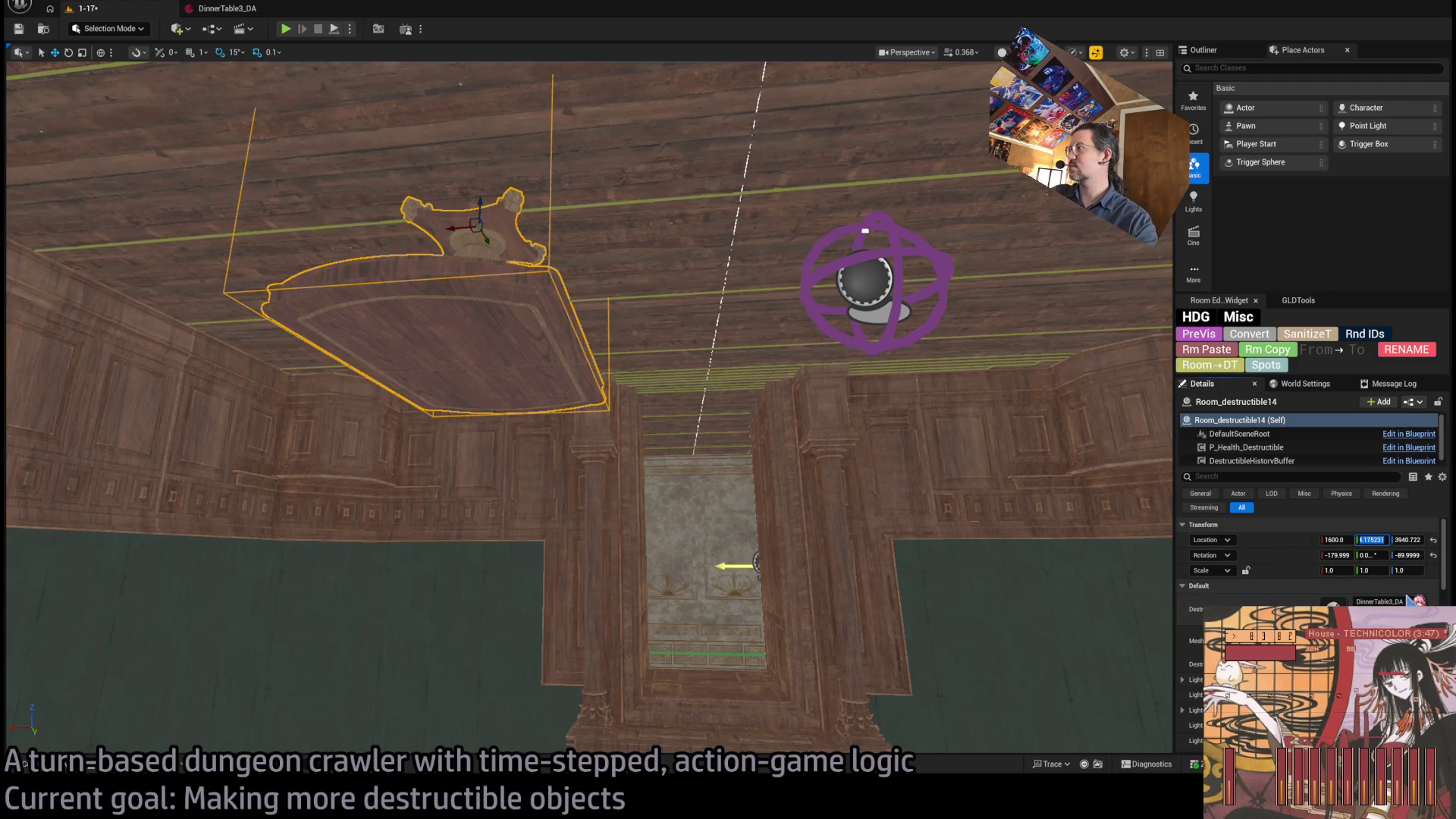
type("1500")
key("Return")
key("f")
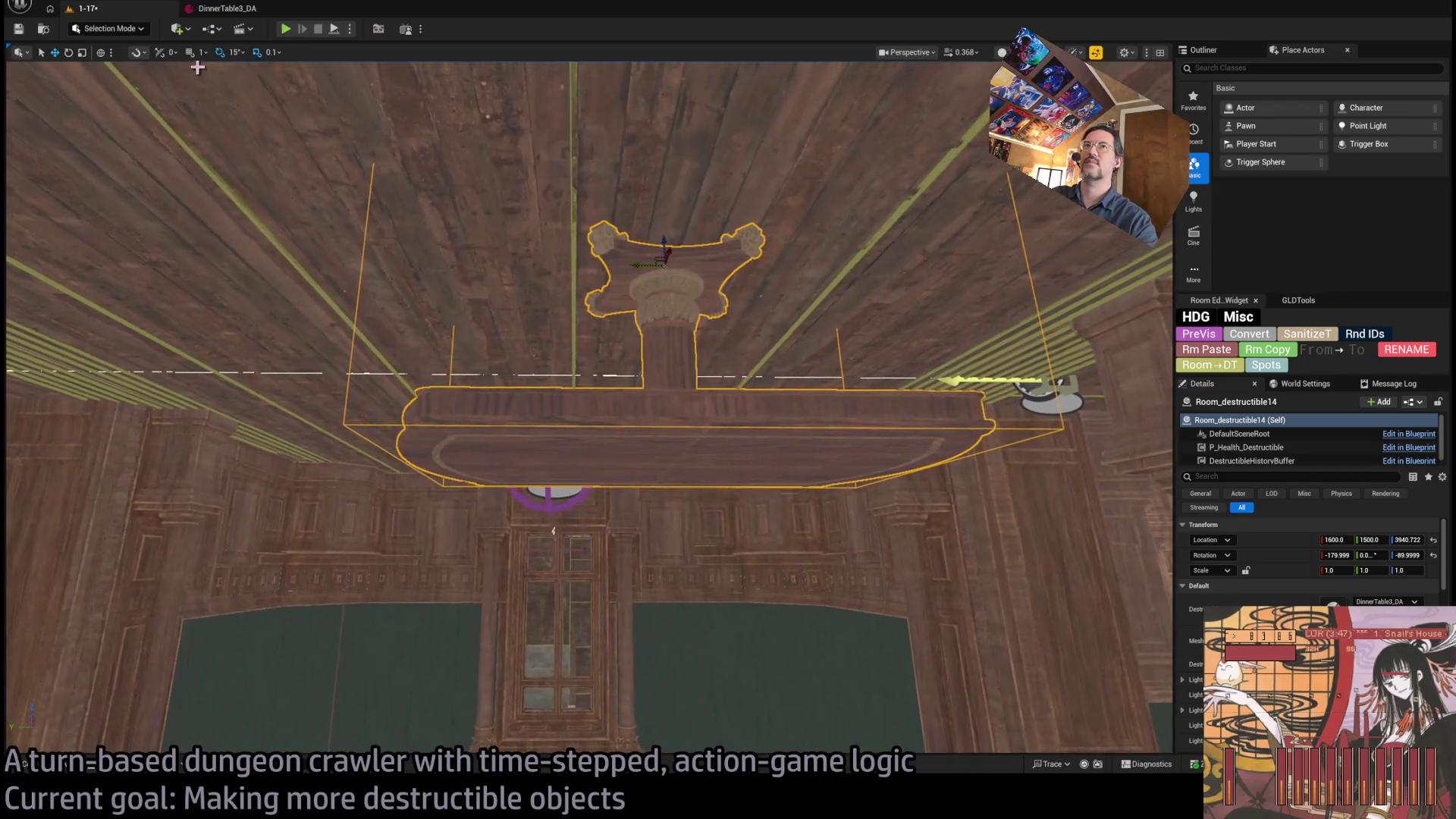
key("bracketright")
key("bracketright")
key("bracketright")
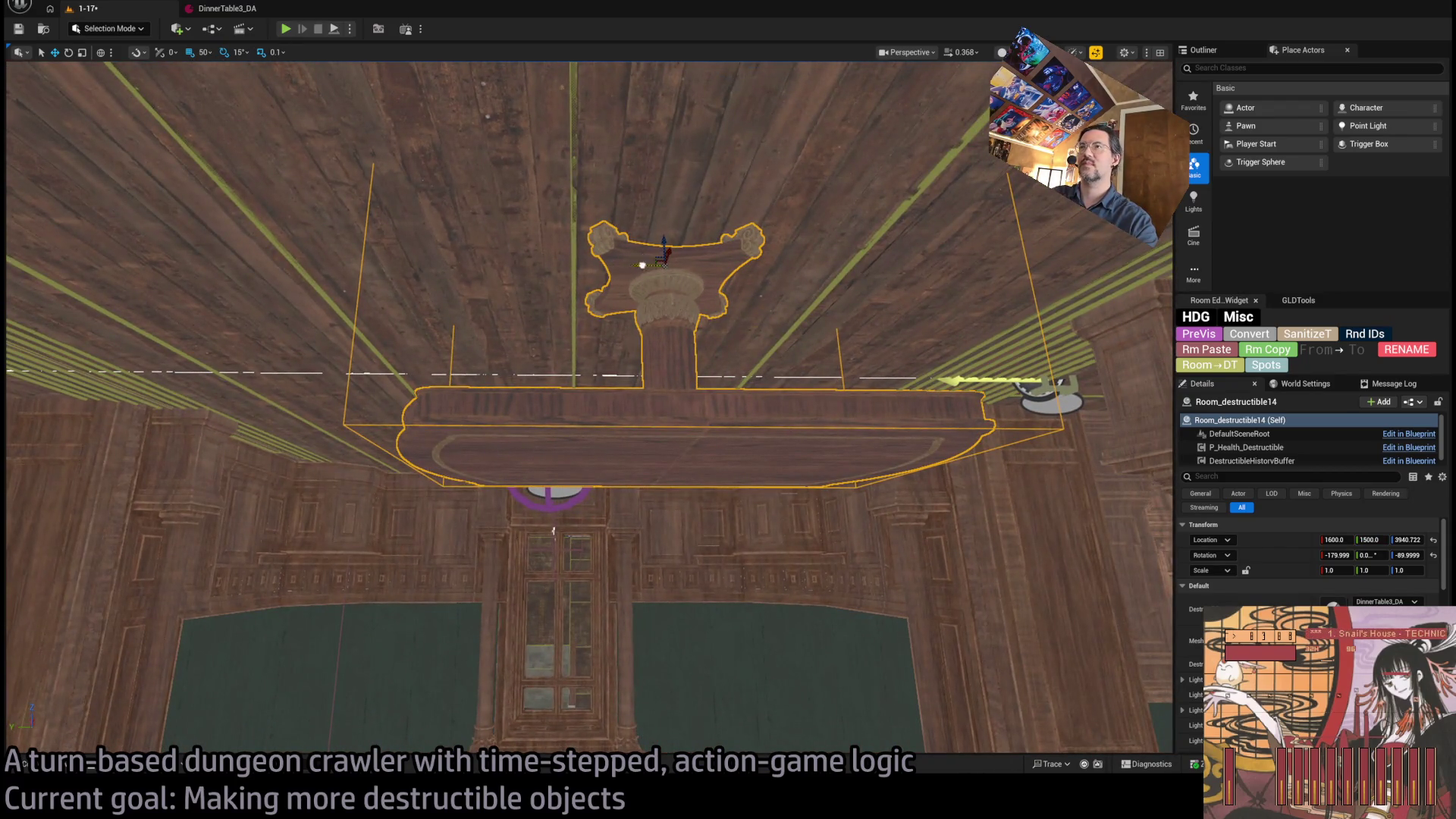
left_click_drag(642, 265, 570, 266)
mouse_move(553, 531)
left_mouse_down()
mouse_move(666, 266)
mouse_move(641, 293)
mouse_move(423, 289)
mouse_move(975, 364)
mouse_move(737, 338)
mouse_move(497, 347)
mouse_move(578, 296)
mouse_move(659, 302)
mouse_move(607, 298)
mouse_move(641, 301)
mouse_move(641, 227)
mouse_move(640, 319)
mouse_move(667, 357)
mouse_move(656, 386)
mouse_move(162, 416)
mouse_move(302, 445)
mouse_move(340, 423)
mouse_move(533, 437)
left_mouse_up()
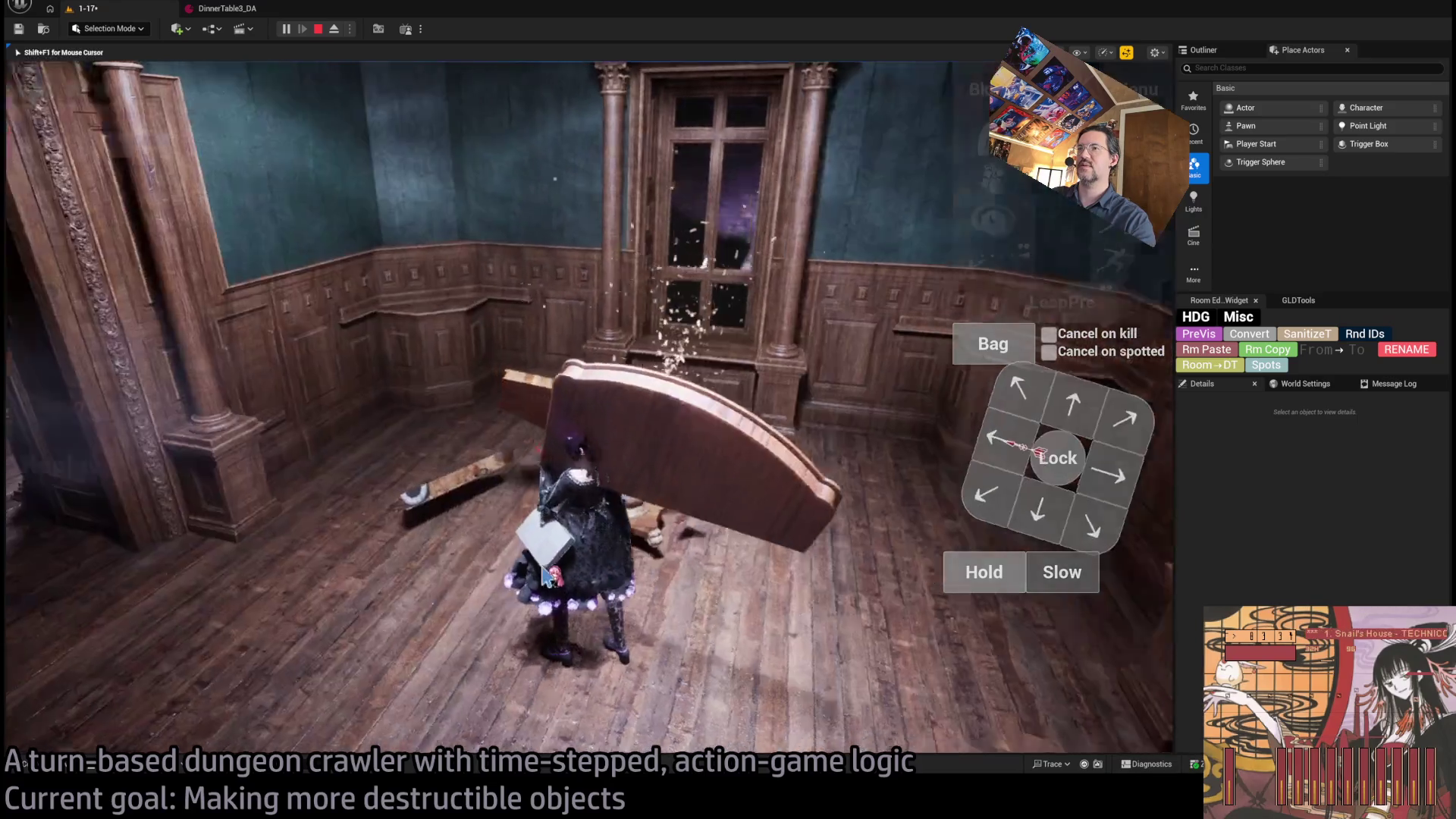
- Stop the play test after the table falls and return to the editor
key("Escape")
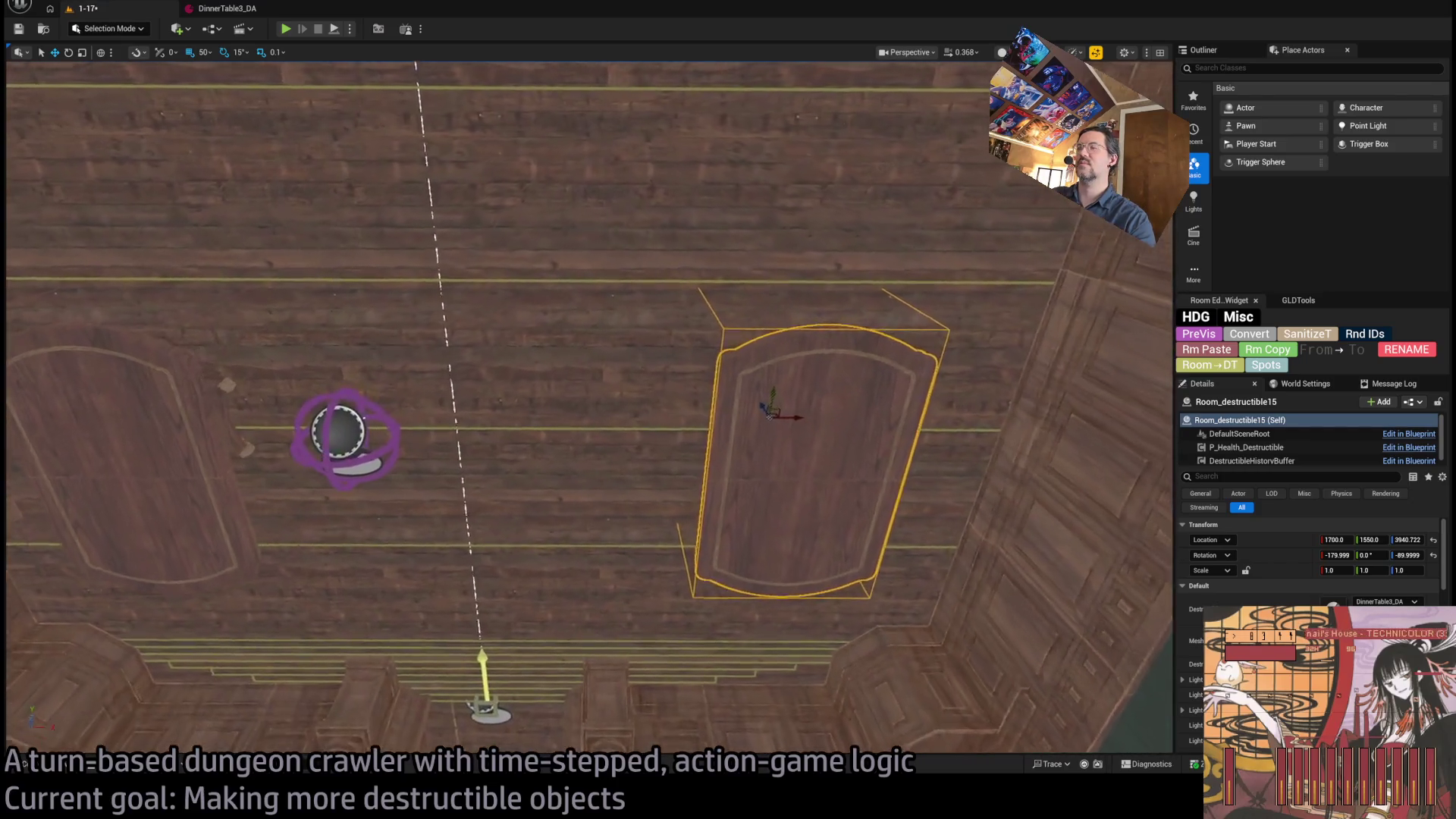
- Select the right dinner table and Alt-drag a copy to Y 1700
key("ctrl+space")
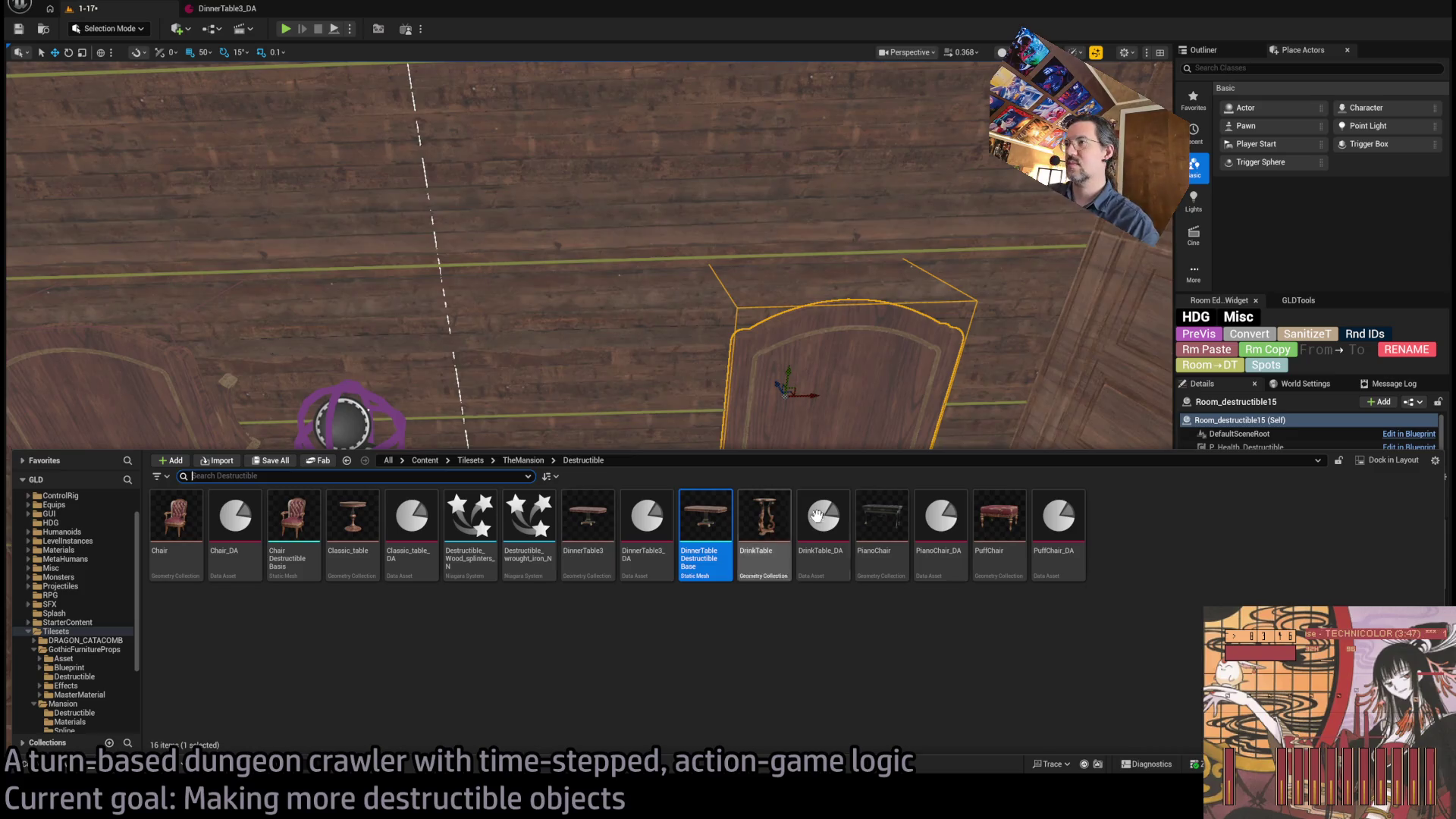
left_click(835, 412)
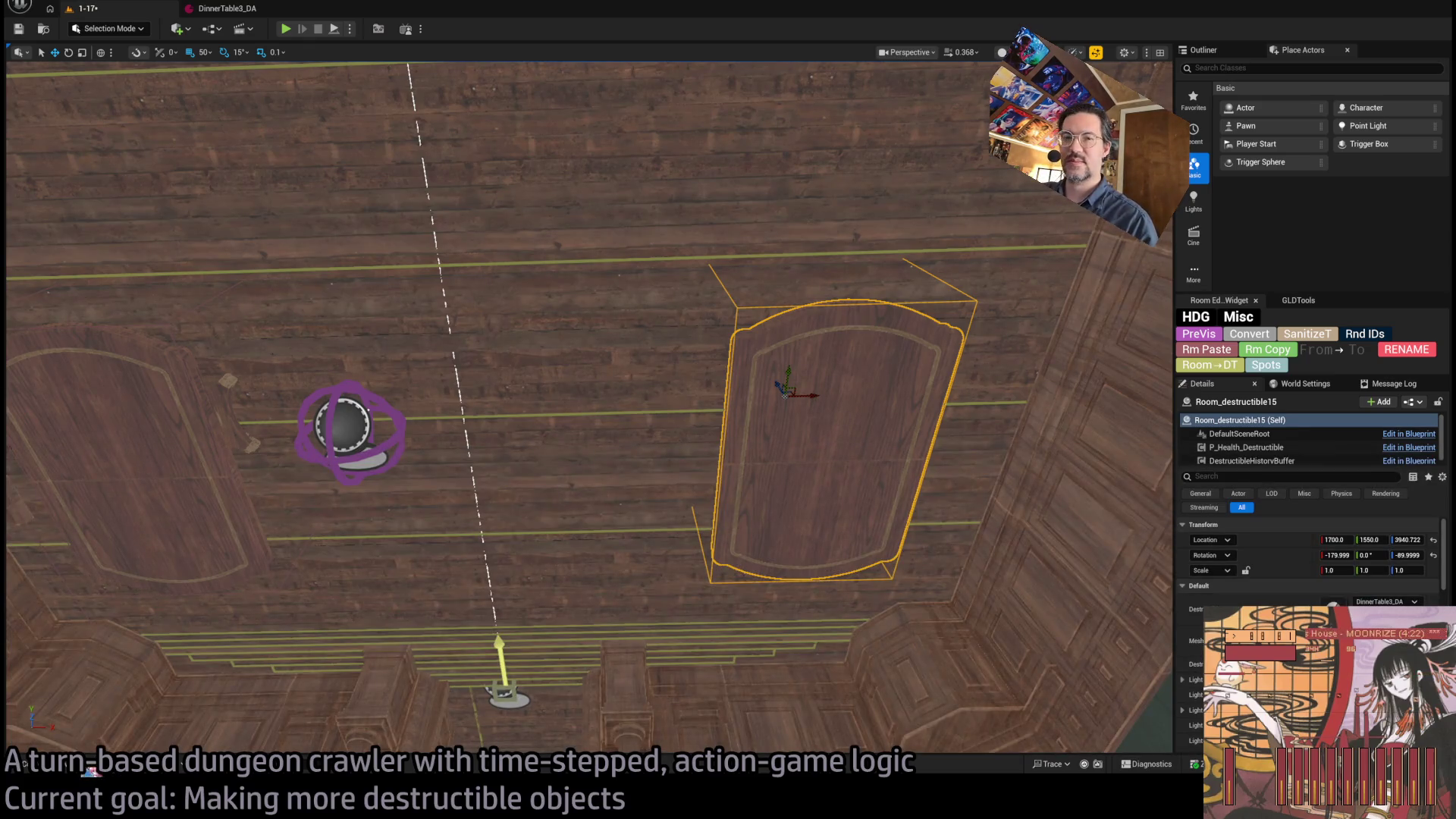
left_click(237, 469)
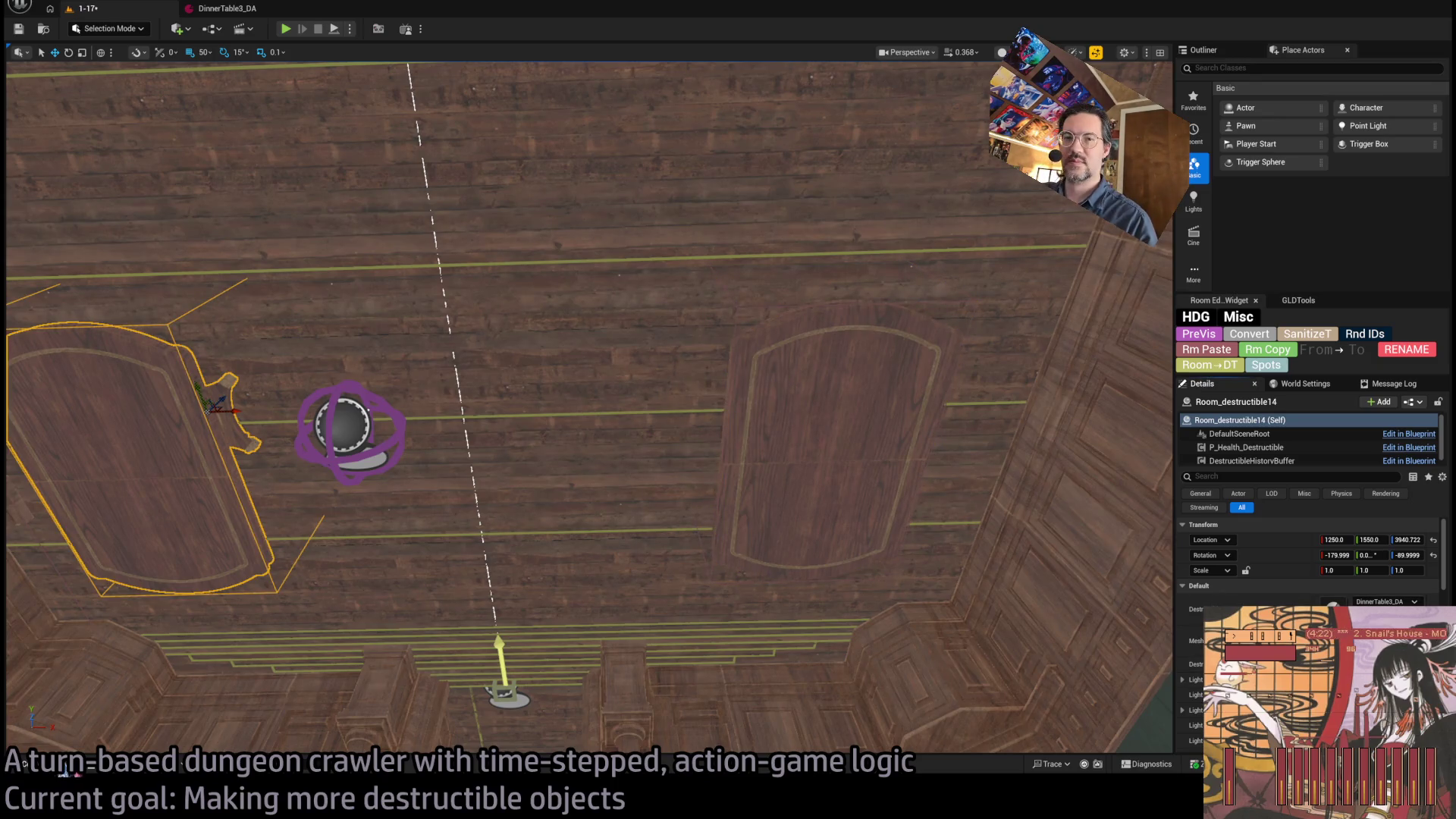
left_click(61, 771)
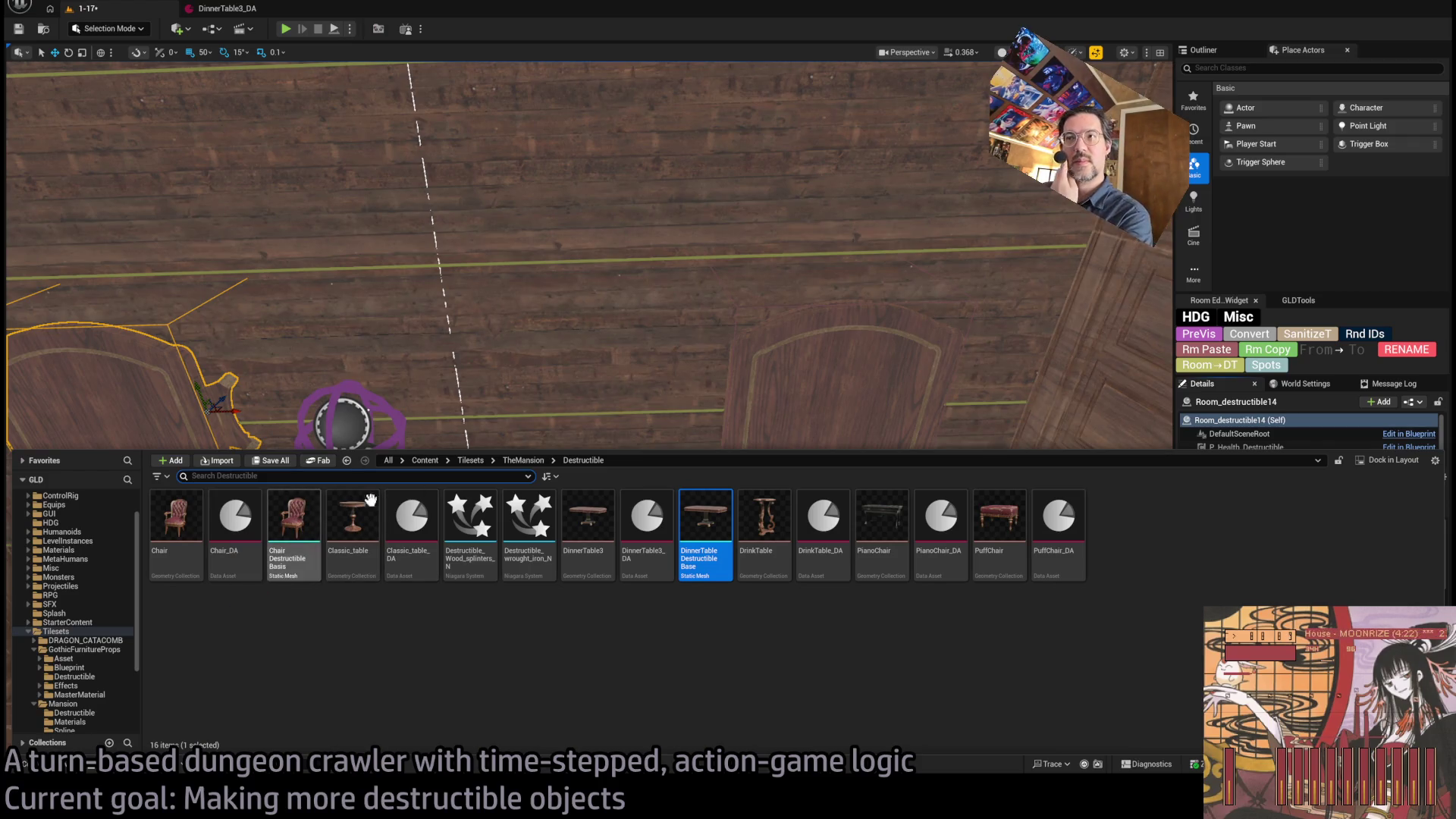
left_click(830, 430)
left_click_drag(789, 380, 955, 337, "alt")
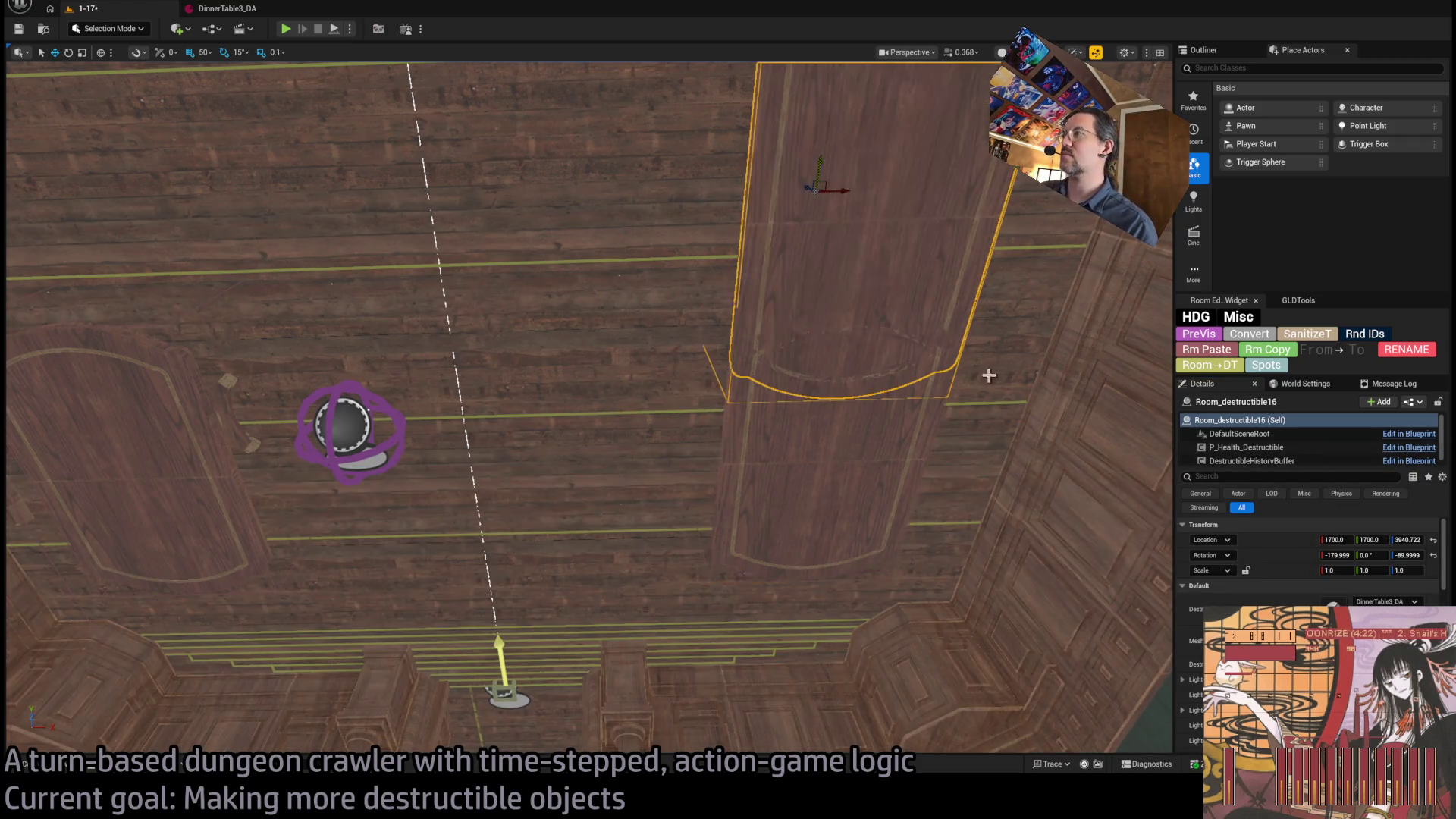
- Make the copied table a Chair_DA chair after trying Bench2_DA, Globe1_DA, PuffChair_DA and WaiterStand_DA
left_click(1388, 602)
left_click(1378, 546)
key("w")
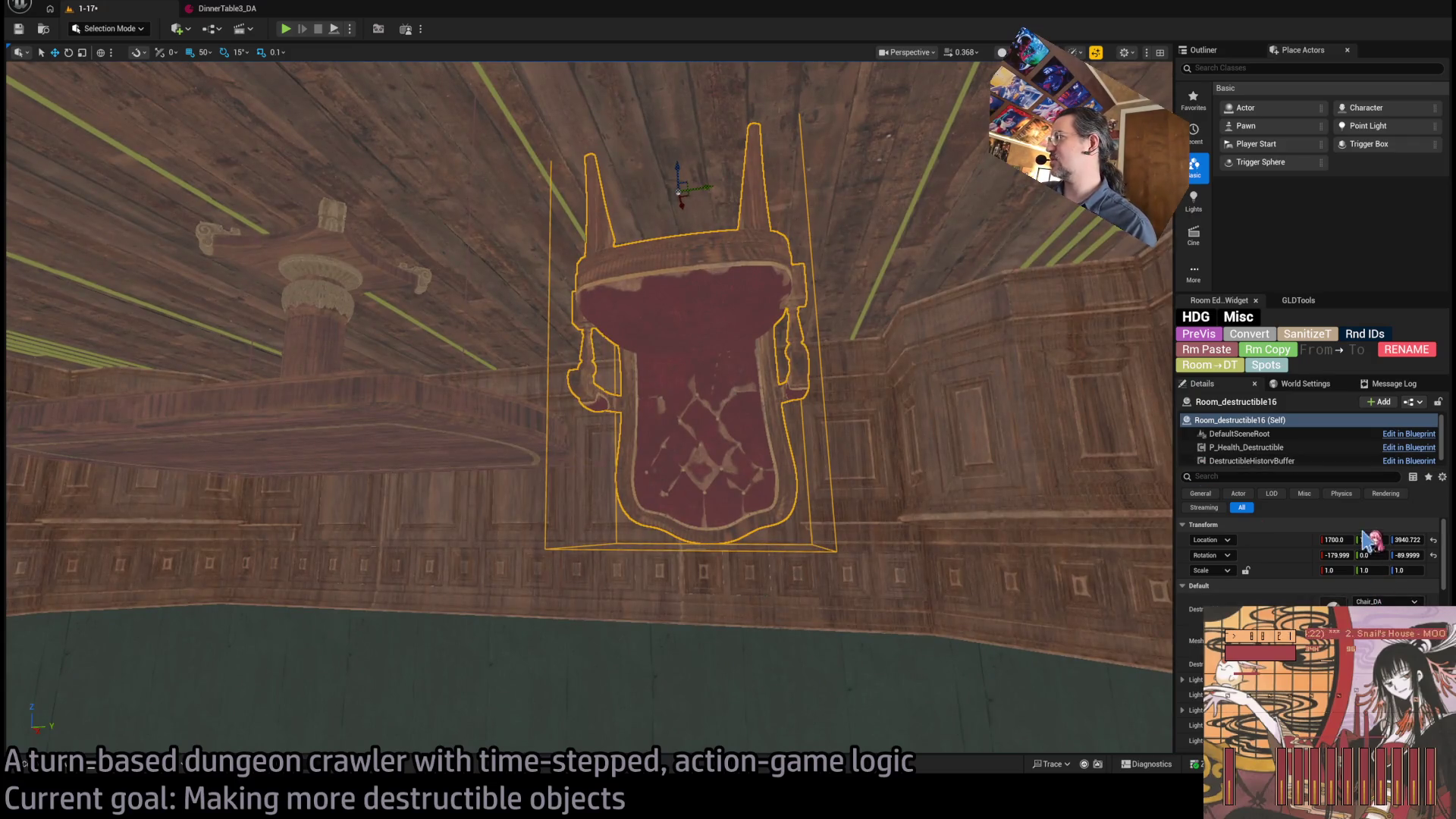
key("ctrl+z")
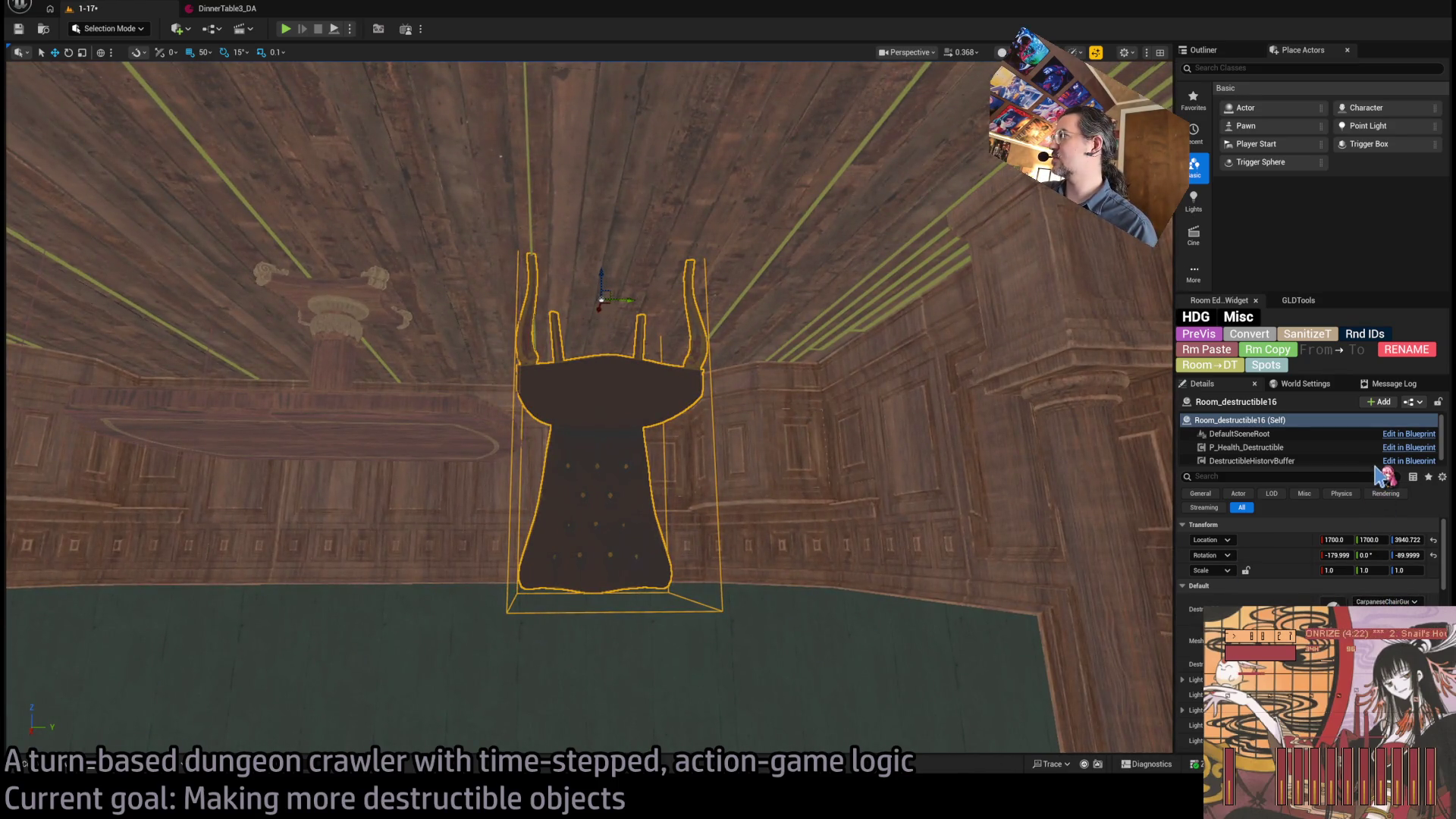
key("ctrl+z")
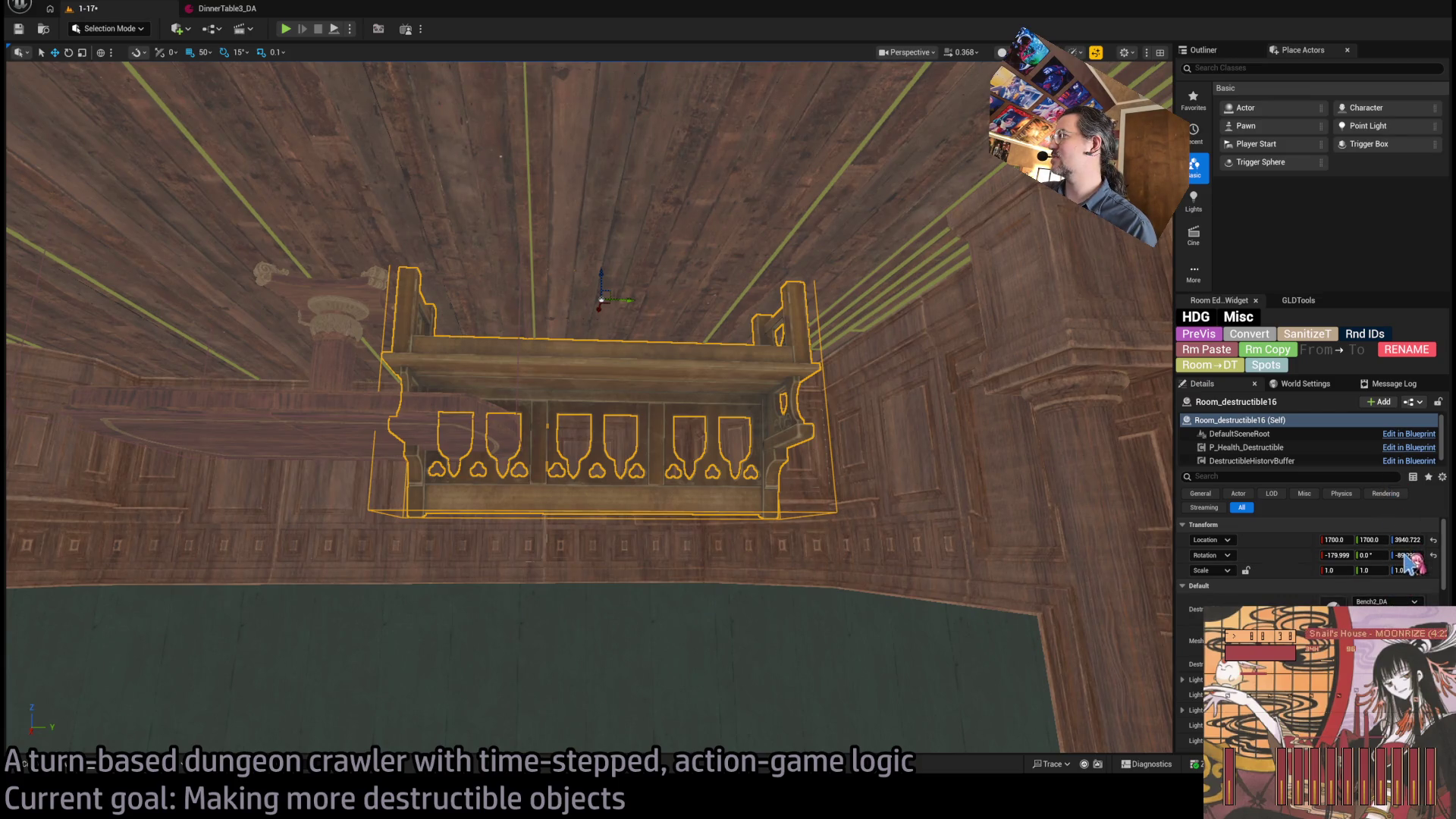
key("ctrl+z")
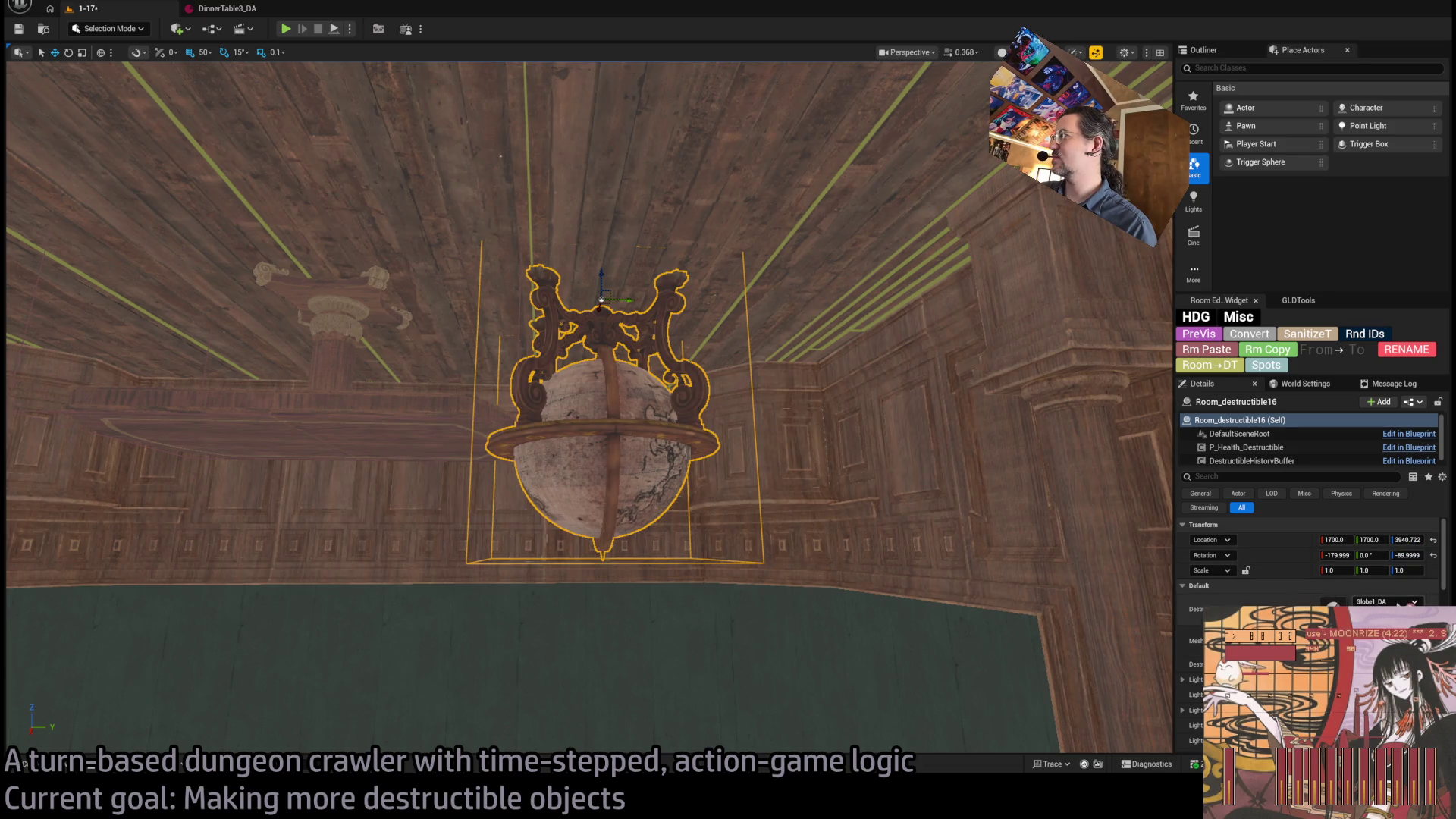
key("ctrl+y")
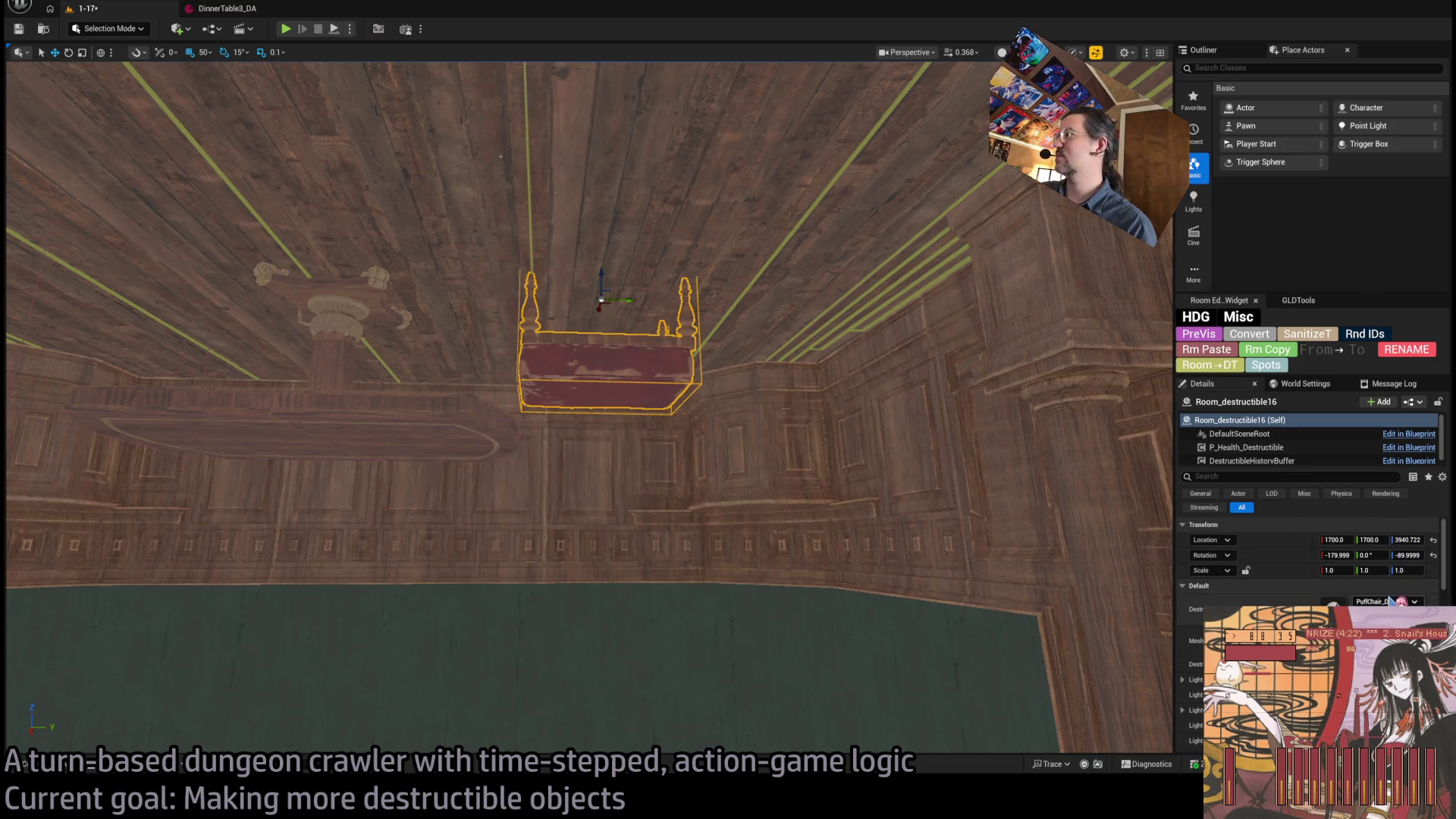
key("ctrl+y")
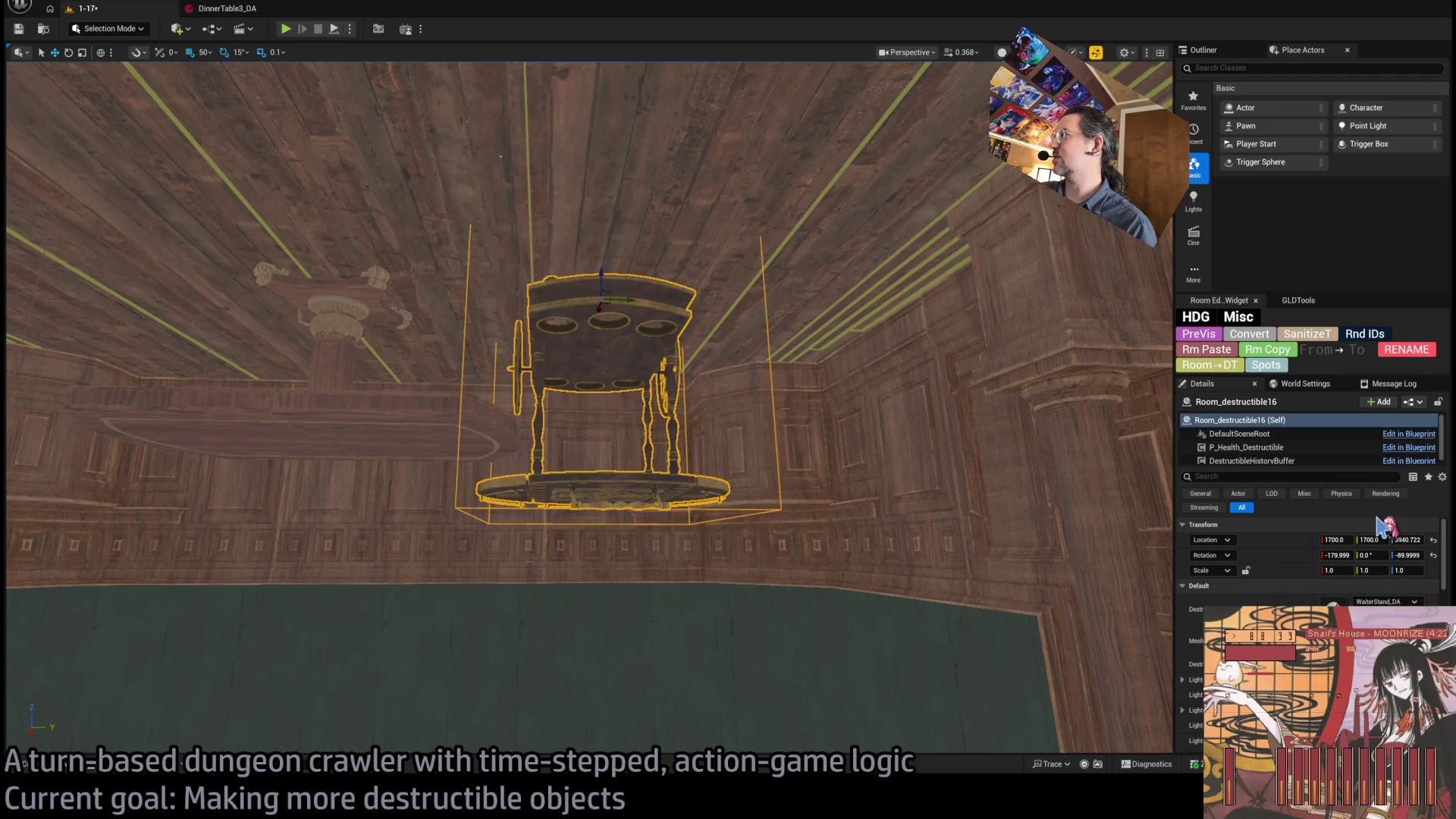
key("ctrl+y")
- Turn the chair 90°, duplicate it across the table to Y 1400, and move both chairs to X 1300
key("e")
left_click_drag(592, 285, 652, 300)
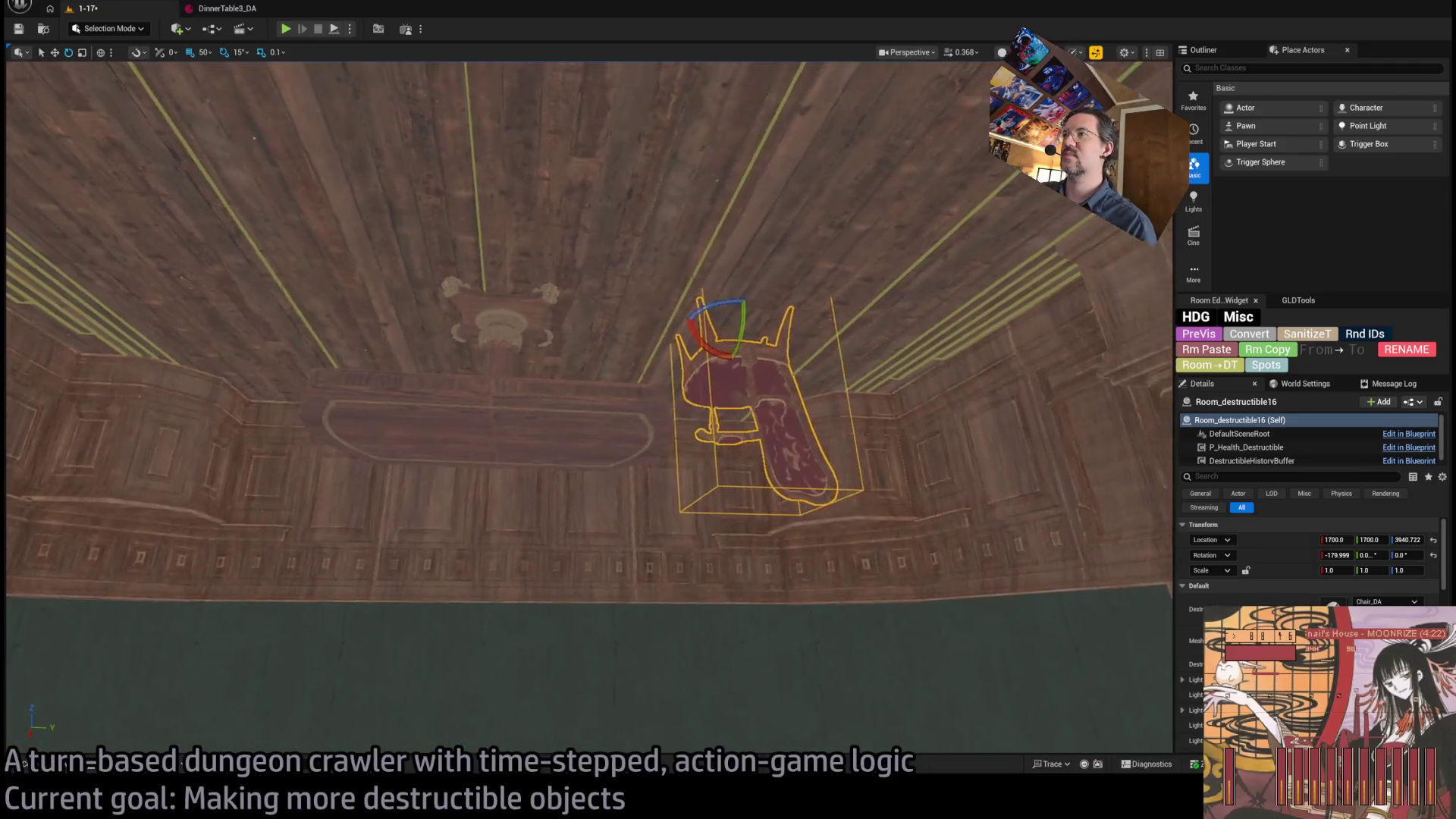
key("w")
mouse_move(845, 326)
left_mouse_down("alt")
mouse_move(387, 300)
mouse_move(353, 269)
left_mouse_up("alt")
key("e")
left_click_drag(506, 352, 506, 352)
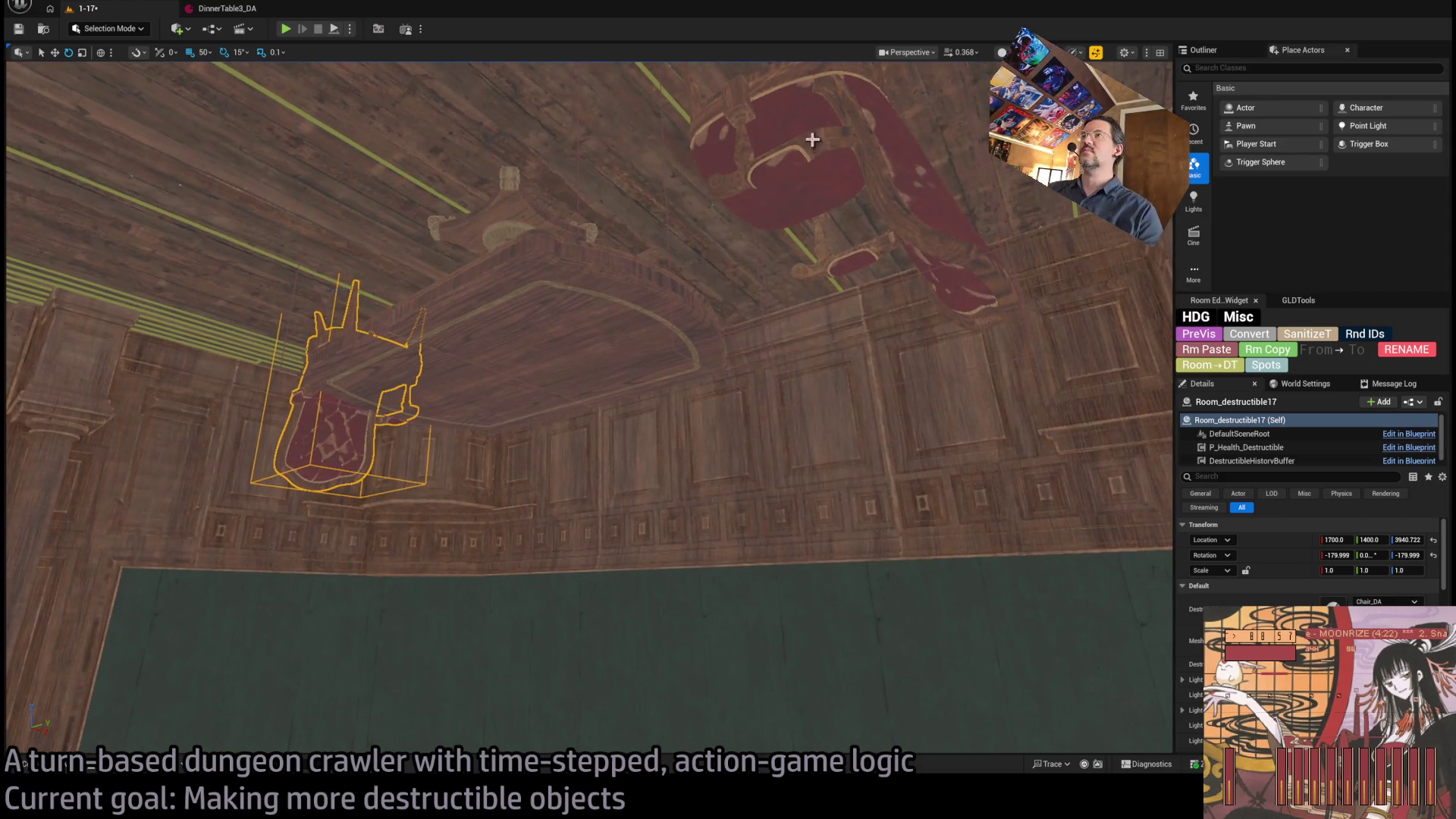
left_click(781, 157, "ctrl")
left_click_drag(781, 157, 781, 157)
left_click_drag(587, 409, 587, 410)
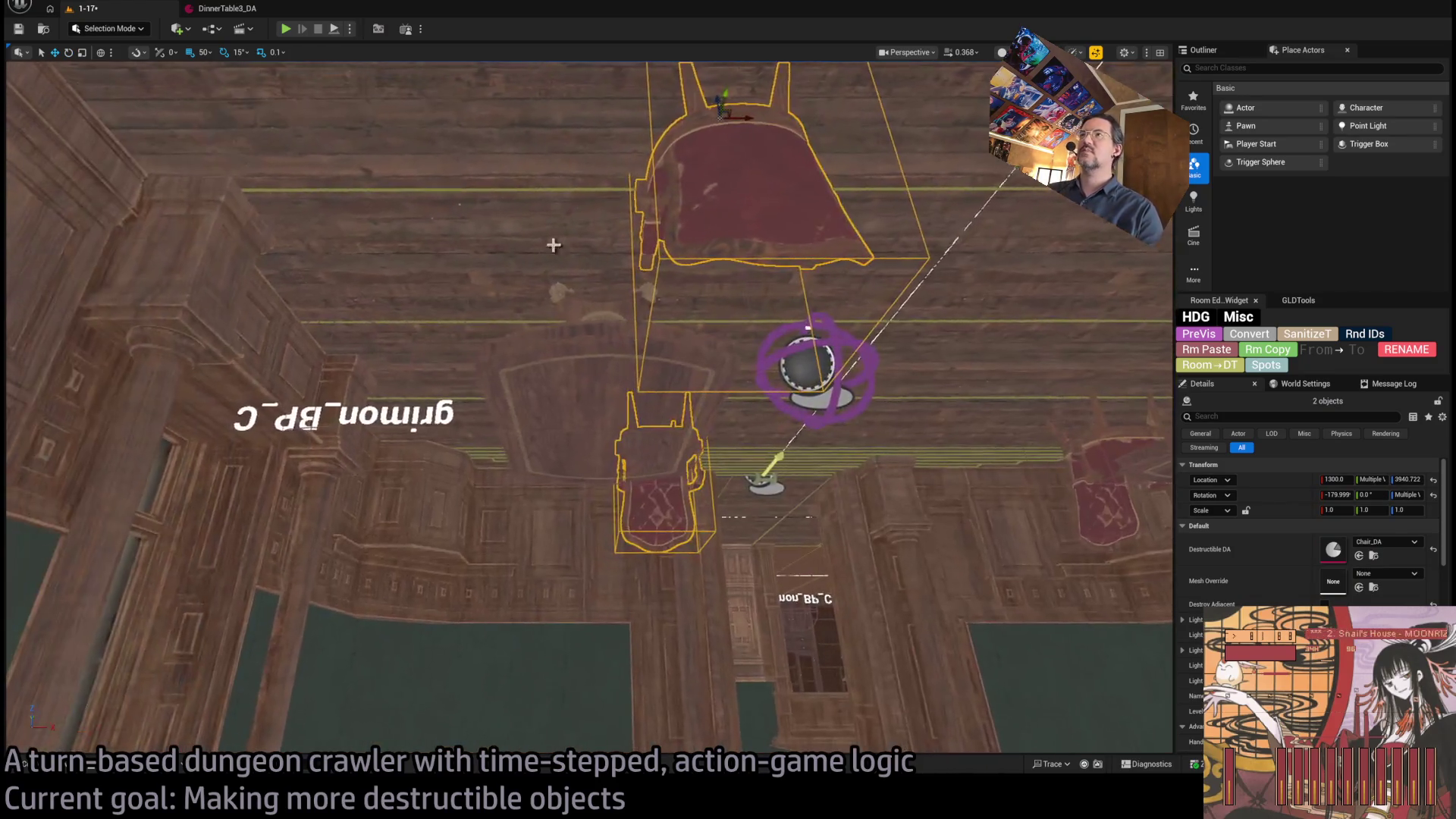
left_click_drag(663, 157, 757, 197)
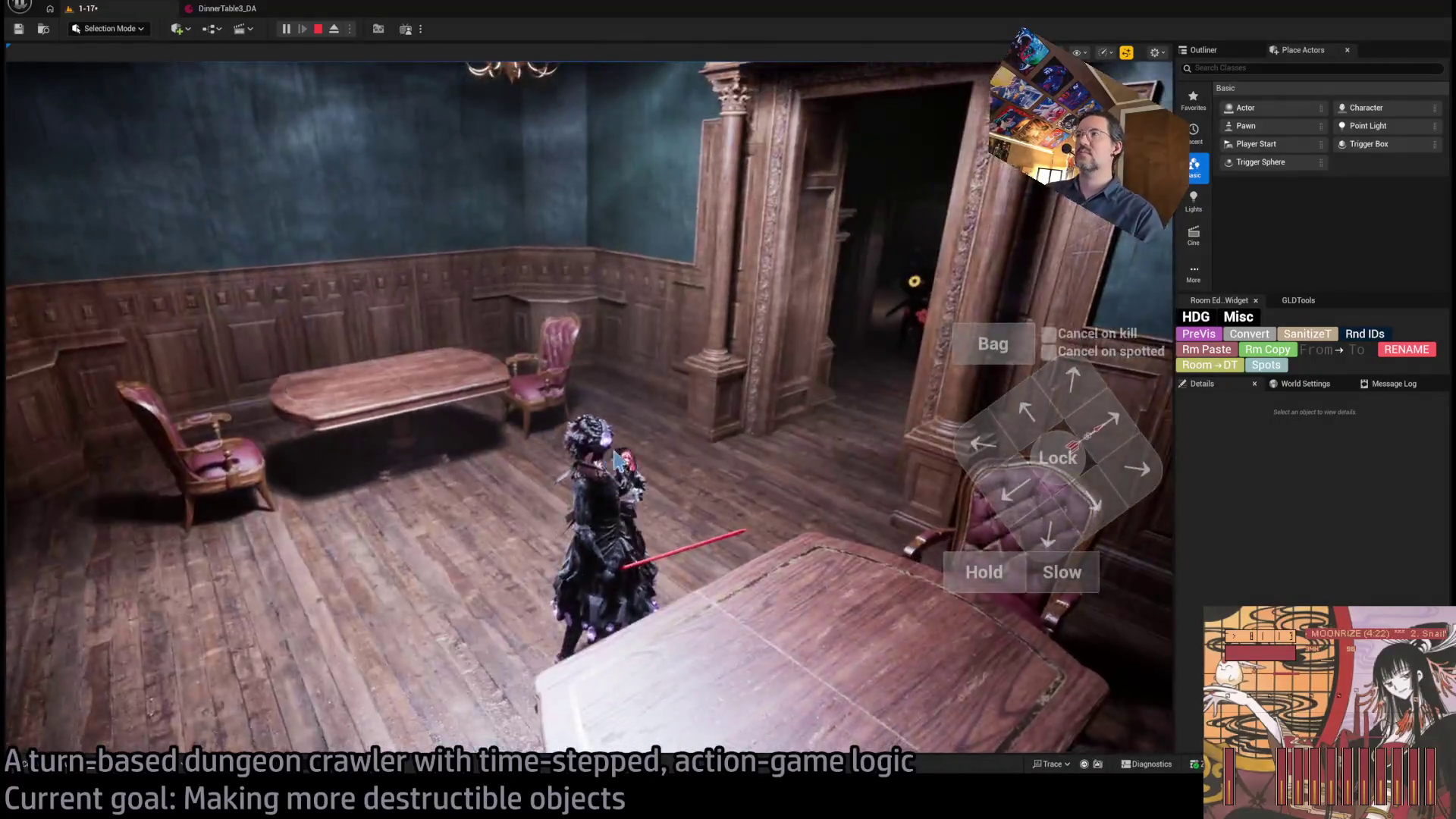
- Take control of the running game view, then stop the play test with Esc
left_click(605, 459)
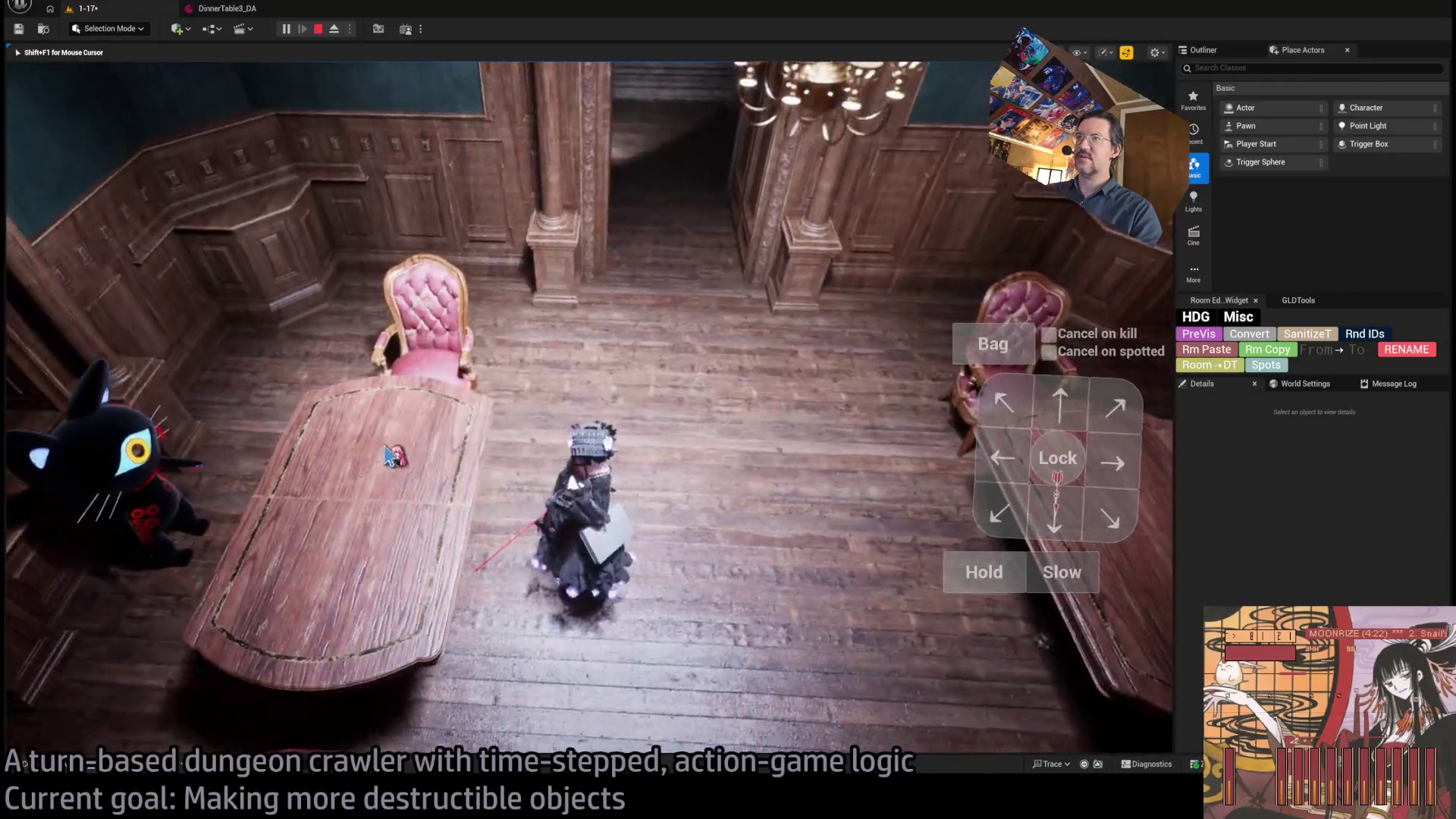
key("Escape")
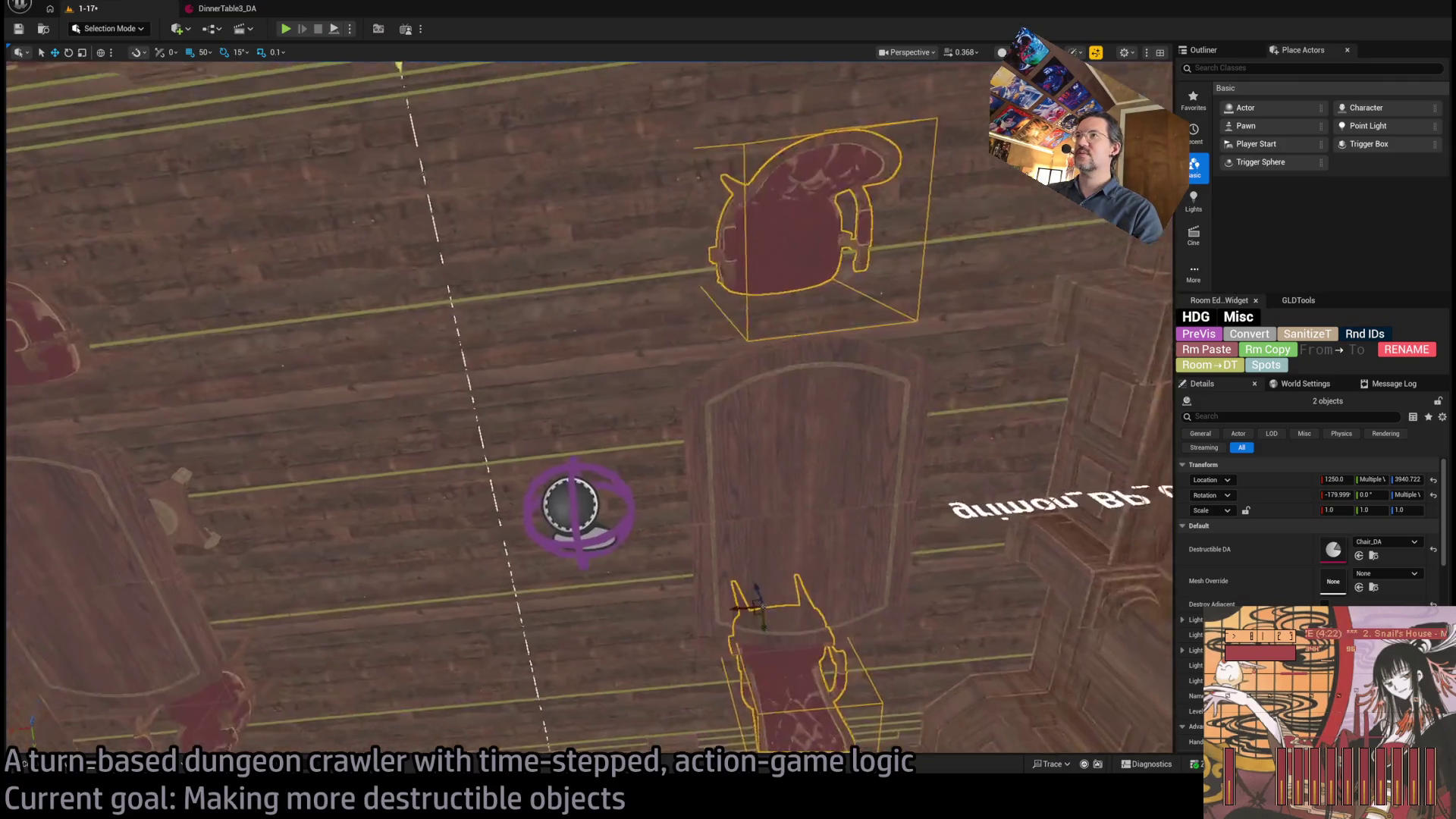
- Select the left chair and table, turn the view to the room centre, and select the spawn marker
left_click(448, 526)
left_click(455, 341, "ctrl")
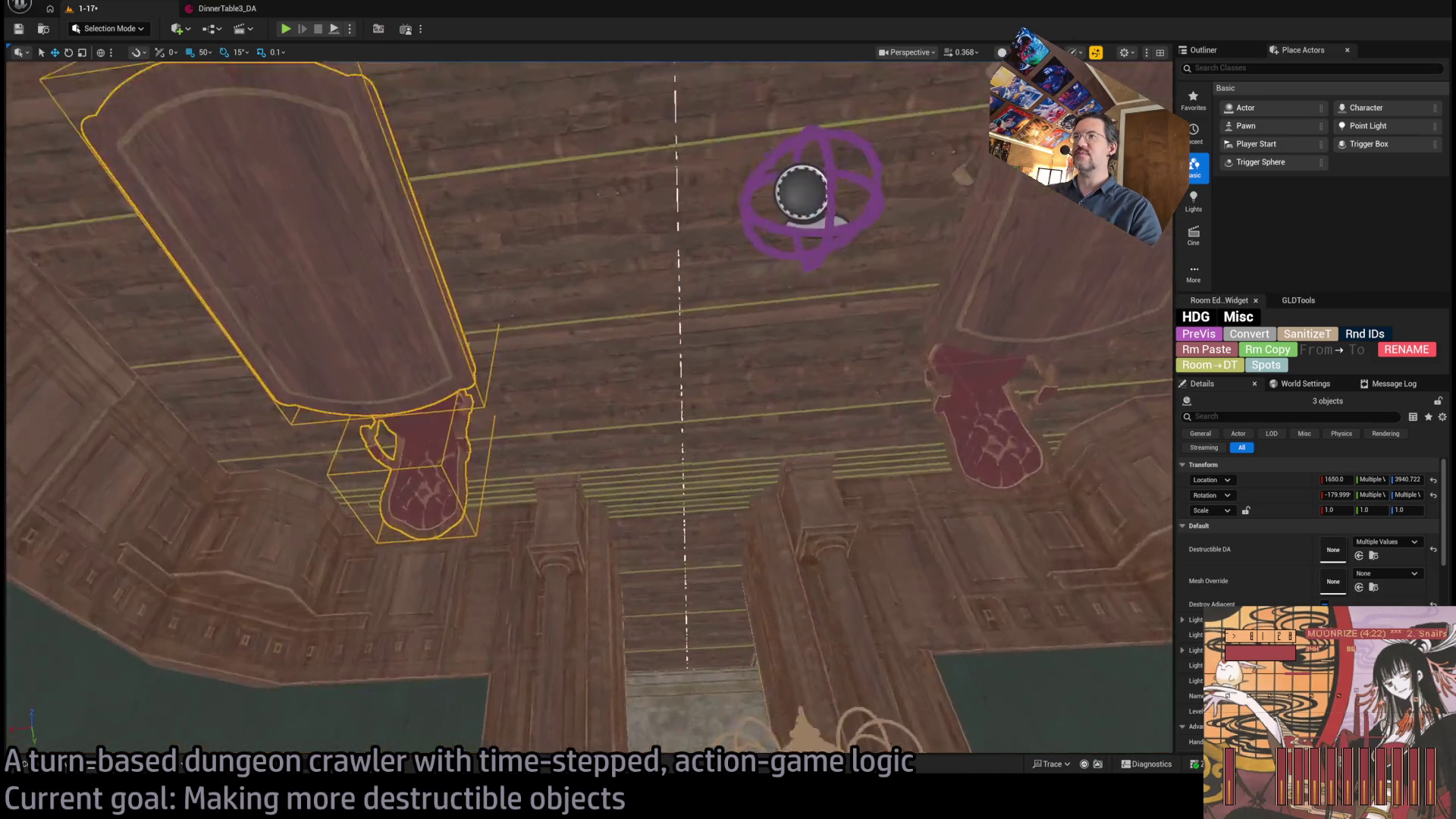
mouse_move(1164, 497)
left_mouse_down()
mouse_move(1138, 394)
mouse_move(1109, 504)
mouse_move(1103, 447)
left_mouse_up()
left_click_drag(793, 407, 792, 407)
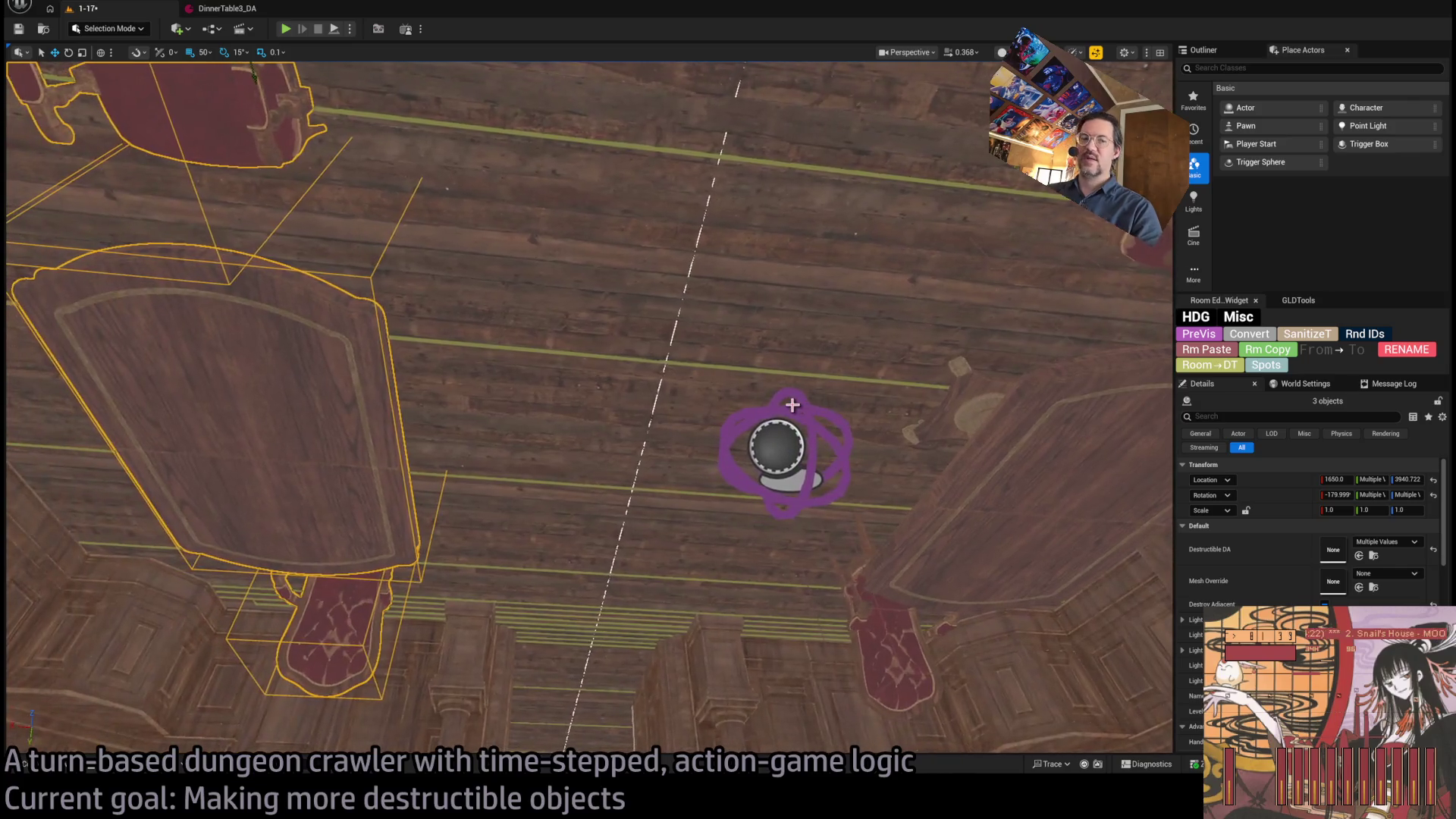
left_click(770, 450)
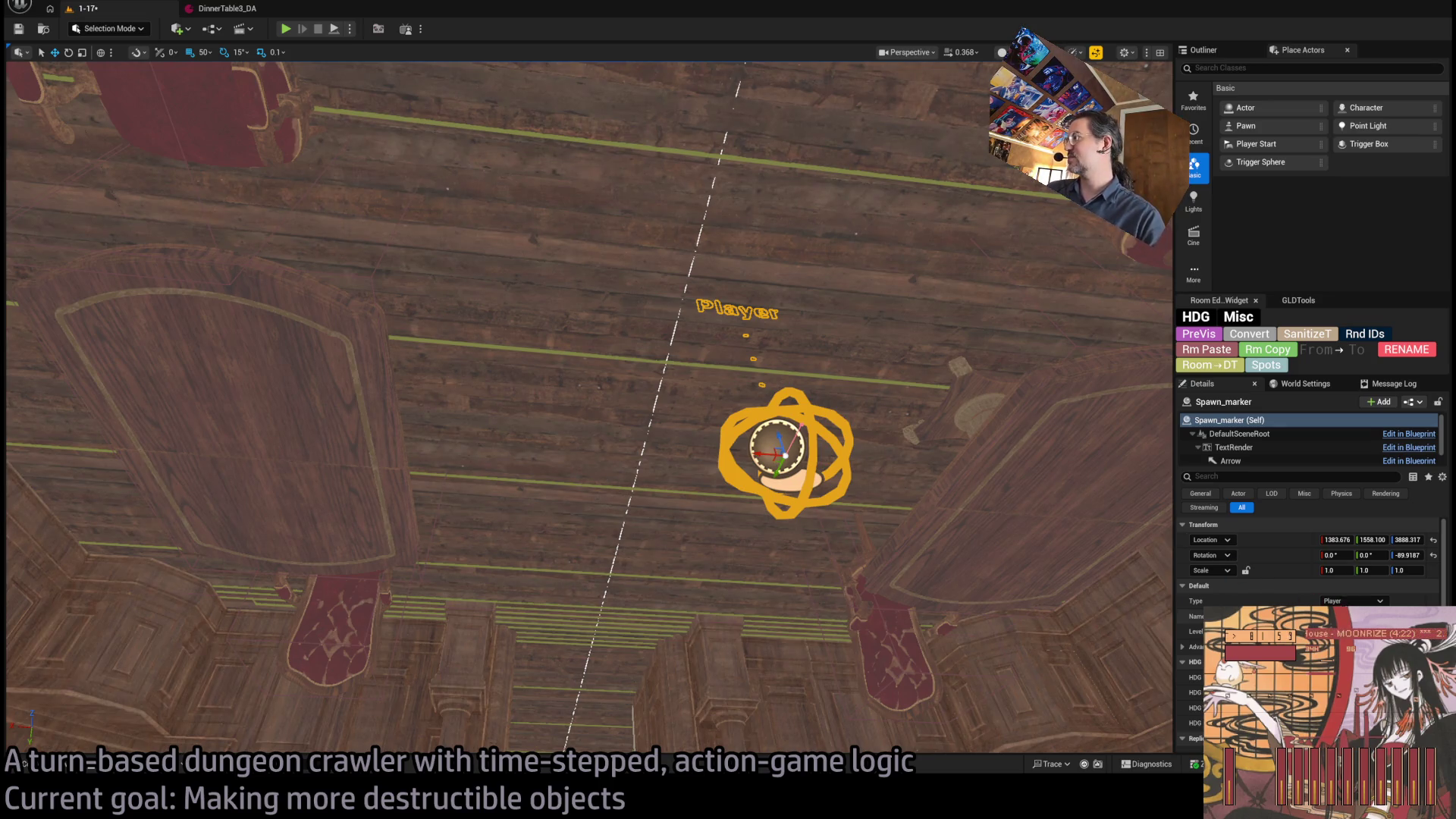
- Alt-drag a copy of chair Room_destructible19 and switch its asset to SM_bottle1_DA
left_click(409, 471)
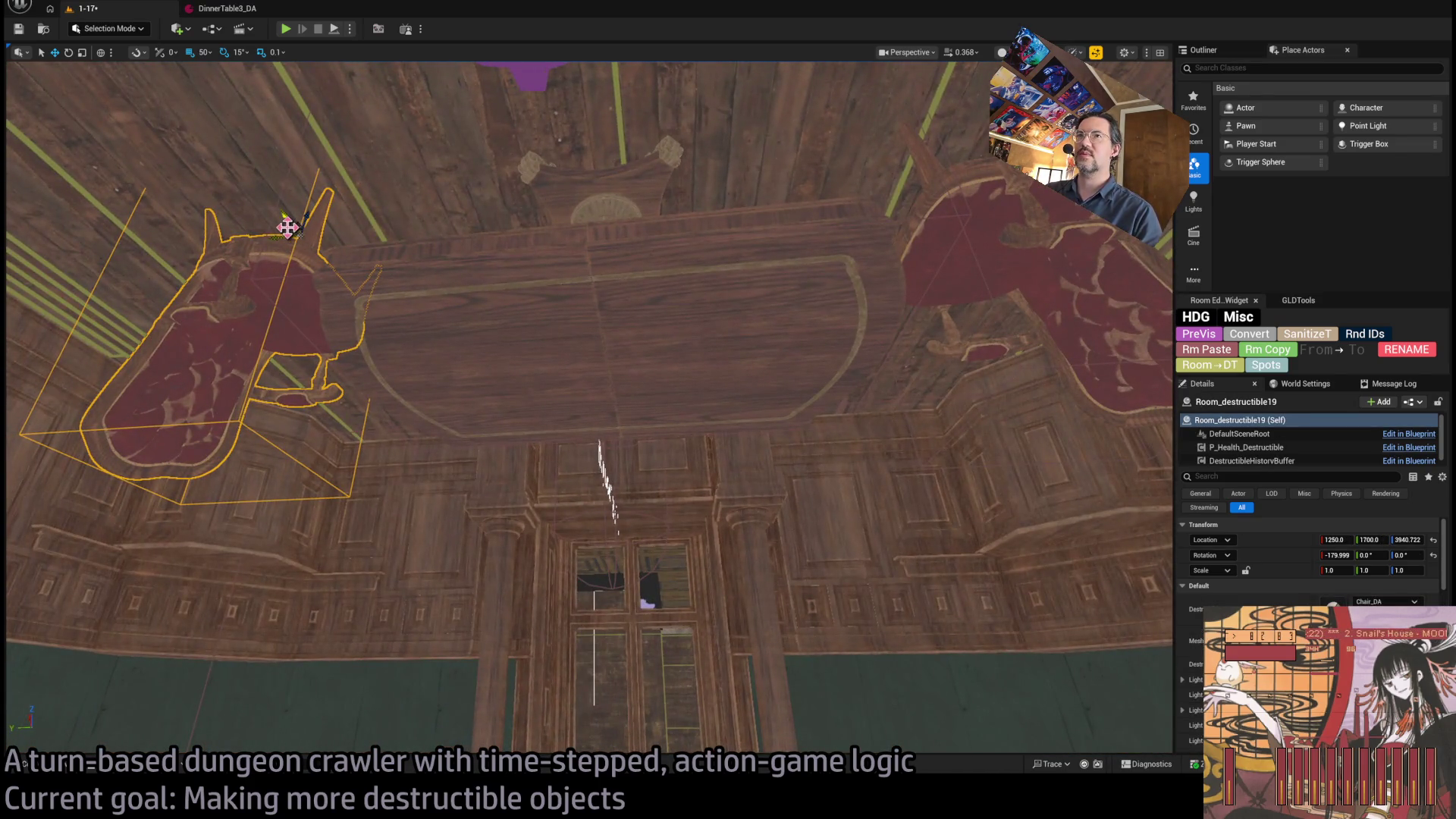
mouse_move(282, 235)
left_mouse_down()
mouse_move(494, 255)
mouse_move(603, 201)
mouse_move(598, 402)
mouse_move(554, 406)
left_mouse_up()
scroll(1401, 576, "down", 1)
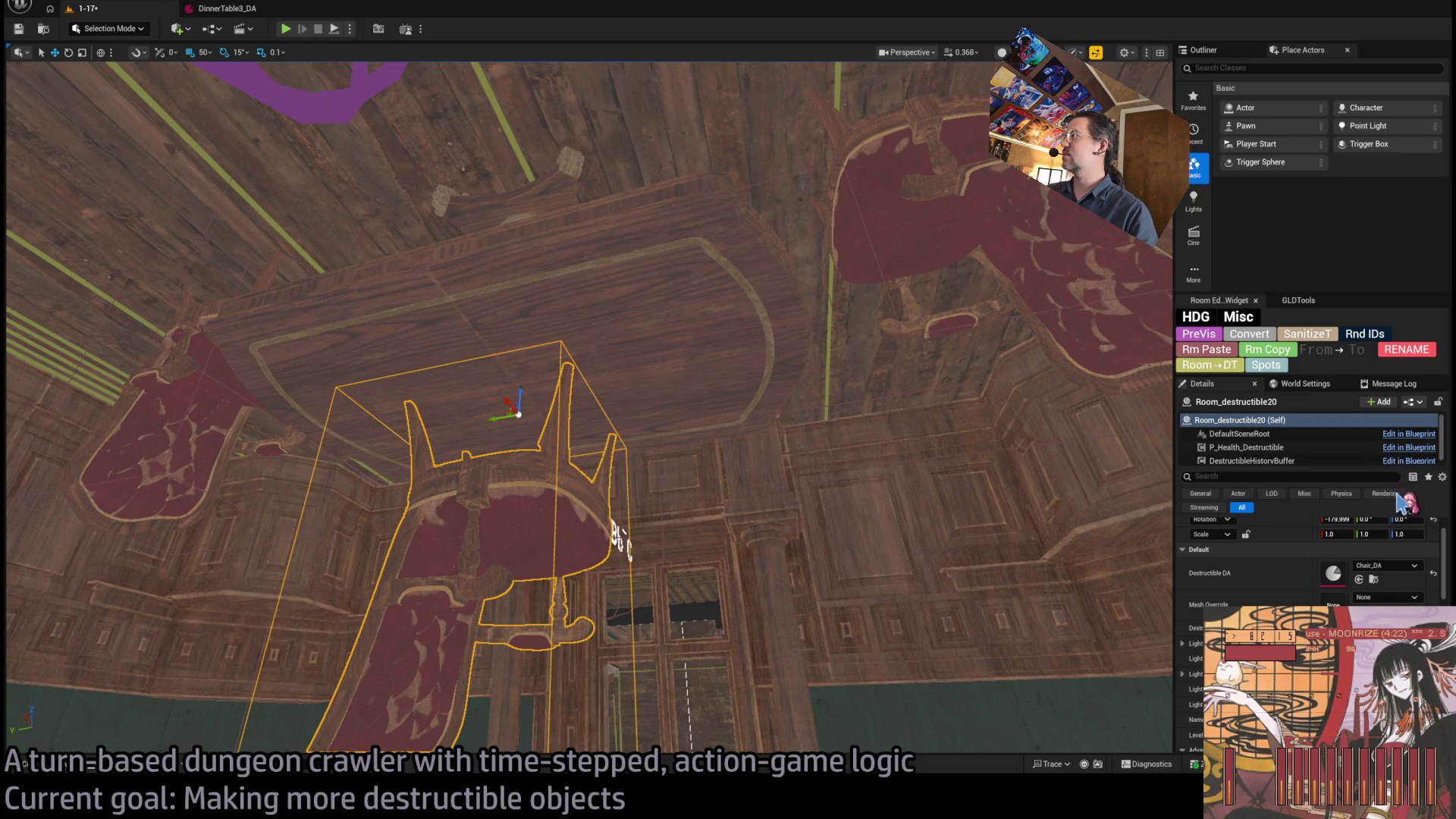
key("ctrl+z")
key("f")
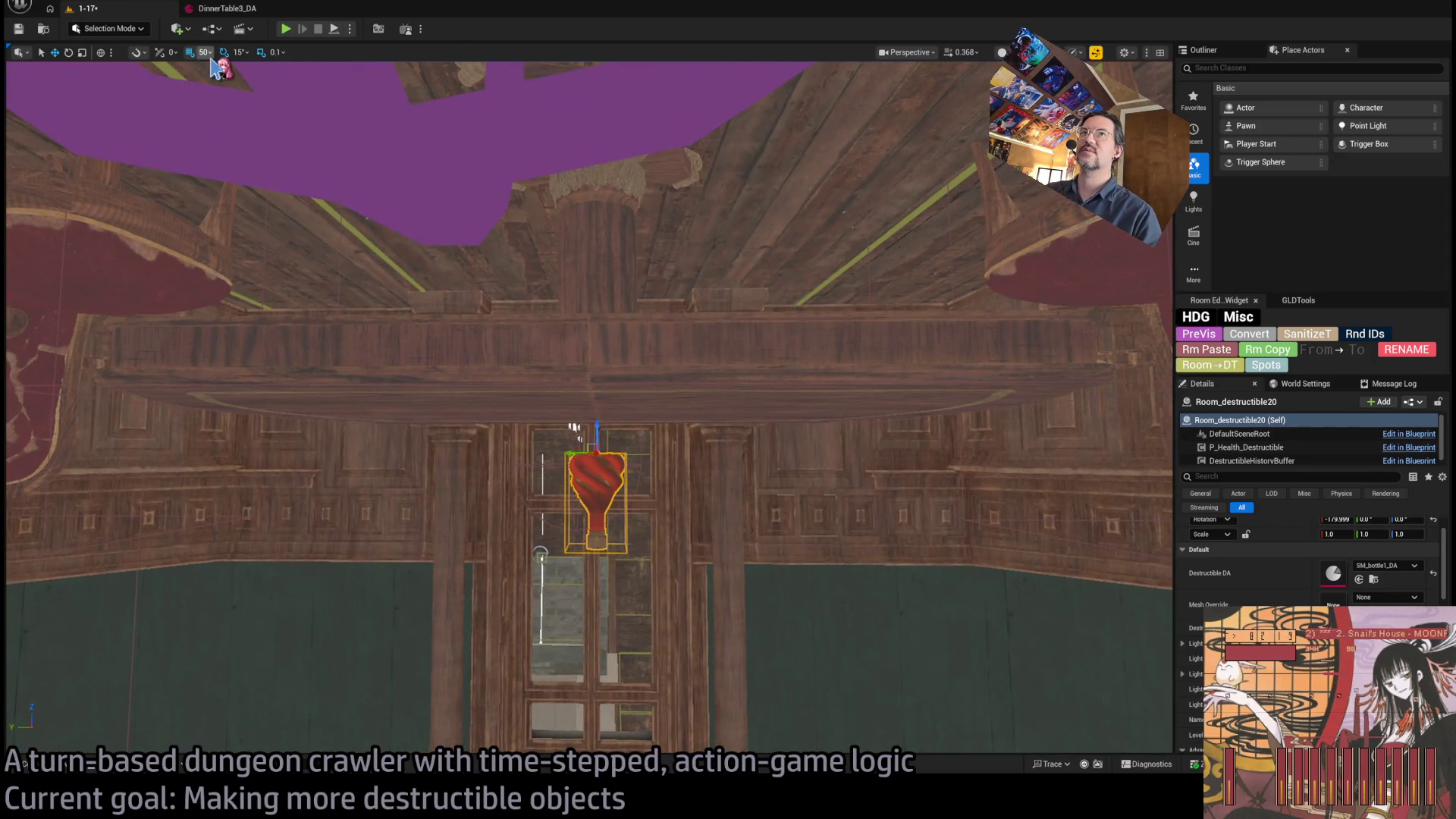
- Raise the bottle onto the table and duplicate it, giving the copy the SM_Bottle4 mesh
mouse_move(575, 427)
left_mouse_down()
mouse_move(611, 381)
mouse_move(660, 410)
mouse_move(725, 395)
left_mouse_up()
key("f")
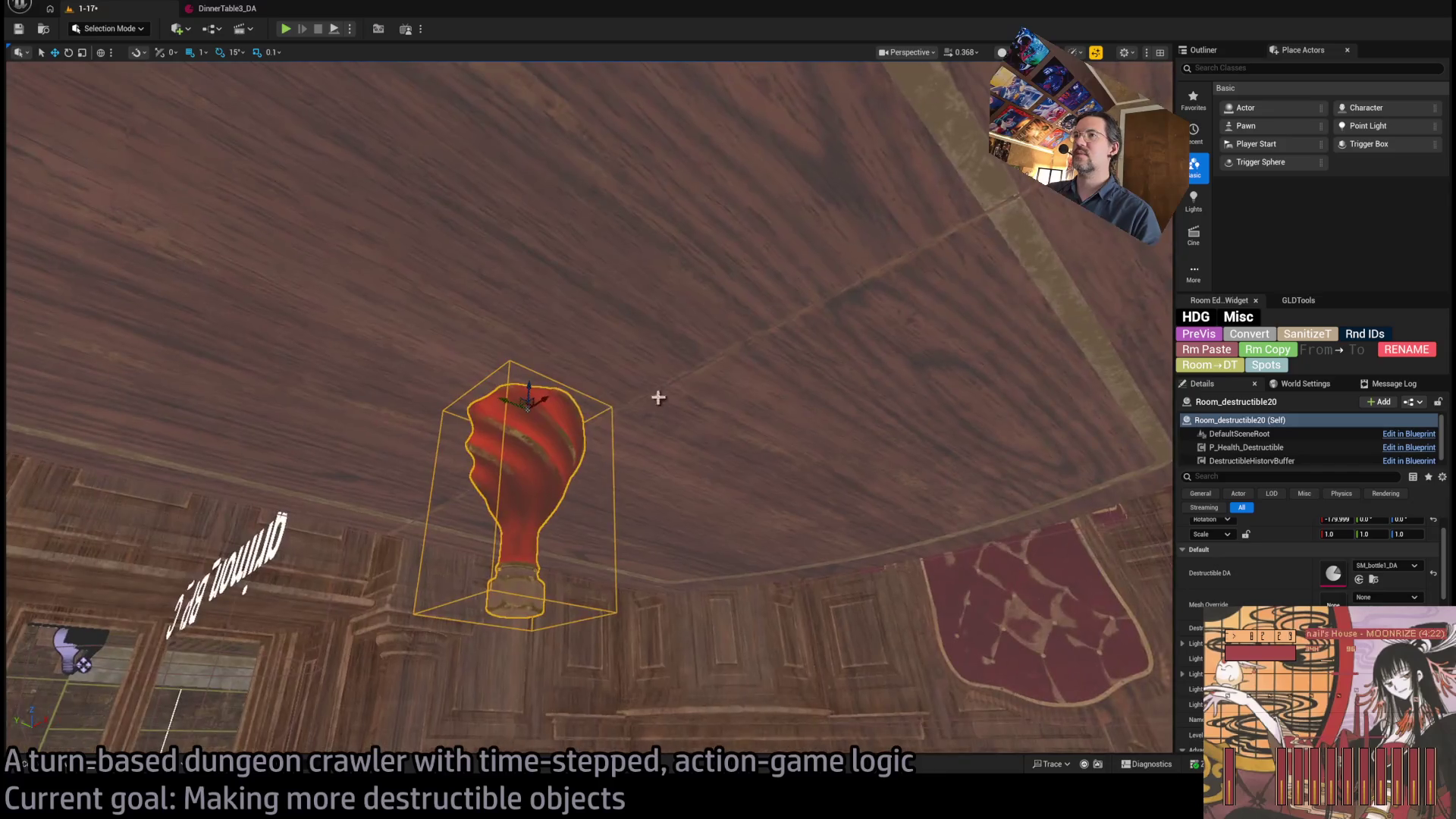
mouse_move(544, 407)
left_mouse_down()
mouse_move(634, 382)
mouse_move(616, 364)
mouse_move(631, 374)
left_mouse_up()
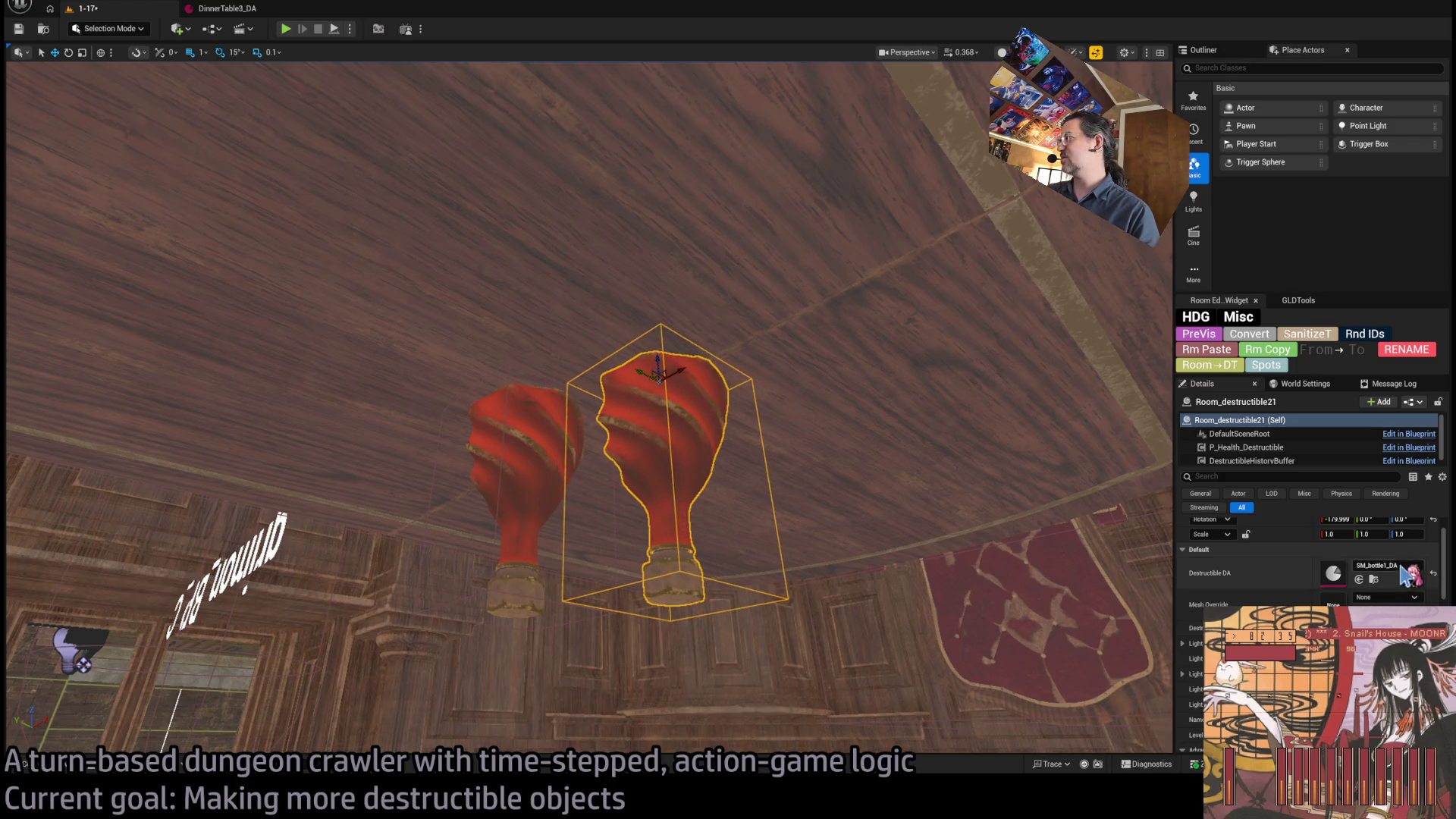
scroll(835, 472, "down", 10)
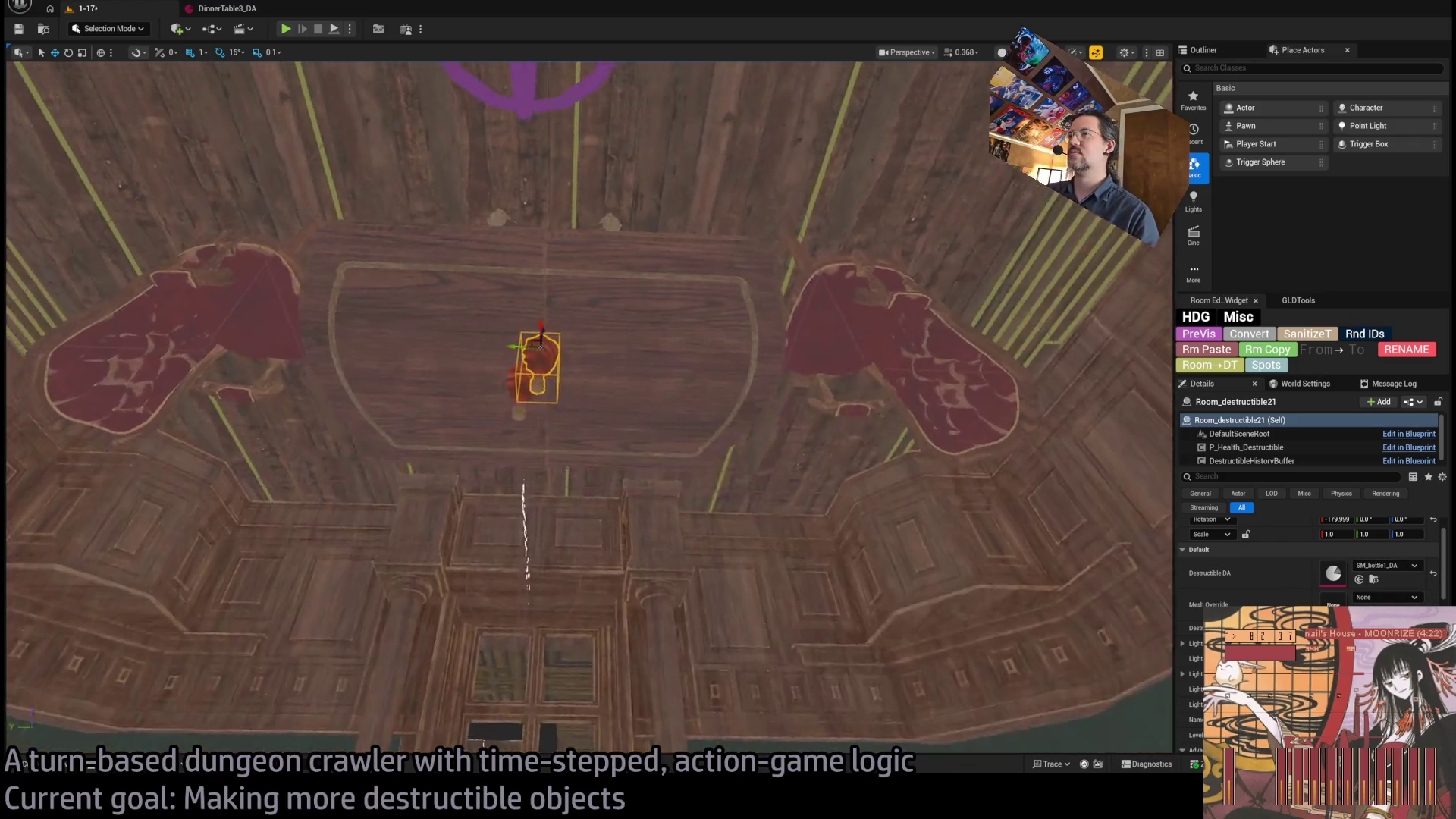
- Arrange the bulbous and tall red bottles side by side on the table
left_click(835, 469)
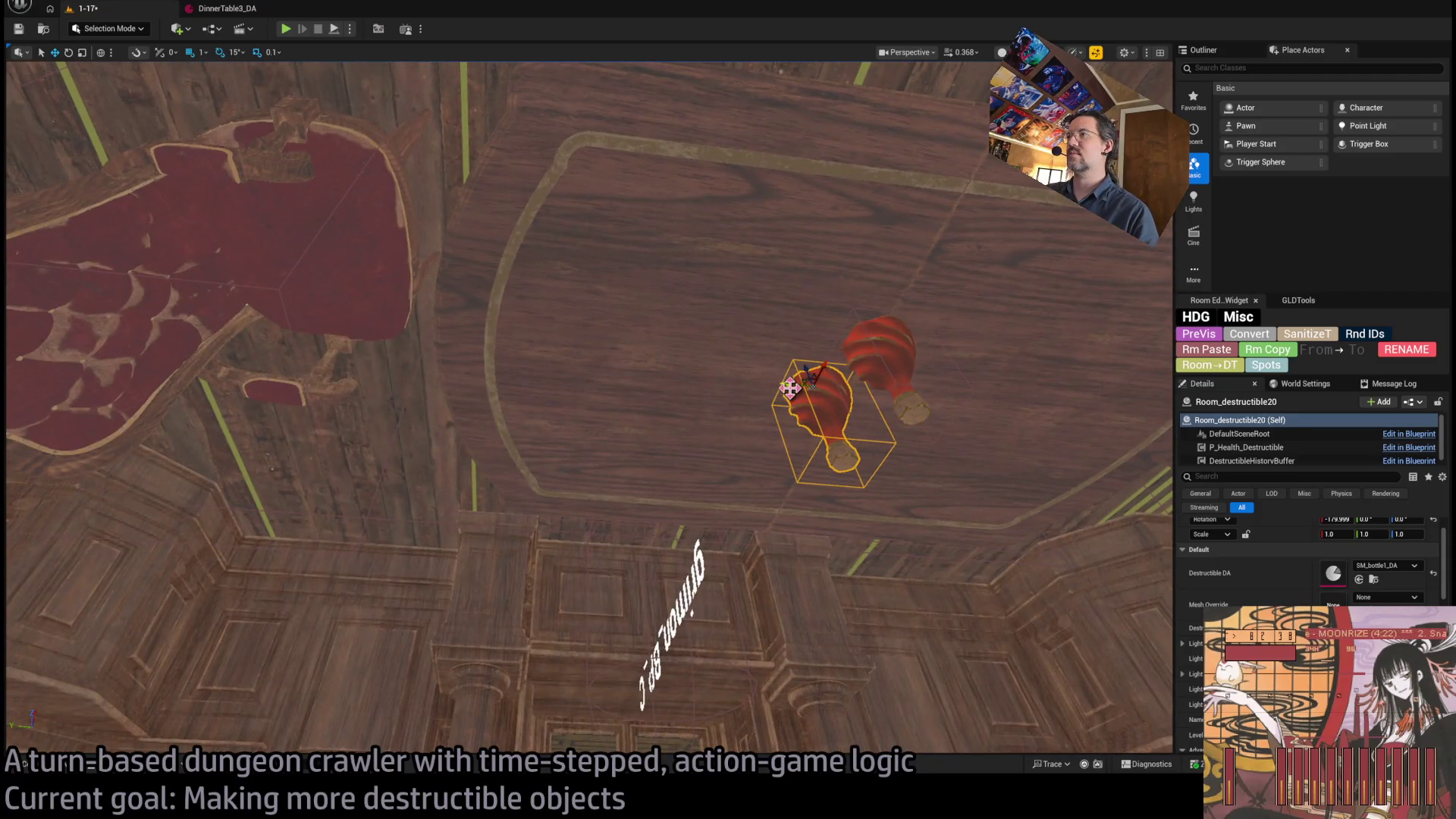
left_click_drag(790, 387, 658, 359)
left_click(880, 353)
key("f")
left_click_drag(512, 336, 709, 355)
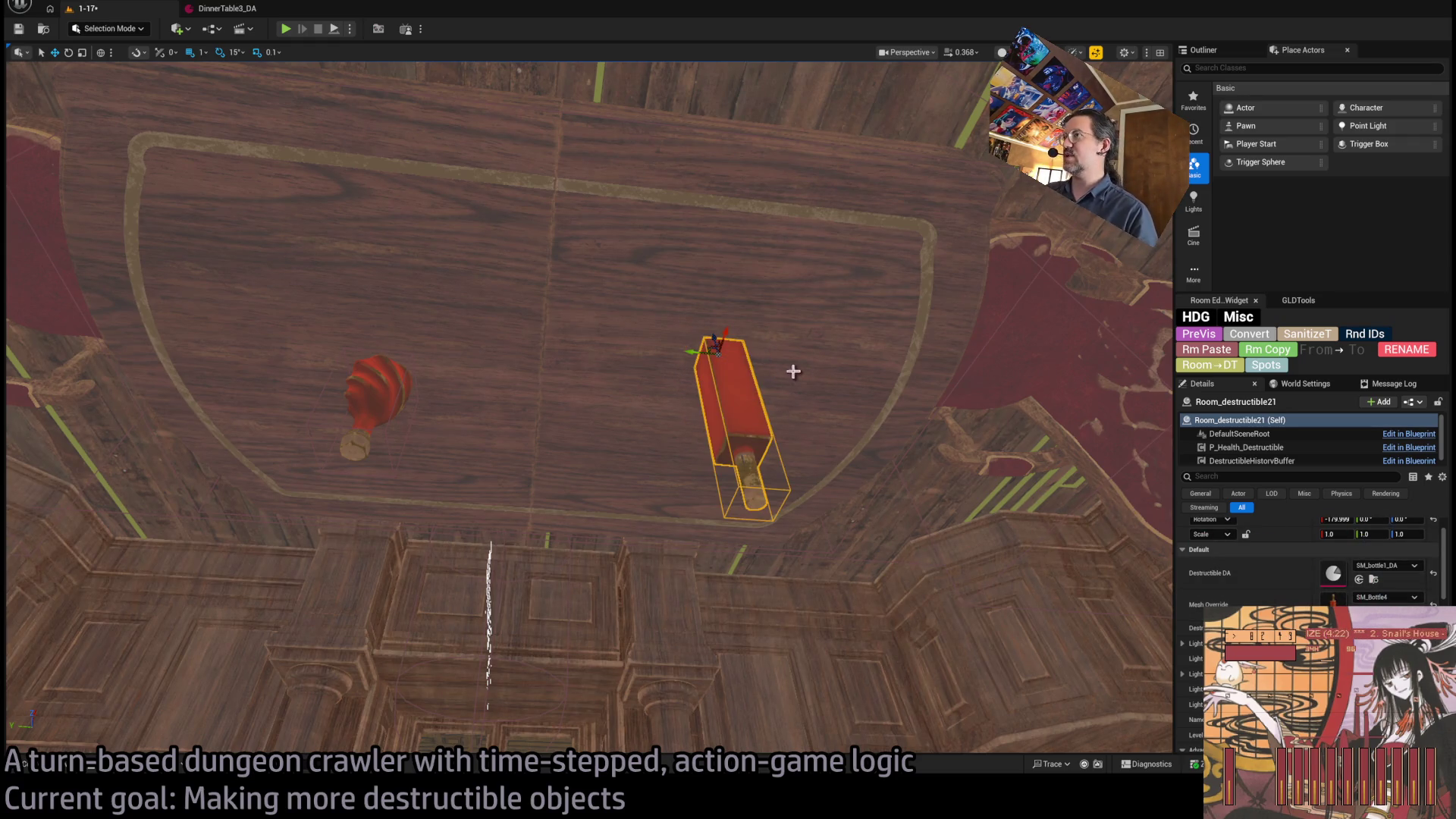
mouse_move(724, 342)
left_mouse_down()
mouse_move(758, 357)
mouse_move(721, 425)
mouse_move(686, 345)
mouse_move(645, 352)
left_mouse_up()
left_click(352, 386)
mouse_move(359, 372)
left_mouse_down()
mouse_move(597, 365)
mouse_move(515, 365)
mouse_move(509, 389)
mouse_move(900, 449)
mouse_move(834, 425)
left_mouse_up()
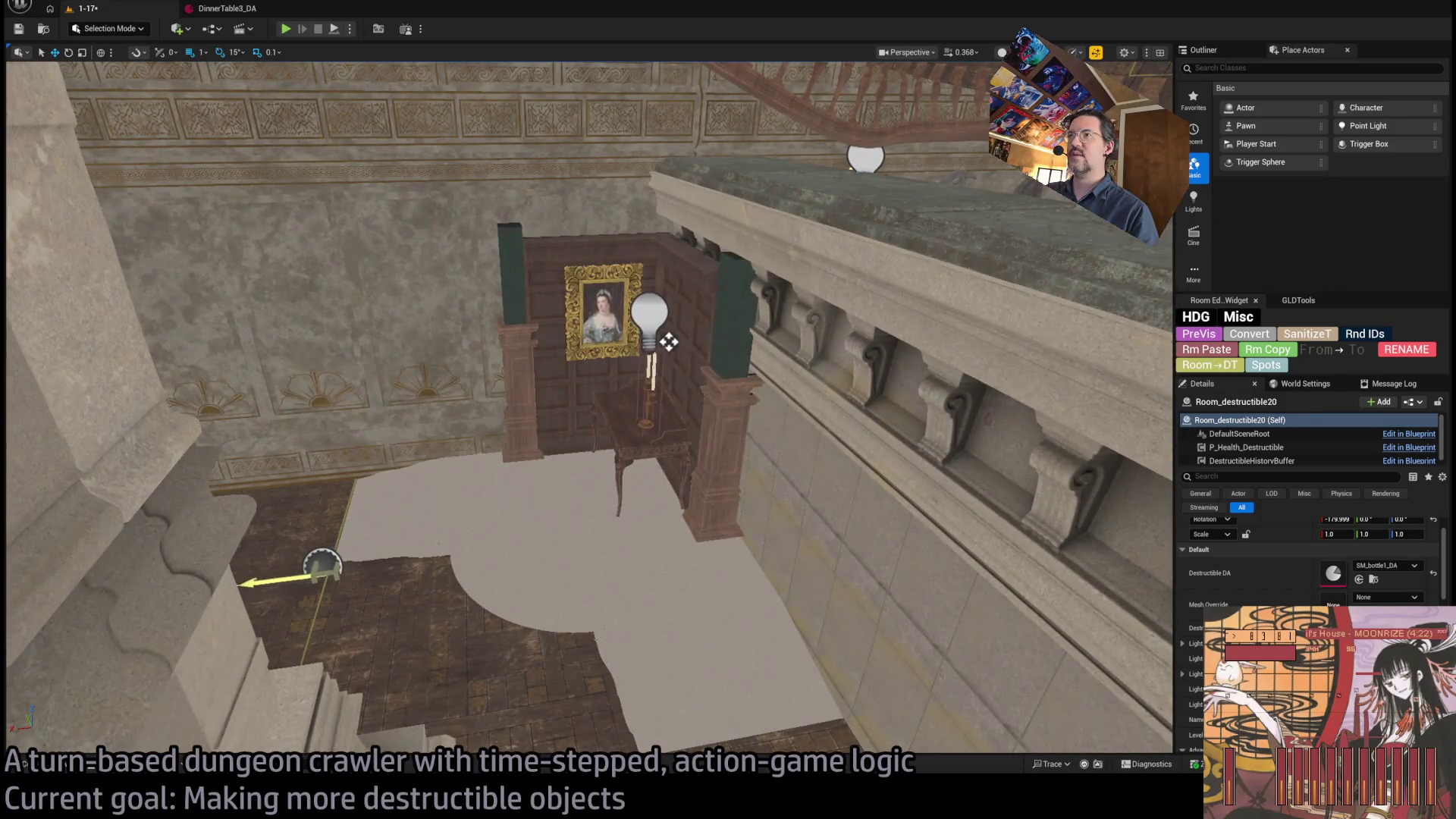
- Duplicate the landing candlestick Room_destructible_candles_2 and frame the copy in the viewport
left_click(759, 351)
mouse_move(759, 351)
left_mouse_down()
mouse_move(865, 447)
mouse_move(834, 425)
left_mouse_up()
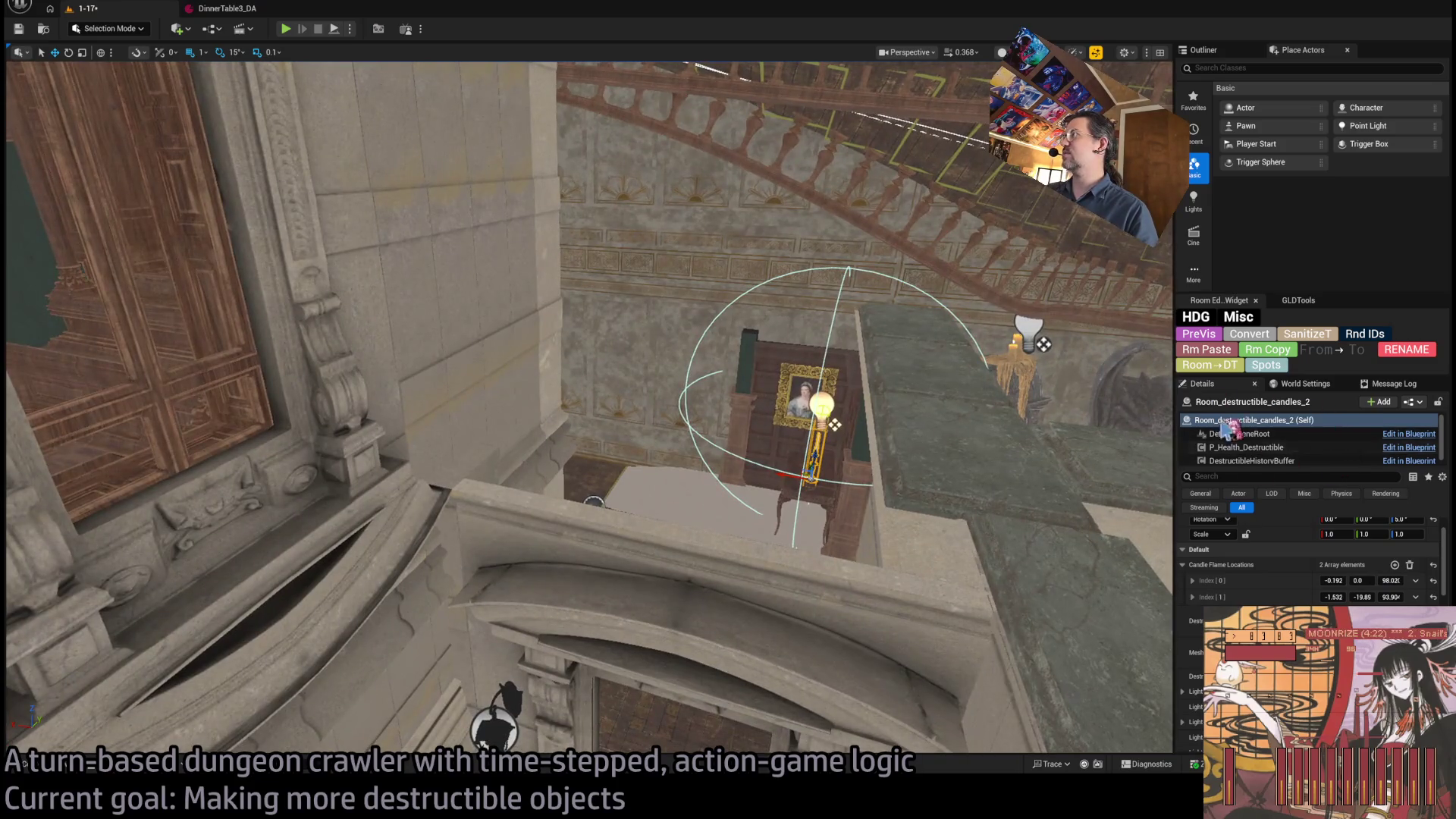
left_click(1229, 53)
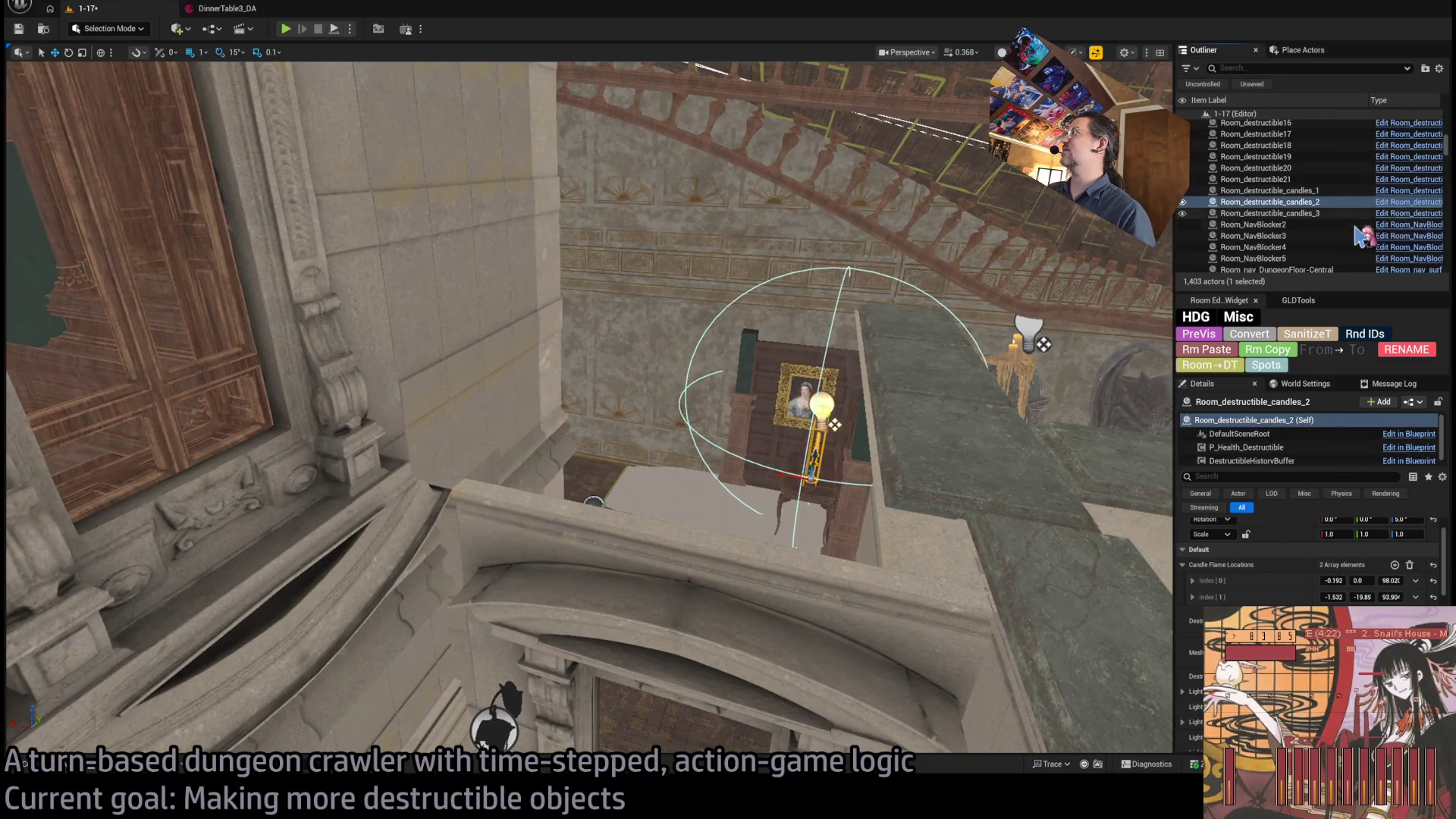
mouse_move(1175, 229)
left_mouse_down()
mouse_move(858, 228)
mouse_move(1229, 228)
left_mouse_up()
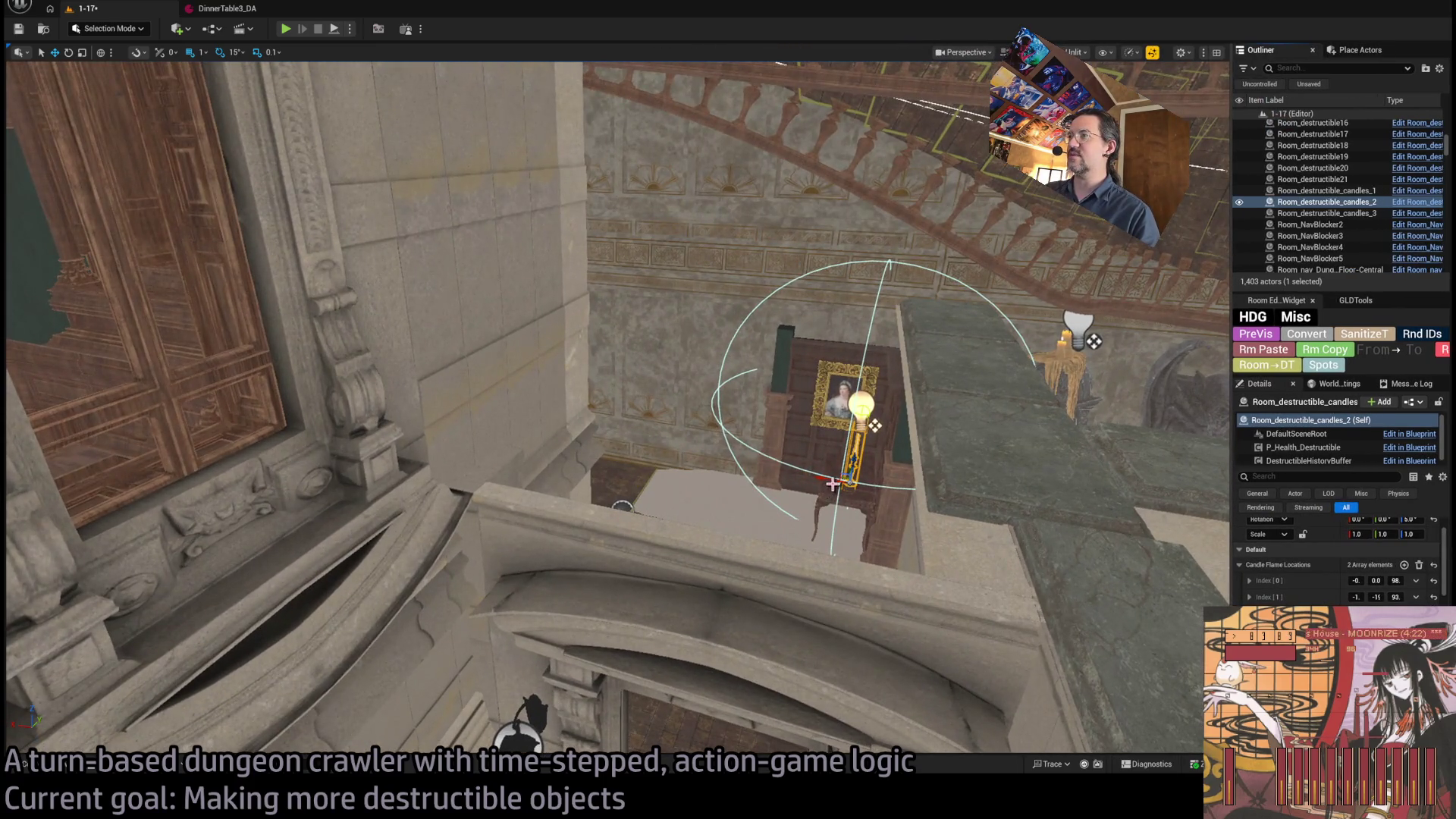
left_click_drag(832, 484, 474, 478)
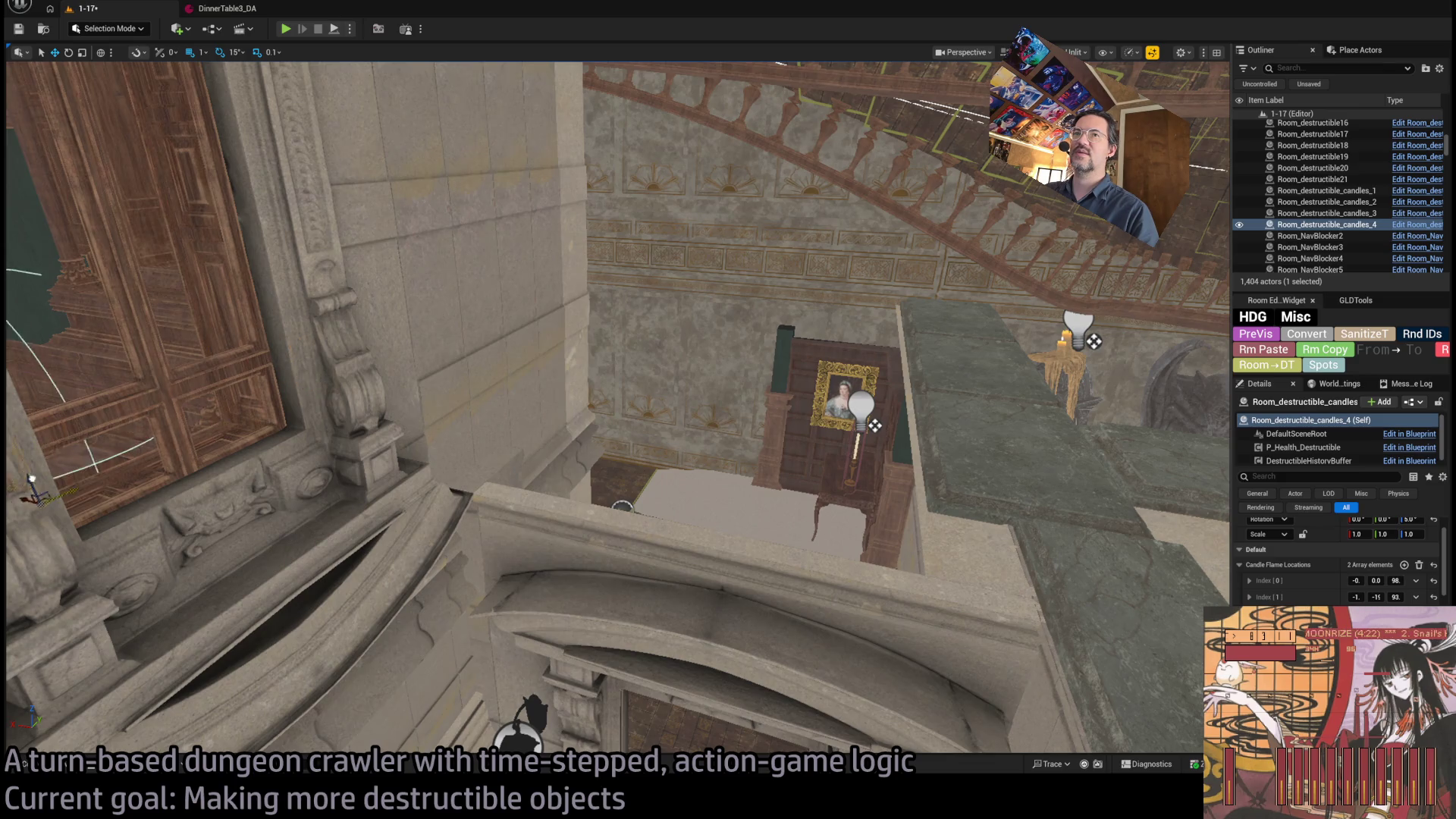
key("f")
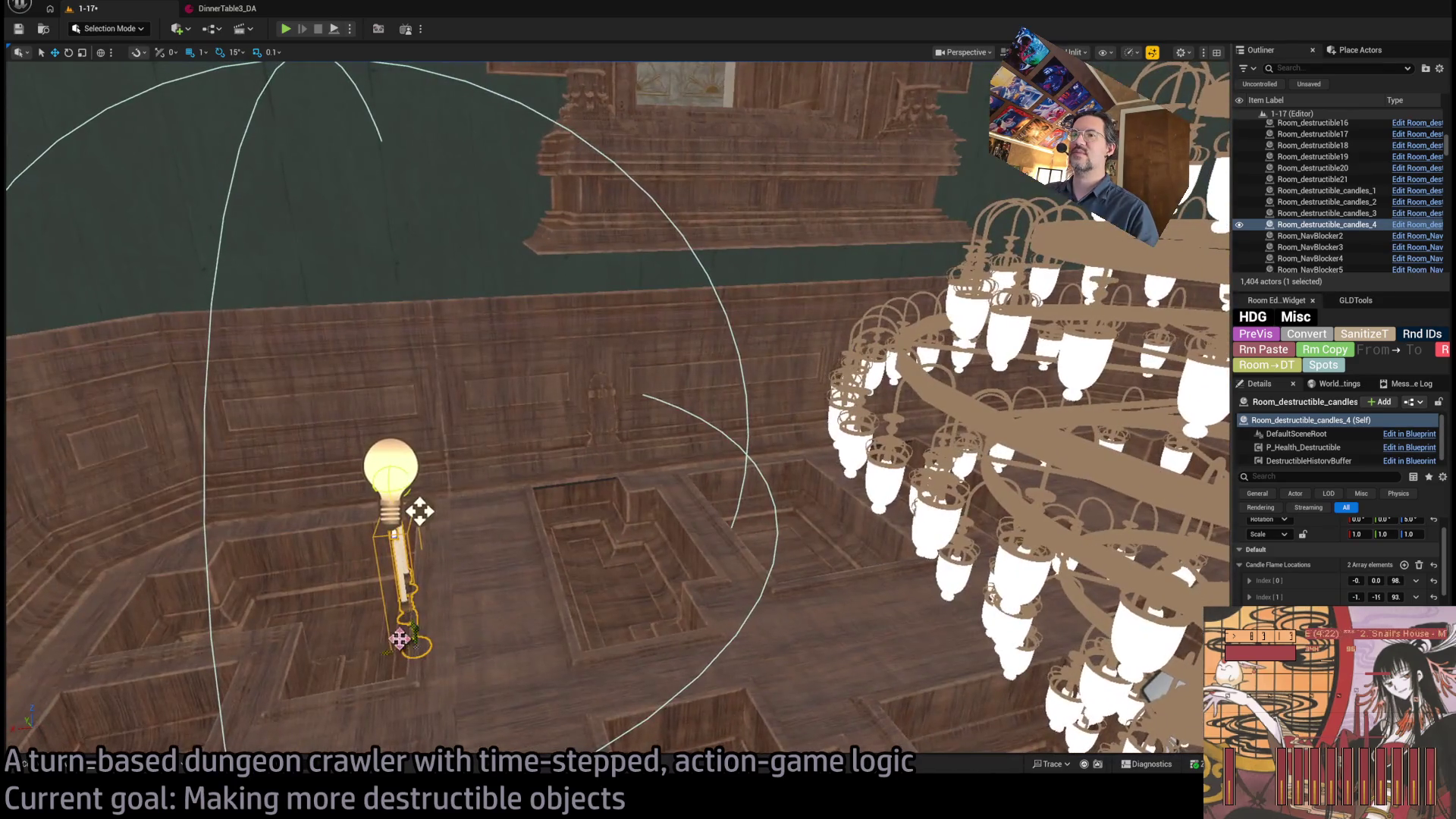
- Rotate the candlestick copy 180° and place it between the two red bottles on the table
mouse_move(606, 409)
left_mouse_down()
mouse_move(531, 379)
mouse_move(410, 409)
mouse_move(387, 565)
left_mouse_up()
mouse_move(375, 633)
left_mouse_down()
mouse_move(406, 666)
mouse_move(345, 652)
mouse_move(857, 201)
mouse_move(852, 121)
left_mouse_up()
key("f")
mouse_move(728, 379)
left_mouse_down()
mouse_move(756, 421)
mouse_move(595, 637)
mouse_move(574, 621)
mouse_move(571, 402)
mouse_move(575, 445)
mouse_move(646, 436)
mouse_move(685, 397)
mouse_move(796, 522)
mouse_move(1160, 727)
mouse_move(828, 525)
mouse_move(578, 445)
mouse_move(682, 728)
mouse_move(536, 650)
mouse_move(520, 666)
mouse_move(625, 662)
mouse_move(615, 645)
mouse_move(622, 667)
mouse_move(620, 648)
left_mouse_up()
mouse_move(653, 216)
left_mouse_down()
mouse_move(649, 227)
mouse_move(650, 177)
mouse_move(653, 207)
mouse_move(694, 210)
mouse_move(696, 289)
left_mouse_up()
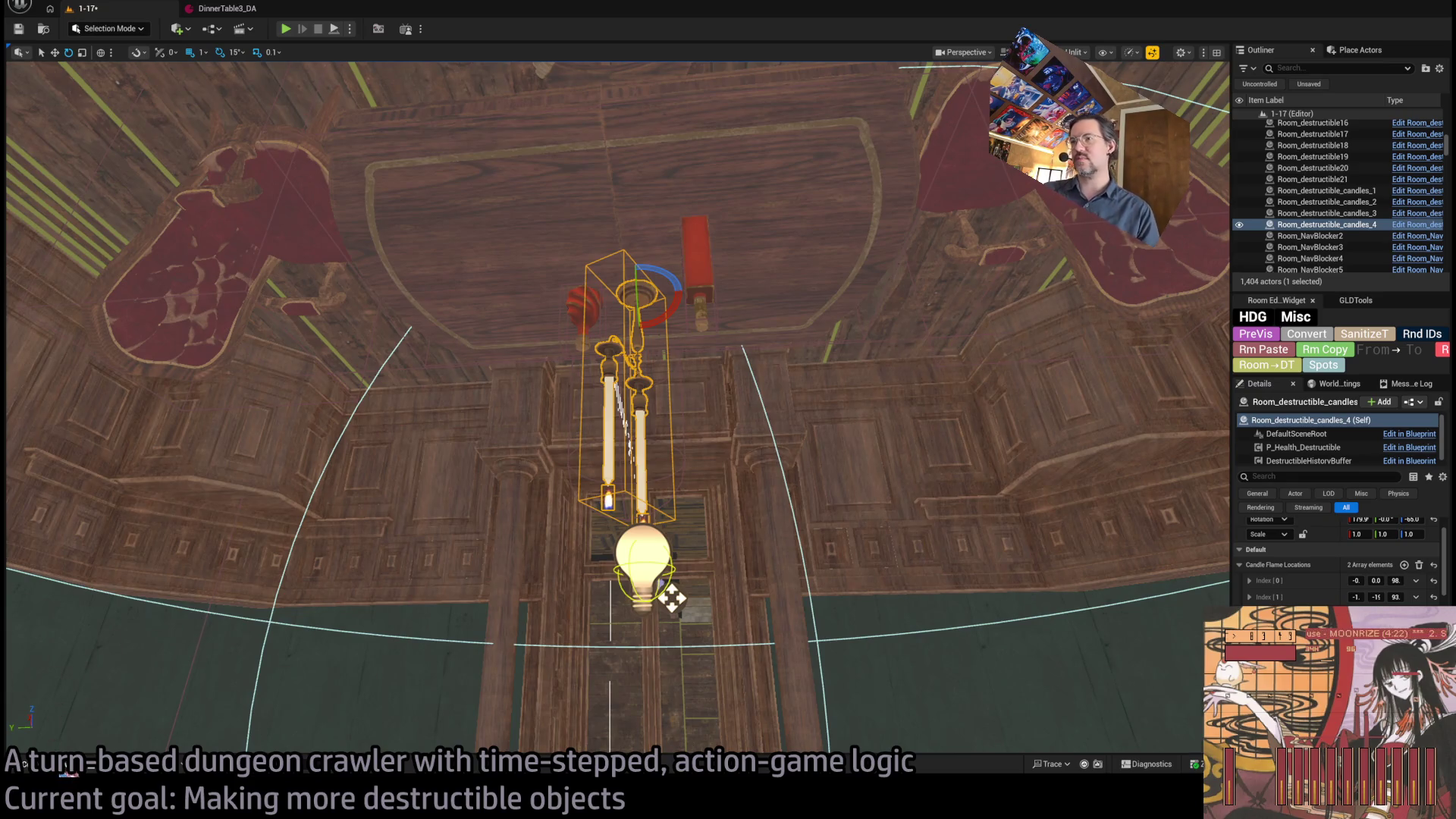
key("ctrl+space")
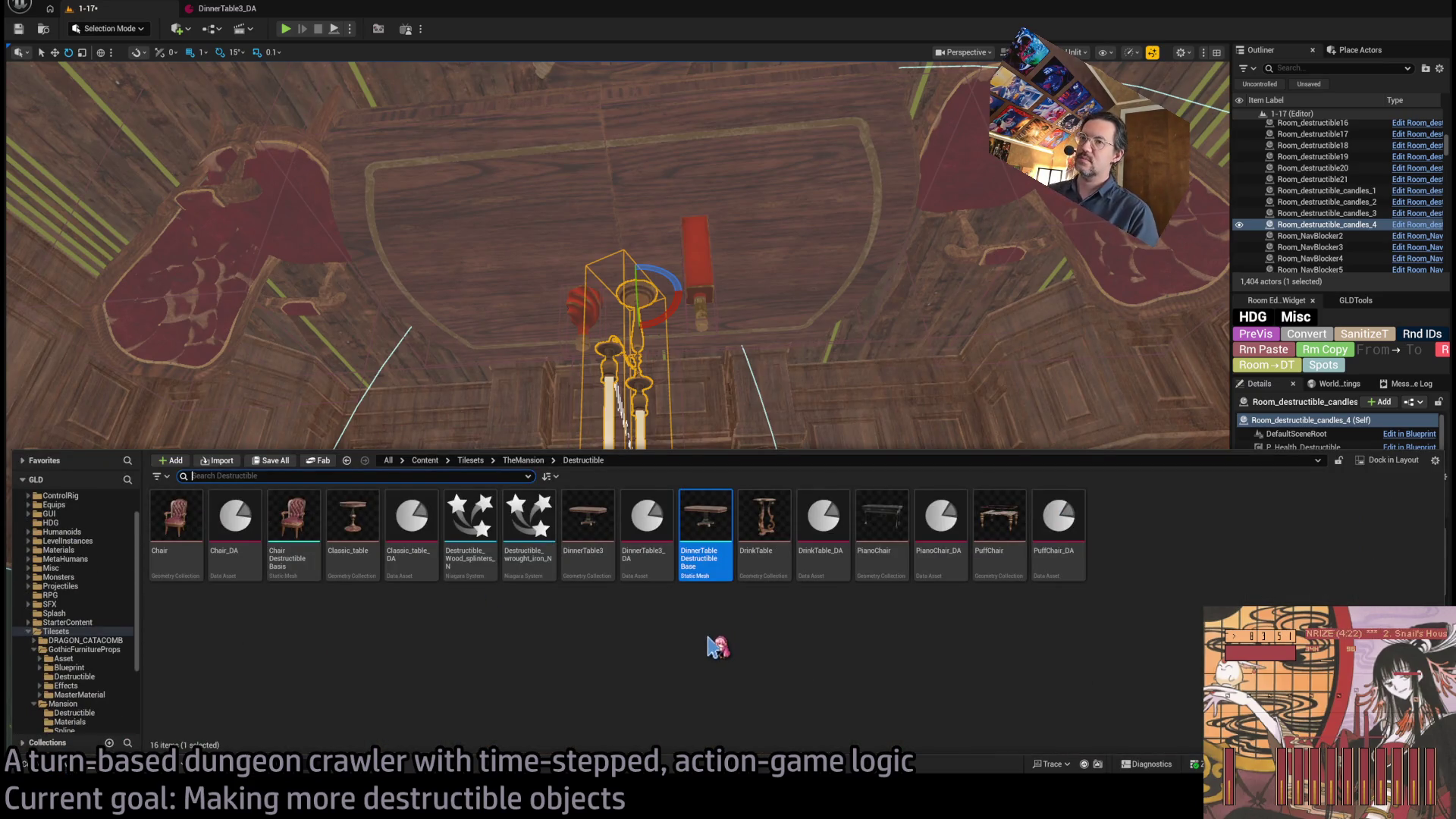
key("ctrl+space")
key("f")
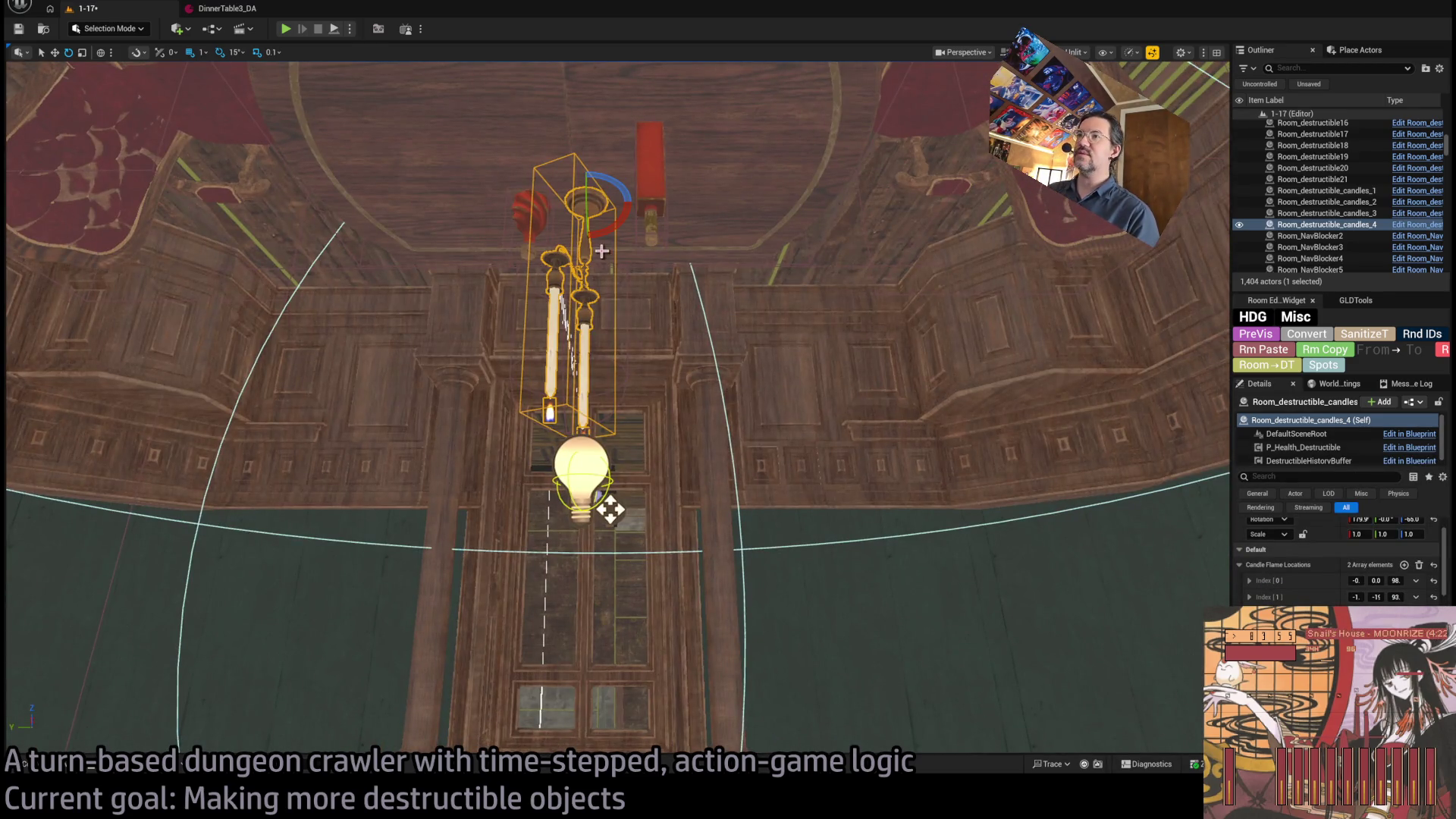
key("ctrl+space")
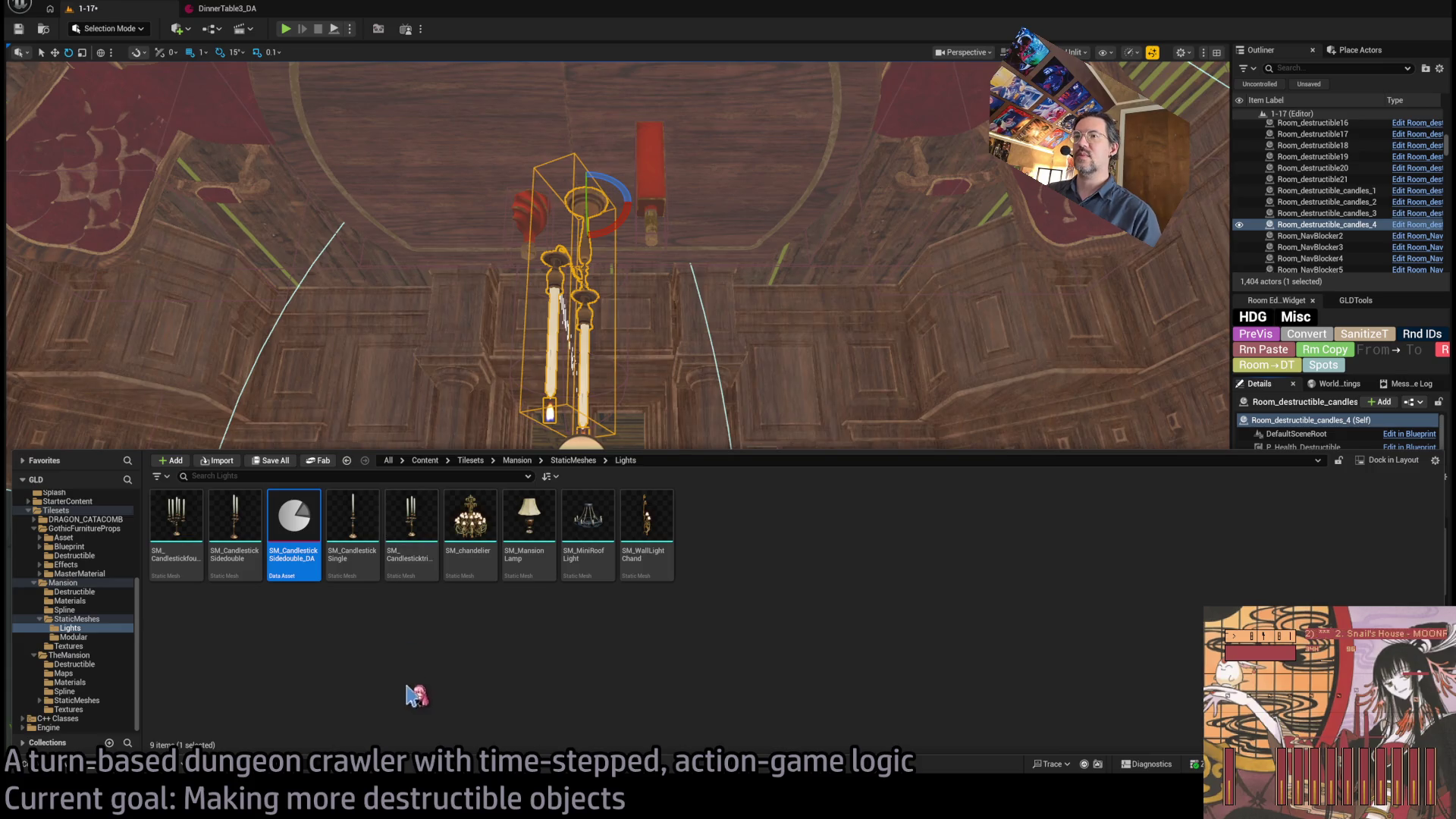
left_click(411, 520)
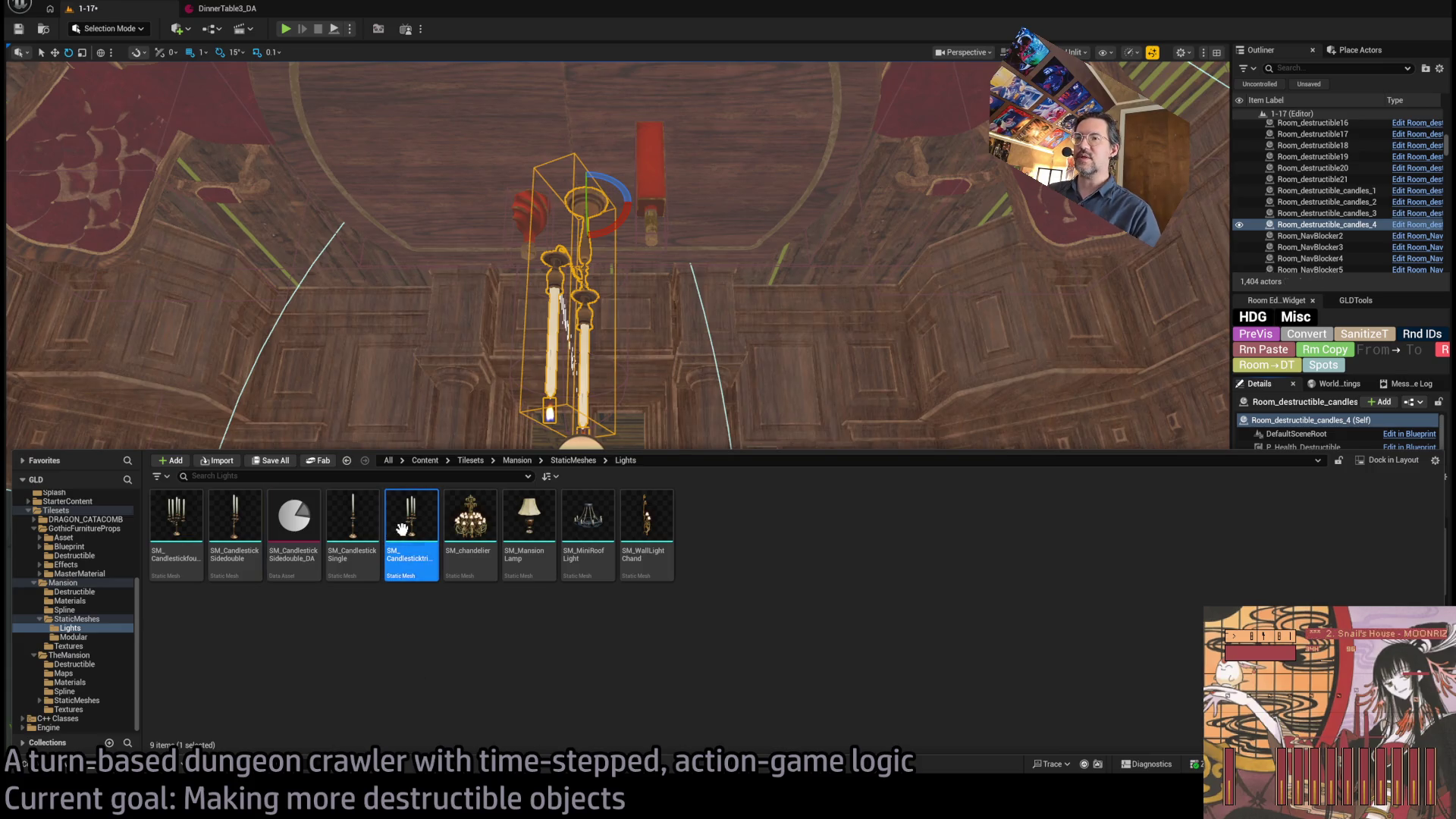
left_click(307, 533)
left_click(406, 542)
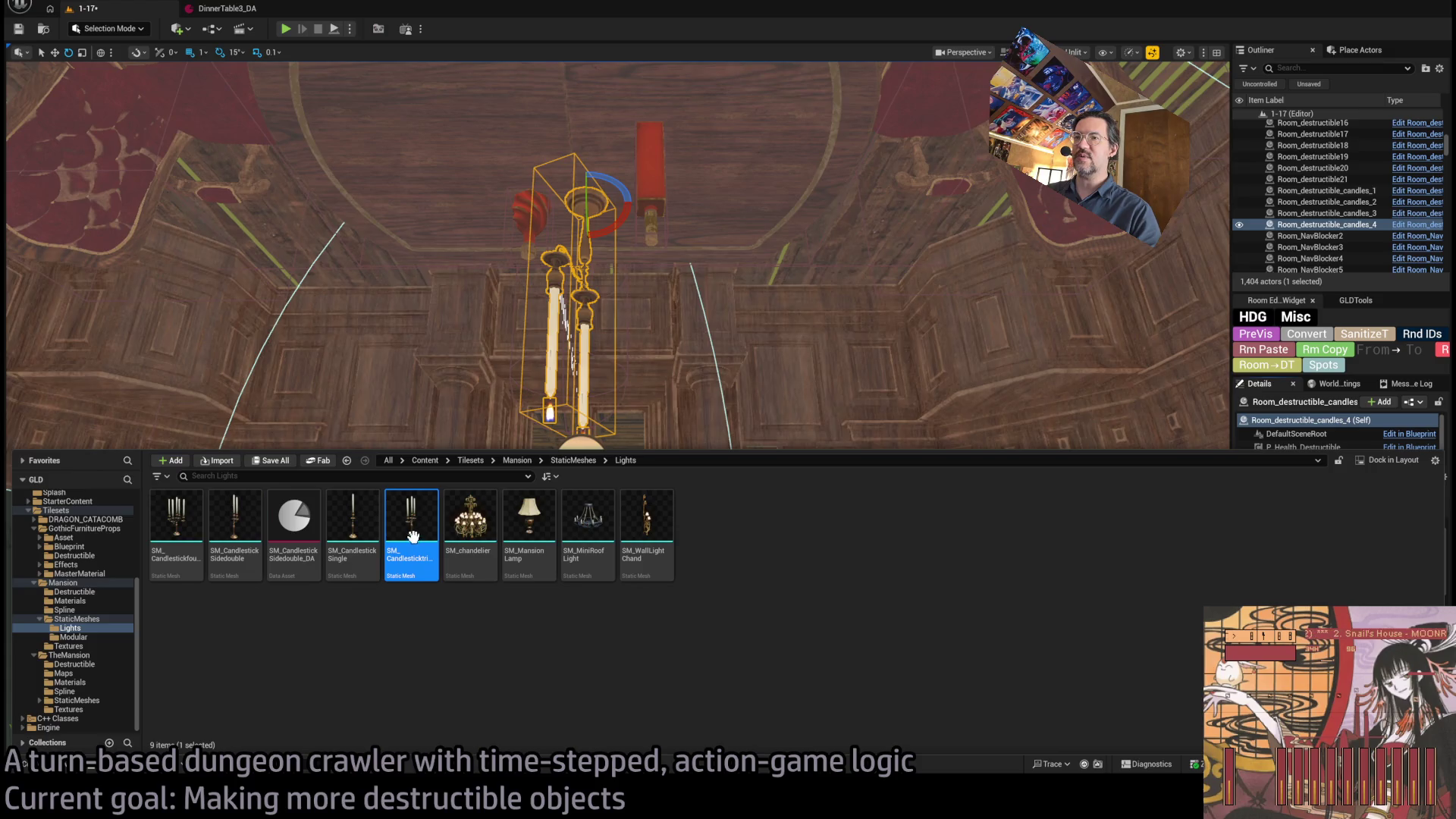
scroll(714, 329, "up", 3)
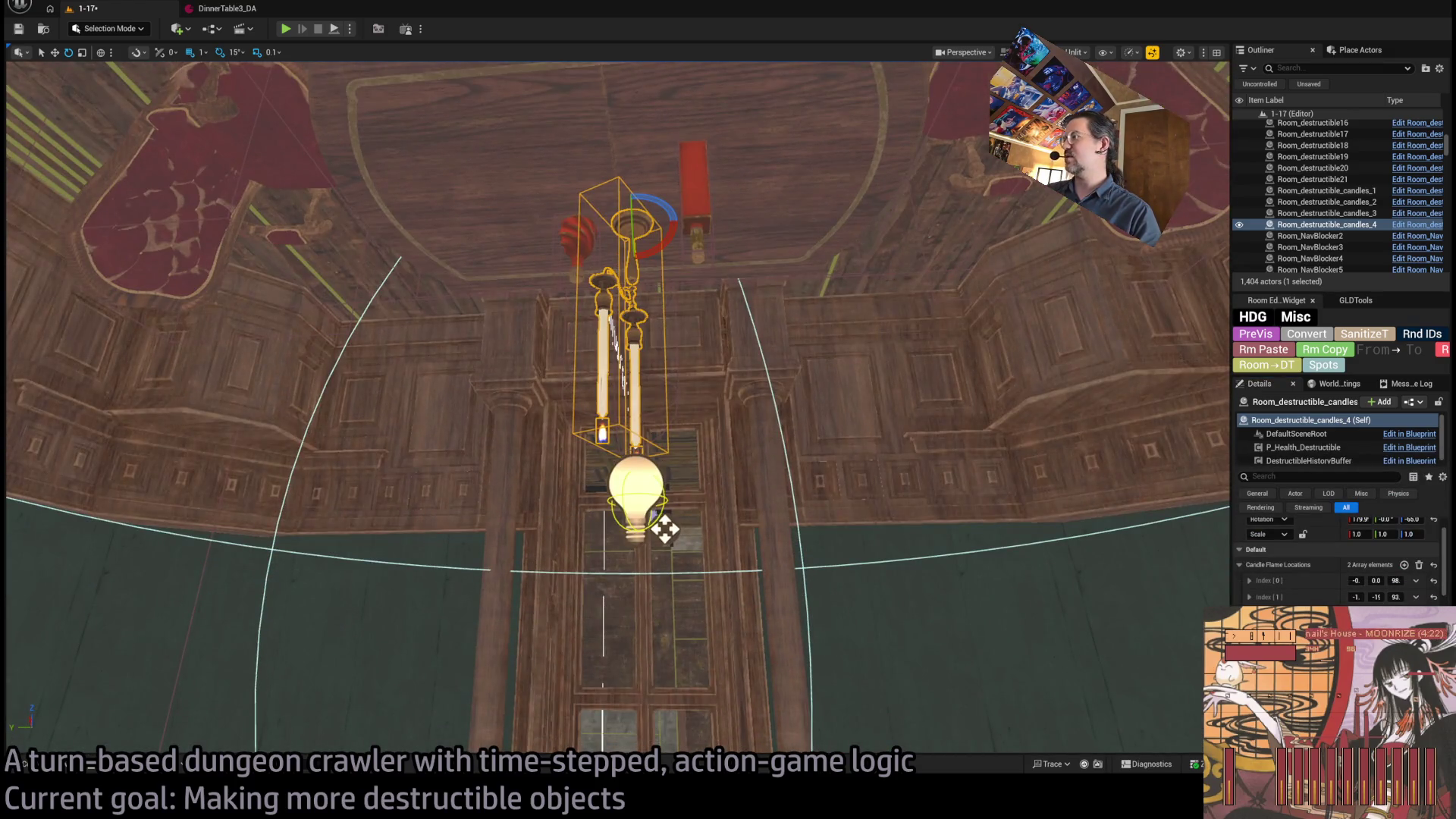
mouse_move(649, 521)
left_mouse_down()
mouse_move(740, 612)
mouse_move(649, 692)
mouse_move(599, 607)
left_mouse_up()
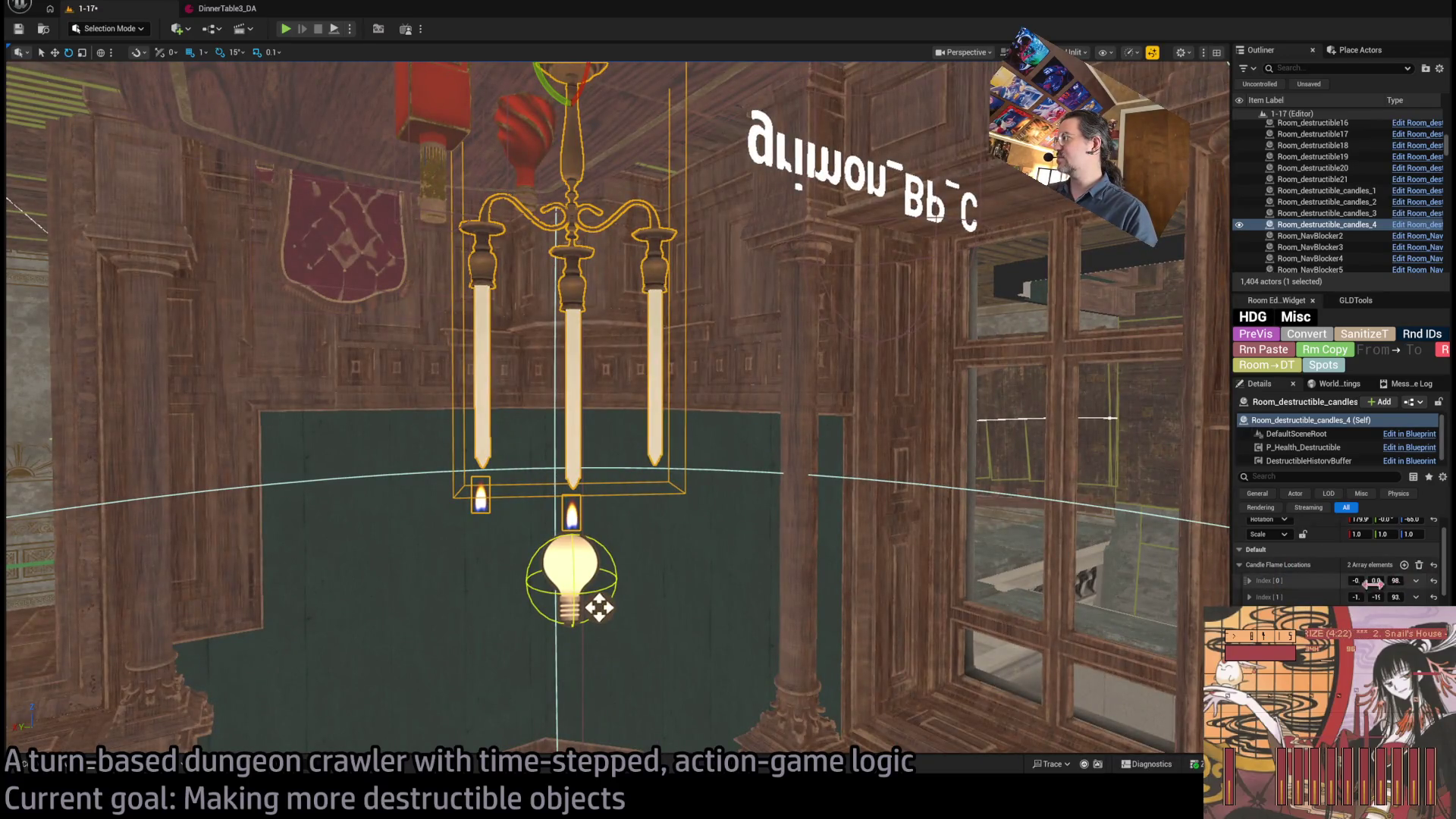
- Add a third candle flame location at Y 19.896651 and Z 93.904586, mirroring the second flame
left_click_drag(1232, 576, 950, 572)
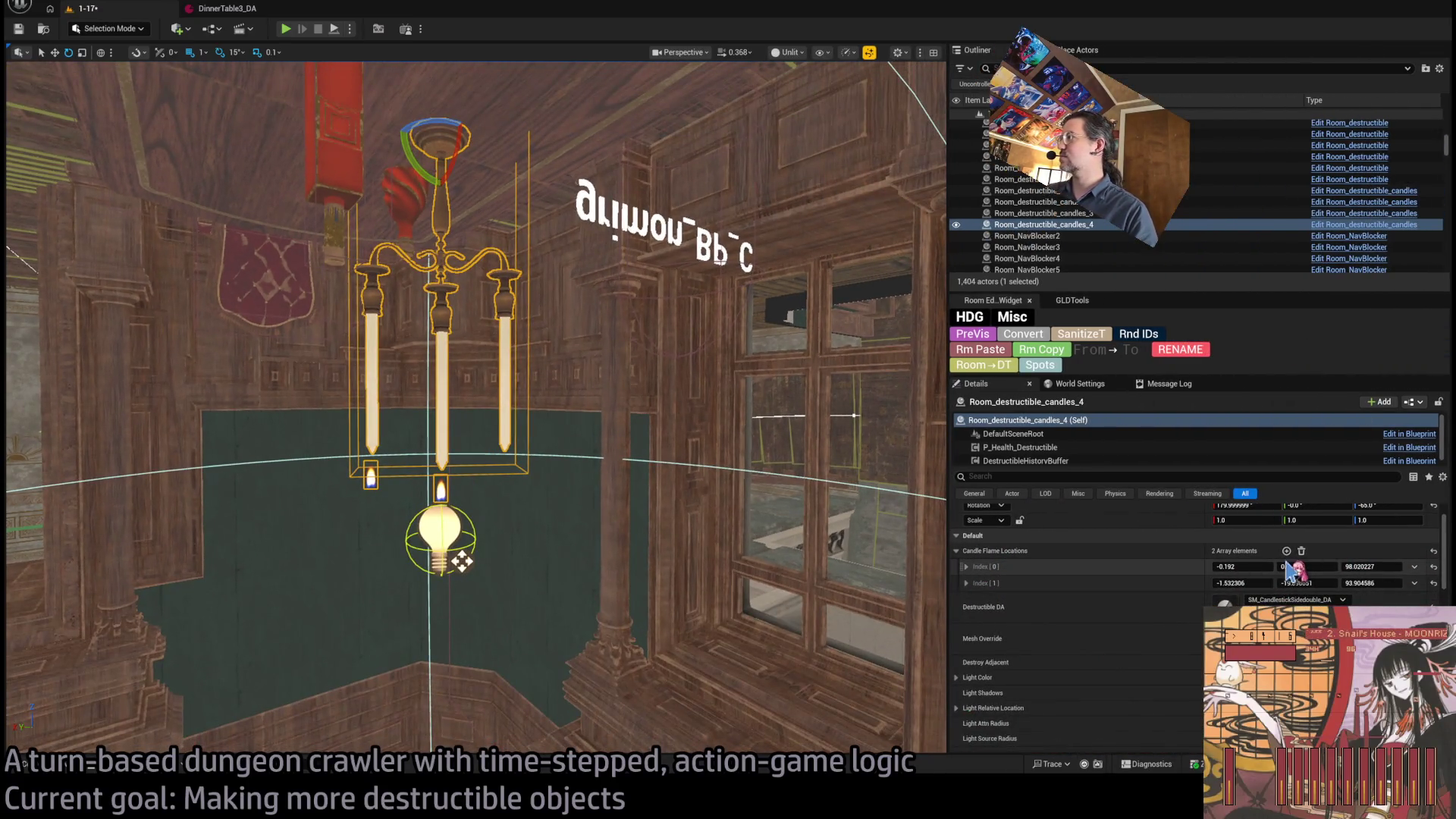
left_click(1286, 551)
left_click(1249, 586)
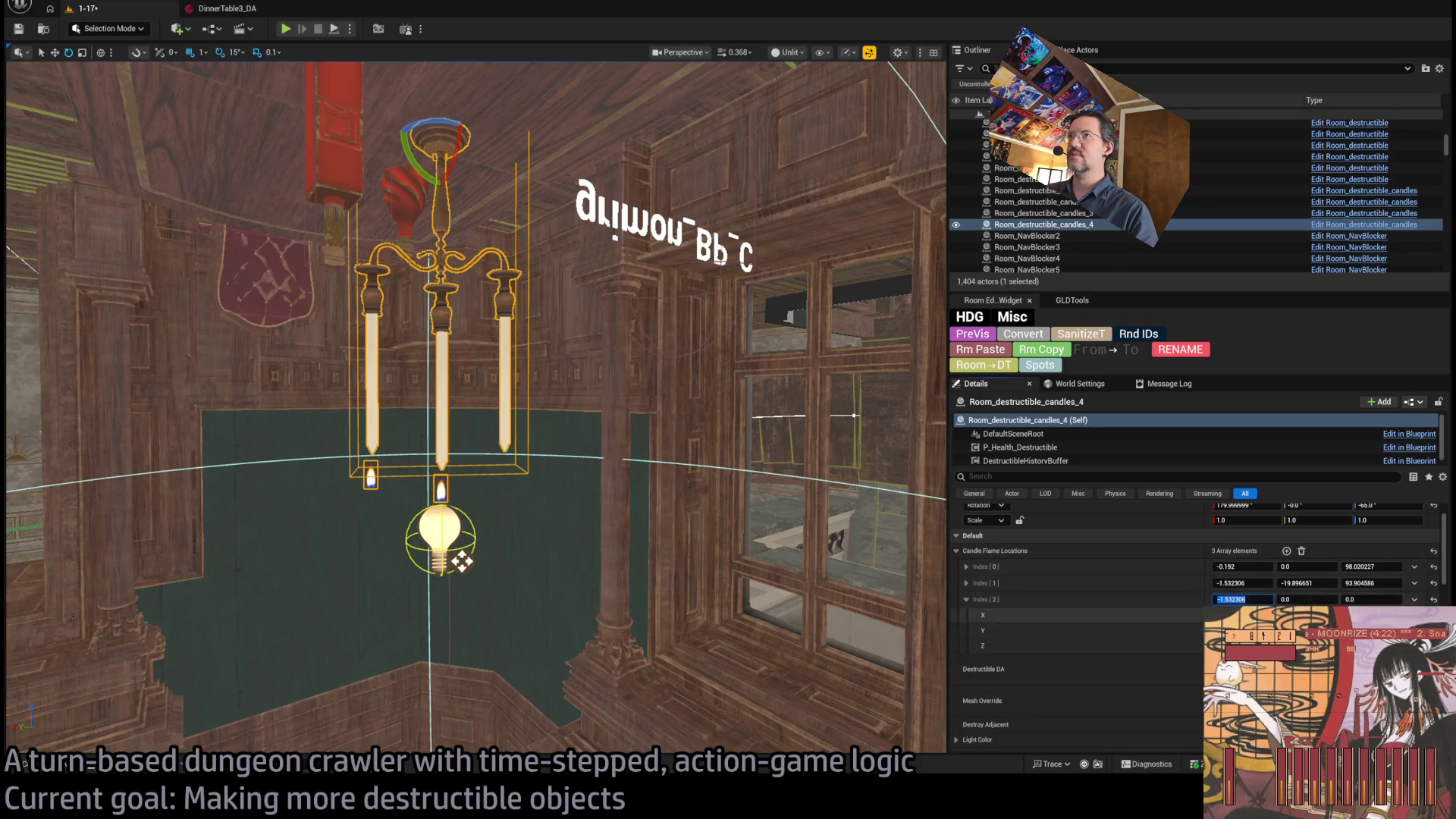
left_click(1305, 583)
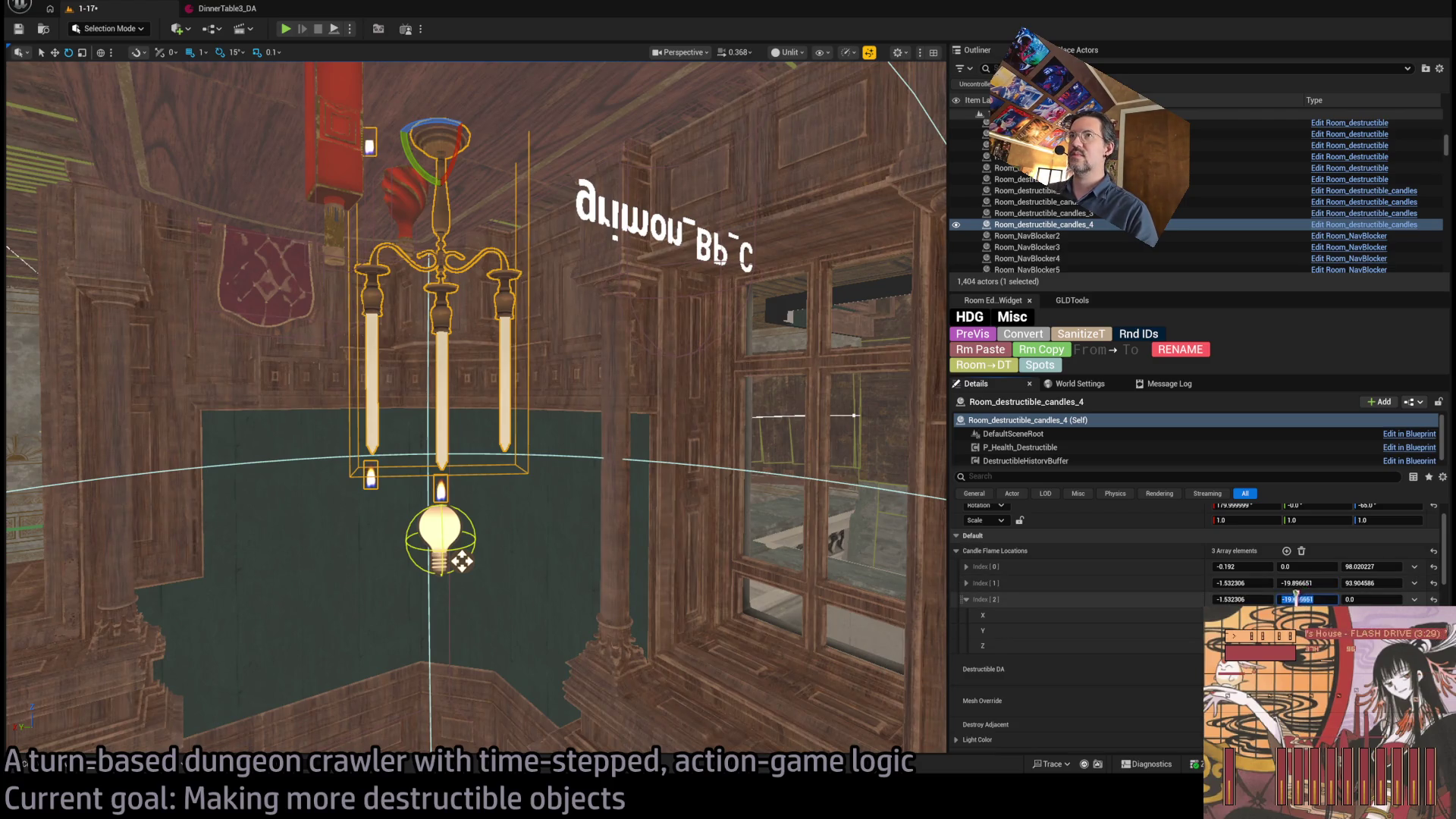
key("Return")
left_click(1369, 583)
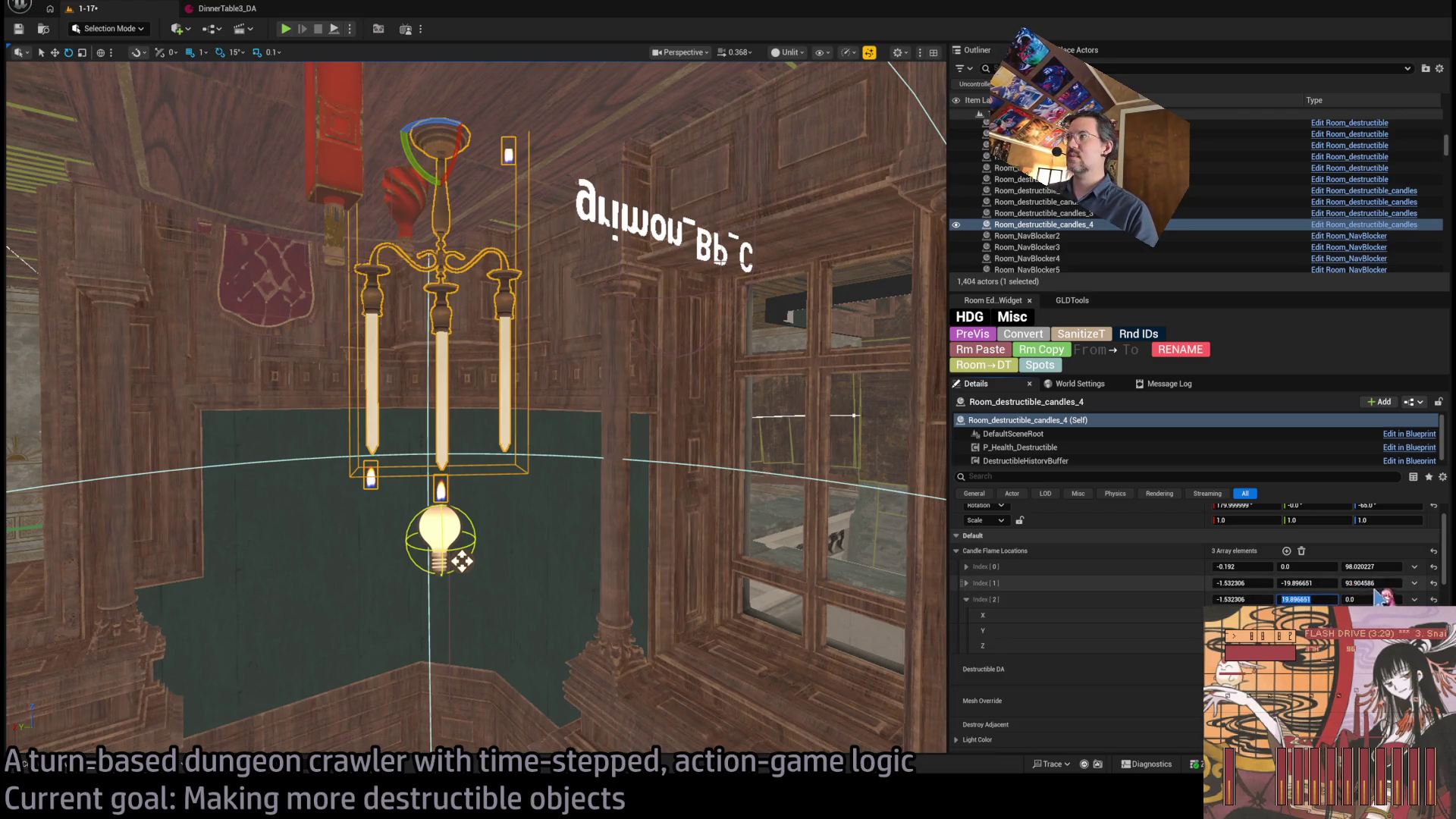
key("Return")
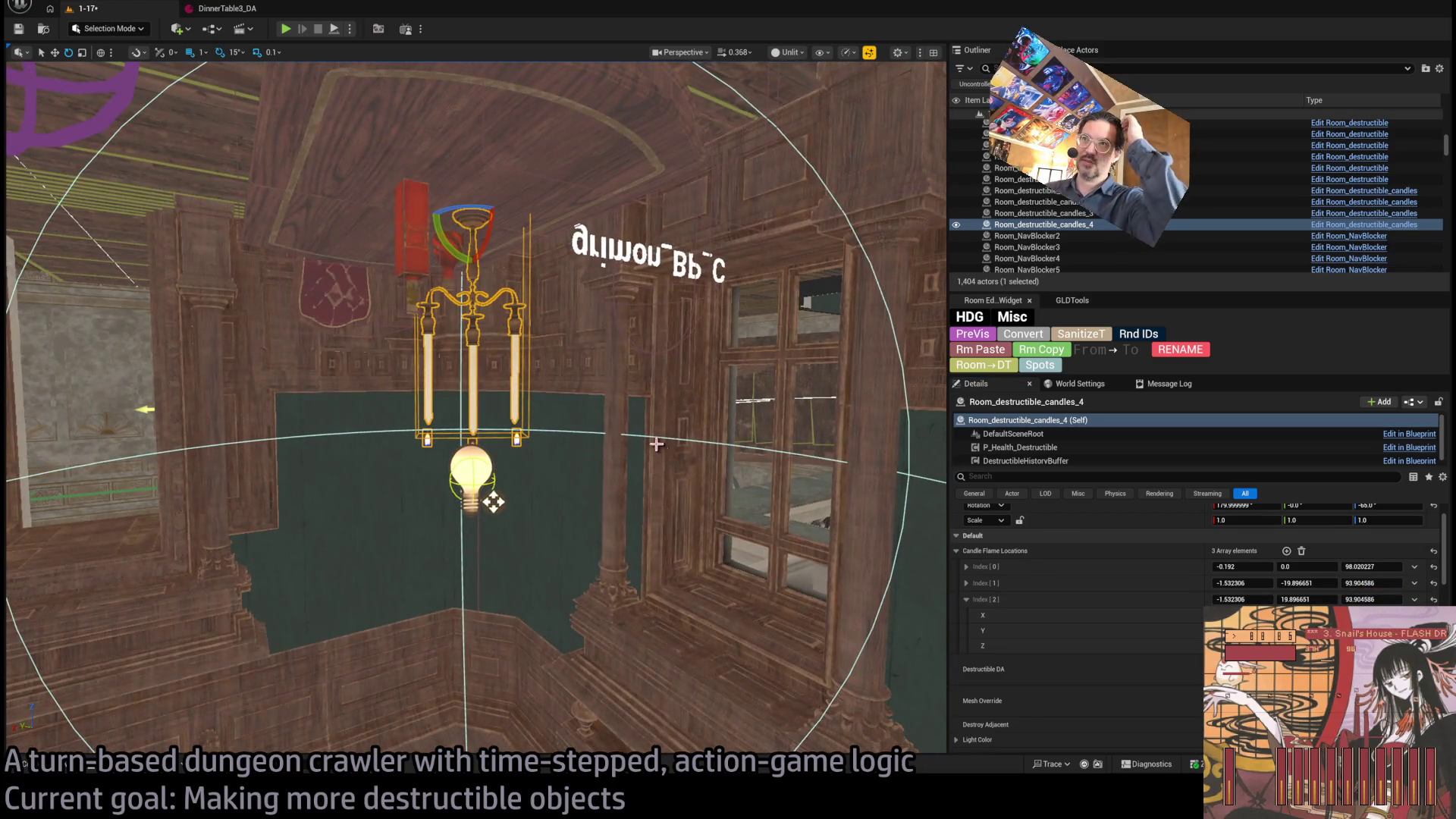
- Start a play test of the dining room level
scroll(955, 510, "down", 1)
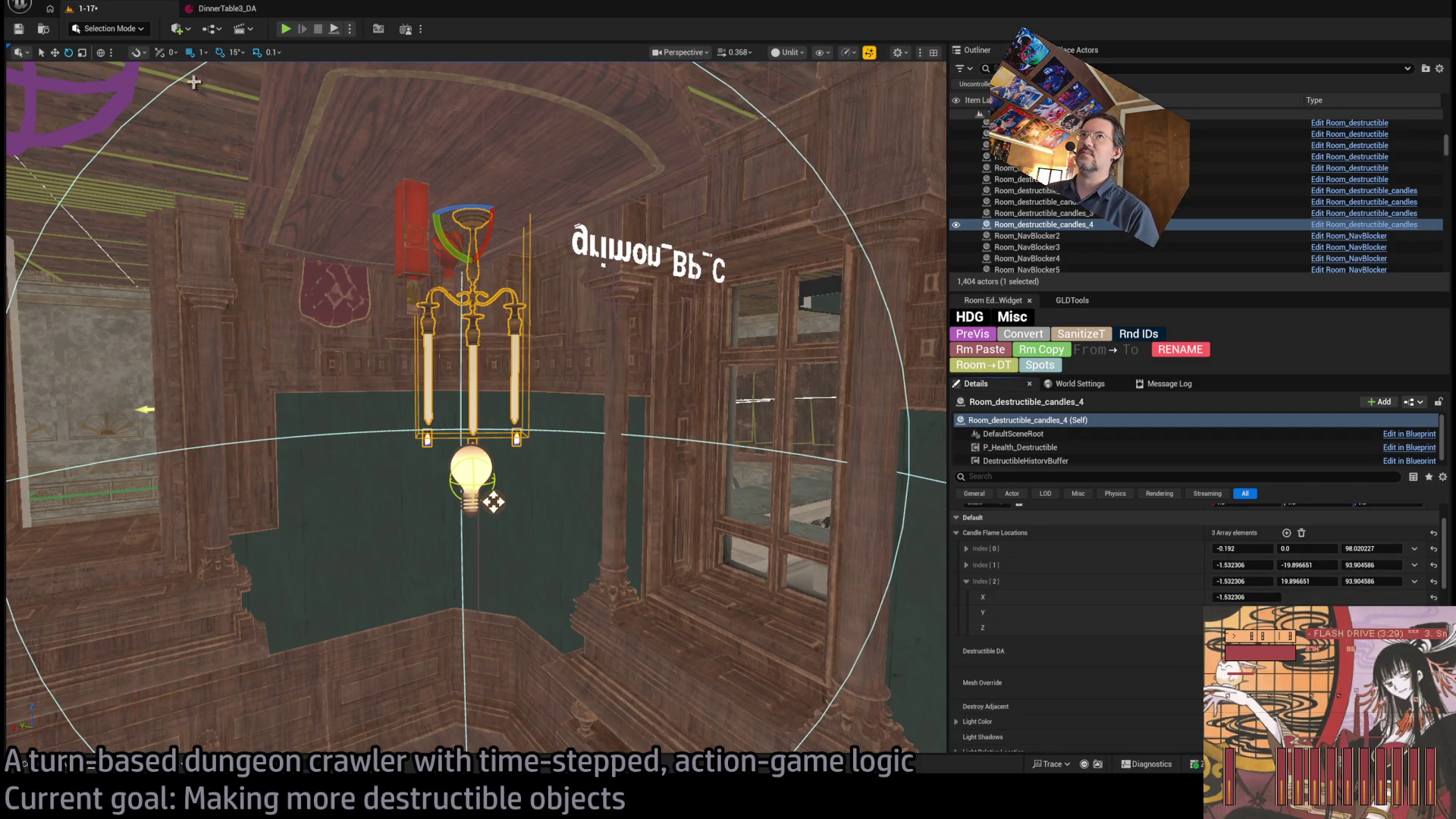
left_click_drag(311, 68, 288, 46)
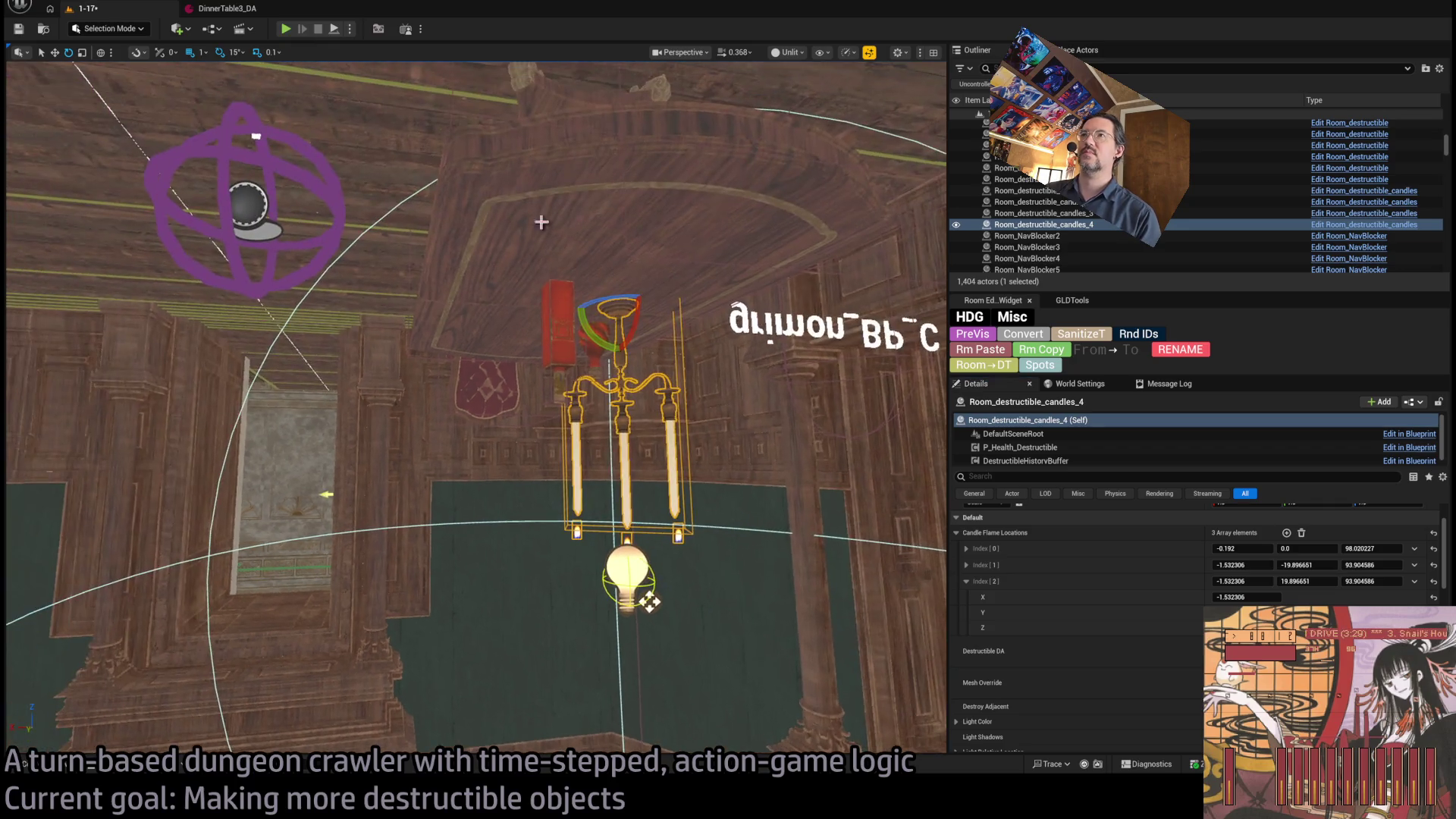
left_click(285, 30)
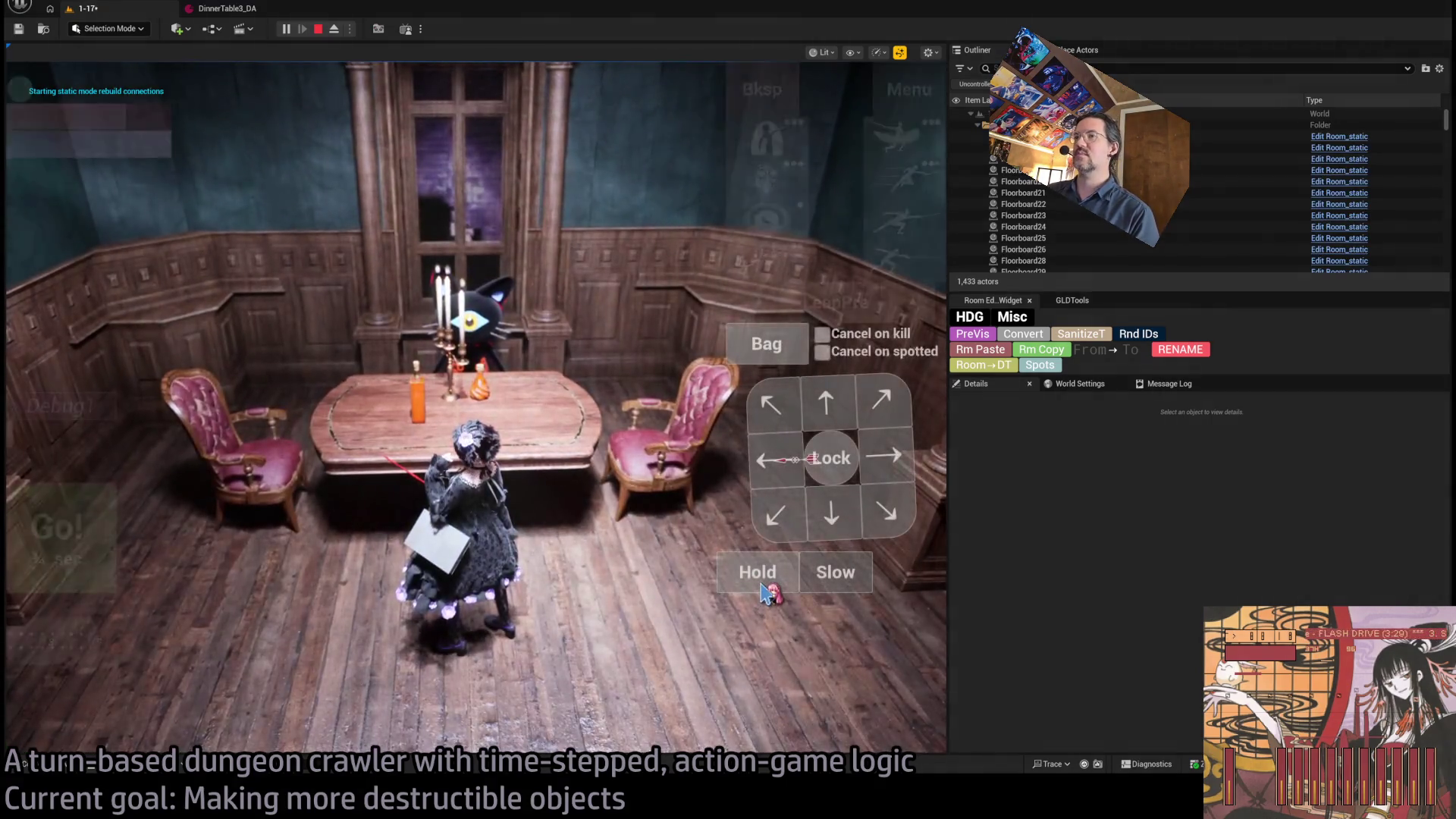
key("Escape")
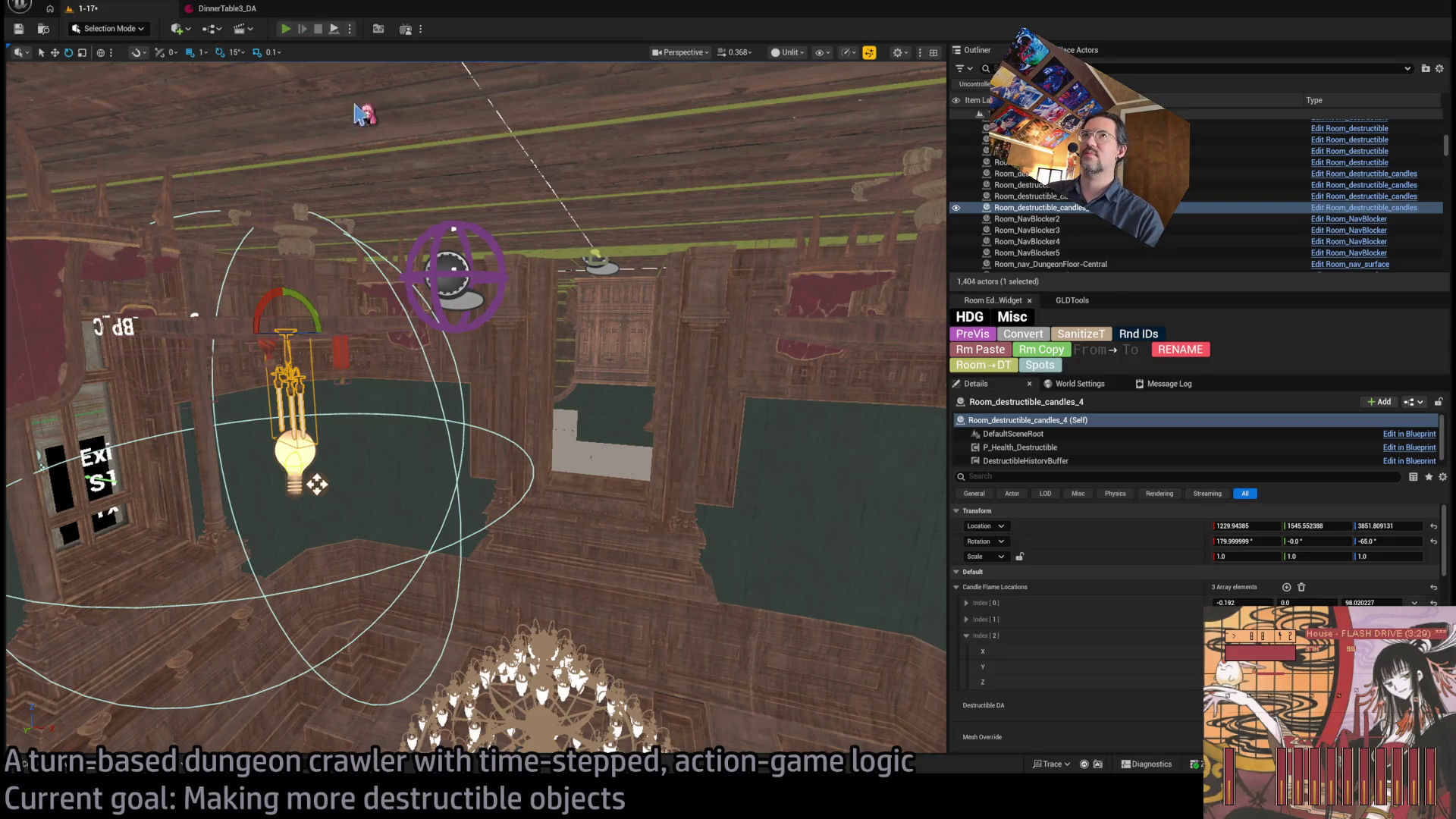
key("alt+p")
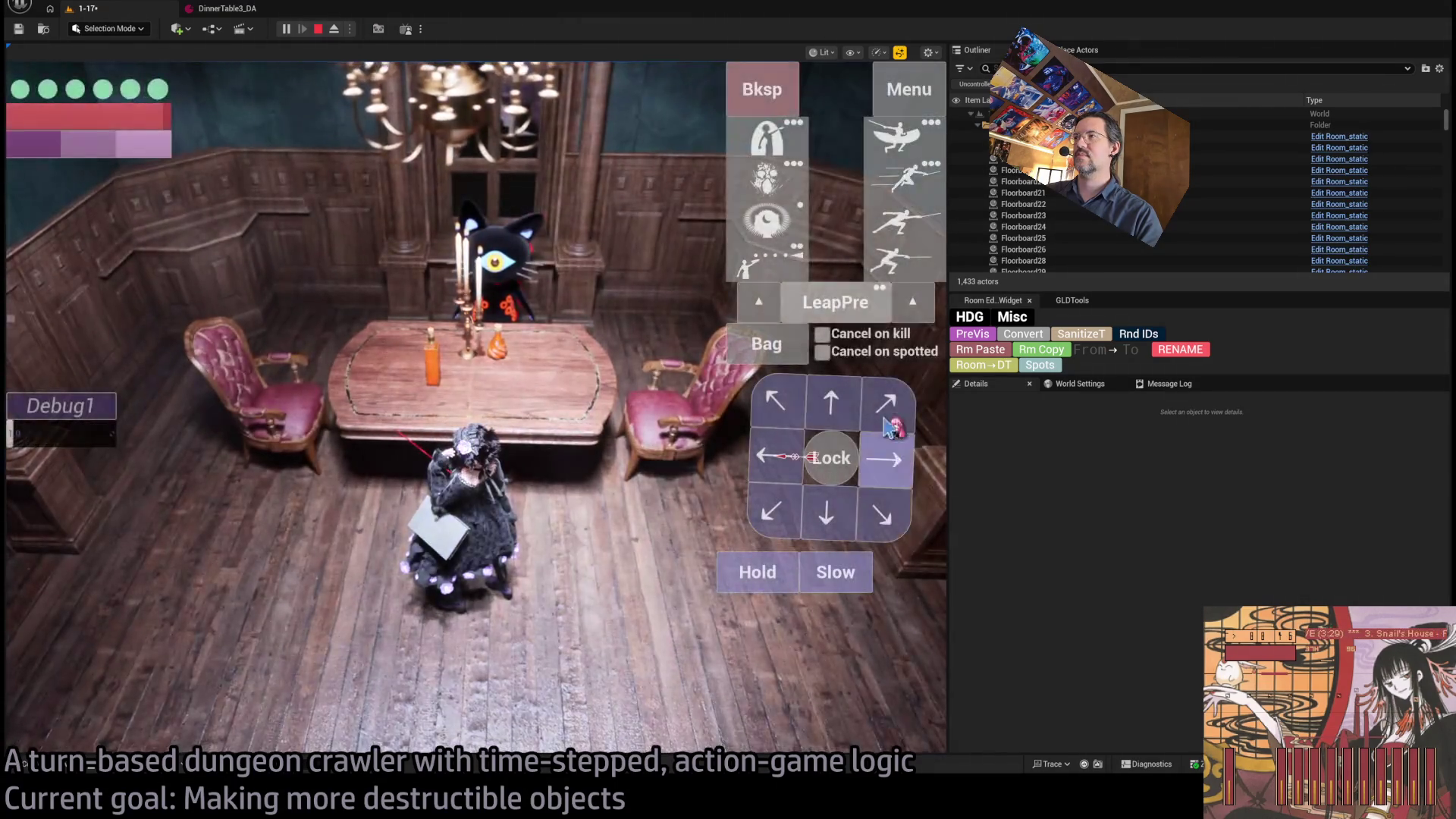
left_click(927, 269)
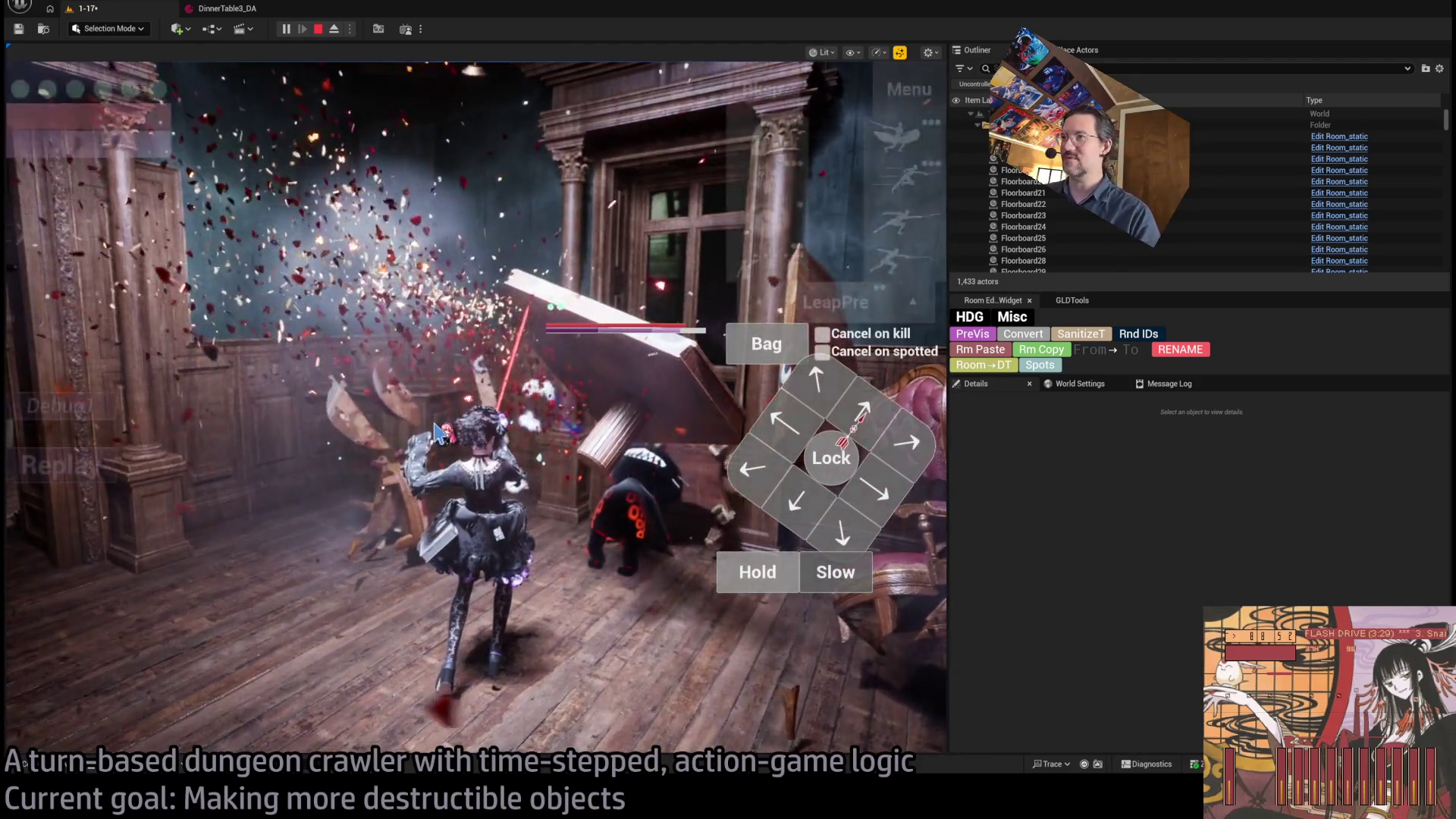
key("Escape")
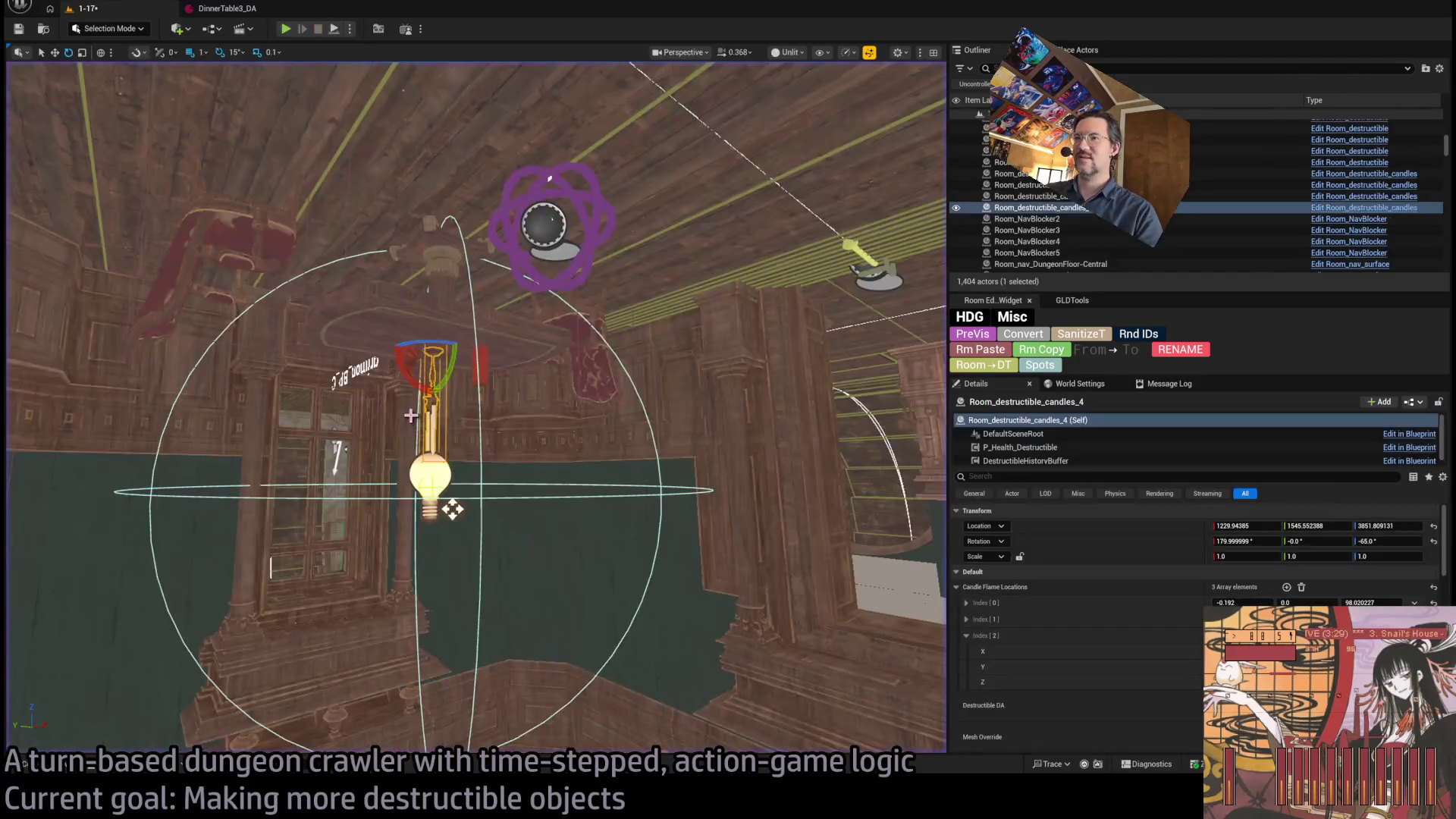
left_click(242, 9)
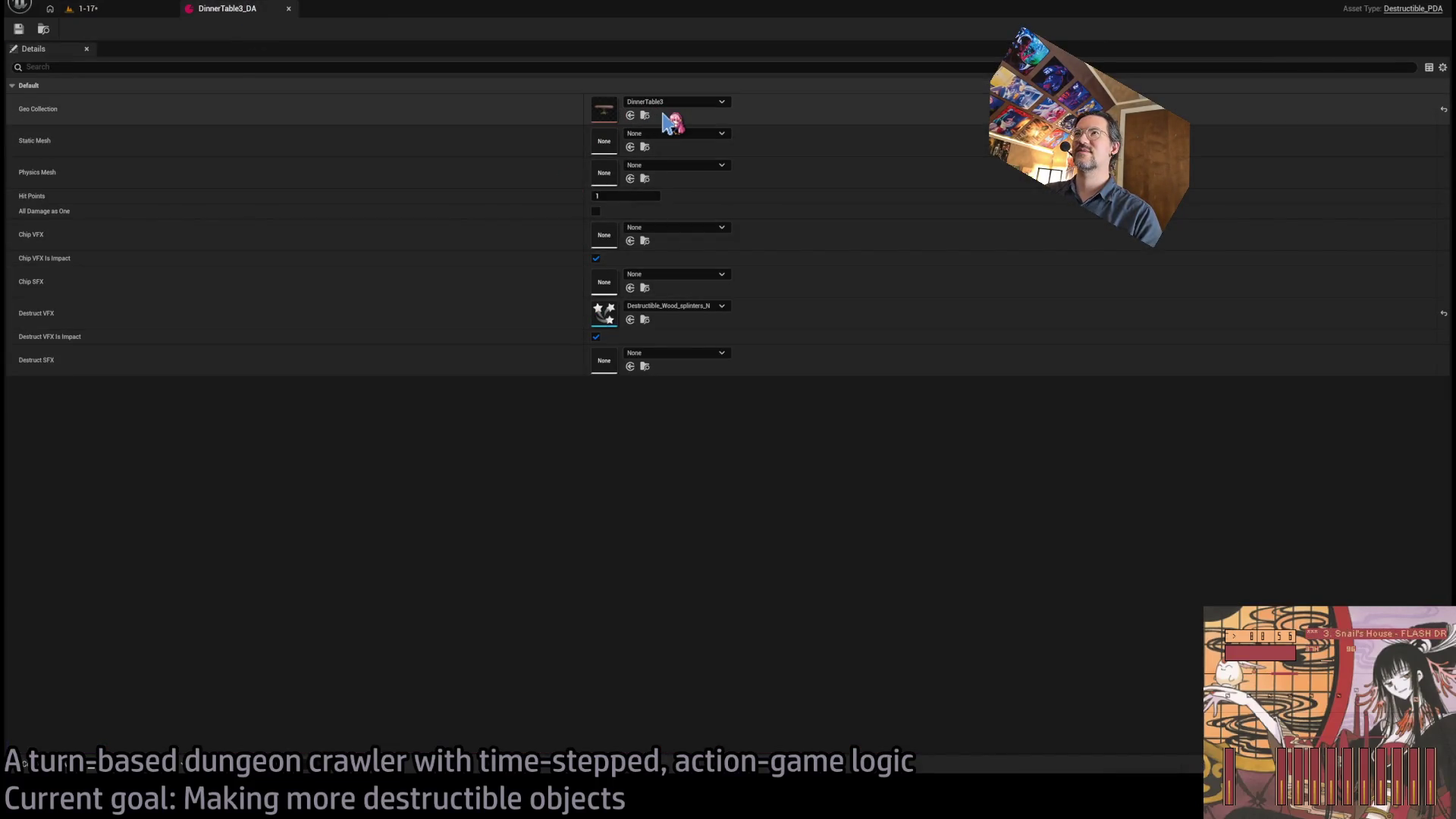
left_click(163, 11)
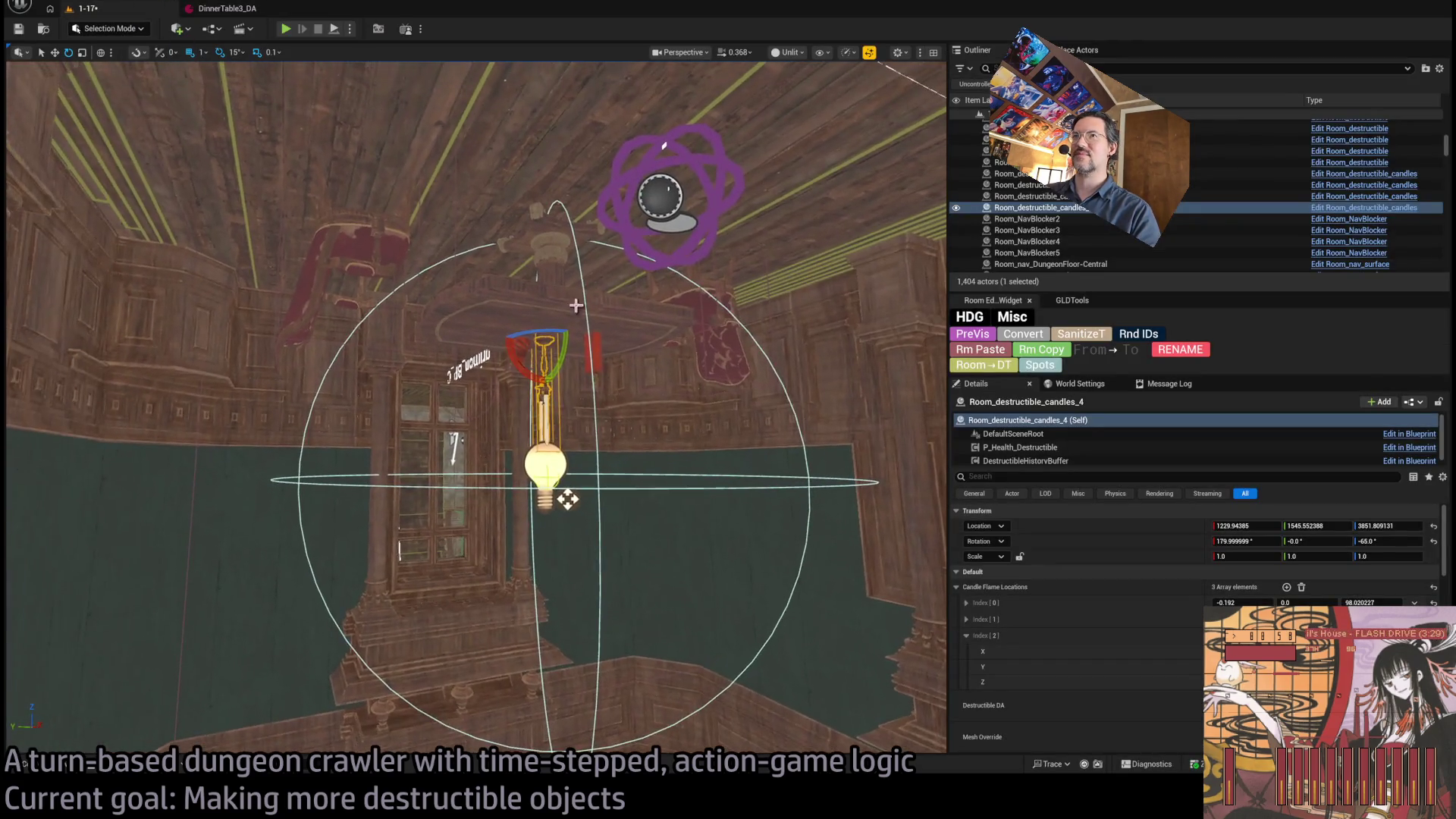
key("alt+p")
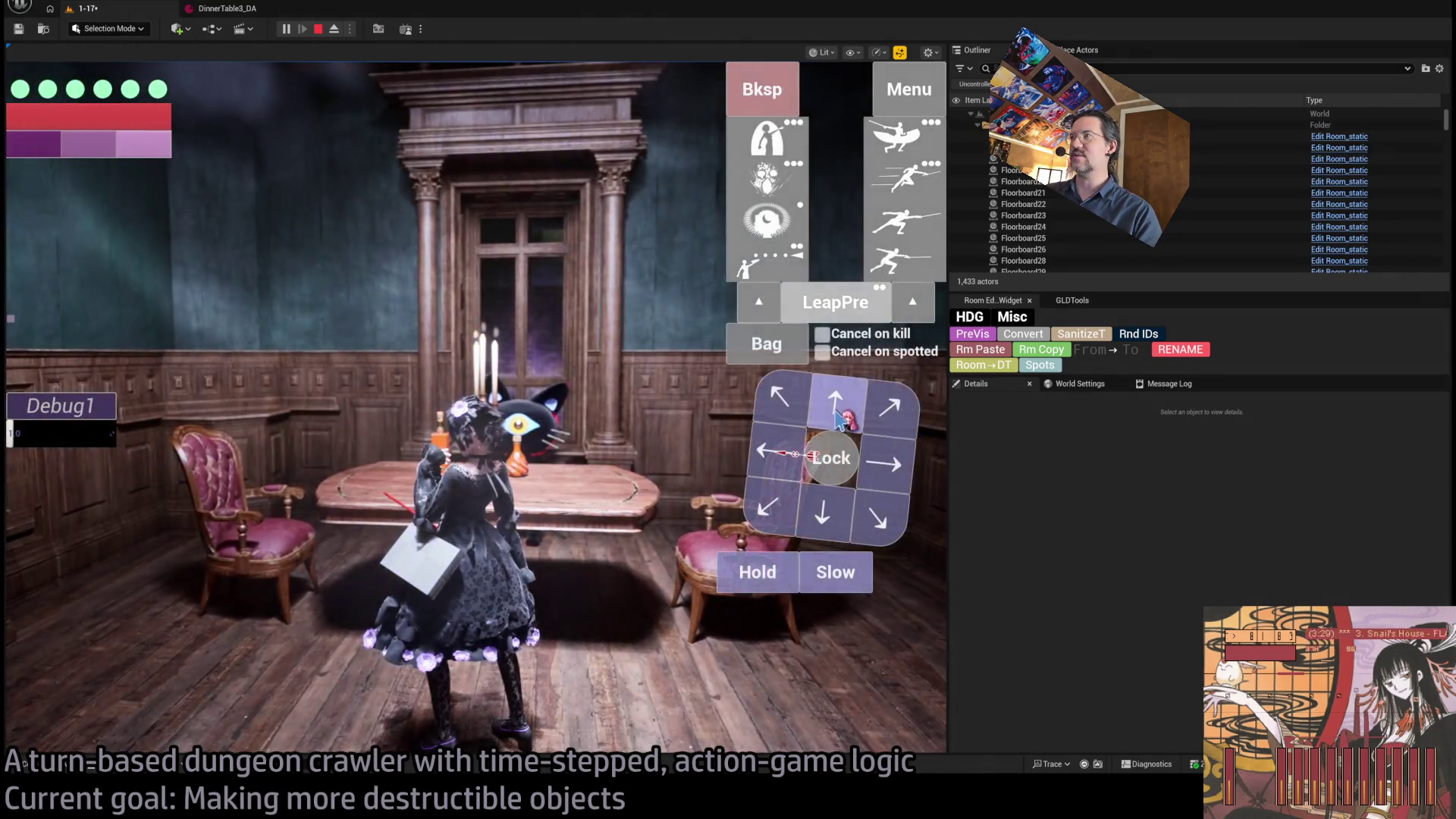
left_click(838, 419)
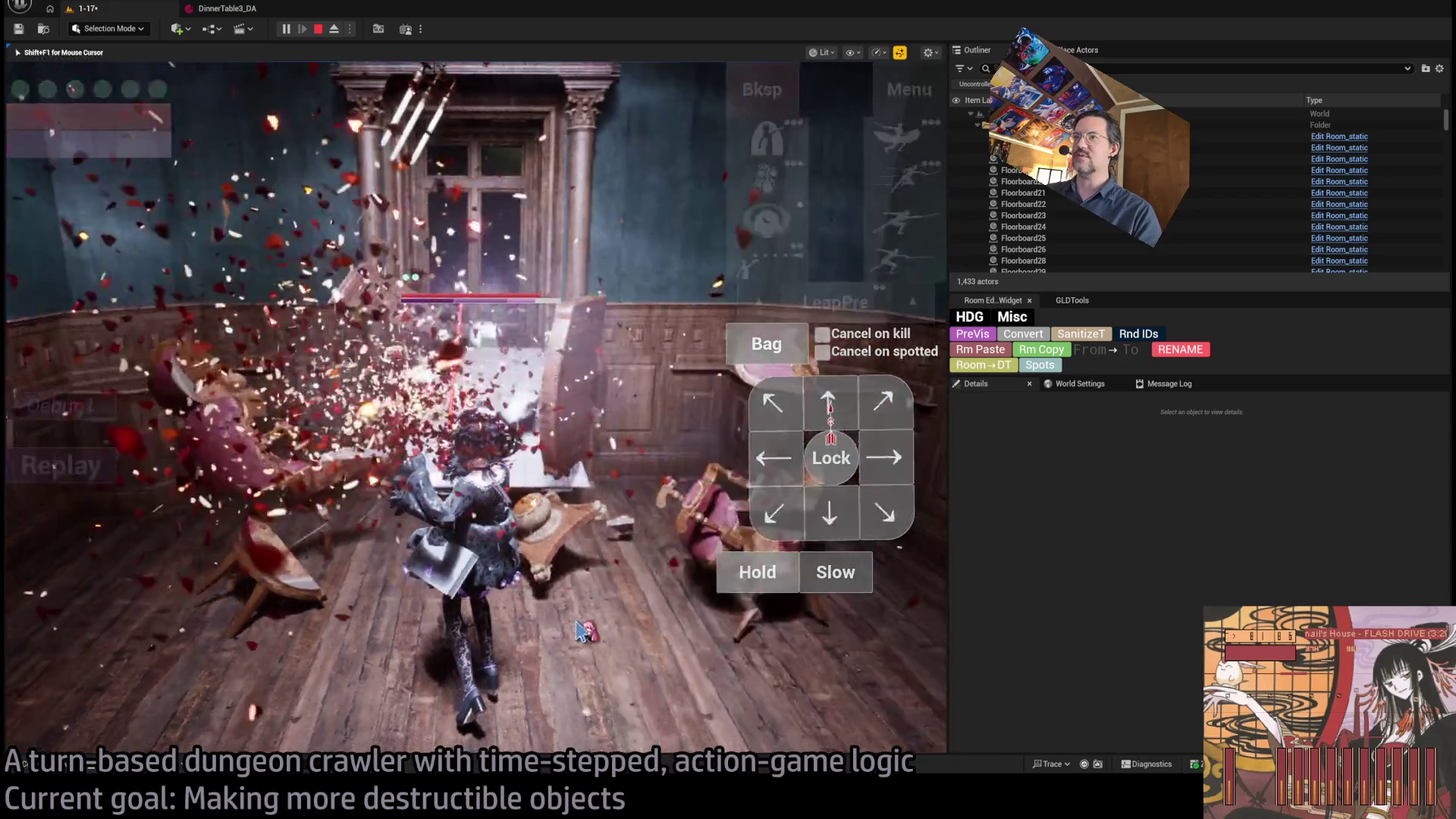
key("Escape")
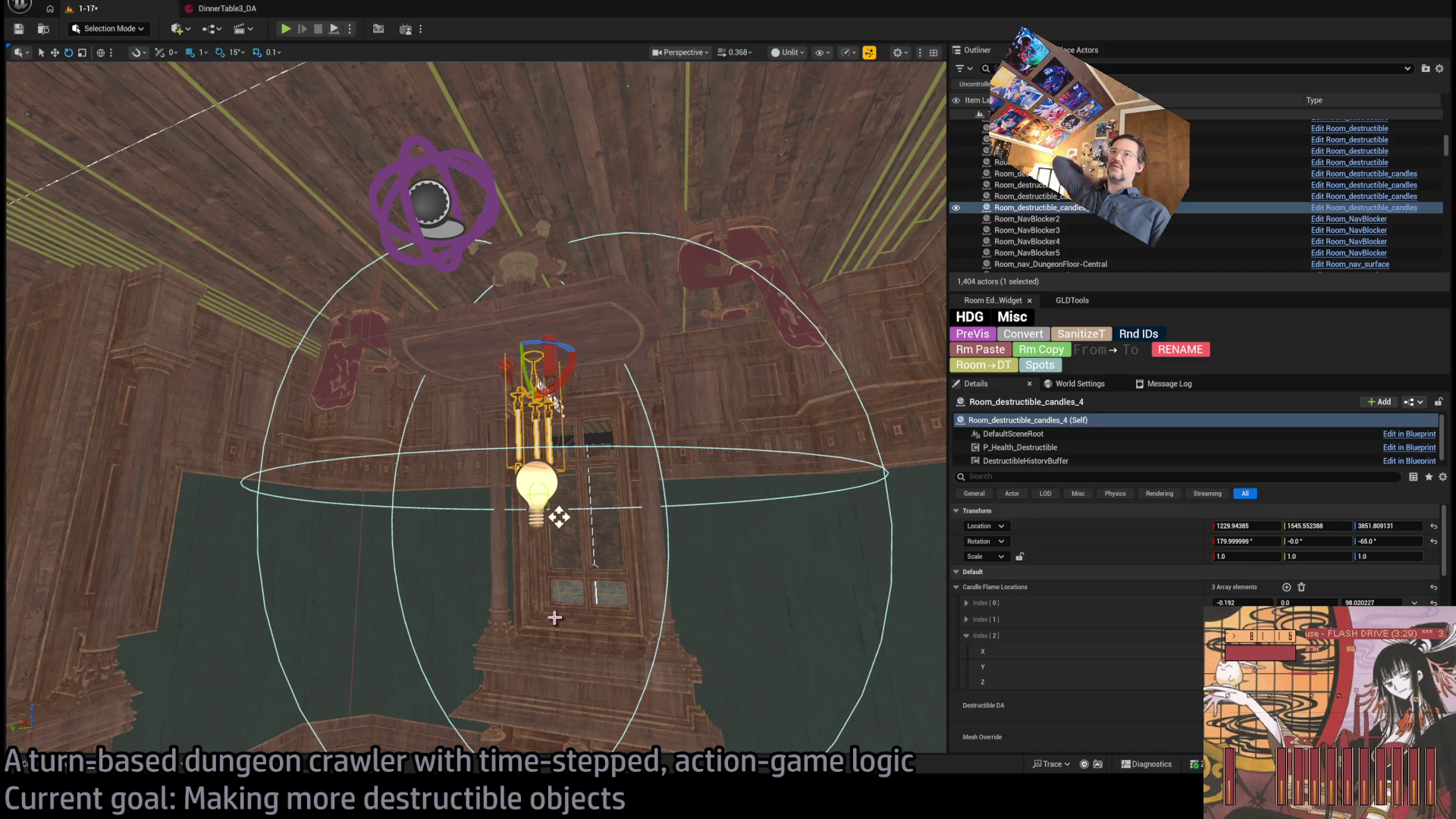
- Select a ceiling bottle and show the Content Drawer at Mansion/StaticMeshes/Lights
mouse_move(596, 572)
left_mouse_down()
mouse_move(599, 444)
mouse_move(559, 397)
mouse_move(425, 409)
mouse_move(437, 411)
left_mouse_up()
left_click(557, 428)
key("ctrl+space")
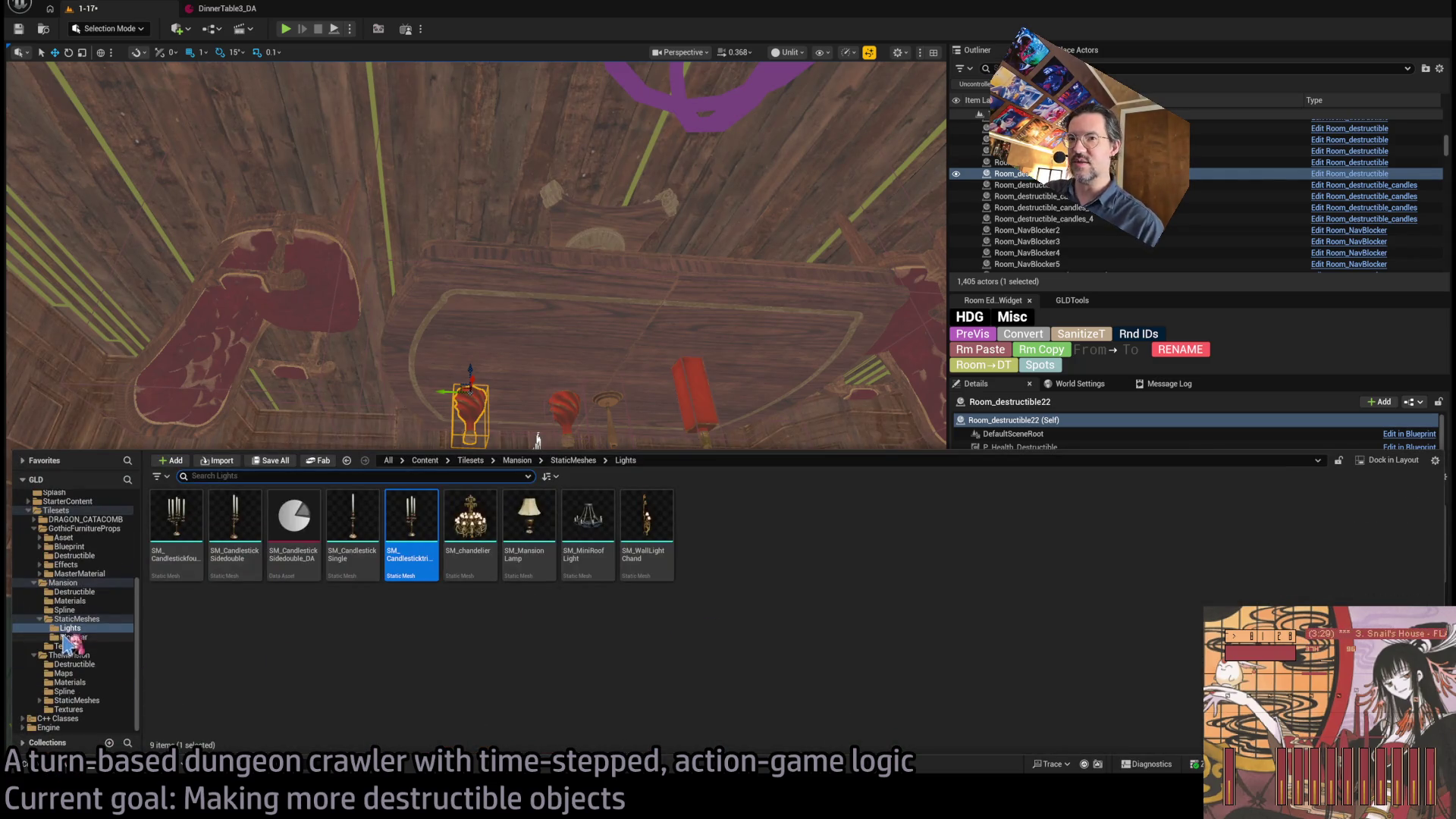
key("ctrl+space")
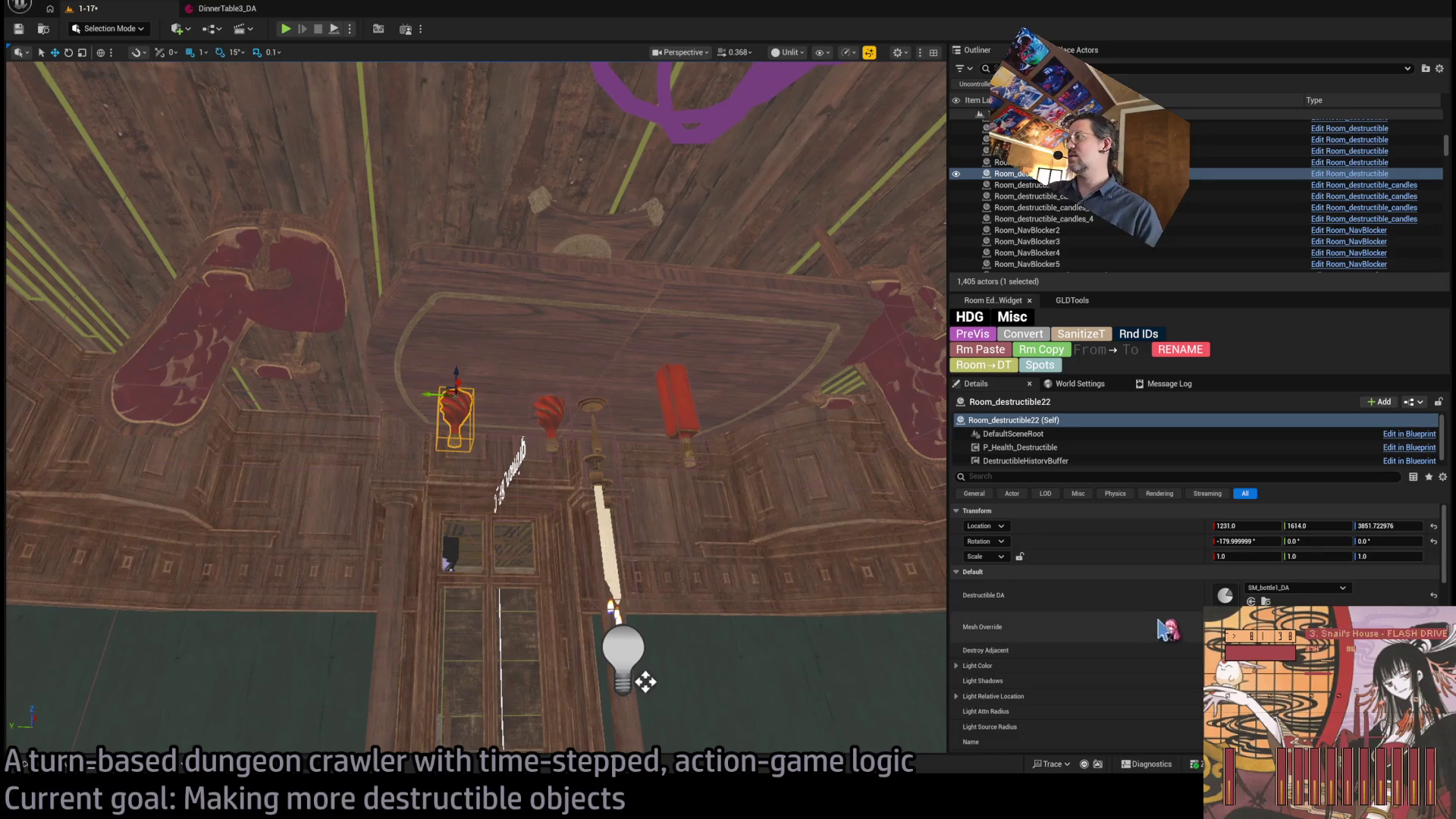
key("ctrl+space")
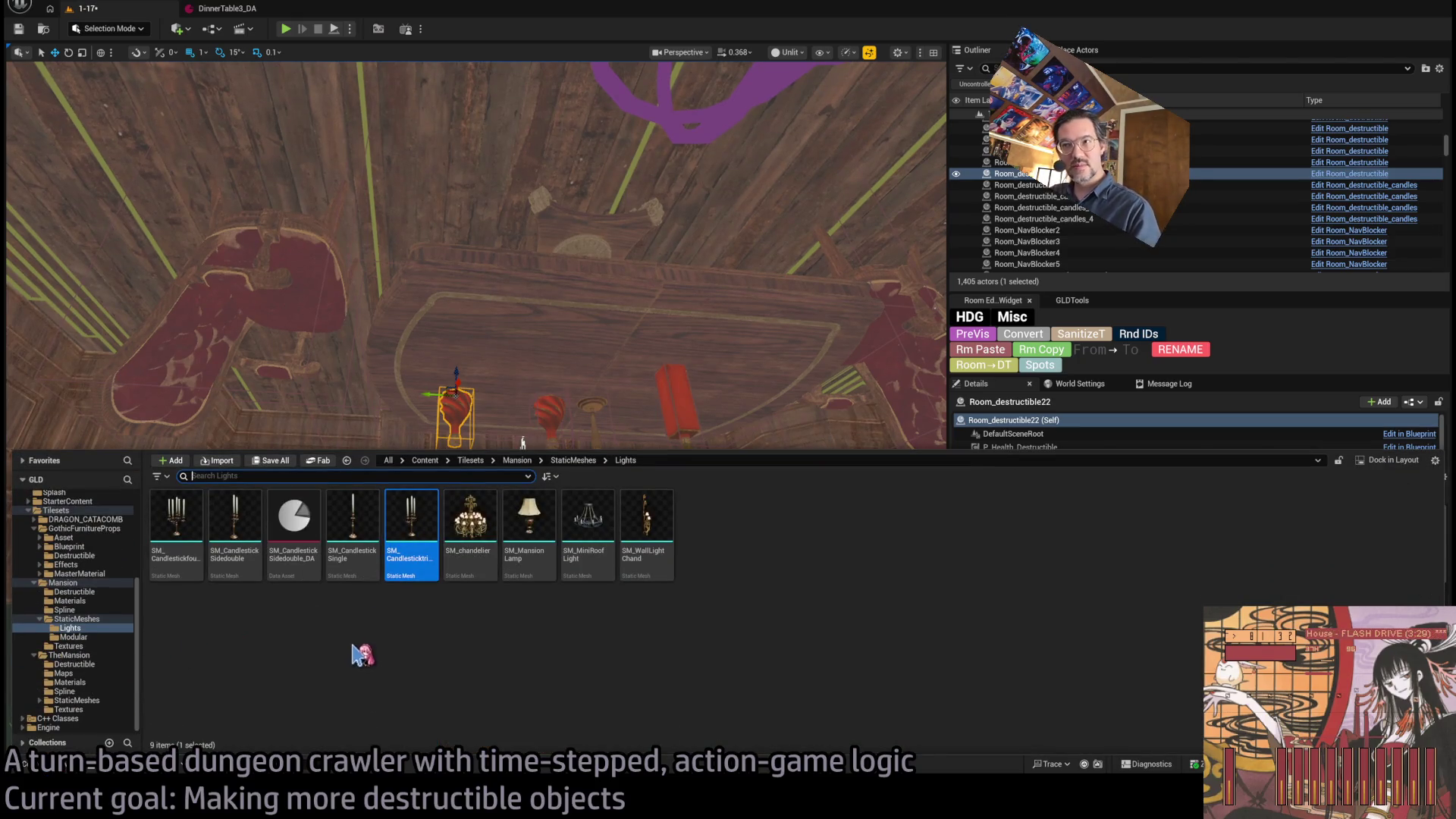
- Locate SM_bottle1_DA in the Destructible folder, duplicate it as GenericPhysical and open the copy
left_click(296, 545)
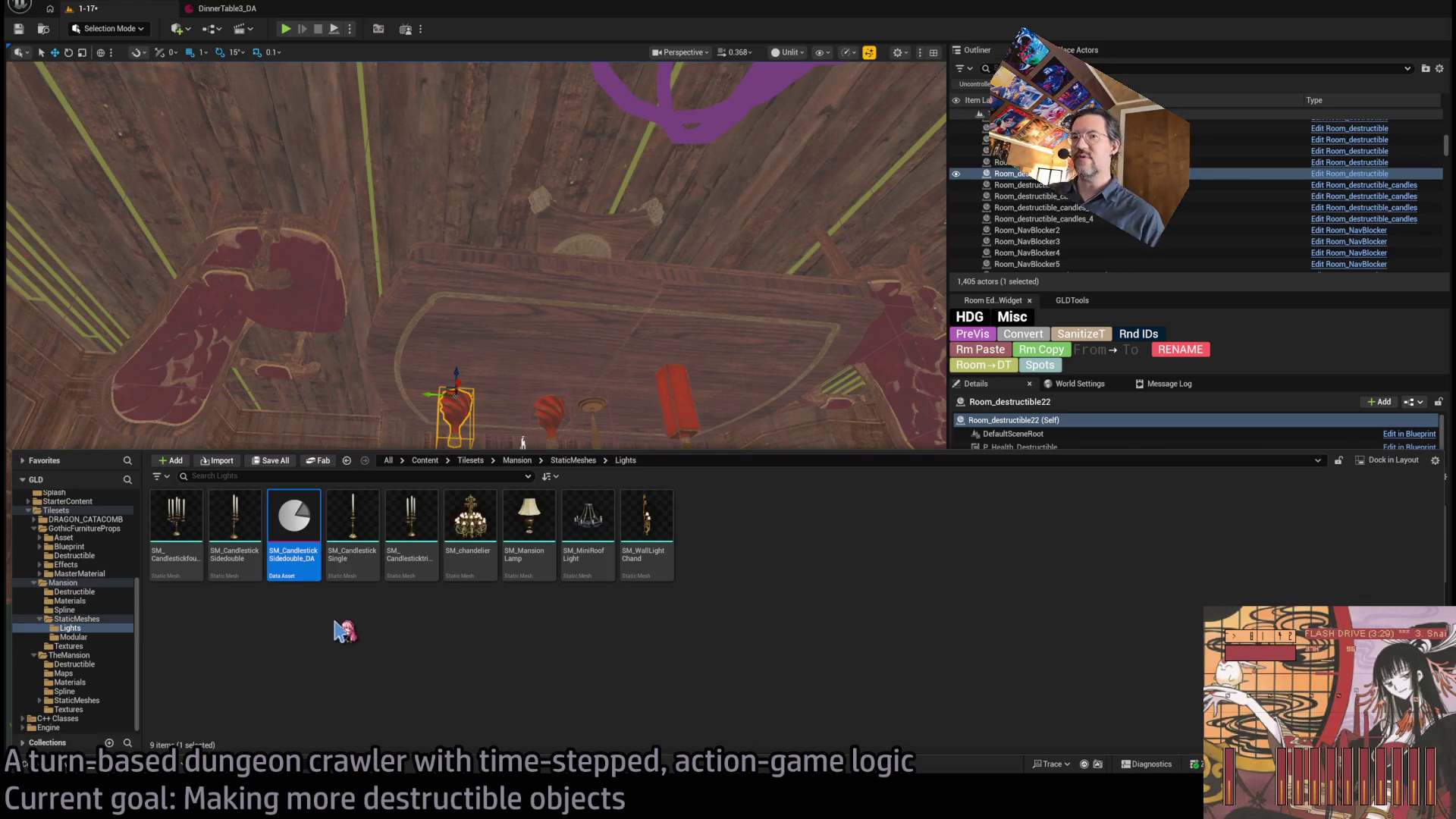
left_click_drag(467, 407, 602, 628)
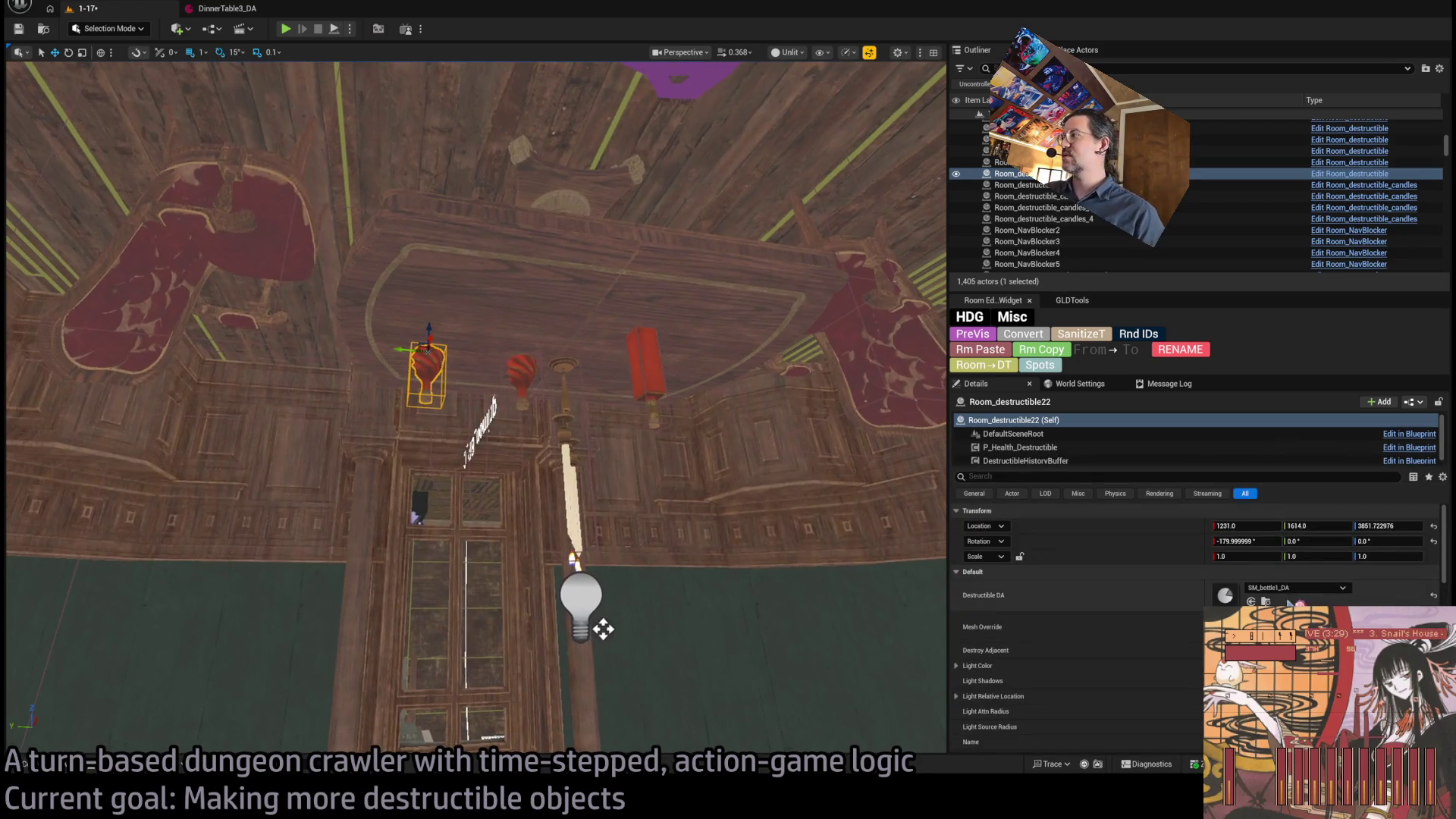
key("ctrl+space")
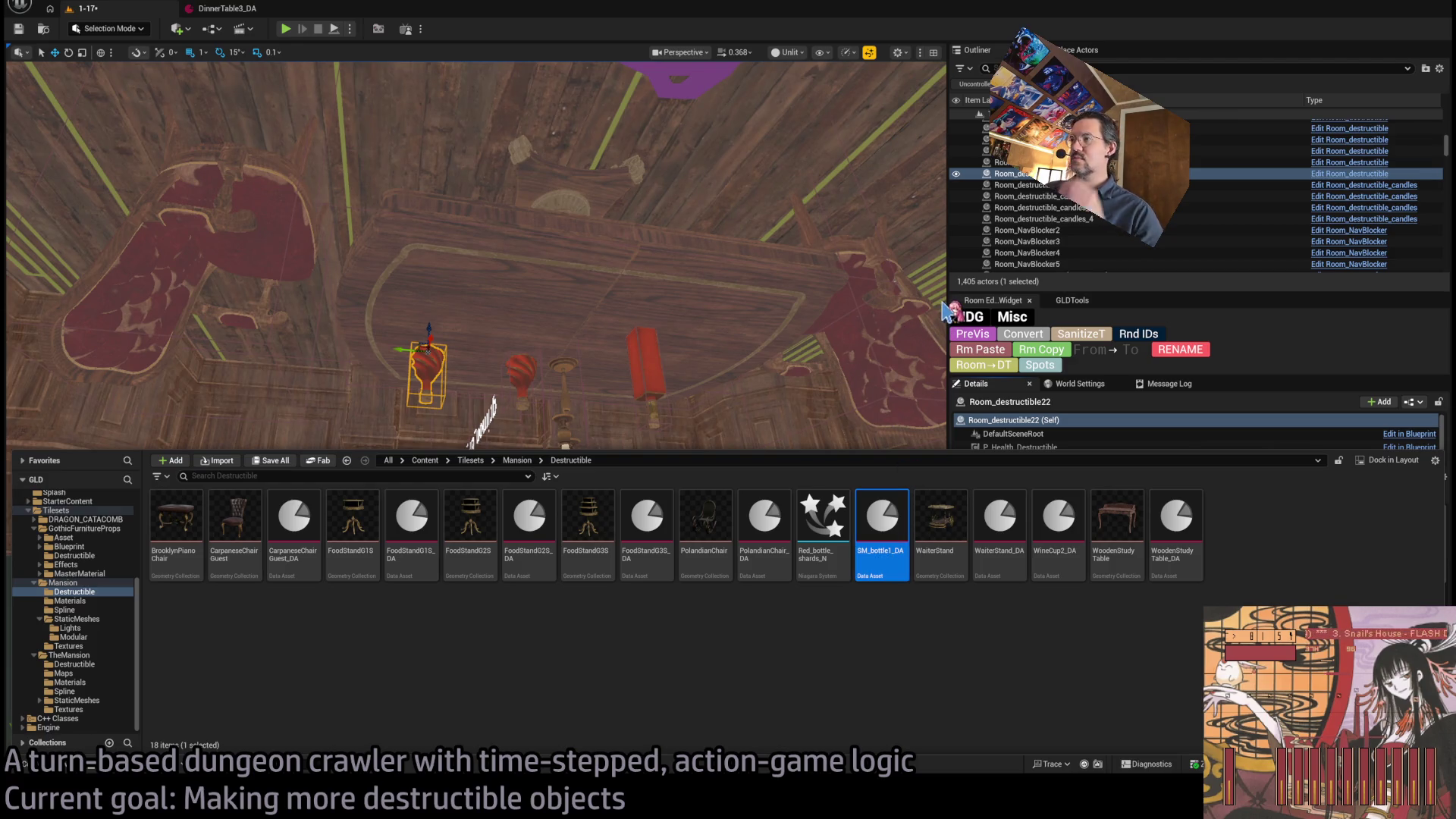
key("ctrl+d")
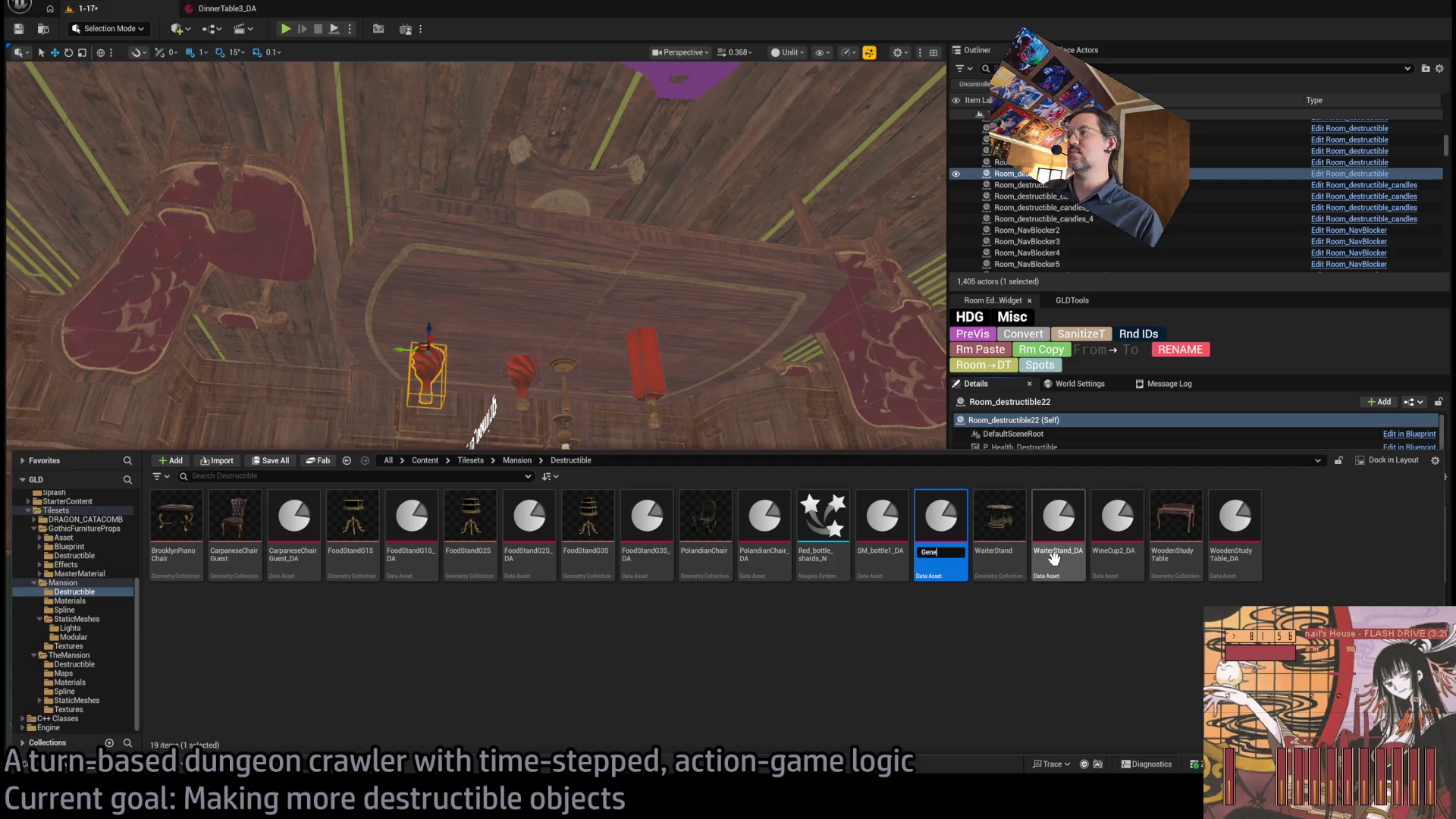
key("Return")
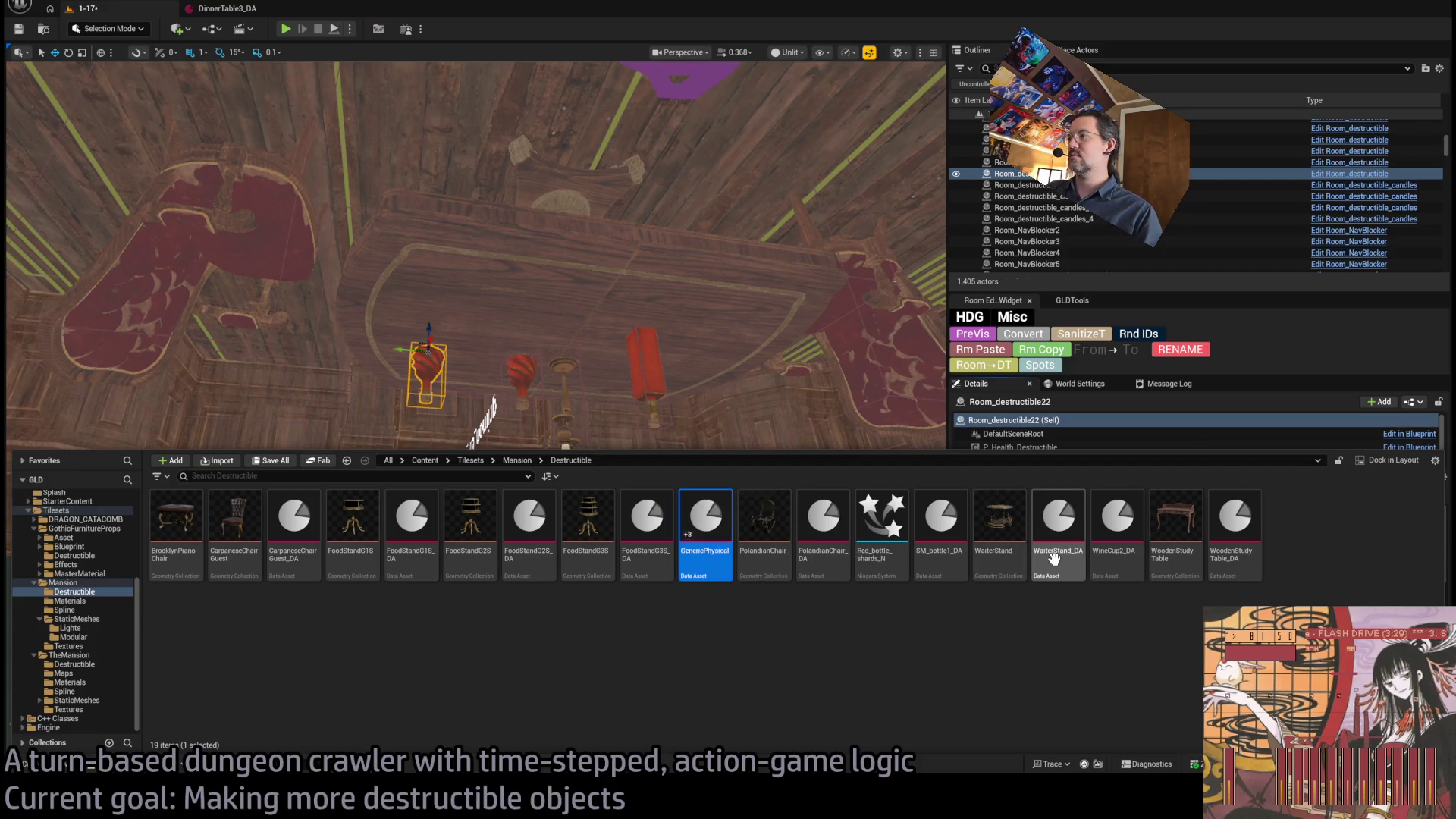
double_click(705, 523)
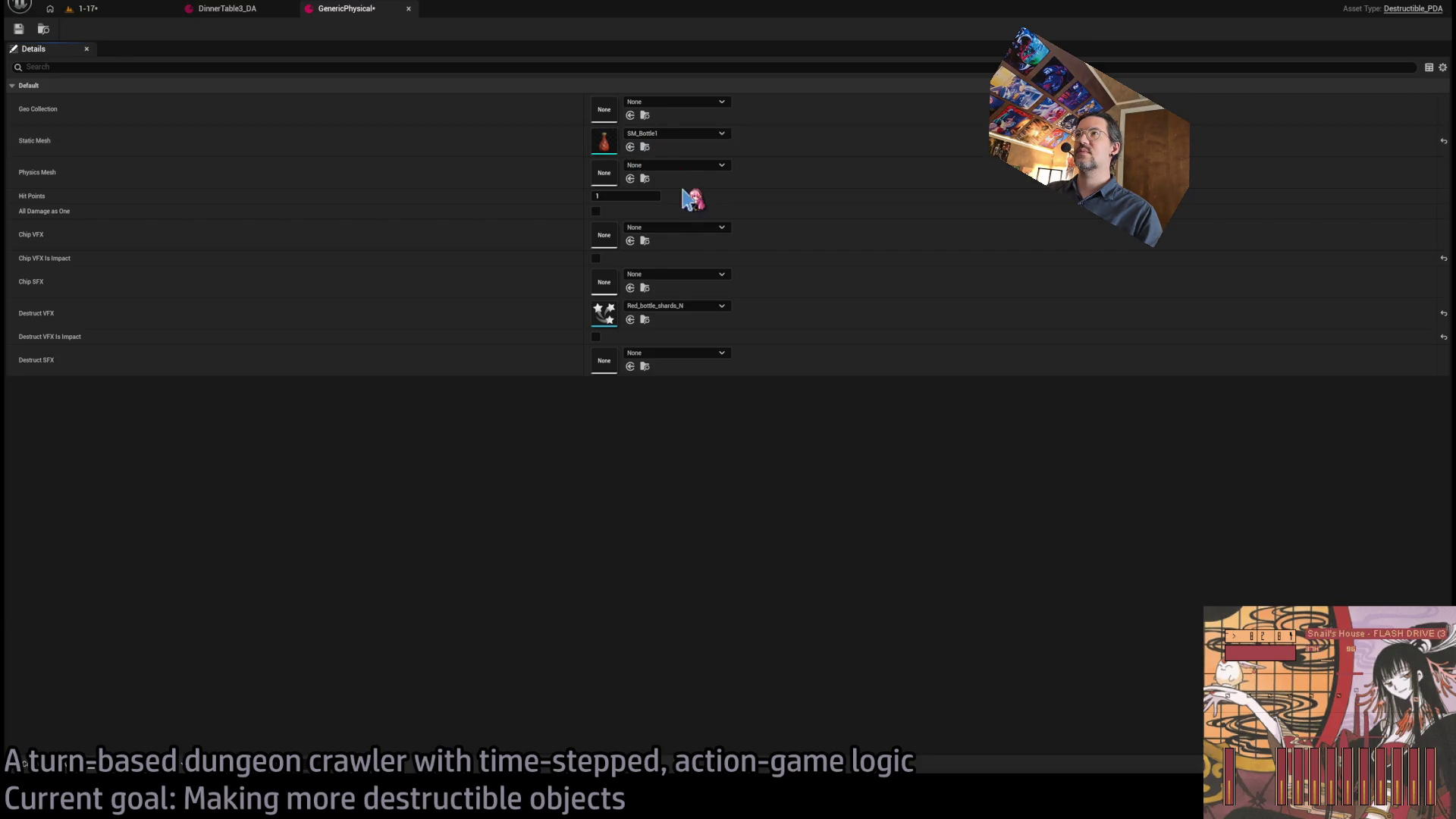
- Set GenericPhysical's physics mesh to Utah_teapot_HD, save it and return to the 1-17 level
left_click(630, 178)
left_click(646, 148)
key("ctrl+z")
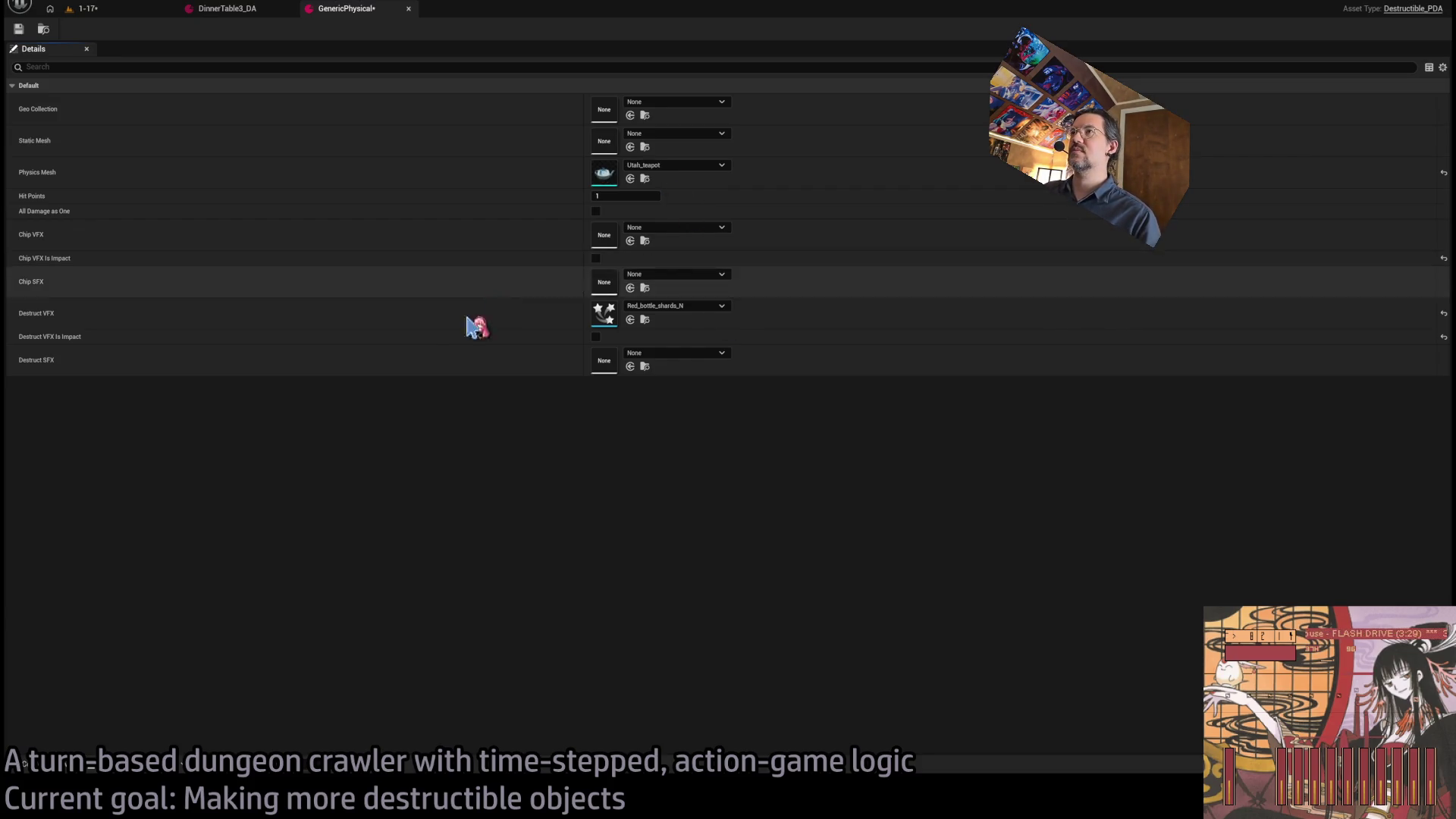
left_click(631, 178)
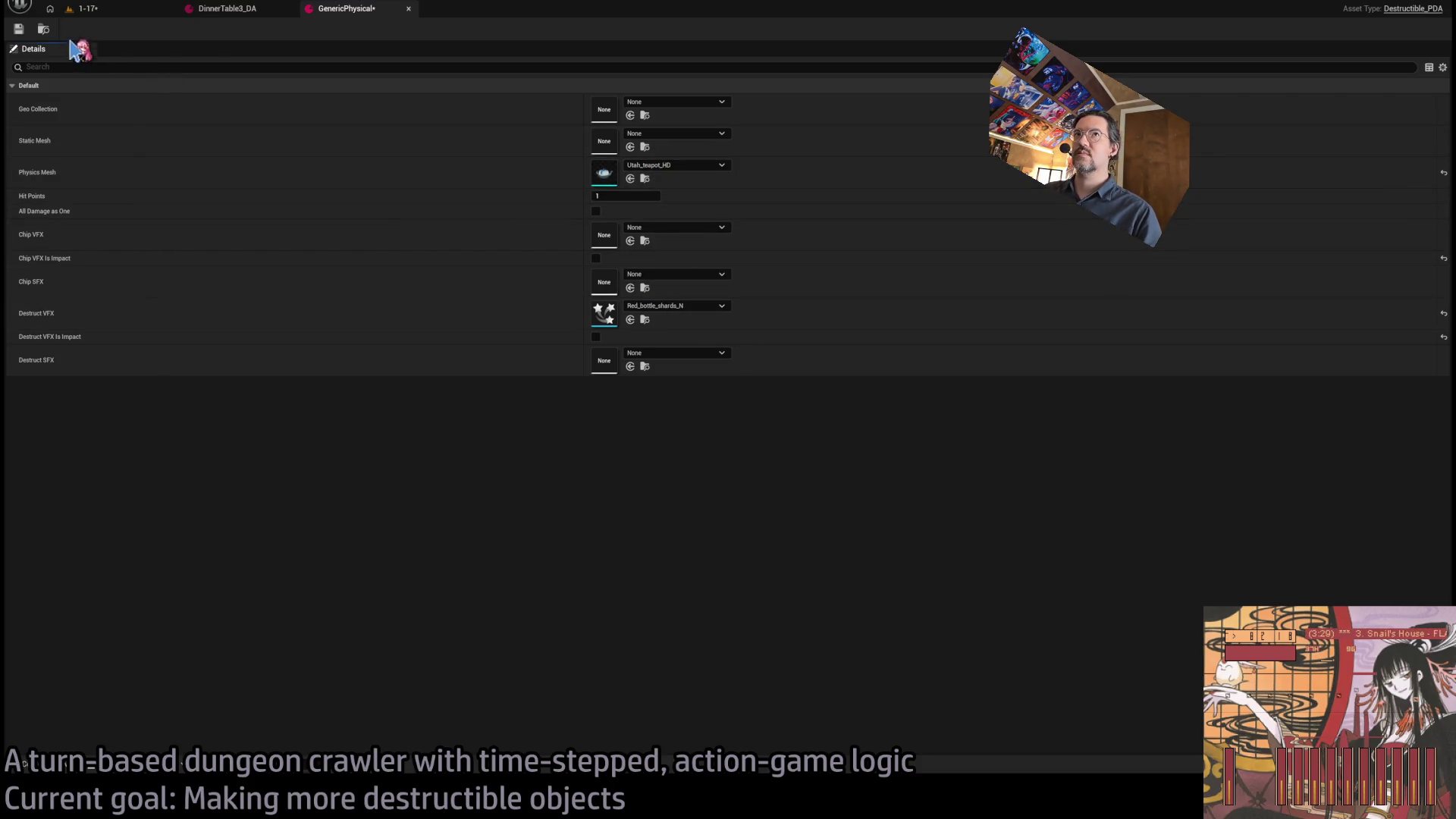
left_click(19, 30)
left_click(101, 12)
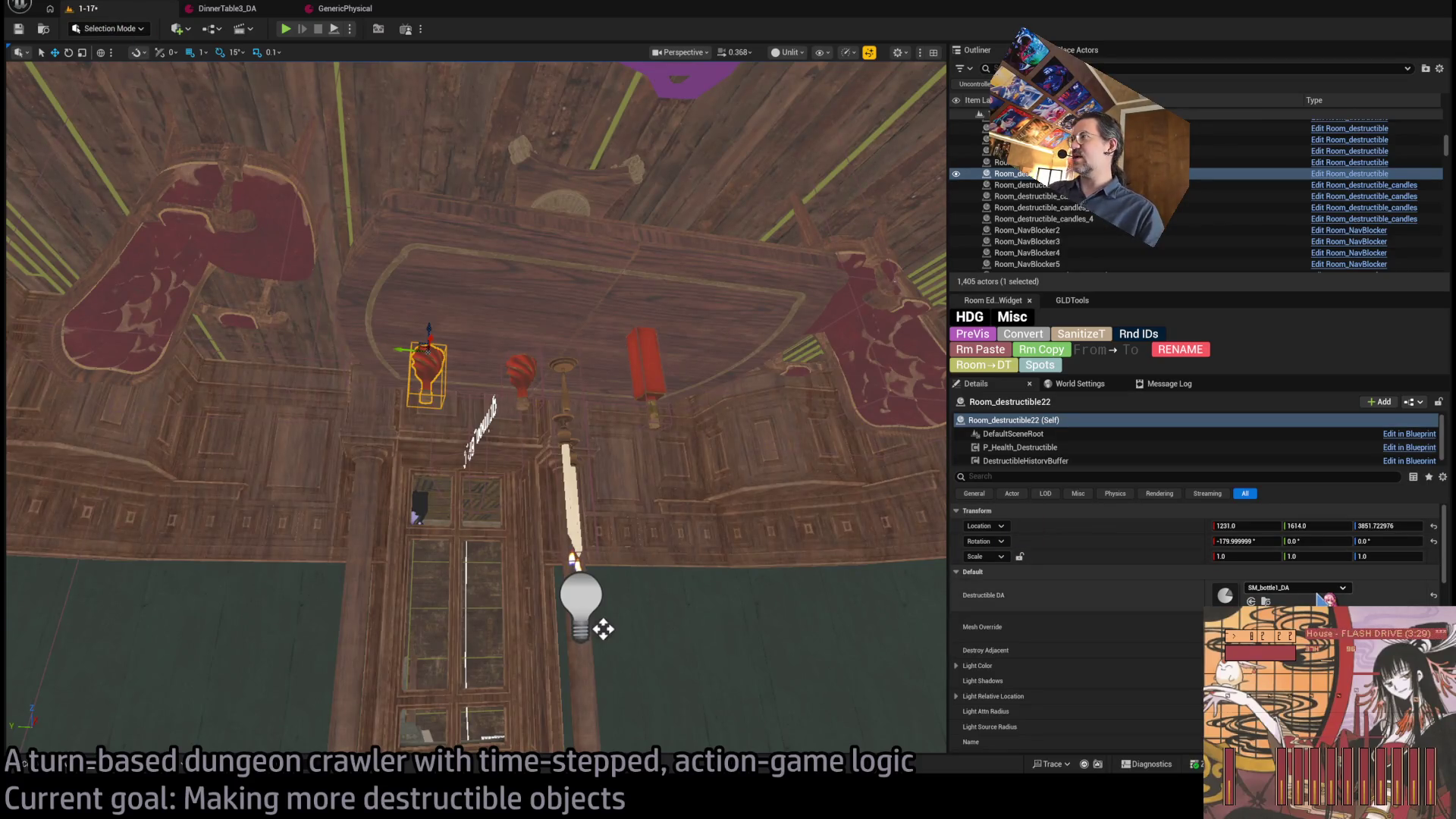
- Assign GenericPhysical to Room_destructible22, remove its bottle-shard destruct VFX, and save
left_click_drag(1323, 600, 1321, 599)
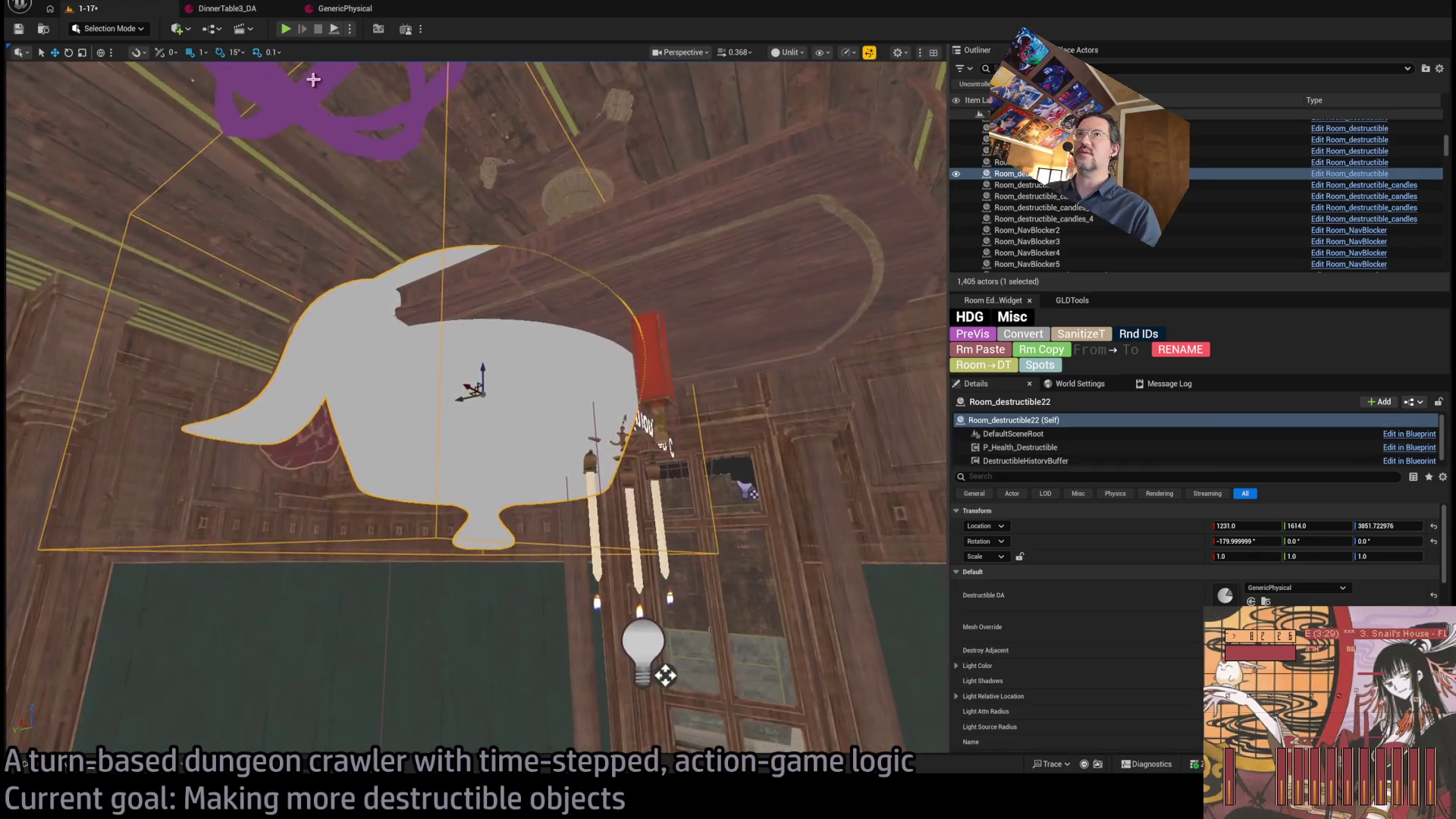
left_click(351, 10)
key("ctrl+z")
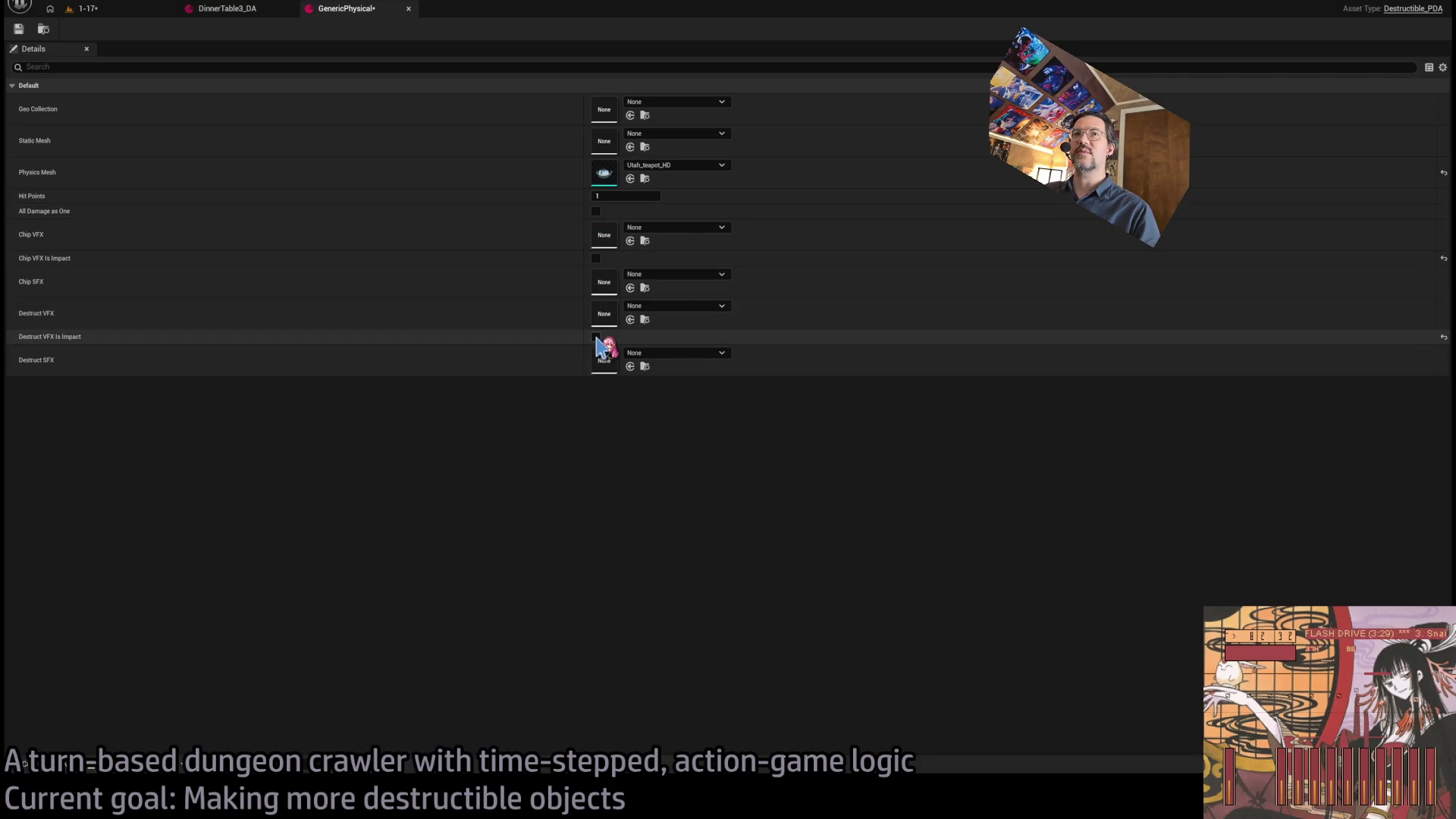
left_click(19, 29)
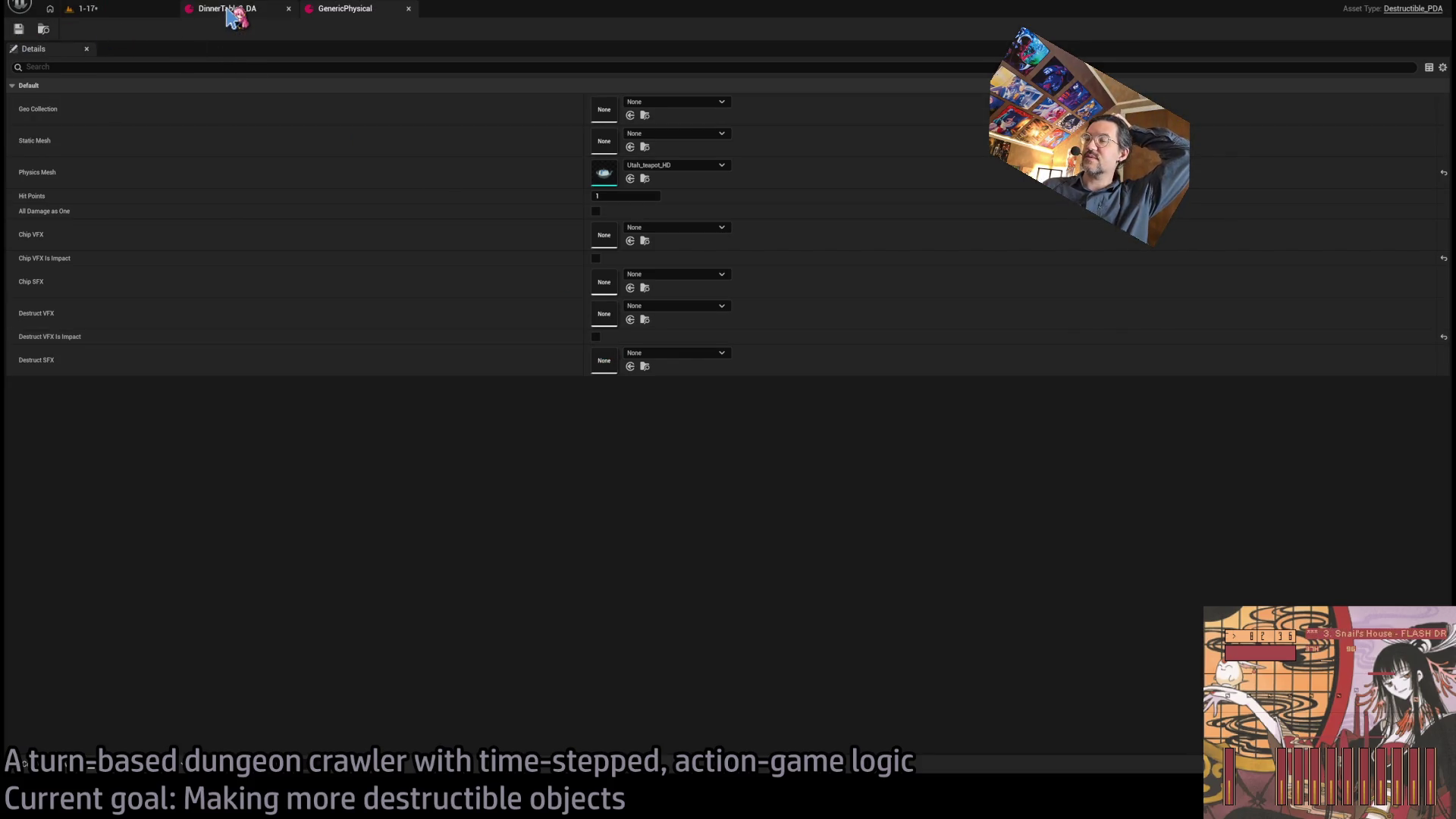
left_click(114, 9)
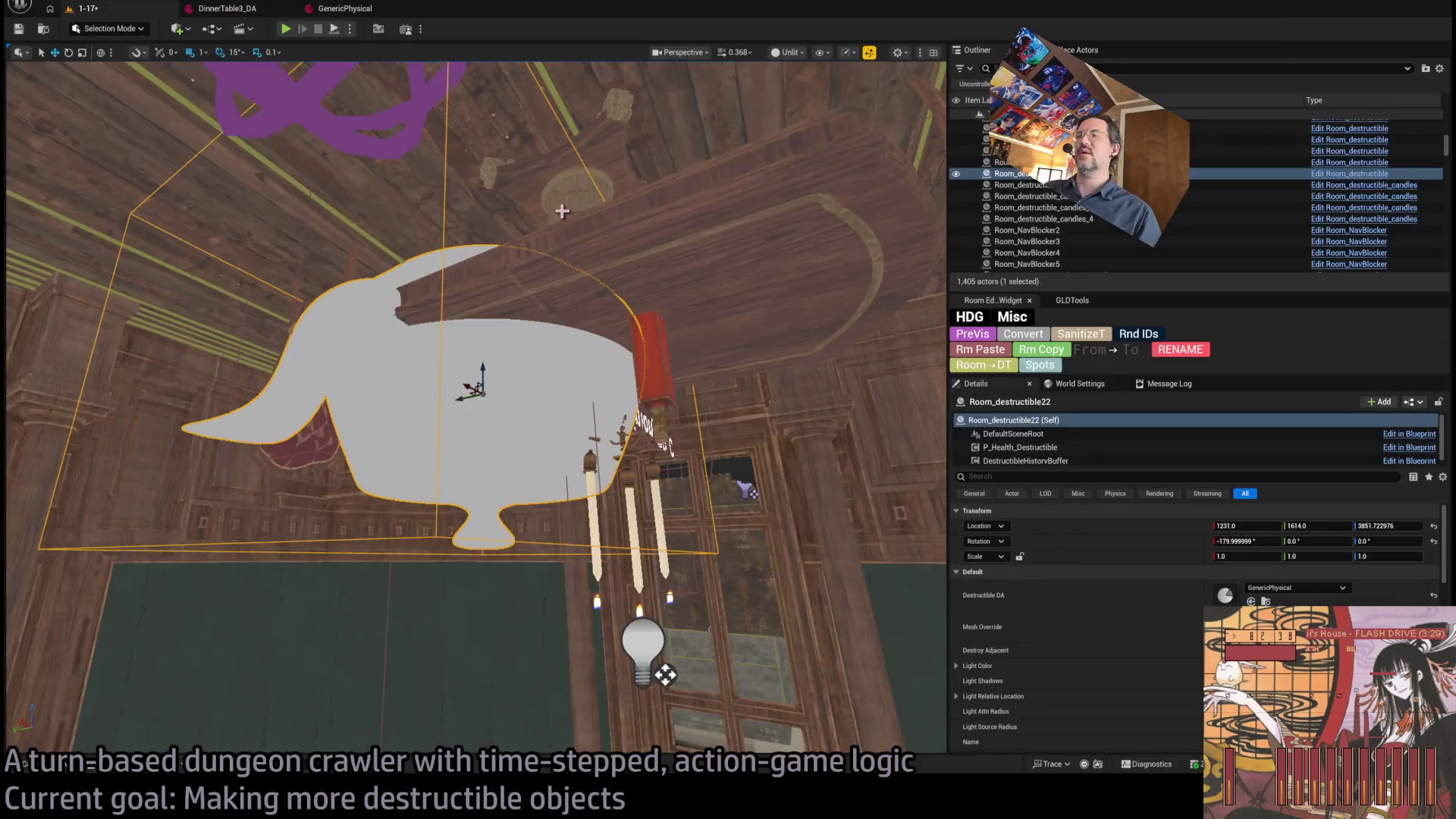
- Play the level, smash the dining-room furniture and Utah teapot, then stop the session
left_click(287, 30)
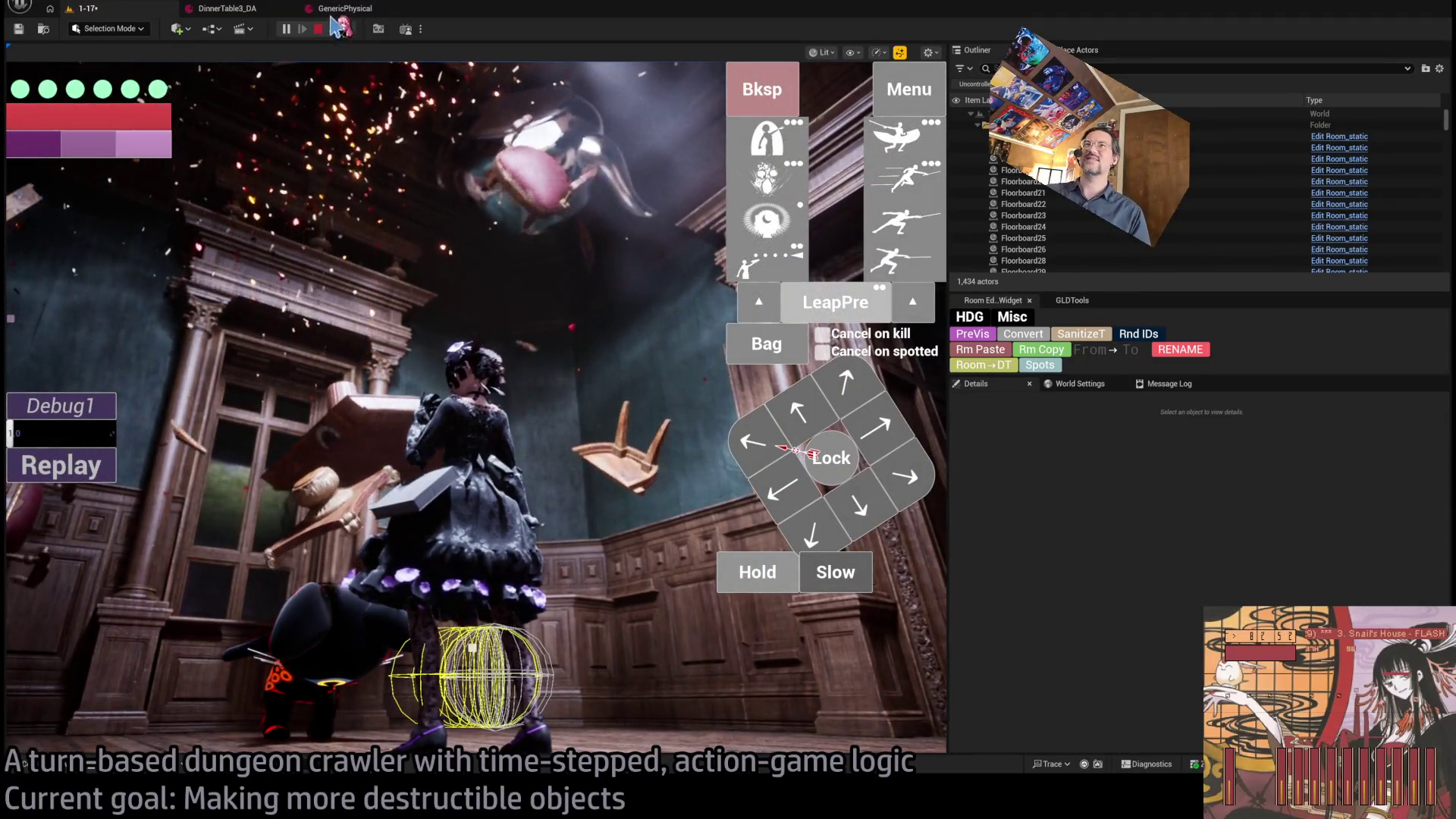
left_click(321, 29)
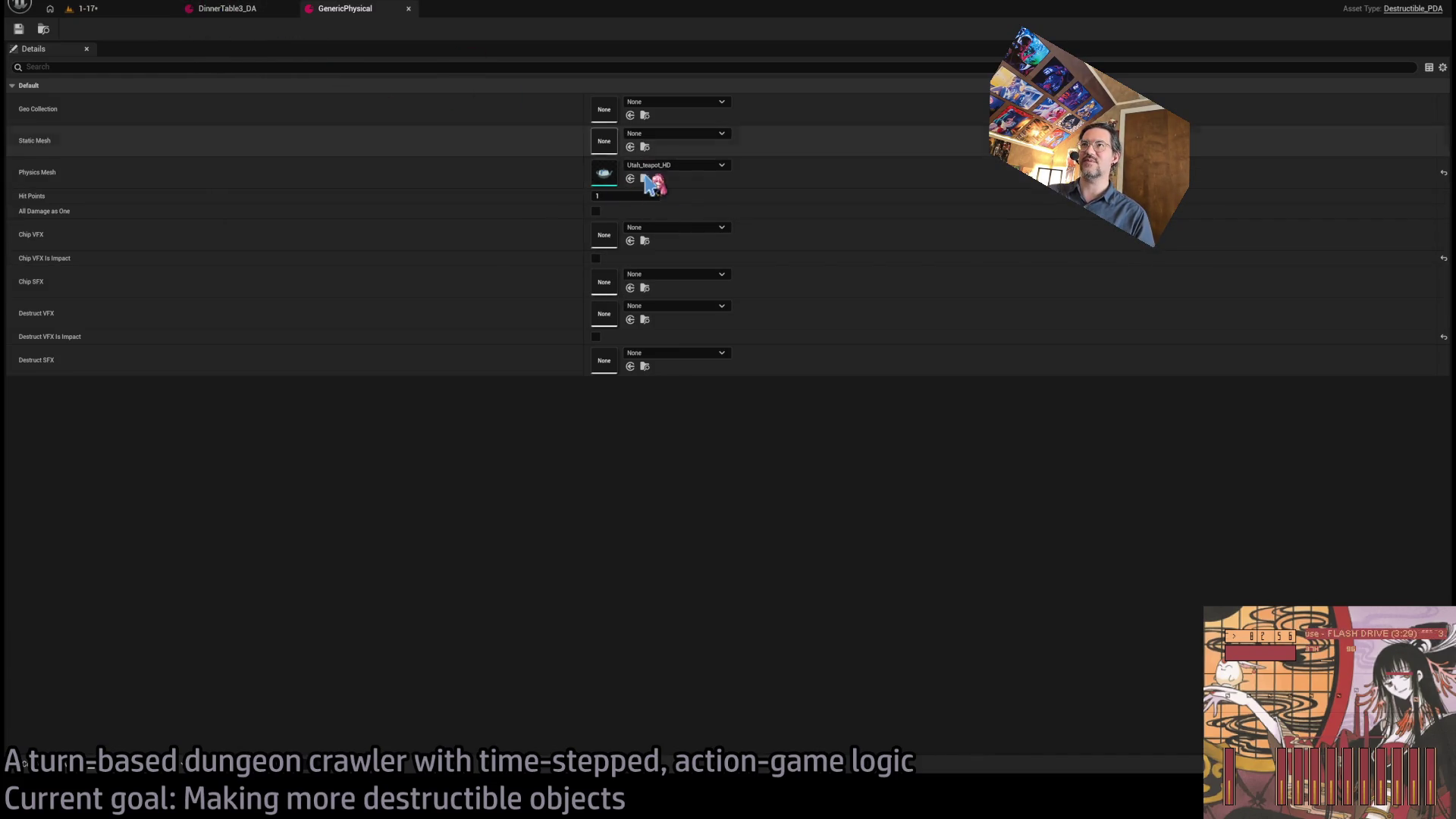
- Return to the 1-17 level, move the view toward the wall, and switch to the Google browser window
left_click(110, 9)
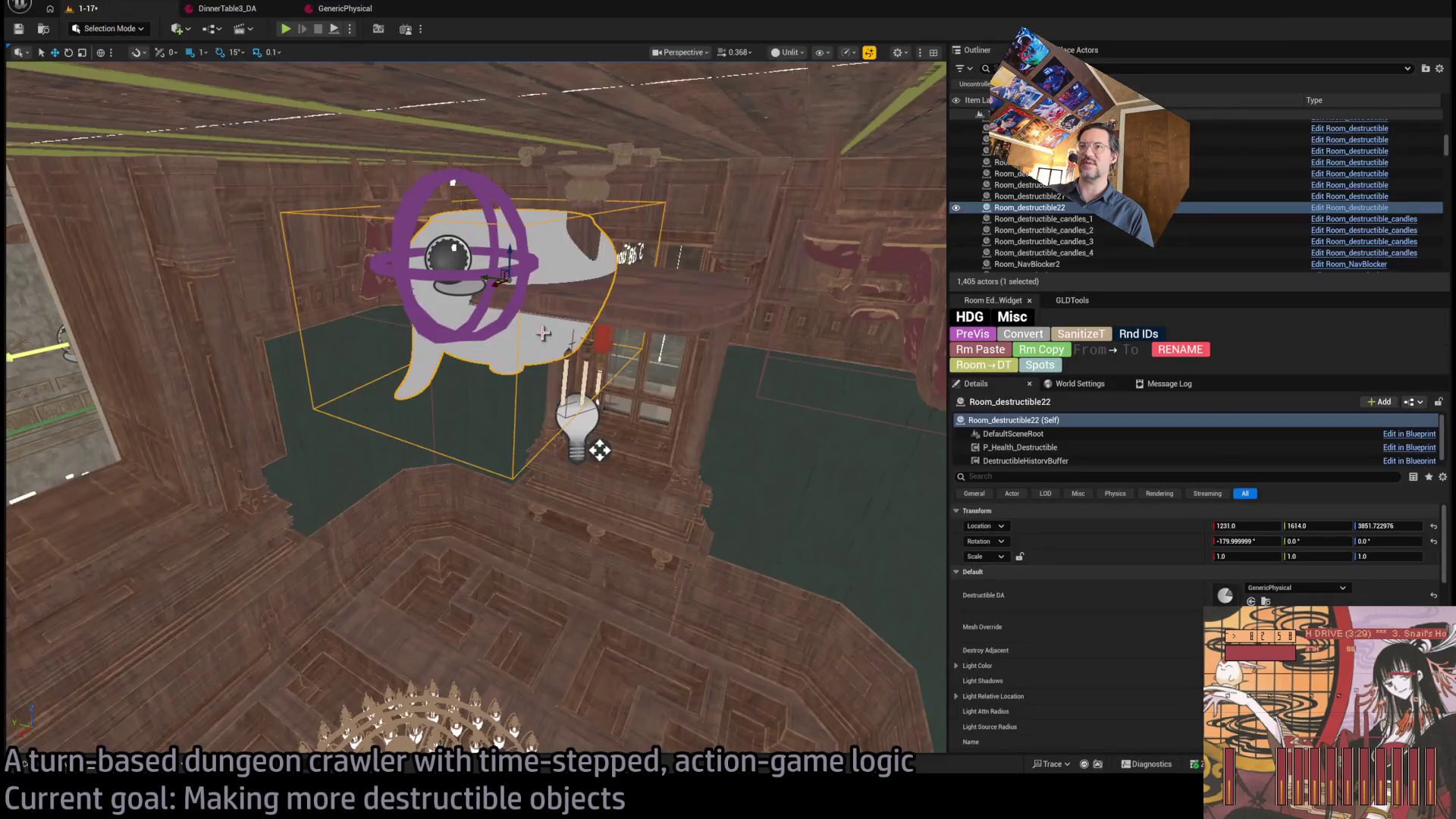
scroll(695, 377, "up", 10)
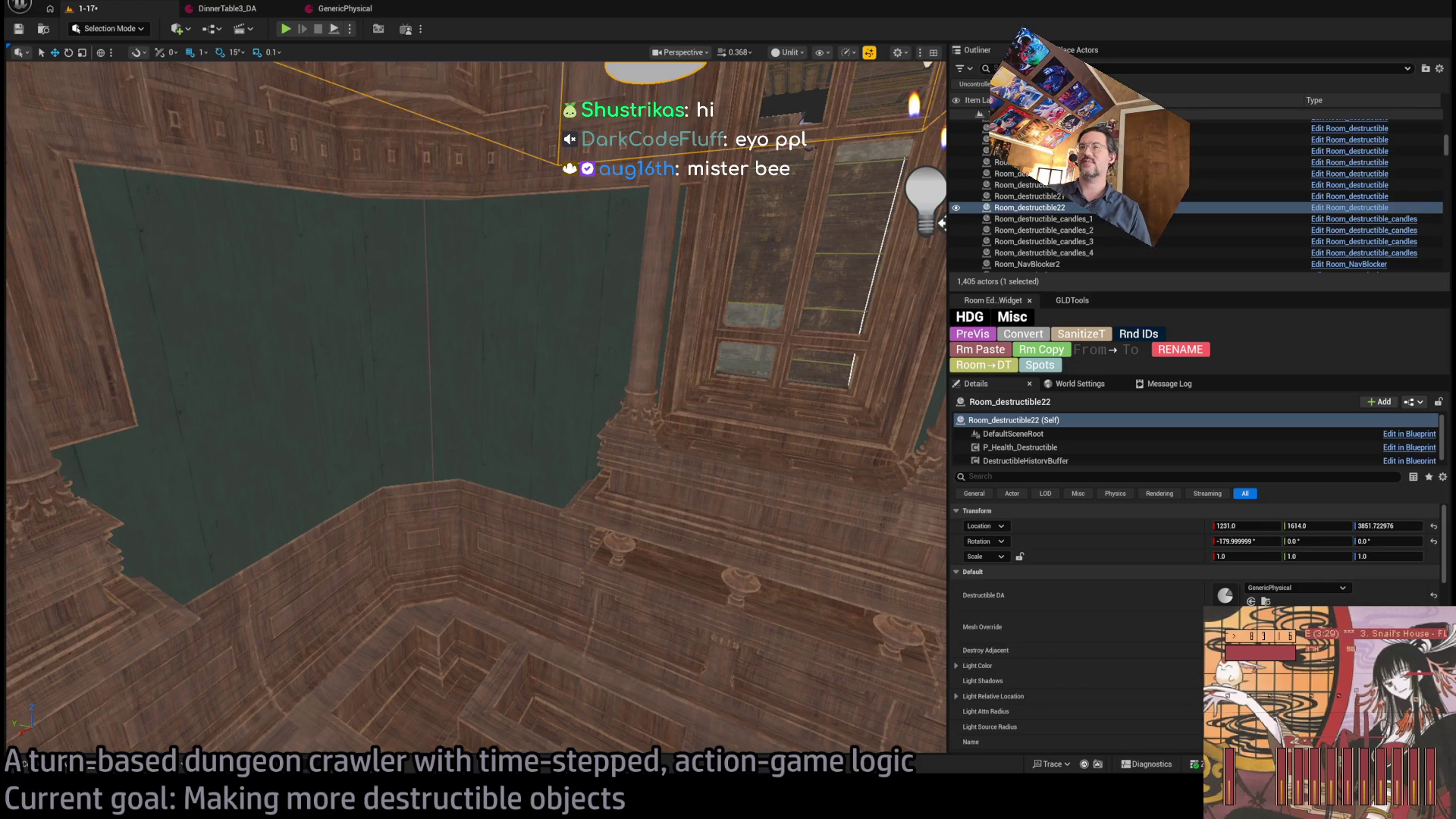
key("alt+Tab")
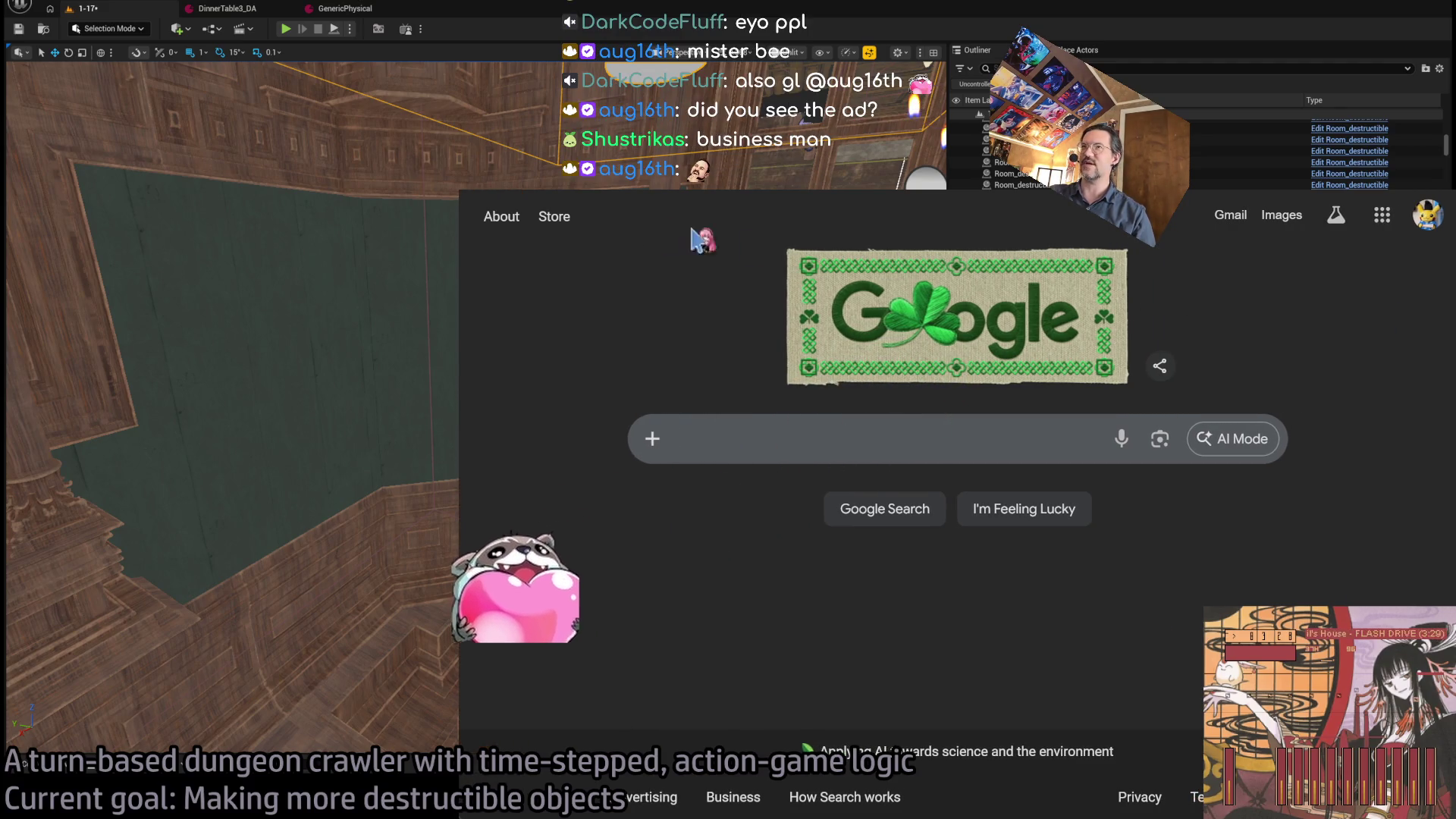
- On Twitch, search for the streamer's channel by name
key("alt+Left")
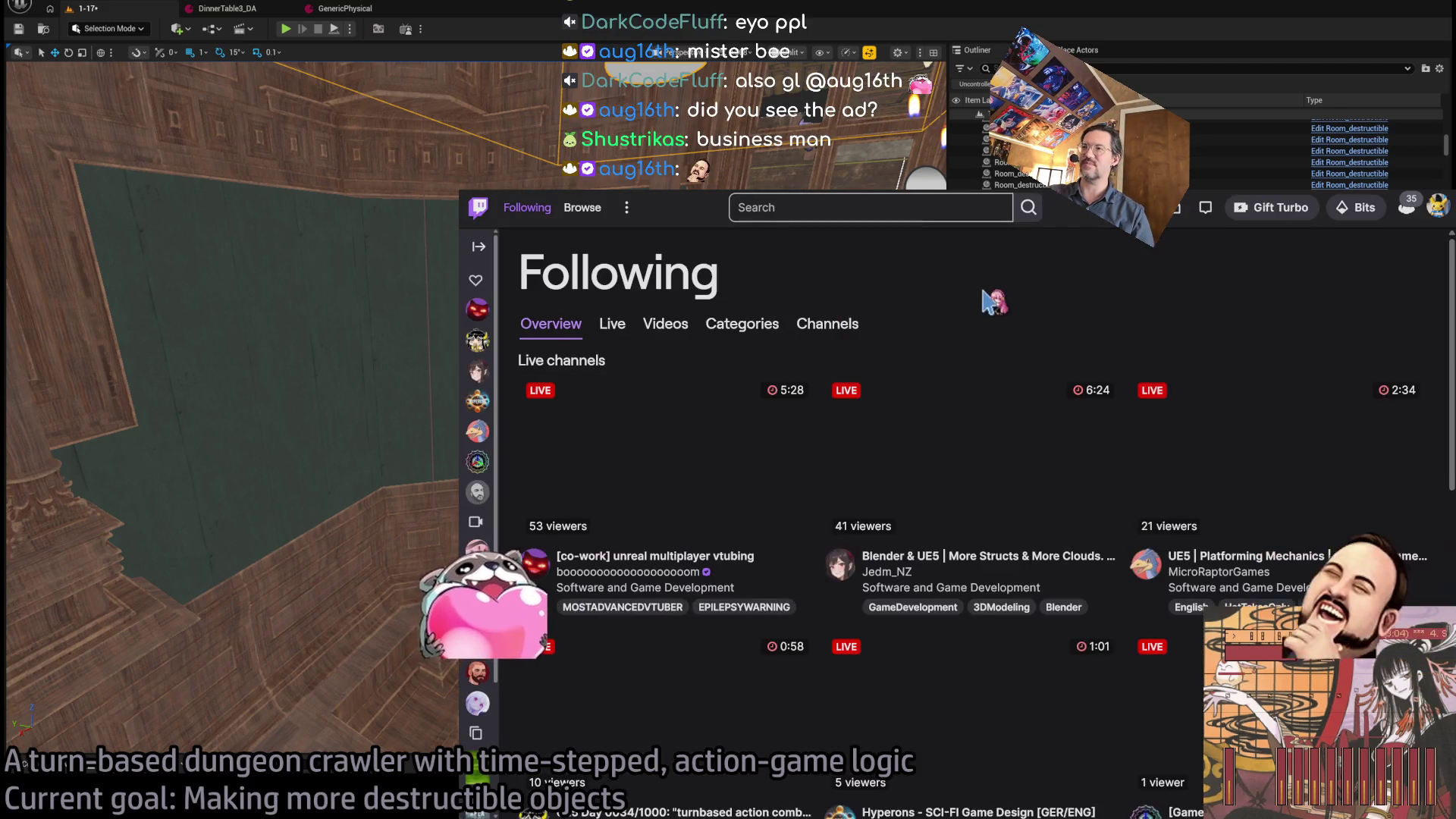
scroll(1265, 321, "down", 2)
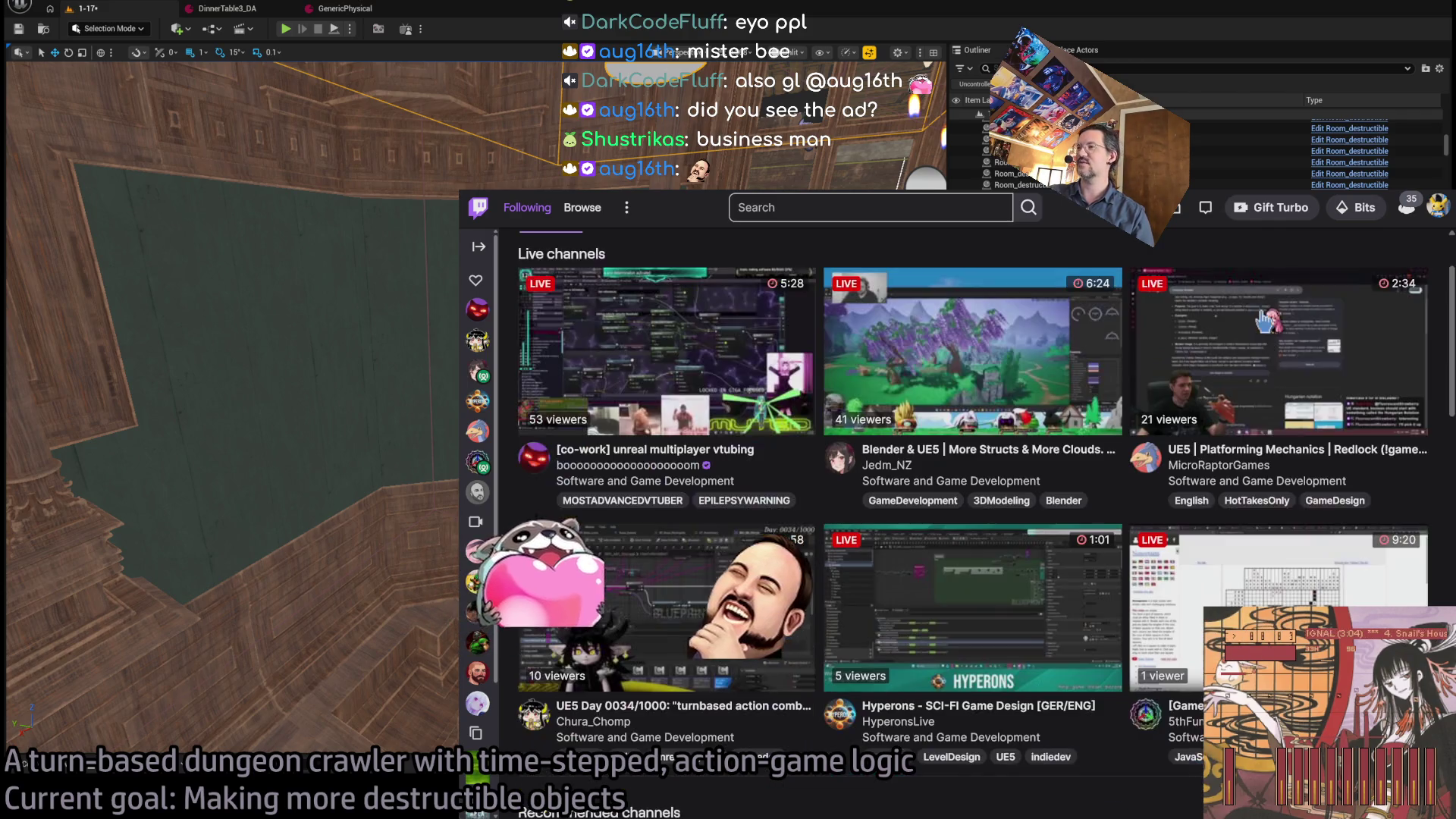
scroll(1265, 322, "up", 2)
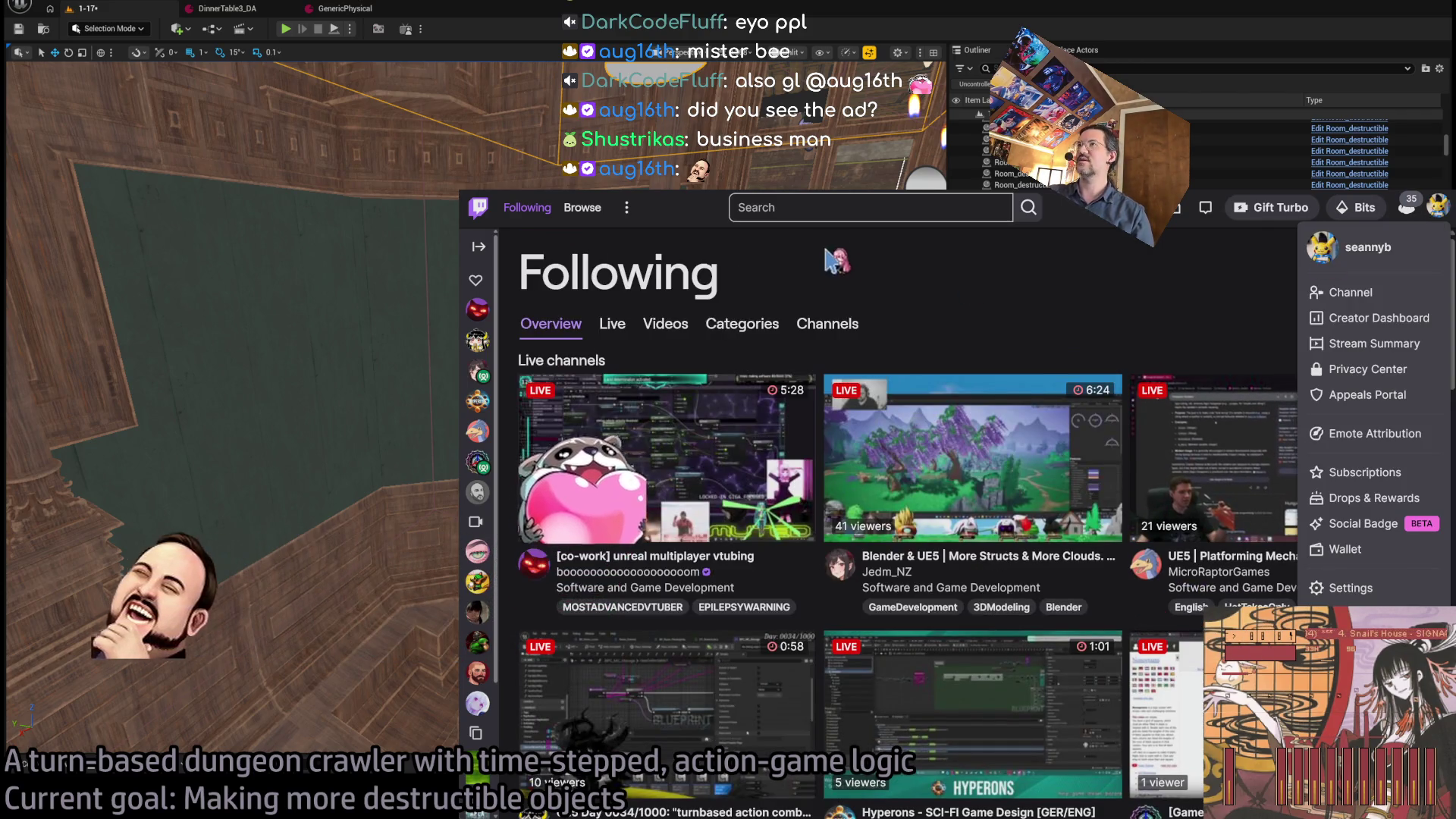
left_click(963, 209)
type("a7g")
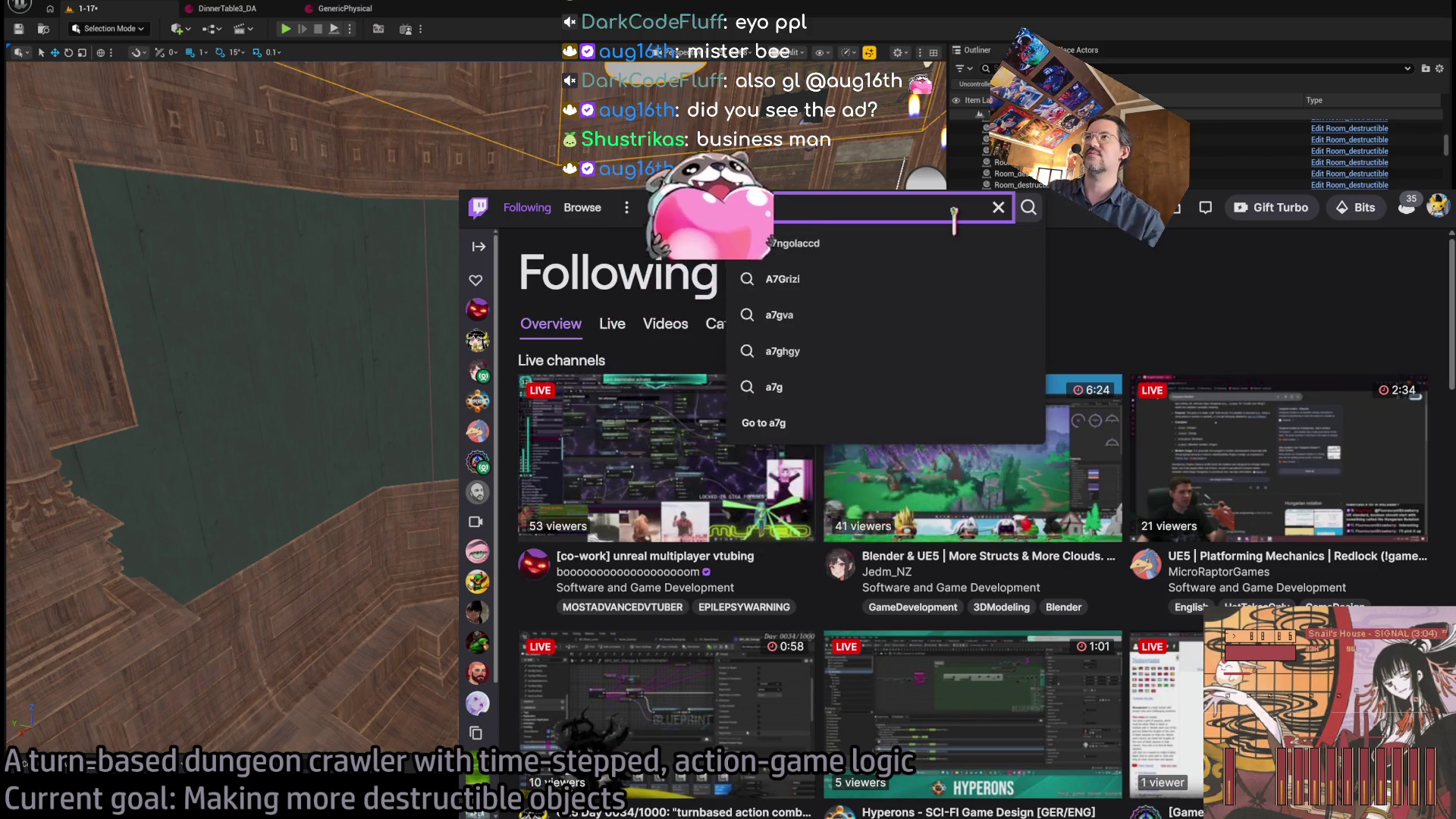
key("BackSpace")
key("BackSpace")
key("BackSpace")
type("aug16")
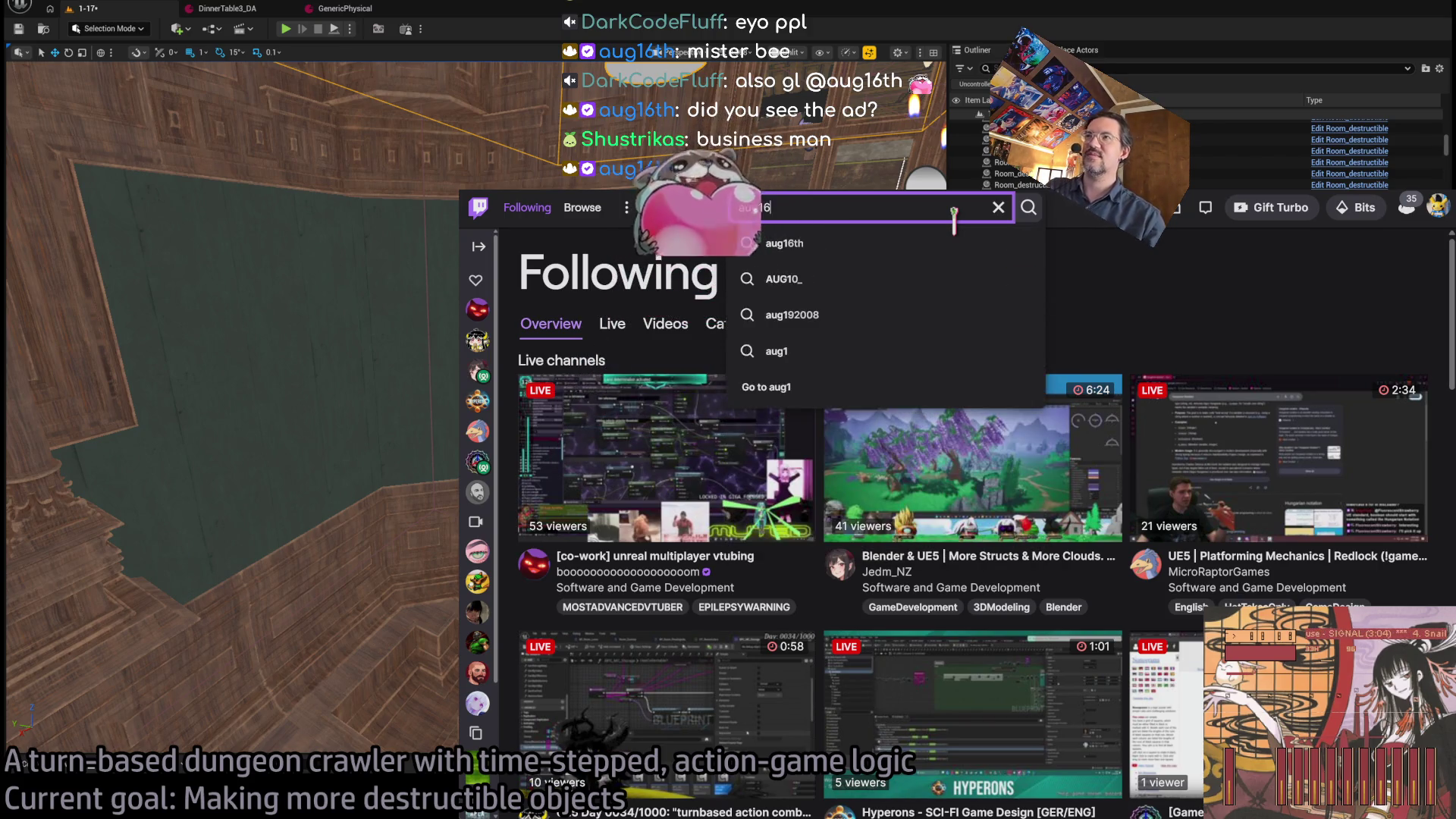
type("th")
key("Return")
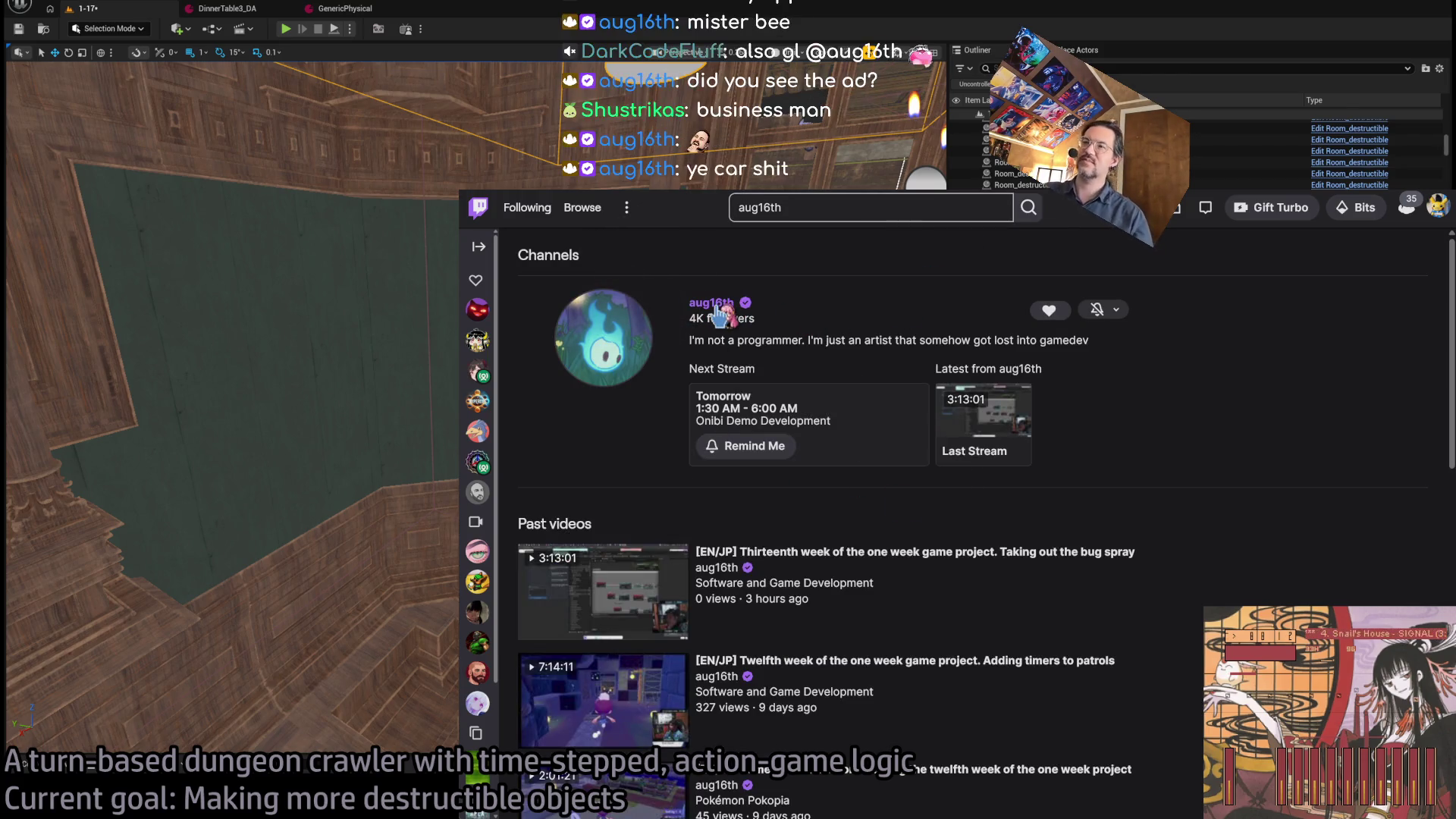
- Open the 'Thirteenth week of the one week game project' broadcast and seek to about 1:41
left_click(834, 554)
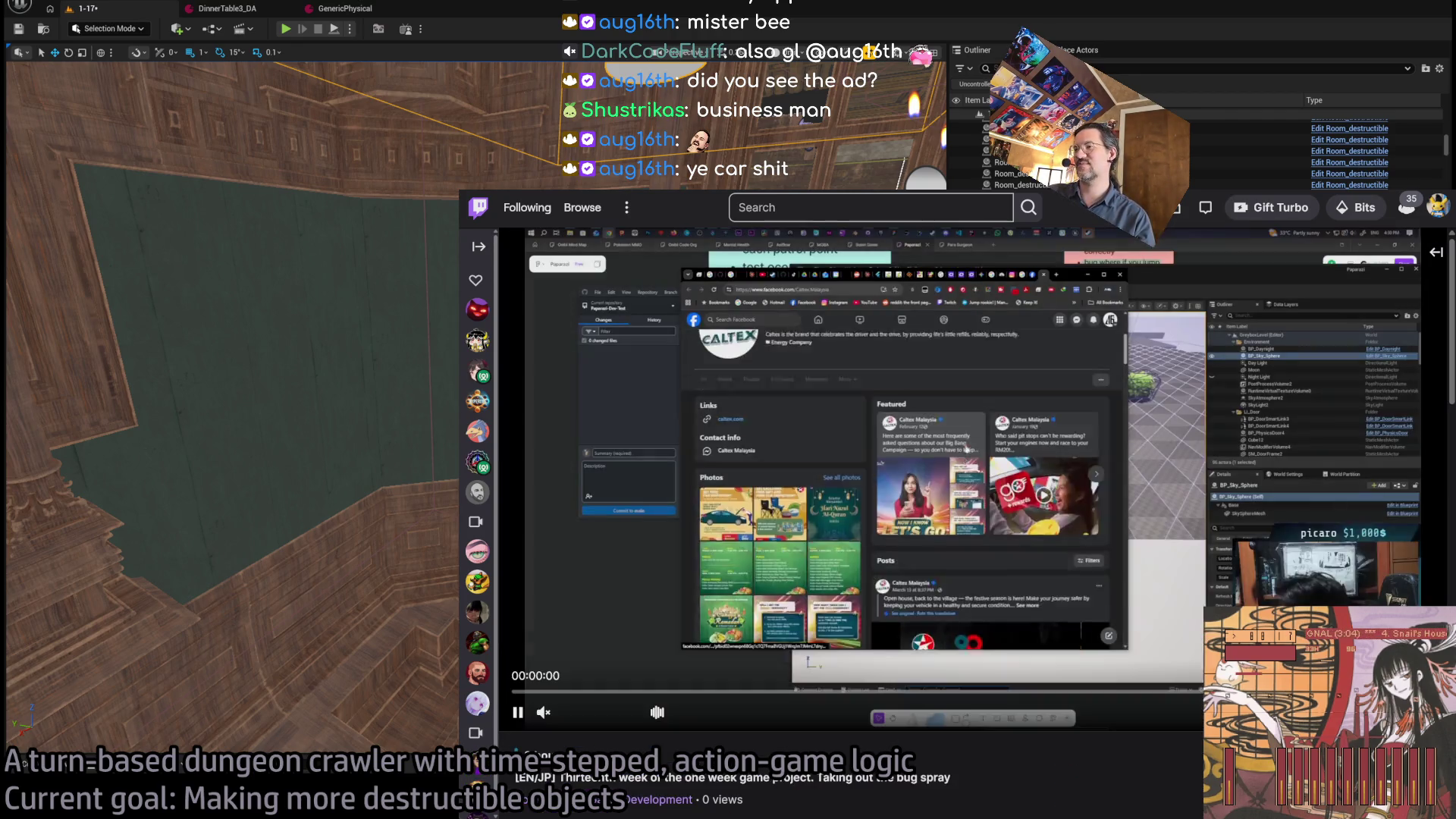
left_click(841, 691)
left_click(998, 692)
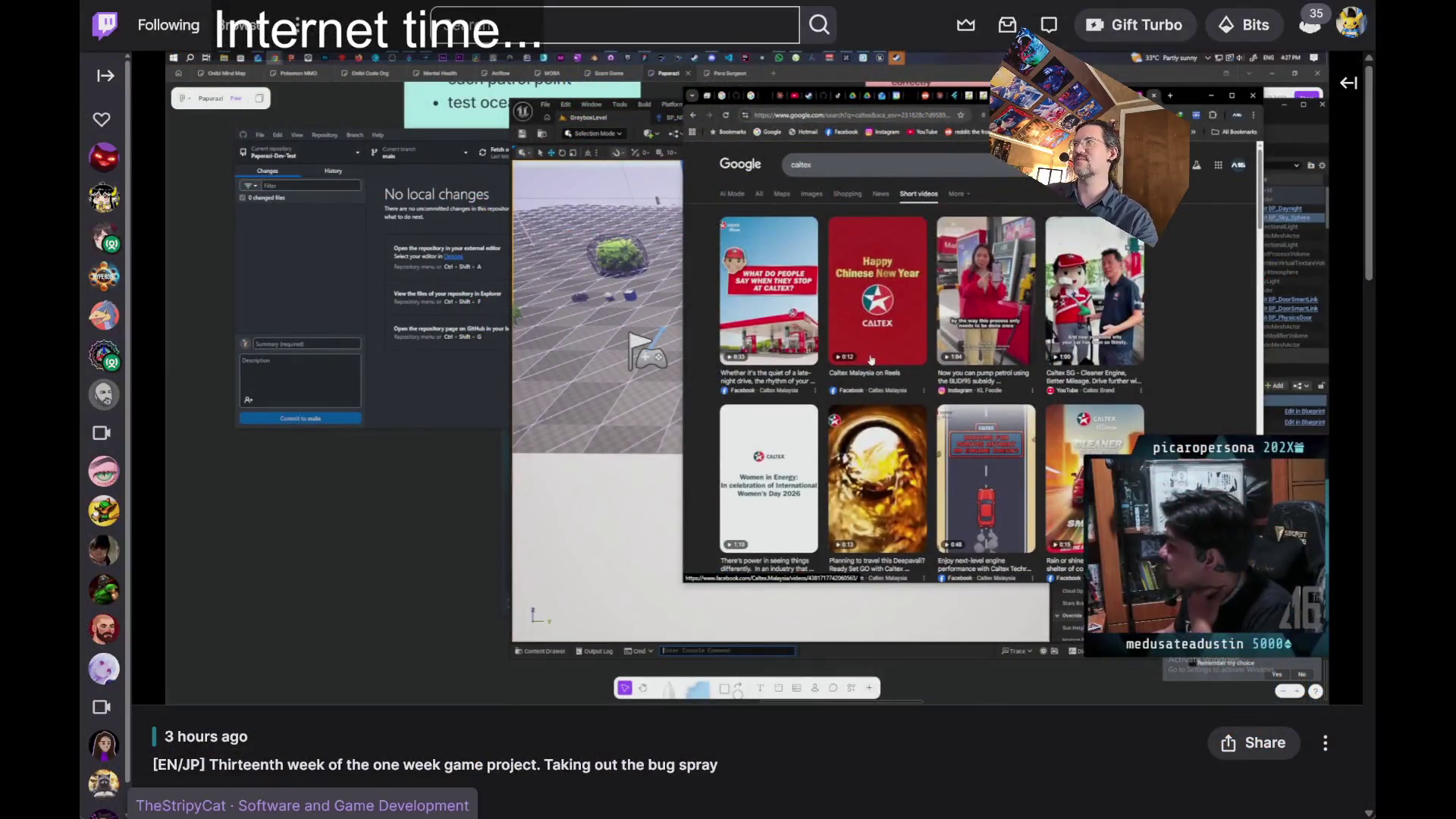
- Skip the broadcast ahead slightly, watch, then load Google by typing 'goo' in the address bar
mouse_move(195, 673)
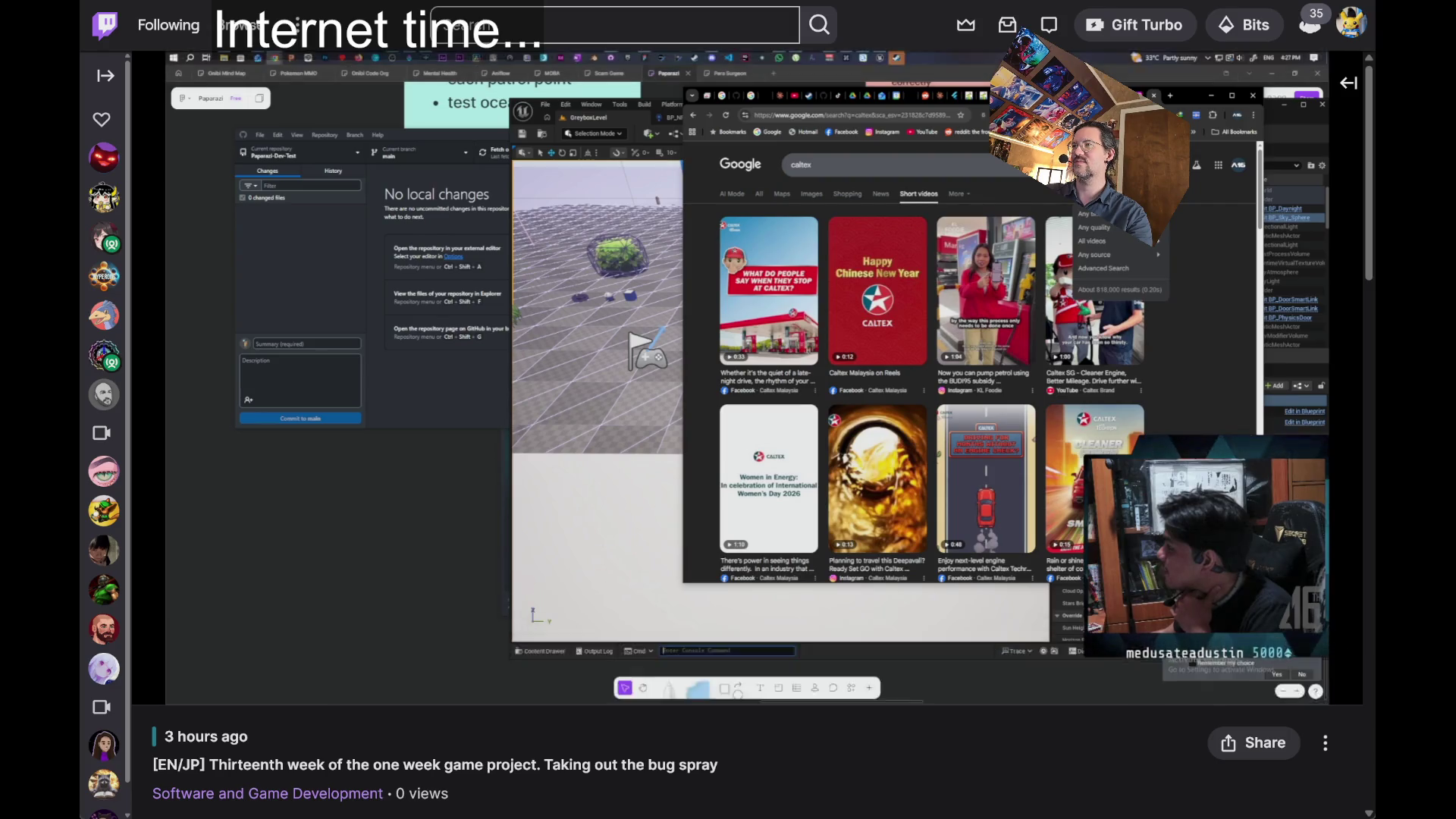
key("Right")
key("Right")
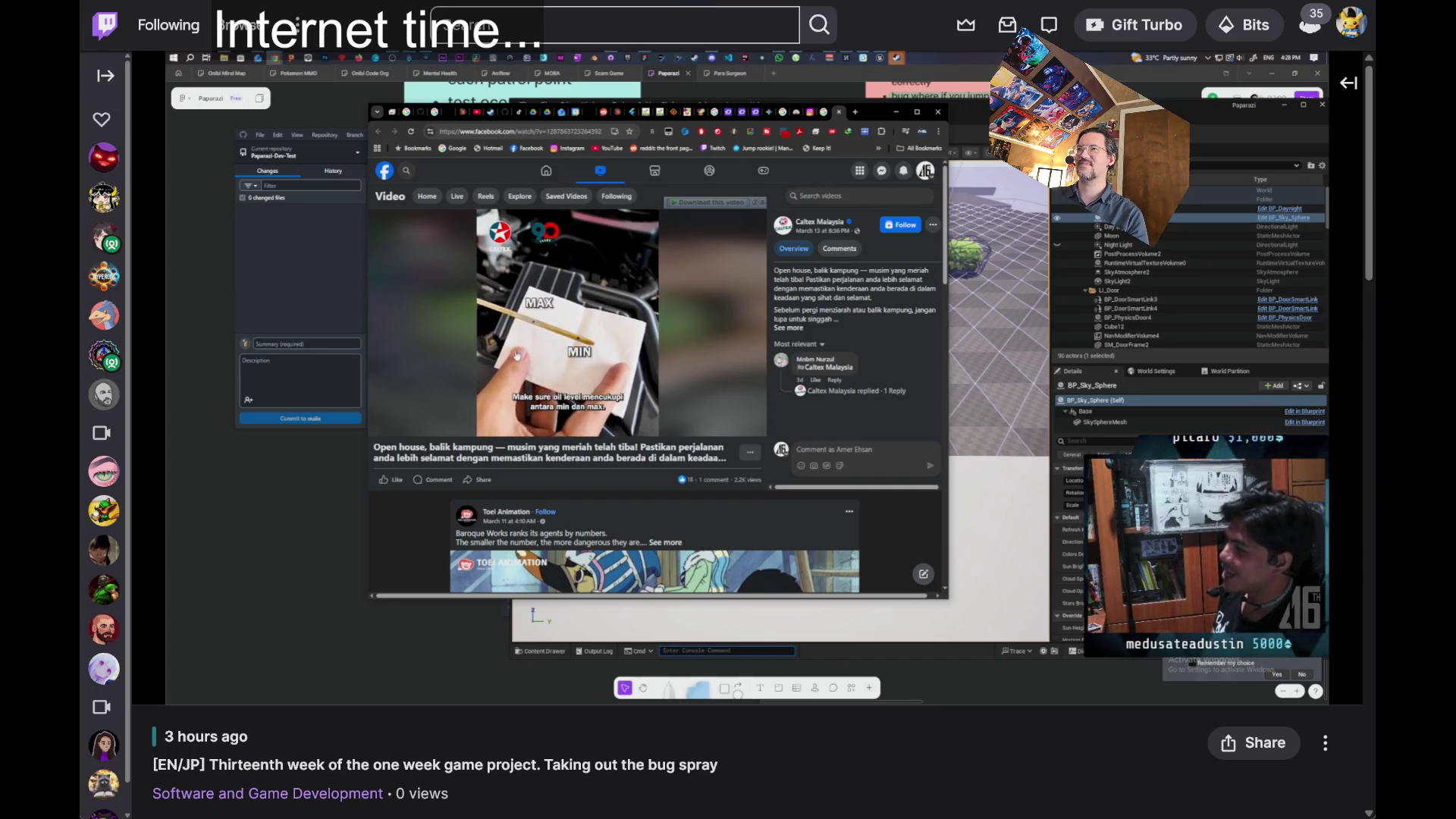
mouse_move(793, 458)
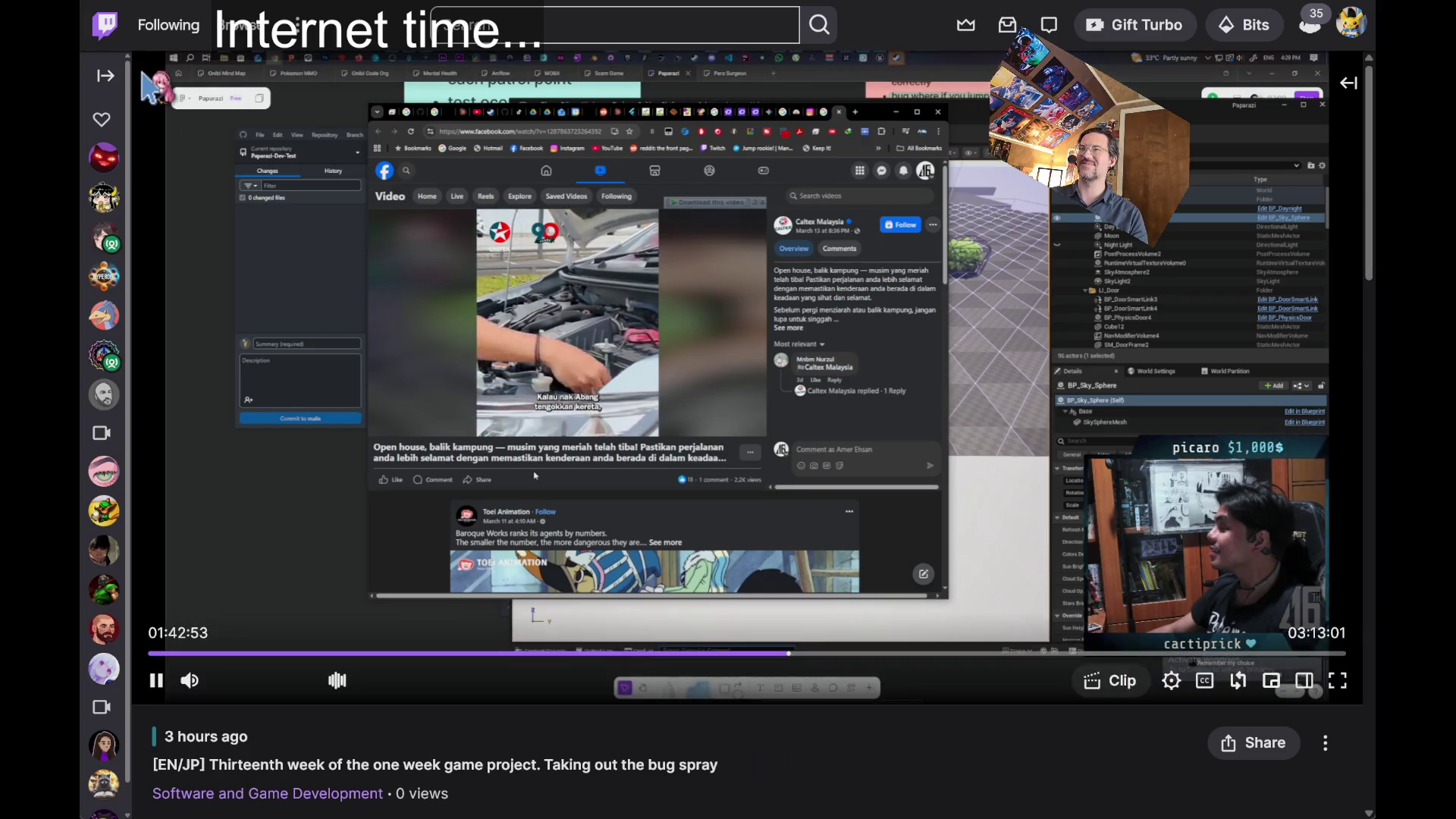
key("ctrl+l")
type("goo")
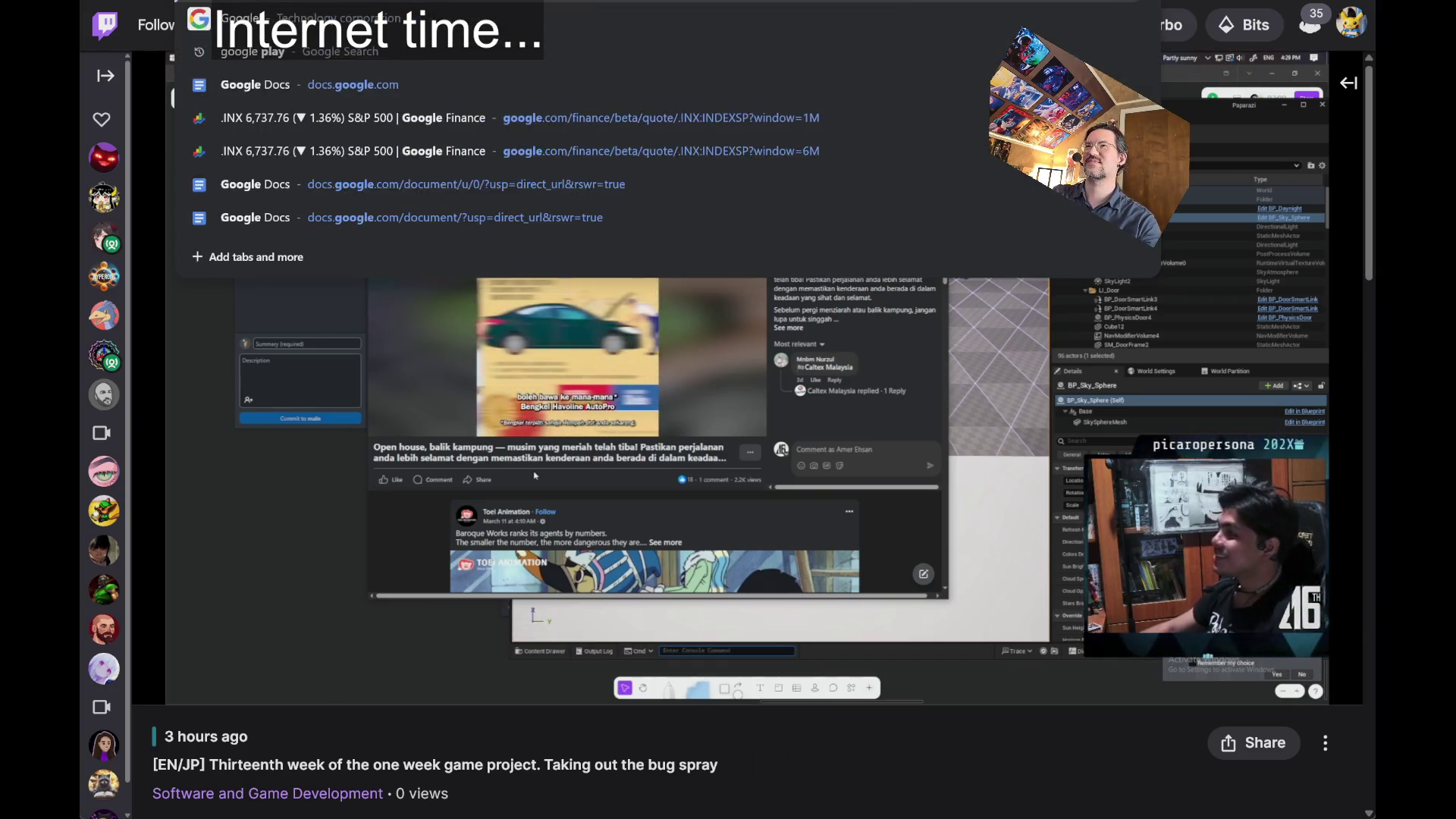
key("Return")
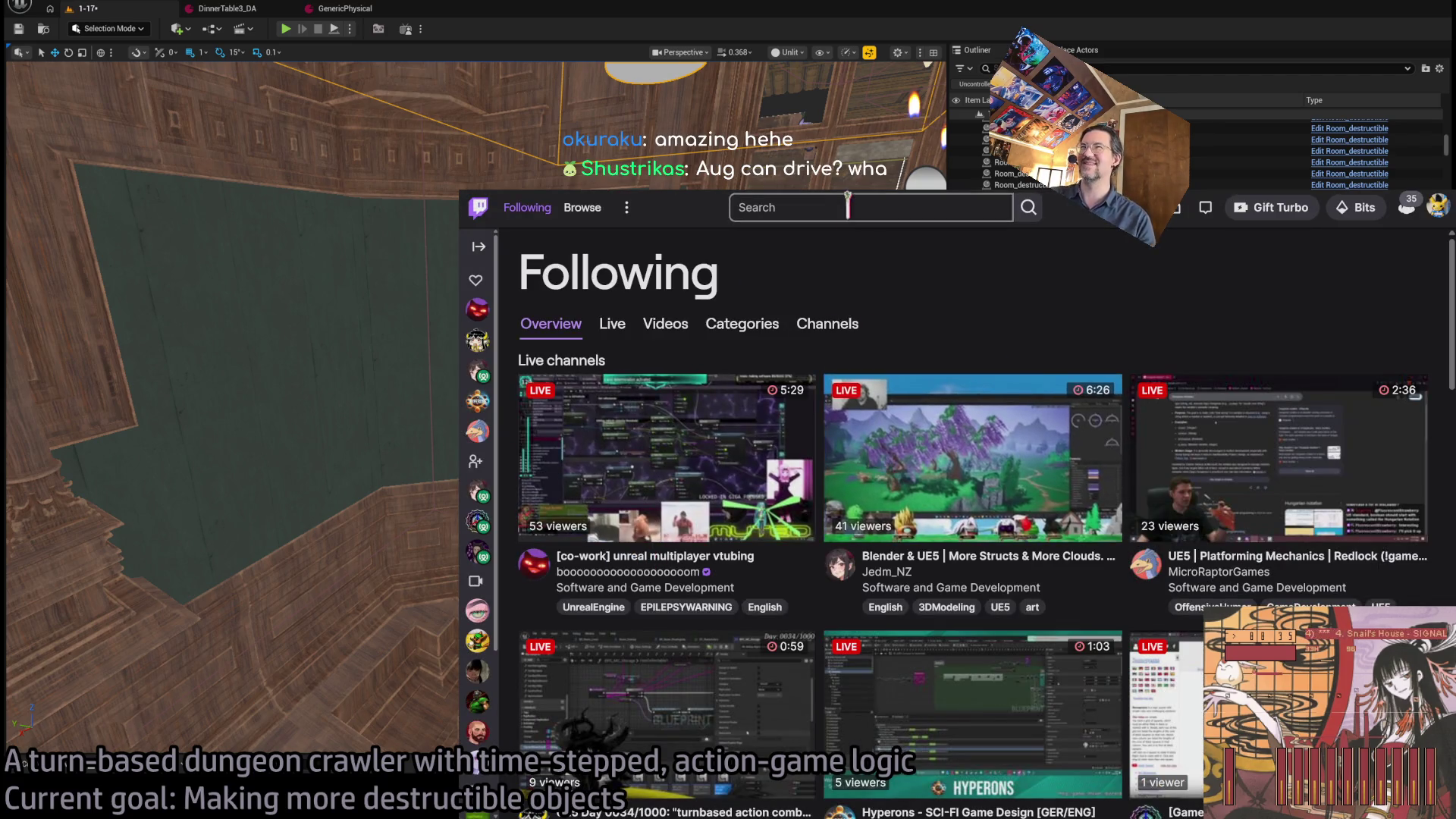
- Search Twitch for the streamer's channel again and open it
left_click(848, 206)
type("aug")
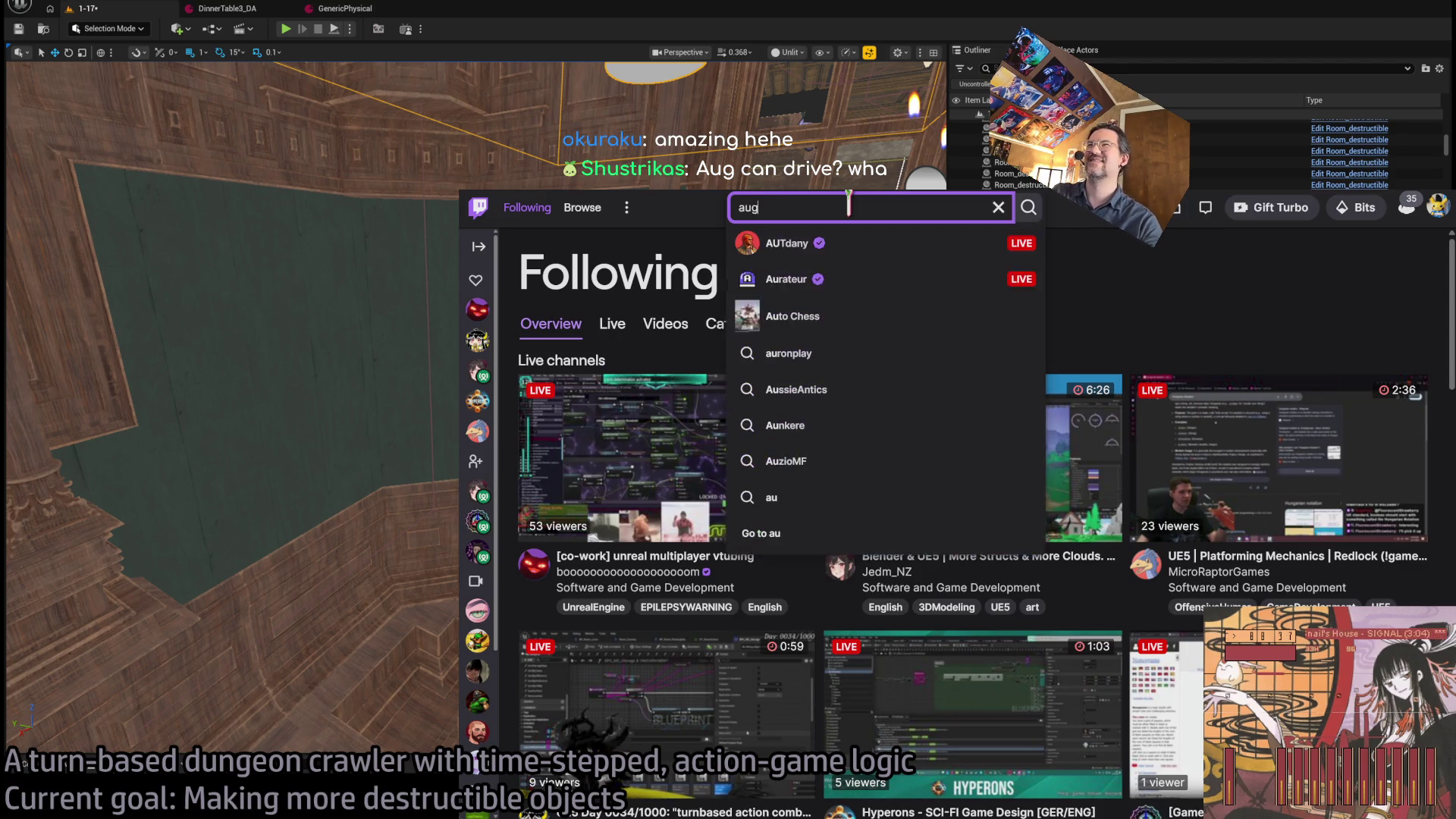
type("16th")
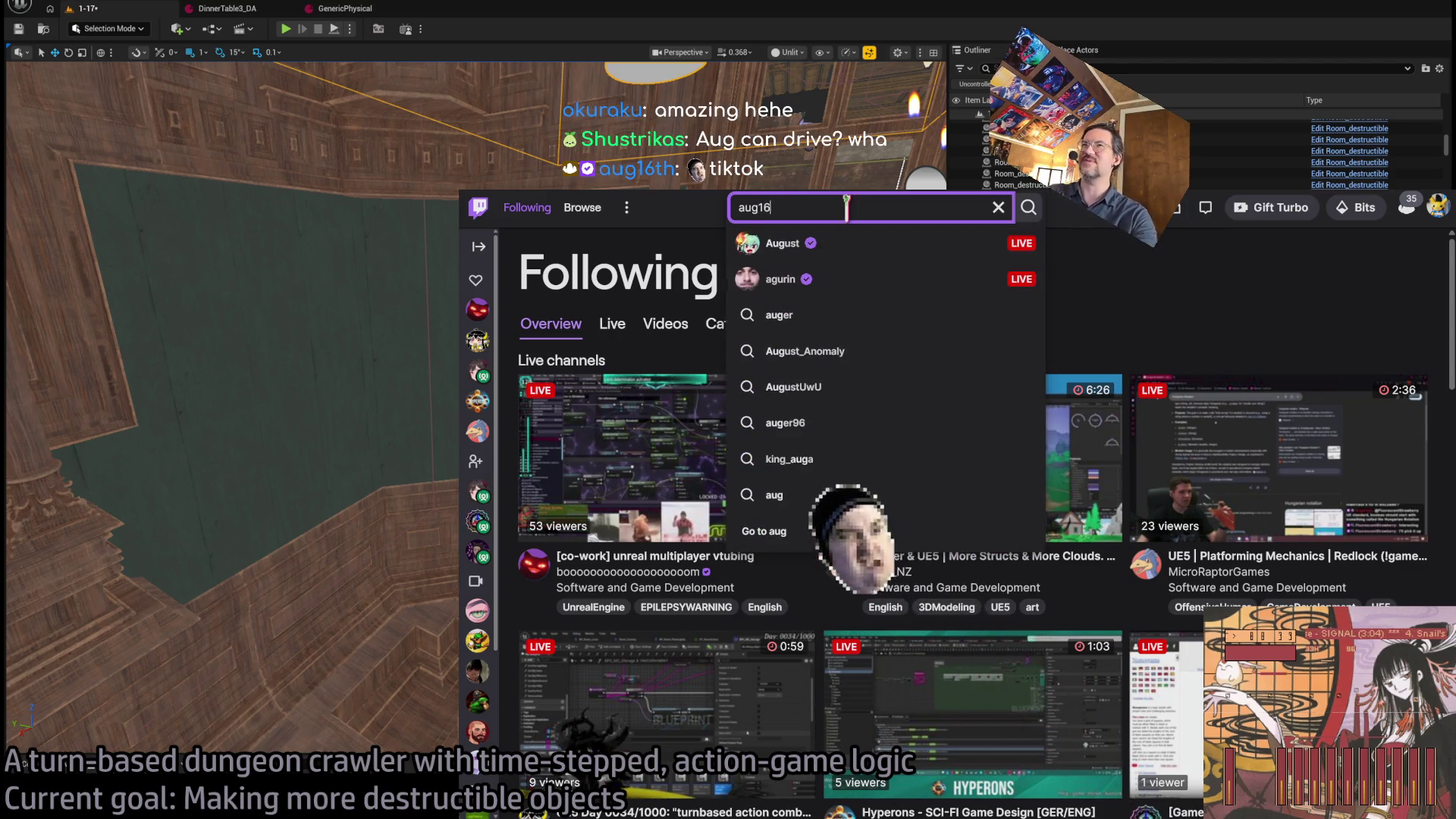
key("Return")
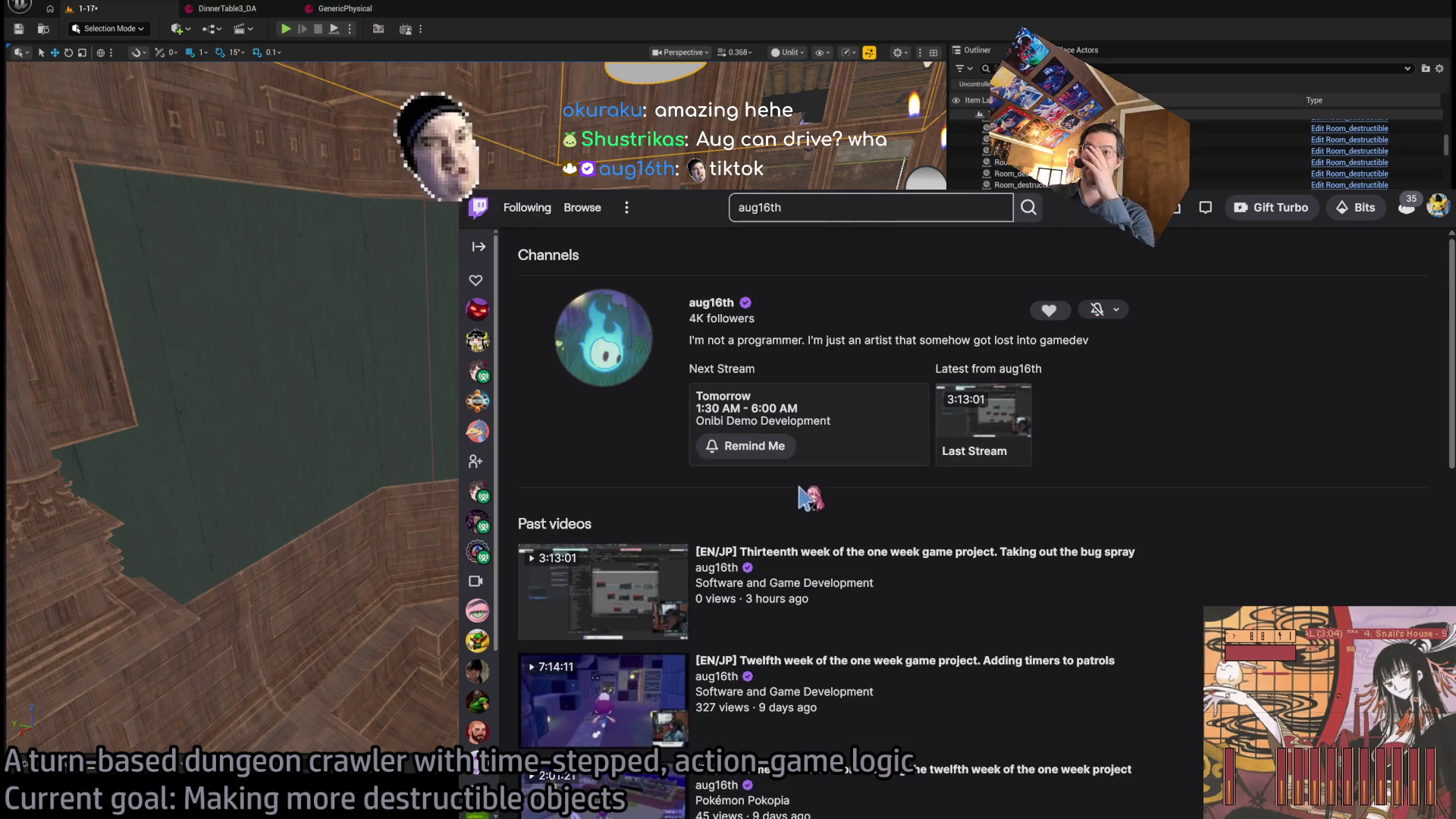
left_click(724, 309)
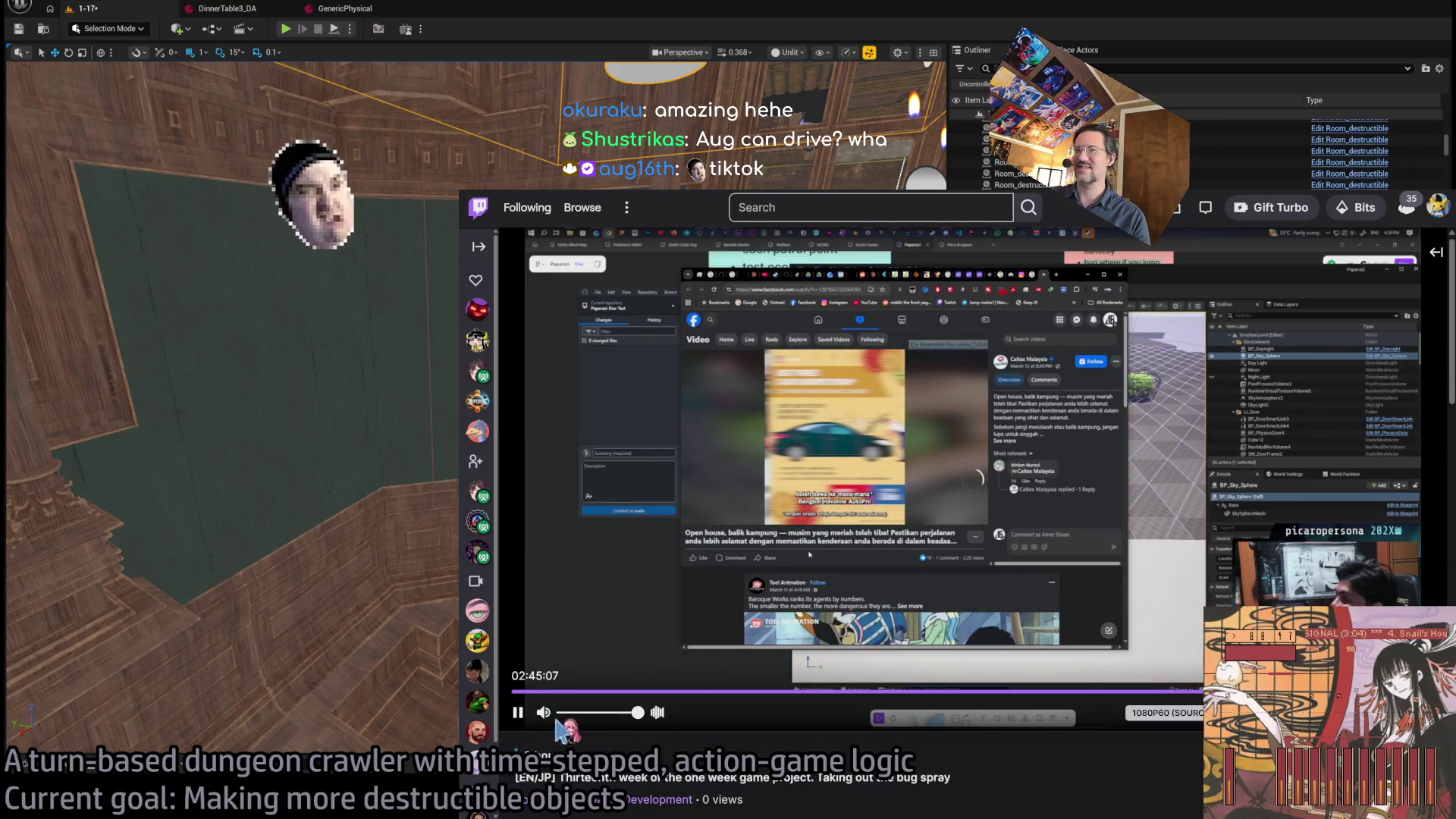
- Seek the last broadcast ahead to around 2:22:55
left_click(543, 712)
left_click(758, 691)
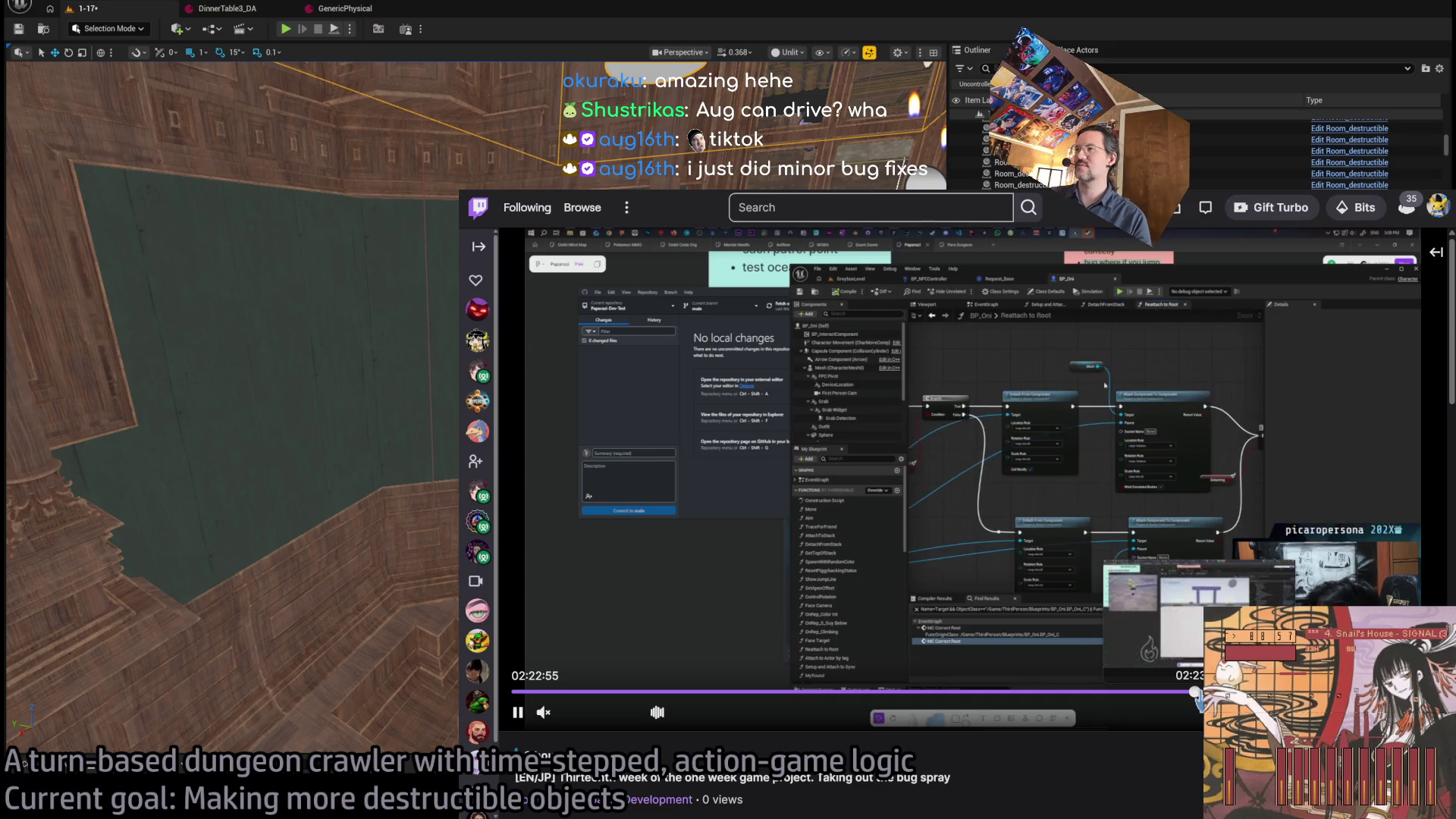
left_click(1196, 691)
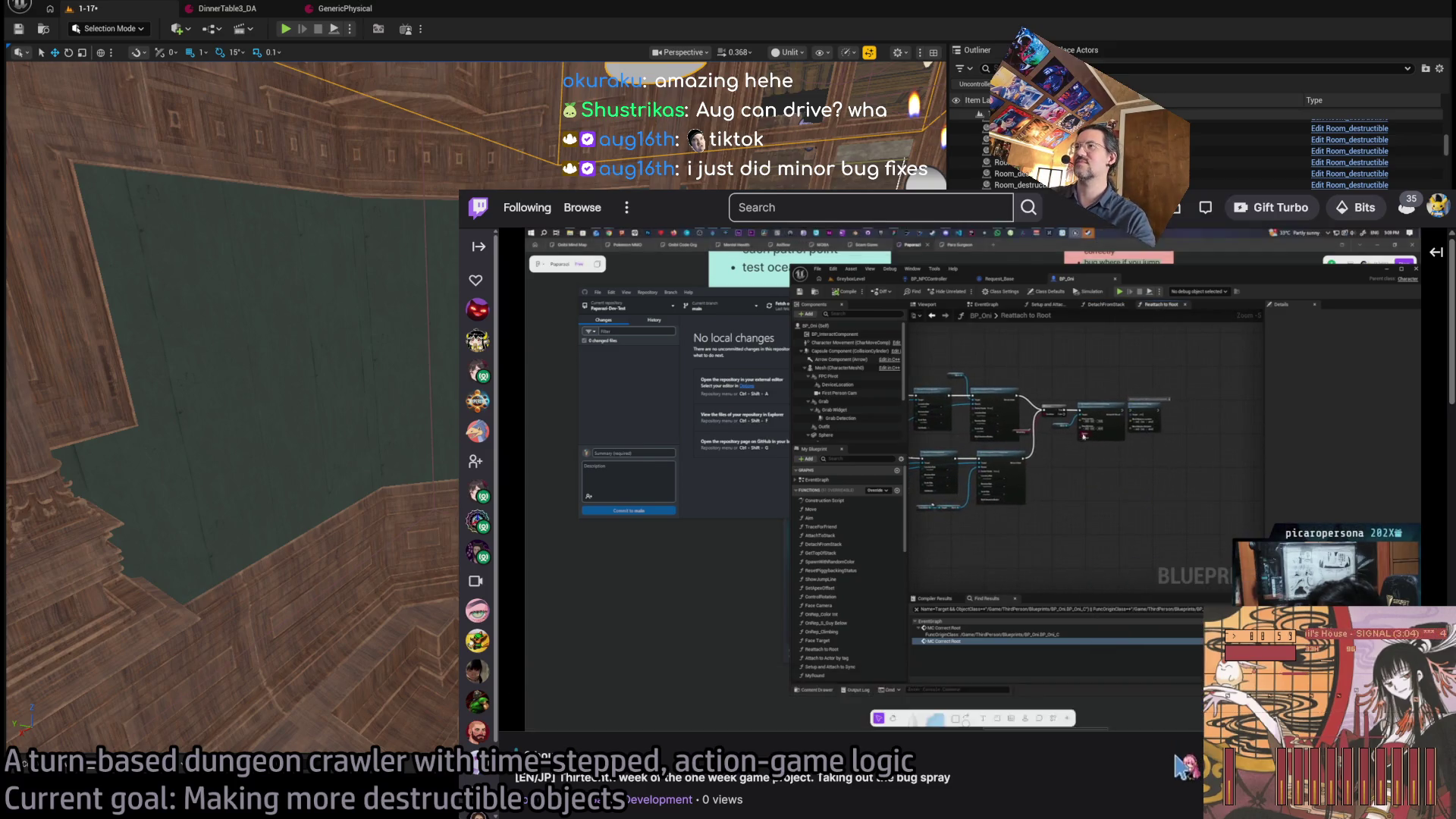
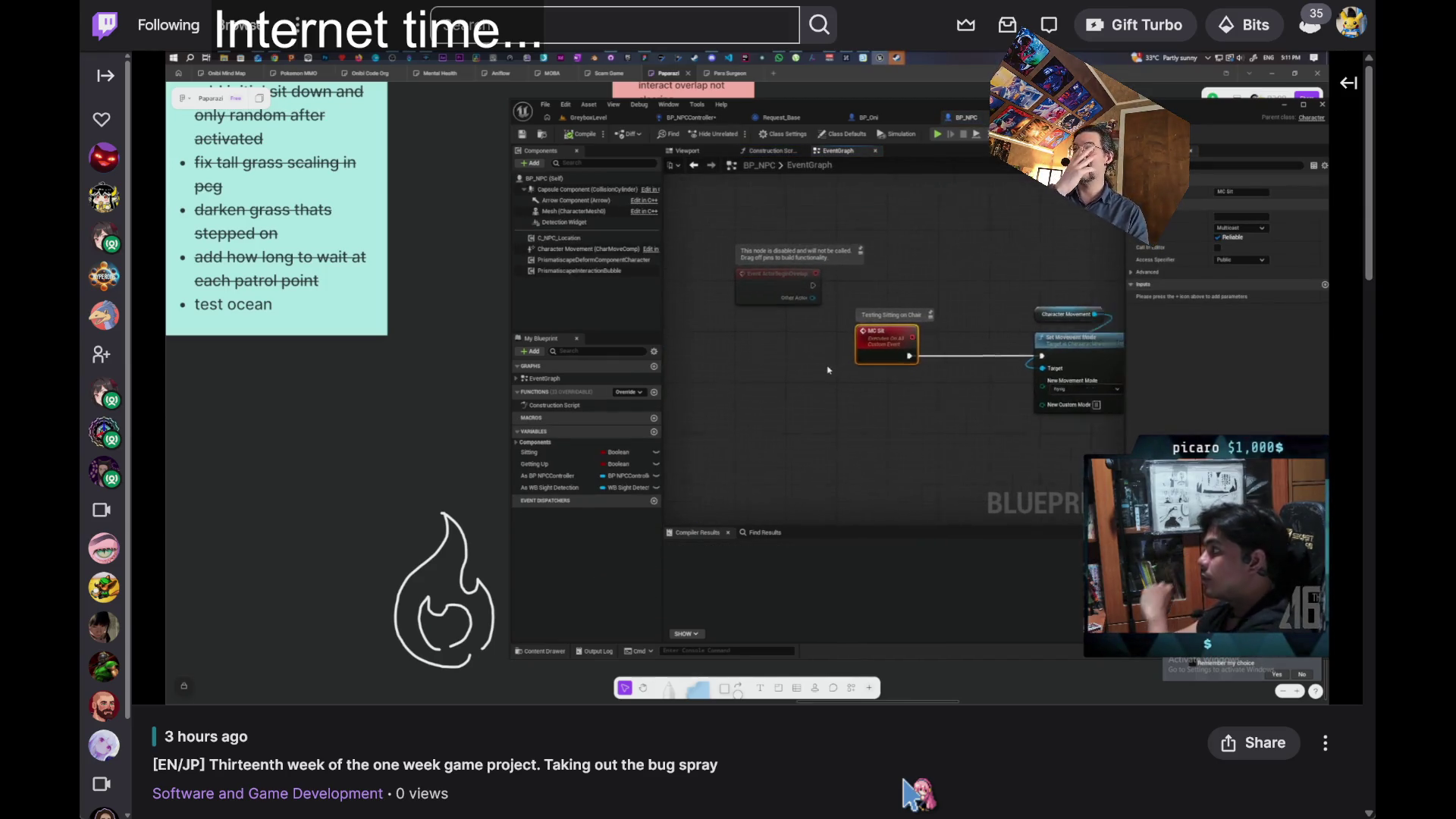
- Open a new Chrome tab and switch from the Twitch replay back to the Unreal Editor
mouse_move(1110, 586)
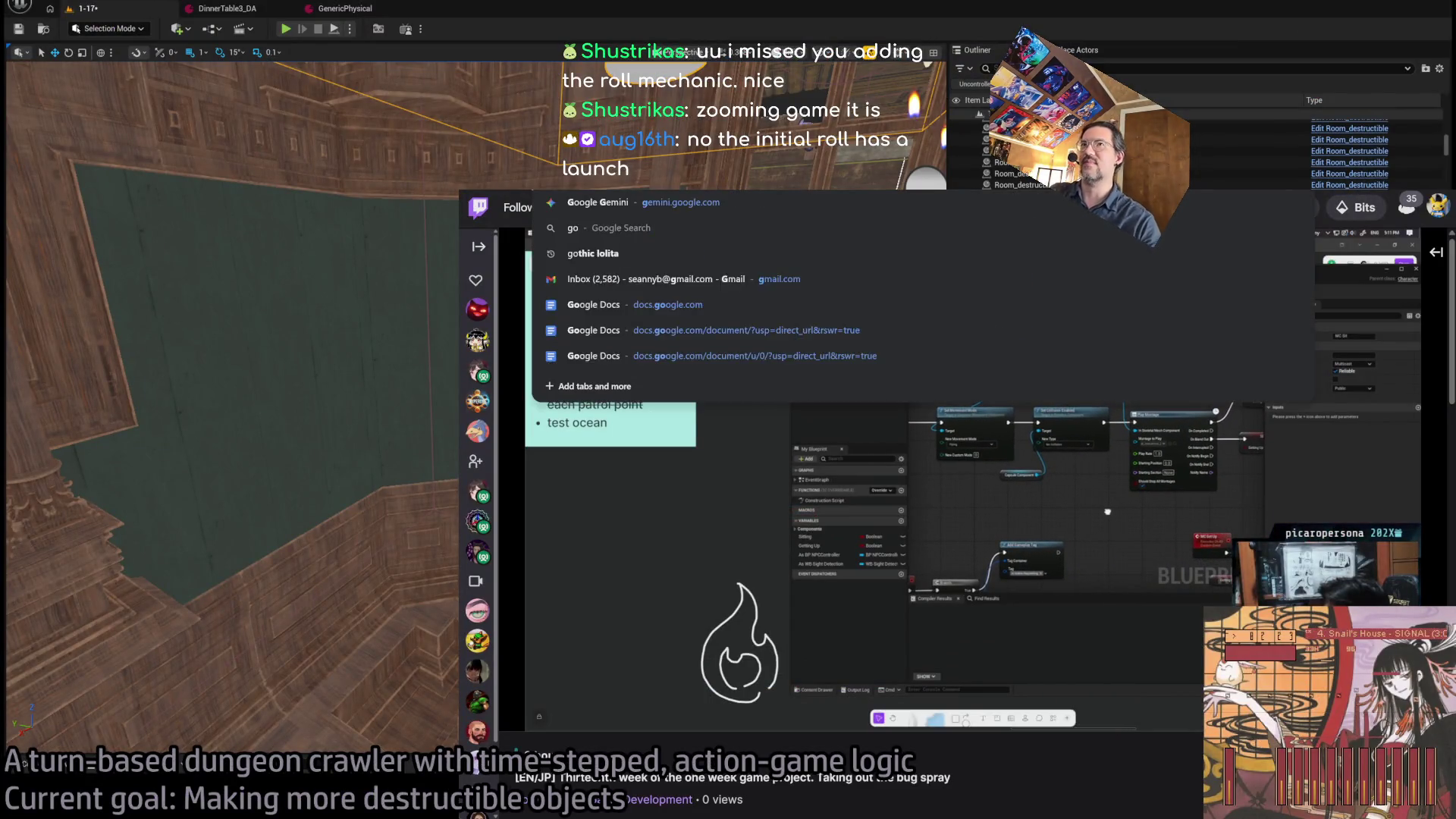
key("ctrl+t")
key("alt+Tab")
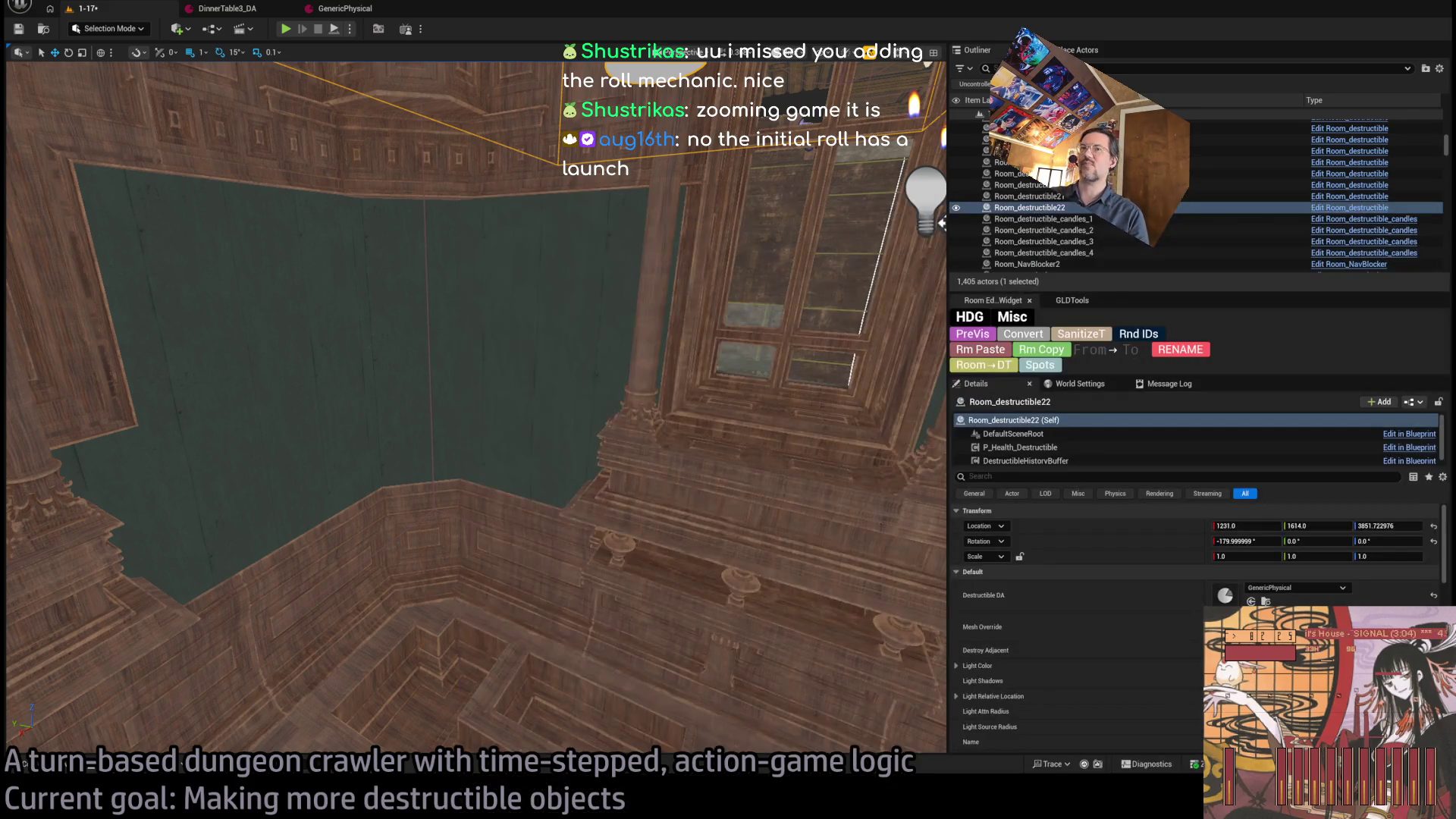
- Frame and orbit around the selected destructible prop, then open the Mansion/StaticMeshes Content Drawer
key("f")
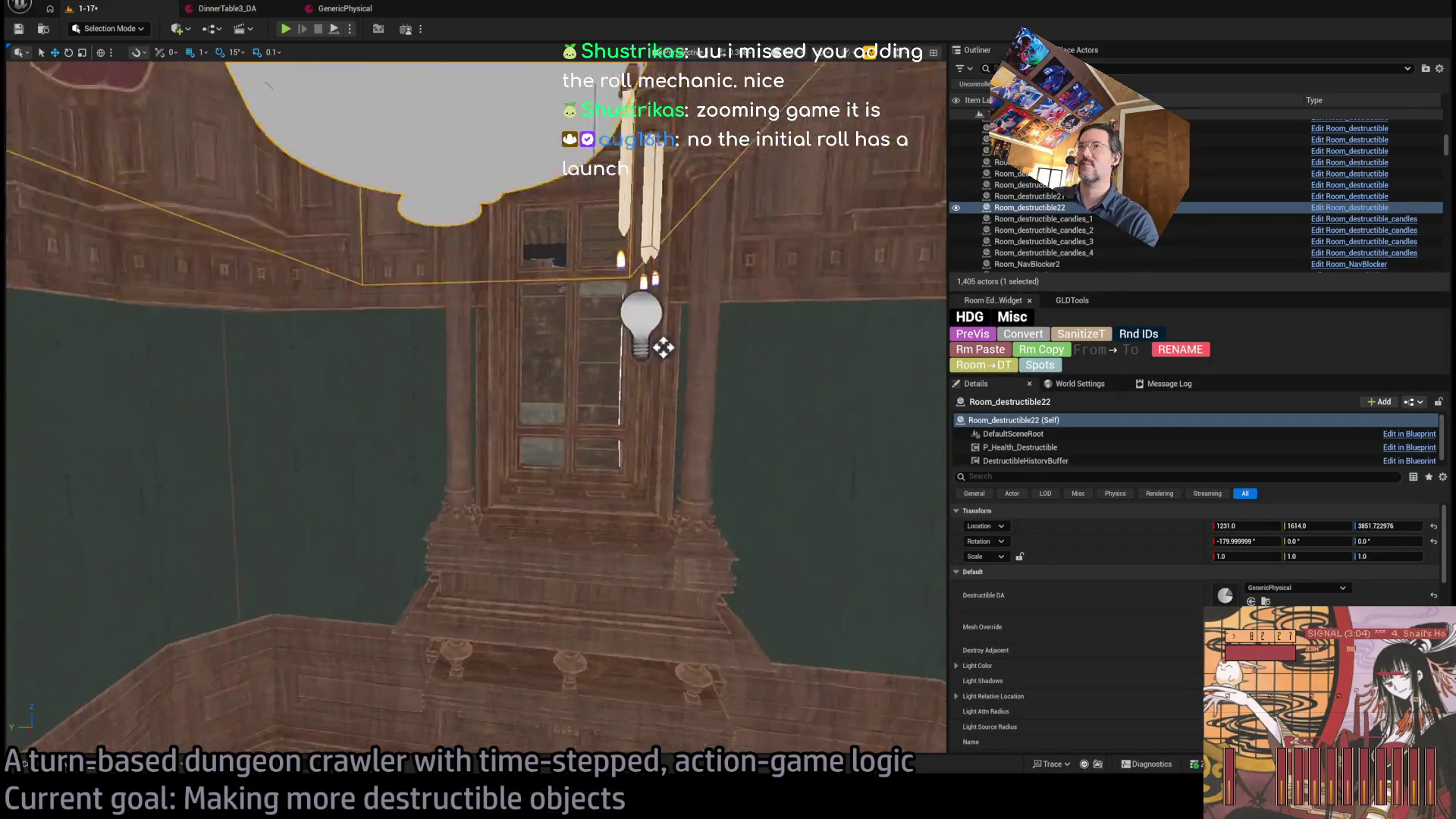
left_click_drag(531, 227, 540, 209)
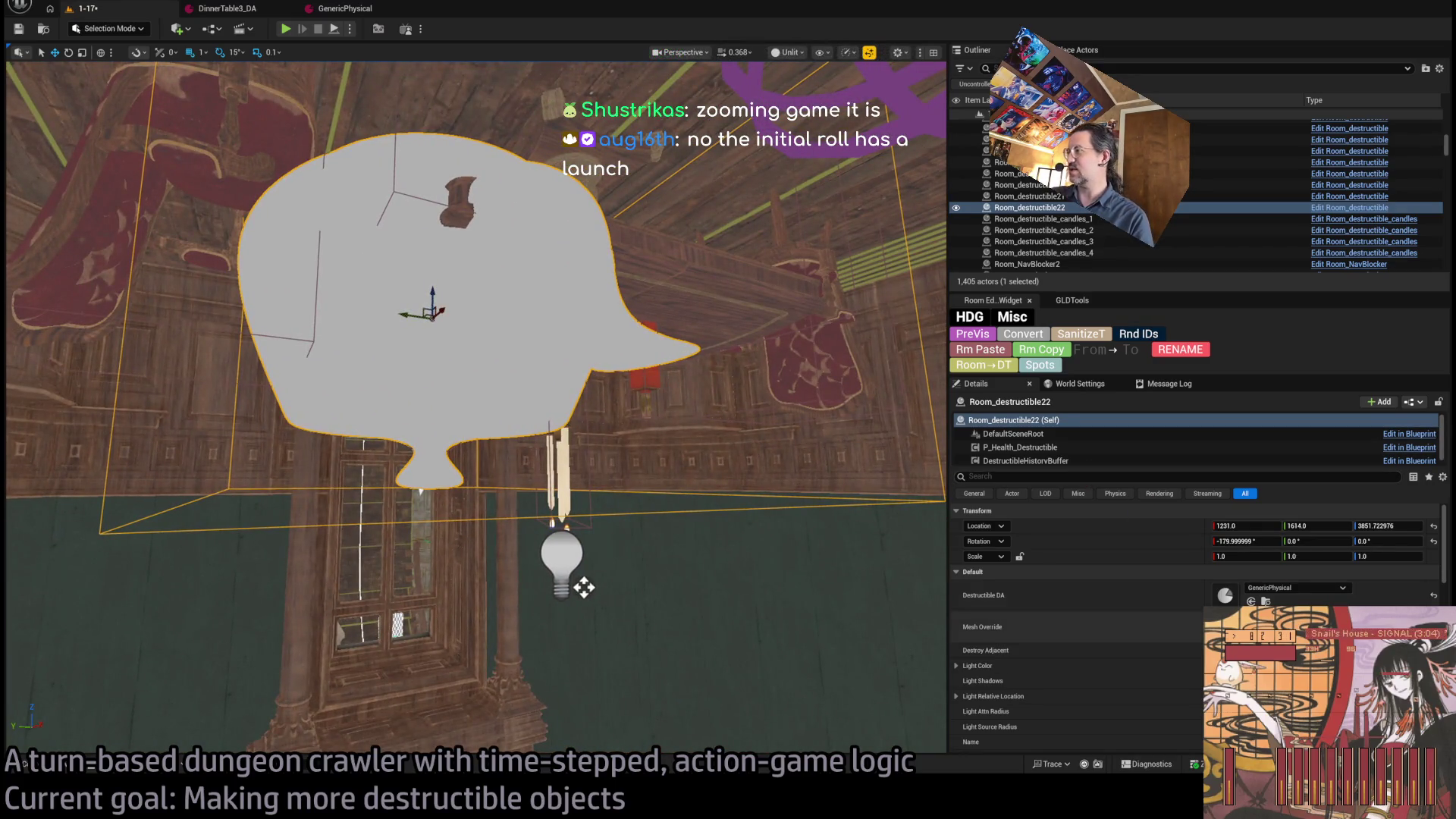
mouse_move(821, 447)
left_mouse_down()
mouse_move(683, 425)
mouse_move(592, 432)
left_mouse_up()
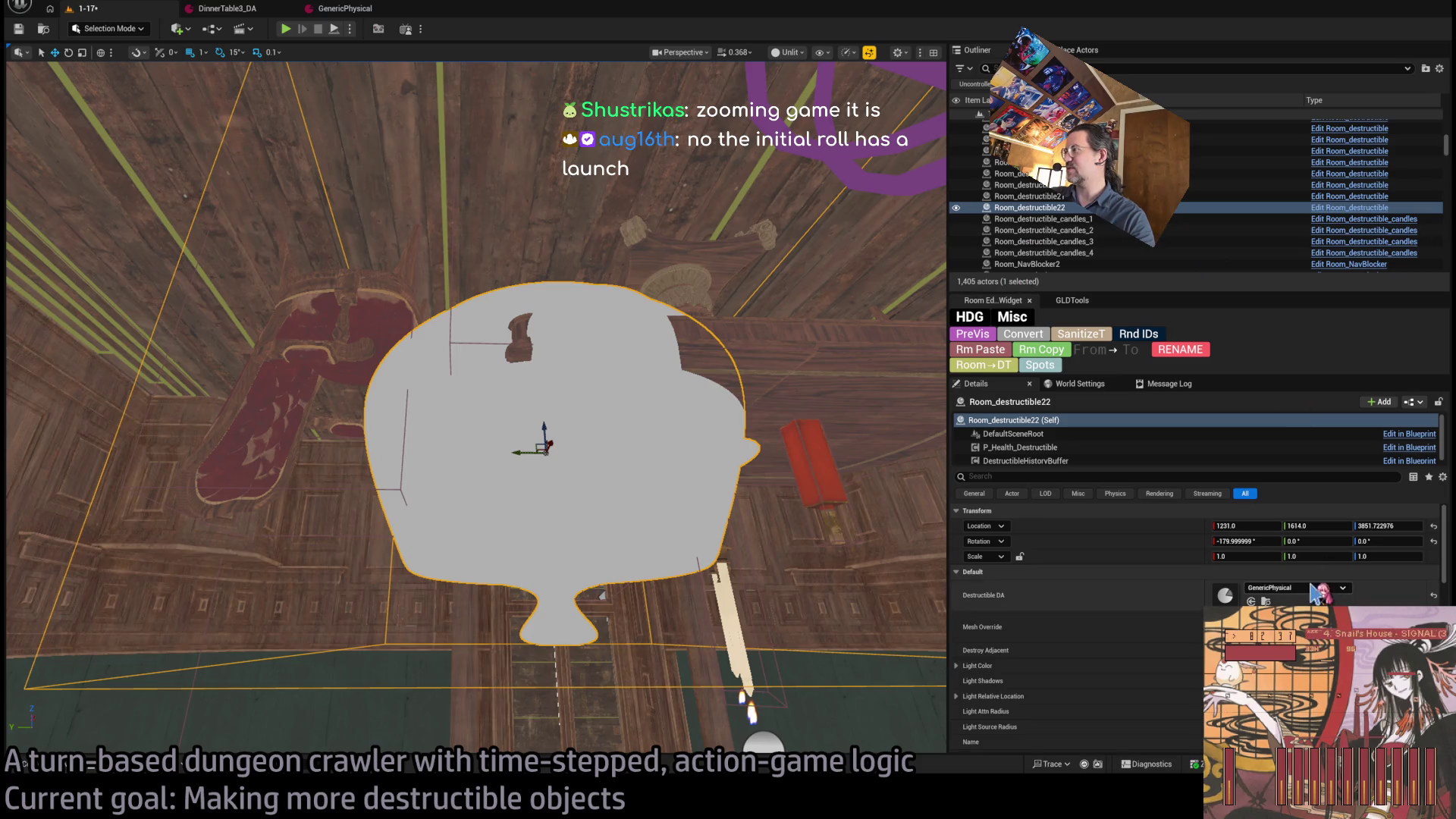
mouse_move(747, 644)
left_mouse_down()
mouse_move(682, 618)
mouse_move(640, 632)
left_mouse_up()
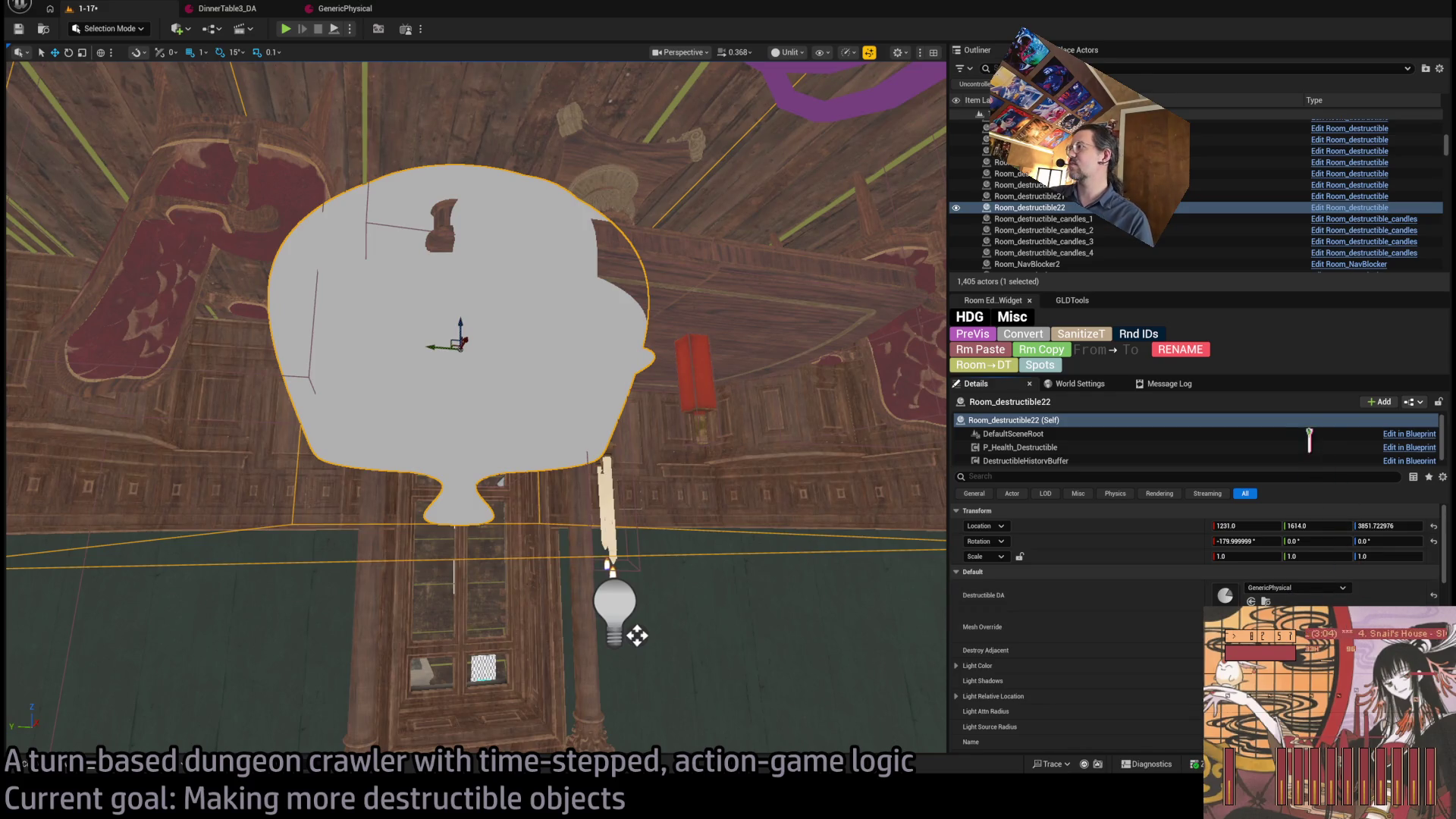
key("ctrl+space")
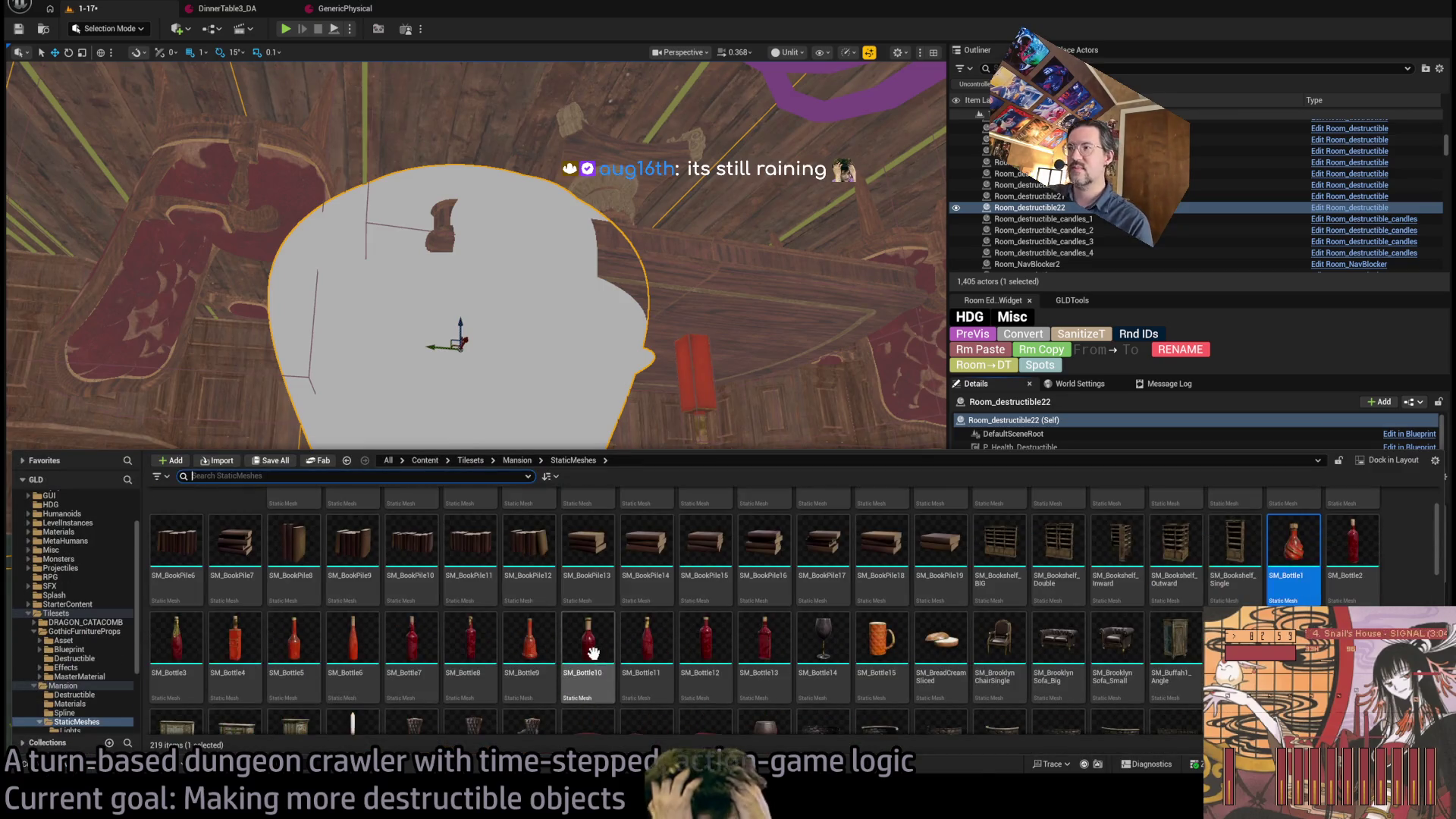
- Pick the SM_Bottle14 mesh in the Mansion assets and close the Content Drawer
left_click(823, 640)
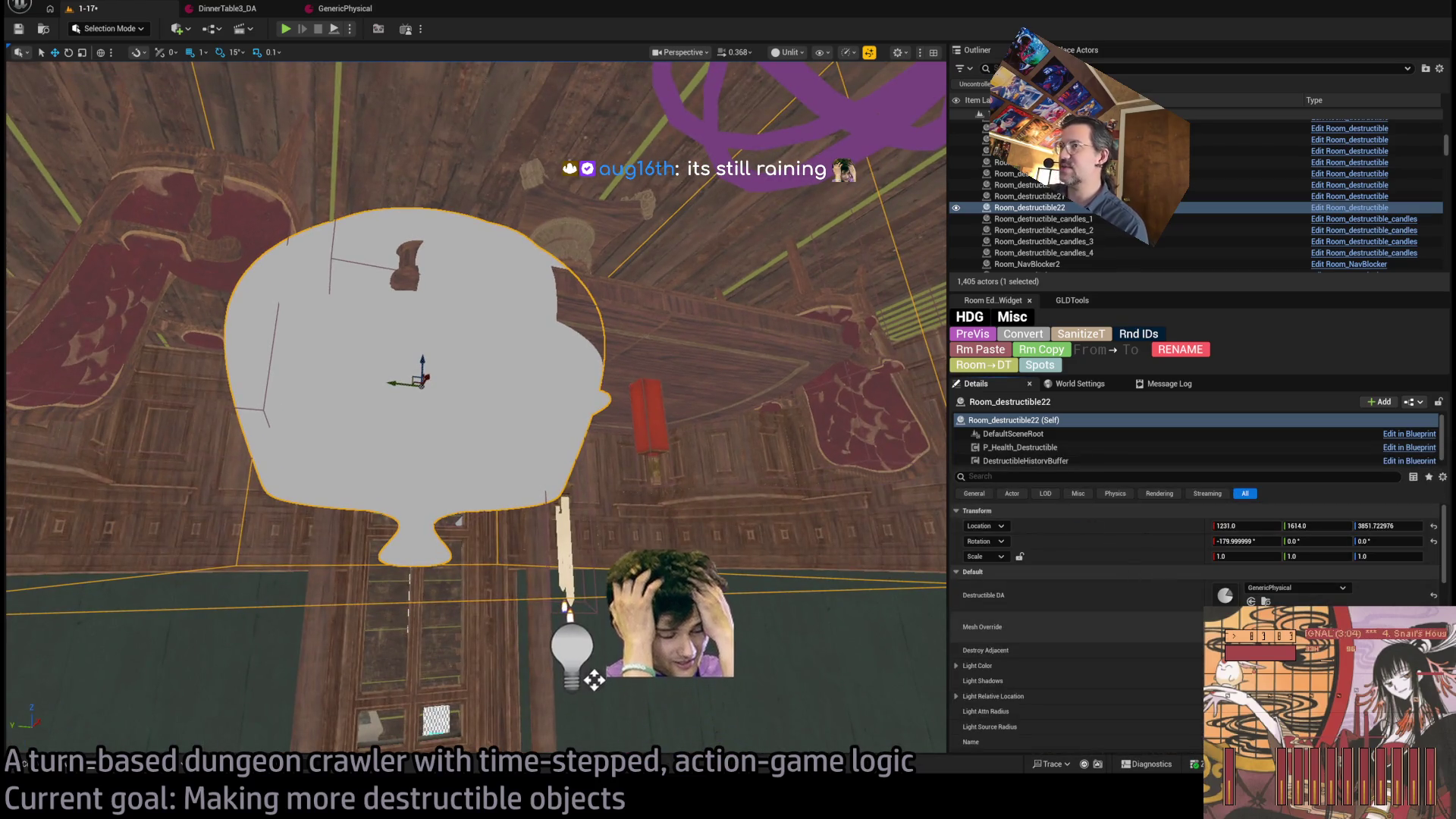
key("ctrl+space")
scroll(880, 385, "up", 2)
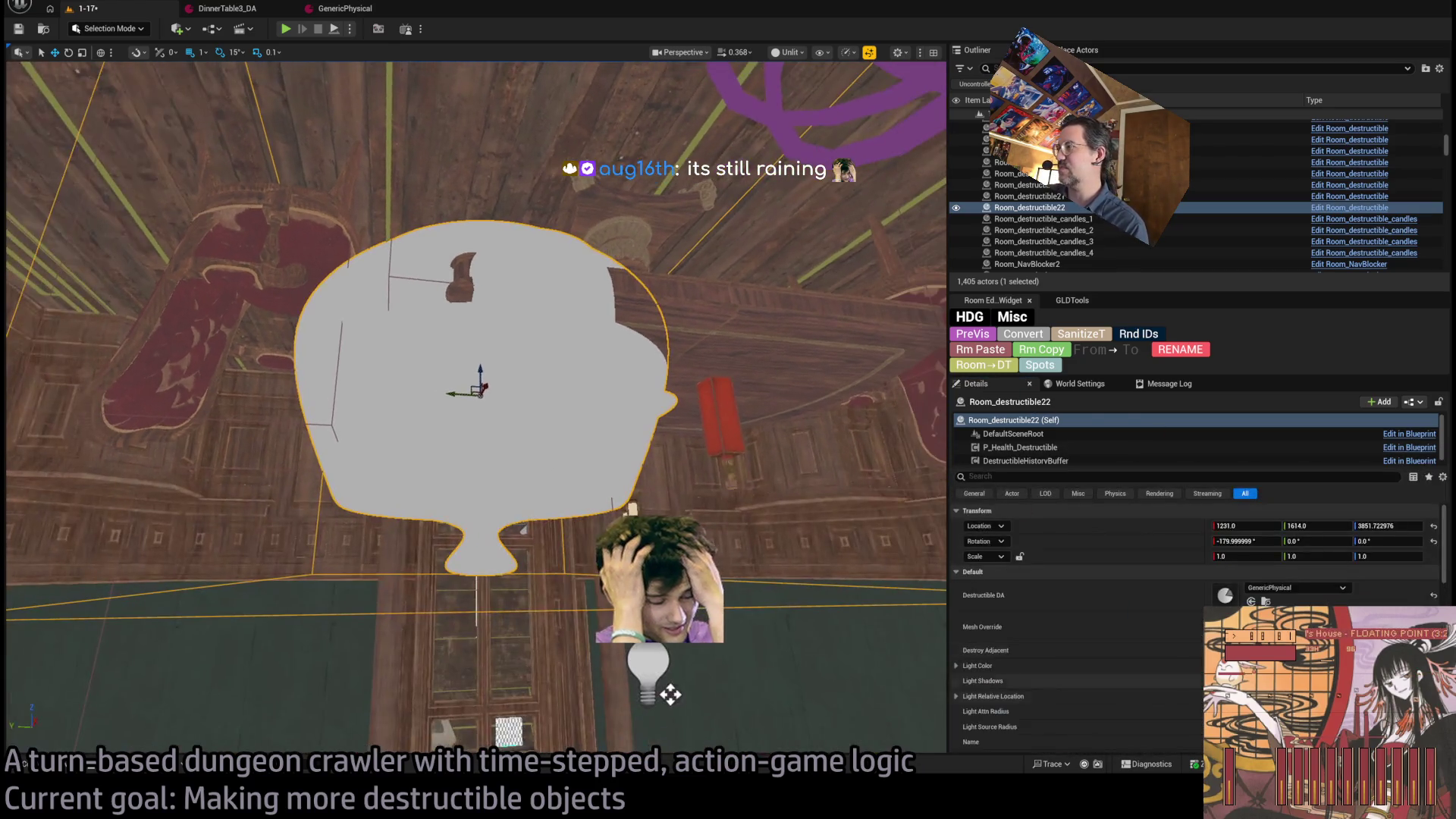
key("ctrl+space")
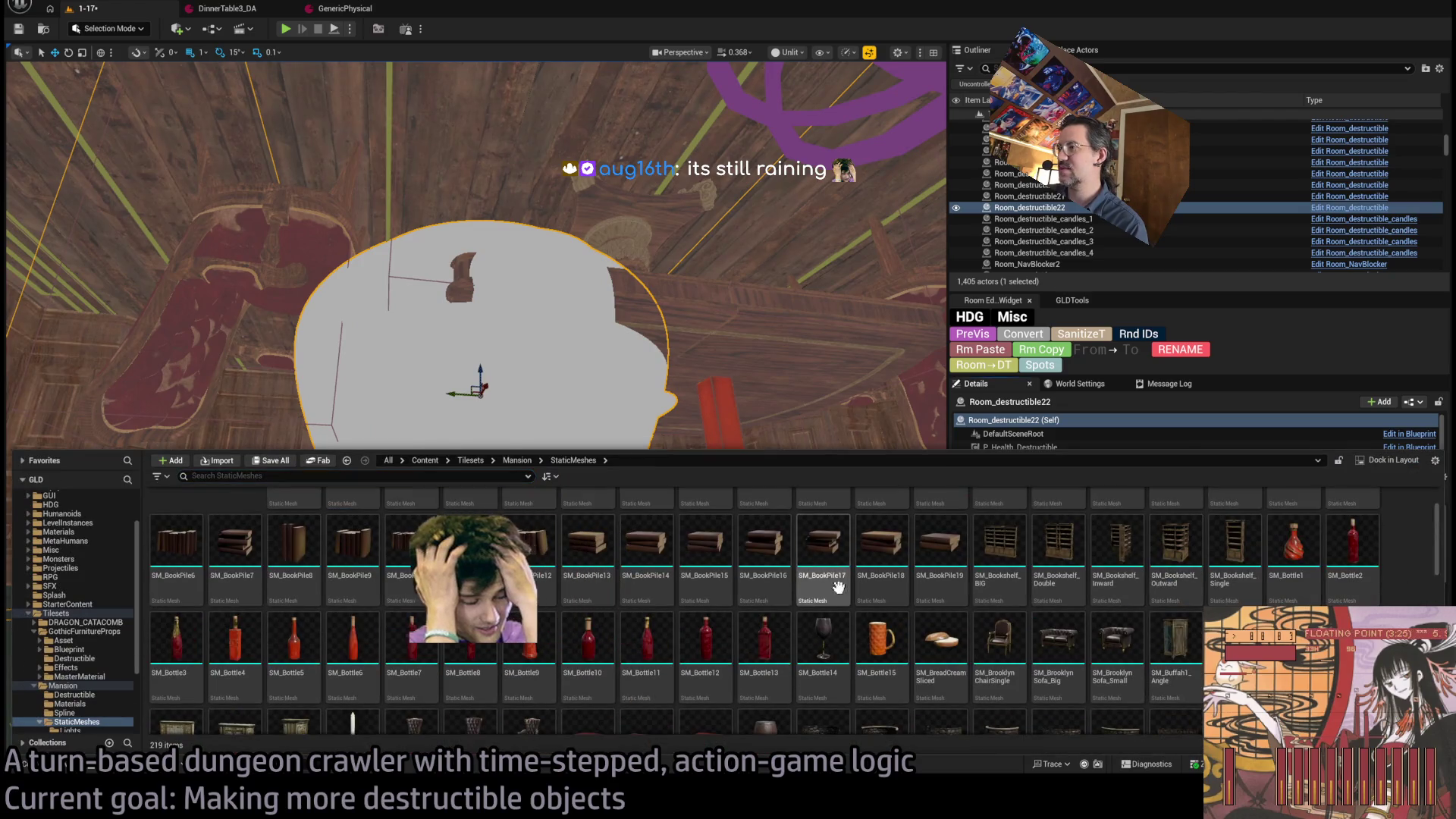
key("ctrl+space")
scroll(610, 664, "down", 5)
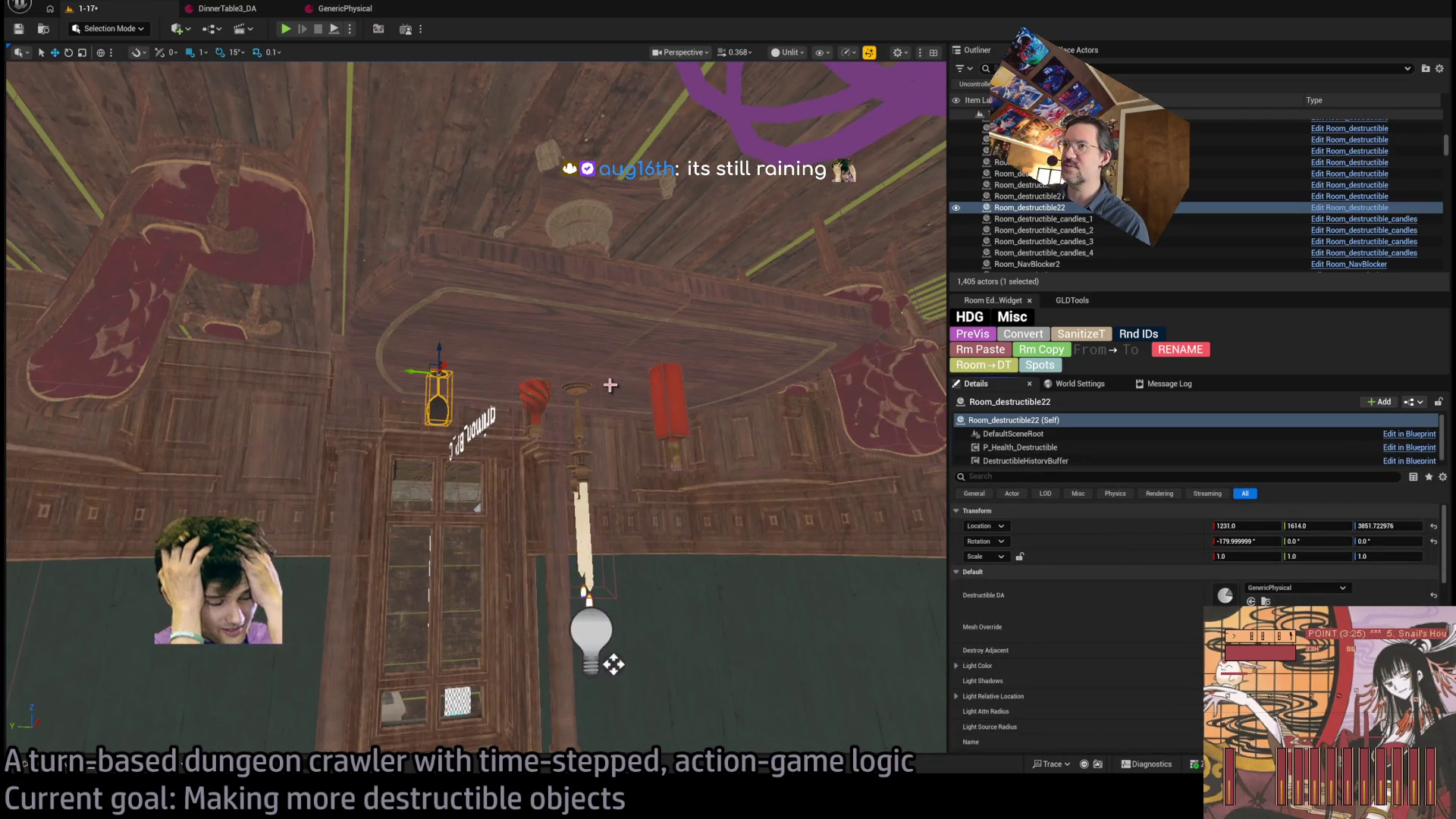
- Alt-drag a copy of the wine glass along the table as Room_destructible23
key("f")
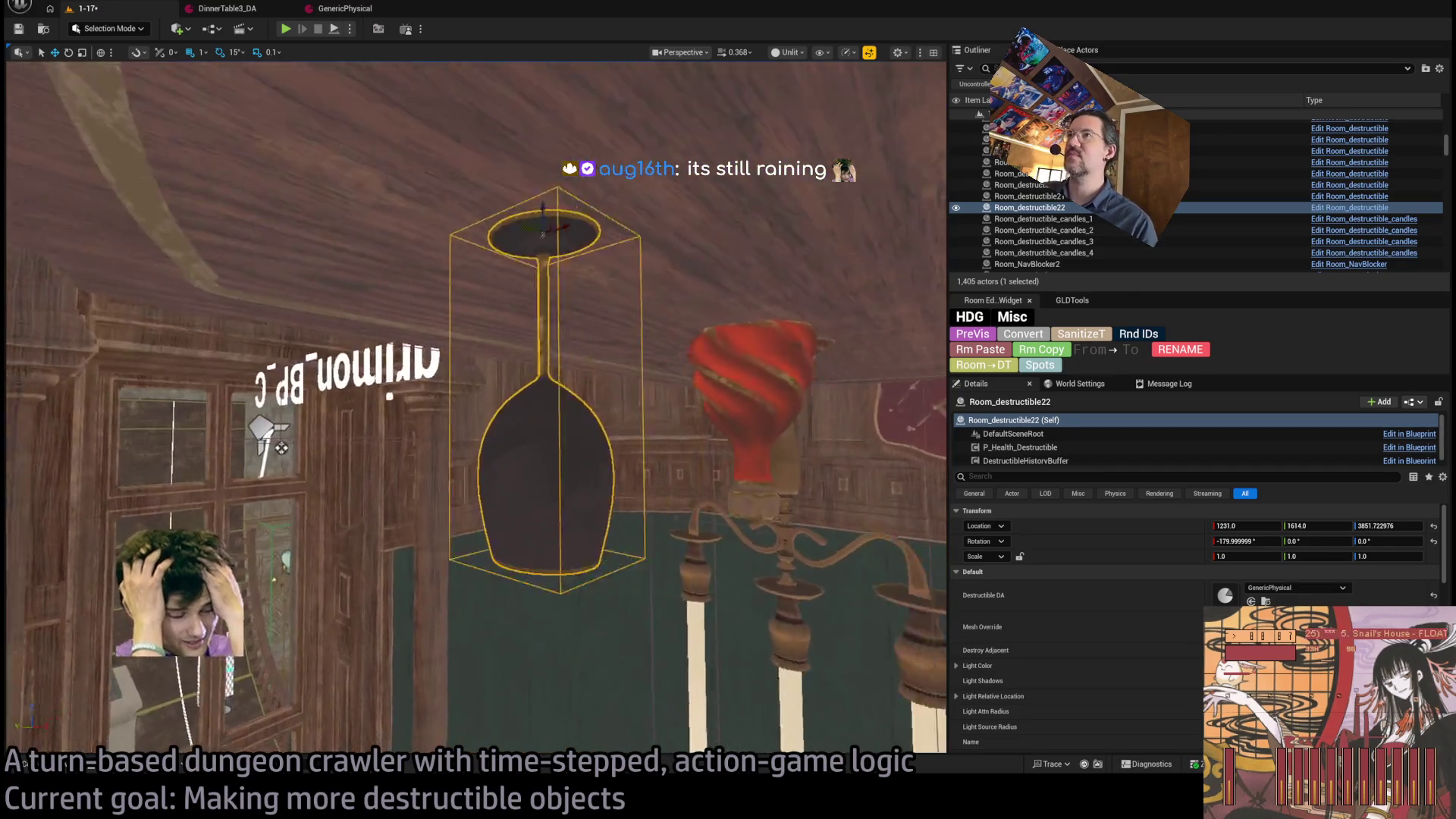
scroll(265, 474, "down", 5)
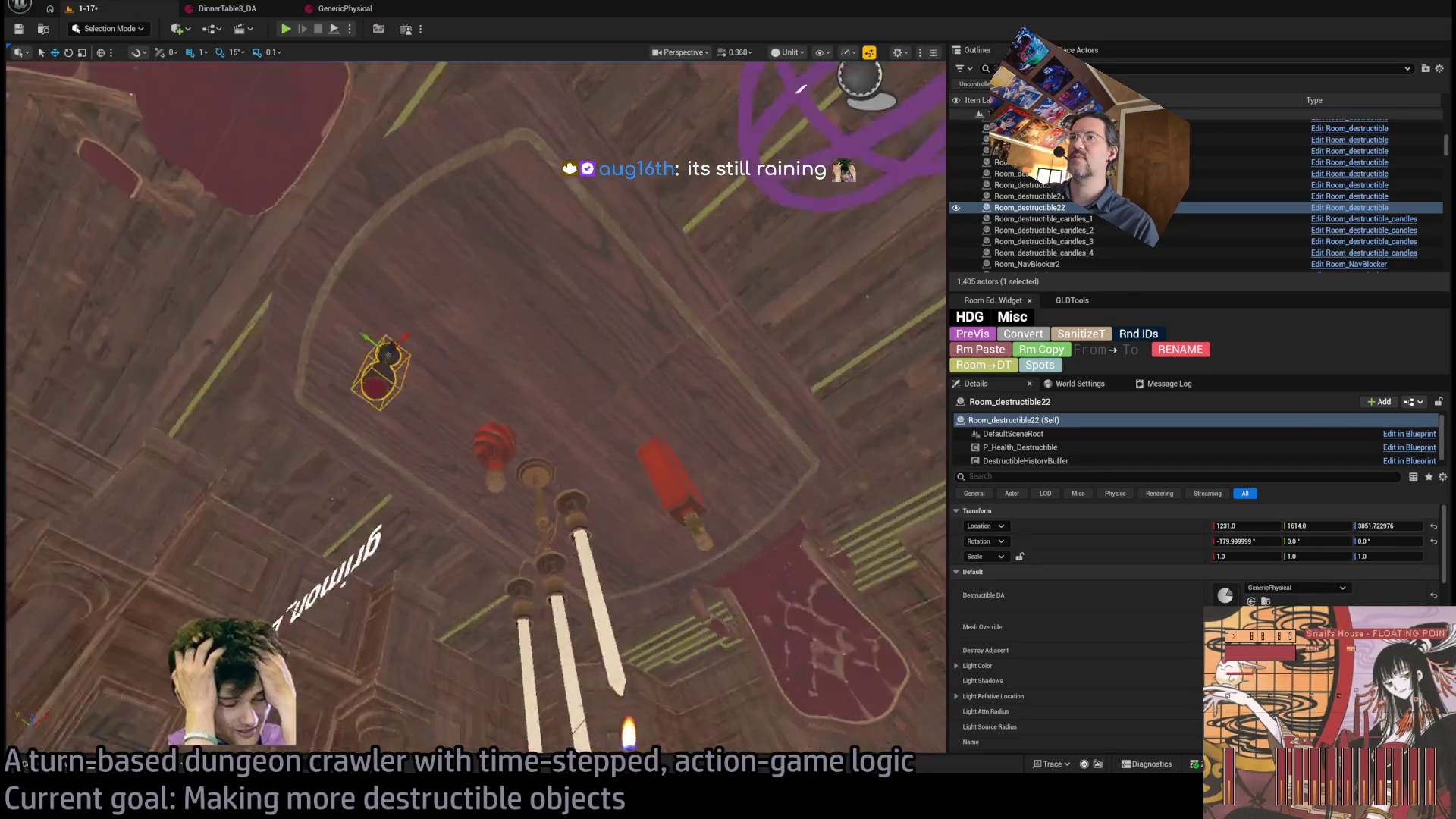
mouse_move(588, 402)
left_mouse_down()
mouse_move(773, 336)
mouse_move(646, 347)
left_mouse_up()
- Scroll the Mansion mesh assets down to the SM_MiniPlate plate meshes
key("ctrl+space")
scroll(762, 639, "down", 8)
scroll(872, 641, "down", 3)
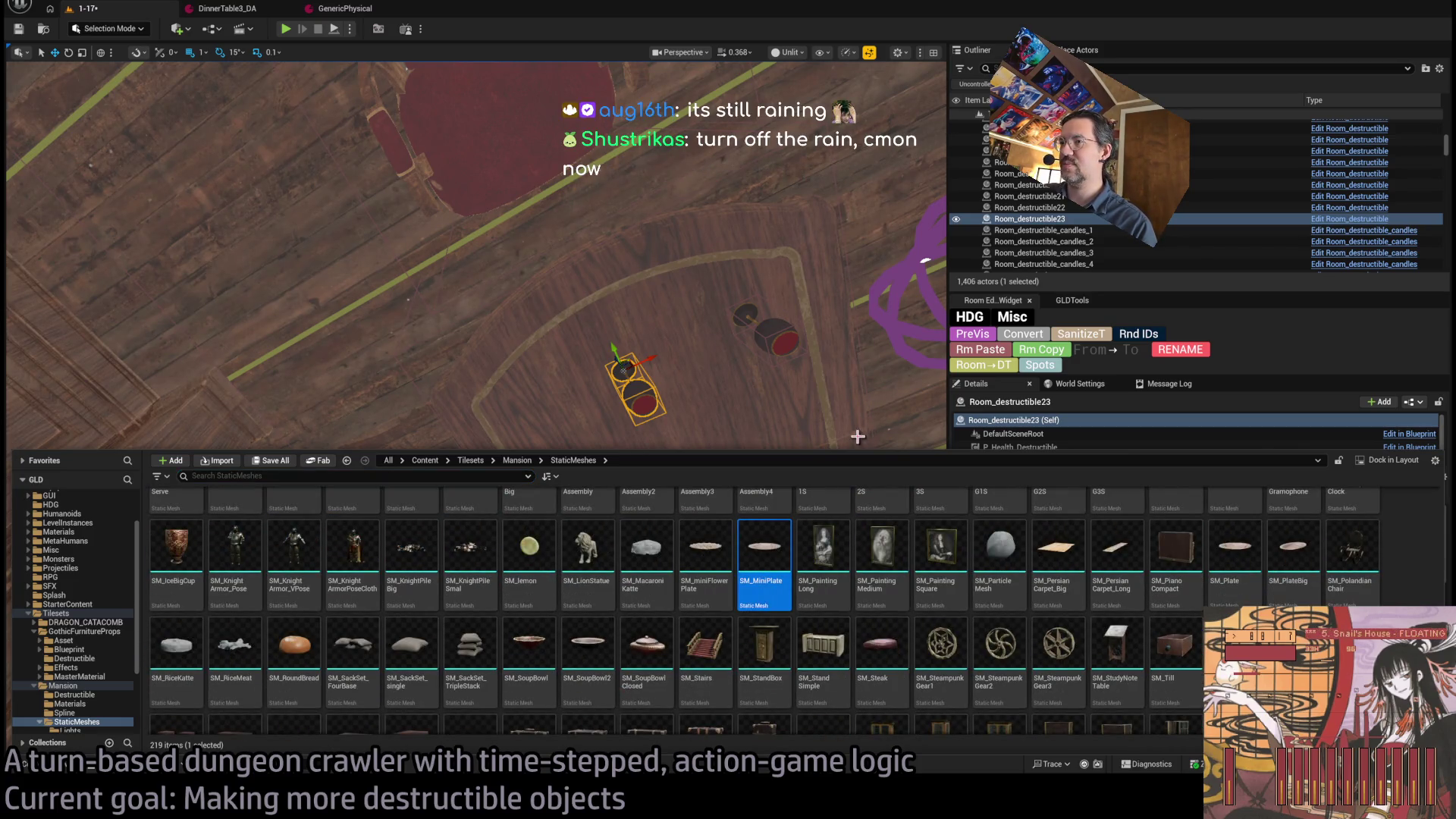
- Frame the new plate and nudge it slightly along Y on the table
left_click_drag(869, 419, 865, 387)
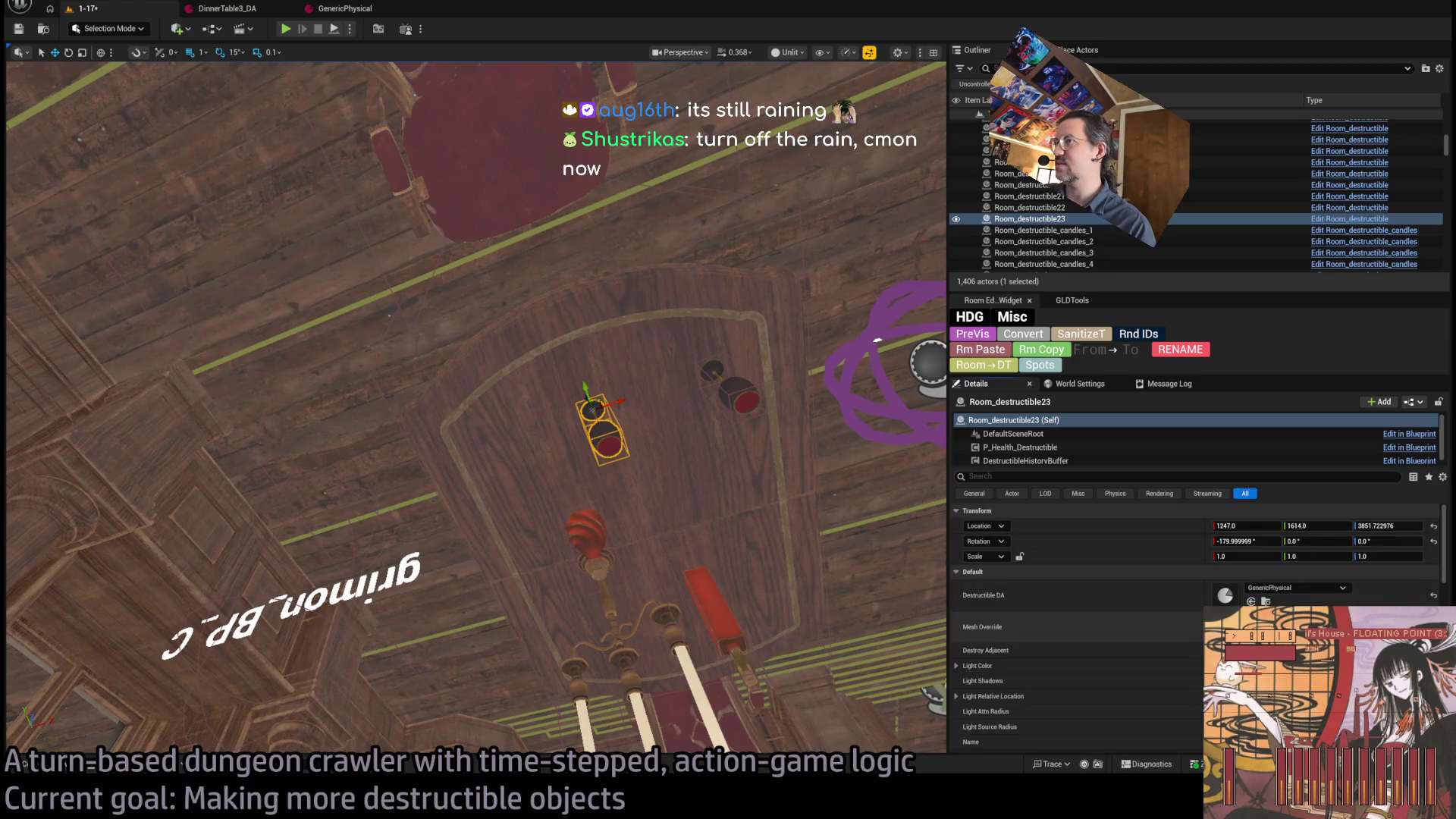
key("f")
scroll(643, 447, "down", 2)
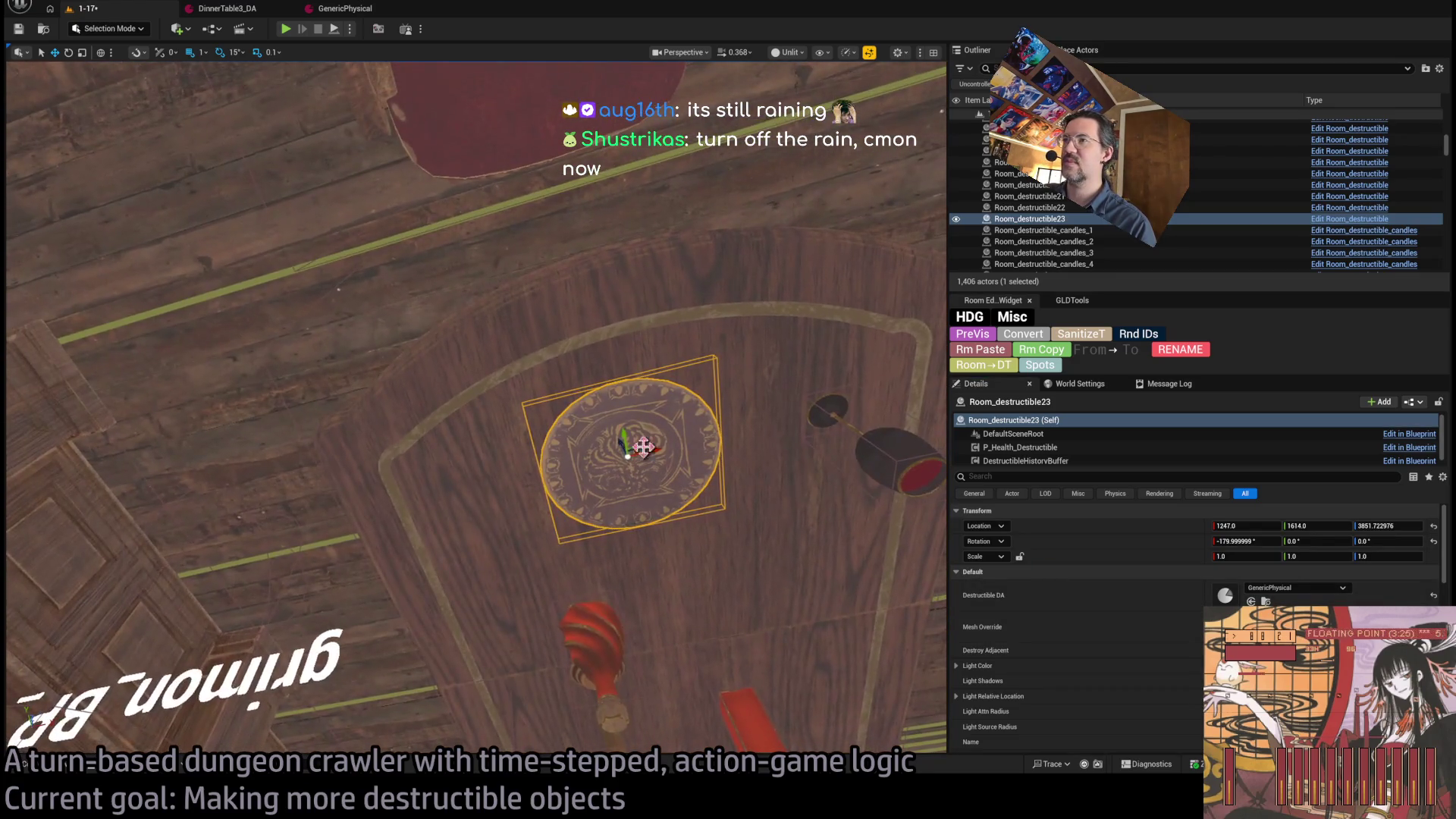
mouse_move(625, 434)
left_mouse_down()
mouse_move(606, 386)
mouse_move(619, 431)
mouse_move(674, 433)
left_mouse_up()
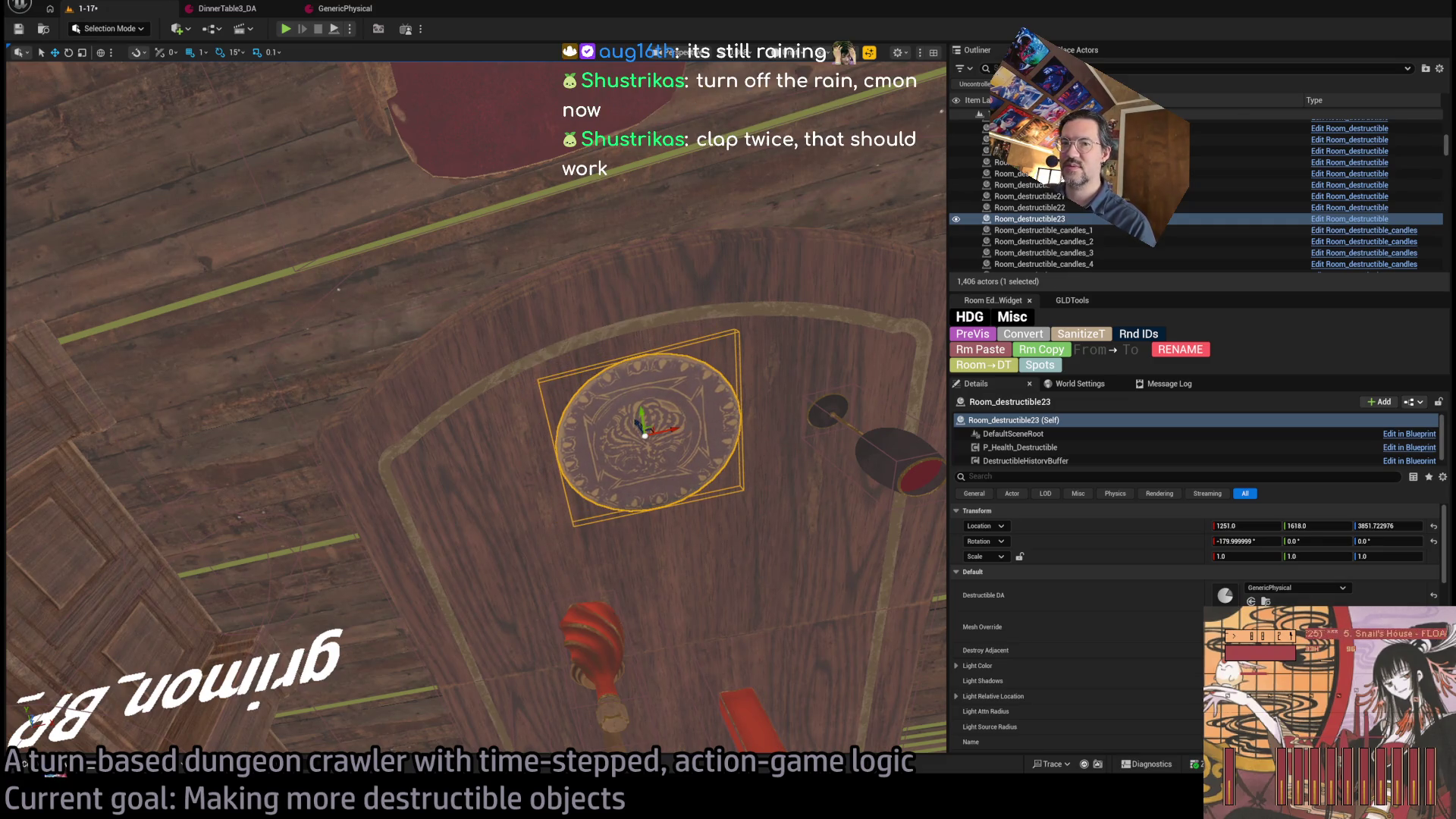
- Pick SM_RoundBread from the mesh assets and duplicate the plate as Room_destructible24
left_click(25, 762)
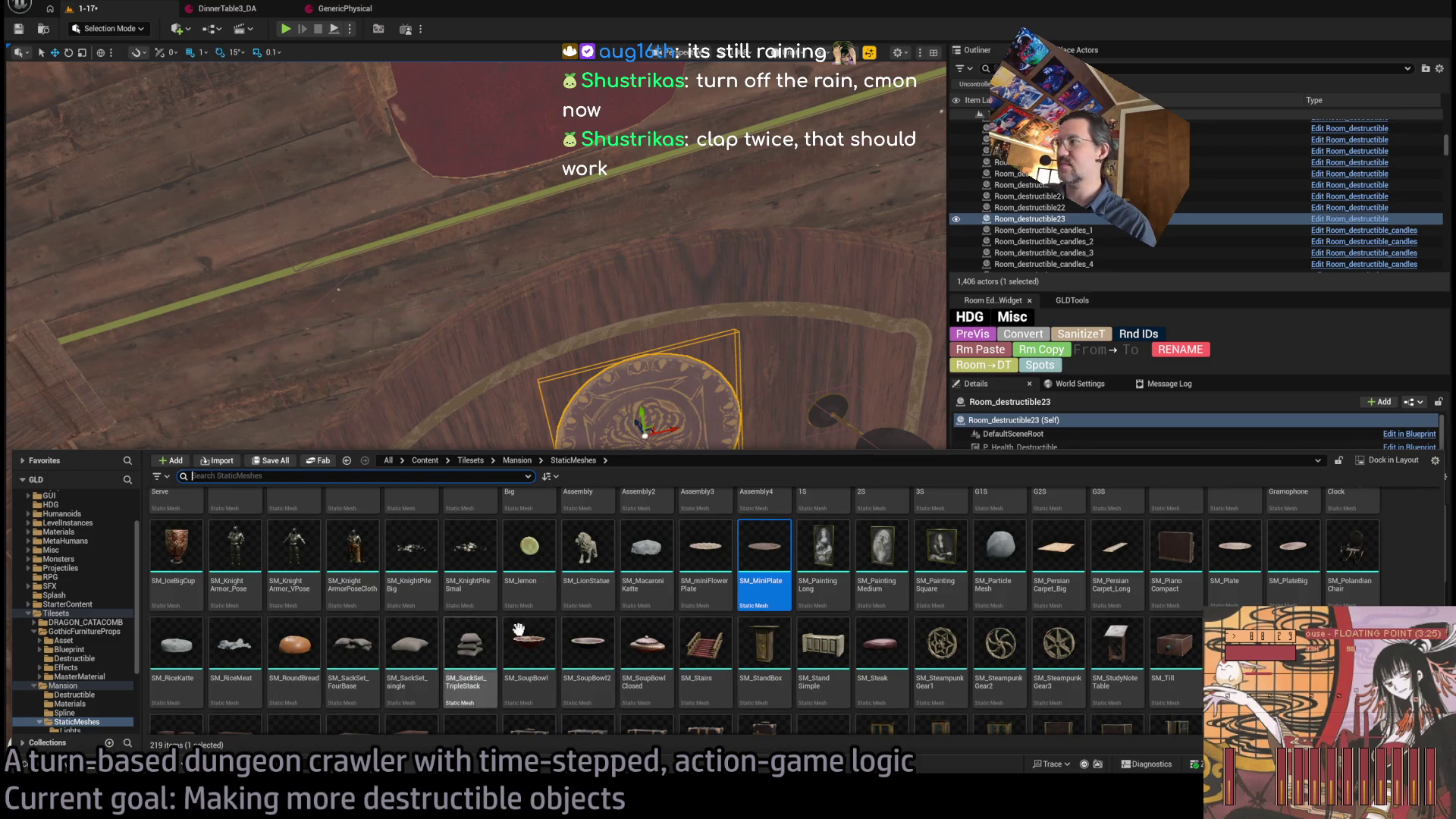
scroll(425, 618, "up", 2)
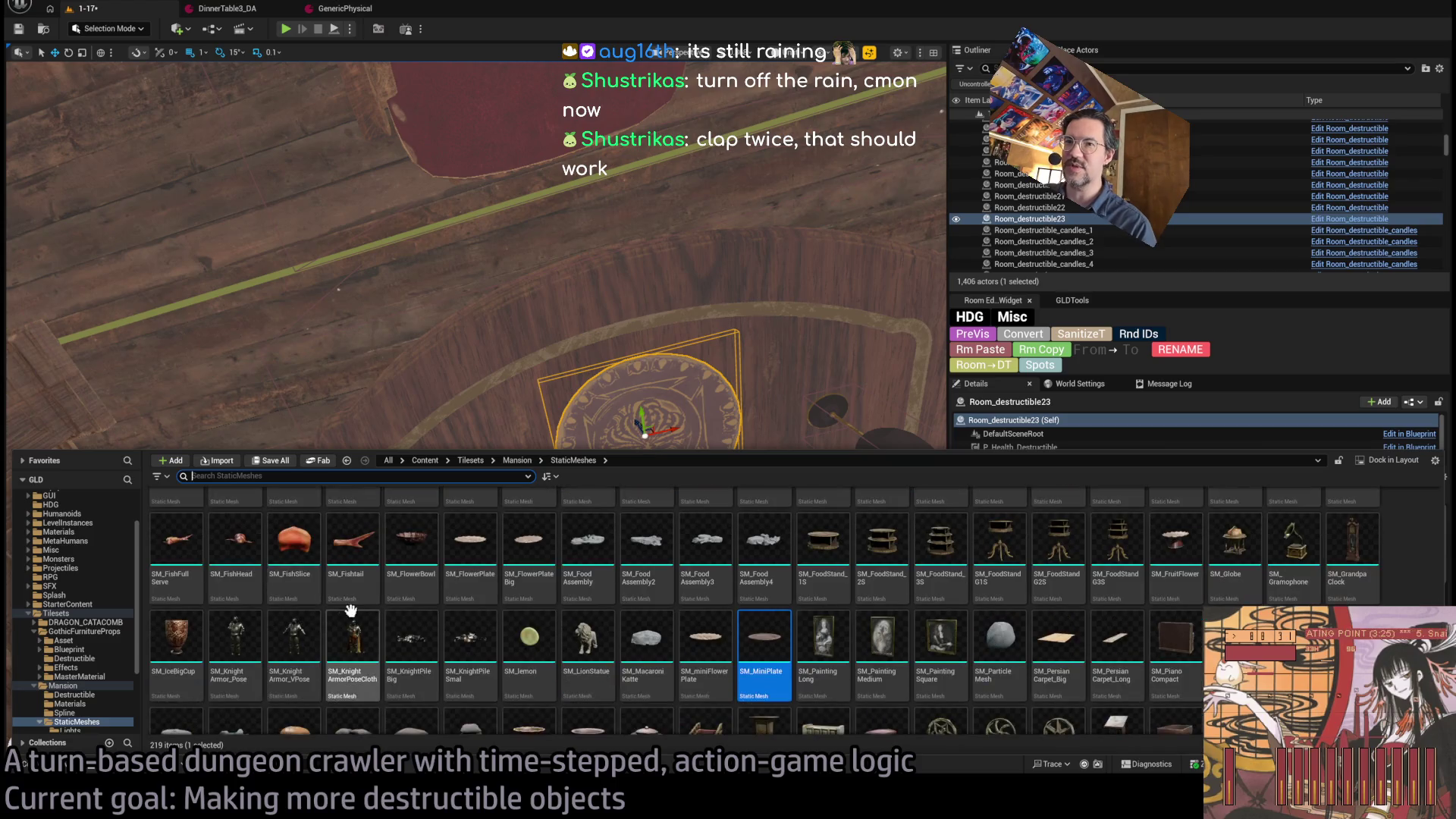
scroll(319, 645, "down", 2)
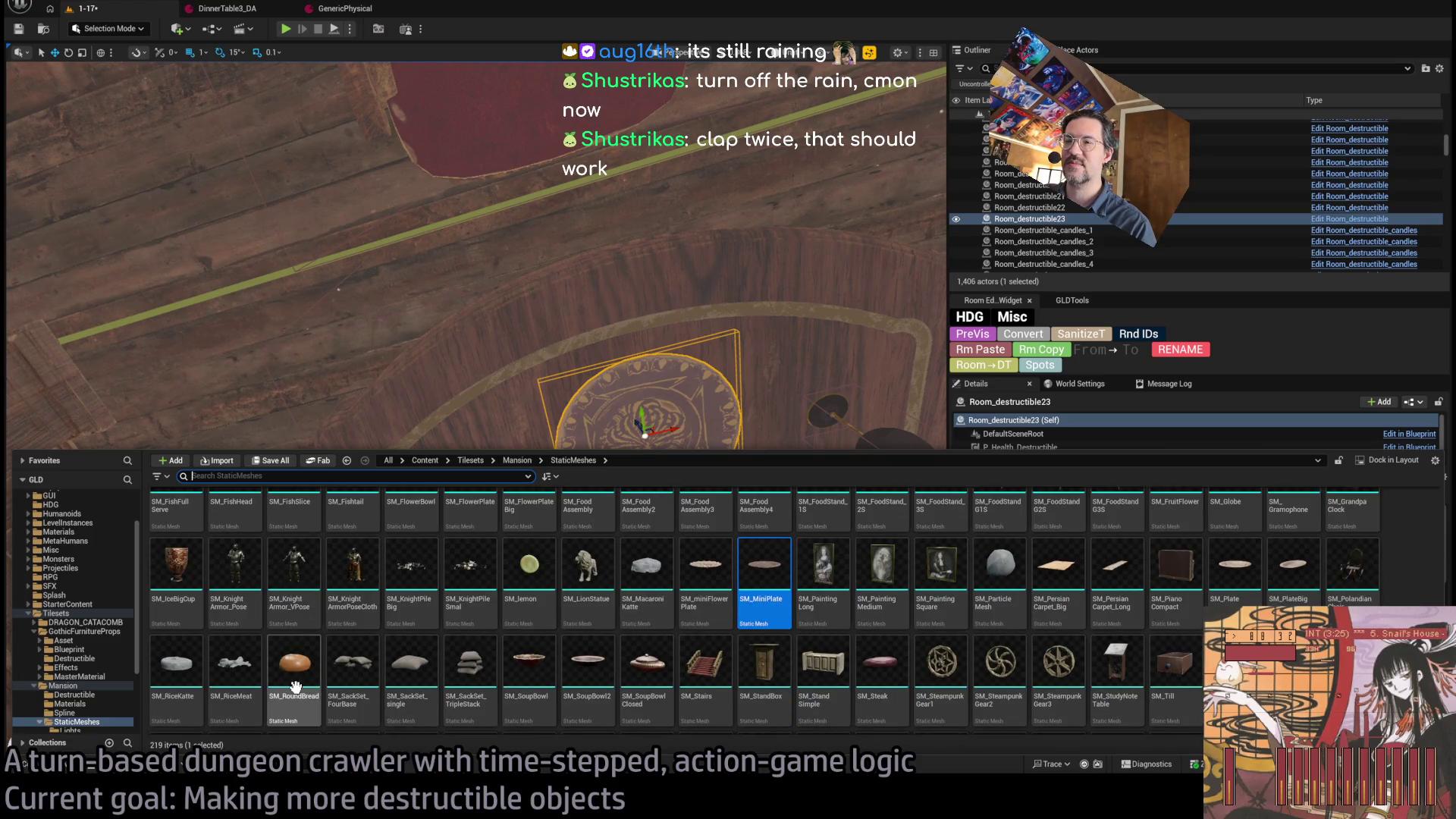
scroll(746, 664, "down", 3)
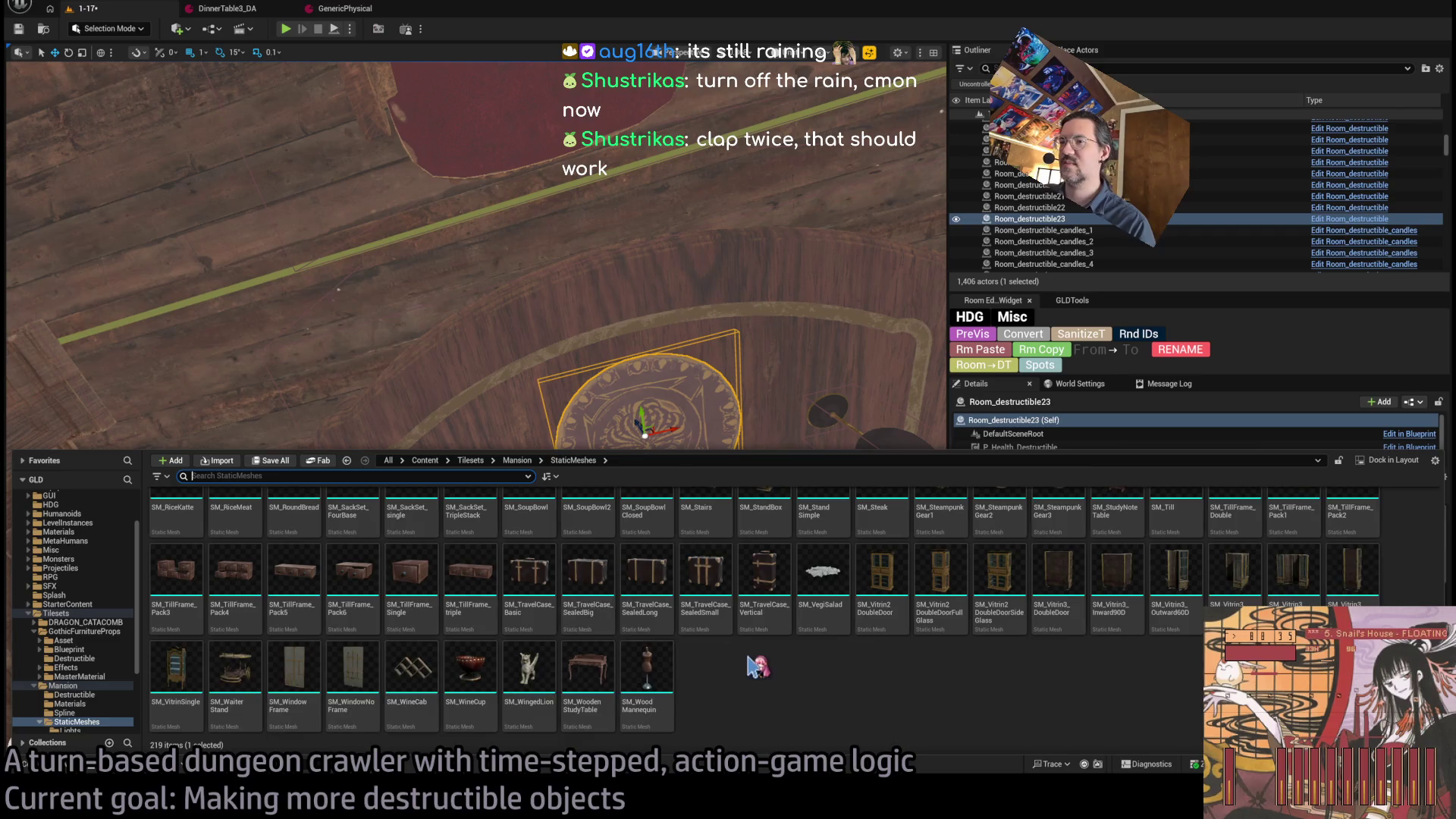
scroll(753, 665, "up", 2)
key("ctrl+space")
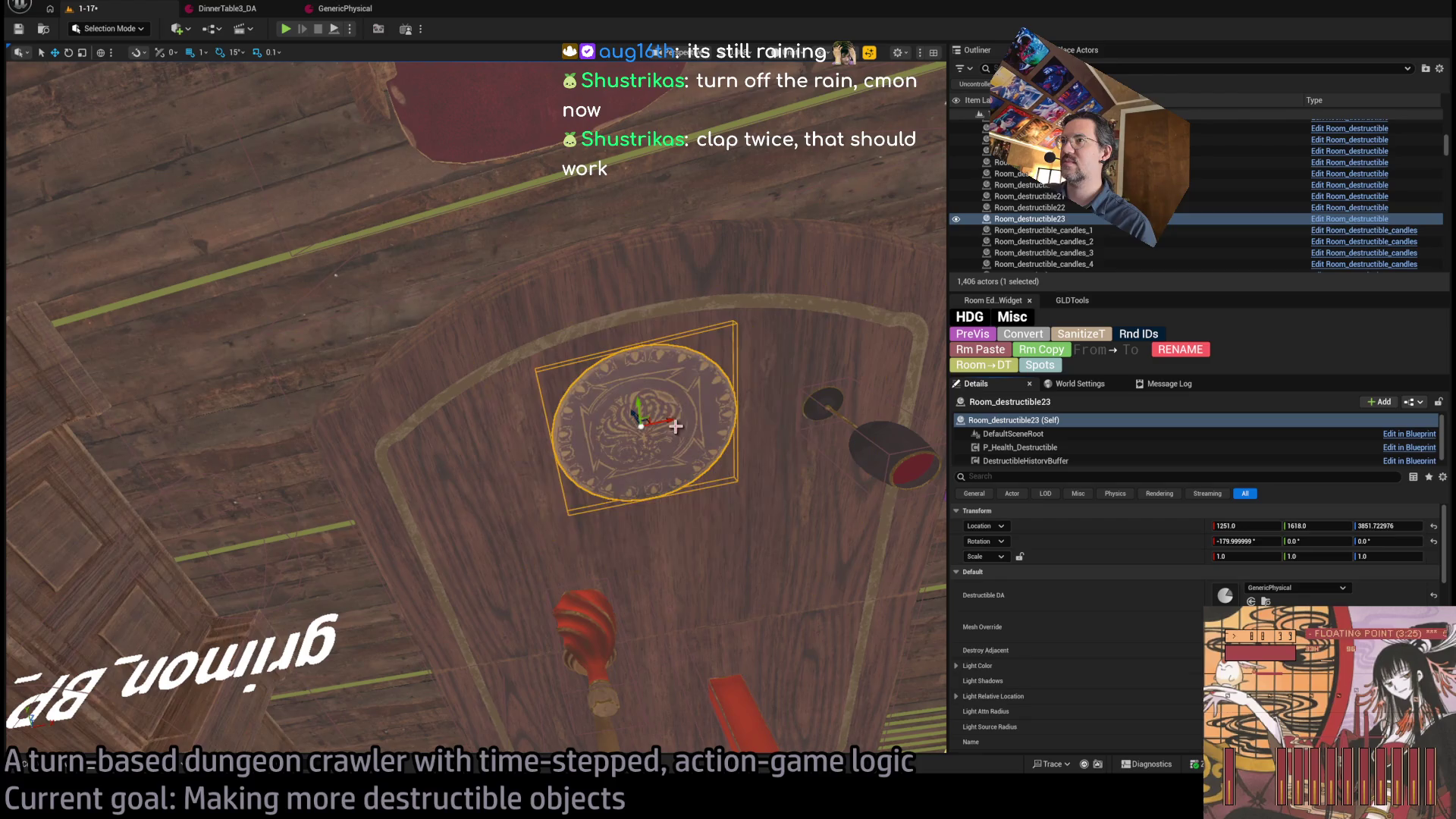
key("ctrl+d")
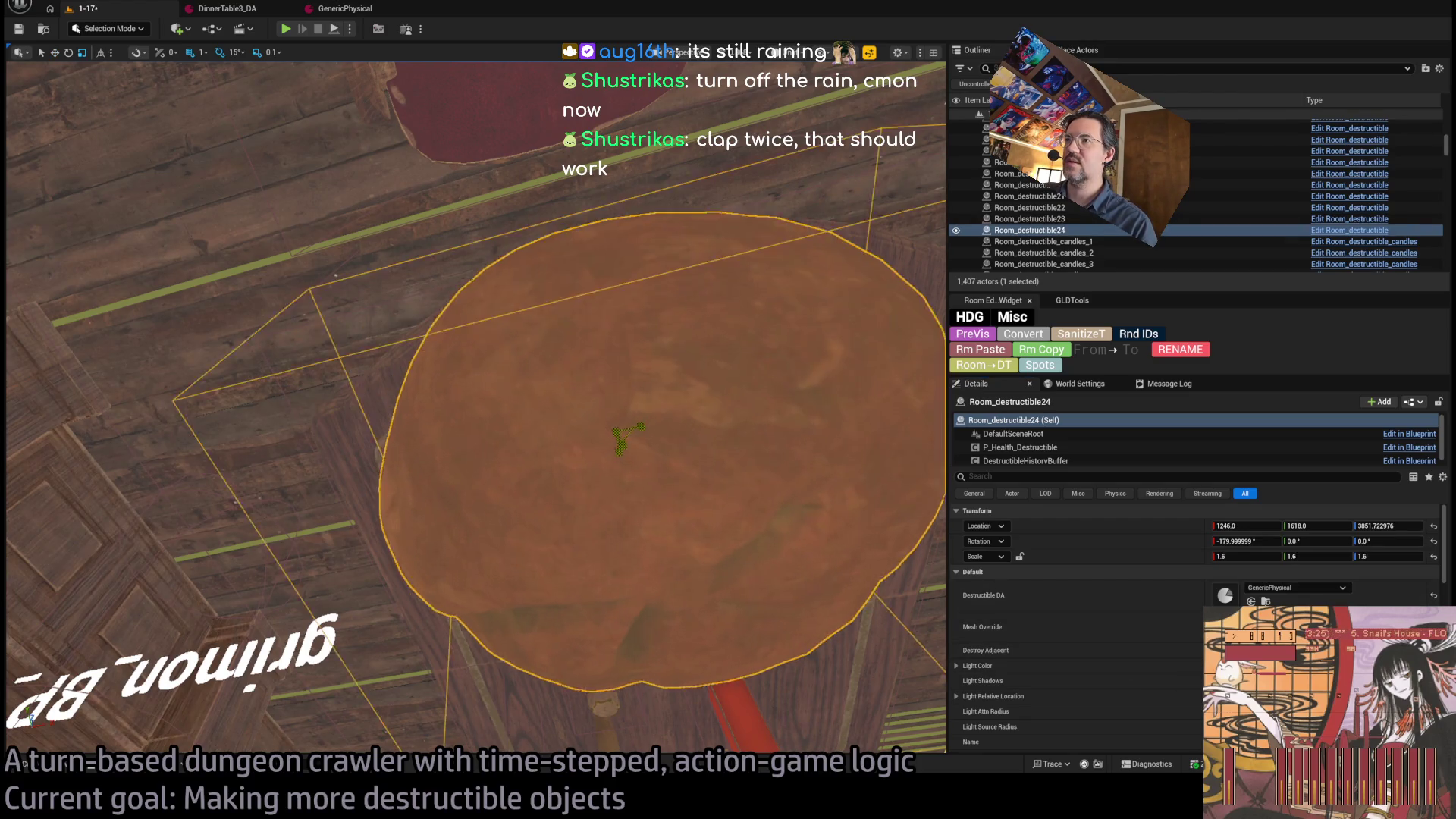
- Undo the last change, then raise the bread onto the plate and shift it along X
key("ctrl+z")
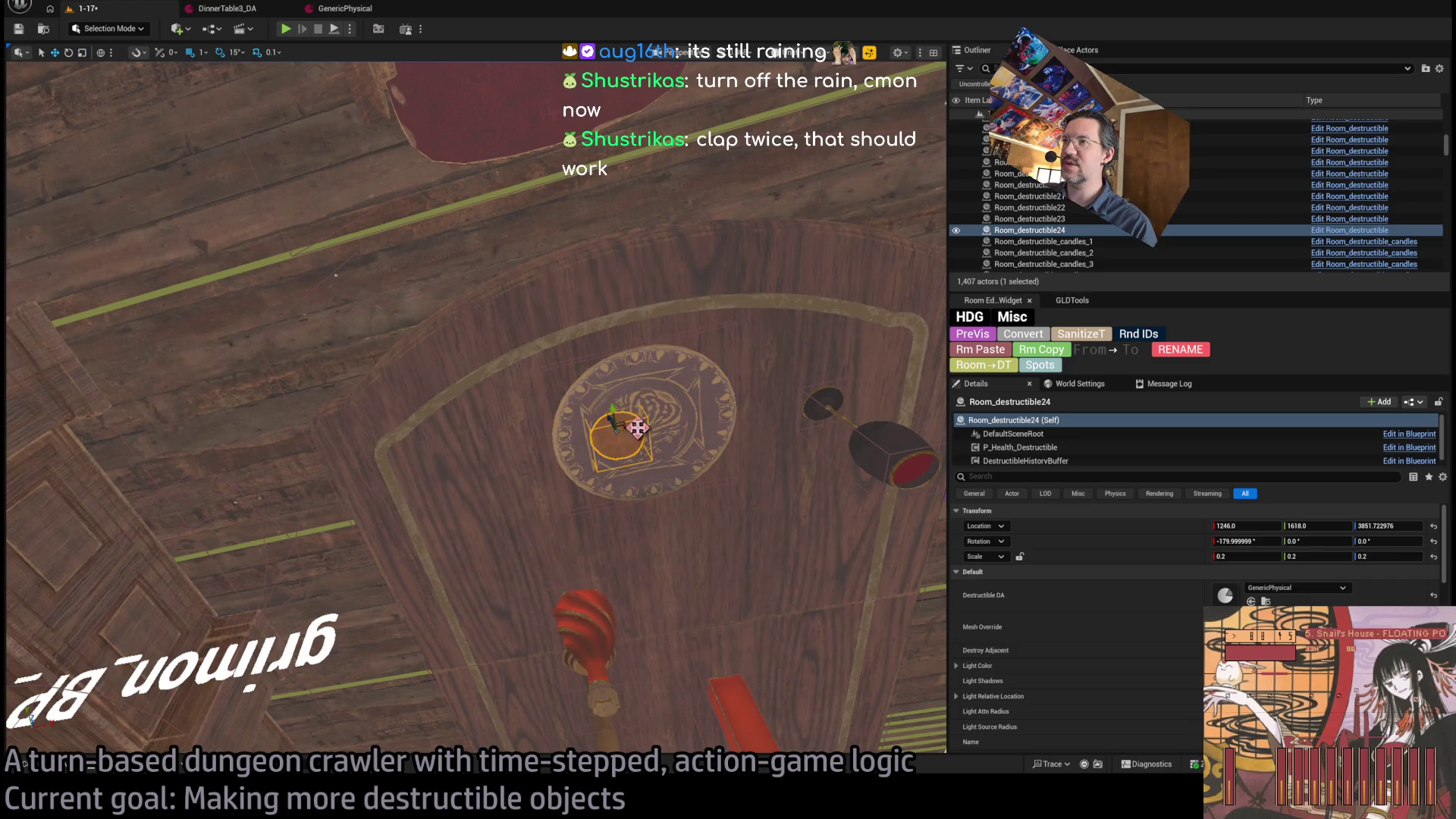
mouse_move(619, 430)
left_mouse_down()
mouse_move(931, 201)
mouse_move(895, 160)
left_mouse_up()
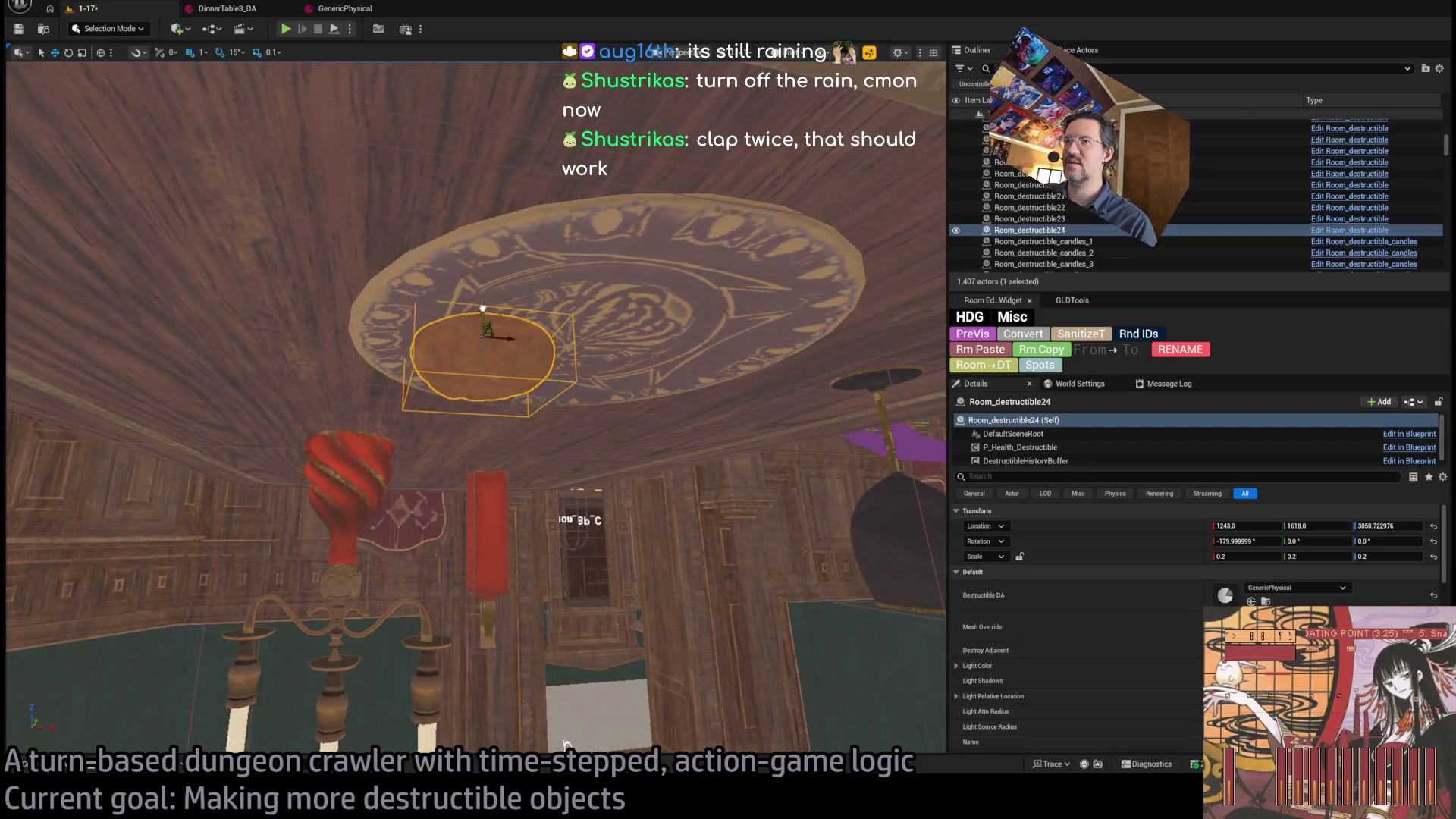
key("Page_Up")
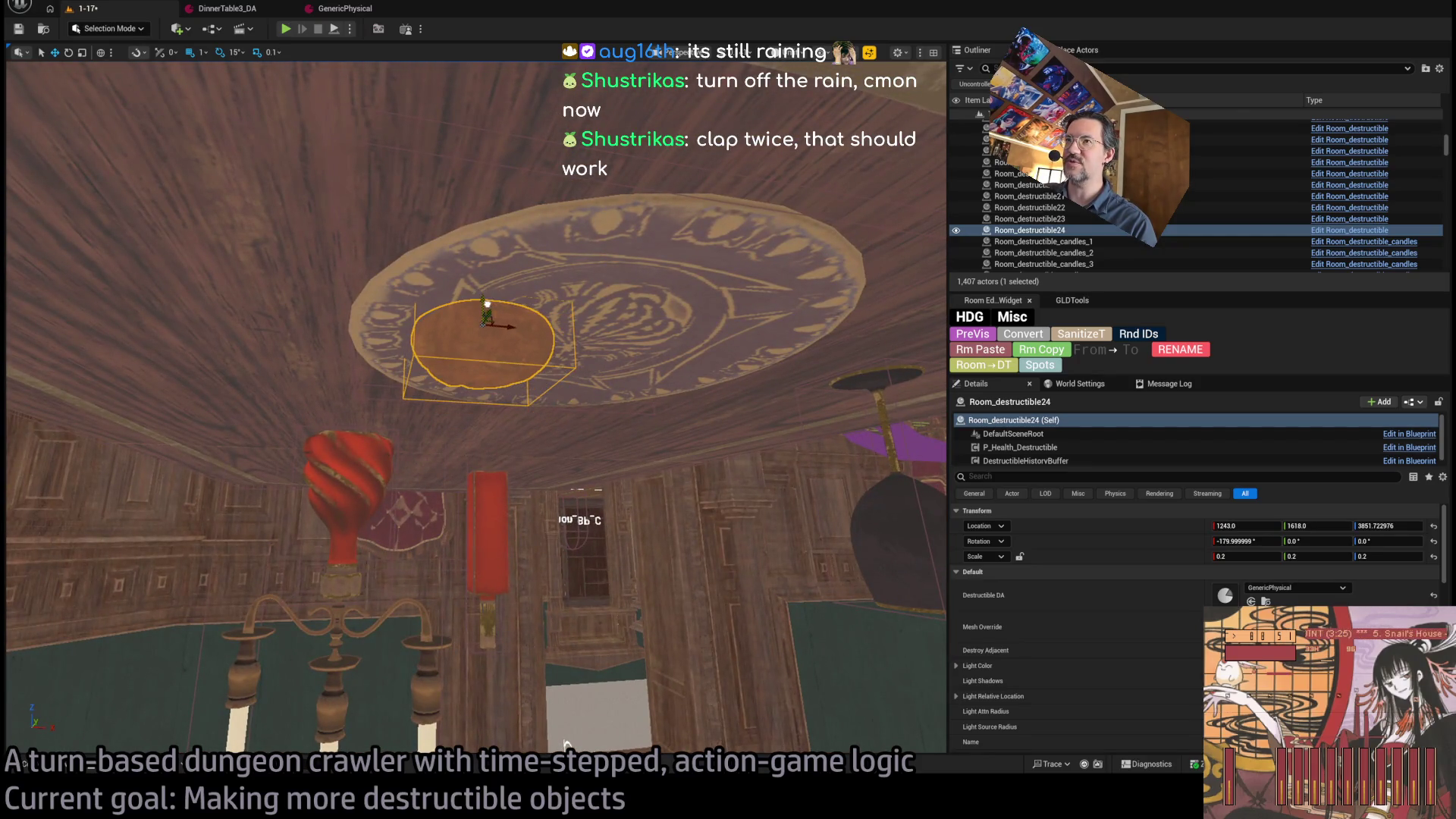
left_click_drag(507, 325, 548, 328)
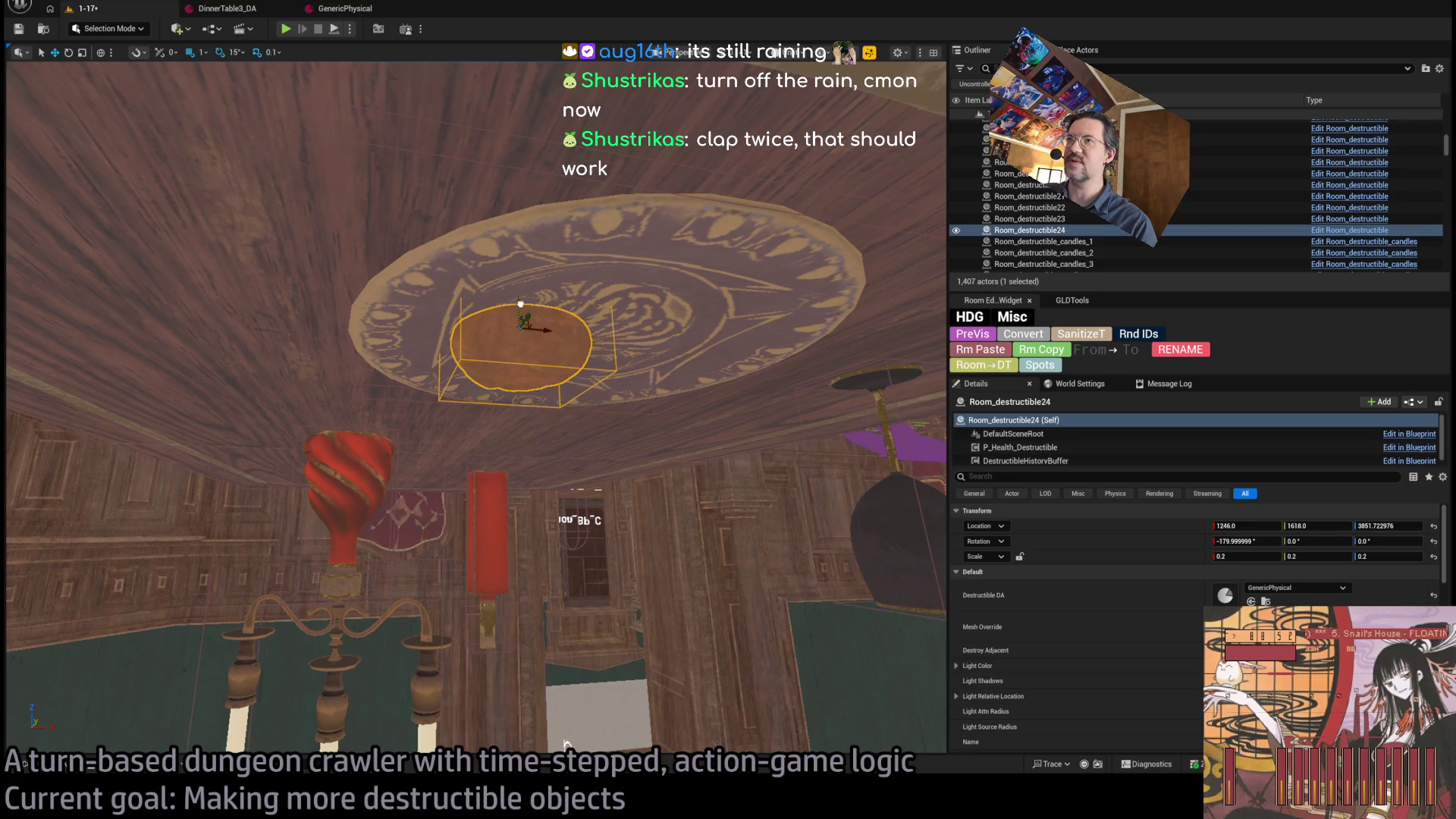
- Pick the SM_lemon mesh and place a copy of the bread further along X
key("ctrl+space")
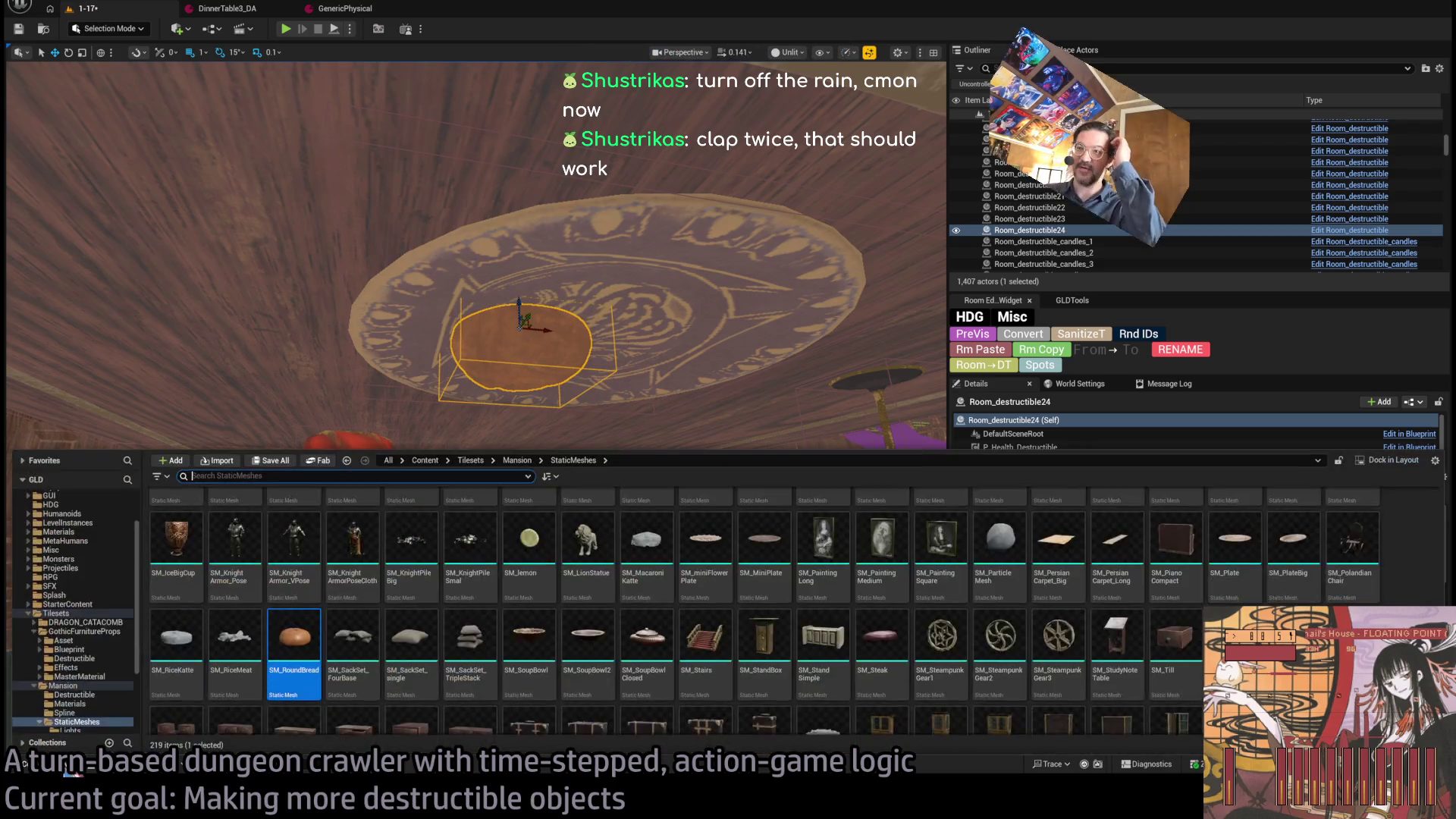
left_click(523, 542)
mouse_move(540, 334)
left_mouse_down()
mouse_move(546, 364)
mouse_move(517, 296)
left_mouse_up()
left_click_drag(311, 241, 464, 246)
- Drag SM_FoodAssembly2 from the mesh assets onto the plate prop
left_click(24, 764)
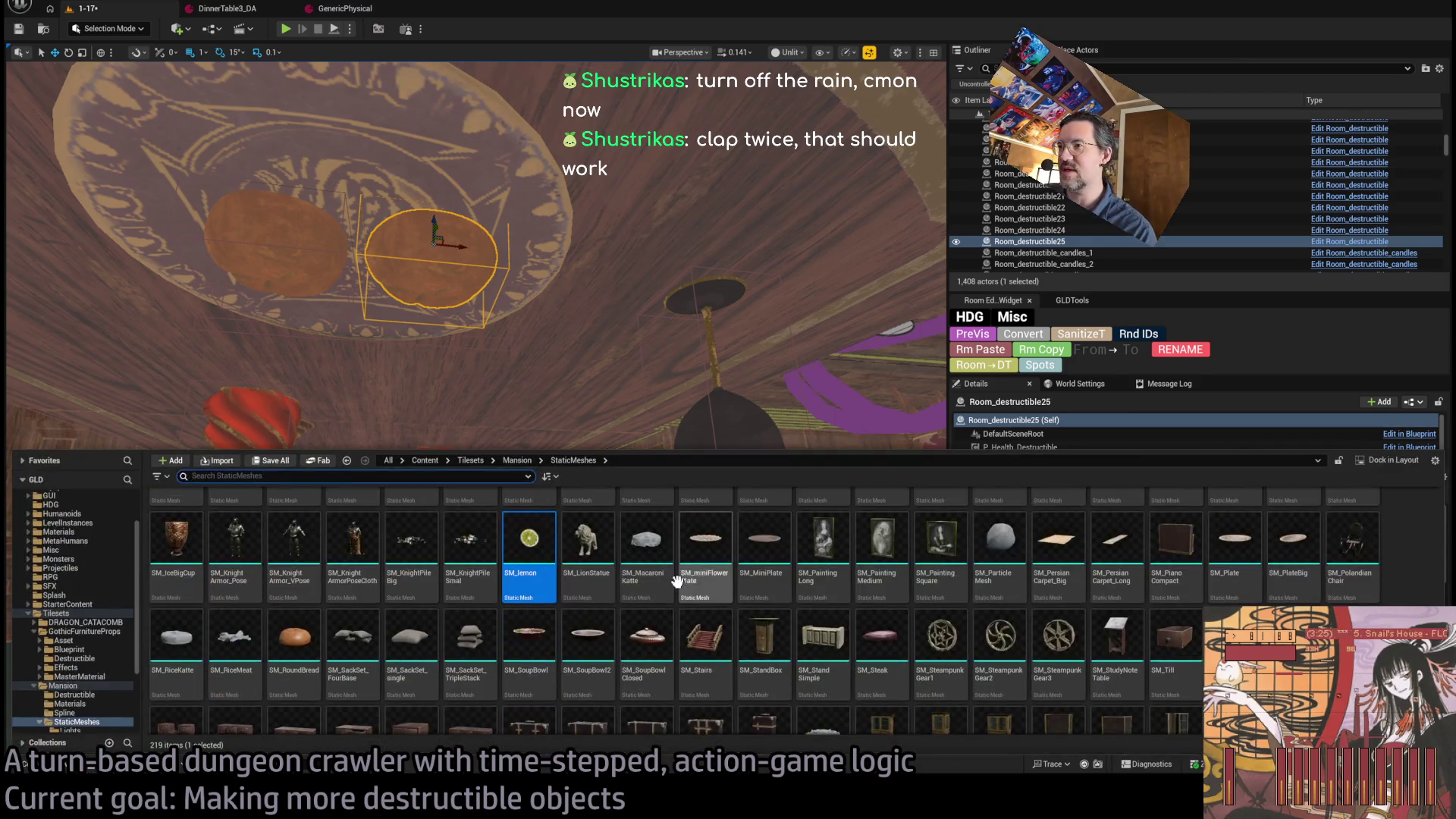
scroll(656, 622, "up", 2)
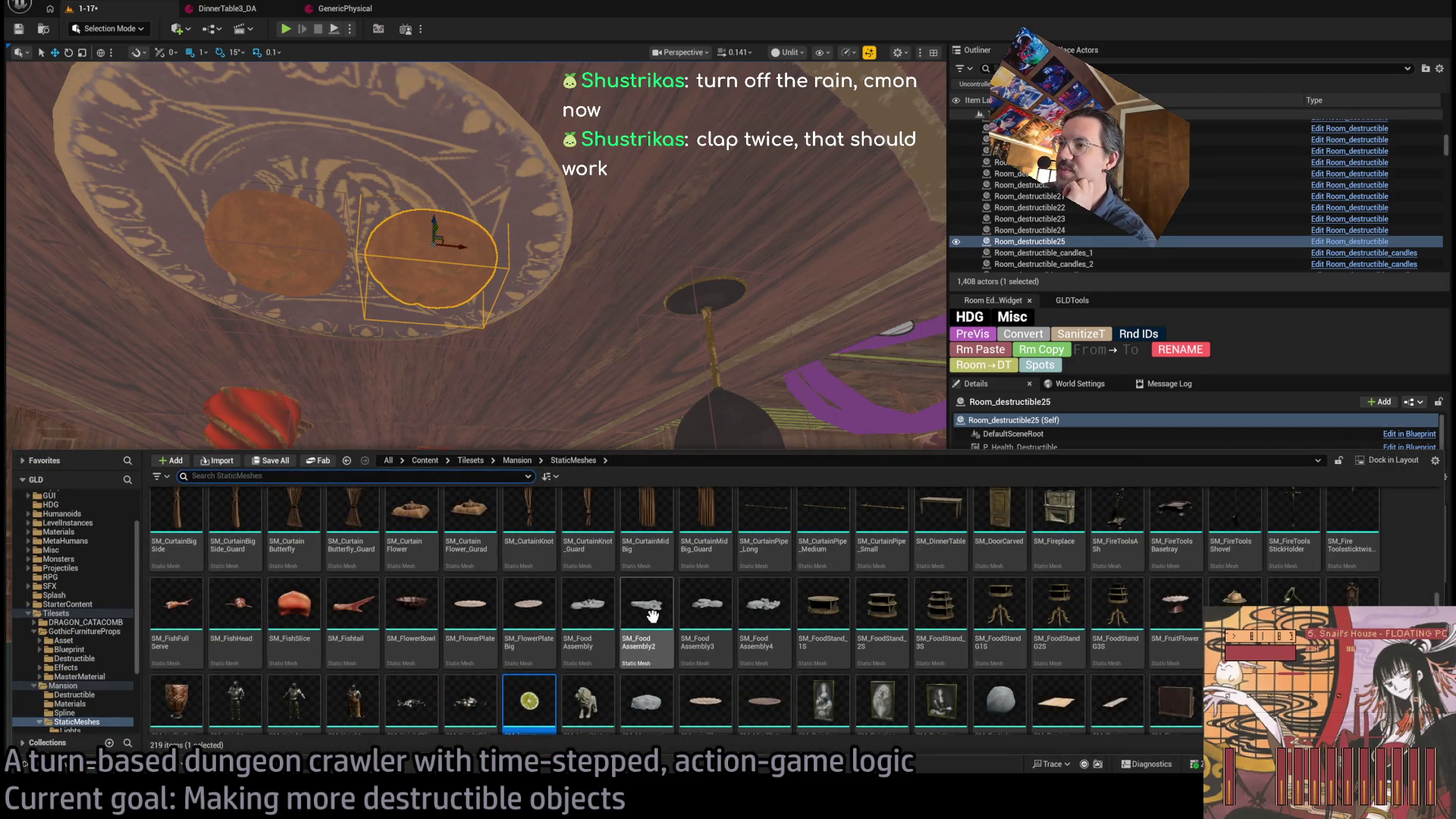
left_click(652, 618)
mouse_move(652, 618)
left_mouse_down()
mouse_move(846, 401)
mouse_move(1092, 626)
mouse_move(1274, 626)
left_mouse_up()
- Shrink the small oval piece to half size and rotate the food 60° on Z
left_click(164, 216)
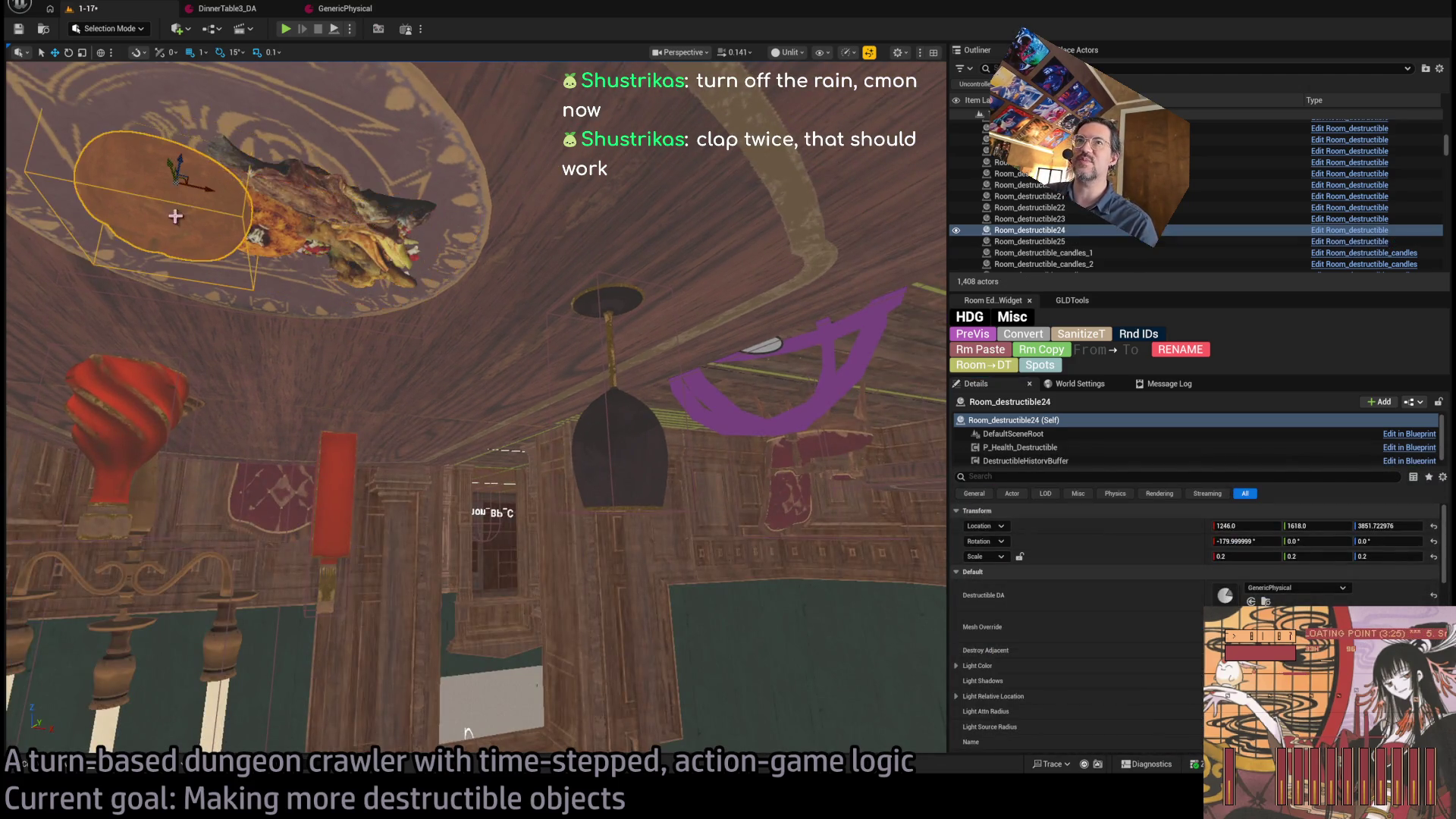
left_click_drag(179, 188, 171, 208)
left_click(228, 212)
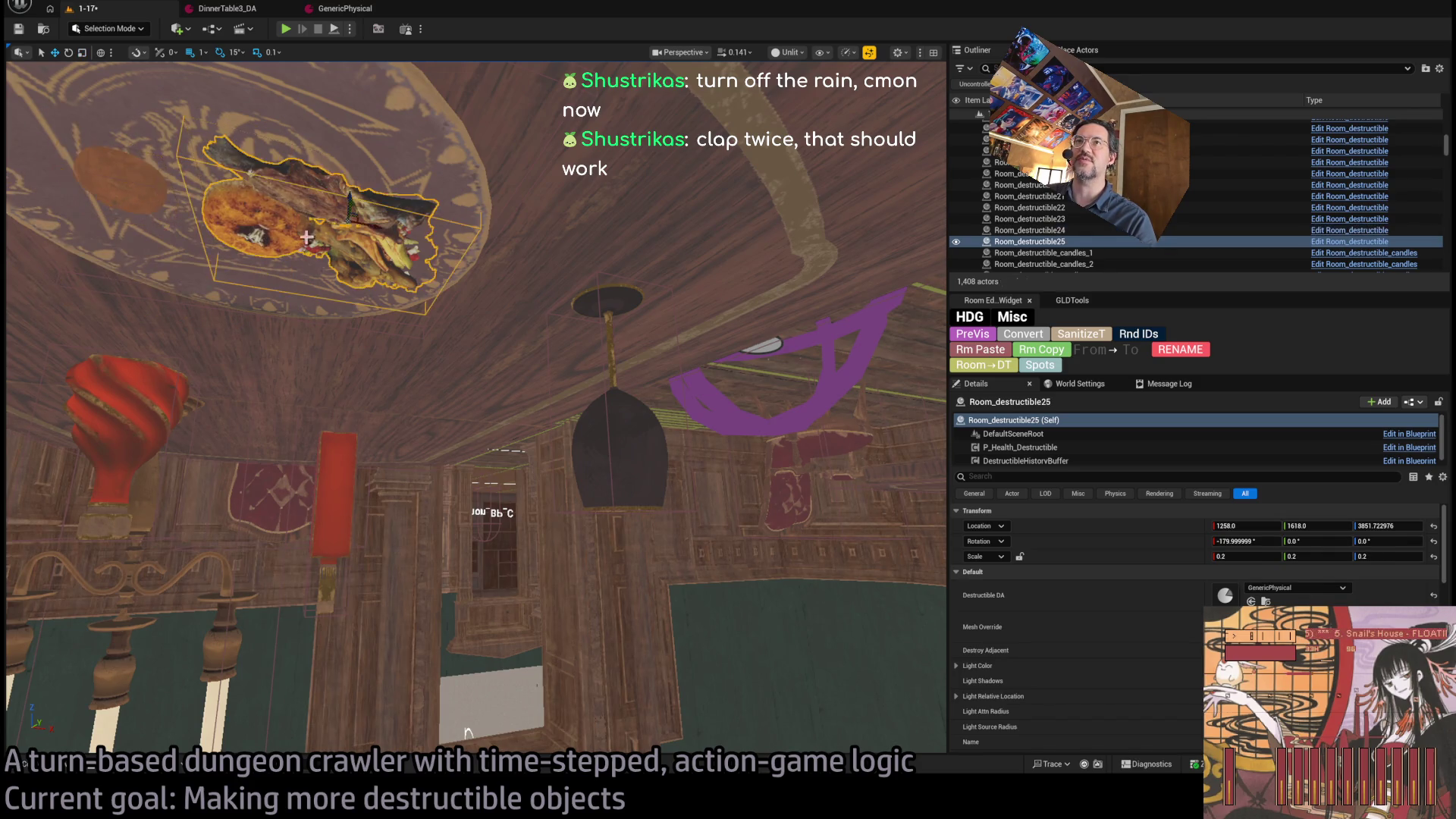
key("f")
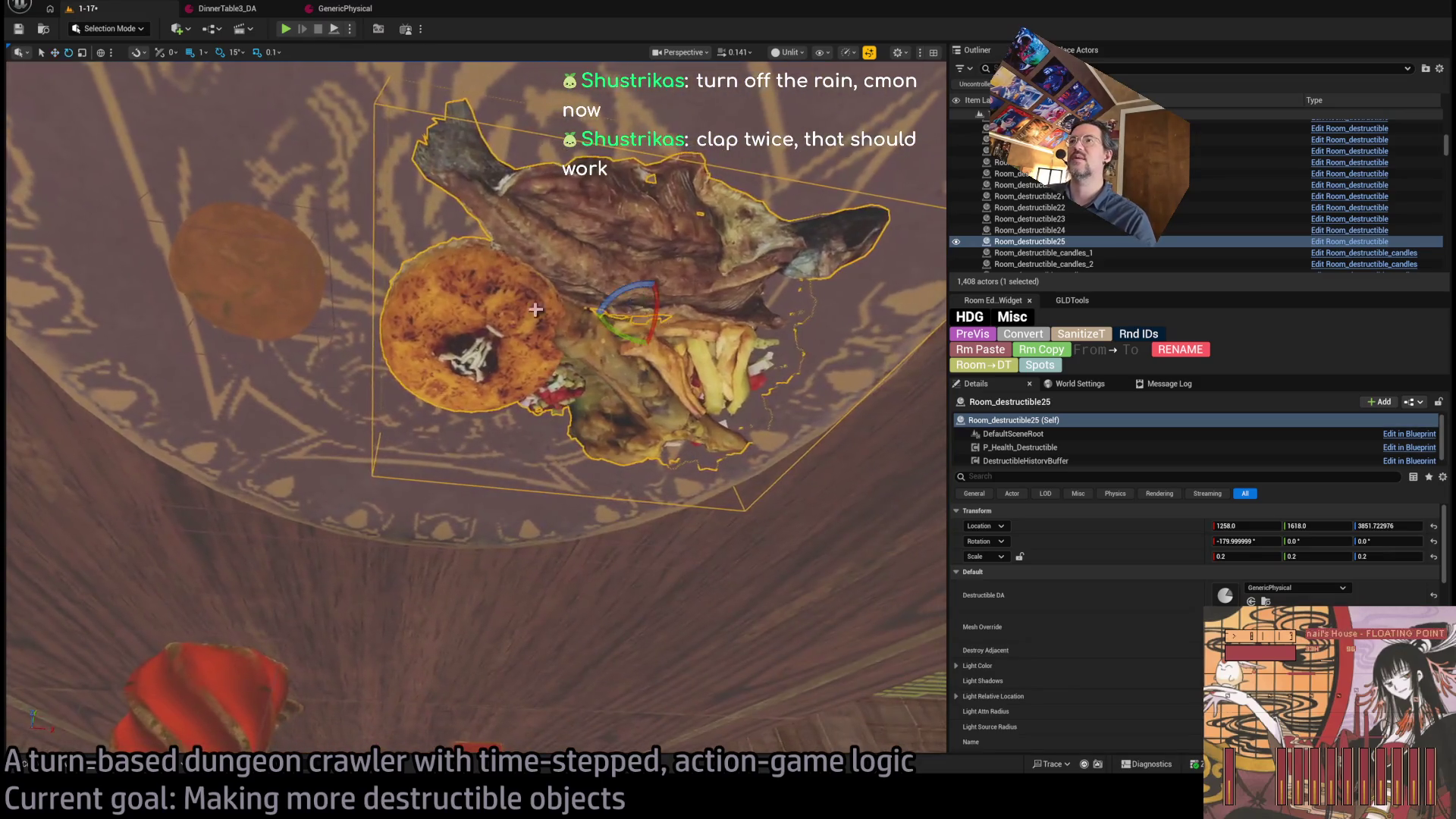
key("e")
mouse_move(552, 385)
left_mouse_down()
mouse_move(607, 386)
mouse_move(493, 422)
mouse_move(505, 423)
left_mouse_up()
scroll(485, 410, "down", 6)
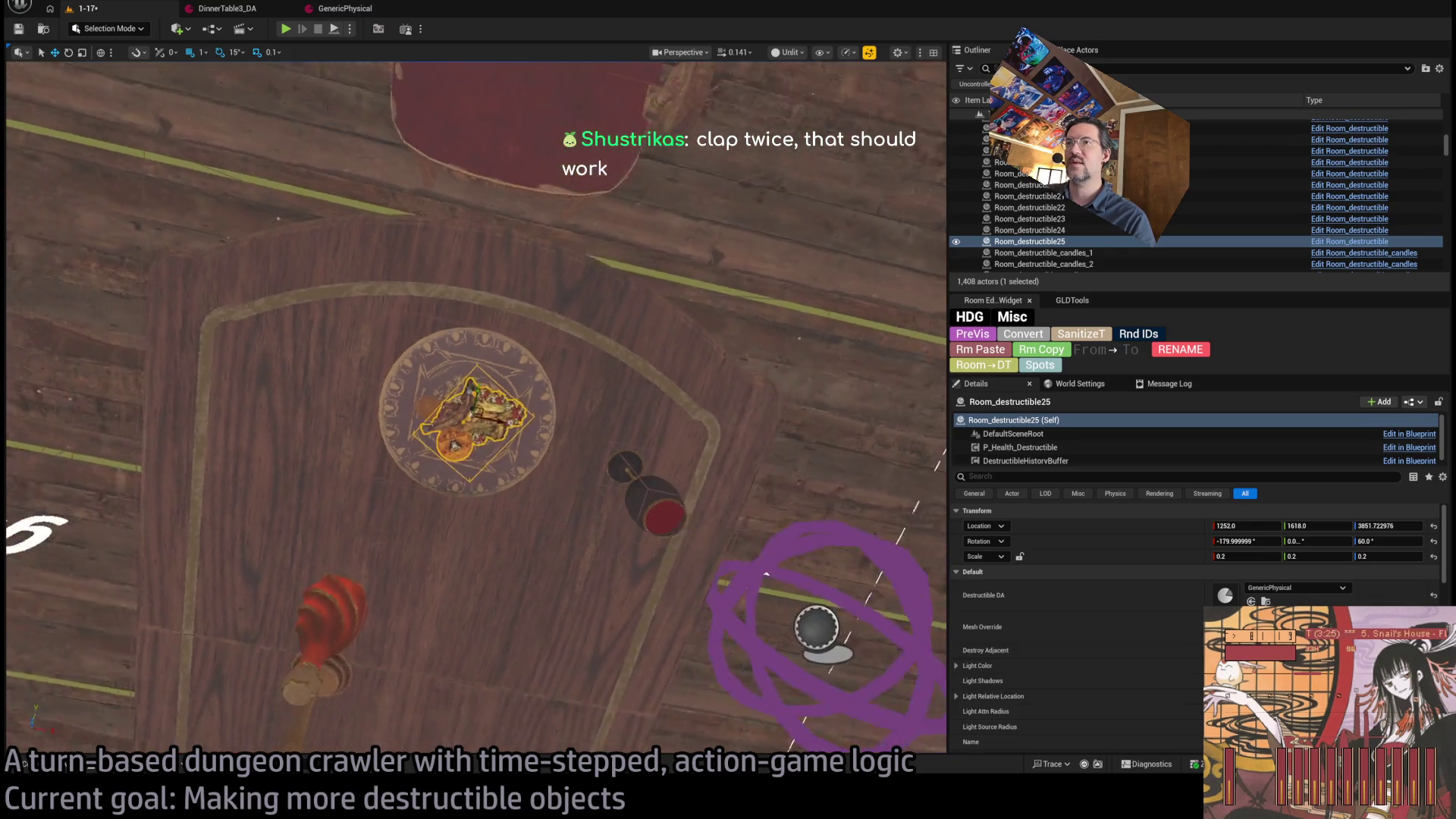
left_click(489, 418, "ctrl")
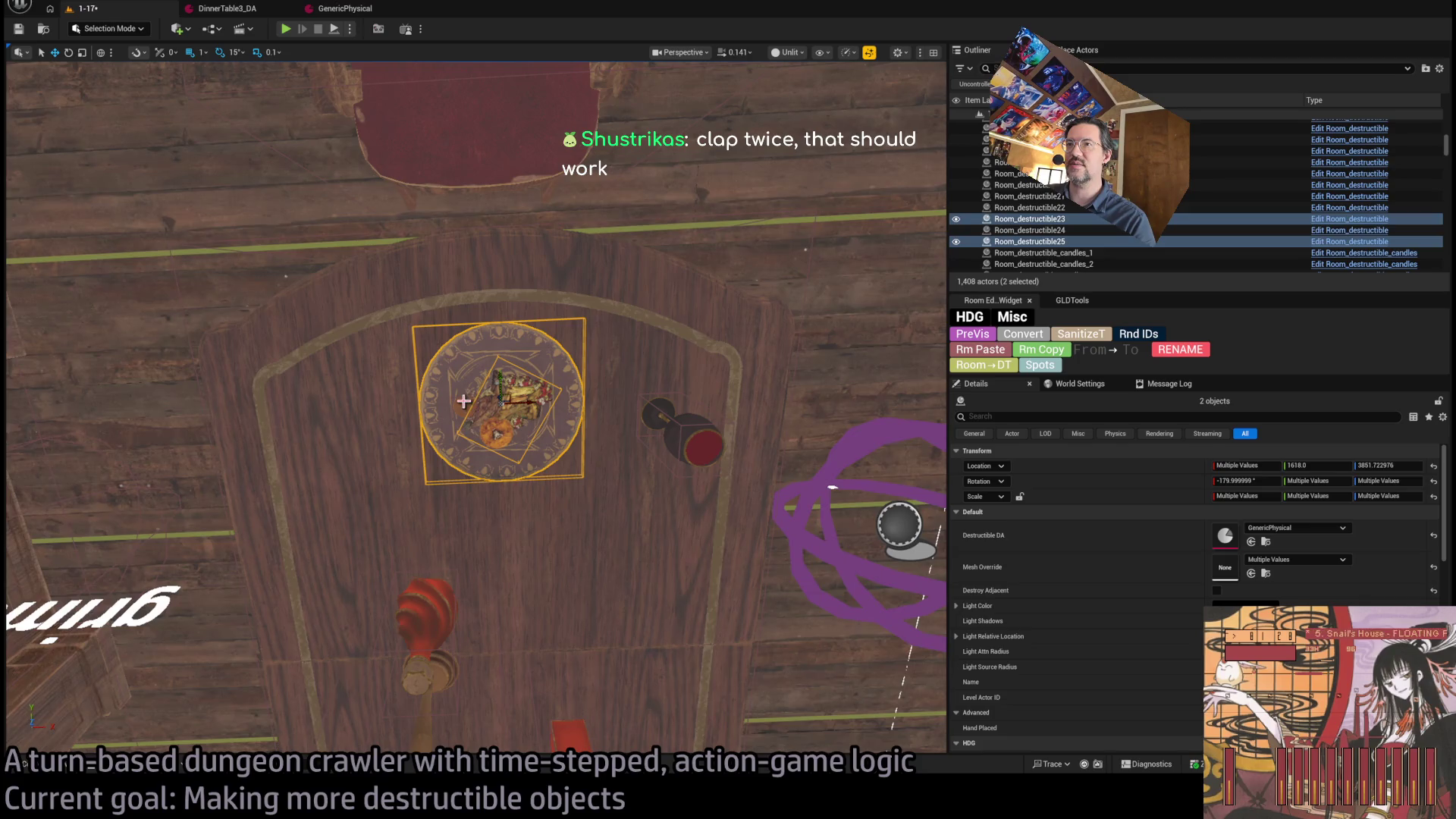
- Copy the plate, food and oval piece to another seat and turn the copied food 30°
left_click(463, 401, "ctrl")
scroll(463, 401, "down", 2)
mouse_move(463, 401)
left_mouse_down()
mouse_move(214, 372)
mouse_move(469, 455)
left_mouse_up()
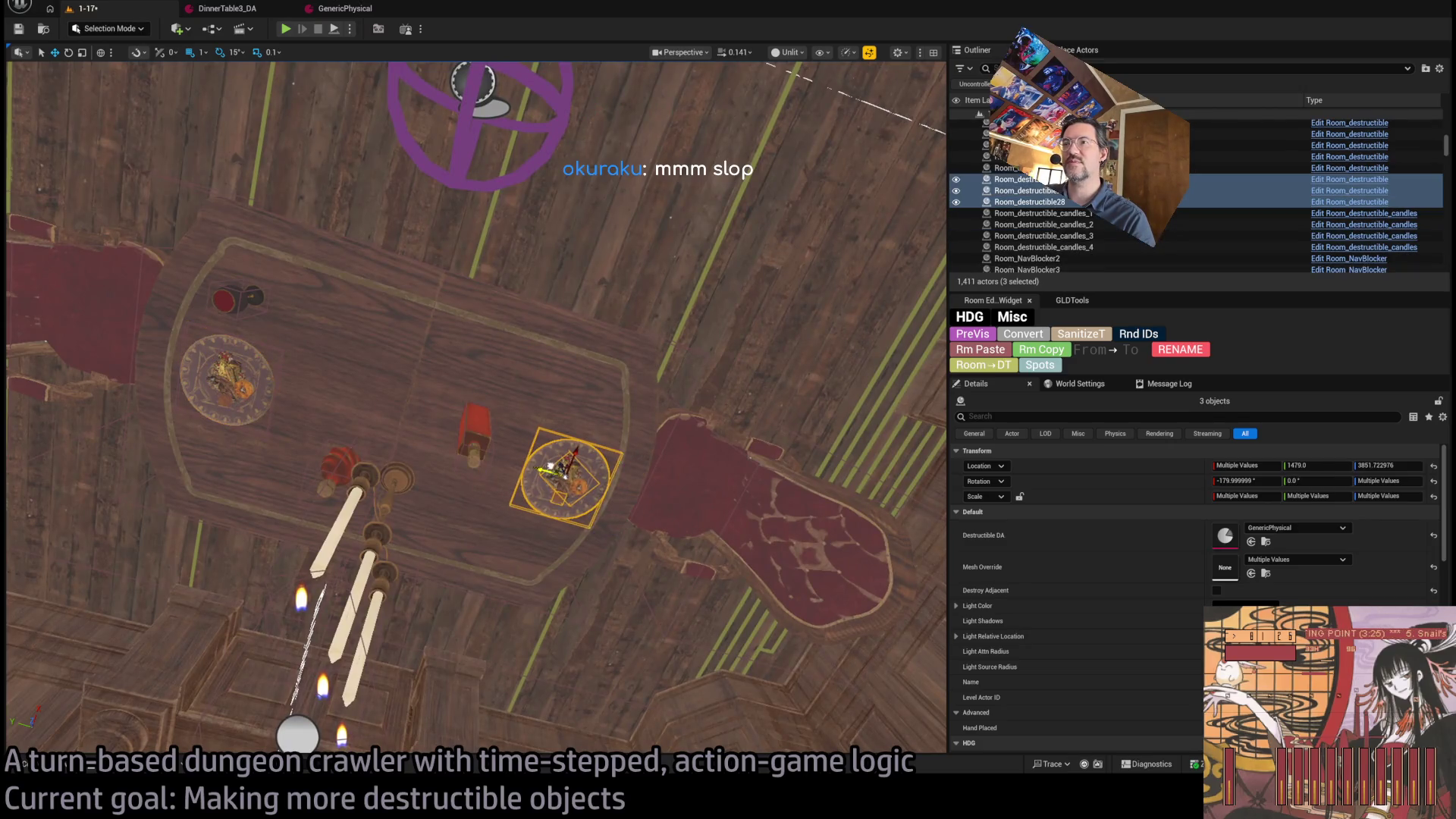
key("f")
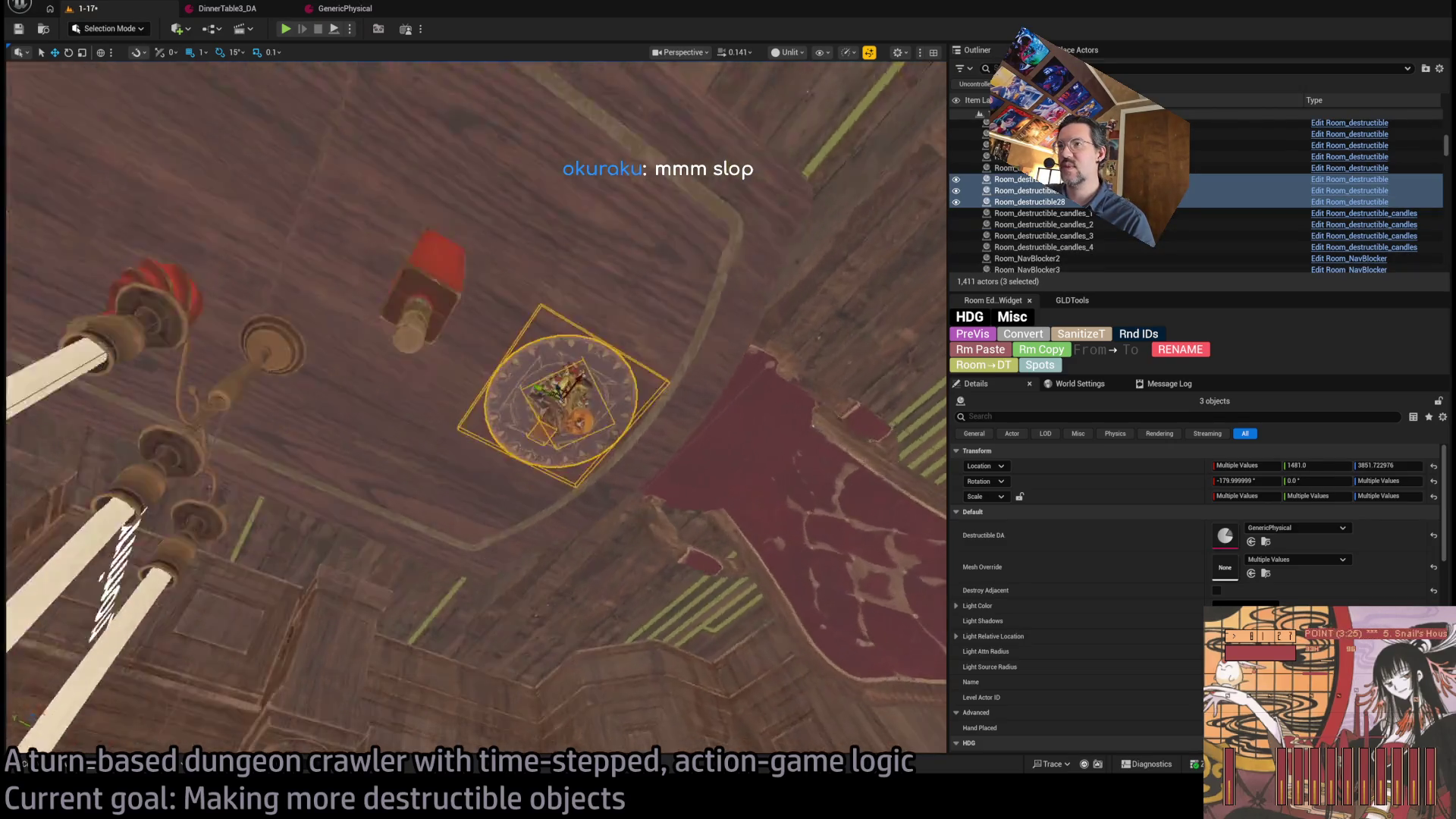
left_click(599, 334)
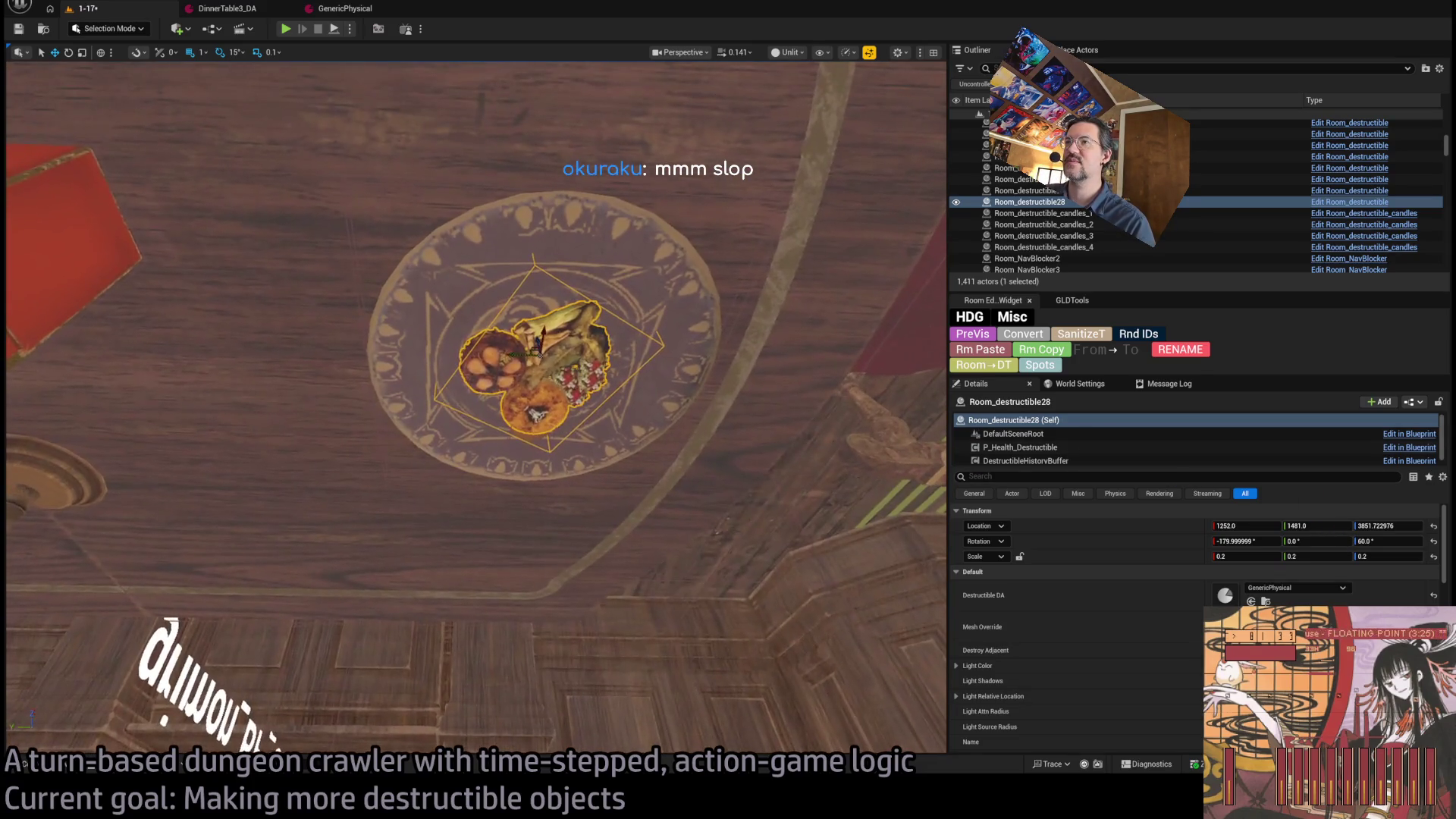
mouse_move(524, 327)
left_mouse_down()
mouse_move(558, 334)
mouse_move(545, 312)
left_mouse_up()
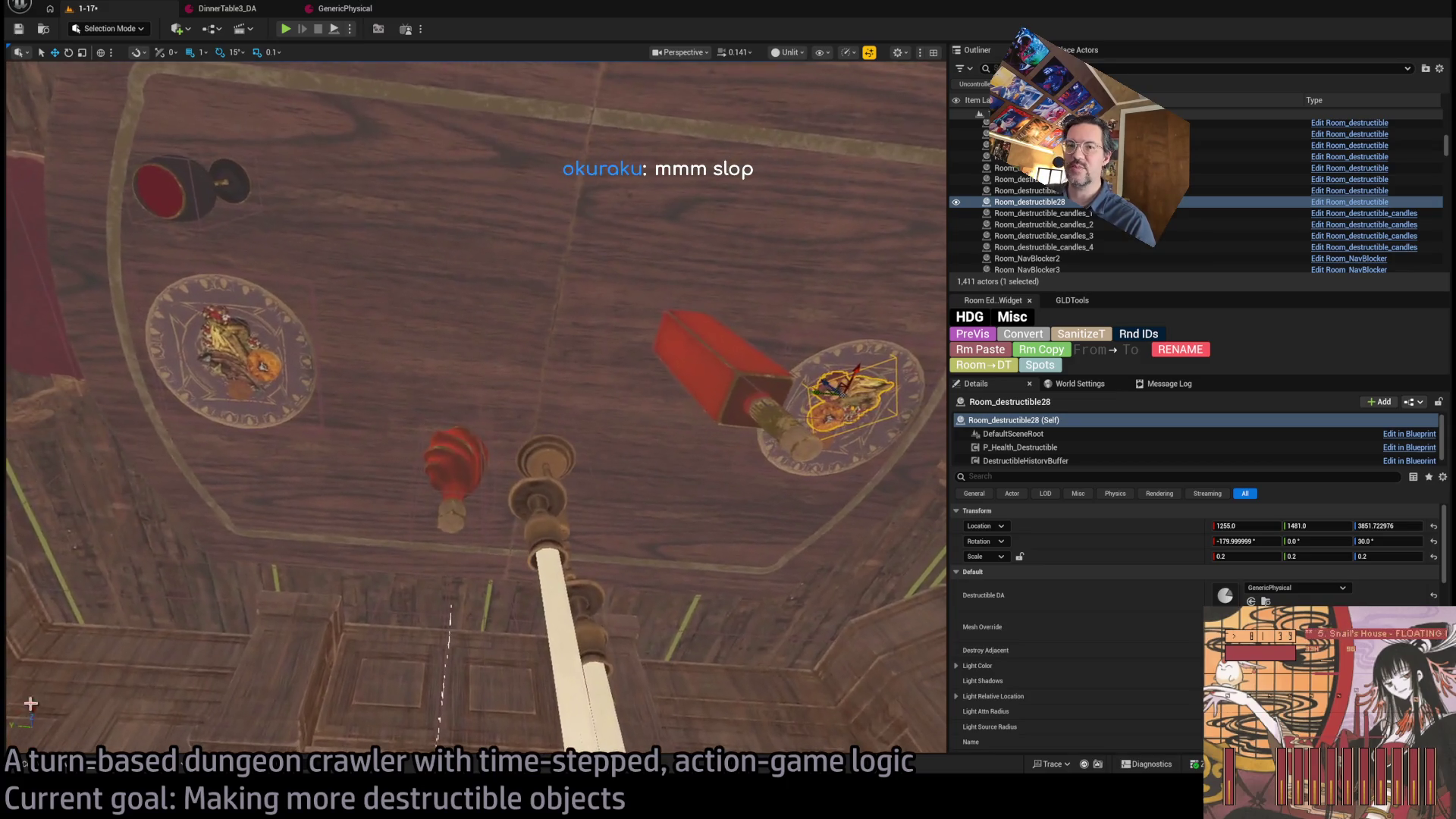
- Copy a plate to the table centre as an oval centrepiece rotated -15°
left_click(49, 766)
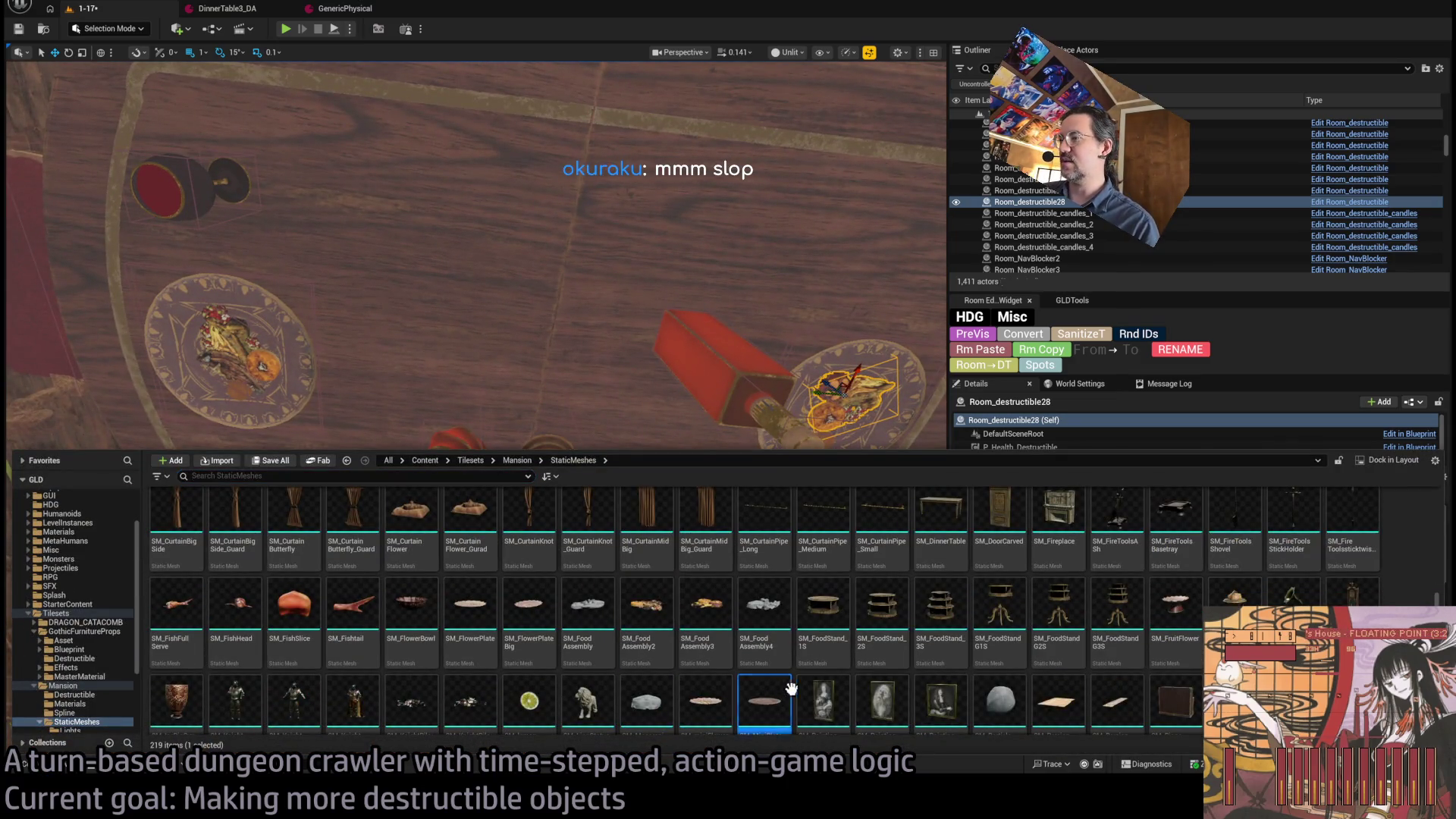
scroll(786, 692, "down", 1)
scroll(719, 601, "down", 1)
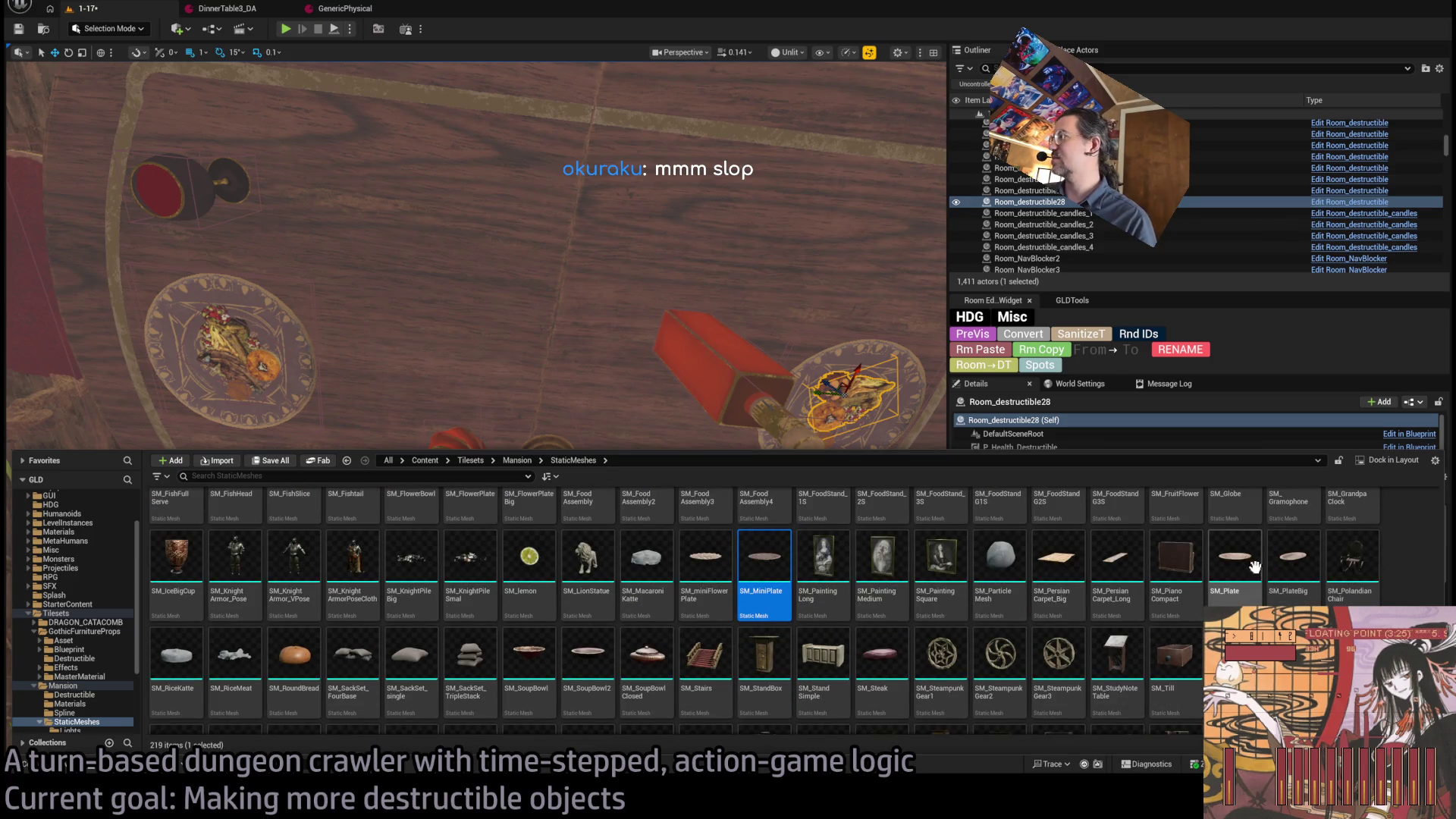
left_click(1144, 536)
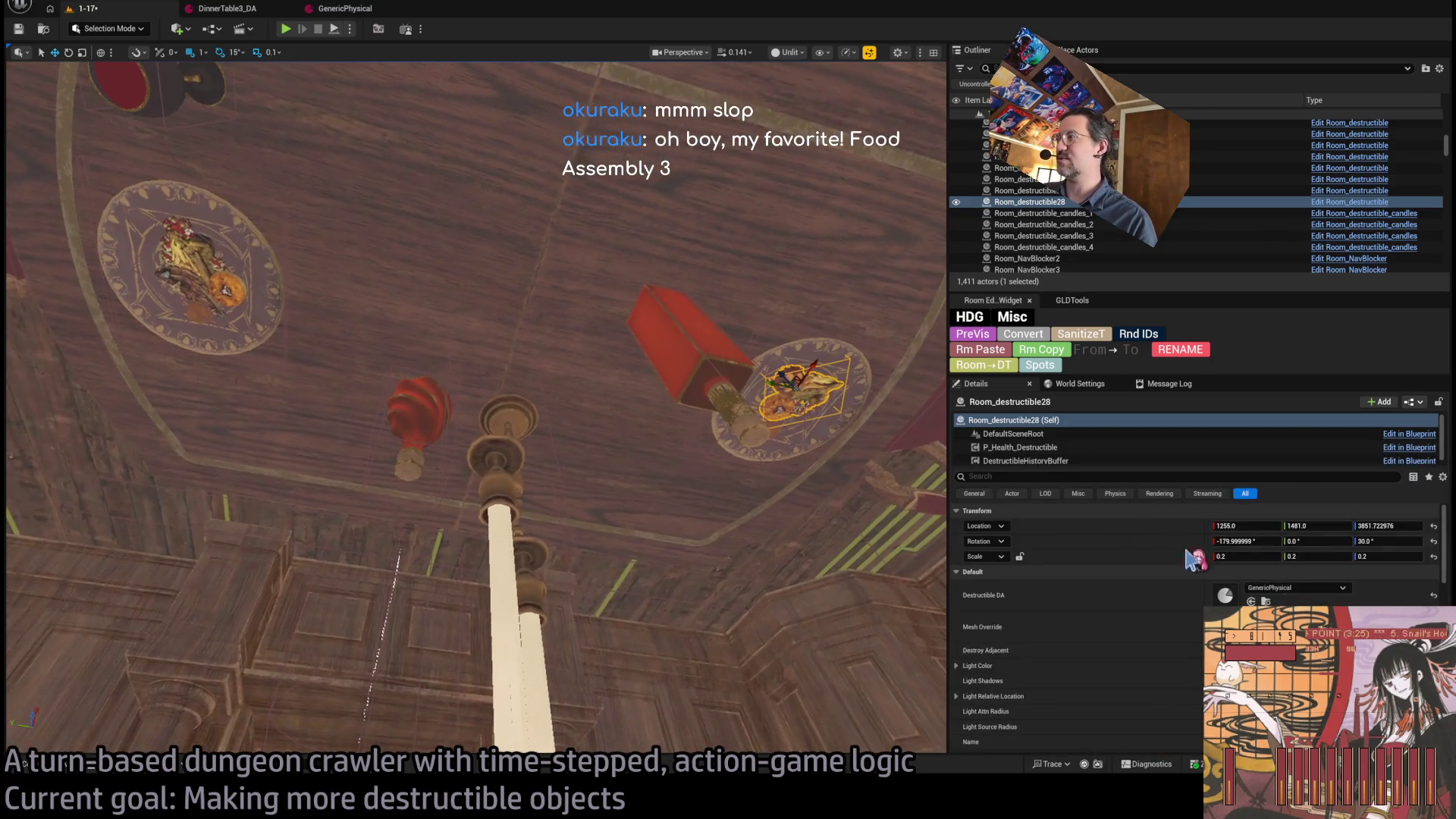
left_click(743, 493)
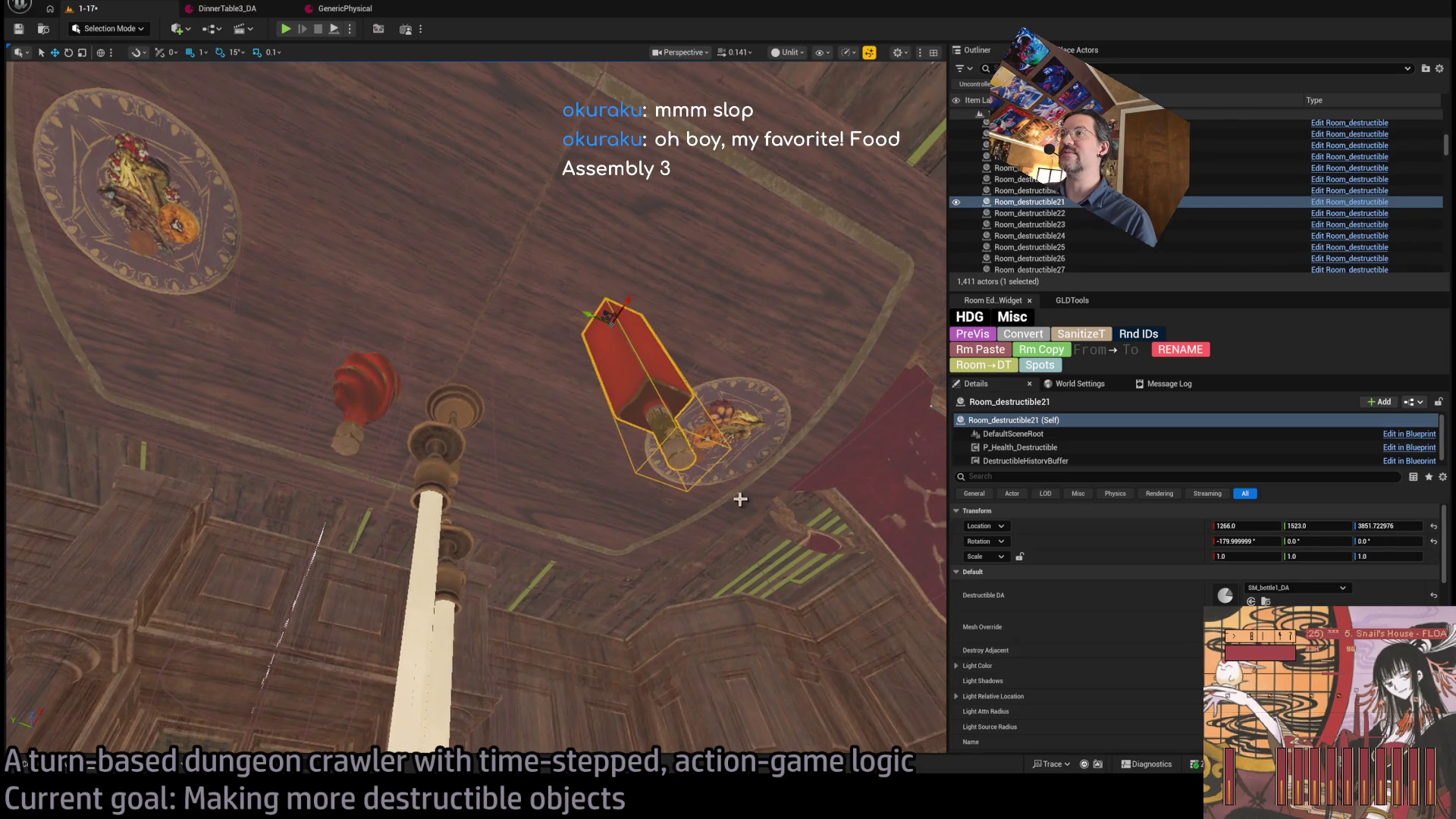
left_click_drag(702, 424, 537, 341)
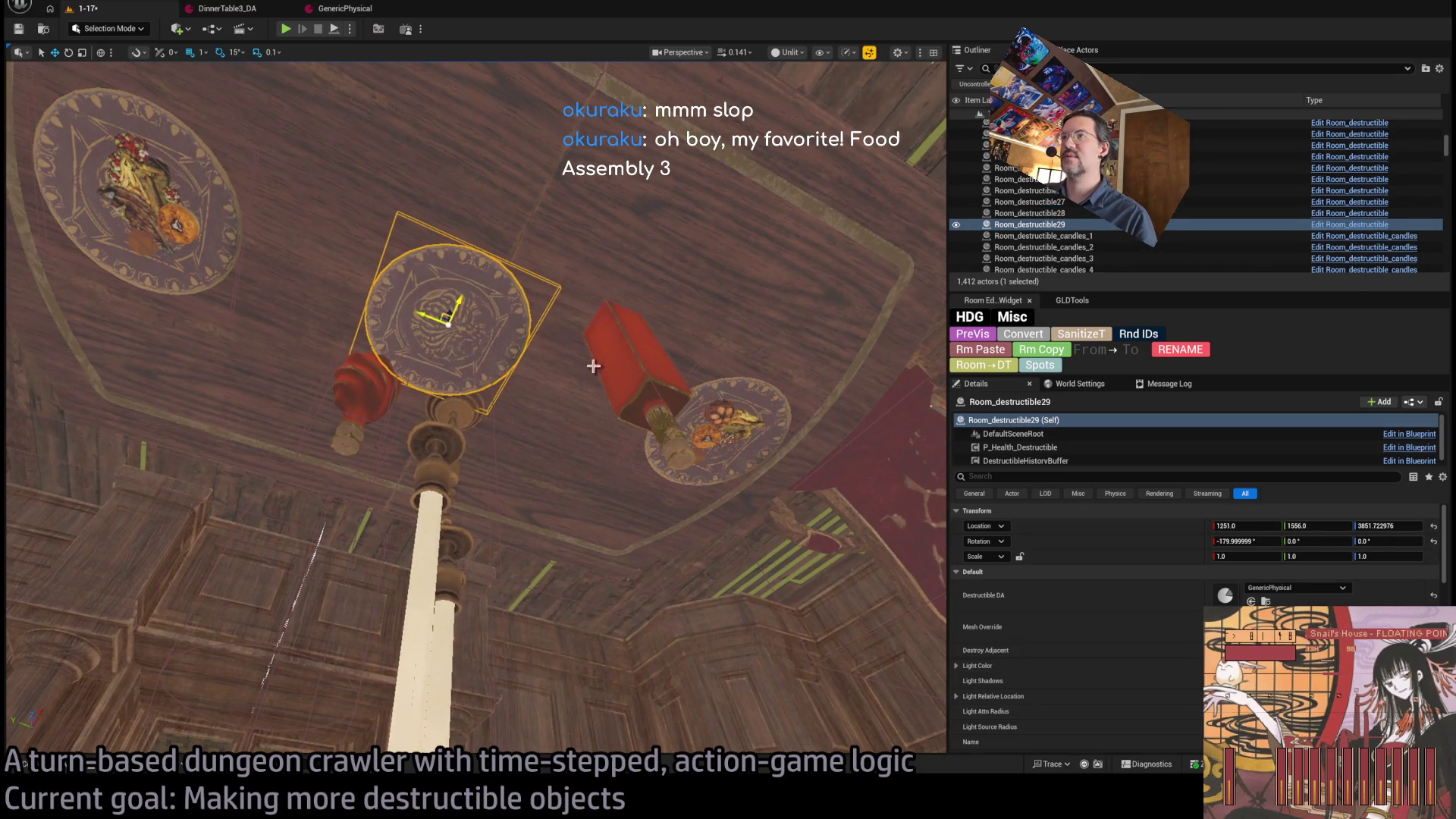
left_click_drag(460, 309, 456, 294)
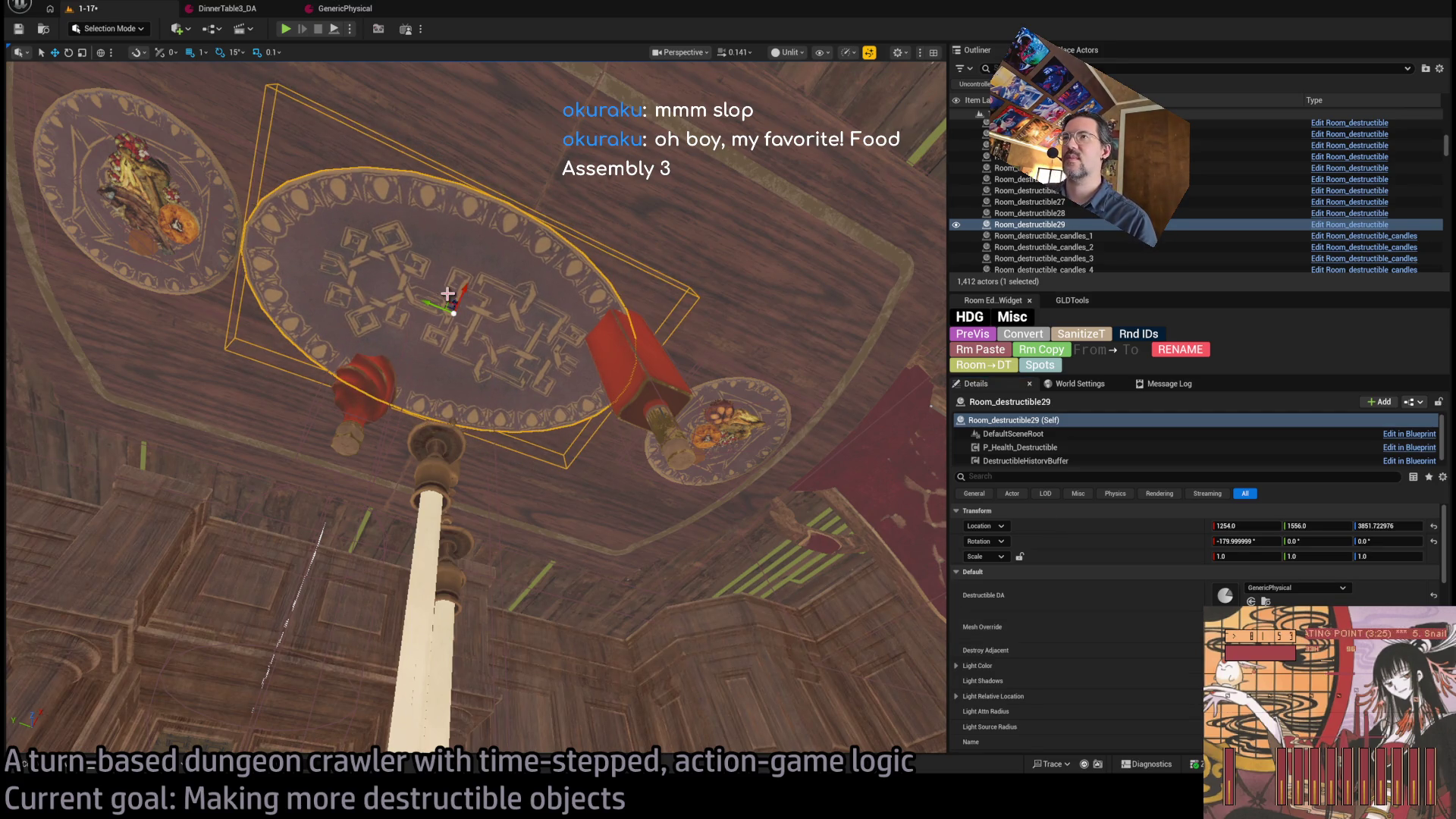
key("a")
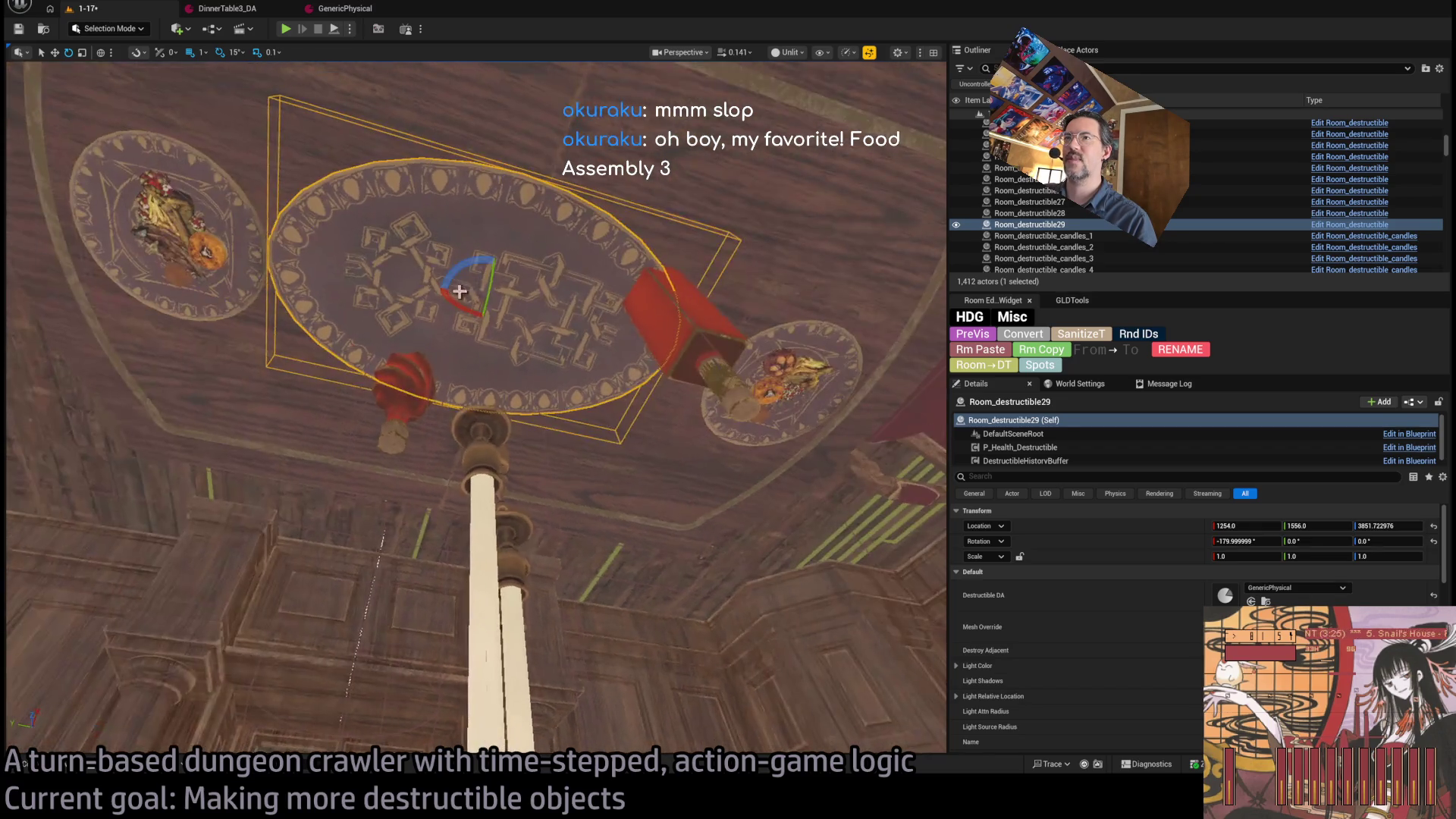
mouse_move(461, 268)
left_mouse_down()
mouse_move(496, 260)
mouse_move(440, 296)
left_mouse_up()
- Reposition the candelabra, red bottle and red tube, and copy the left wine glass to the right side
left_click(485, 421)
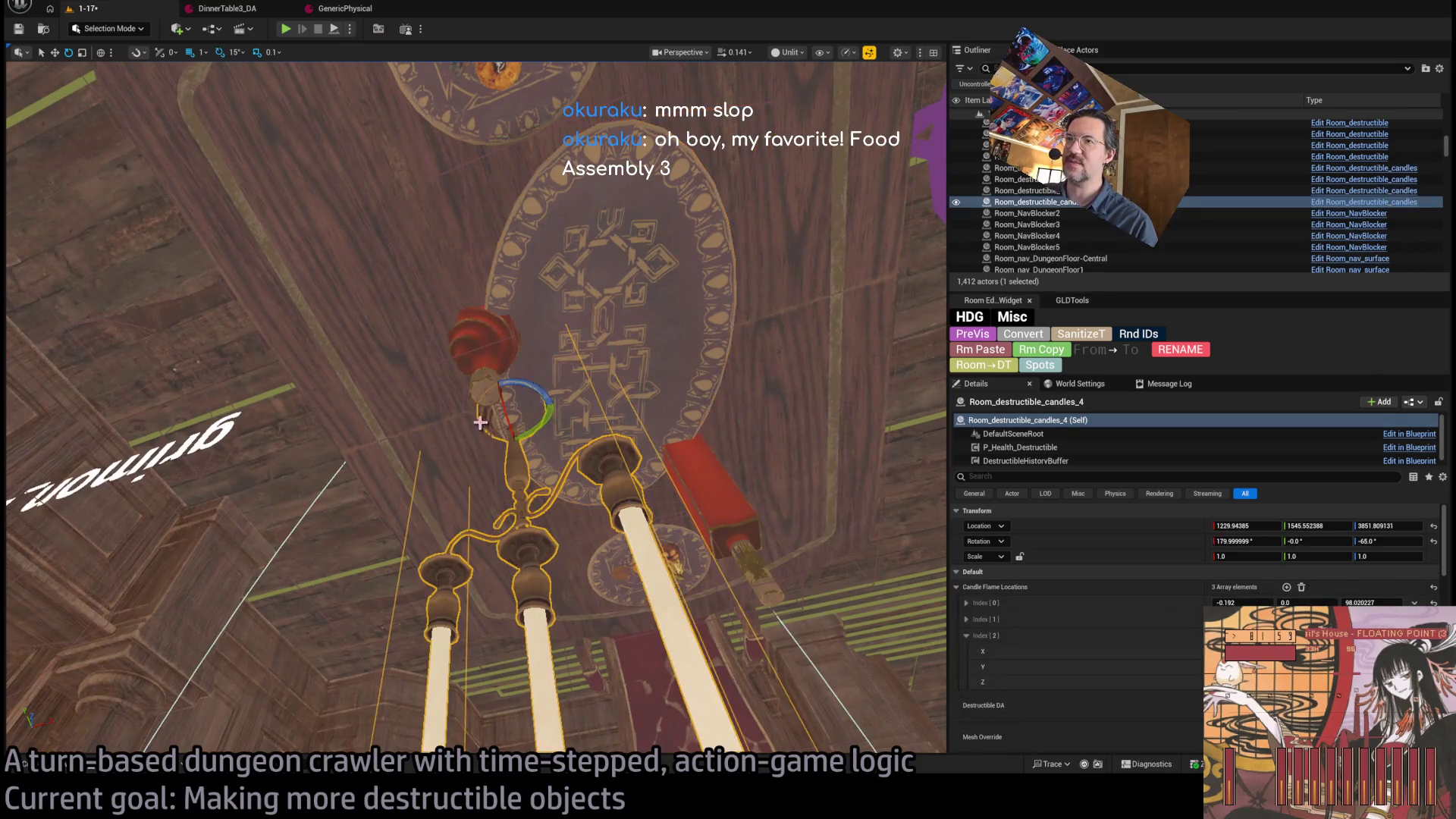
left_click_drag(534, 418, 474, 440)
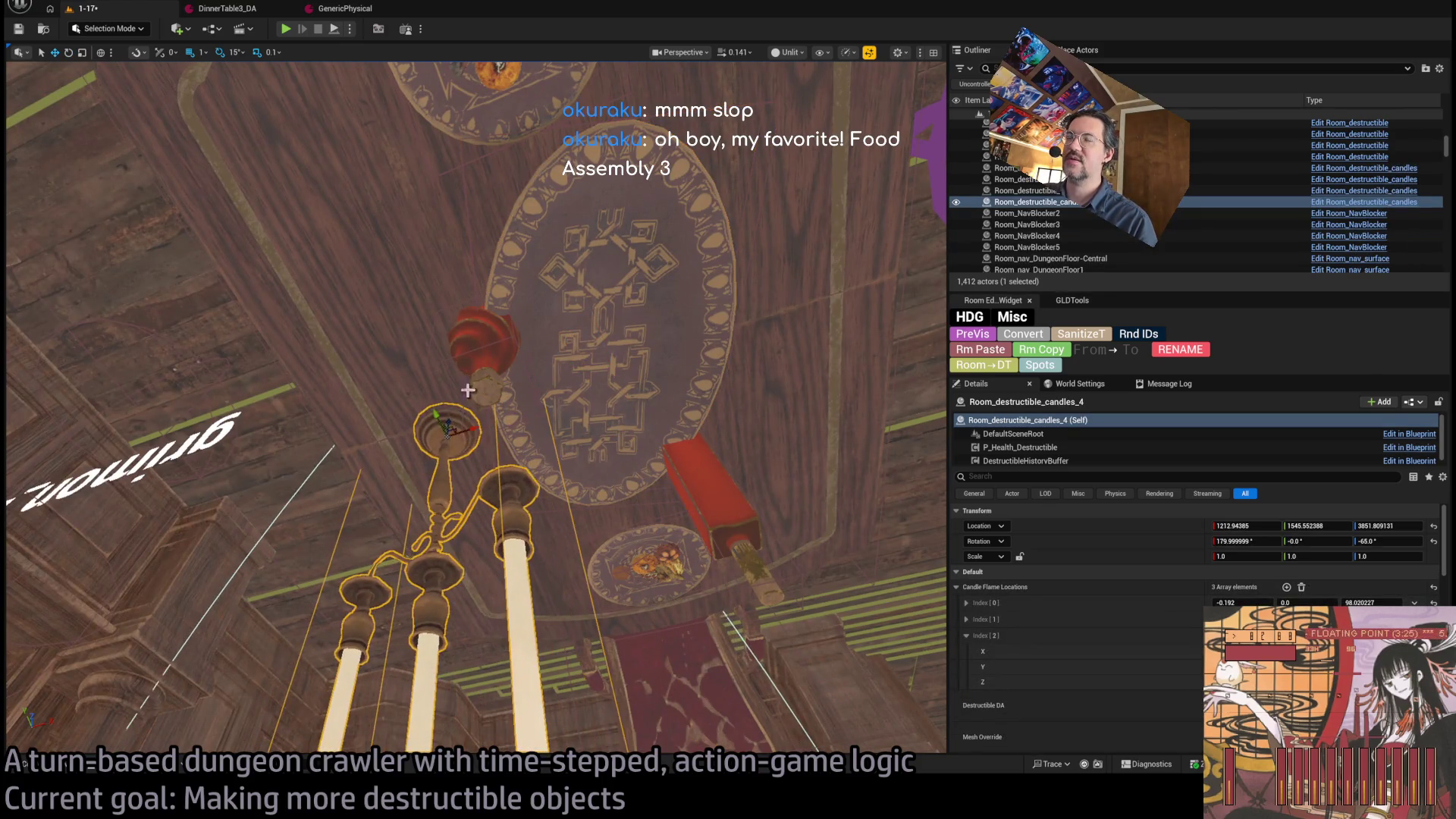
left_click(499, 365)
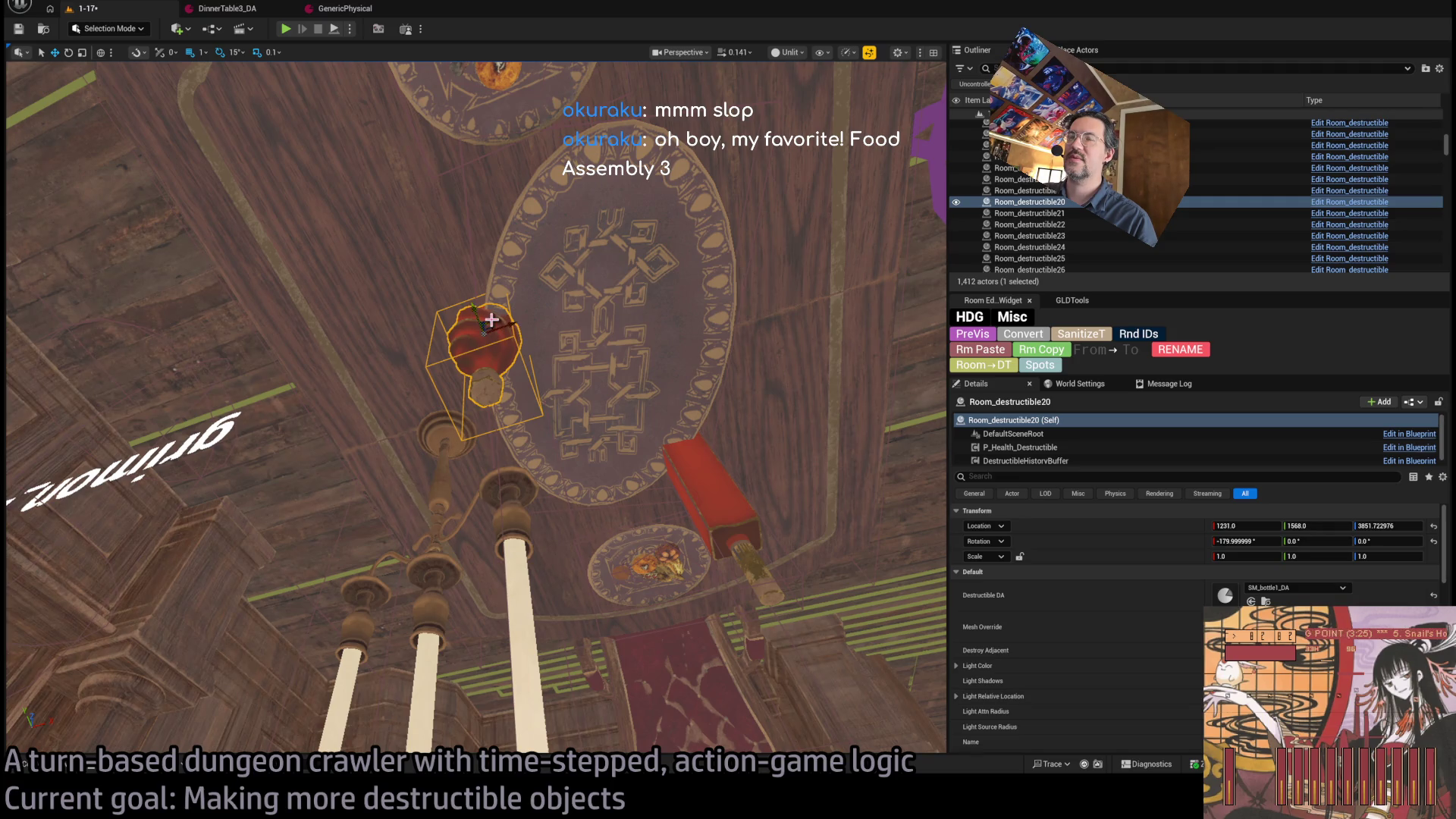
left_click_drag(491, 323, 411, 261)
left_click(731, 491)
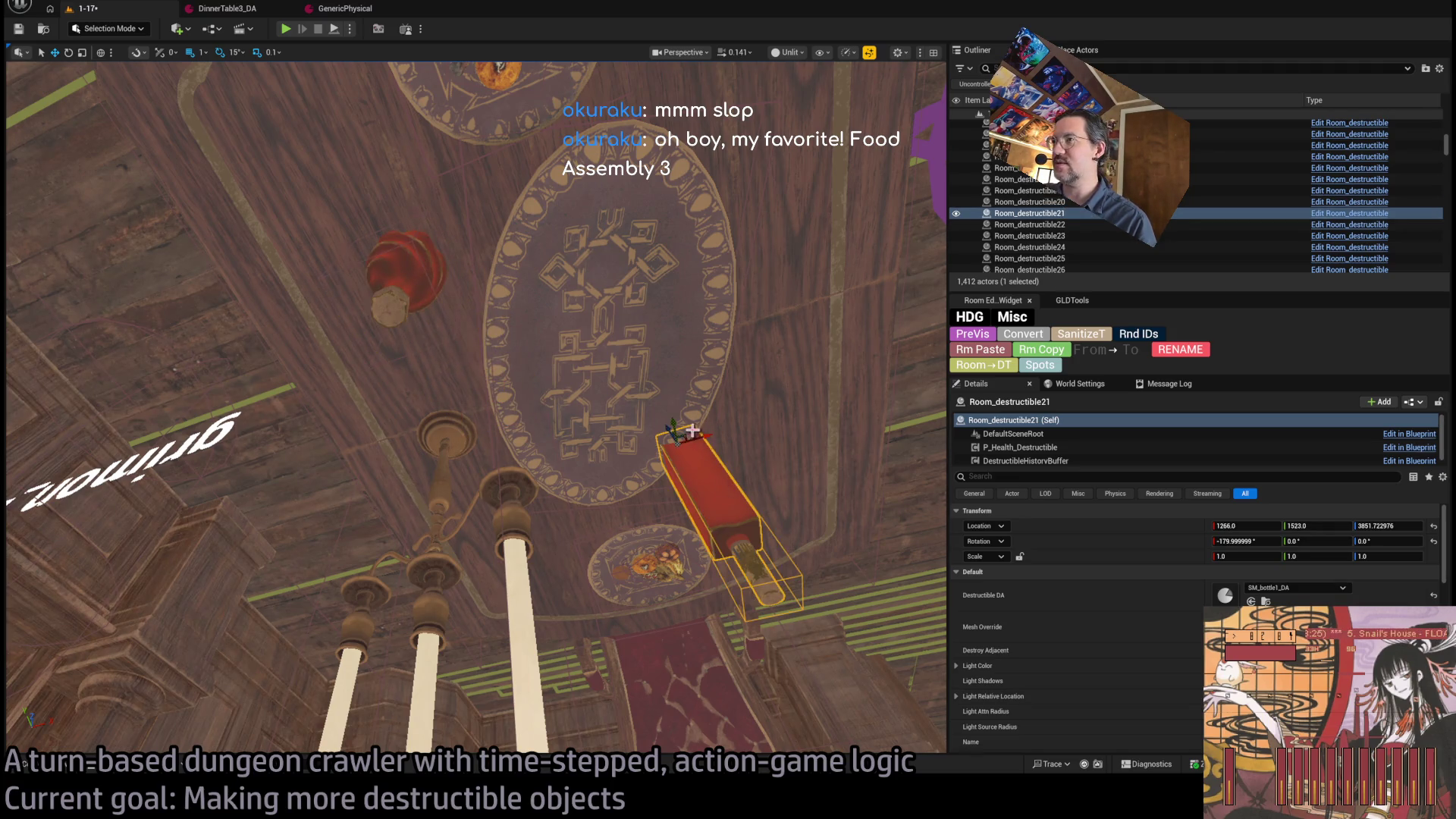
left_click_drag(684, 435, 750, 436)
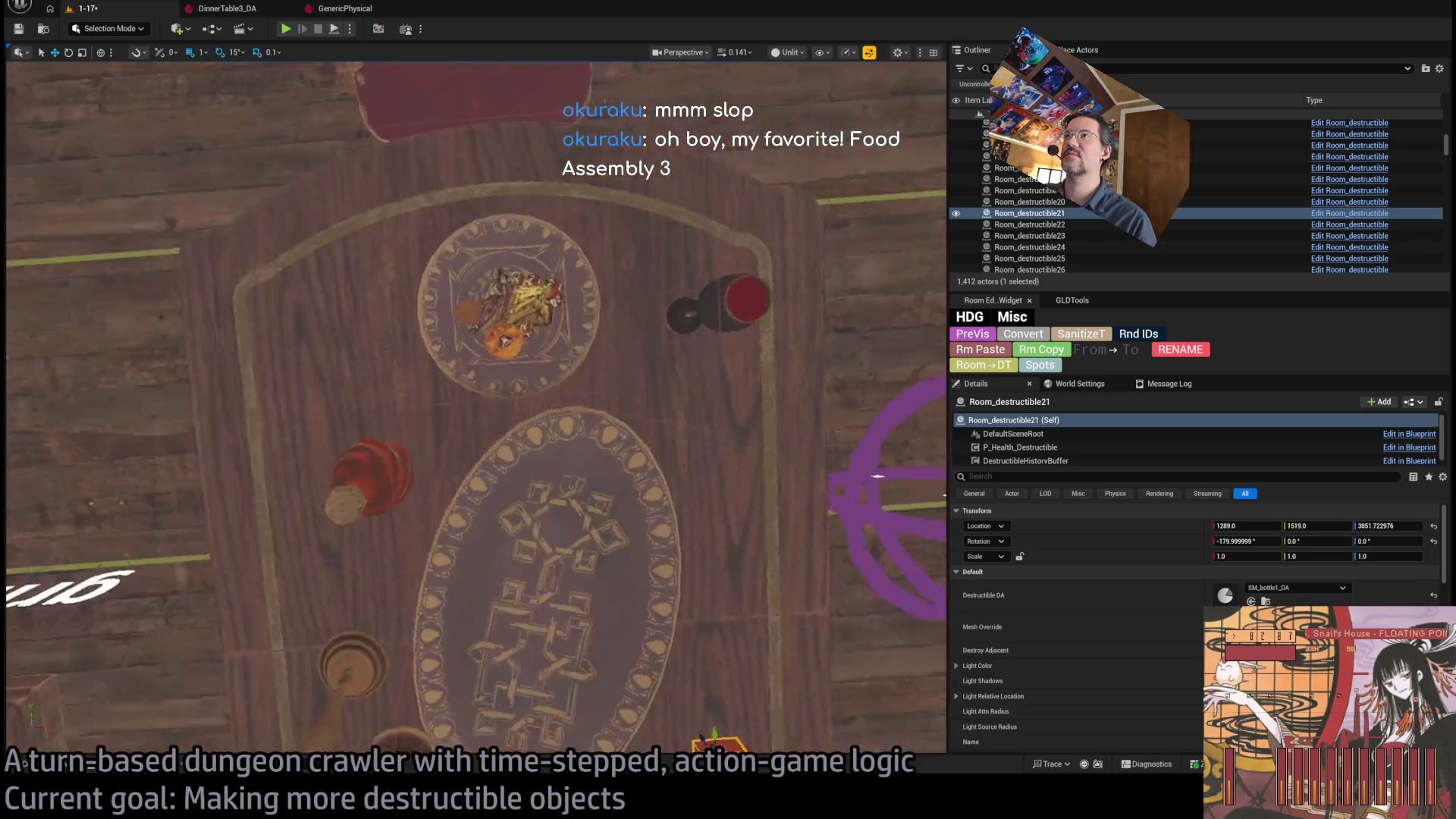
left_click(234, 220)
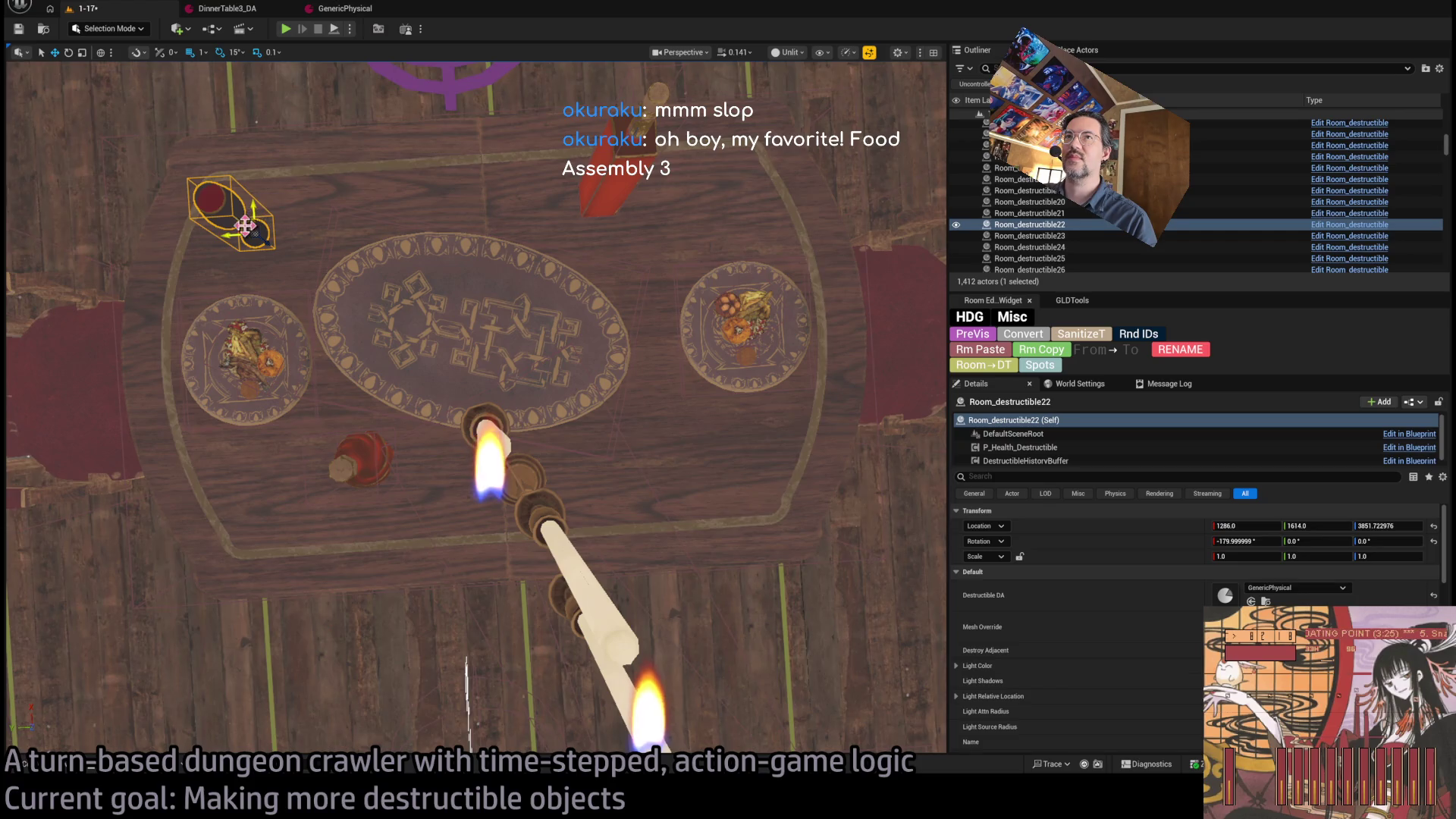
mouse_move(248, 230)
left_mouse_down()
mouse_move(611, 422)
mouse_move(721, 425)
mouse_move(722, 443)
left_mouse_up()
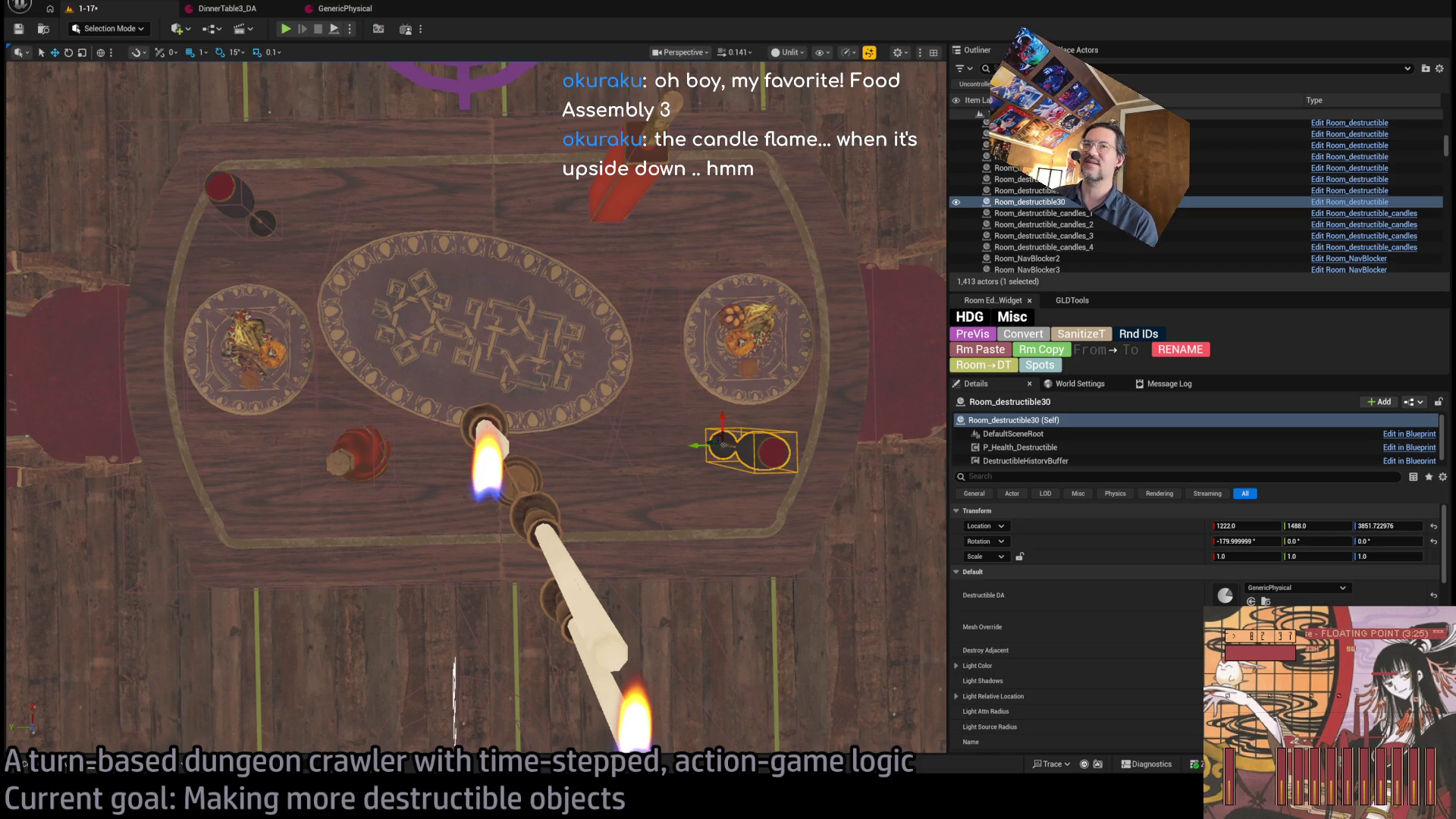
- Alt-drag a copy of the food plate onto the oval centrepiece as Room_destructible31
mouse_move(666, 745)
left_mouse_down()
mouse_move(650, 744)
mouse_move(696, 418)
left_mouse_up()
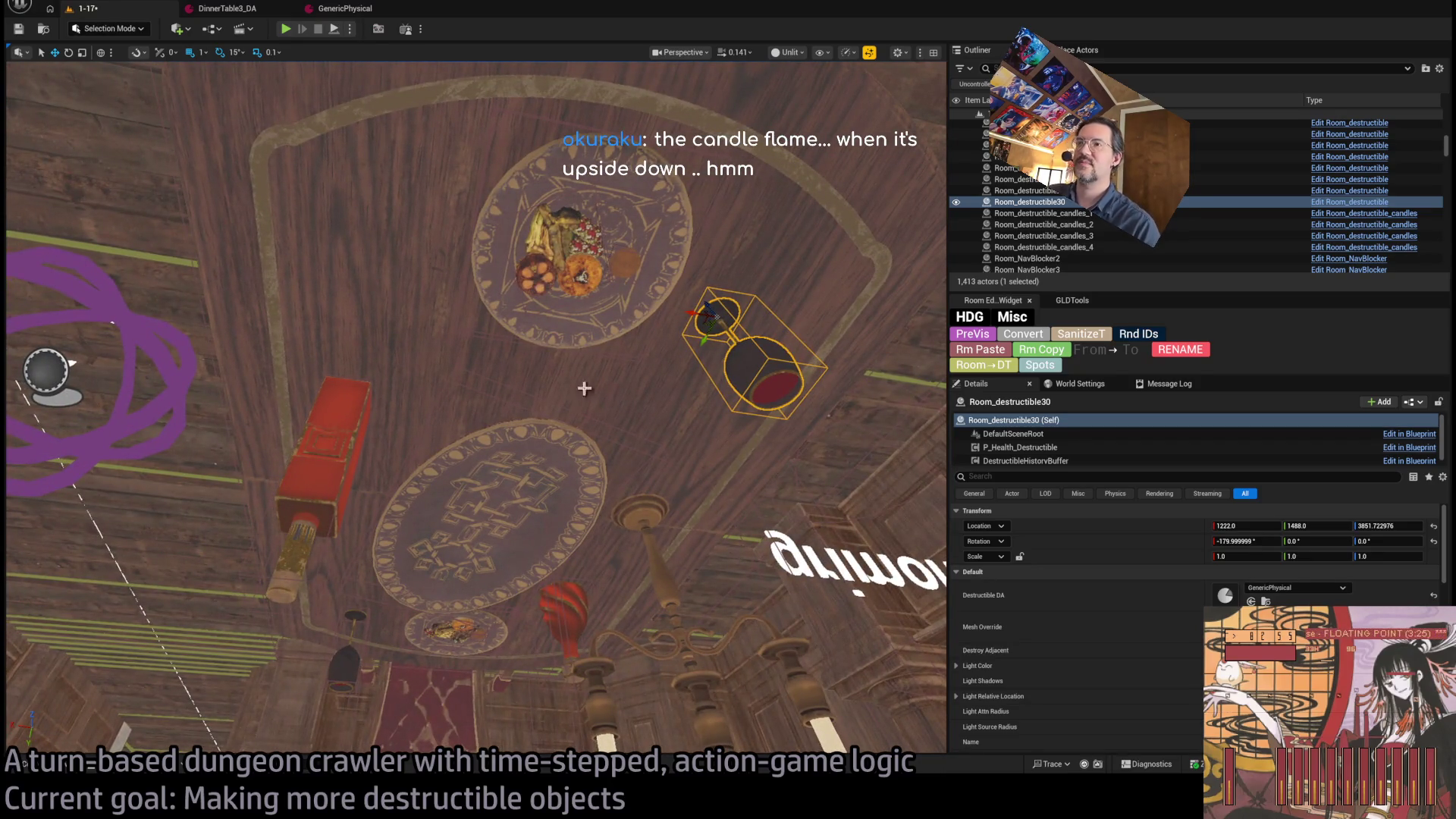
left_click(549, 285)
left_click_drag(551, 267, 525, 535, "alt")
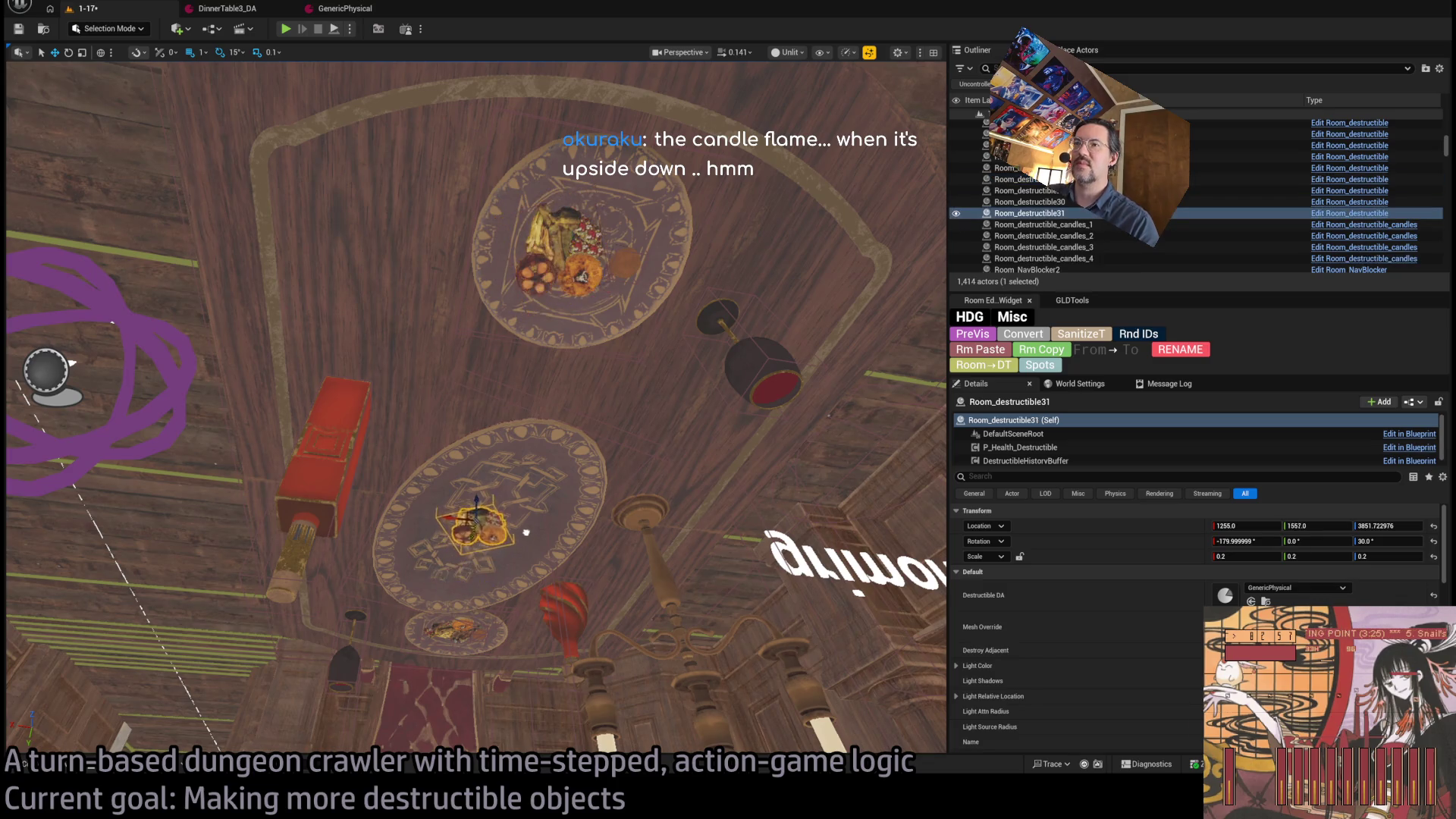
key("f")
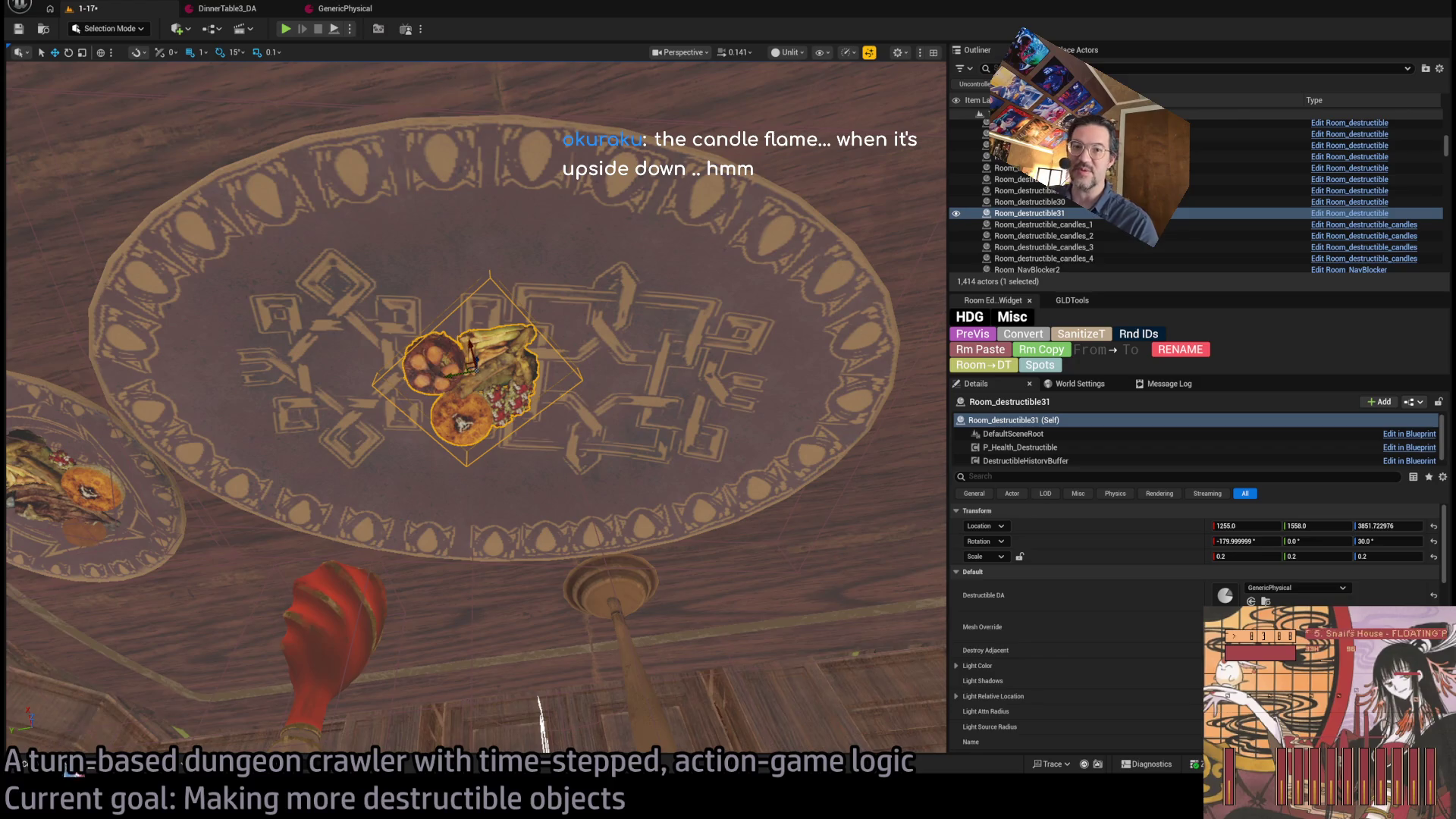
key("ctrl+space")
scroll(749, 650, "down", 3)
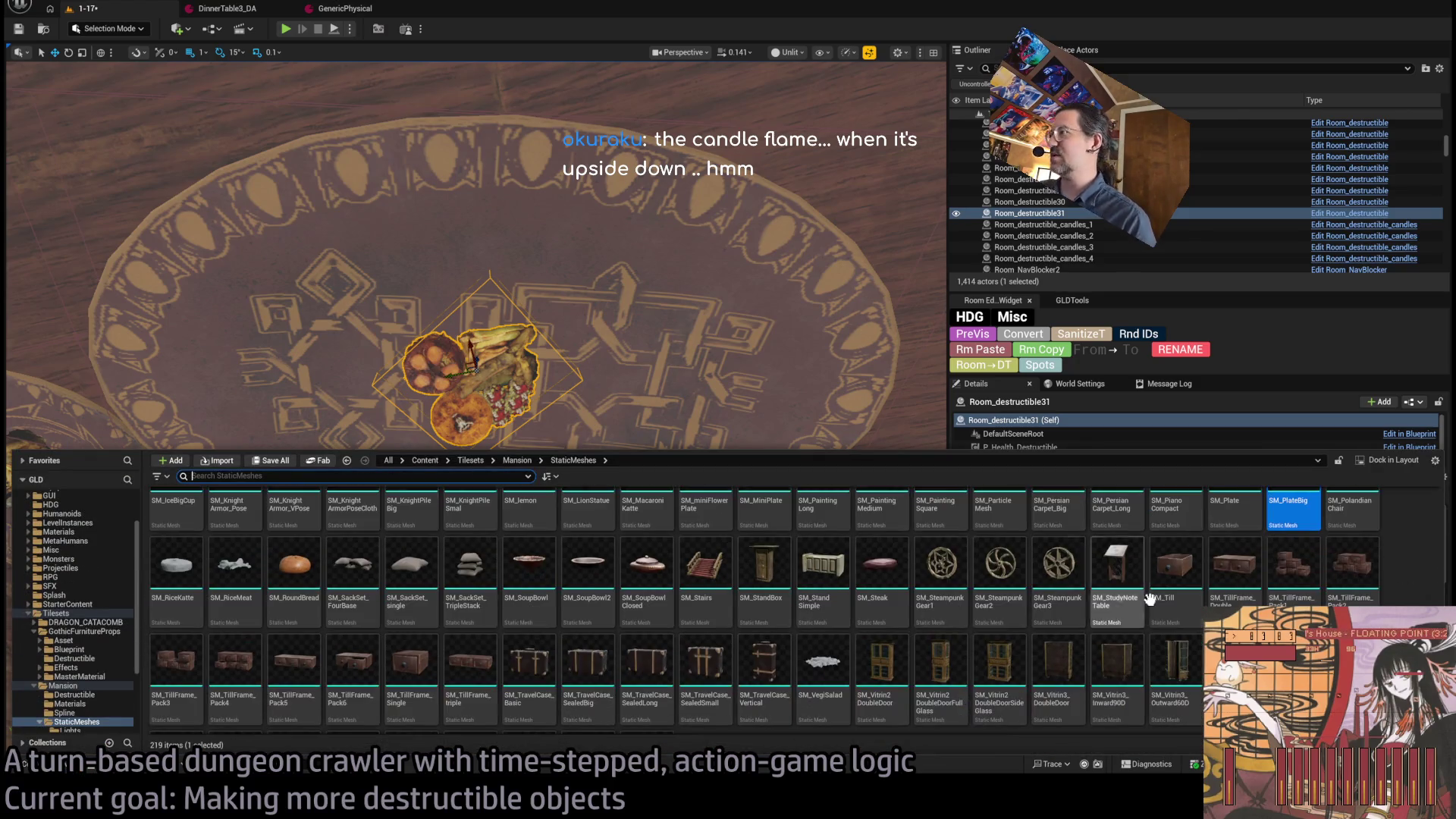
- Try the SM_VegiSalad and SM_RiceMeat meshes for the central plate's prop
left_click(815, 578)
scroll(479, 508, "down", 8)
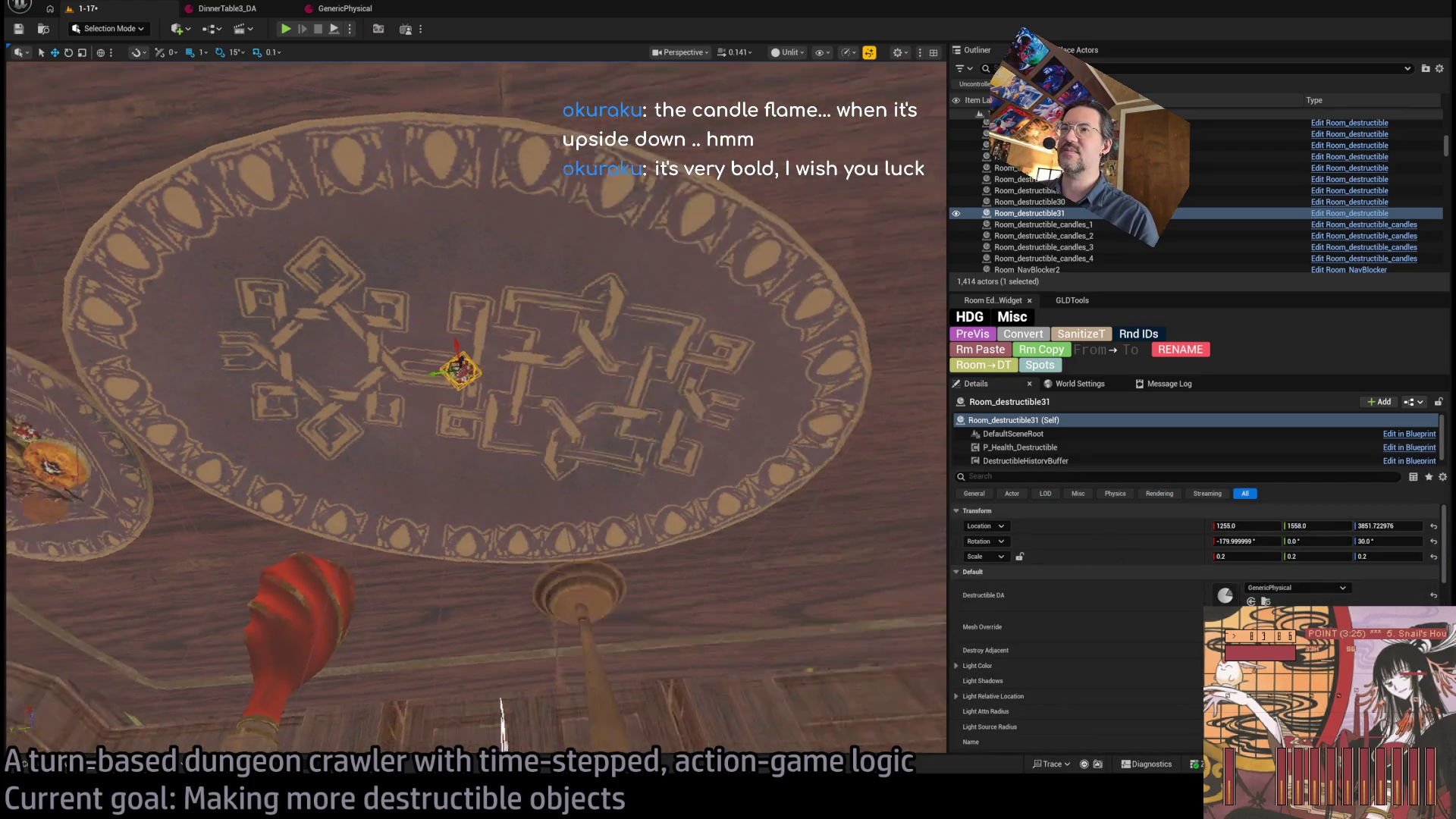
scroll(479, 509, "up", 8)
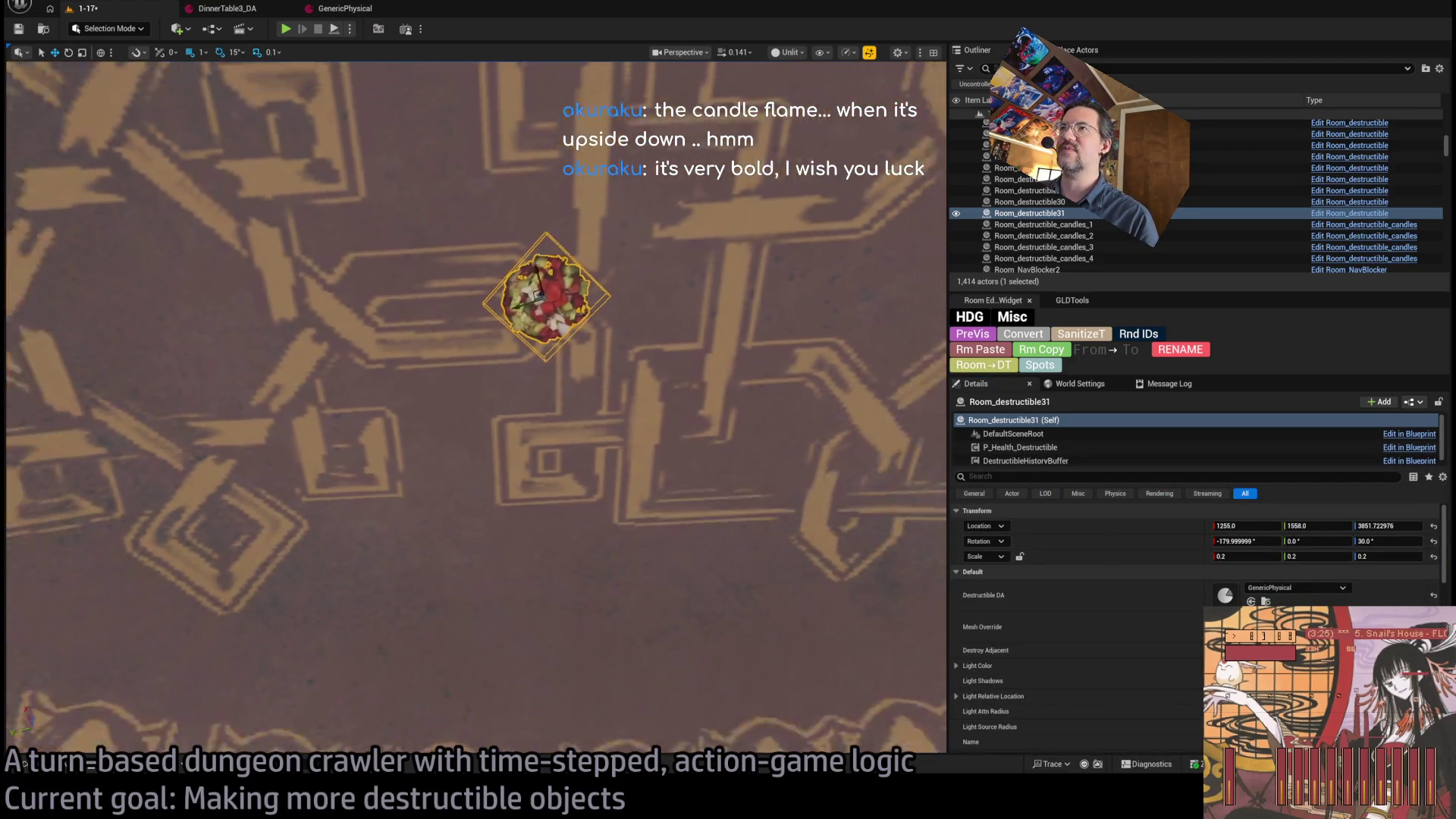
scroll(218, 715, "down", 6)
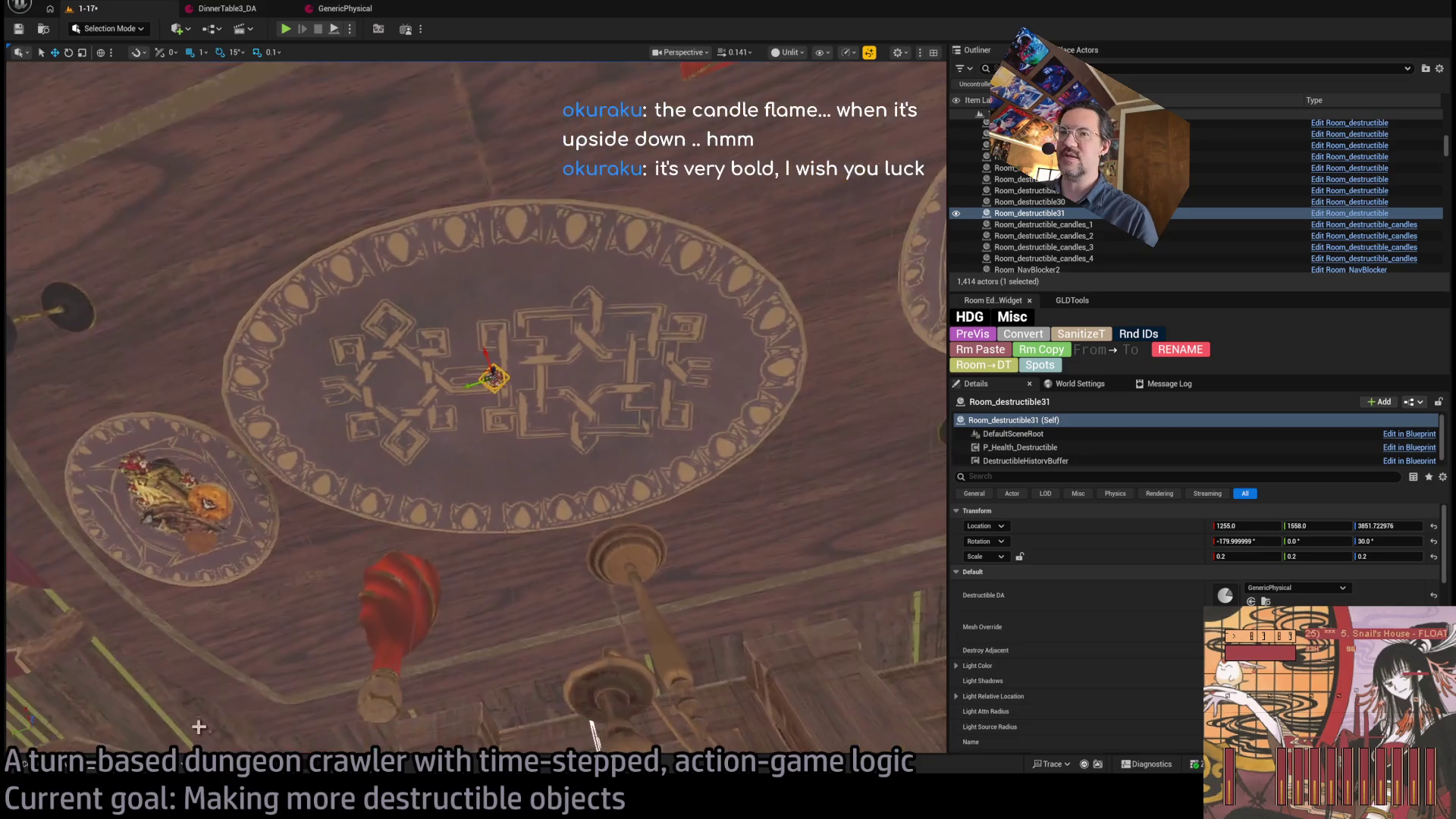
key("ctrl+space")
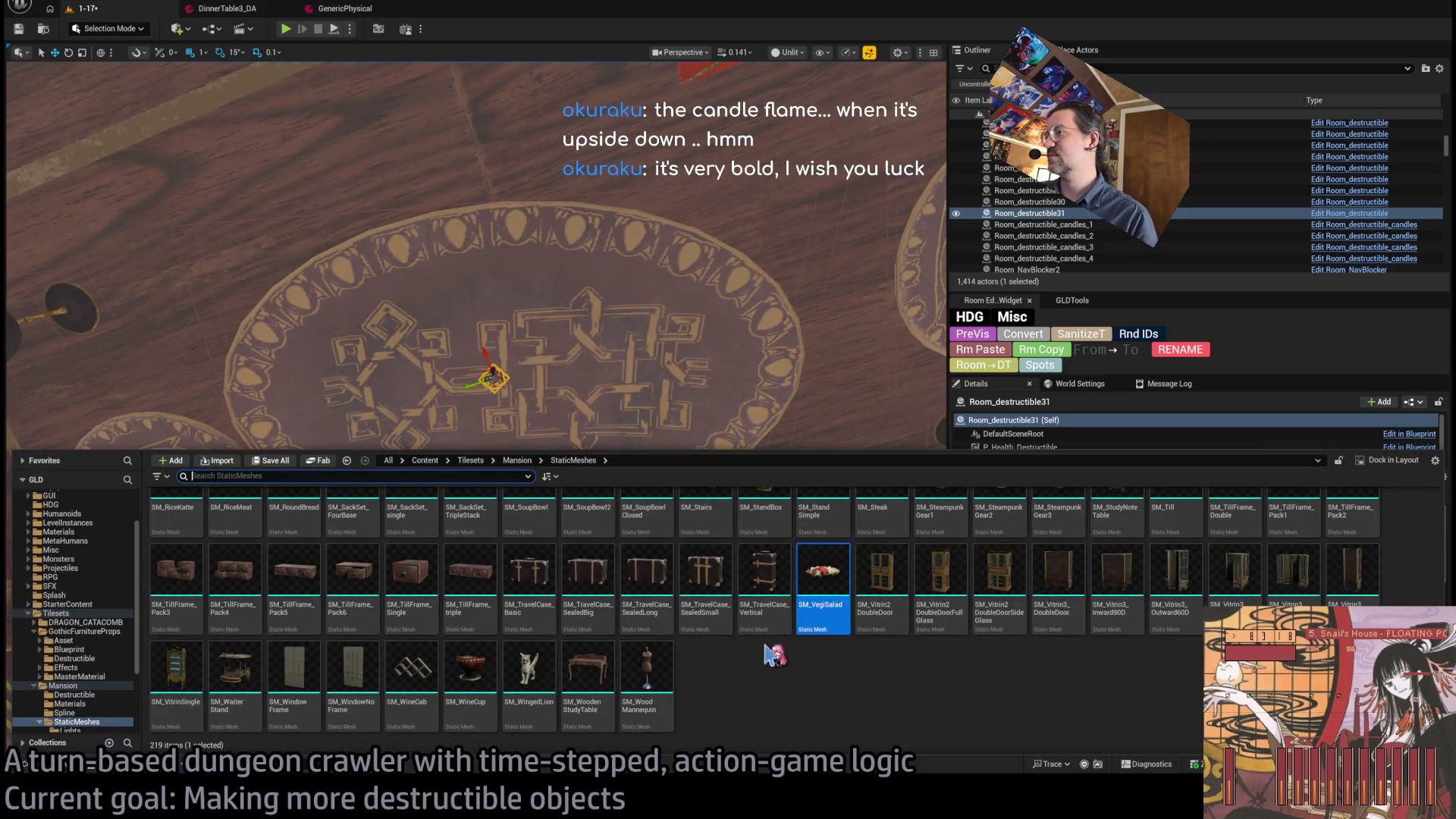
scroll(773, 654, "up", 2)
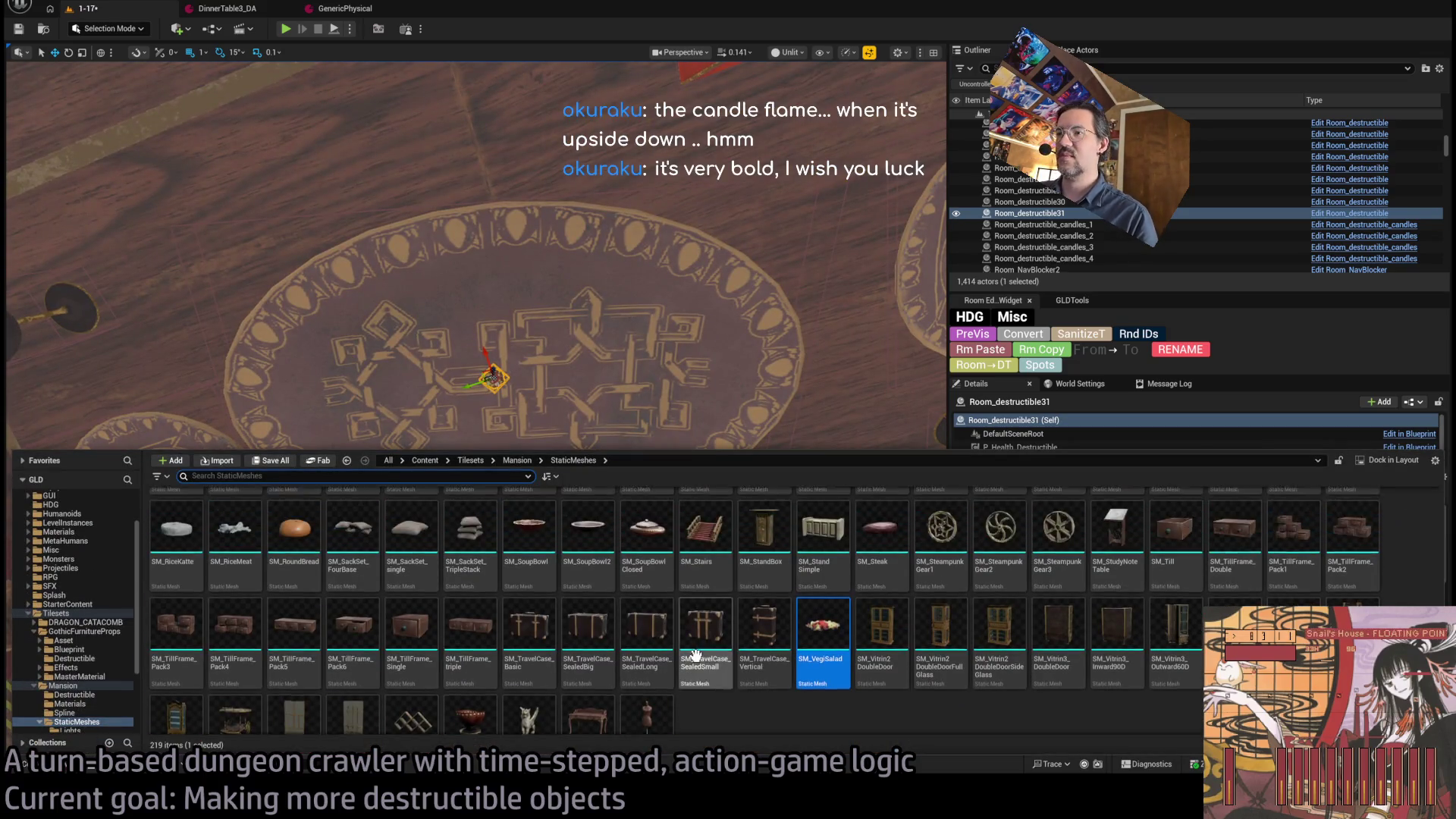
scroll(683, 637, "up", 1)
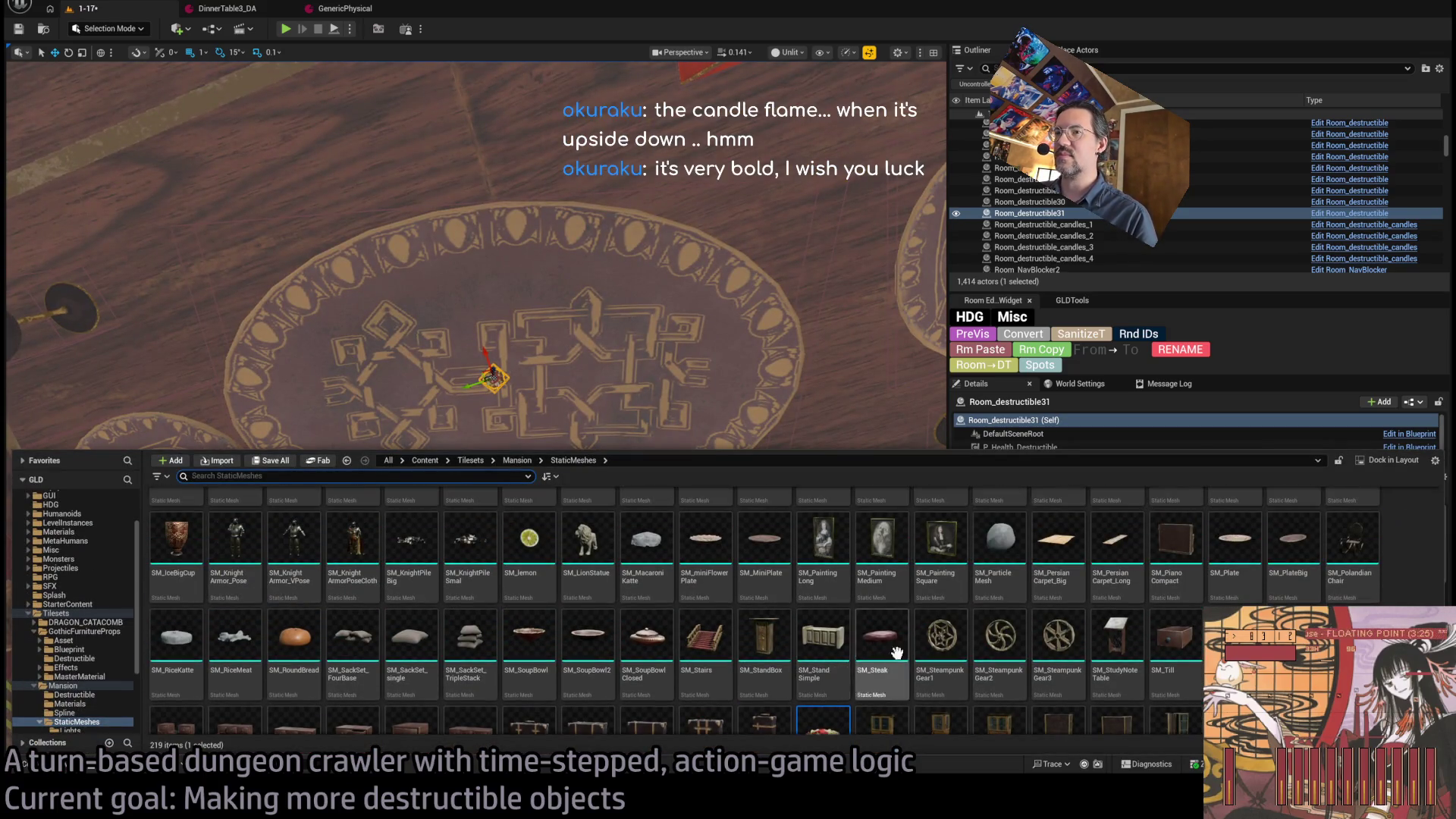
left_click(235, 644)
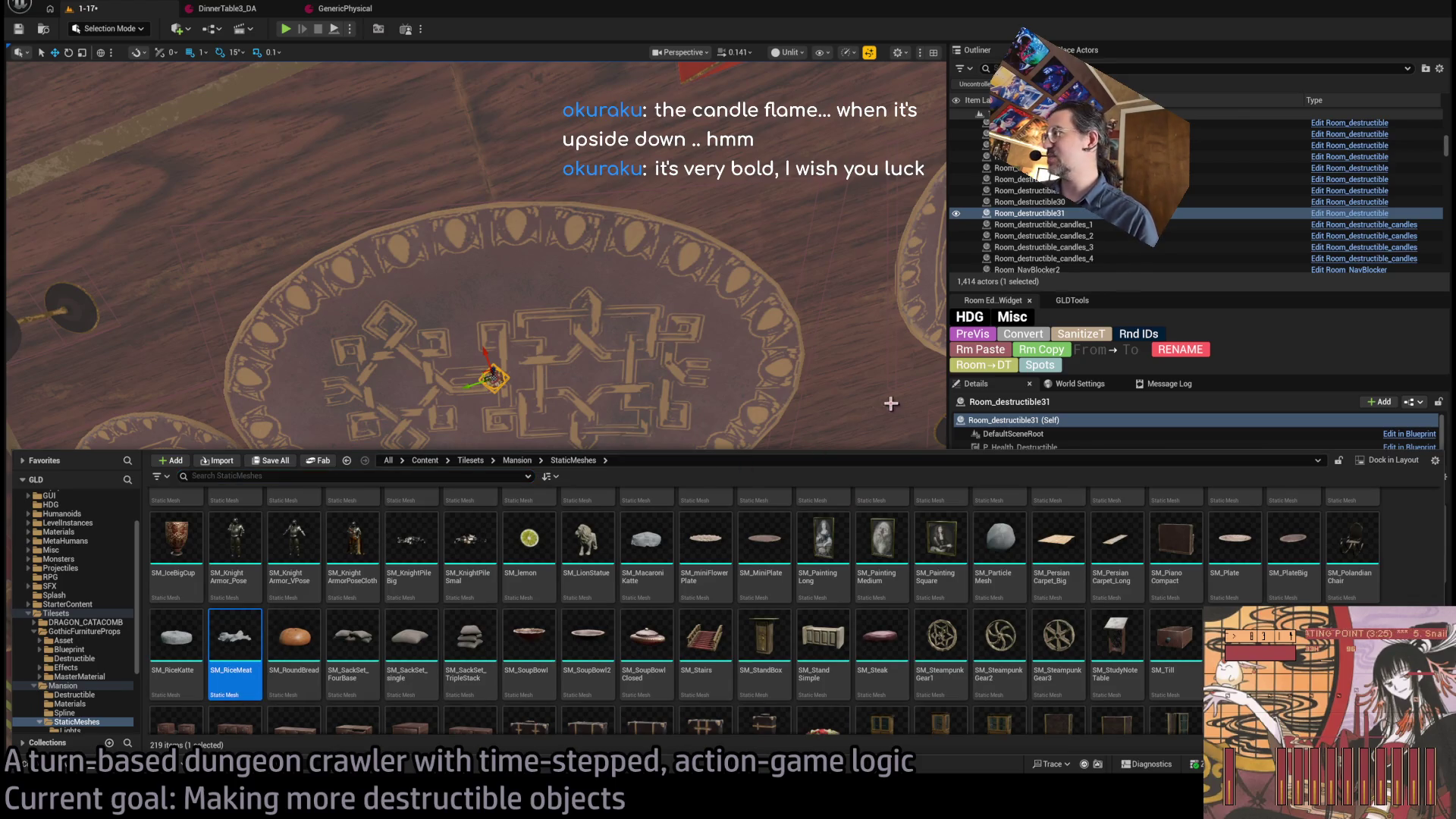
key("ctrl+space")
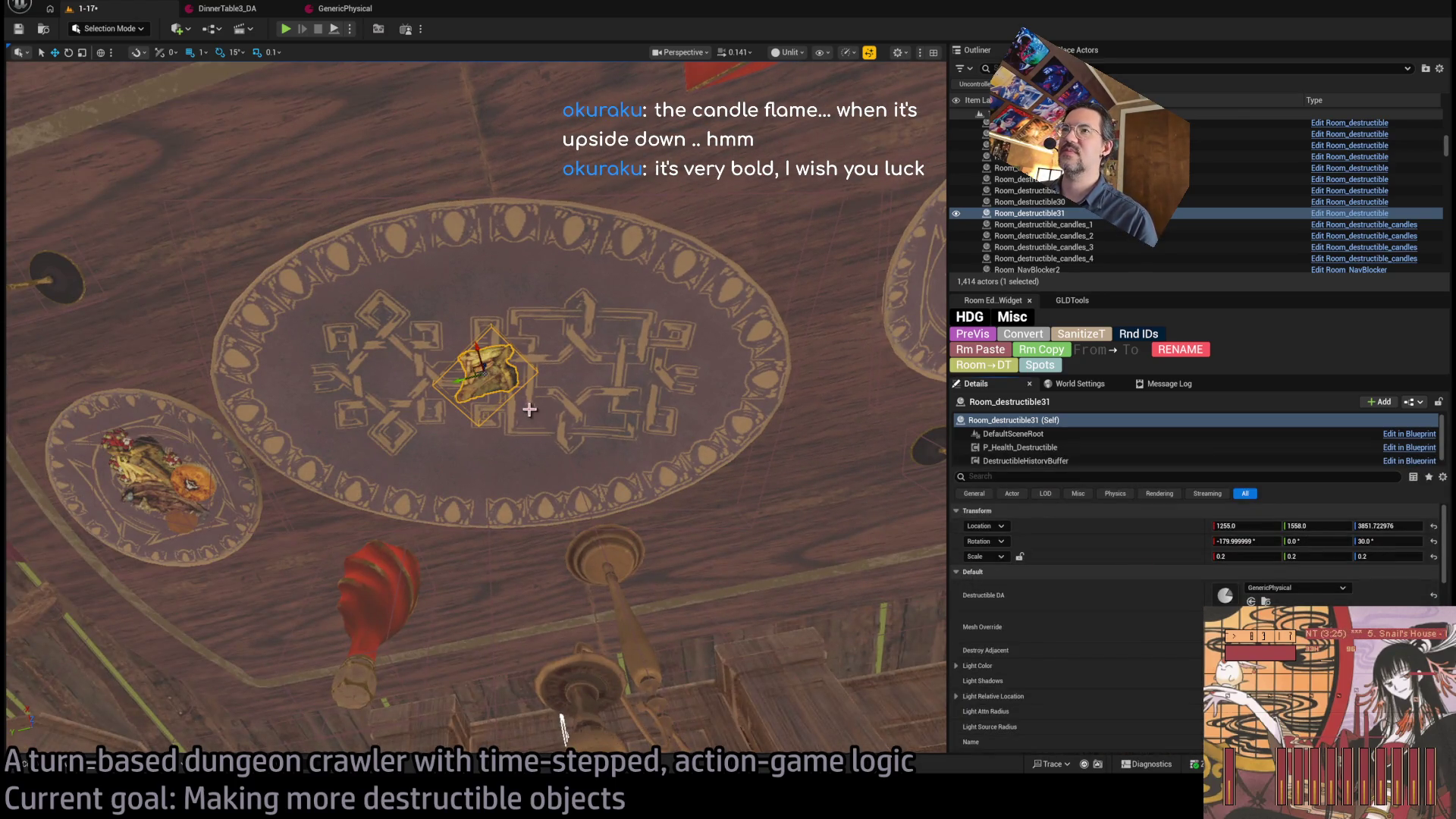
key("f")
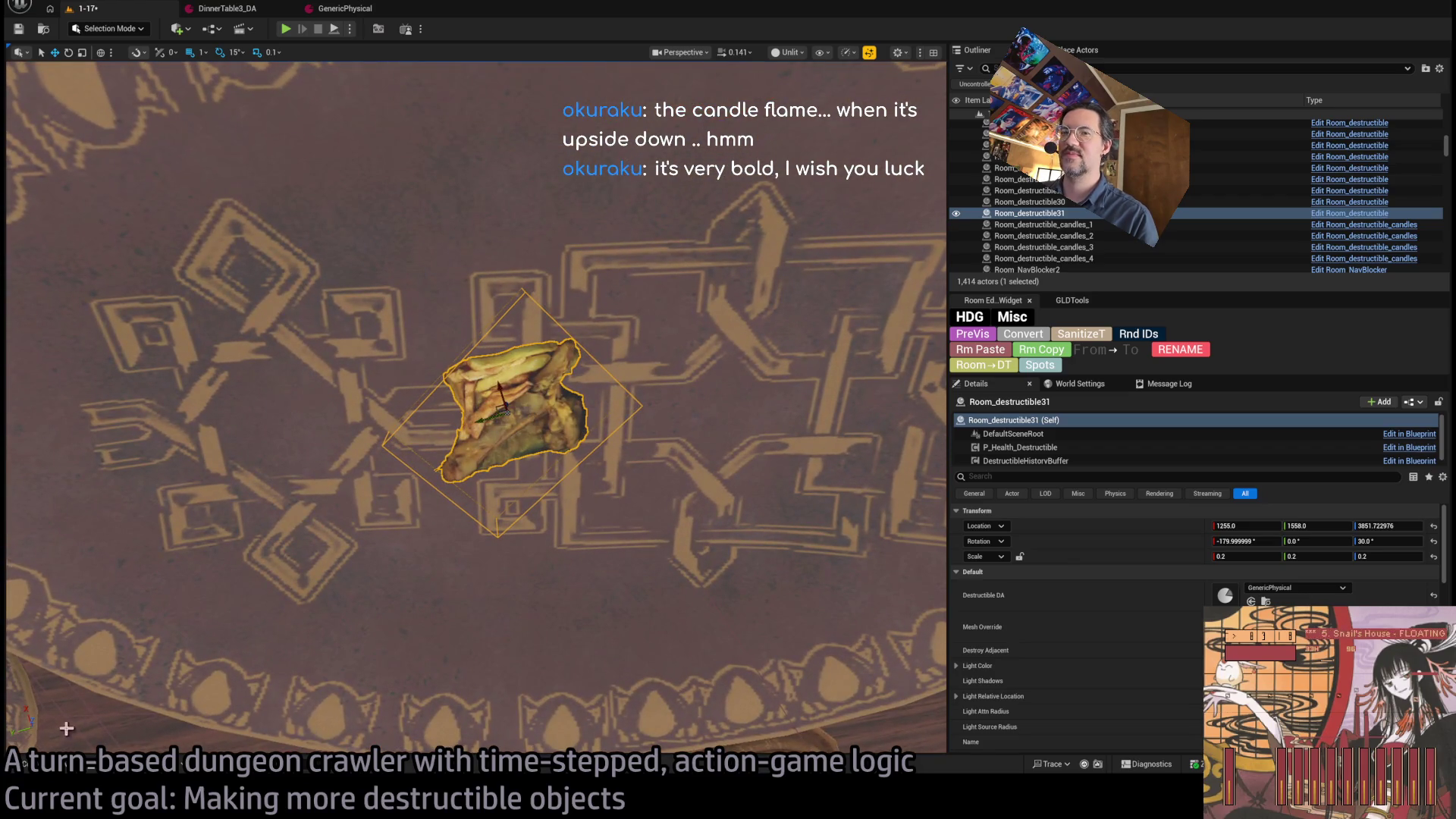
- Browse the mesh assets for a fish skeleton mesh and frame the prop
left_click(57, 766)
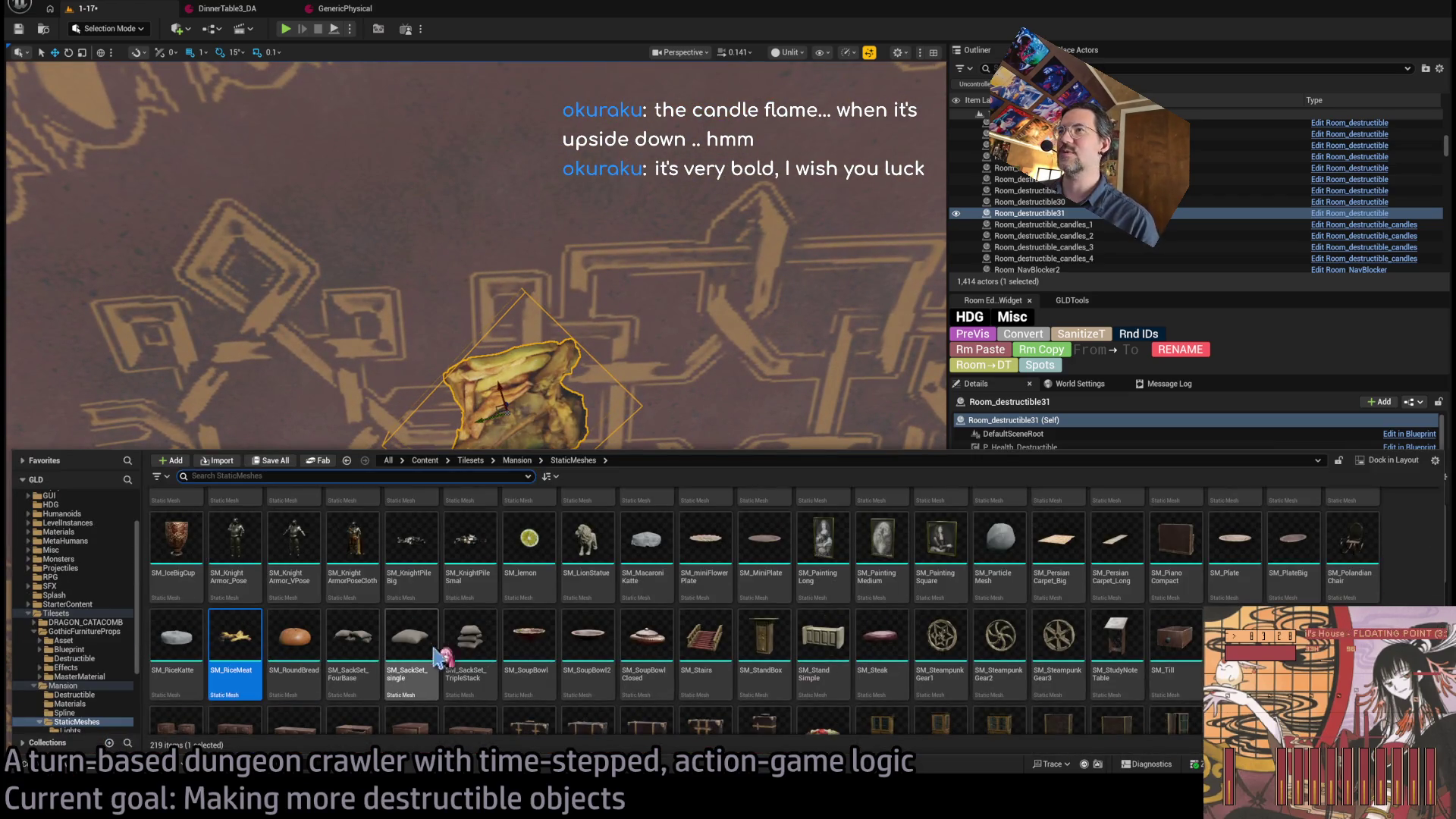
scroll(1301, 603, "up", 1)
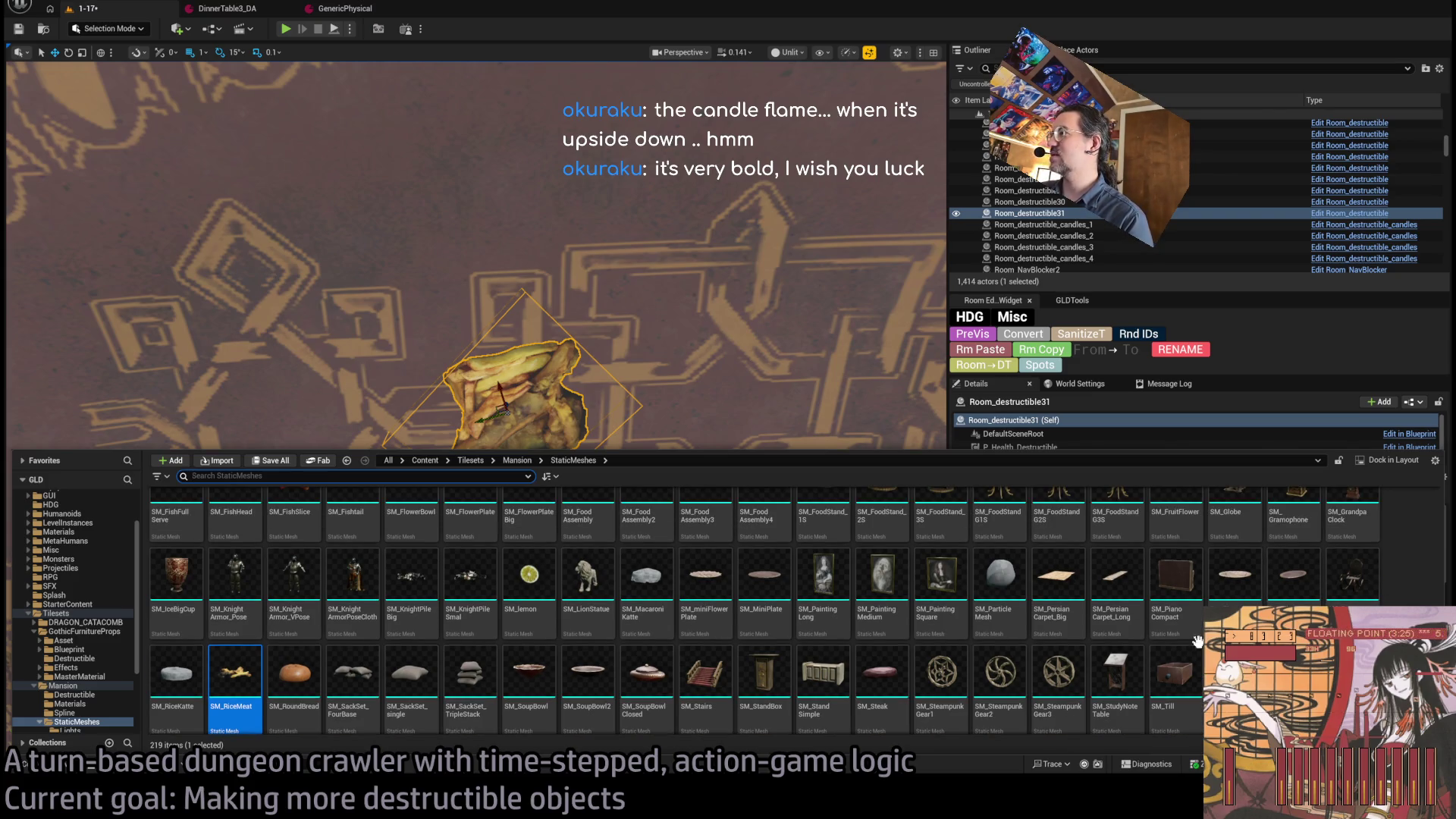
scroll(485, 341, "up", 3)
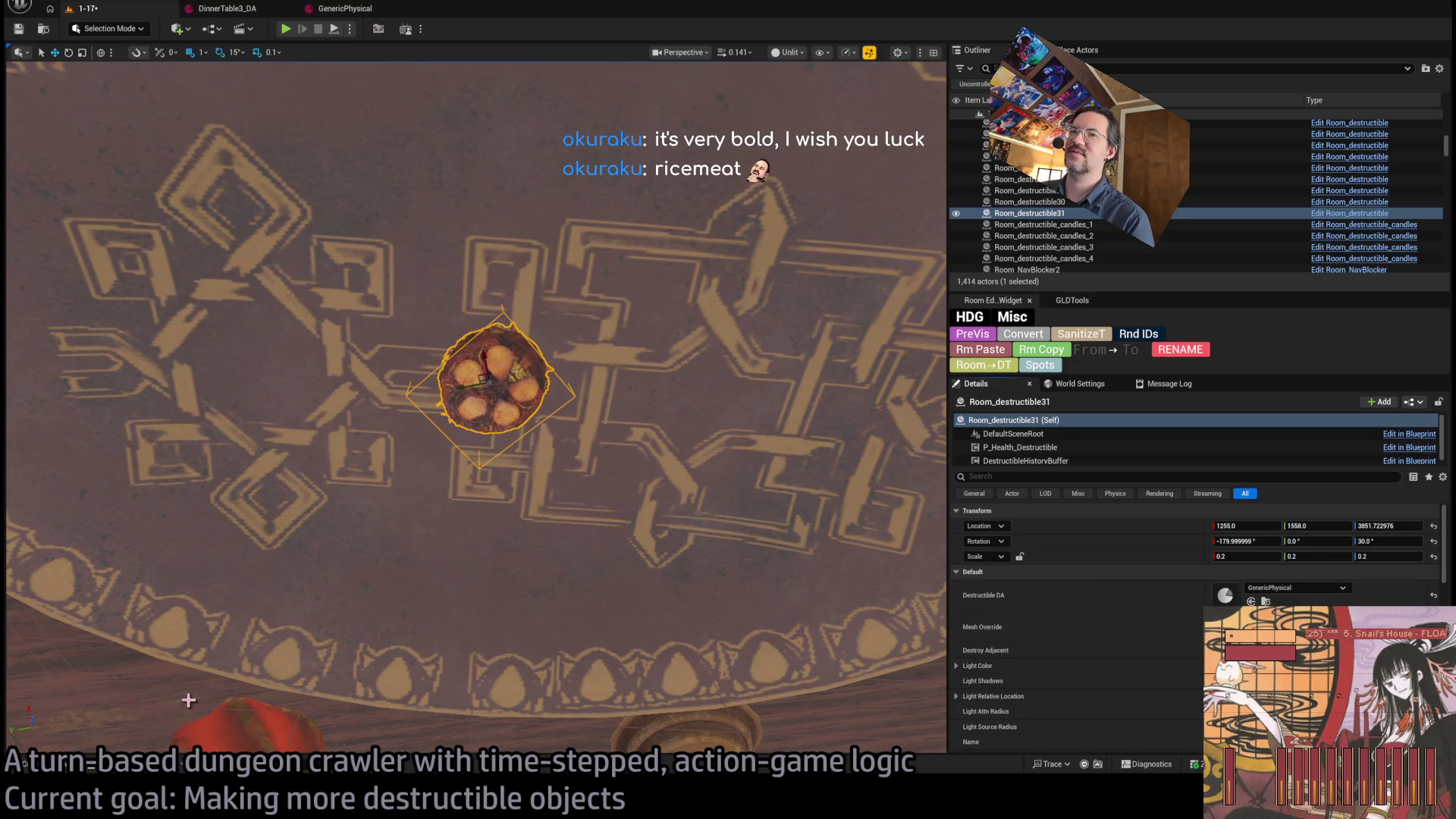
key("ctrl+space")
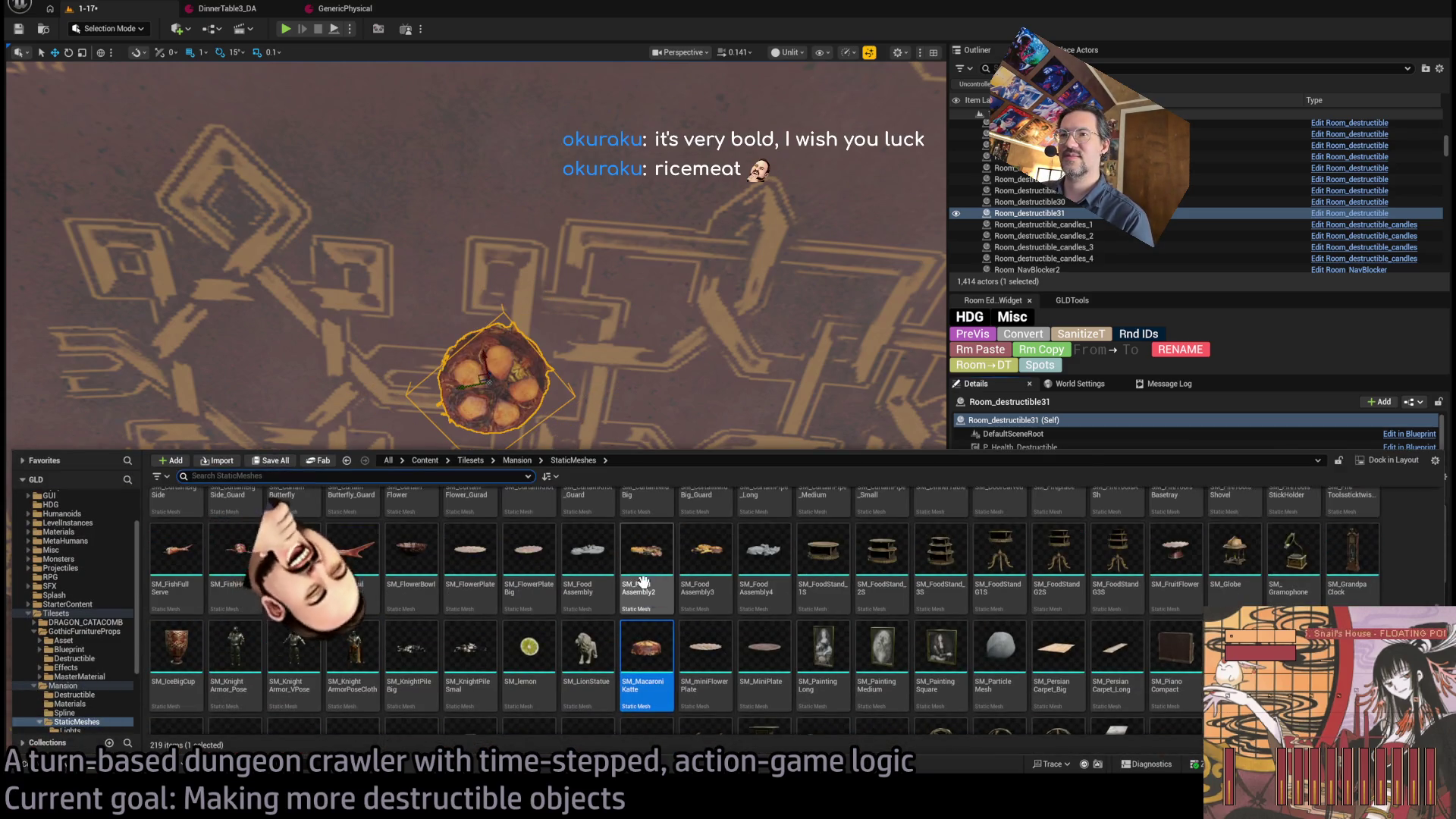
scroll(857, 599, "up", 1)
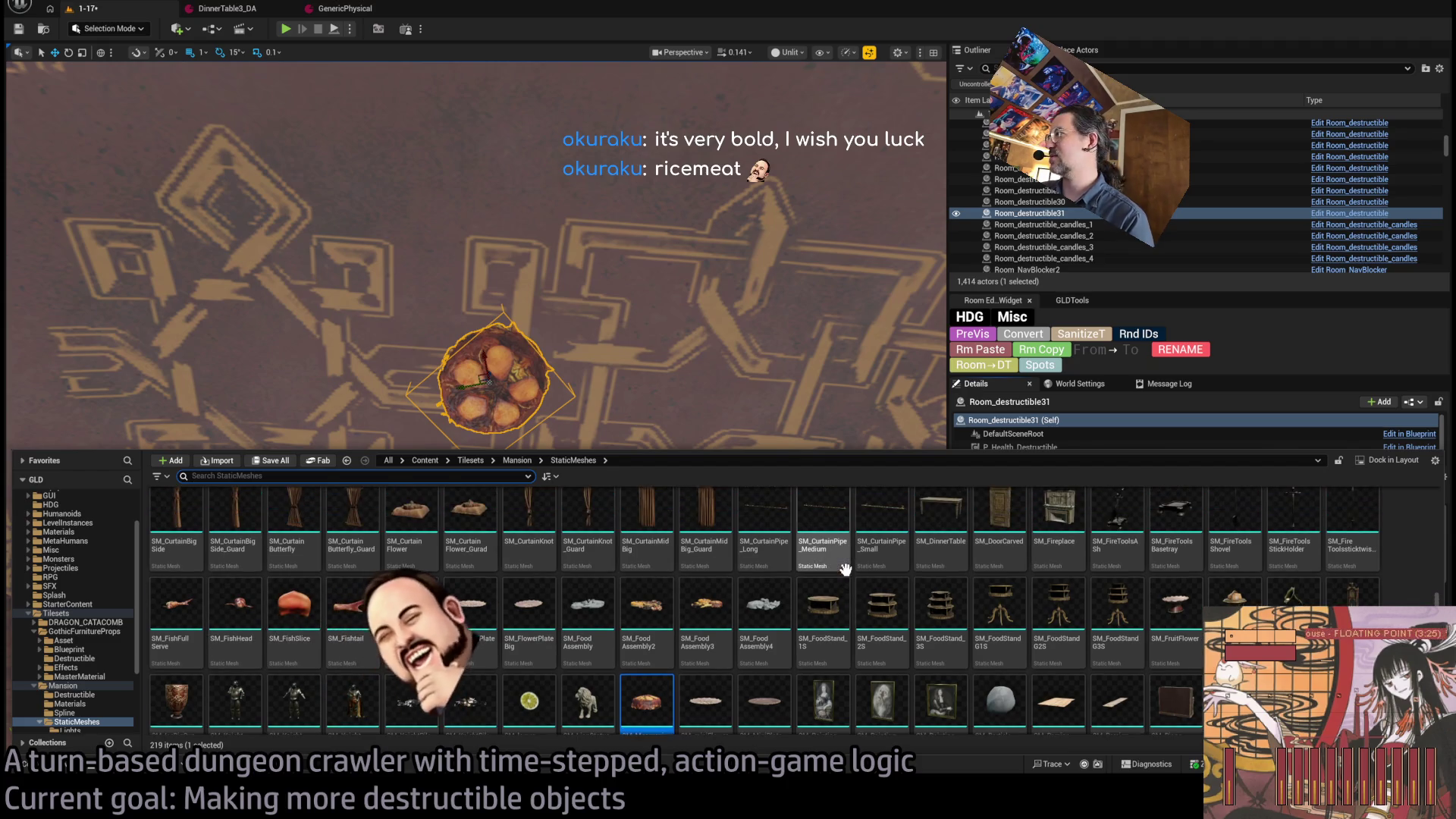
key("ctrl+space")
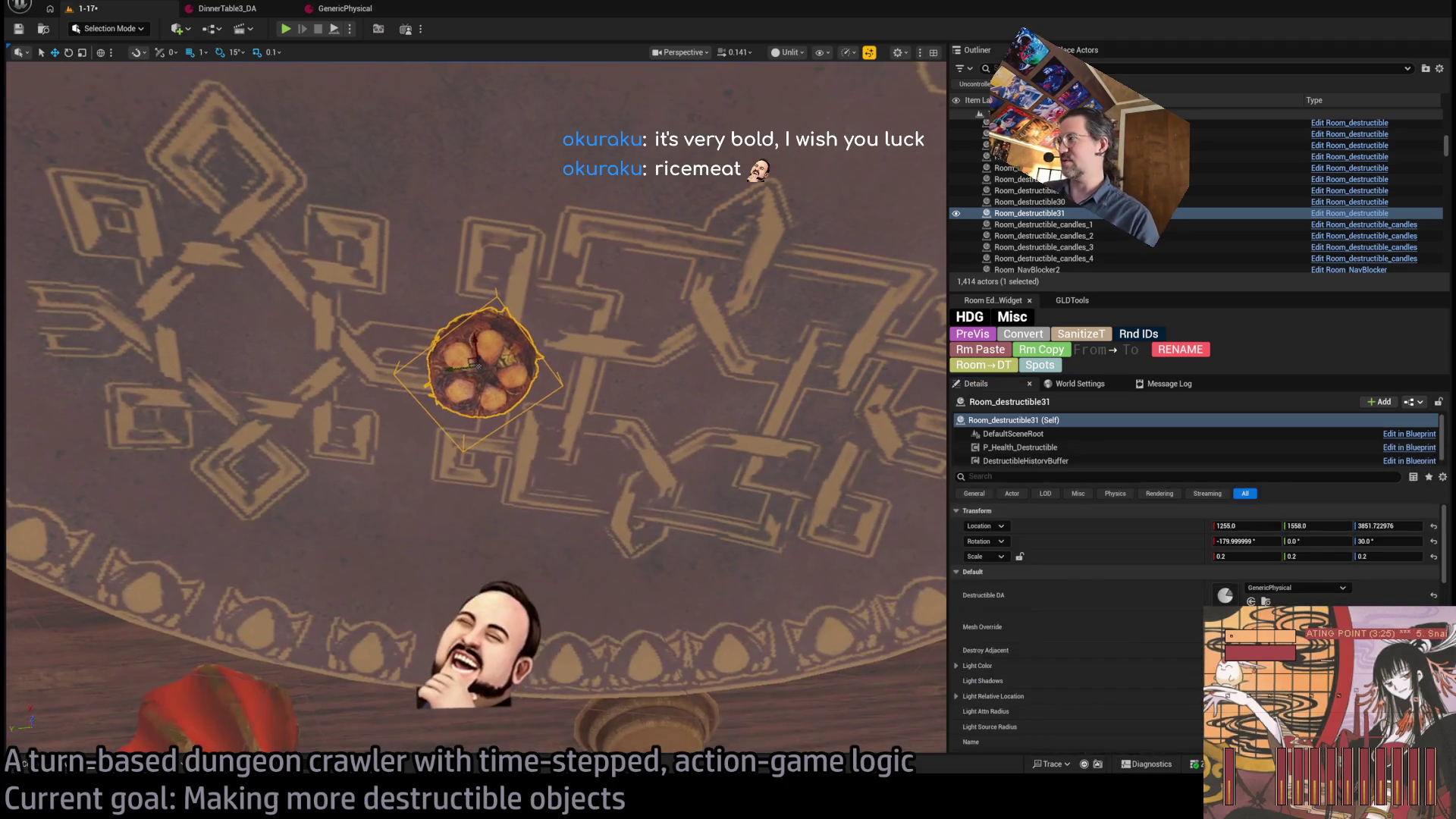
key("f")
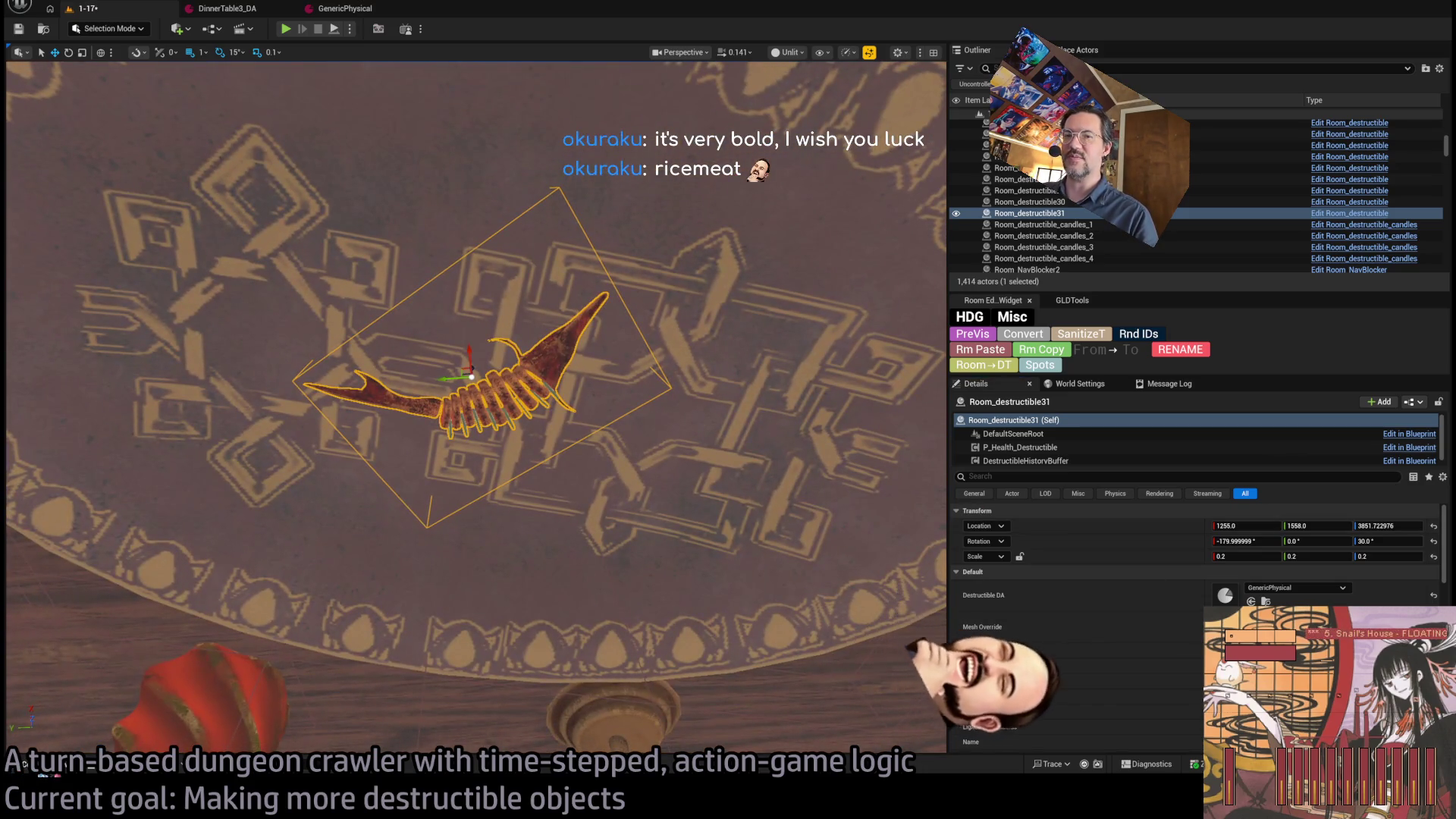
- Apply the SM_FishHead mesh to Room_destructible31 and enlarge it to 0.6 scale
left_click(21, 764)
left_click(242, 629)
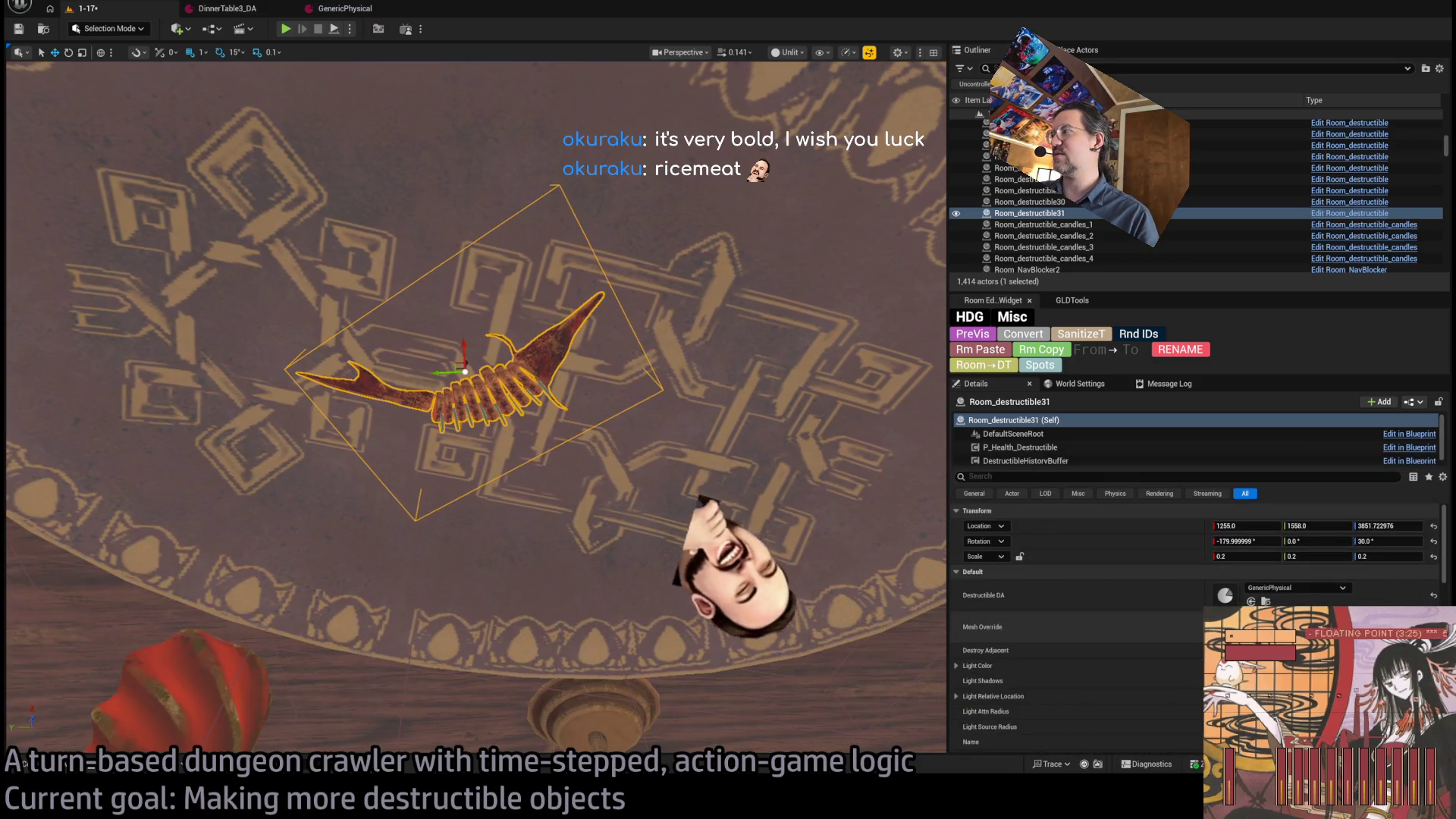
key("ctrl+space")
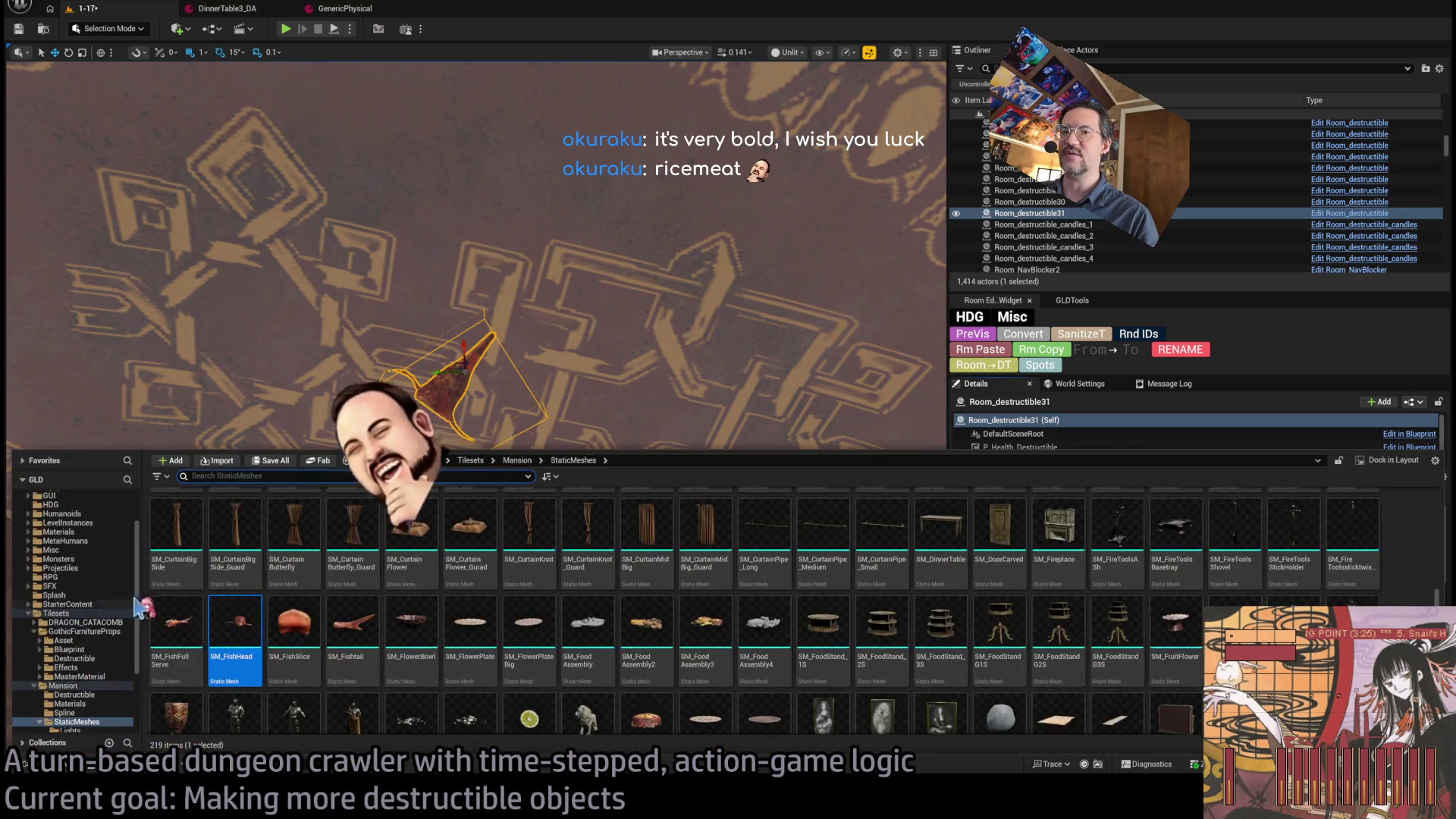
left_click(670, 413)
scroll(501, 417, "down", 5)
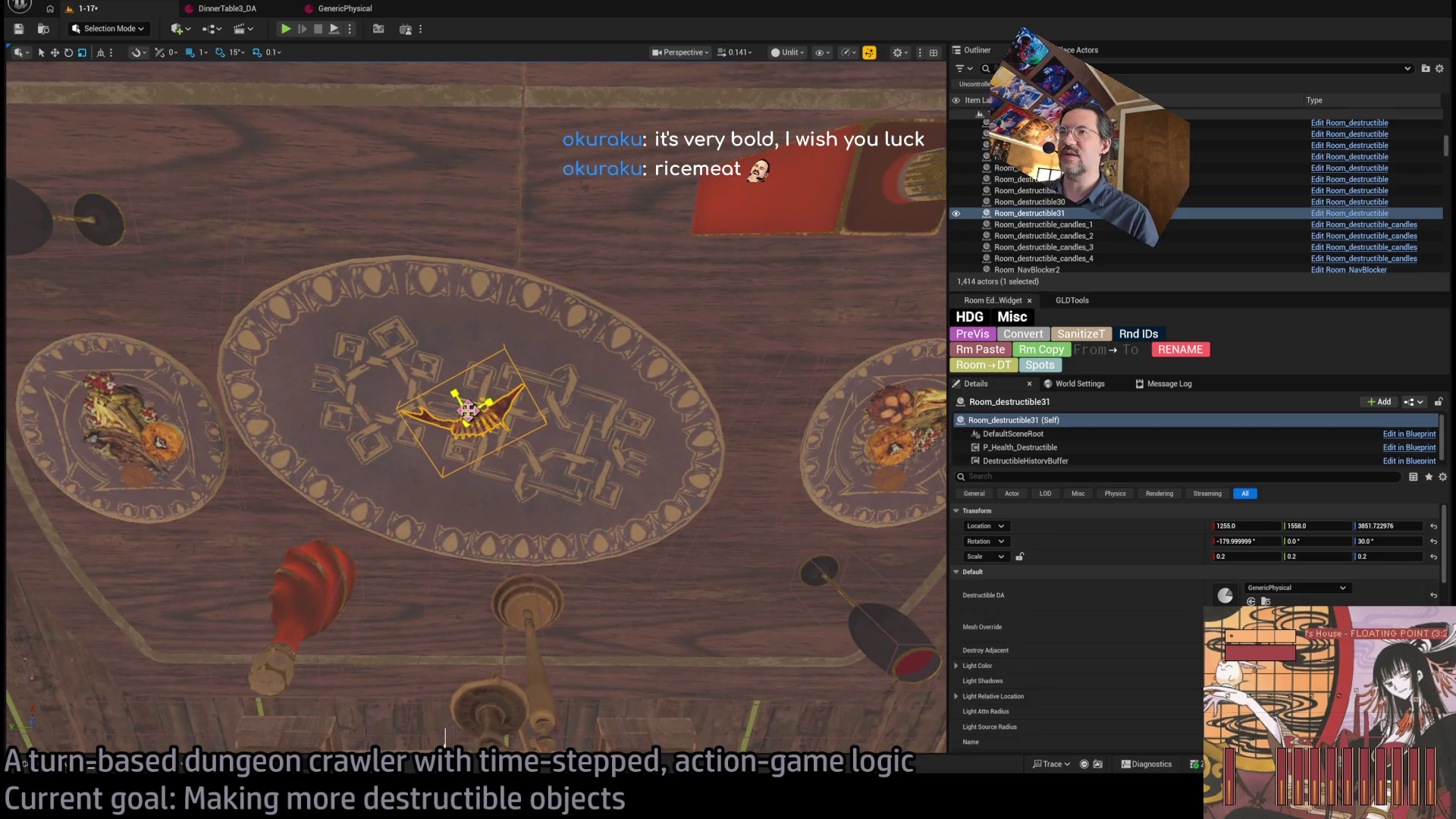
mouse_move(468, 410)
left_mouse_down()
mouse_move(492, 379)
mouse_move(481, 455)
mouse_move(503, 504)
mouse_move(450, 374)
left_mouse_up()
- Turn the fish 15° and add SM_Food Assembly as Room_destructible32 at 0.4 scale
key("w")
key("ctrl+space")
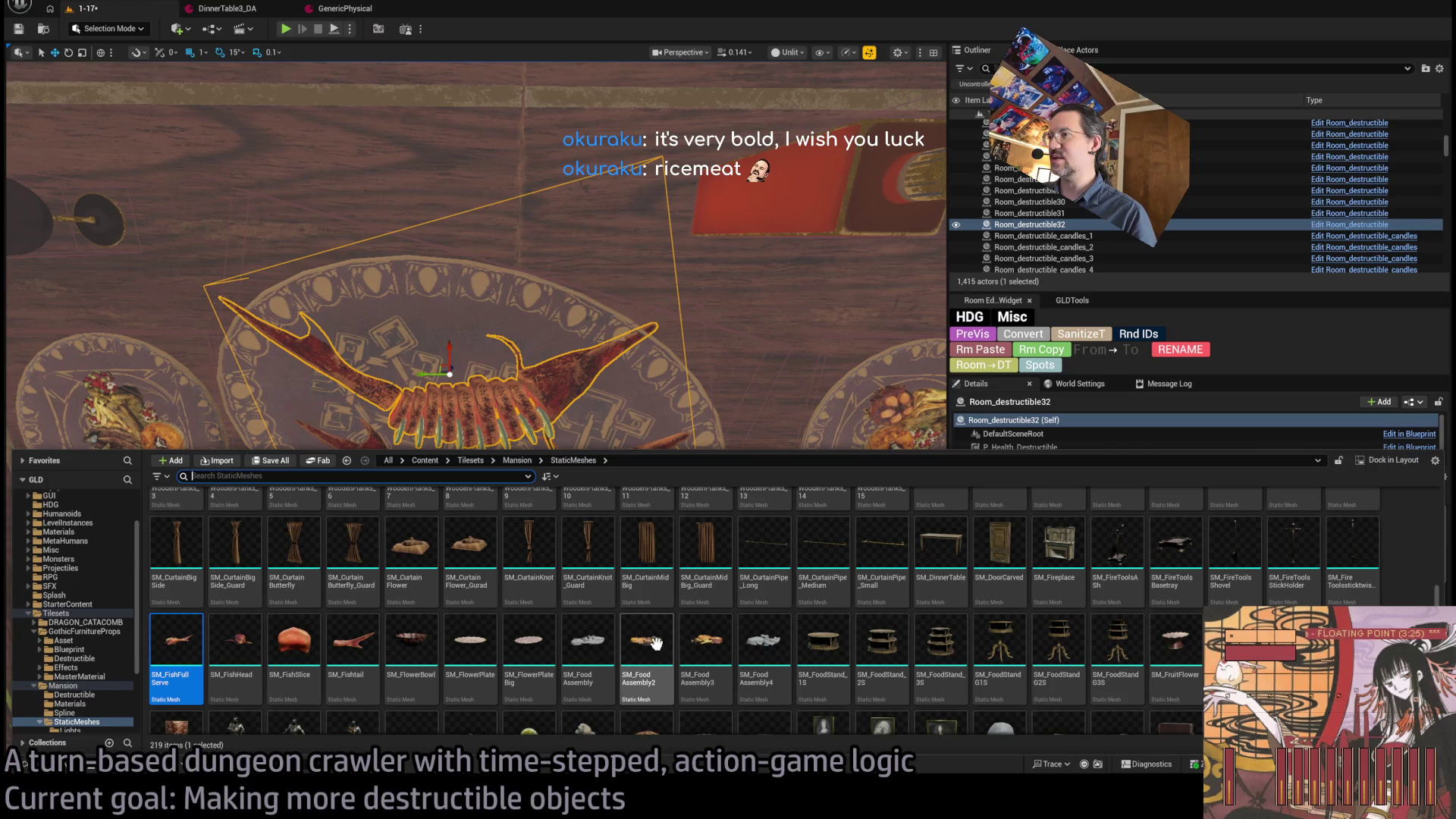
left_click(579, 650)
key("f")
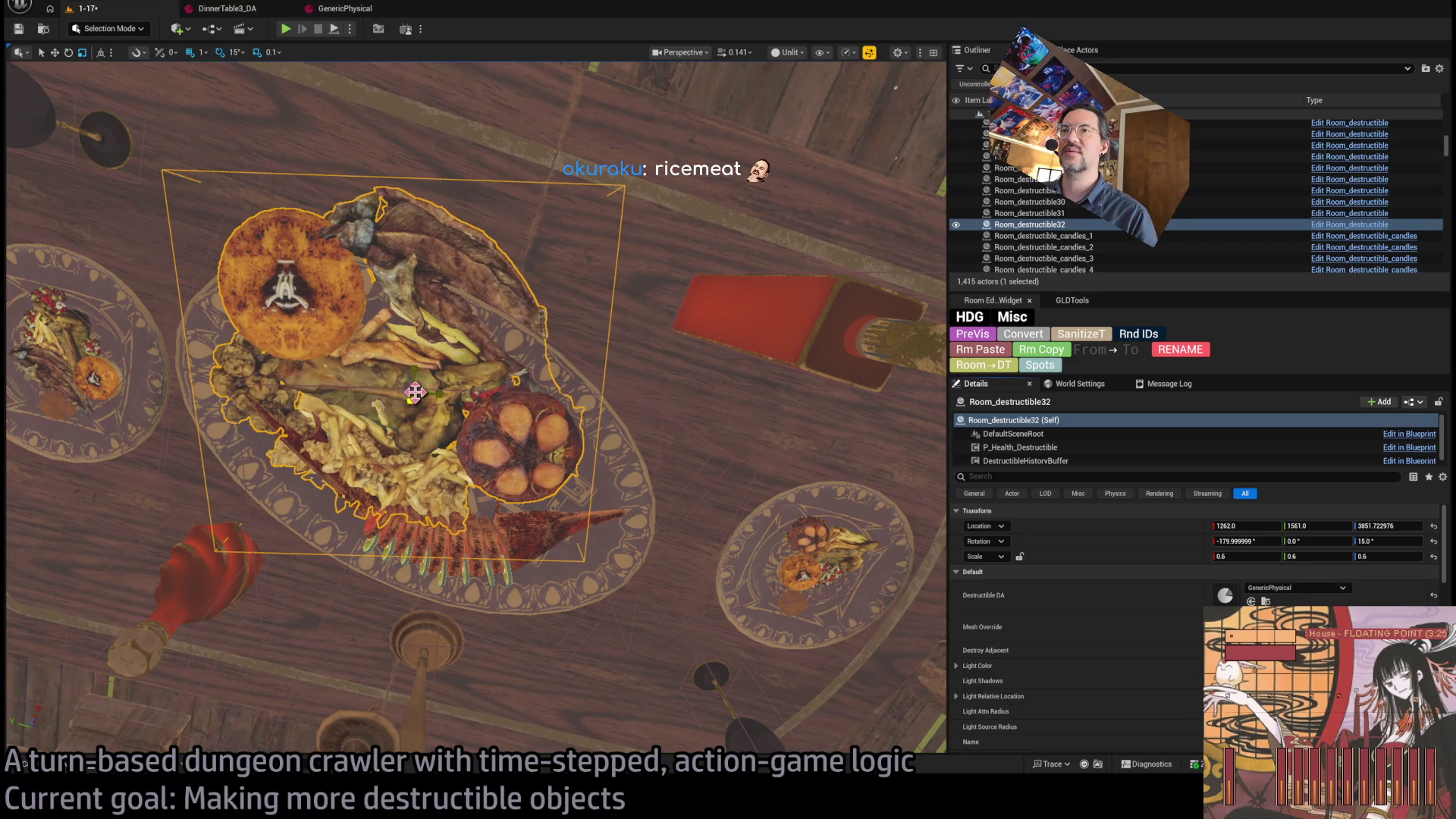
left_click_drag(415, 393, 410, 410)
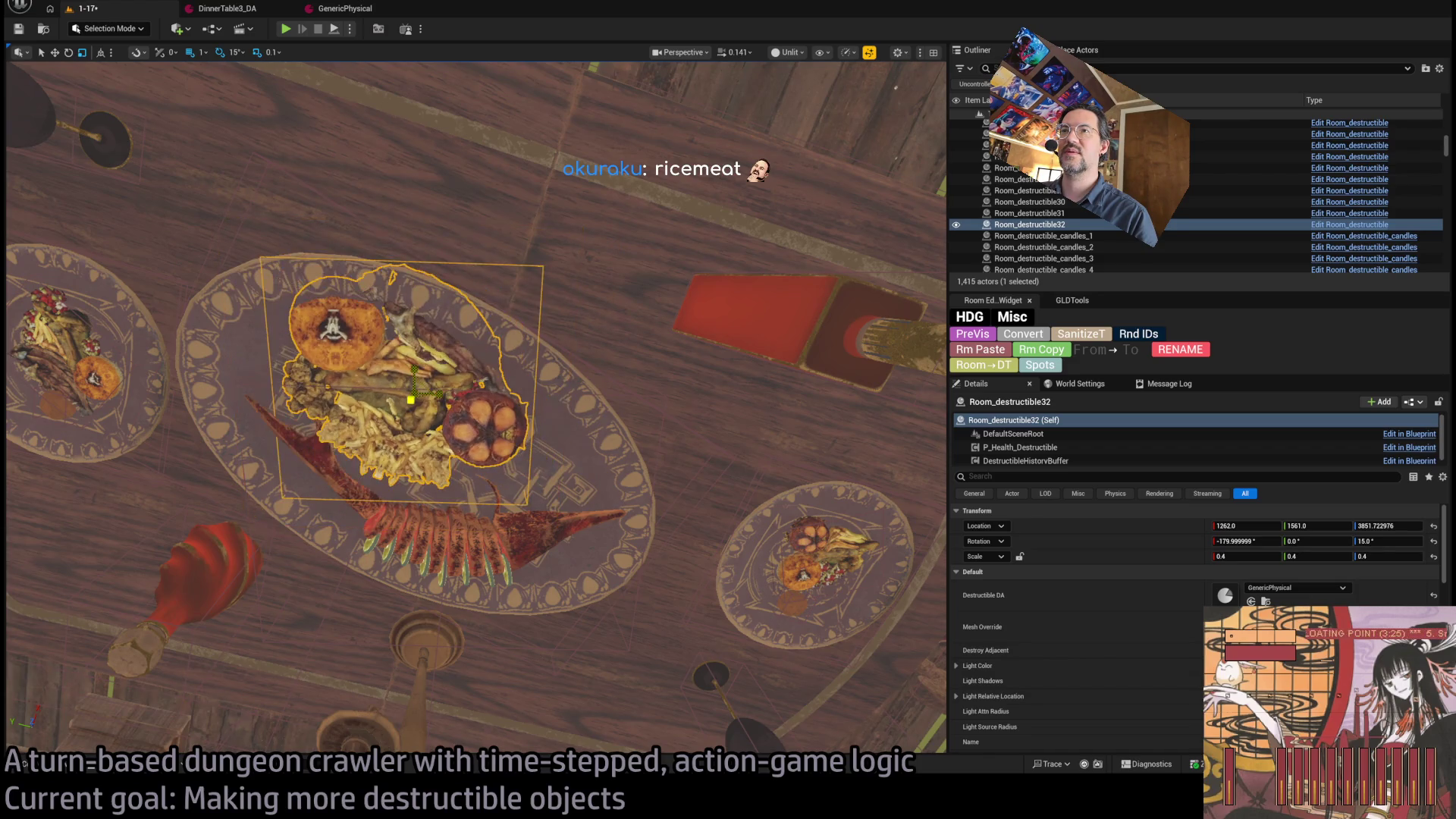
mouse_move(410, 382)
left_mouse_down()
mouse_move(445, 421)
mouse_move(542, 323)
mouse_move(494, 320)
mouse_move(512, 333)
mouse_move(555, 310)
left_mouse_up()
- Nudge the fish skeleton right beside the platter and start a playtest with Alt+P
left_click(562, 468)
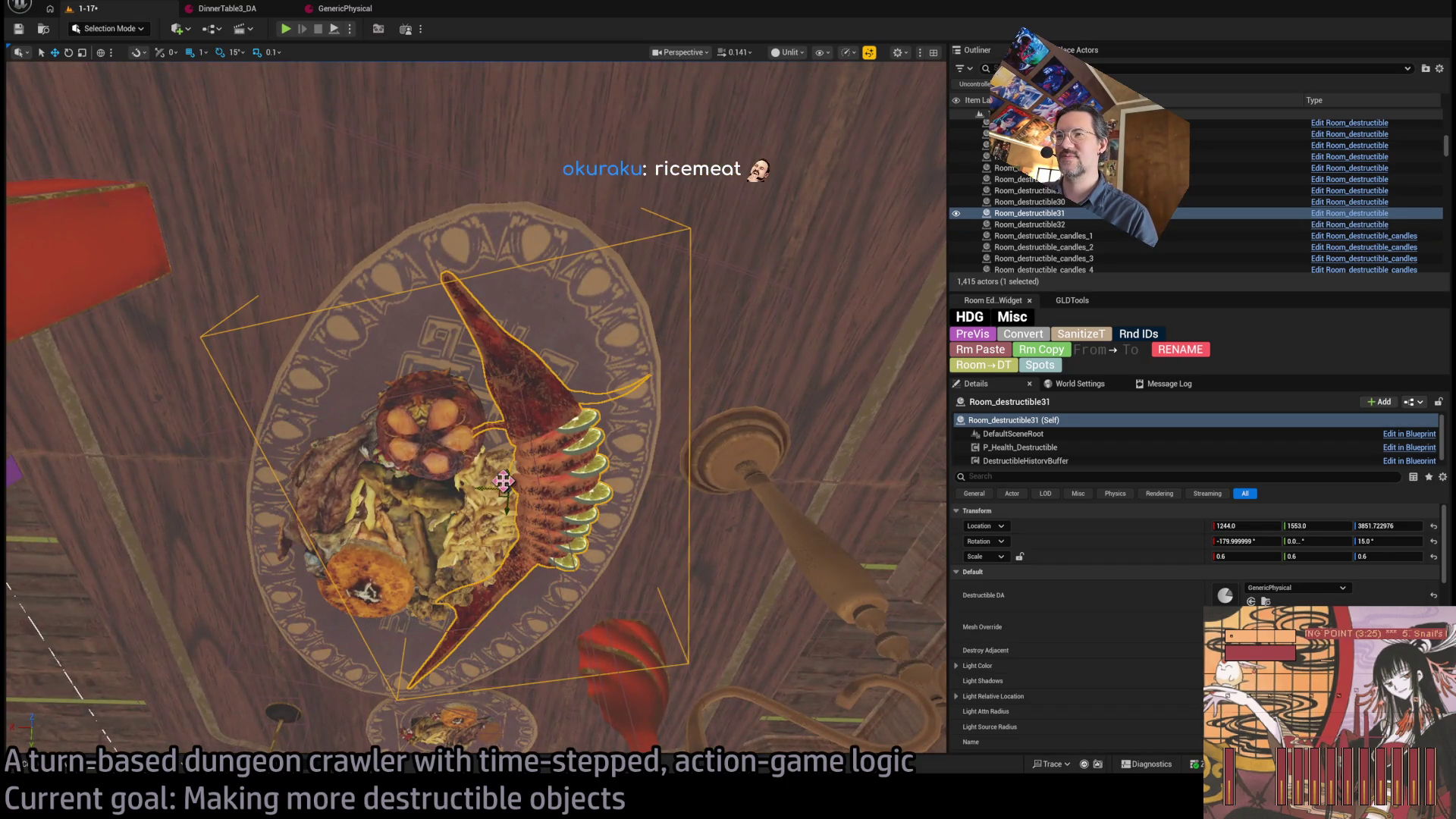
left_click_drag(497, 486, 534, 483)
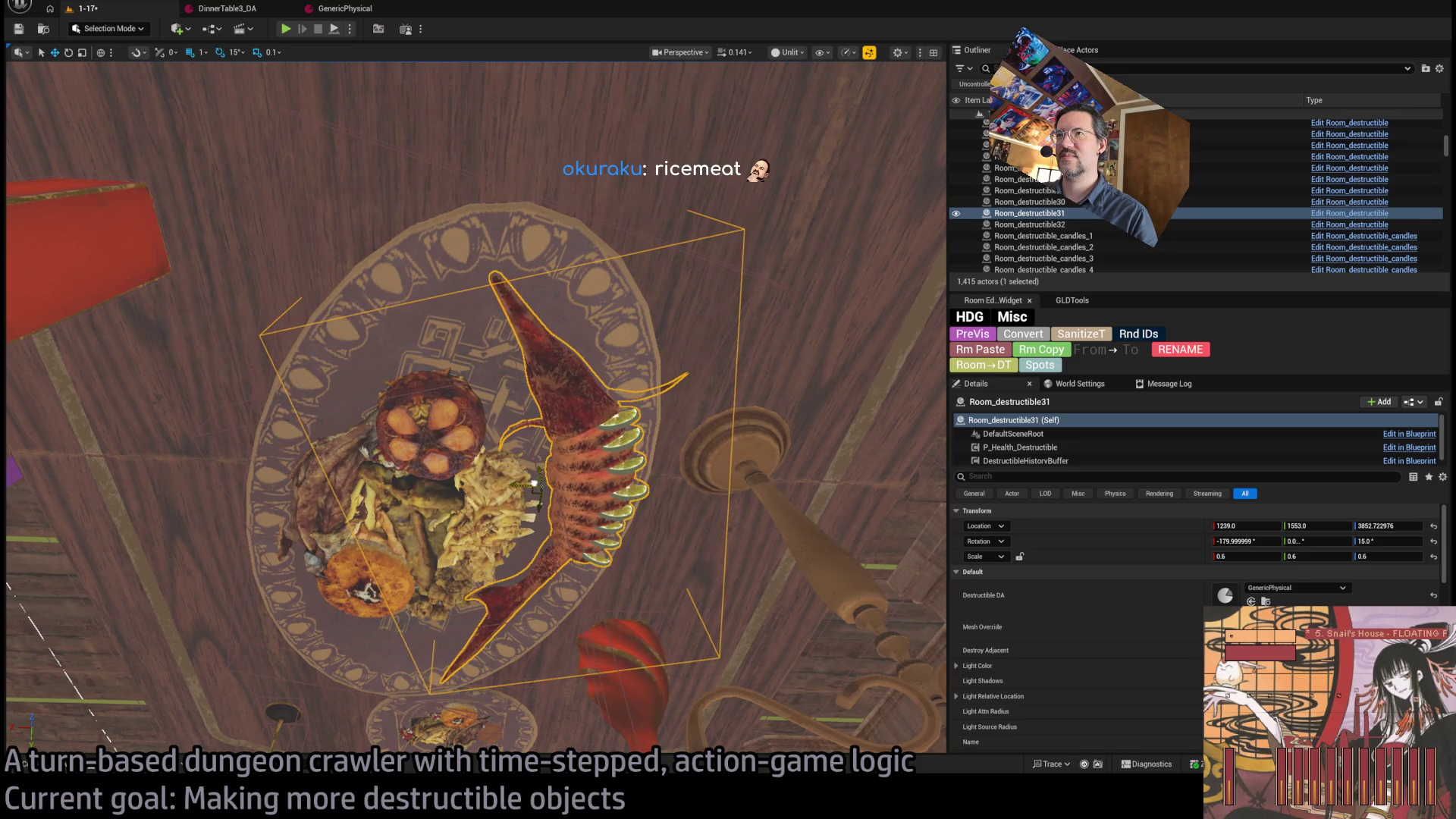
scroll(465, 359, "down", 4)
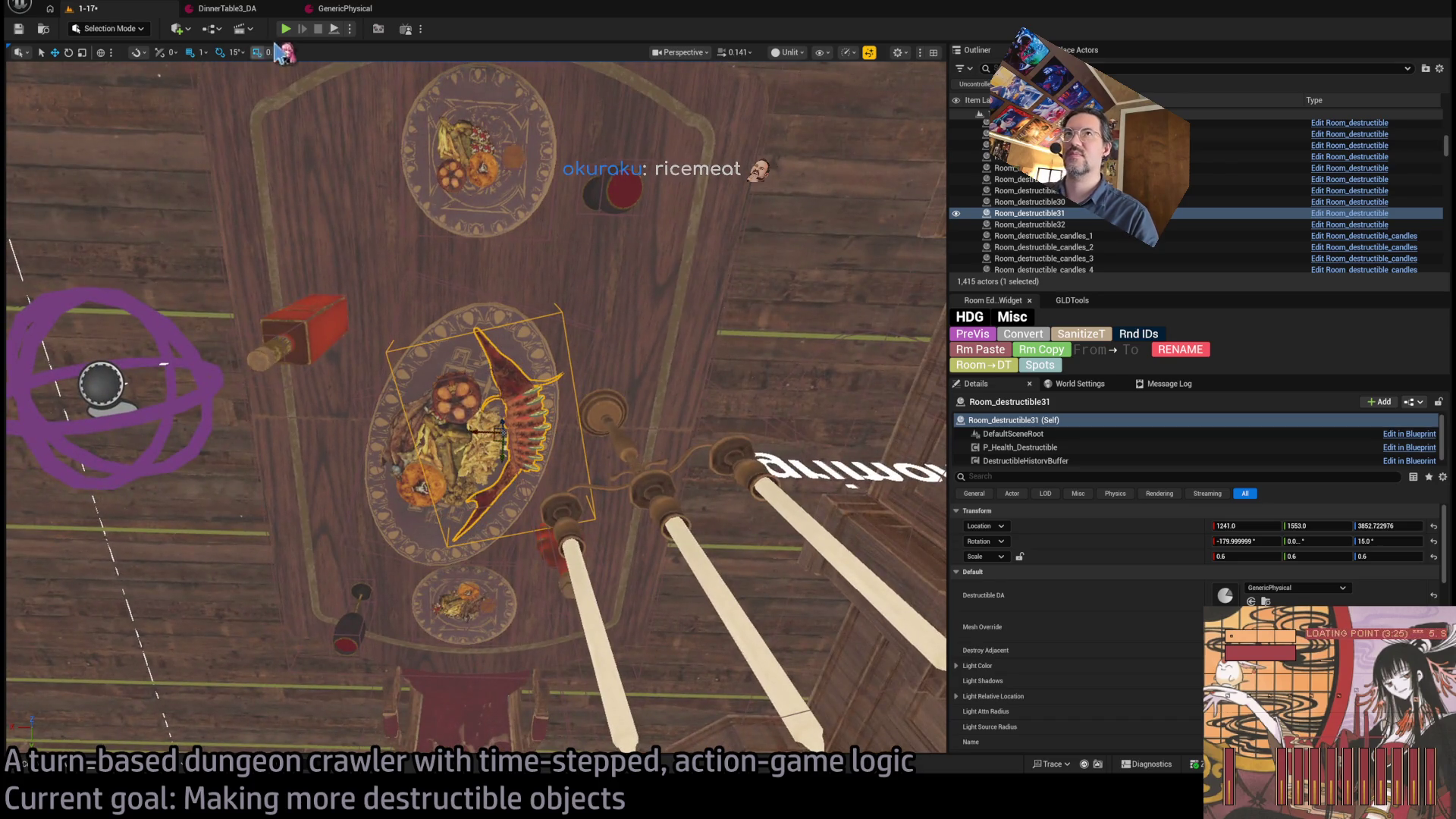
key("alt+p")
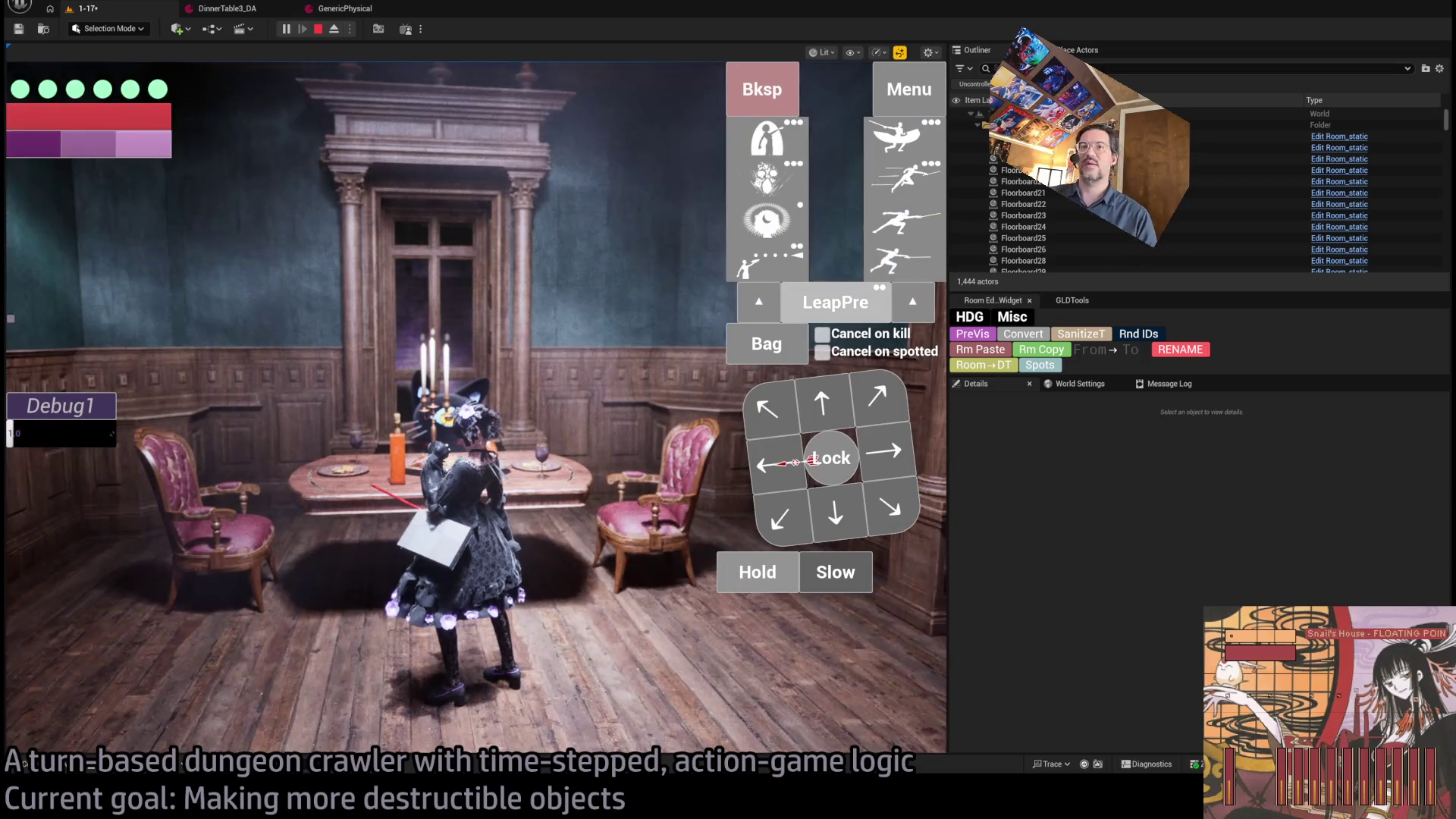
- Take control in the running game, widen the view, close the settings menu, then stop
left_click(410, 667)
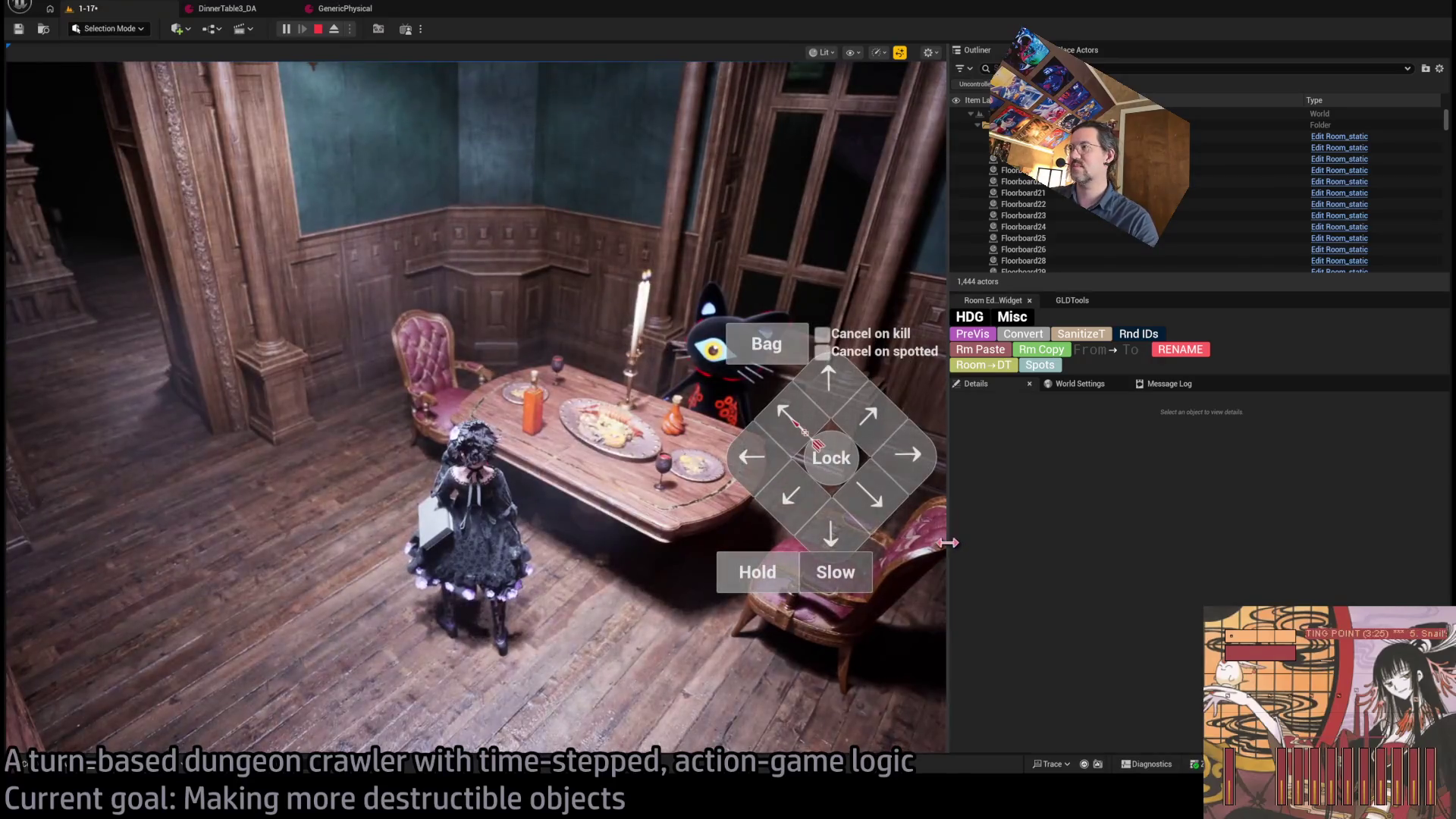
left_click_drag(948, 542, 1283, 542)
key("Escape")
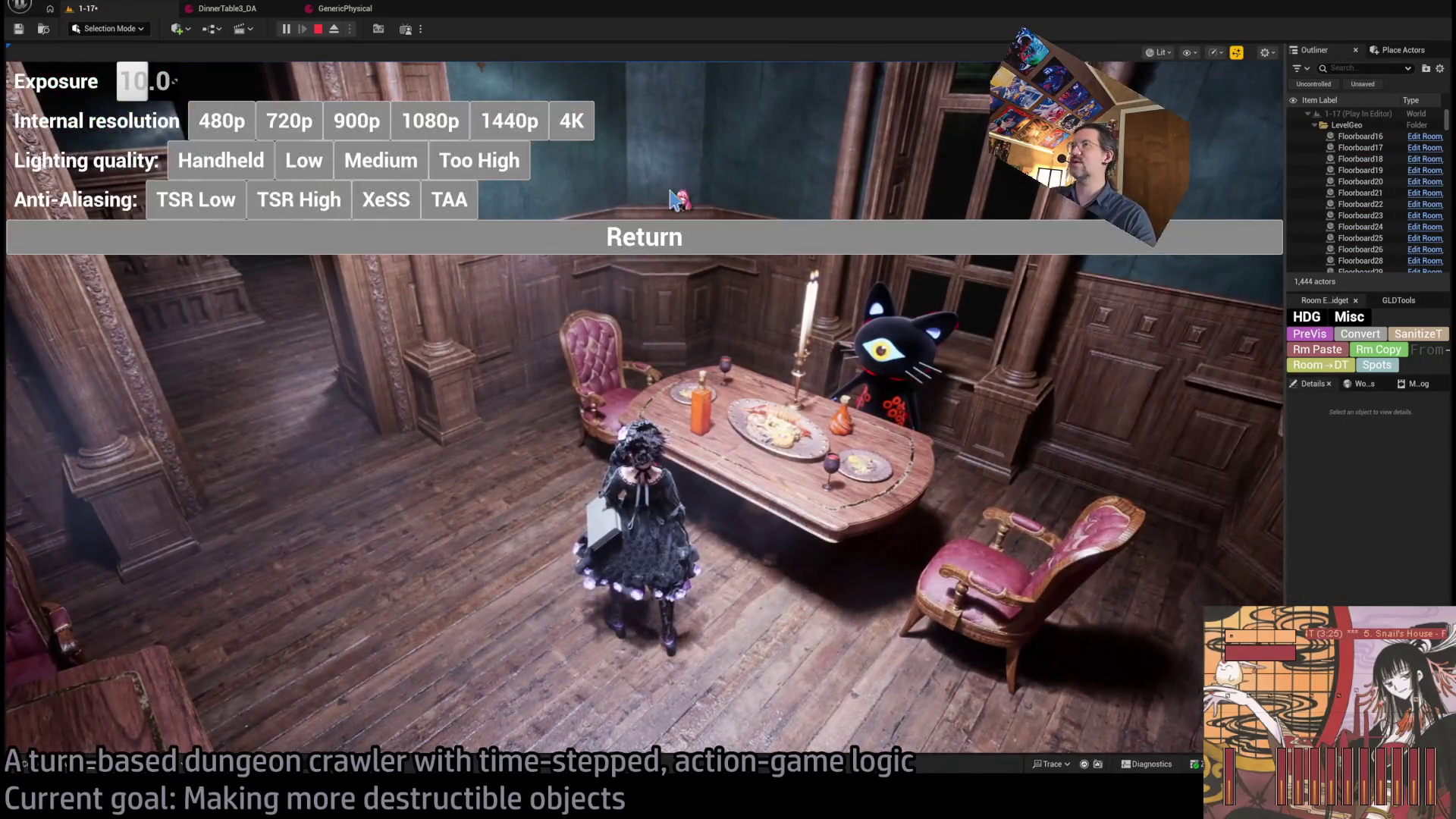
left_click(524, 238)
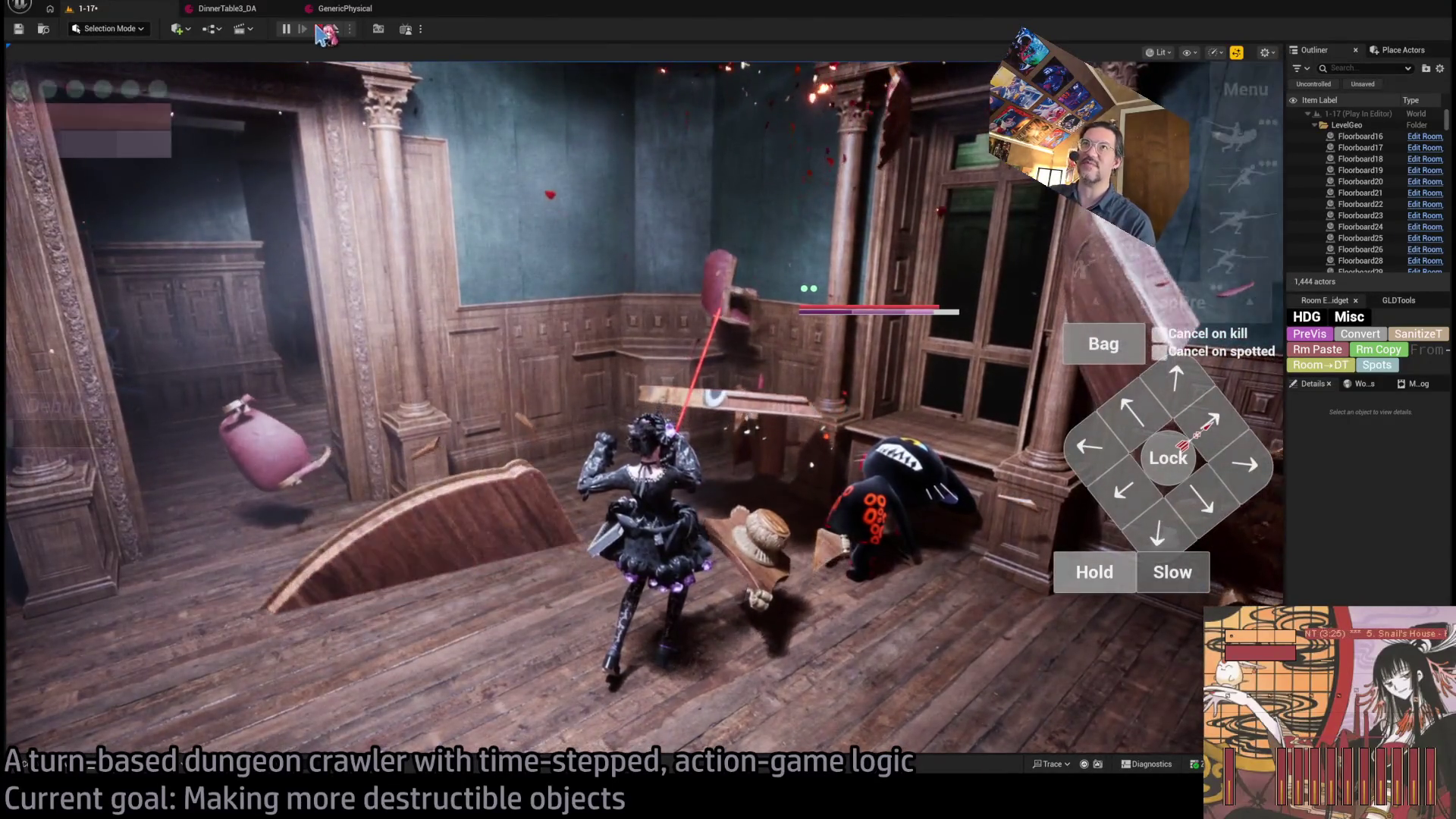
left_click(318, 29)
- Restart the playtest, smash the dining table and chairs, and end play mode
key("alt+p")
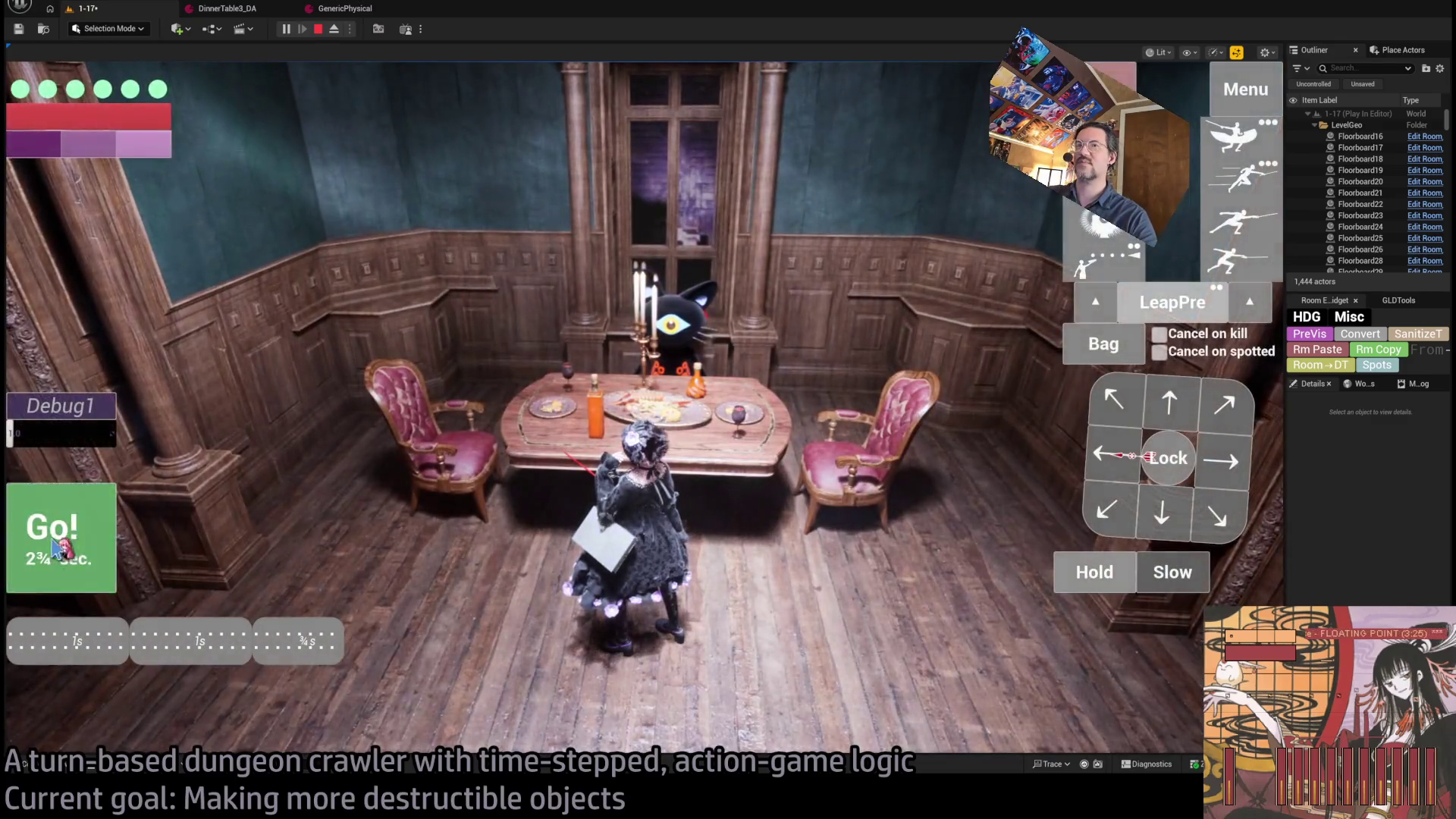
left_click(57, 546)
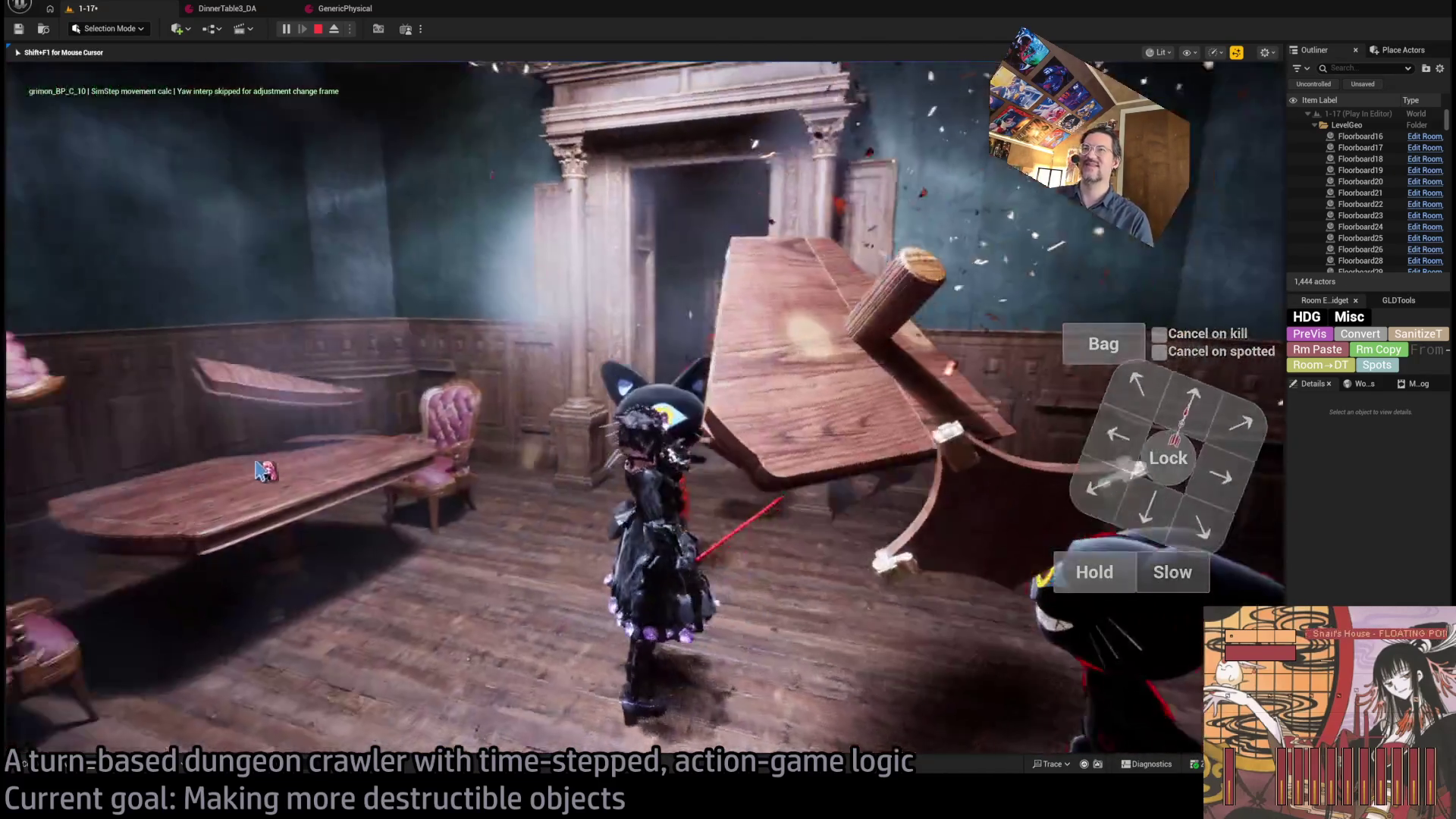
key("Escape")
left_click_drag(552, 475, 549, 472)
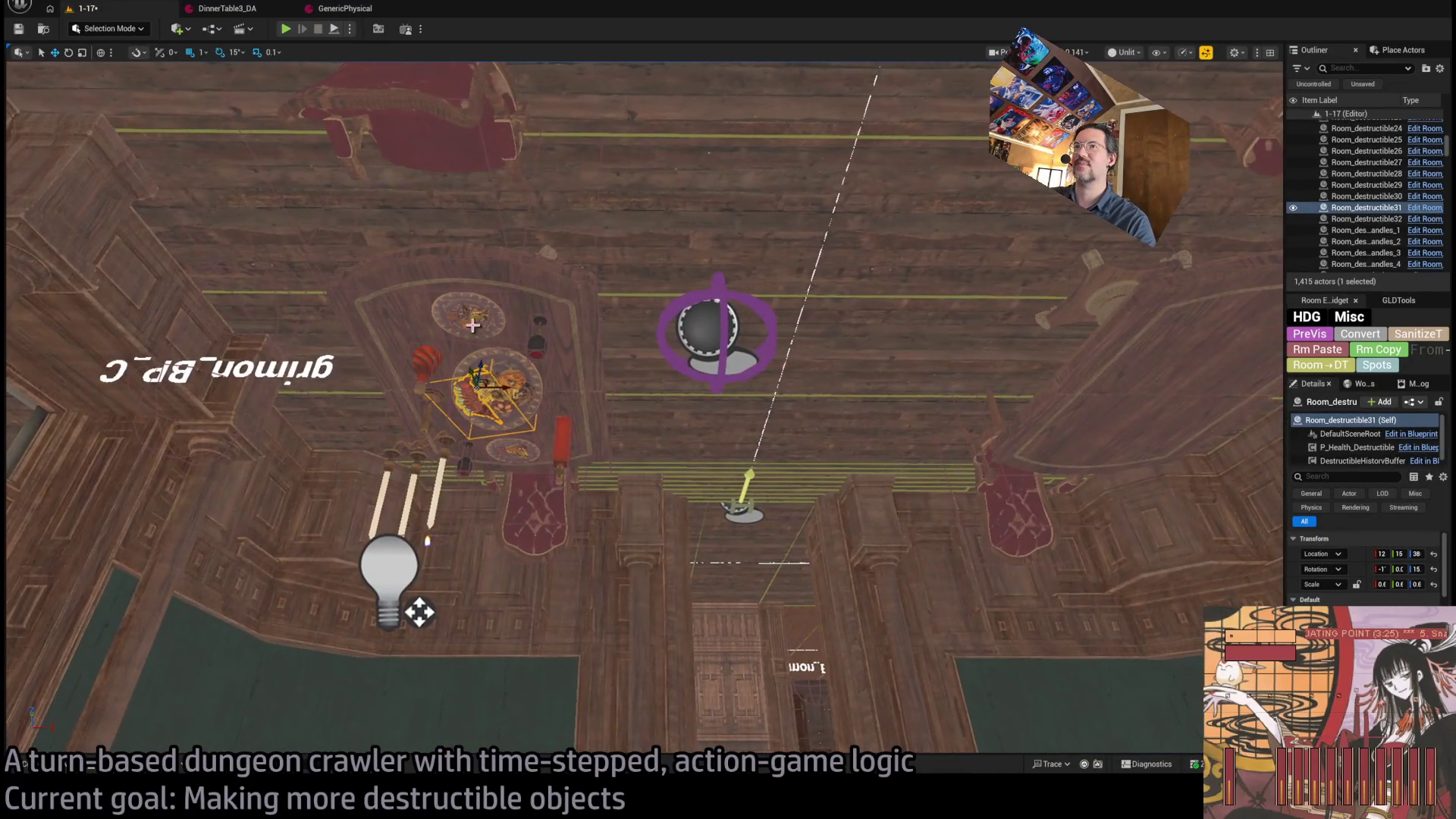
- Select the bottle, plates and the top plate's food on the dinner table
left_click_drag(581, 401, 638, 444)
left_click(639, 444)
left_click(583, 482, "ctrl")
left_click(565, 379, "ctrl")
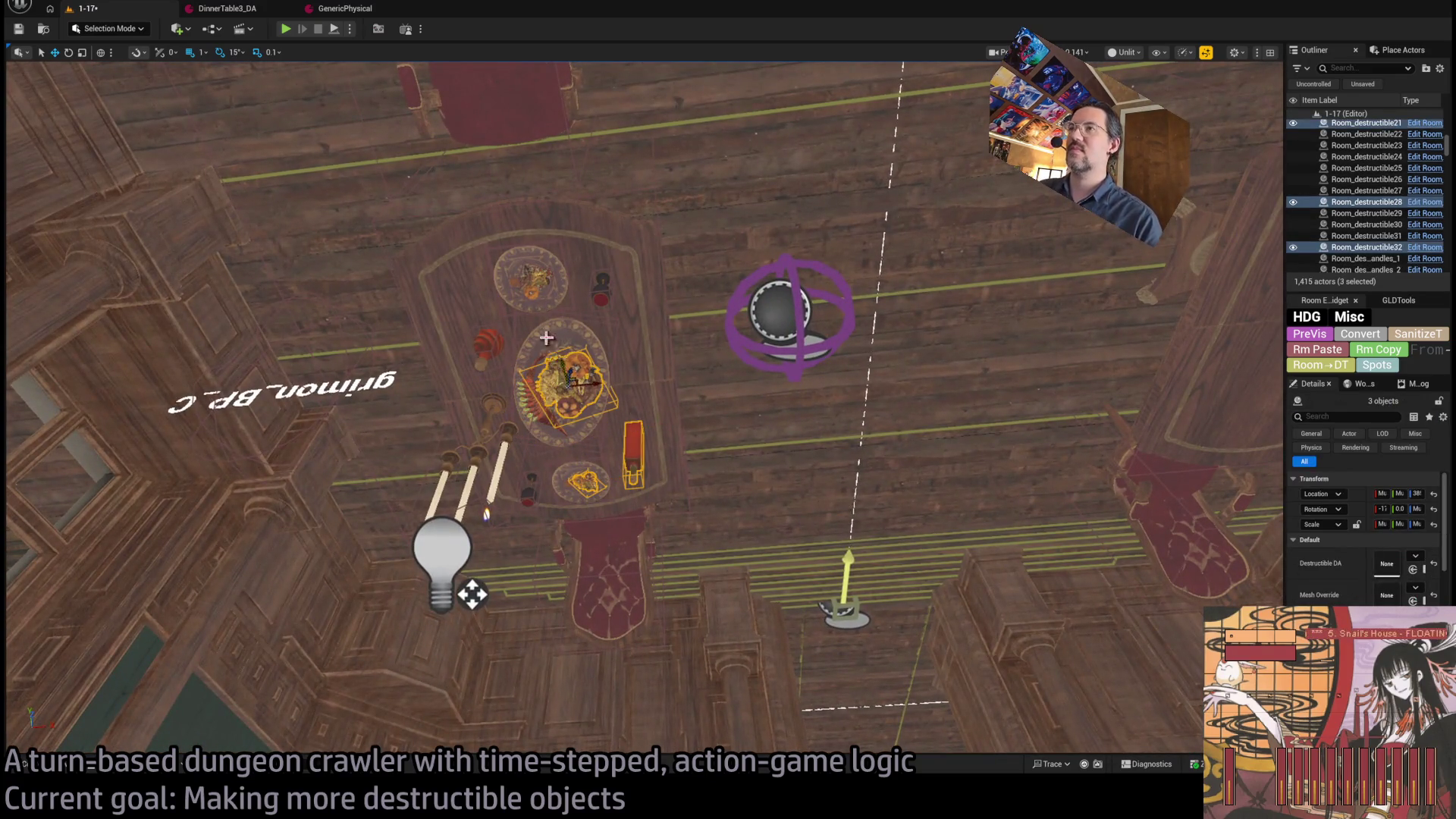
left_click(576, 322, "ctrl")
left_click(603, 292, "ctrl")
left_click(535, 281, "ctrl")
left_click(523, 273, "ctrl")
left_click(515, 282, "ctrl")
- Add the red object, candles, small plate, its food and the large plate's food to the selection
left_click(489, 341, "ctrl")
left_click(489, 419, "ctrl")
left_click(531, 490, "ctrl")
left_click(567, 489, "ctrl")
left_click(585, 481, "ctrl")
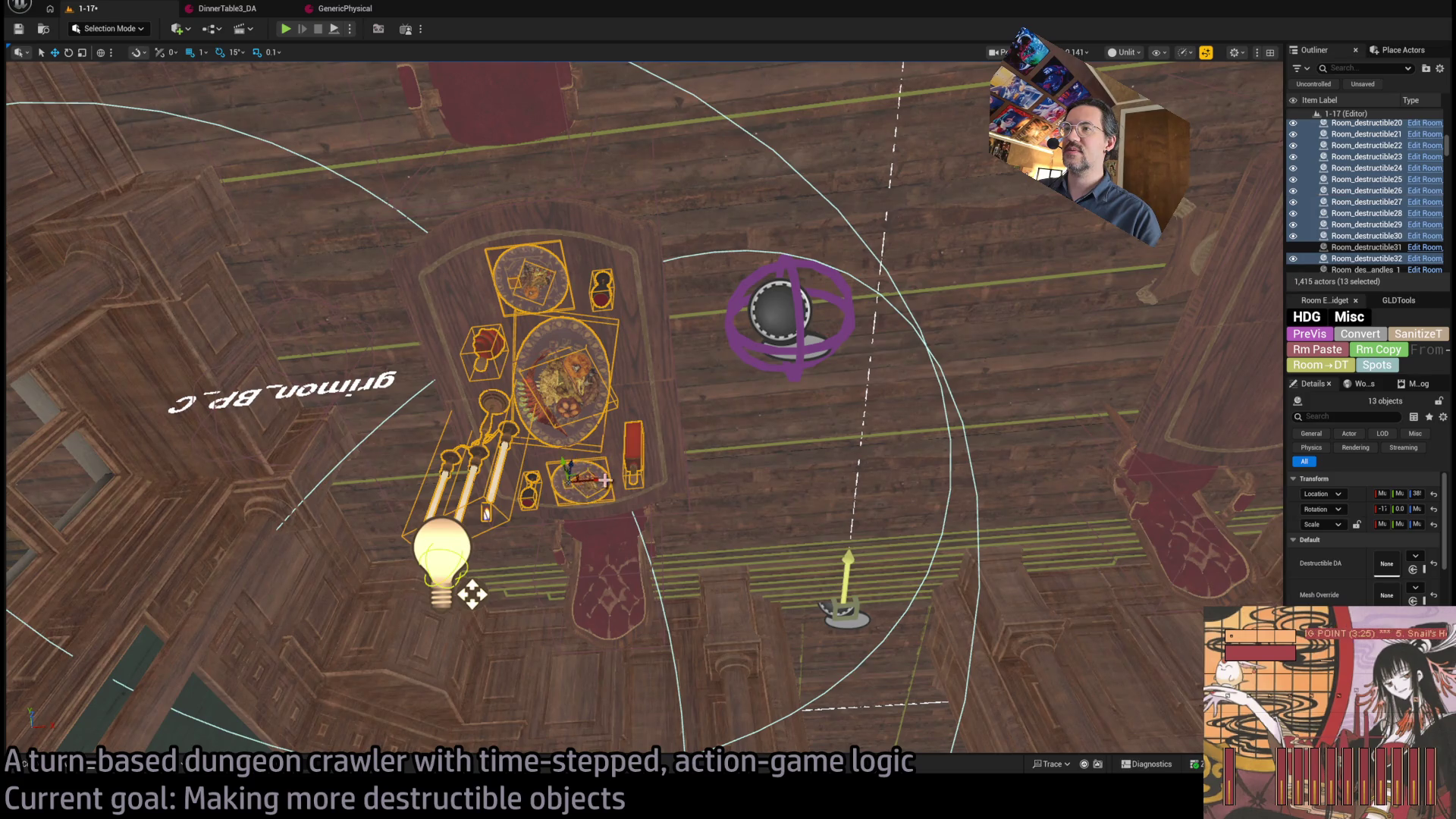
scroll(585, 470, "up", 3)
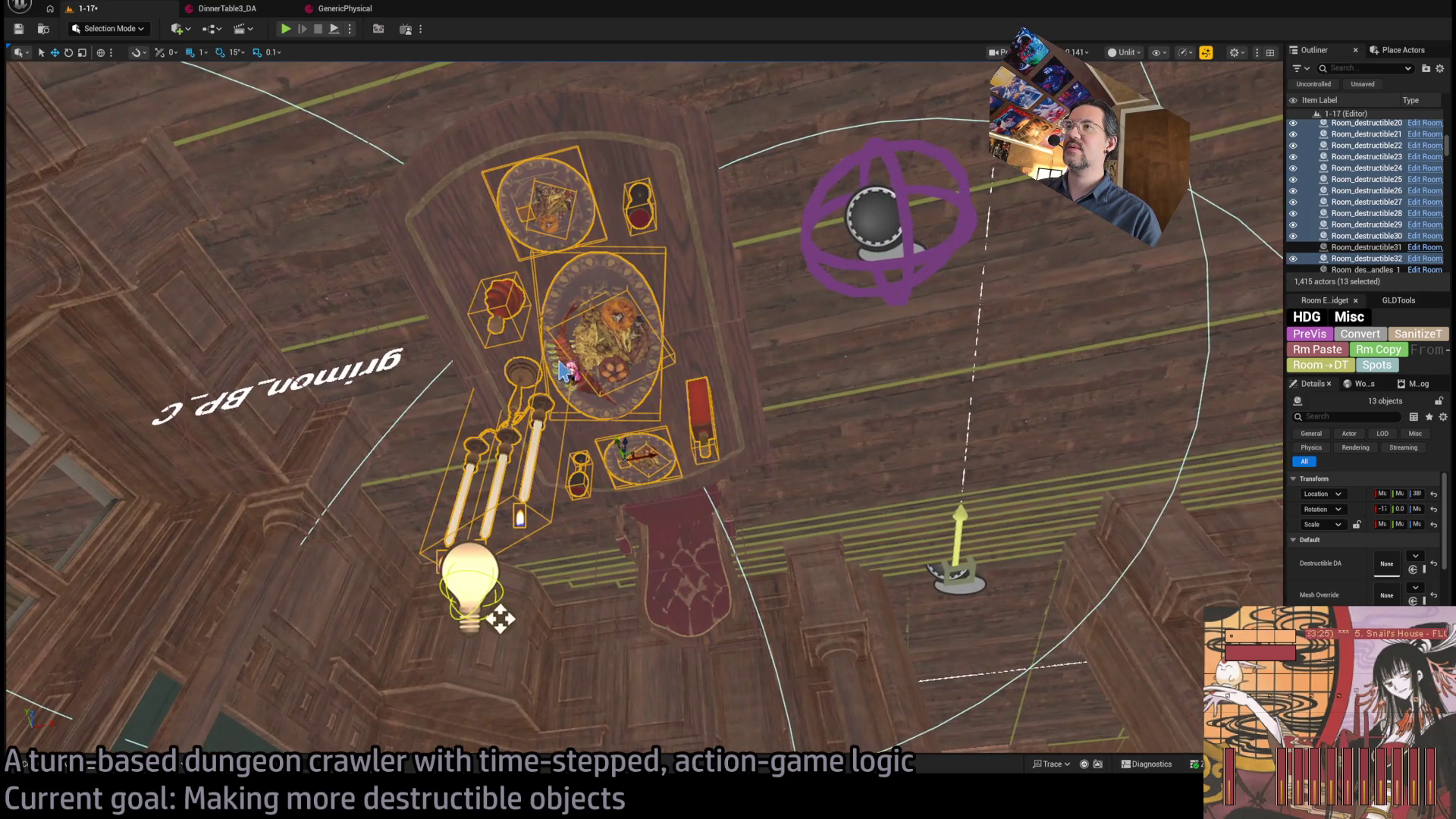
left_click(563, 370, "ctrl")
scroll(566, 278, "down", 5)
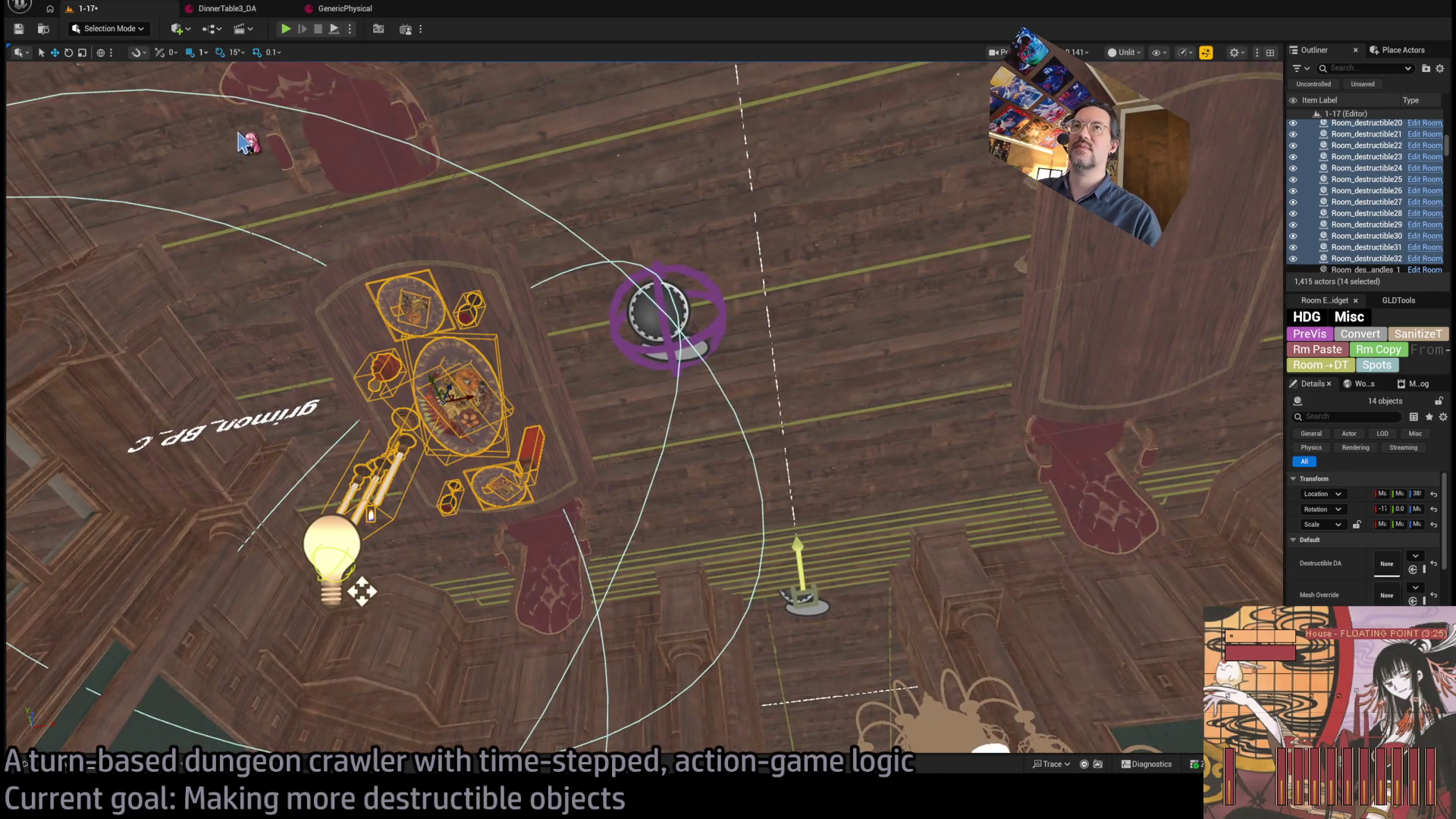
- Alt-drag copies of the 14 props onto the right table and turn them 180 degrees
mouse_move(462, 394)
left_mouse_down()
mouse_move(1126, 332)
mouse_move(1063, 353)
left_mouse_up()
key("e")
mouse_move(948, 379)
left_mouse_down()
mouse_move(940, 440)
mouse_move(872, 433)
left_mouse_up()
key("w")
key("ctrl+z")
key("ctrl+z")
key("ctrl+z")
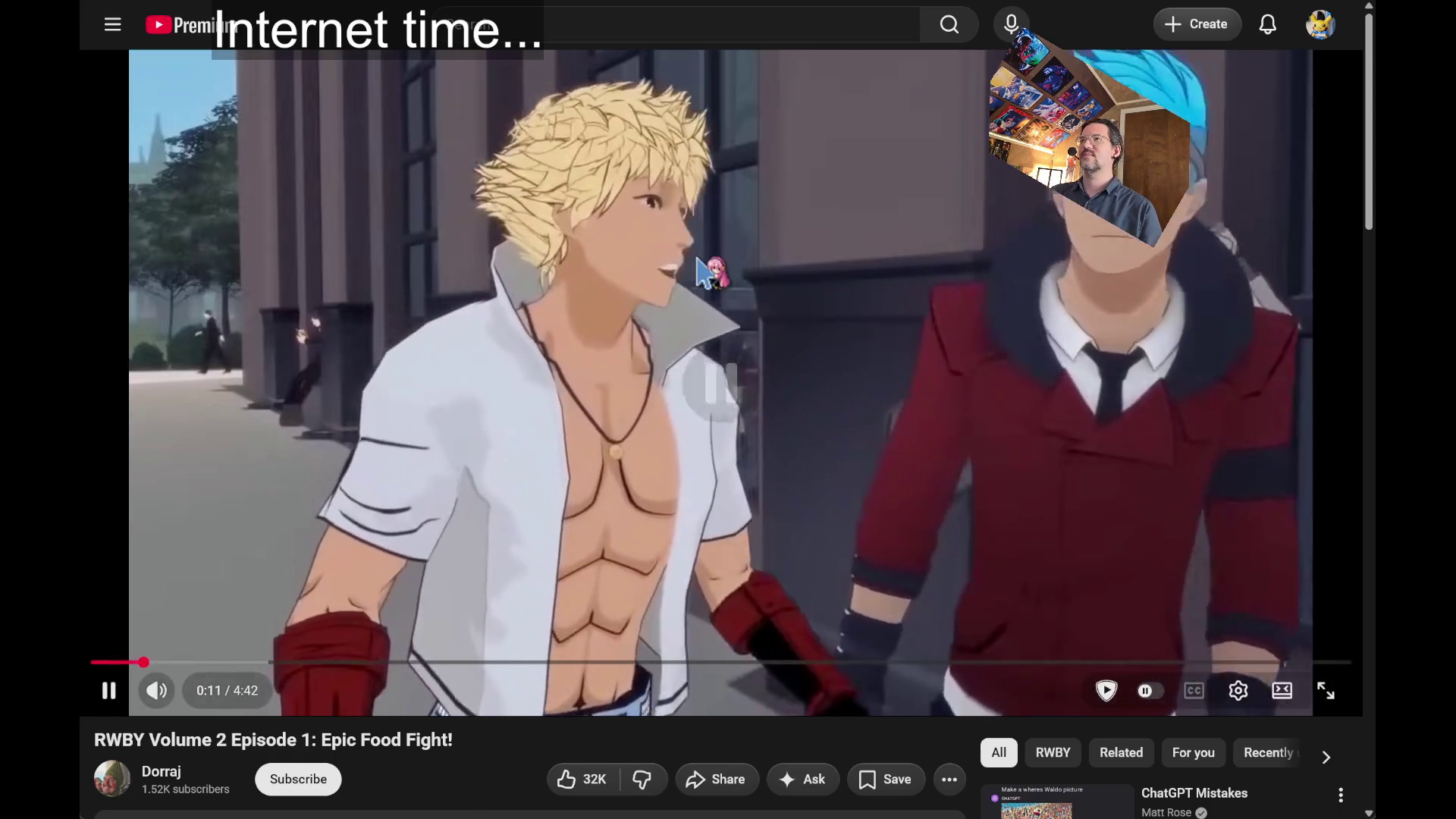
- Pause and resume the RWBY episode, then pause it and jump back five seconds
left_click(539, 455)
scroll(540, 455, "down", 3)
scroll(540, 455, "up", 3)
left_click(540, 455)
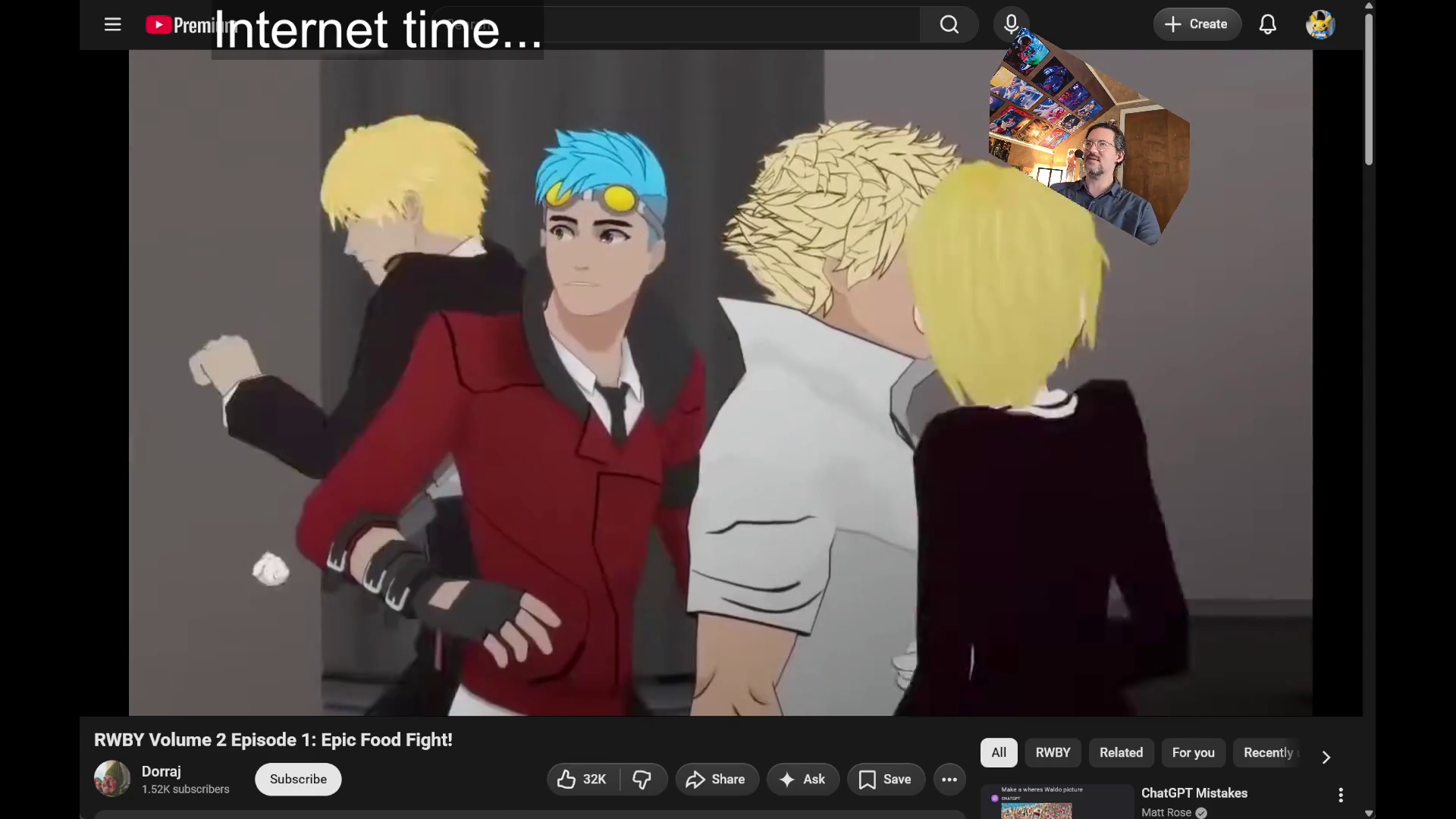
left_click(819, 360)
key("Left")
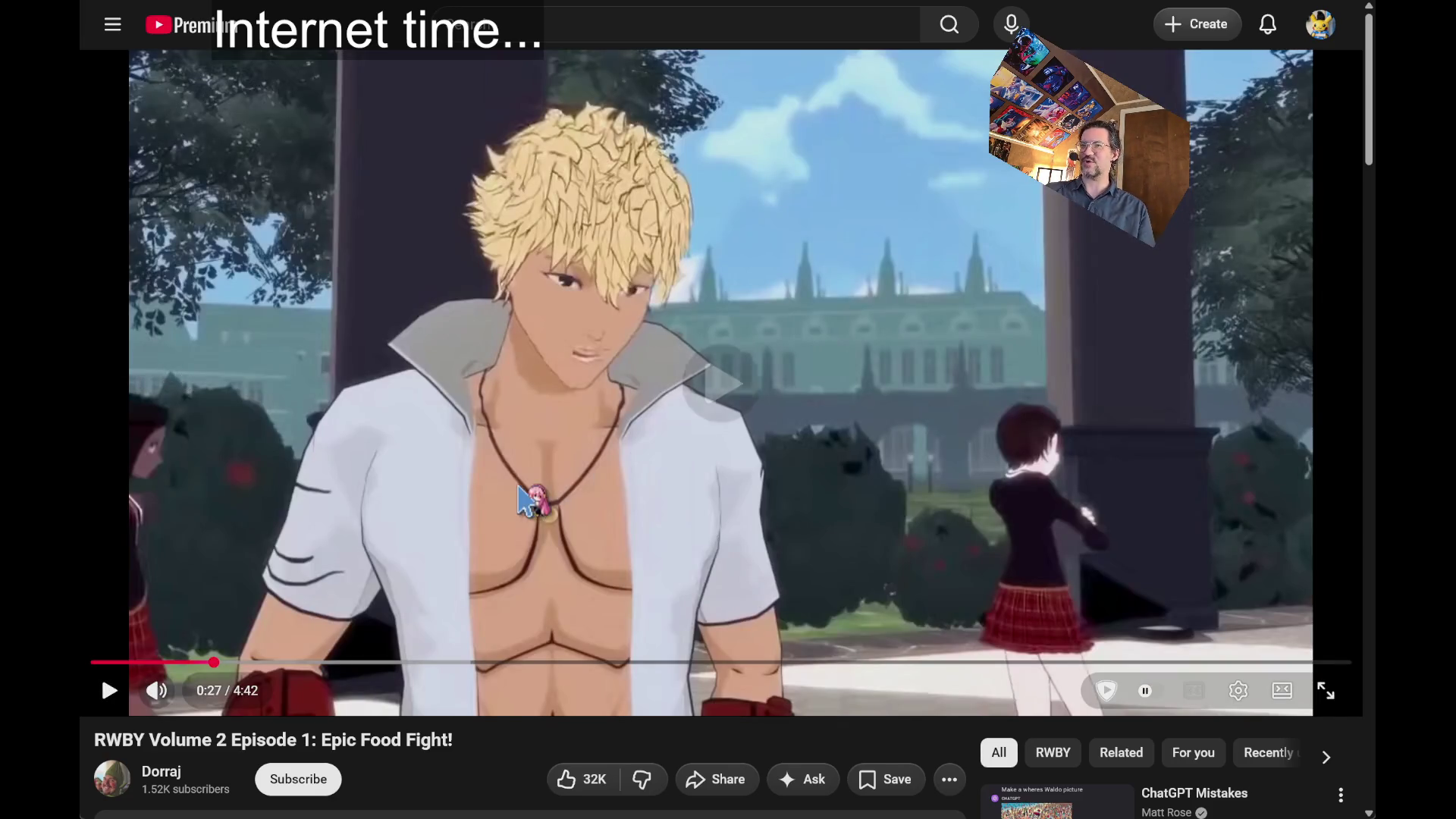
- Resume the RWBY food-fight episode through the fight scene, then close the video tab
left_click(523, 501)
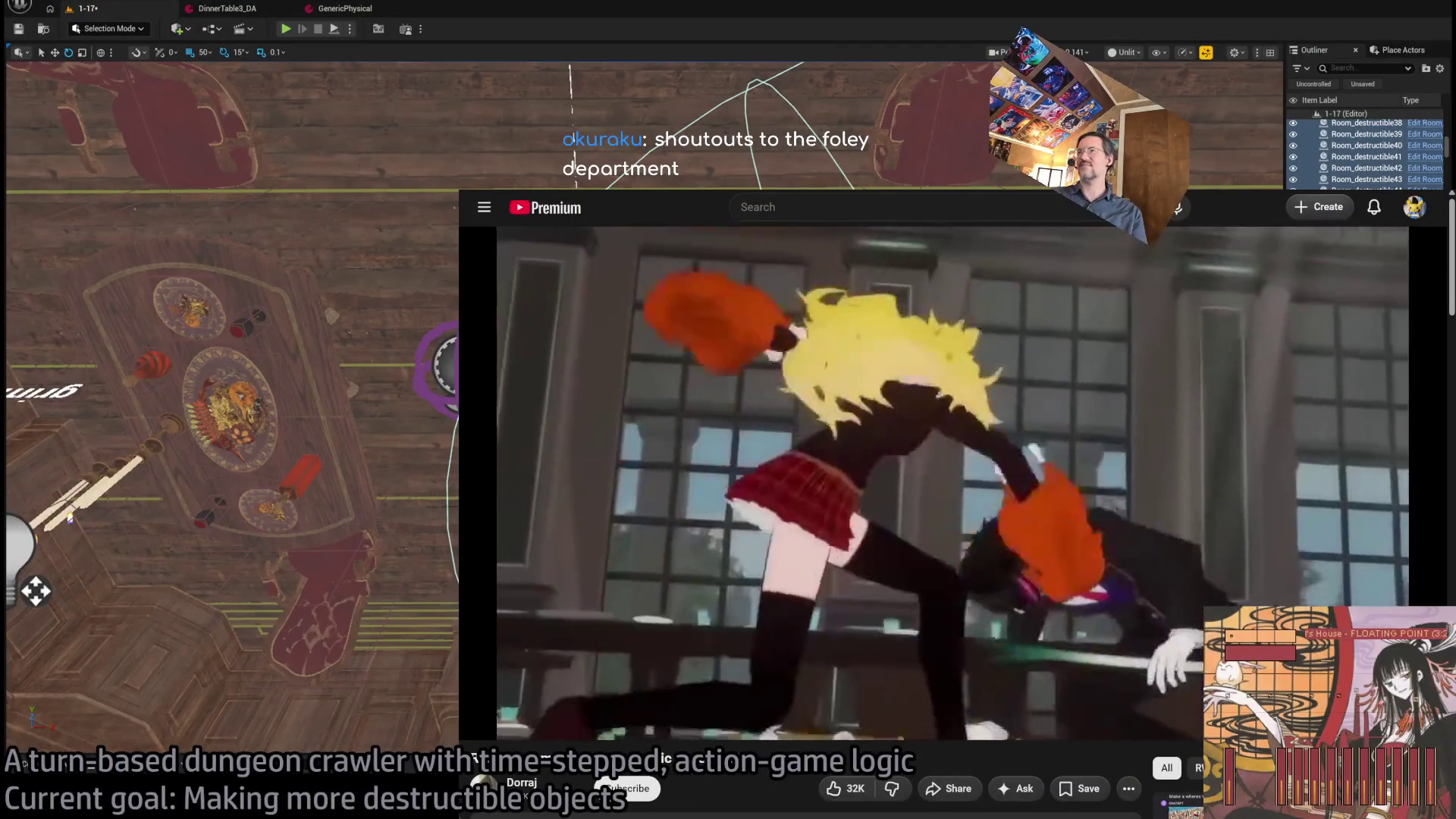
key("ctrl+w")
key("ctrl+w")
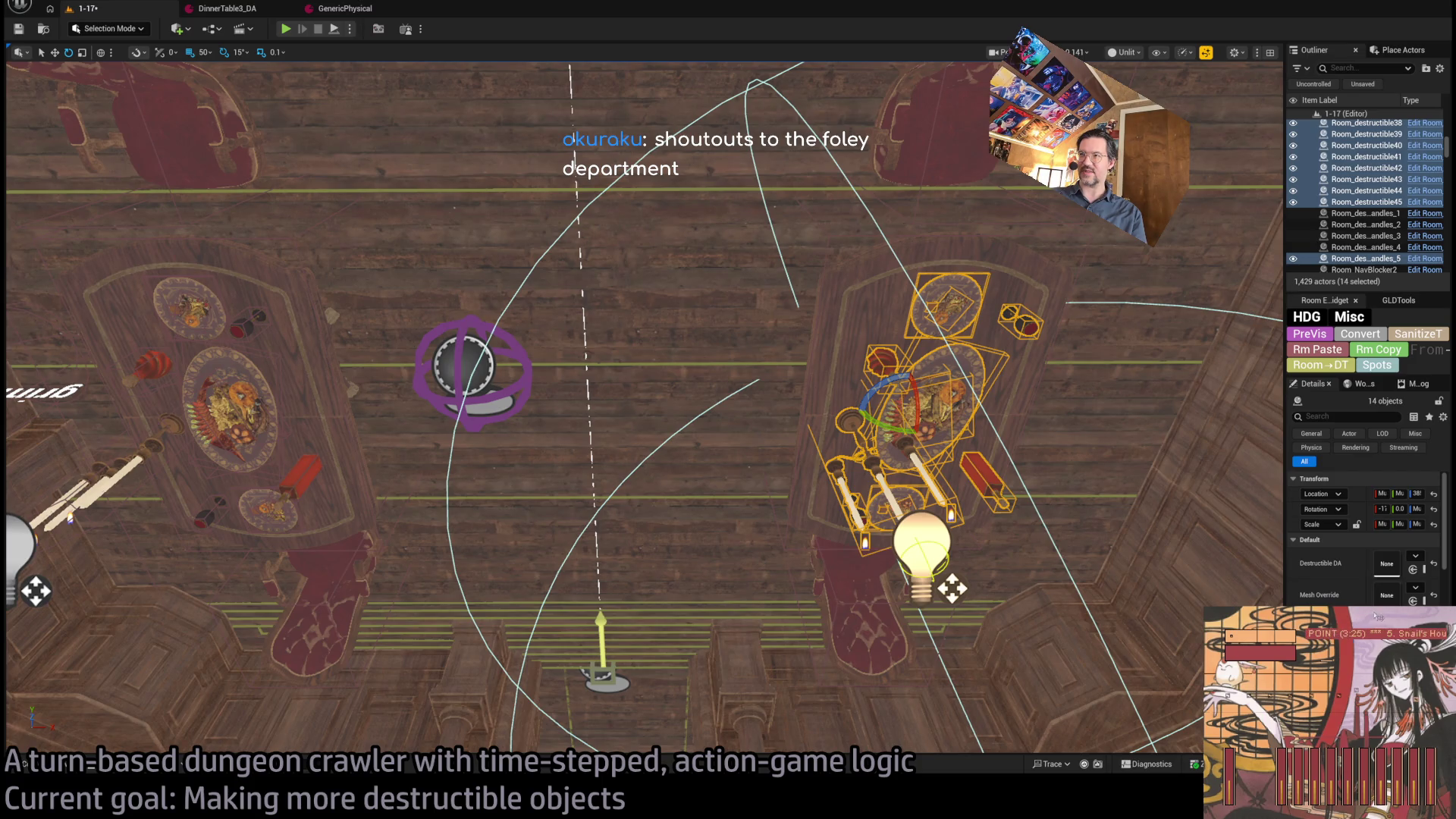
- Rotate the copied table setting to 195° and nudge it right using finer grid snap
key("f")
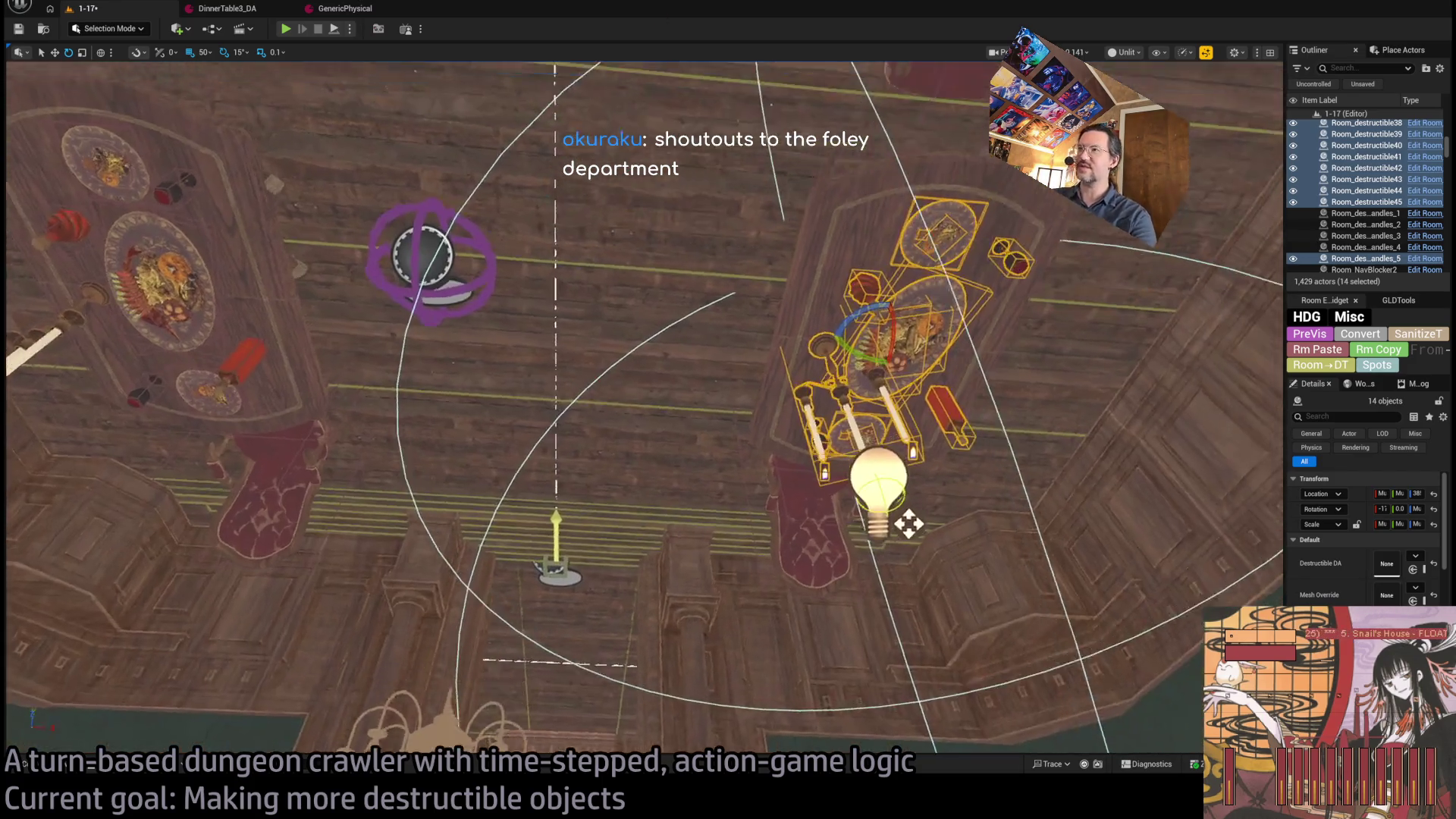
left_click_drag(588, 366, 680, 705)
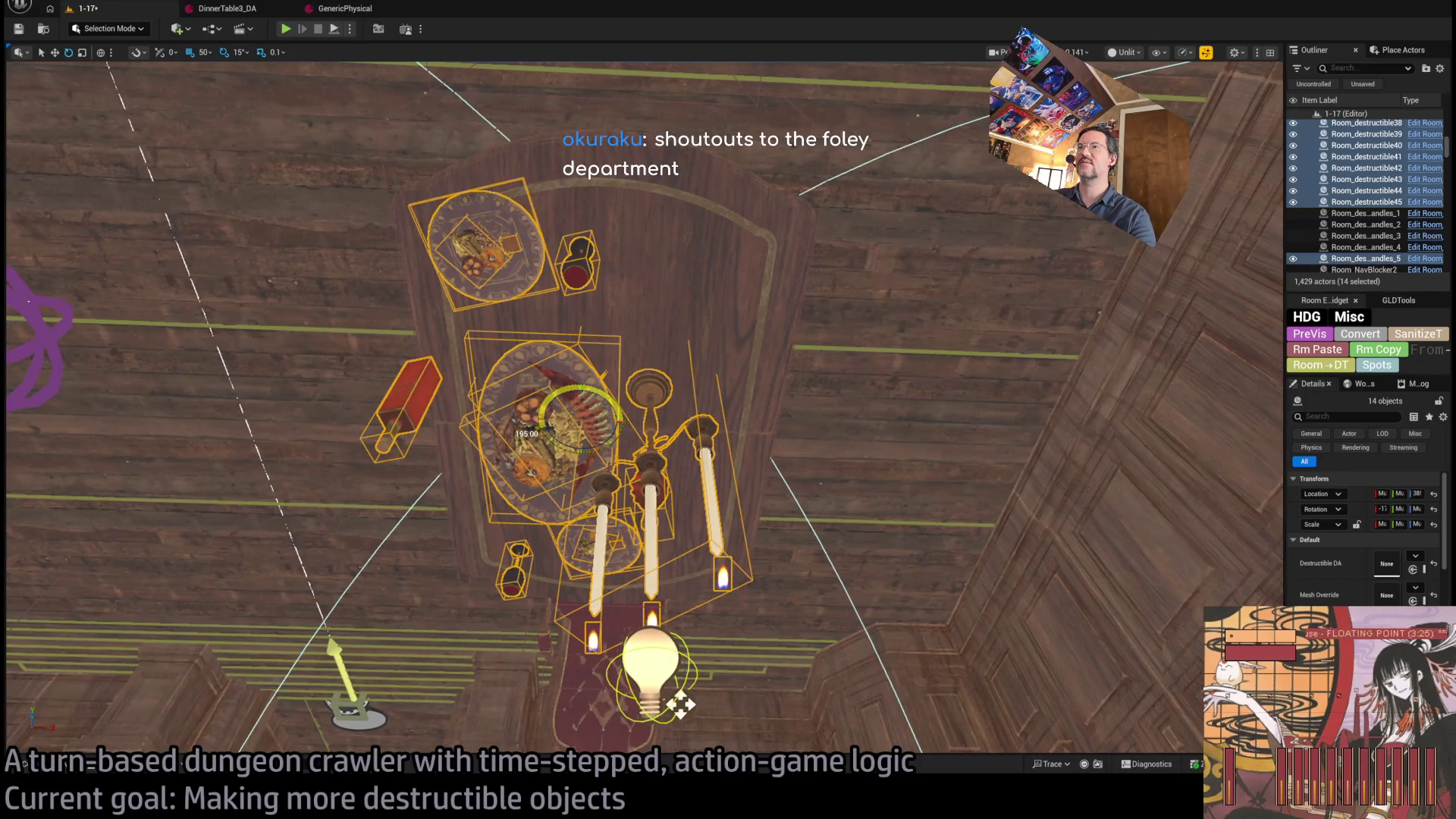
key("w")
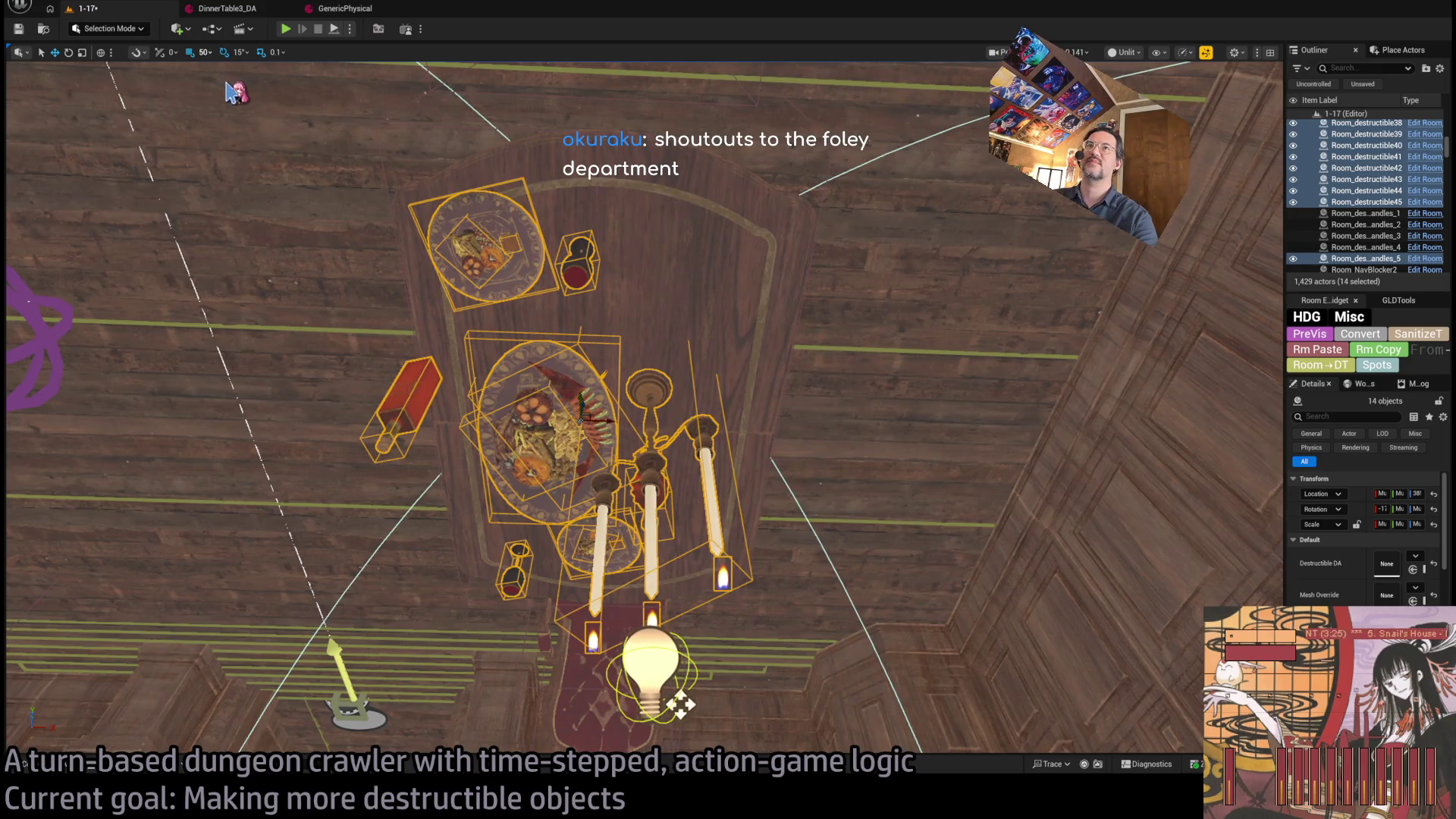
key("bracketleft")
key("bracketleft")
key("bracketleft")
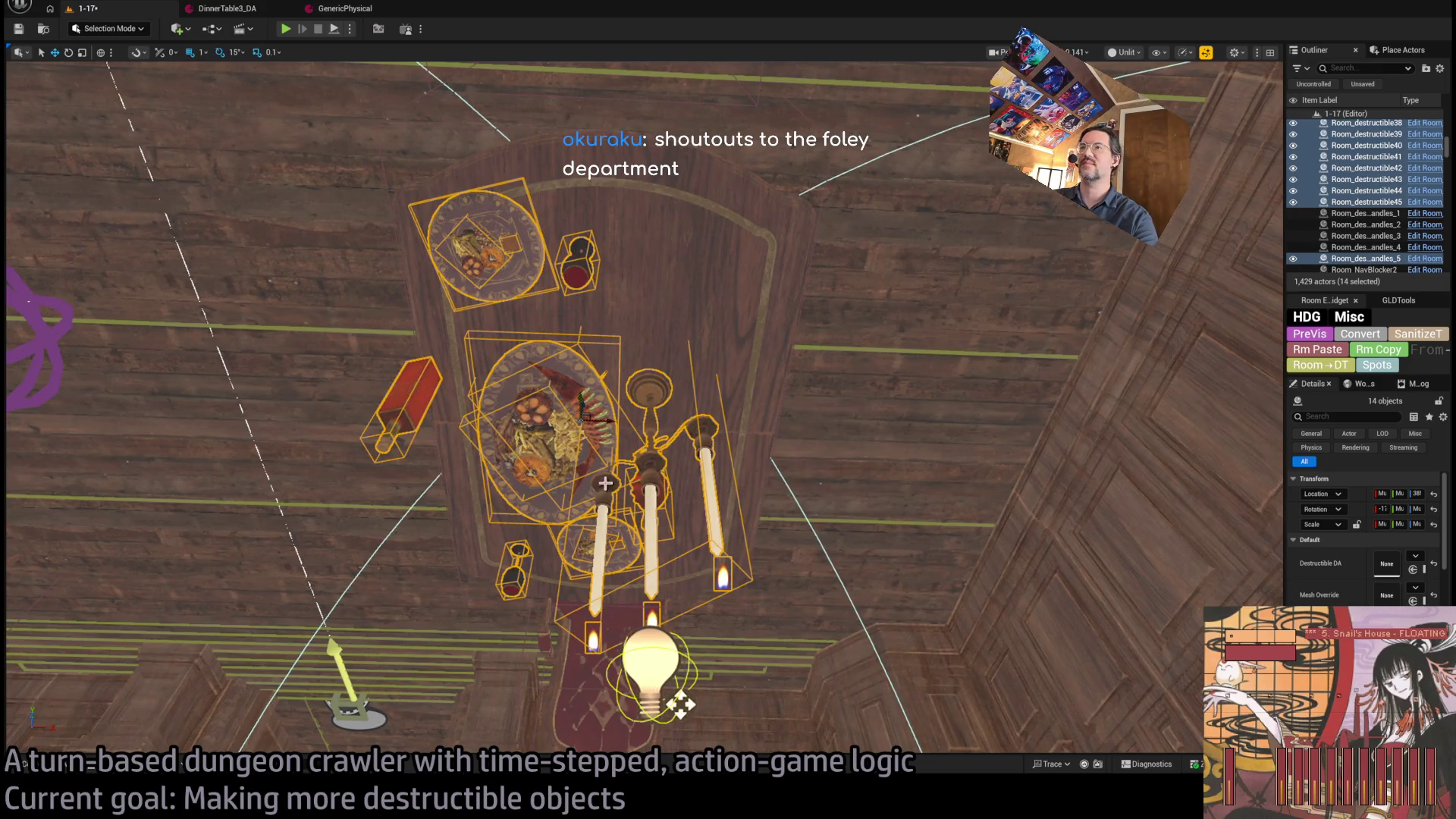
mouse_move(680, 706)
left_mouse_down()
mouse_move(833, 704)
mouse_move(750, 705)
mouse_move(781, 707)
mouse_move(690, 660)
left_mouse_up()
key("f")
scroll(830, 693, "up", 5)
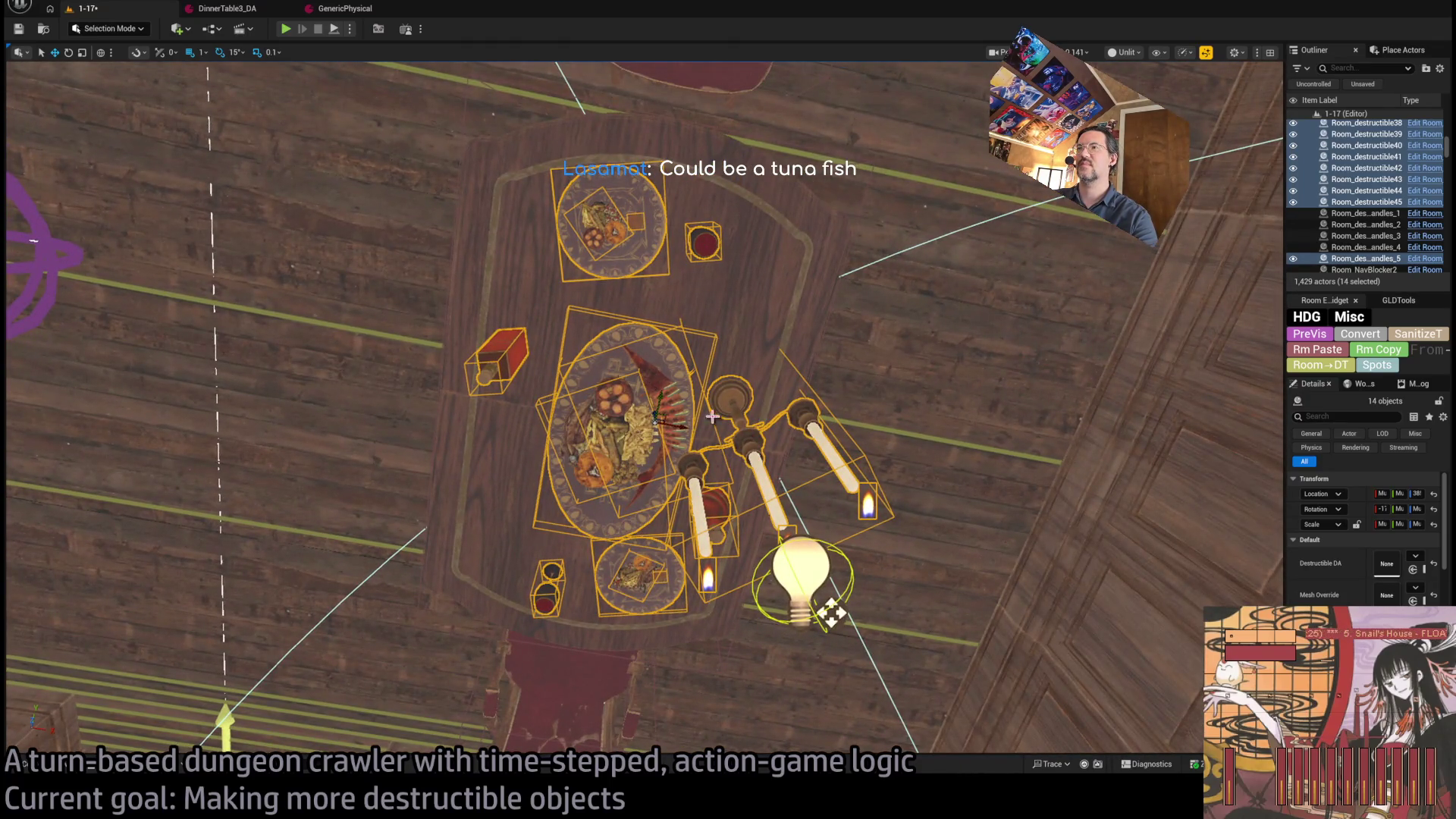
- Deselect the platter, candelabra, platter food, red box and red cup, then shift the remaining plates and cup right
left_click(649, 361, "ctrl")
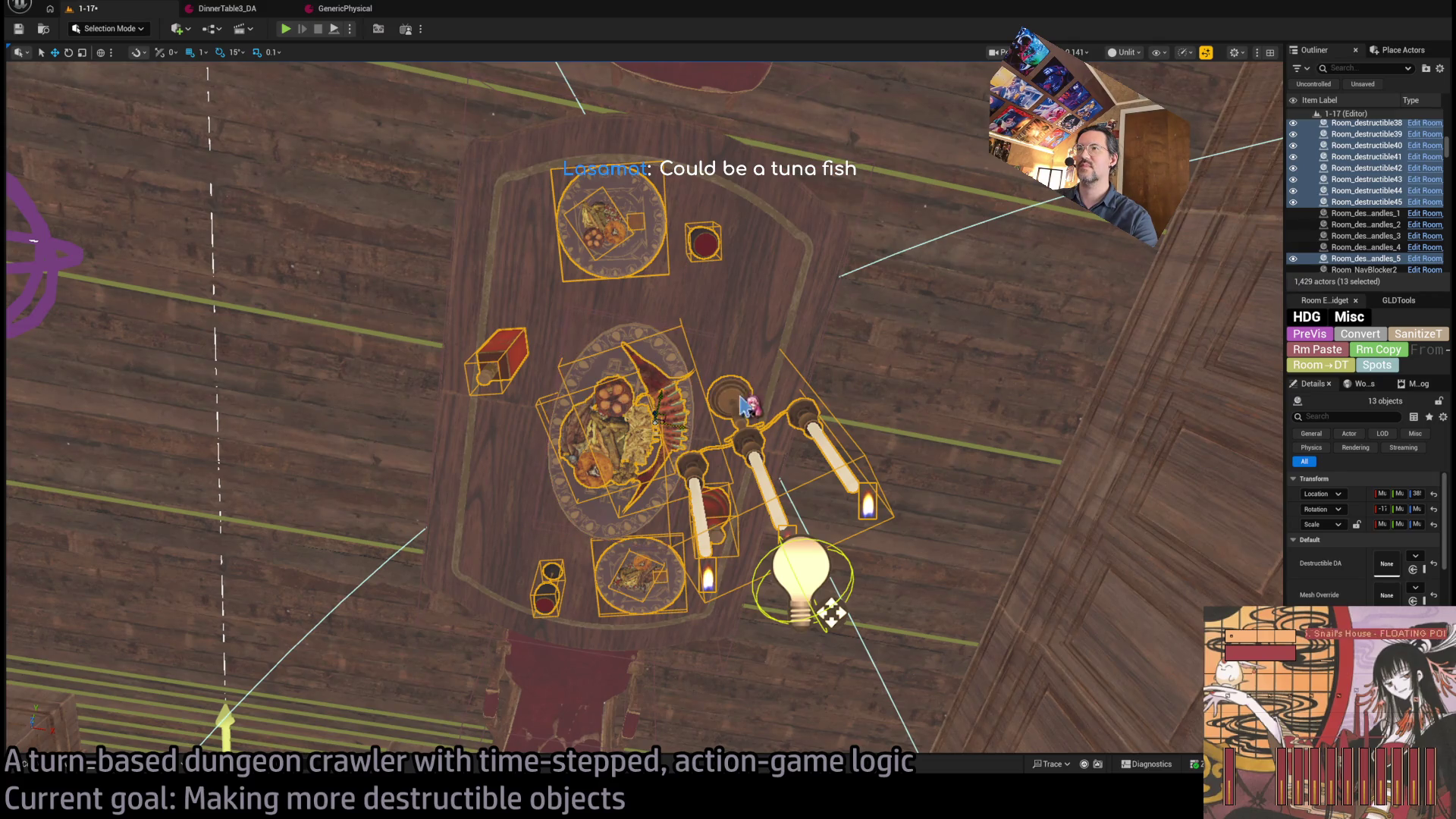
left_click(740, 395, "ctrl")
left_click(647, 418, "ctrl")
left_click(620, 439, "ctrl")
left_click(517, 372, "ctrl")
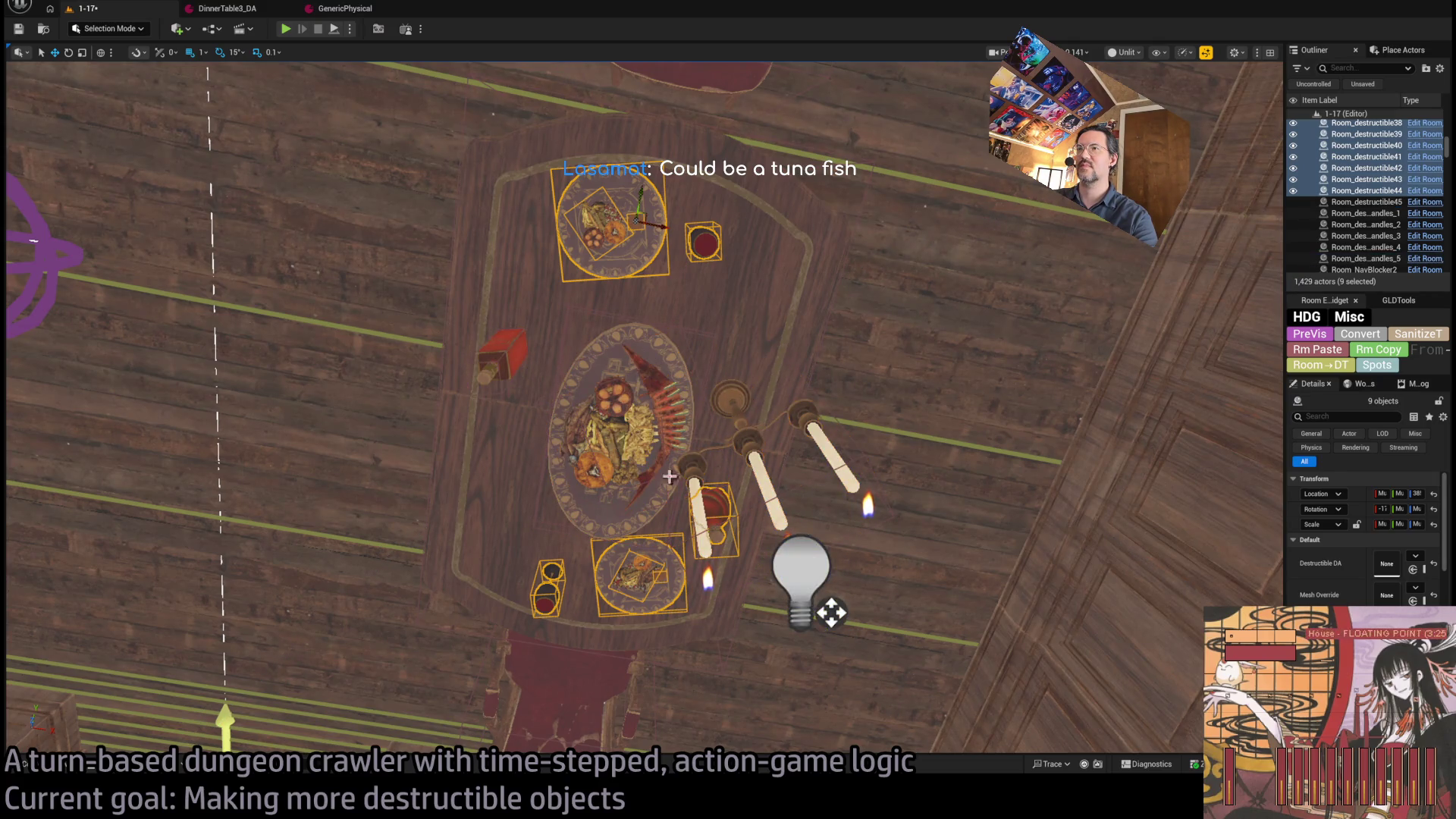
left_click(726, 525, "ctrl")
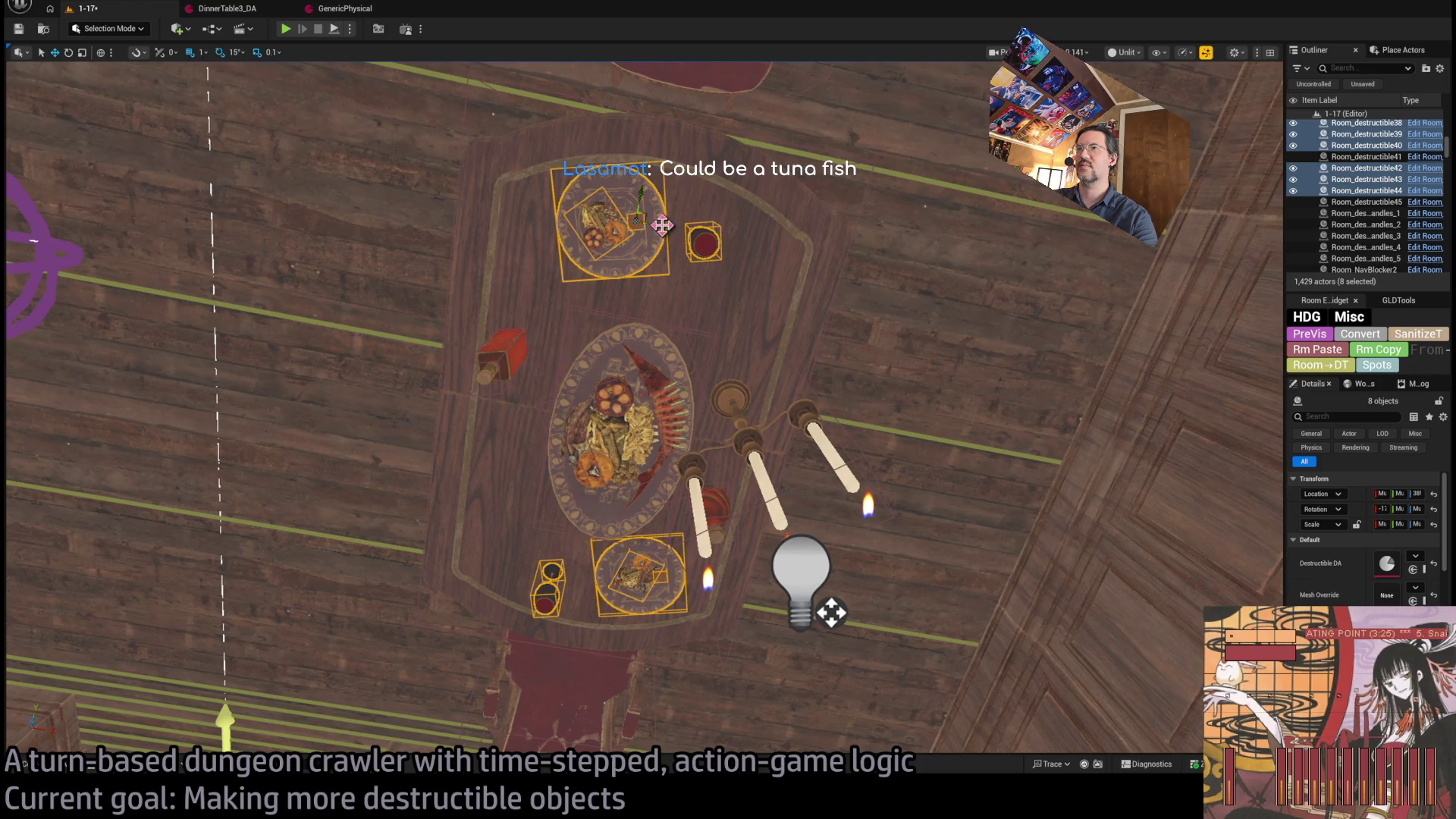
left_click_drag(662, 225, 709, 239)
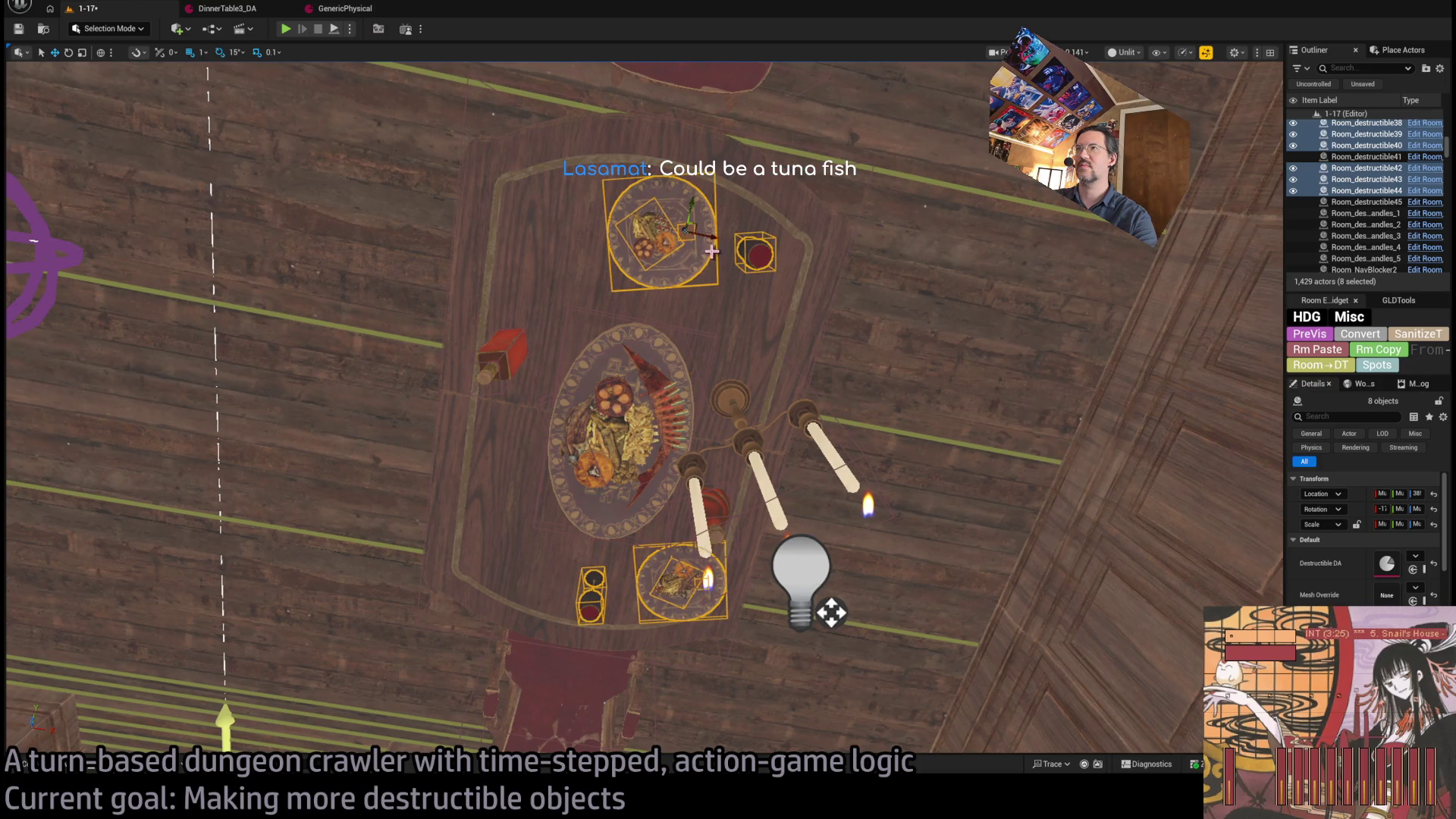
- Move the bottom plate and cup left, then nudge the bottom plate set down and left
left_click(753, 255, "ctrl")
left_click(667, 231, "ctrl")
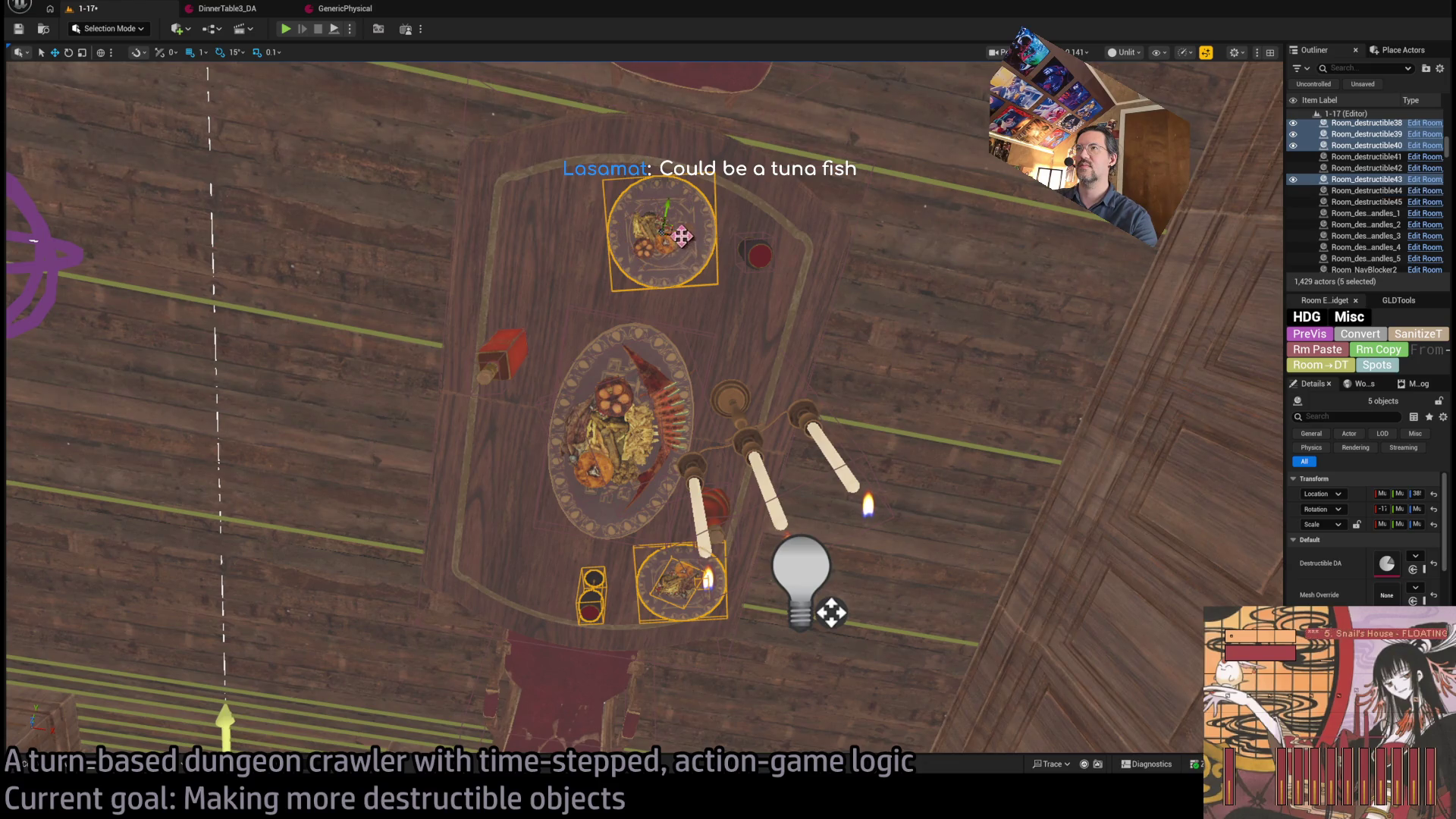
left_click(691, 228, "ctrl")
left_click_drag(679, 584, 595, 569)
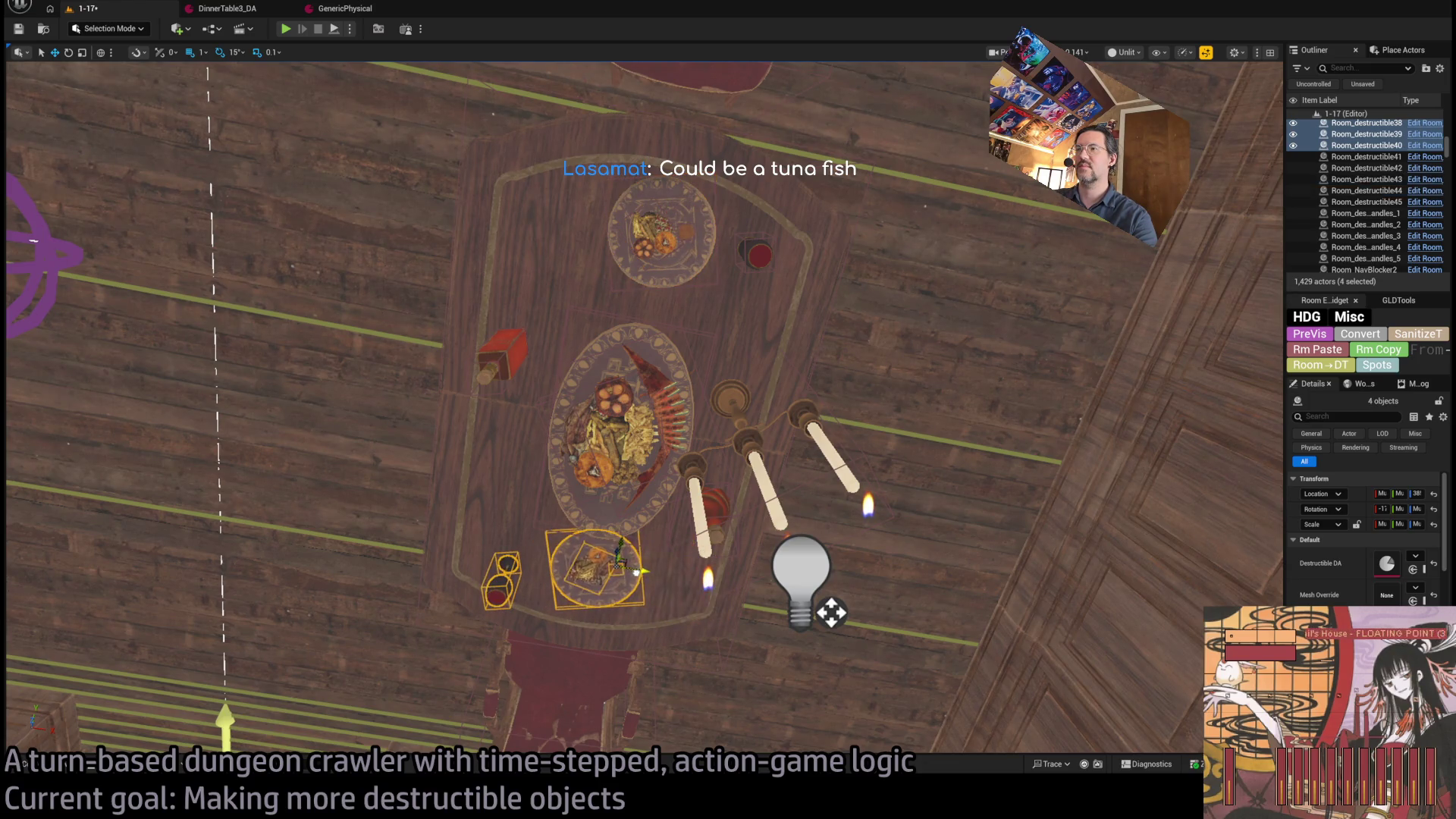
left_click(653, 349)
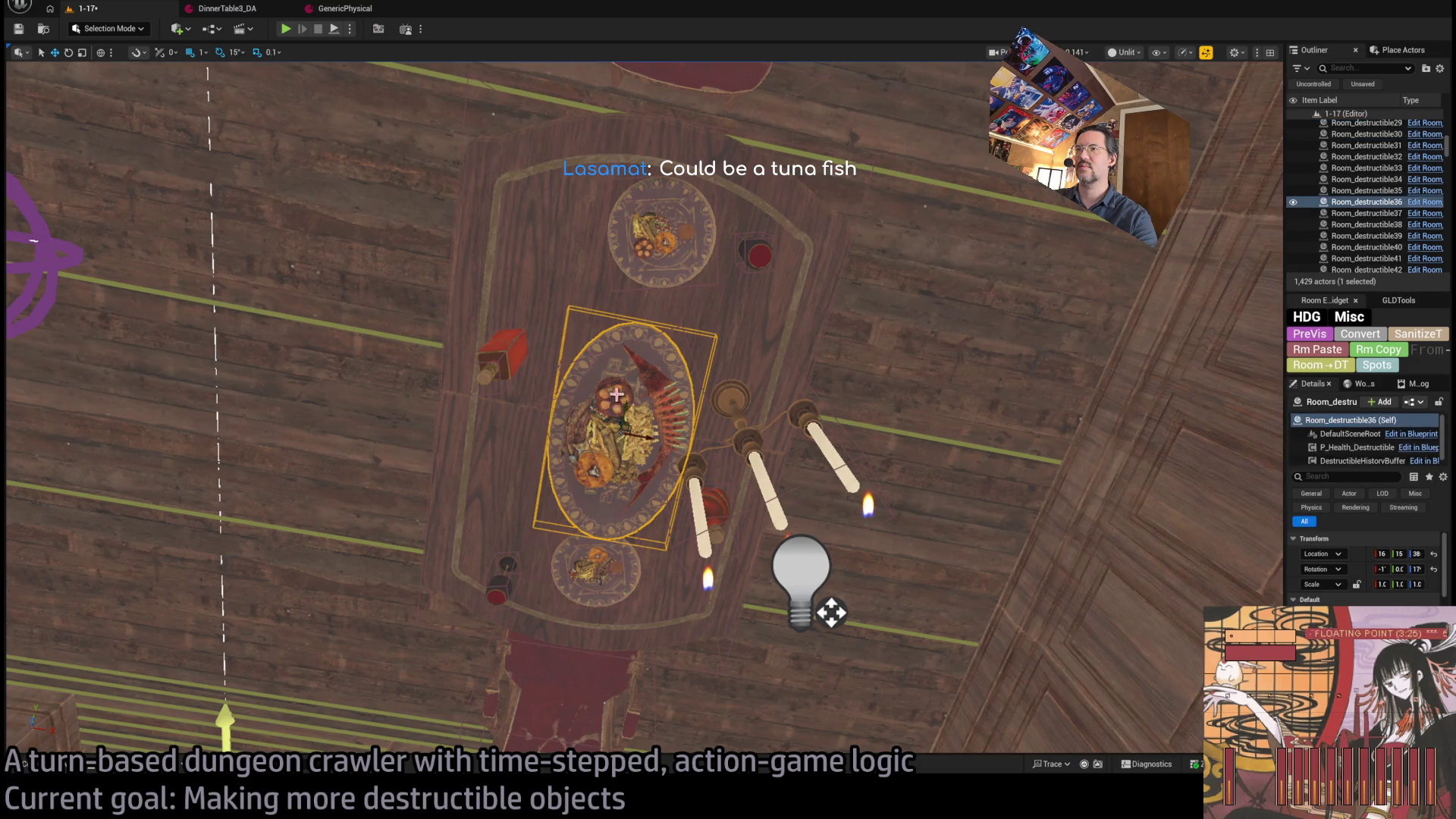
left_click(611, 583)
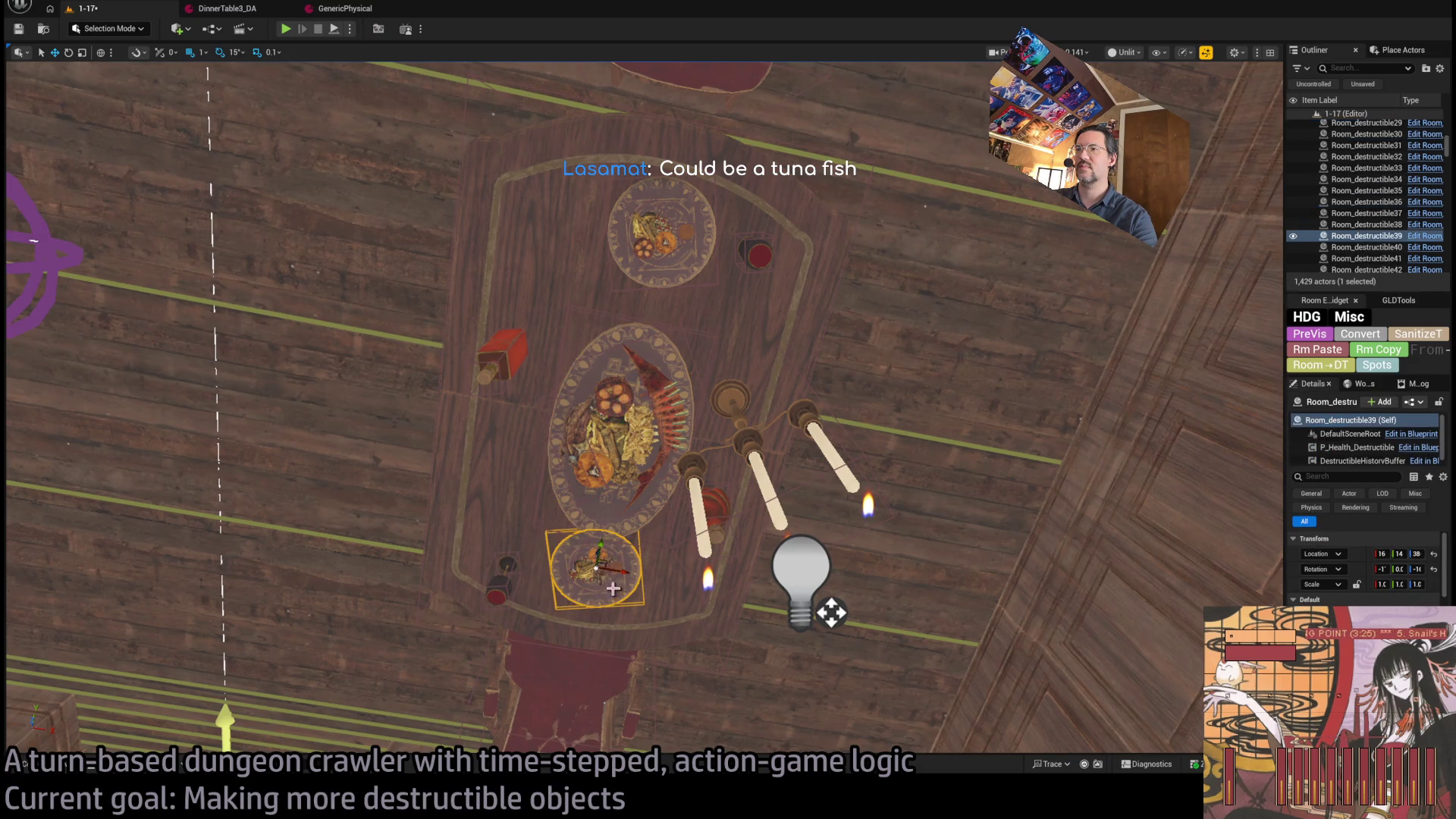
left_click(607, 568, "ctrl")
left_click(599, 549, "ctrl")
left_click_drag(599, 546, 596, 559)
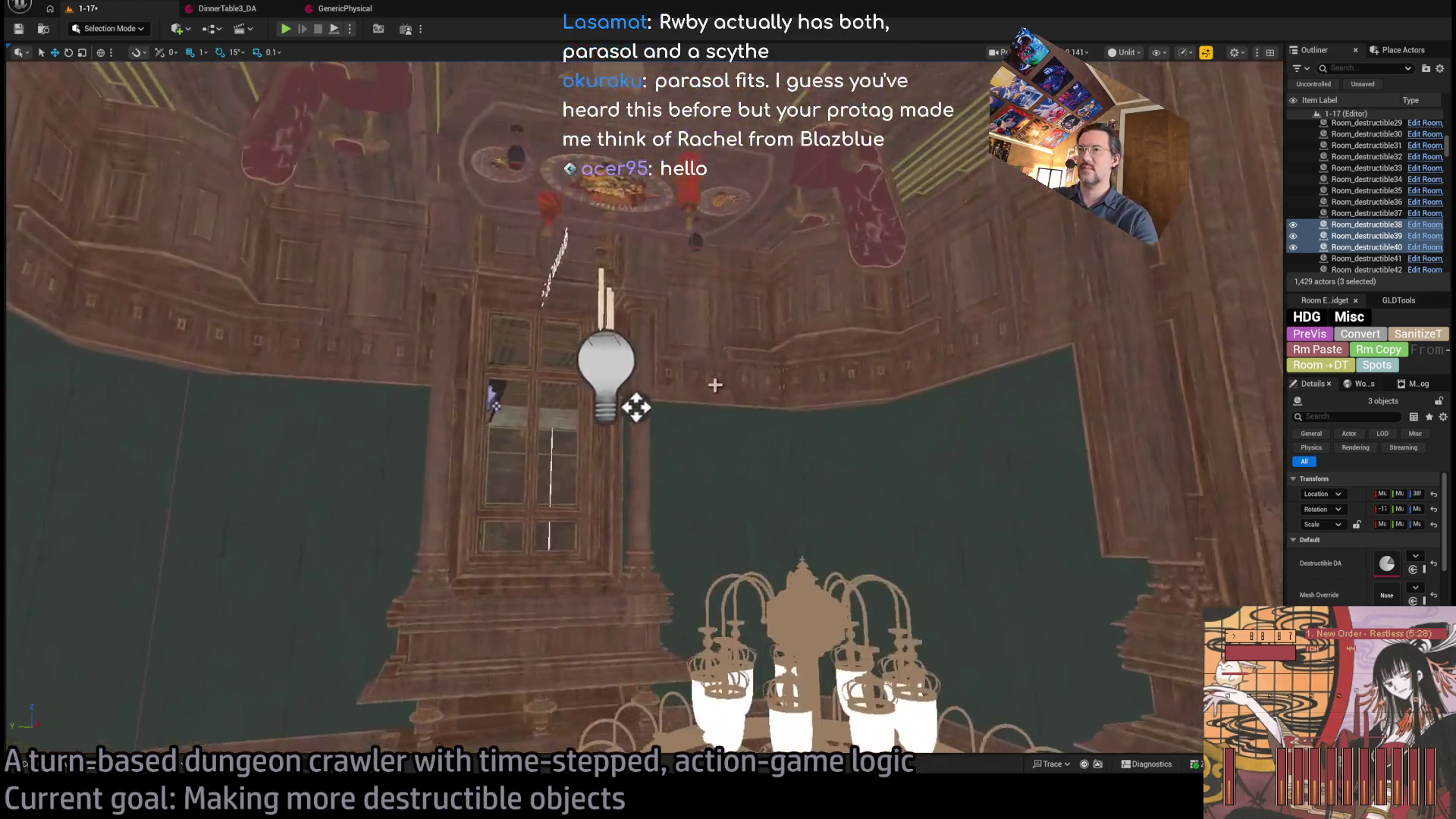
- Fly the view toward the windows, then bring up YouTube search results for Blazblue
left_click_drag(715, 385, 720, 371)
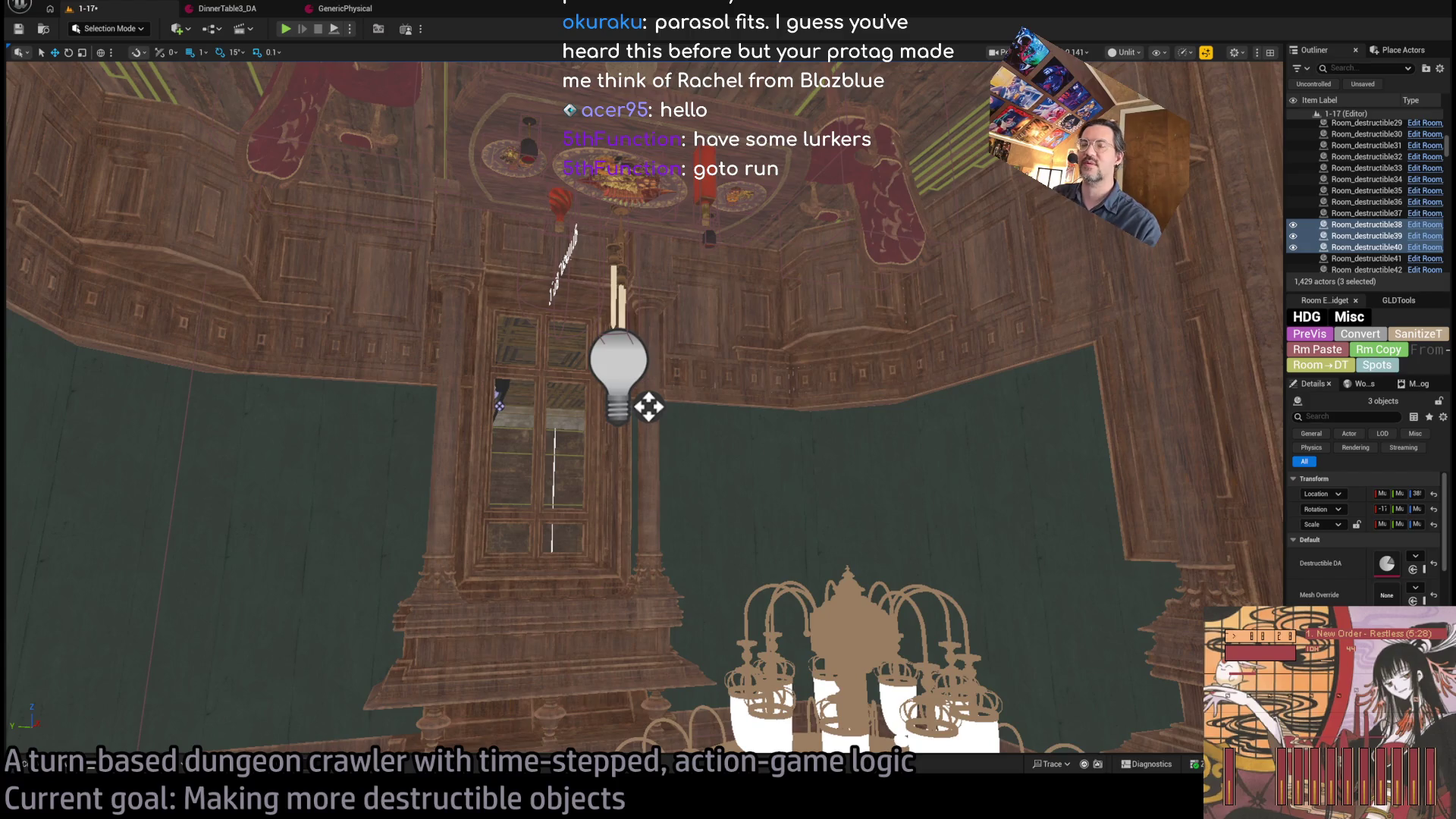
key("alt+Tab")
key("ctrl+t")
key("Return")
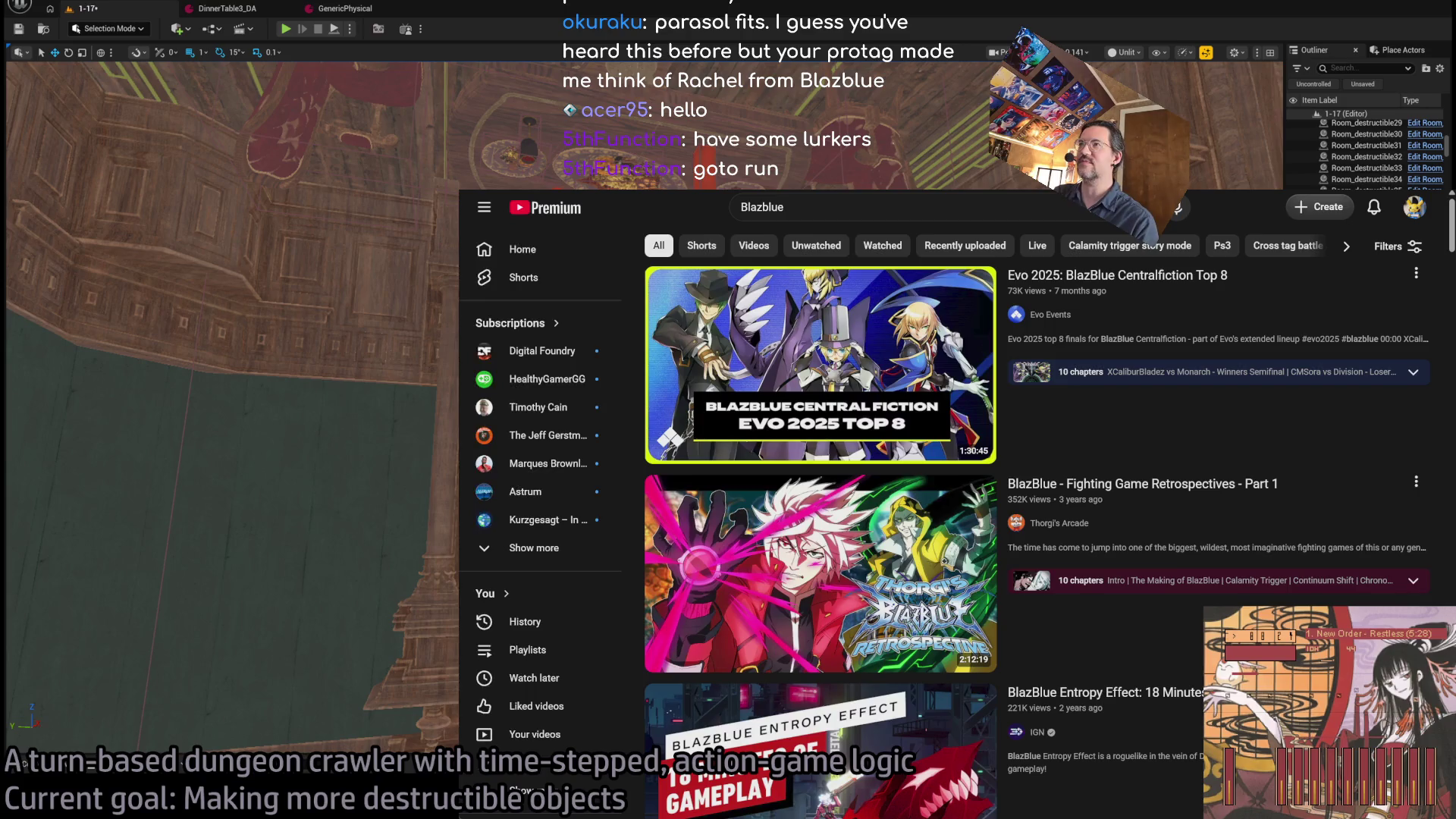
left_click(809, 203)
- Search YouTube for 'Blazblue rachel', watch Goodbye Rachel, then open the Rachel Alucard's combos video
type("rachel")
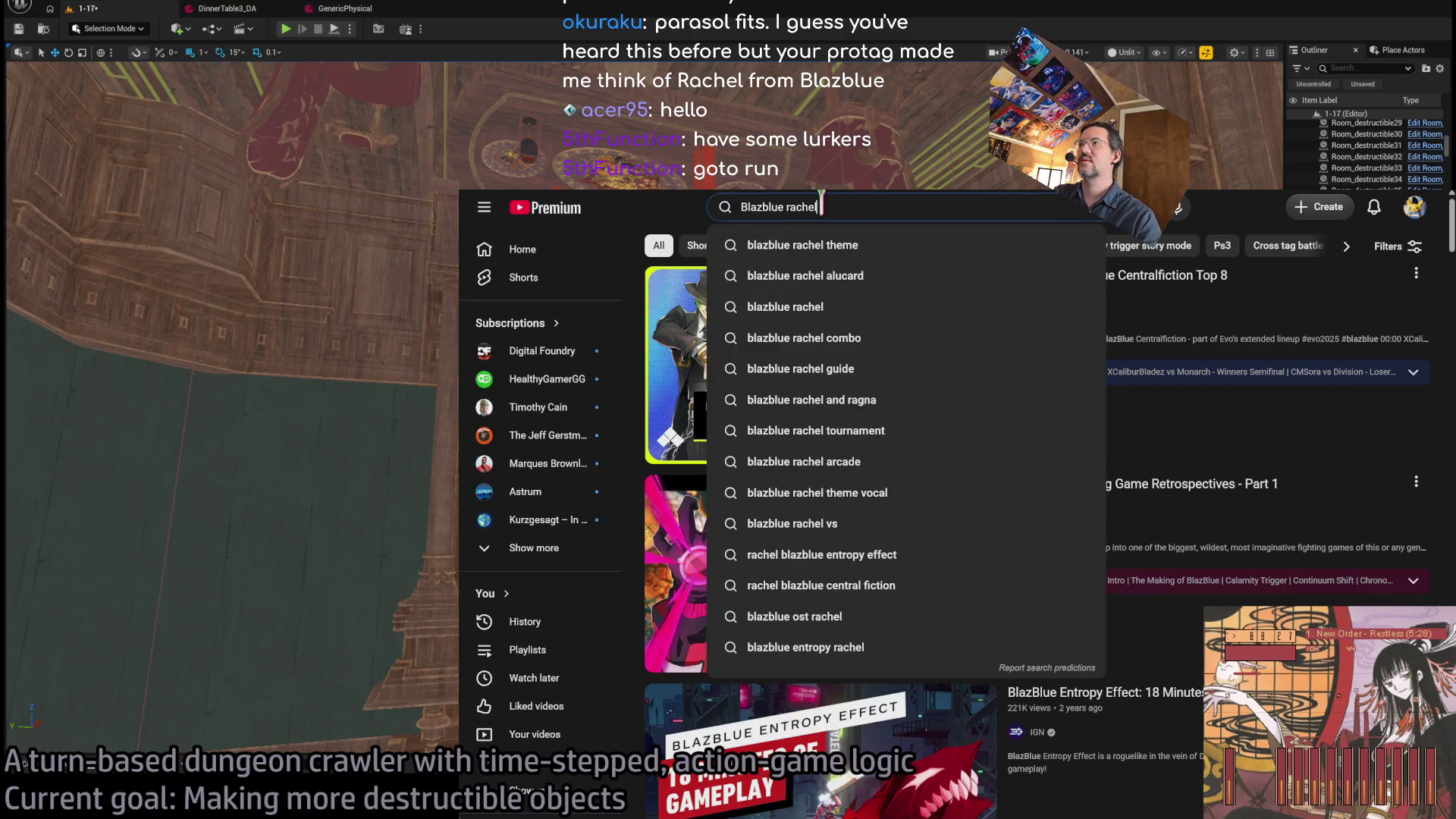
key("Return")
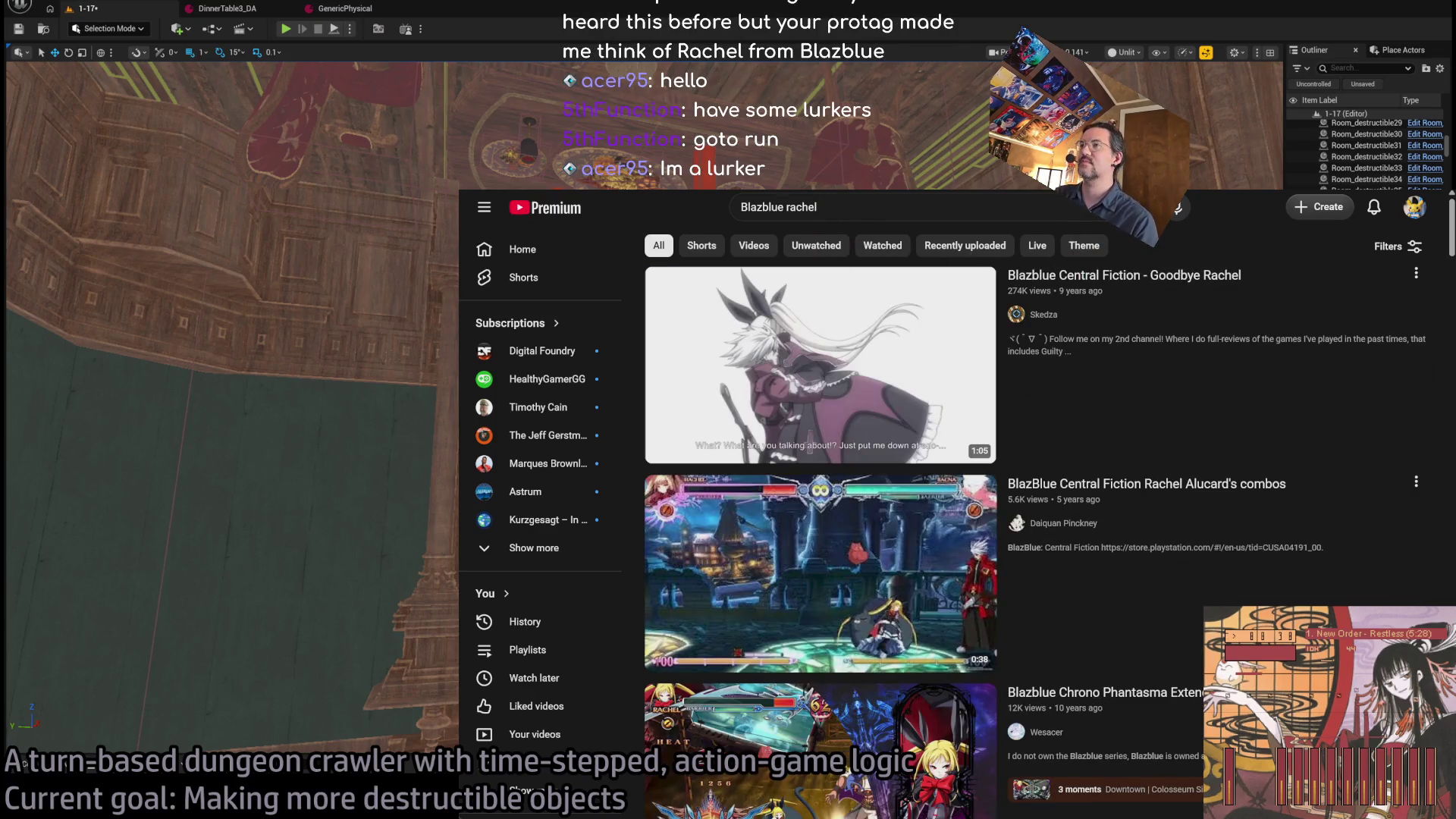
left_click(1198, 276)
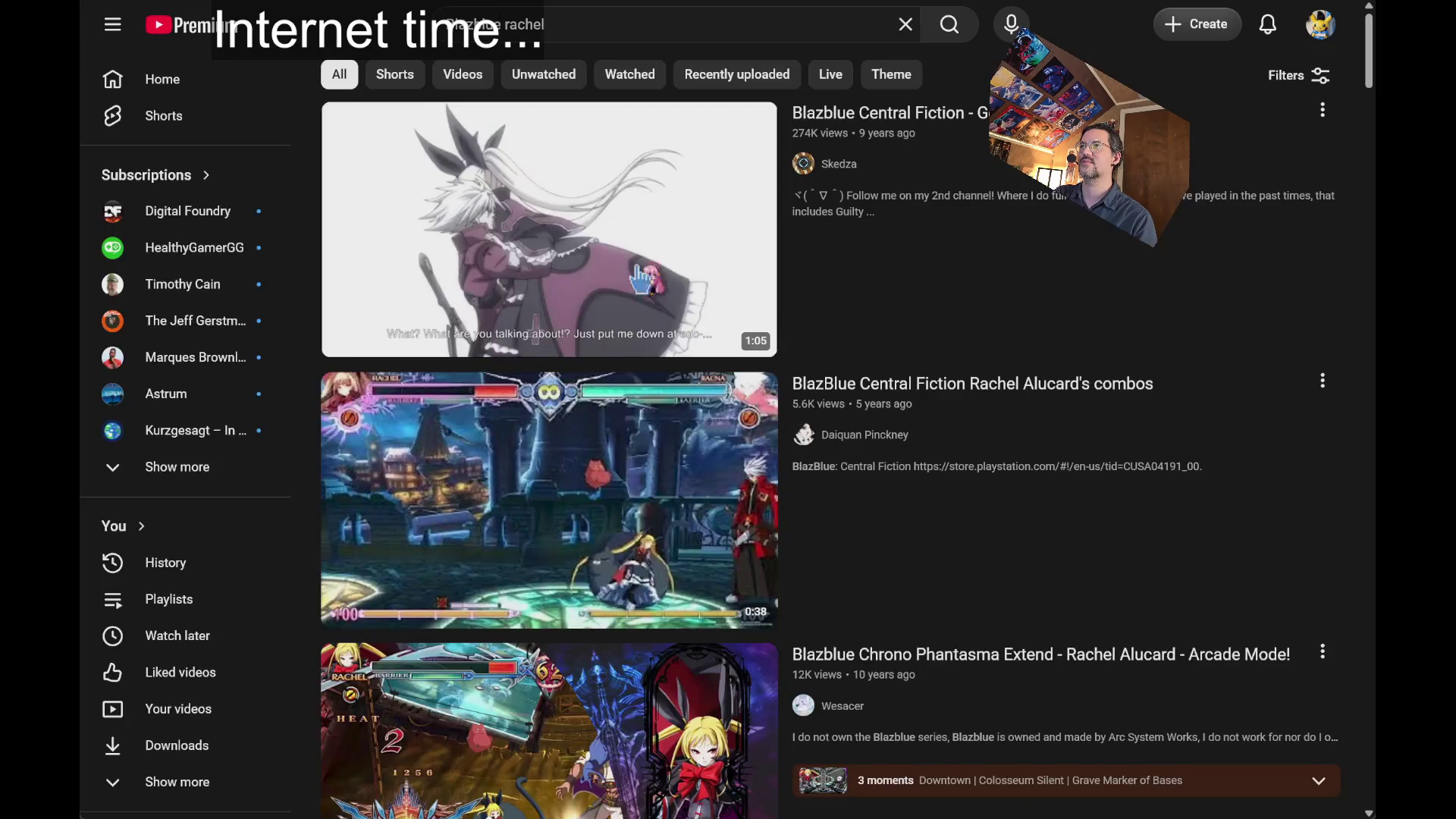
scroll(1088, 261, "down", 2)
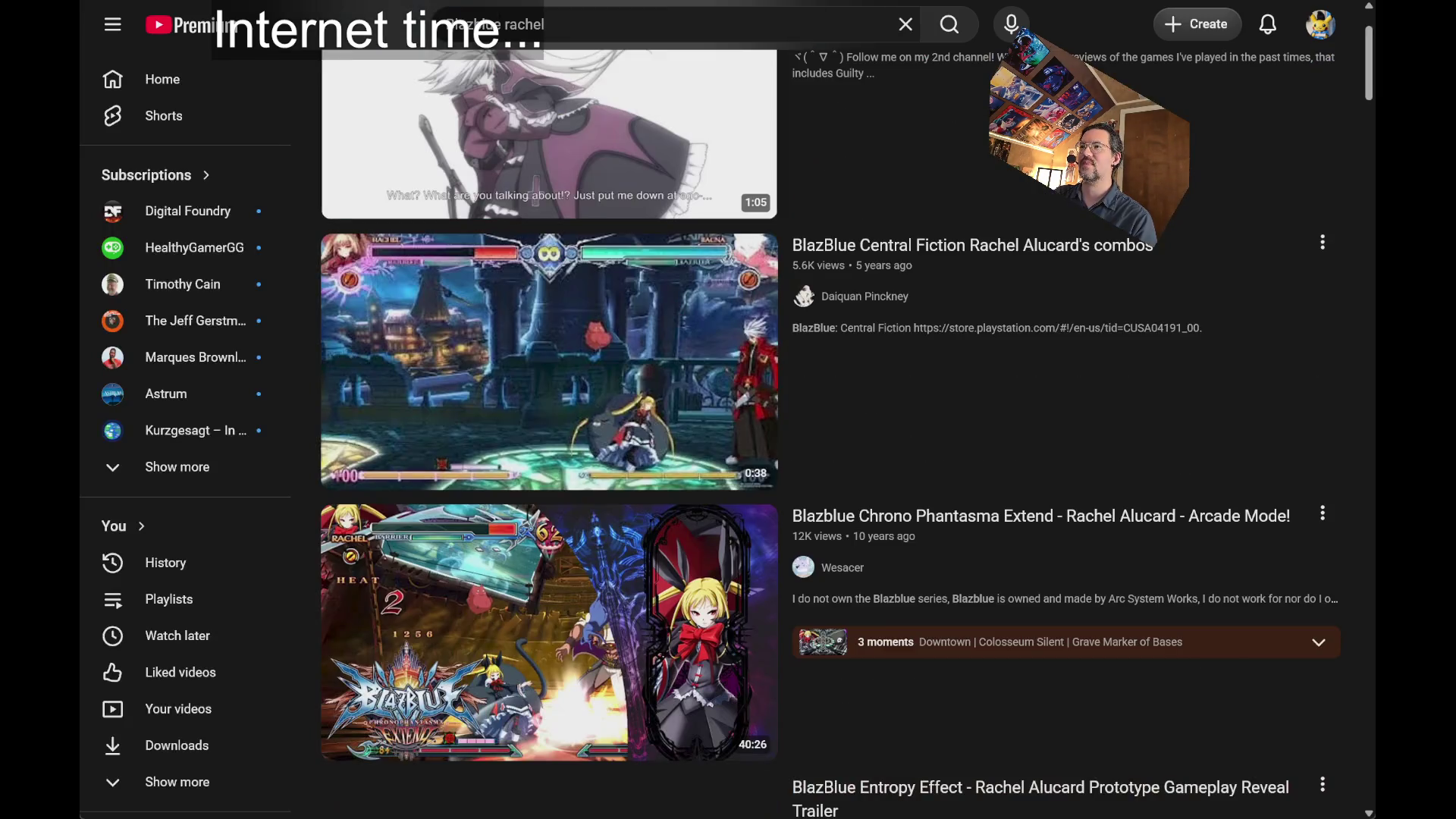
left_click(1086, 254)
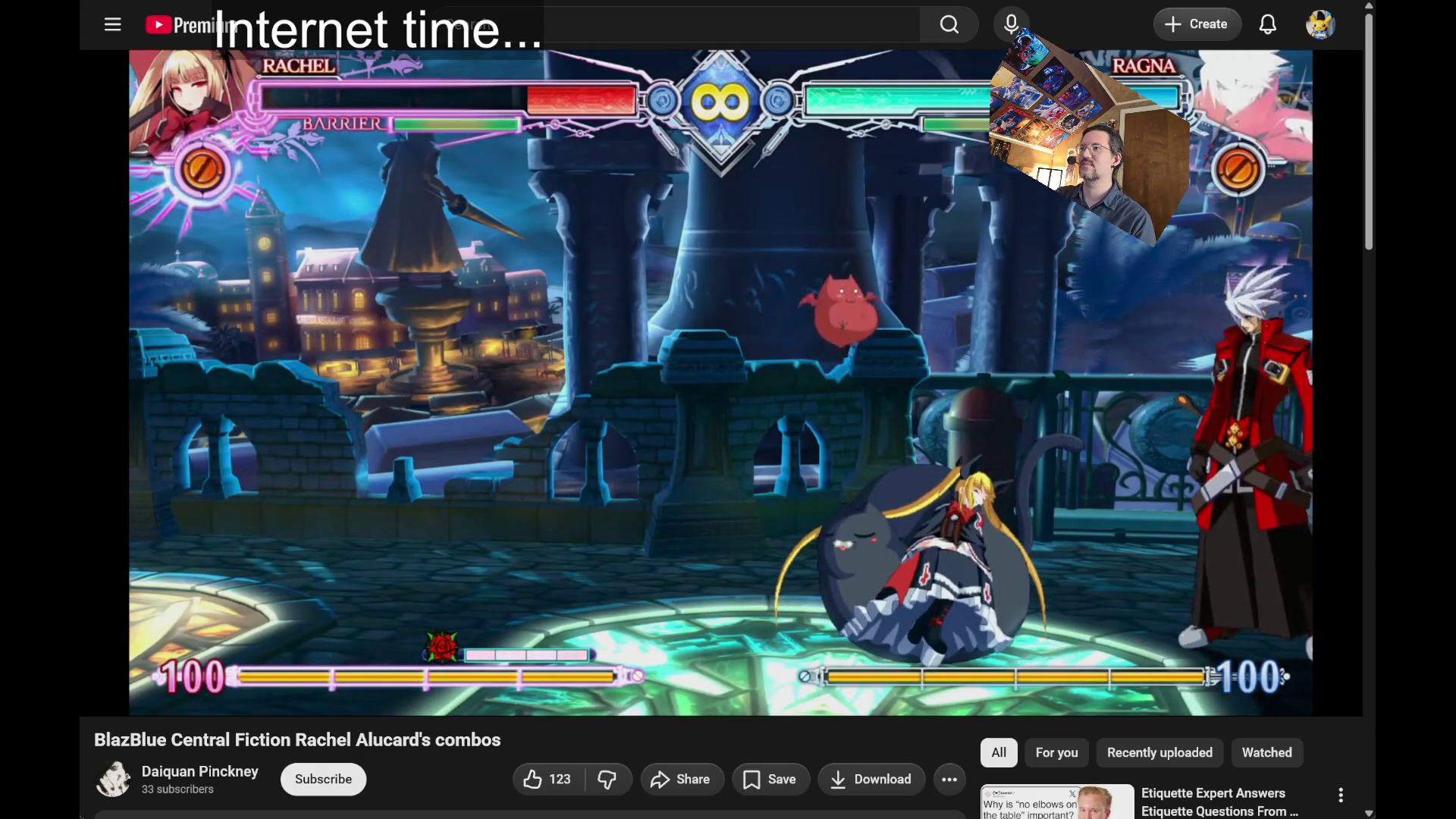
- Go back from the Rachel Alucard combos video to the Blazblue Rachel results and scroll them
key("alt+Left")
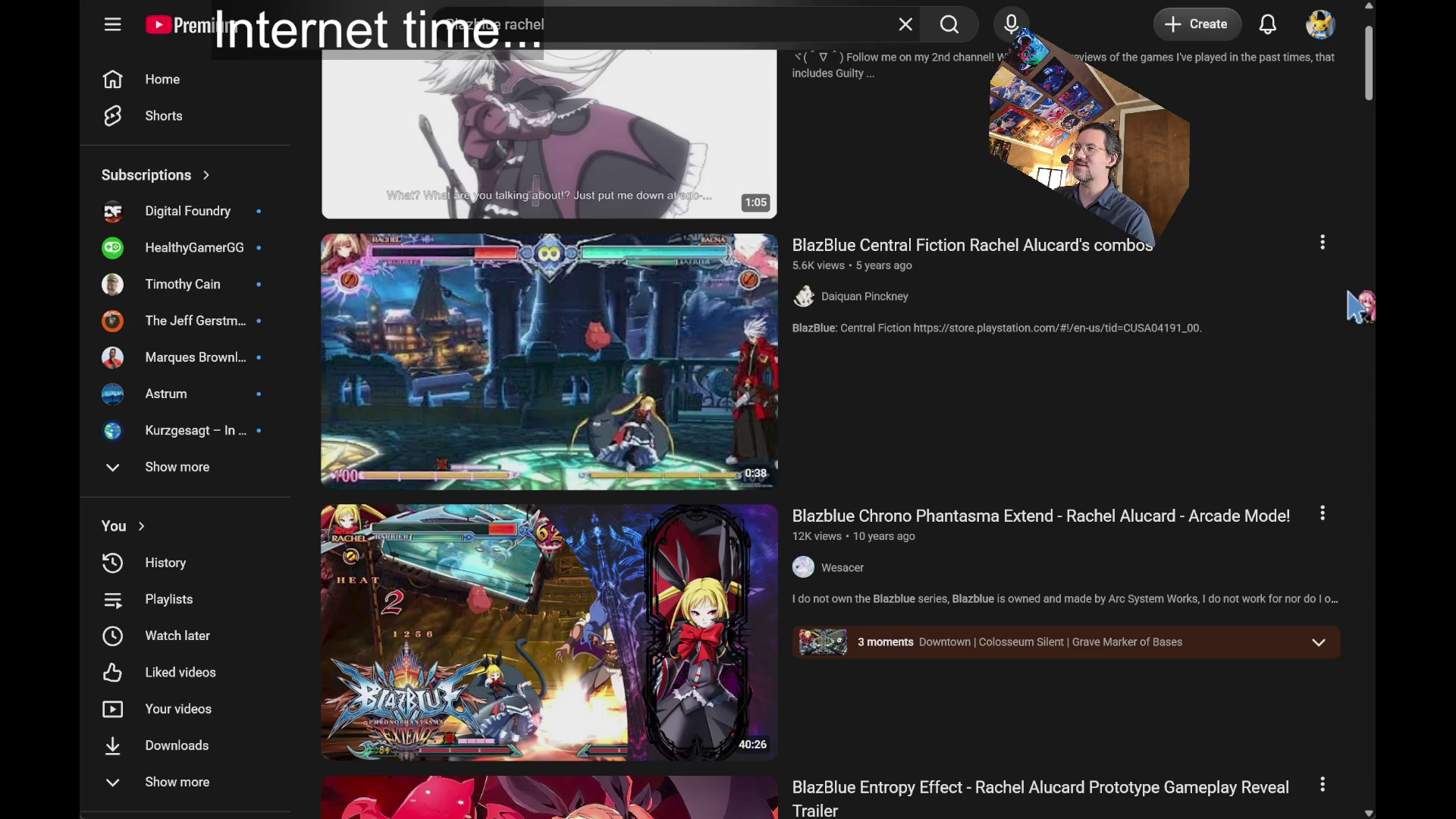
scroll(1349, 294, "down", 4)
scroll(1349, 294, "up", 5)
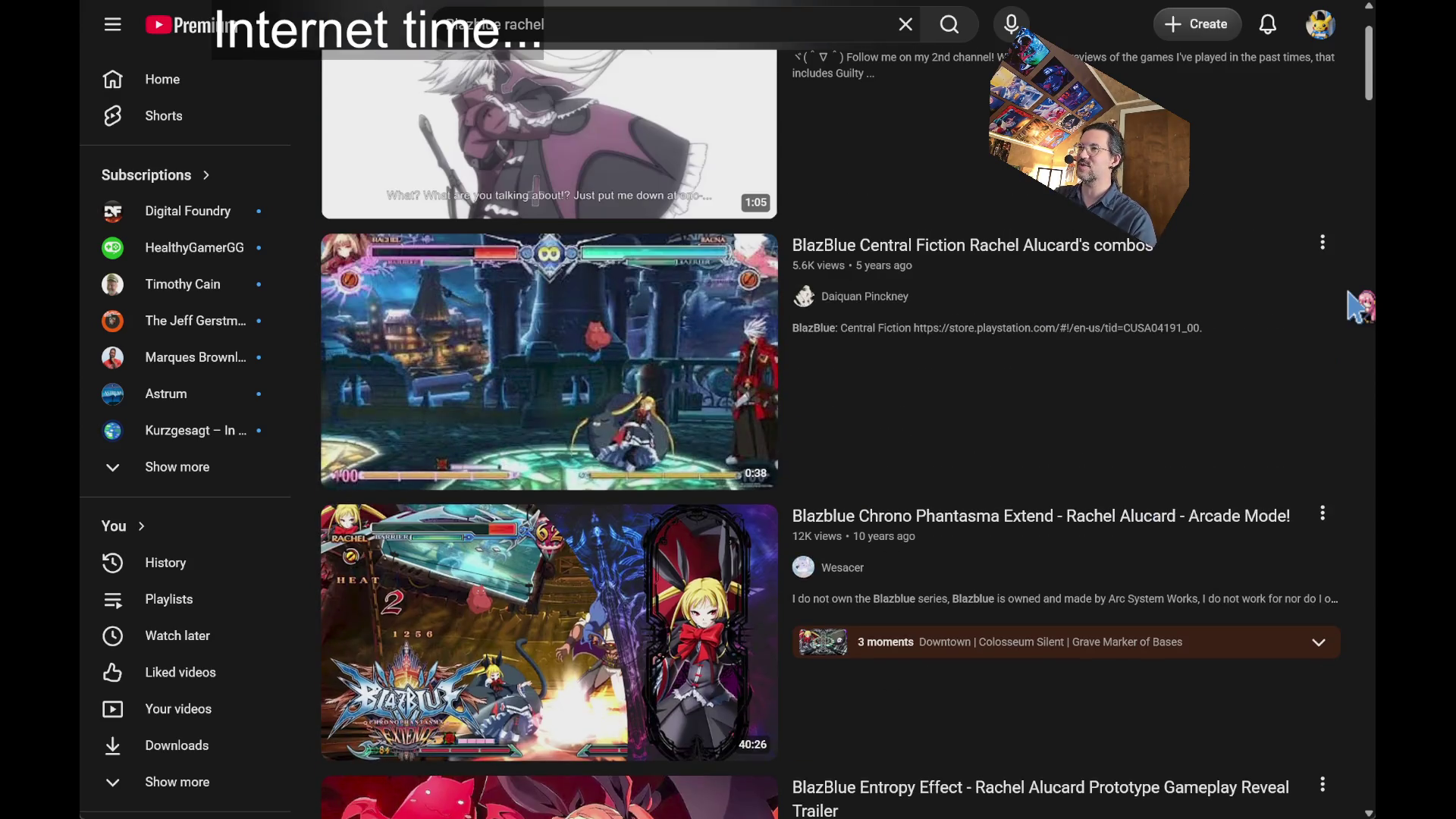
scroll(1349, 307, "down", 2)
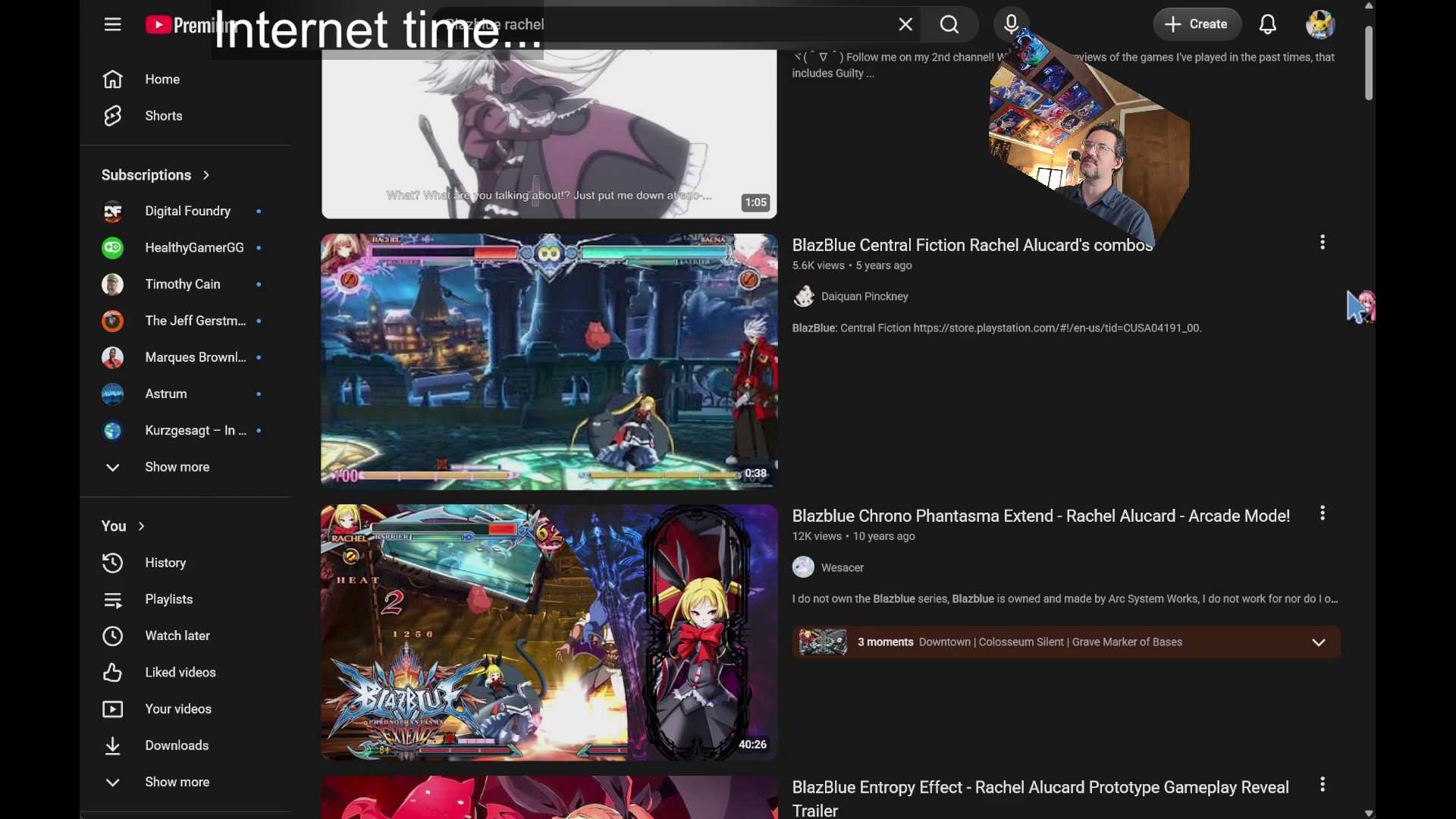
scroll(1349, 307, "down", 4)
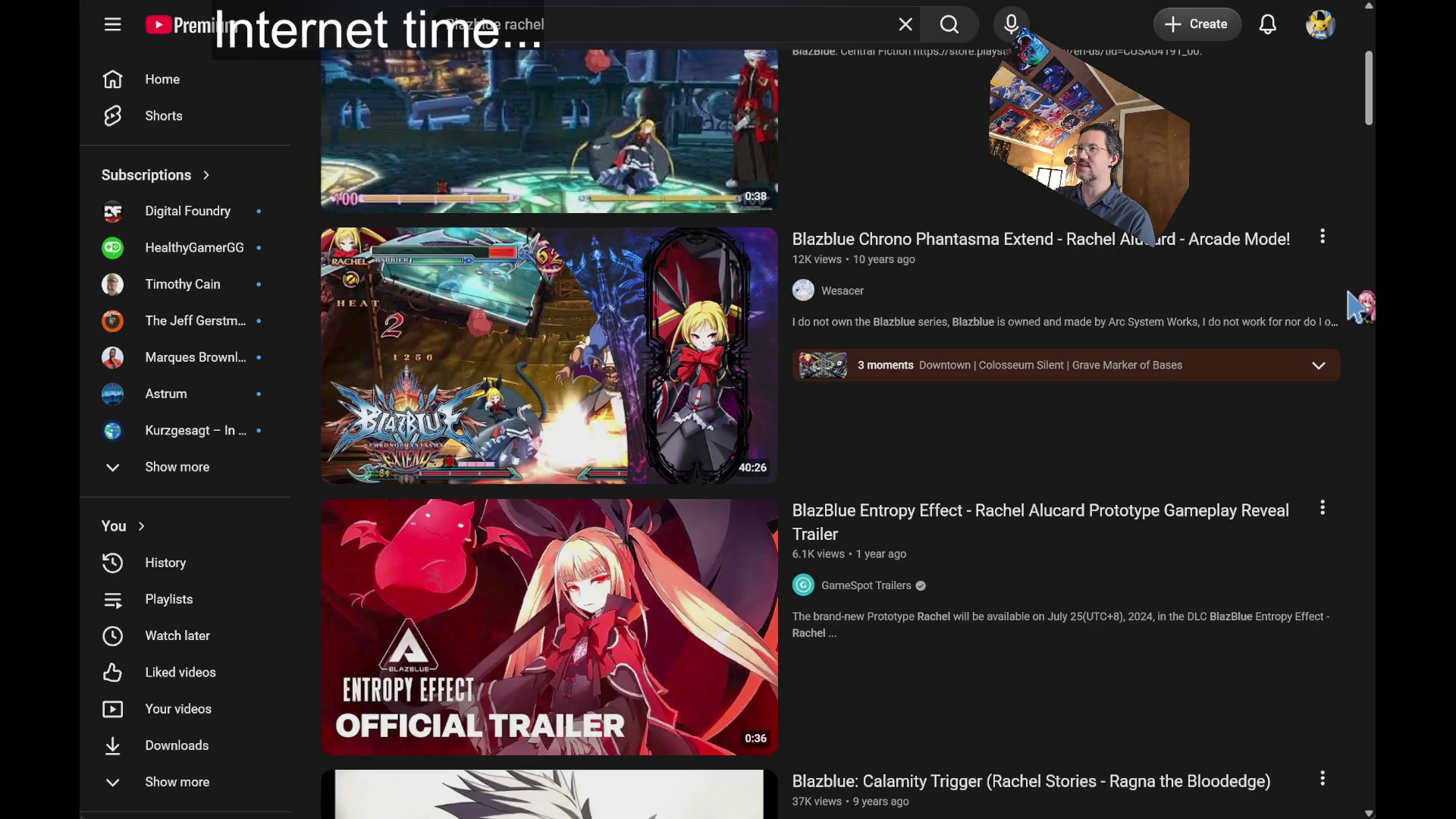
scroll(1356, 307, "up", 6)
scroll(1355, 307, "down", 6)
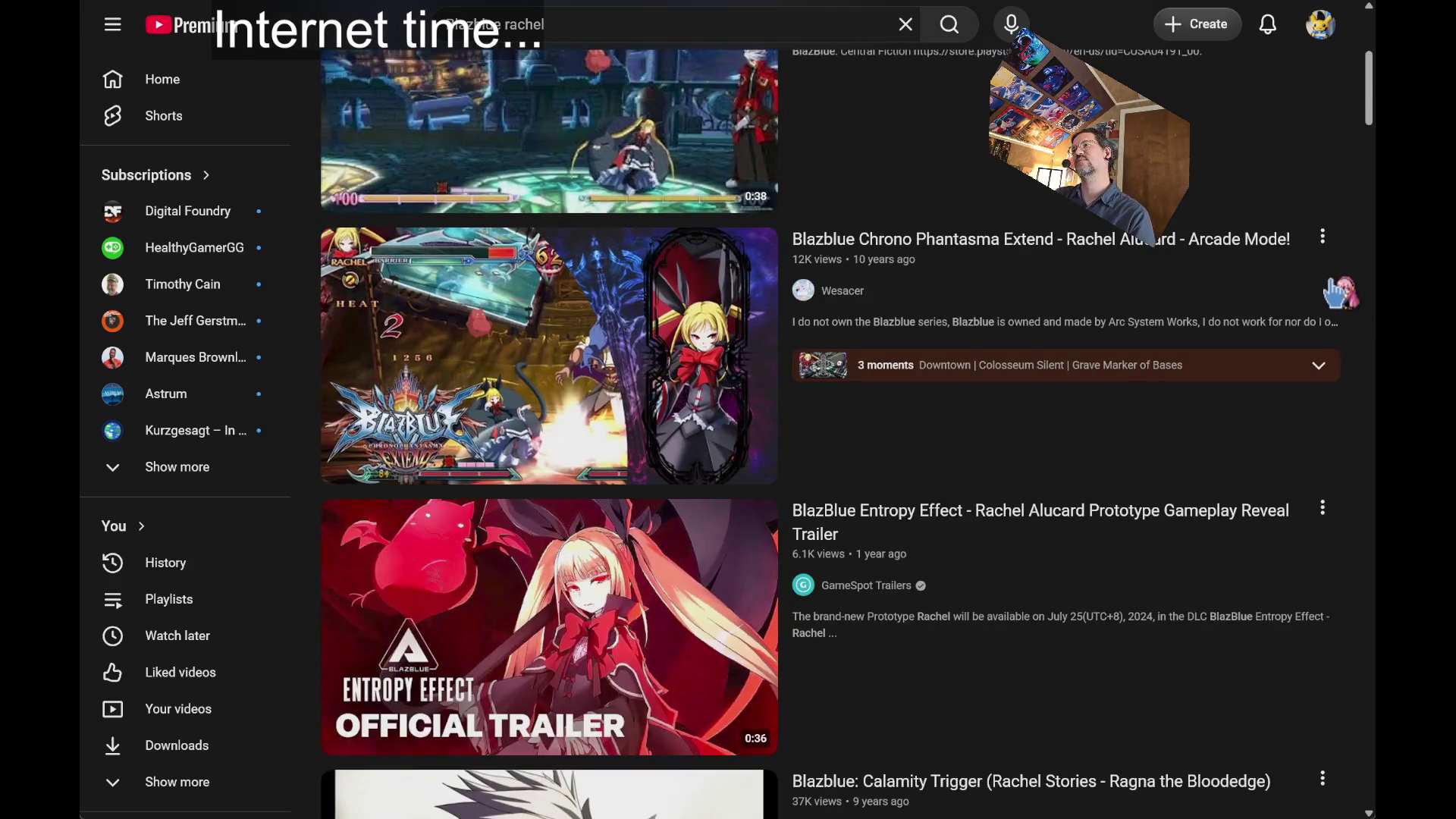
scroll(1341, 292, "down", 20)
scroll(1365, 308, "up", 20)
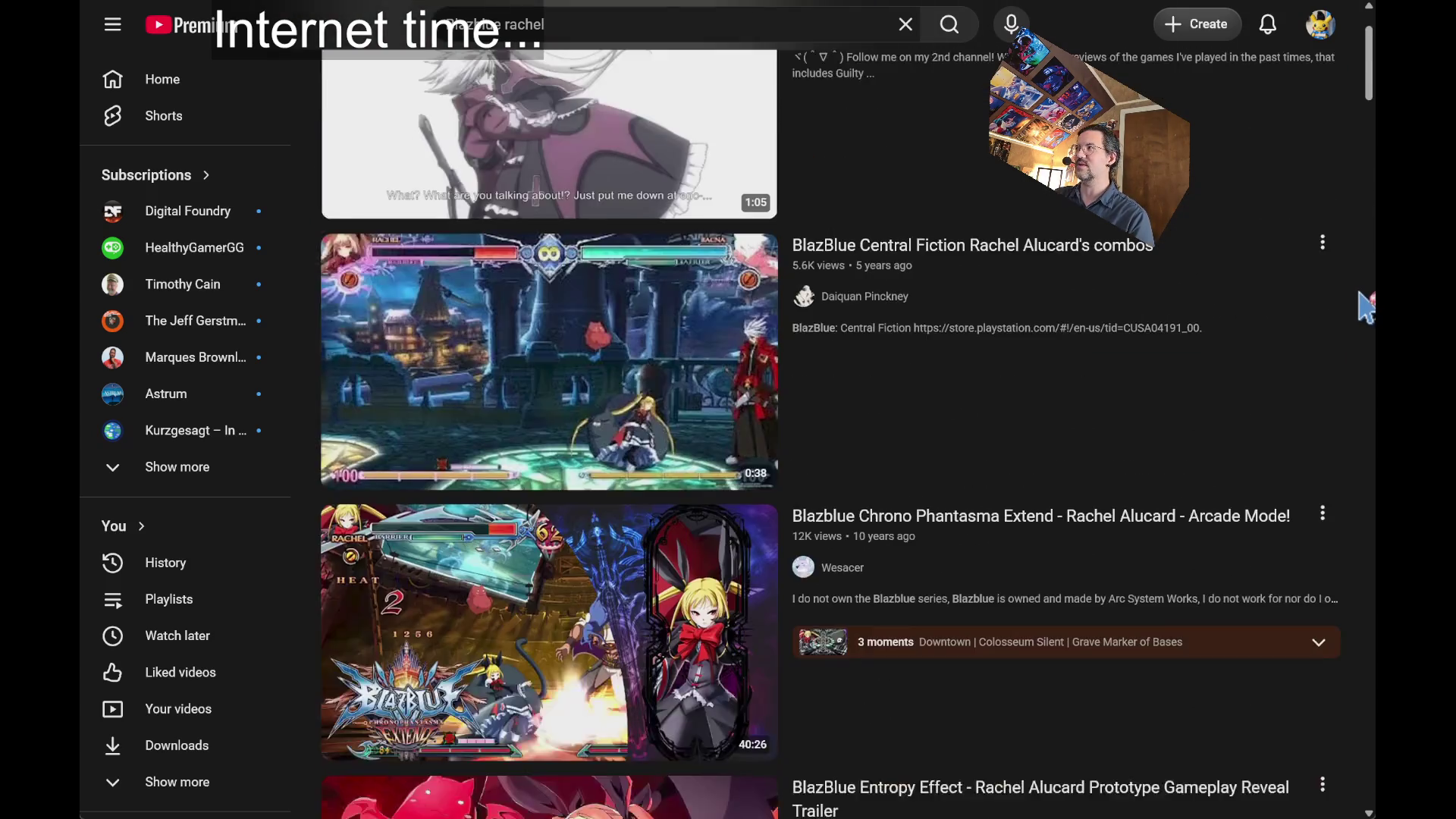
scroll(1365, 307, "up", 2)
scroll(1366, 307, "down", 4)
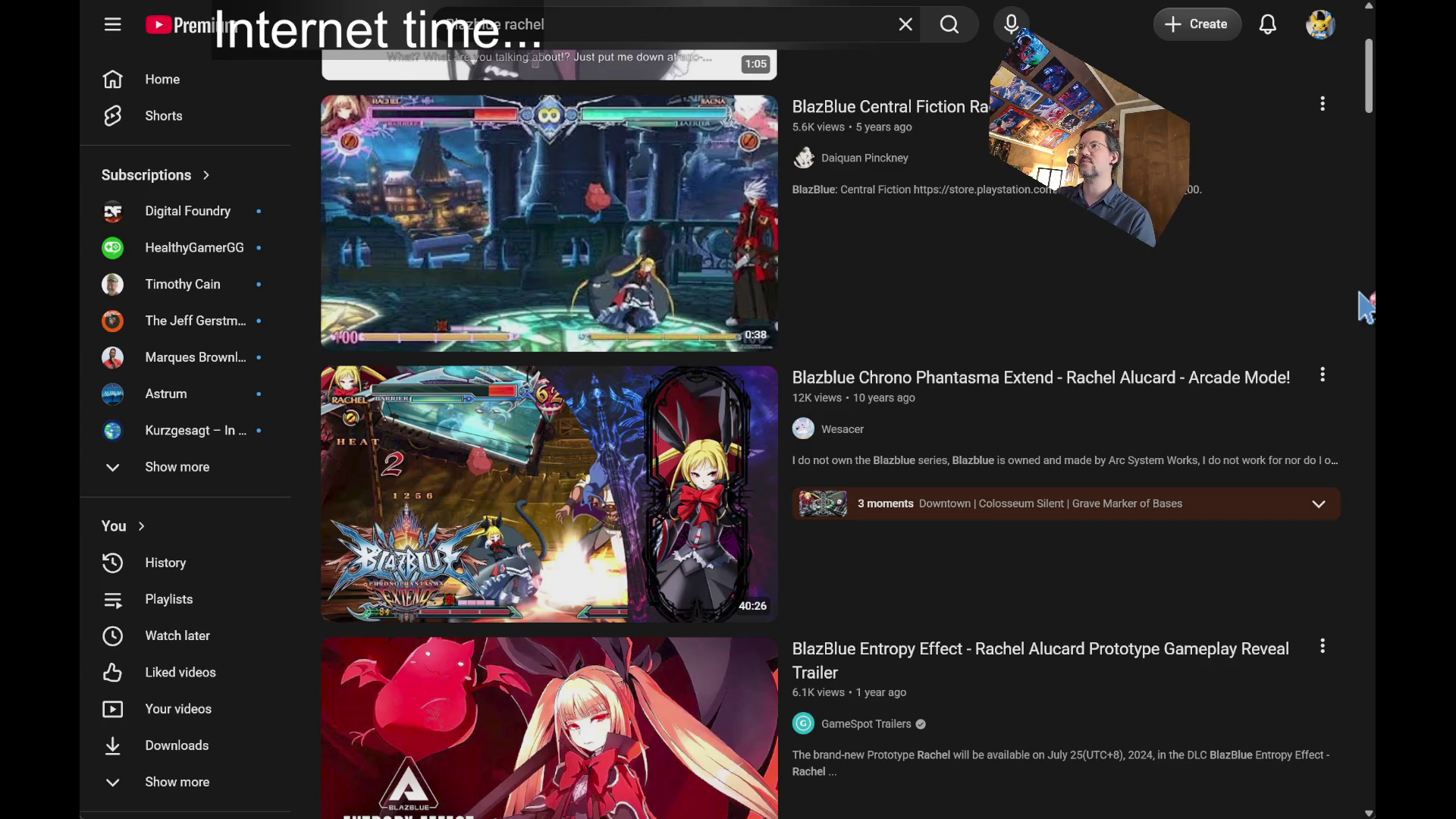
scroll(1366, 307, "up", 4)
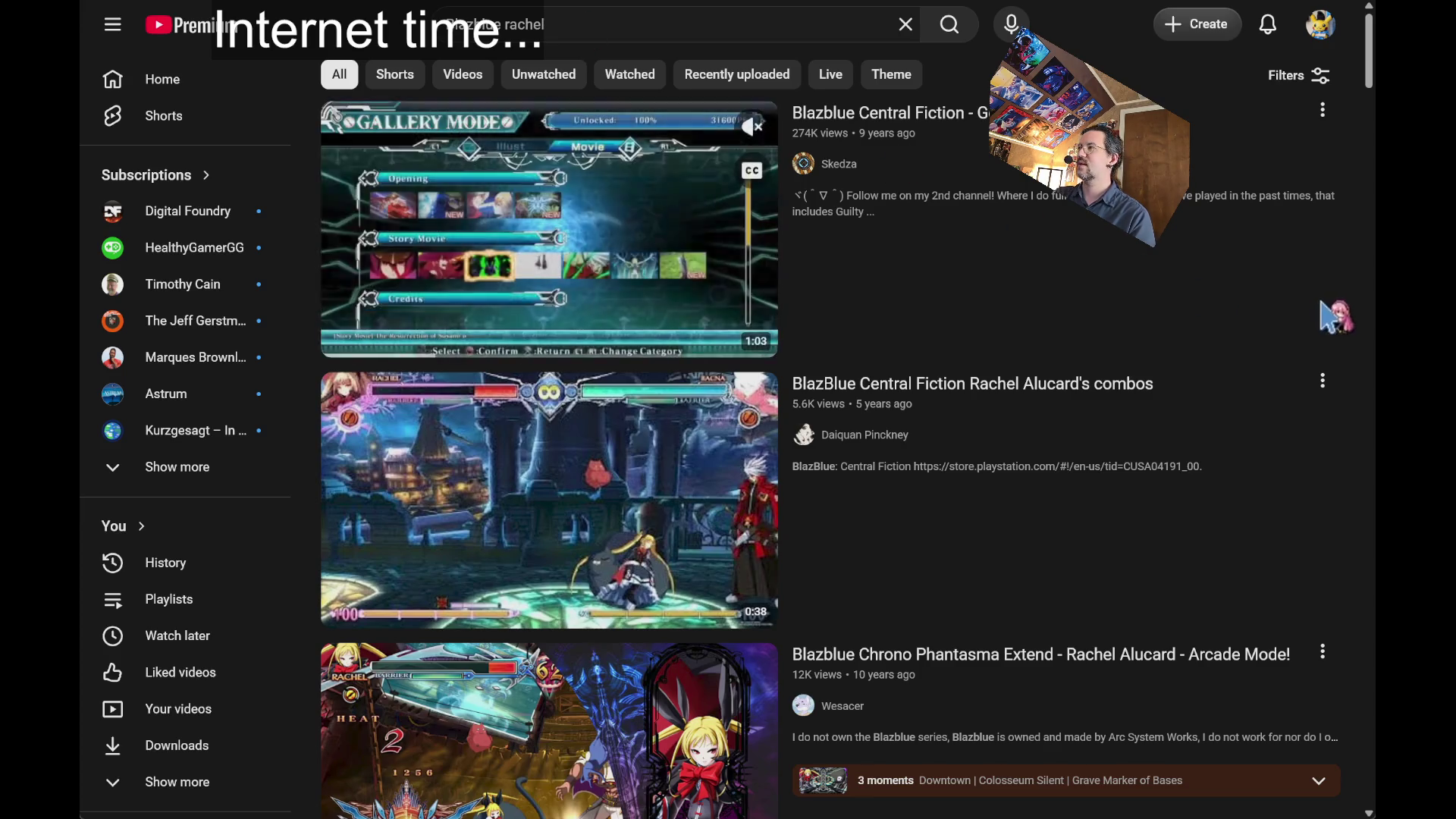
scroll(1362, 309, "down", 9)
scroll(1363, 309, "down", 2)
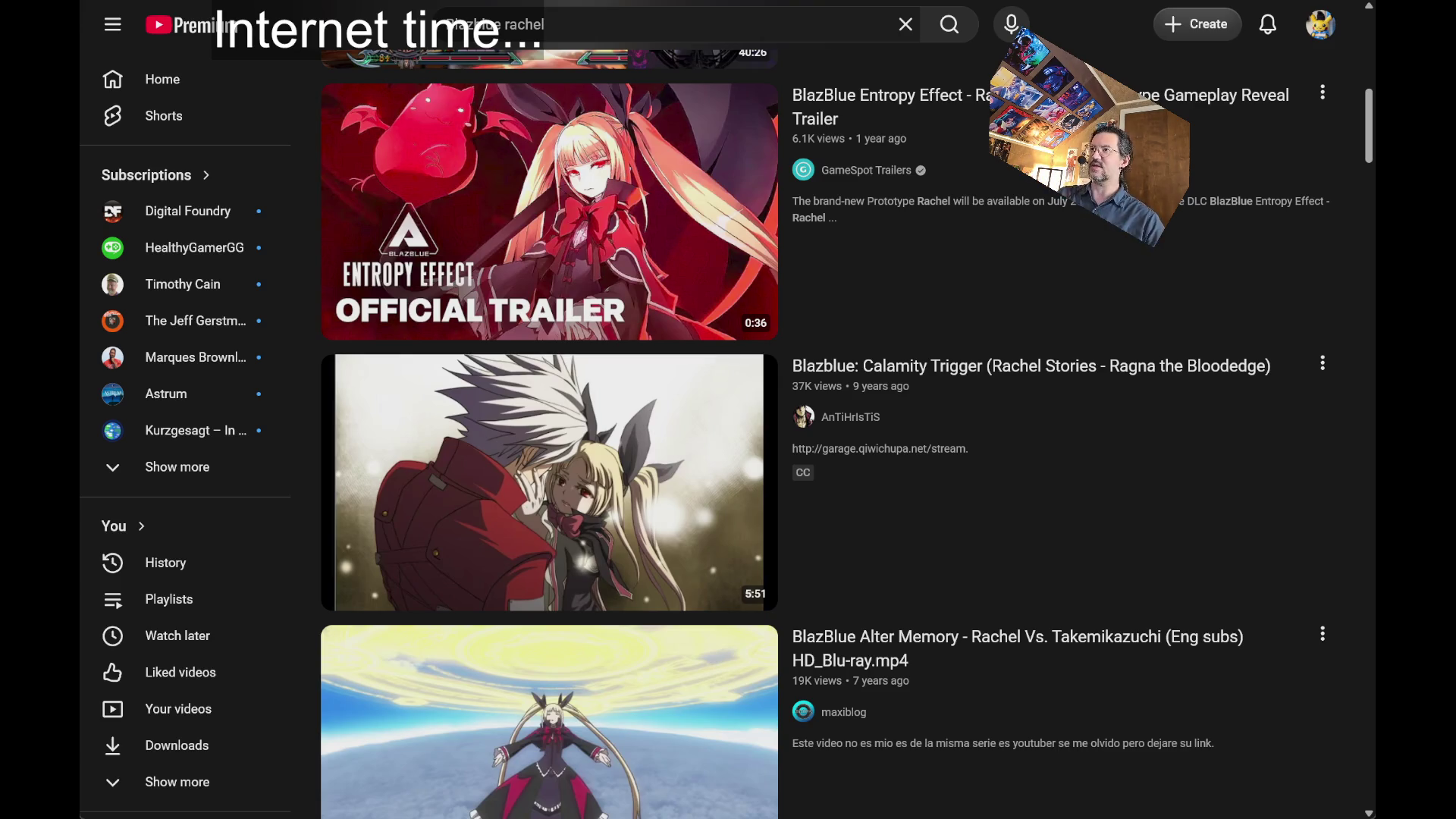
scroll(1018, 349, "down", 4)
scroll(1361, 325, "down", 5)
scroll(1361, 325, "up", 10)
scroll(1213, 379, "up", 2)
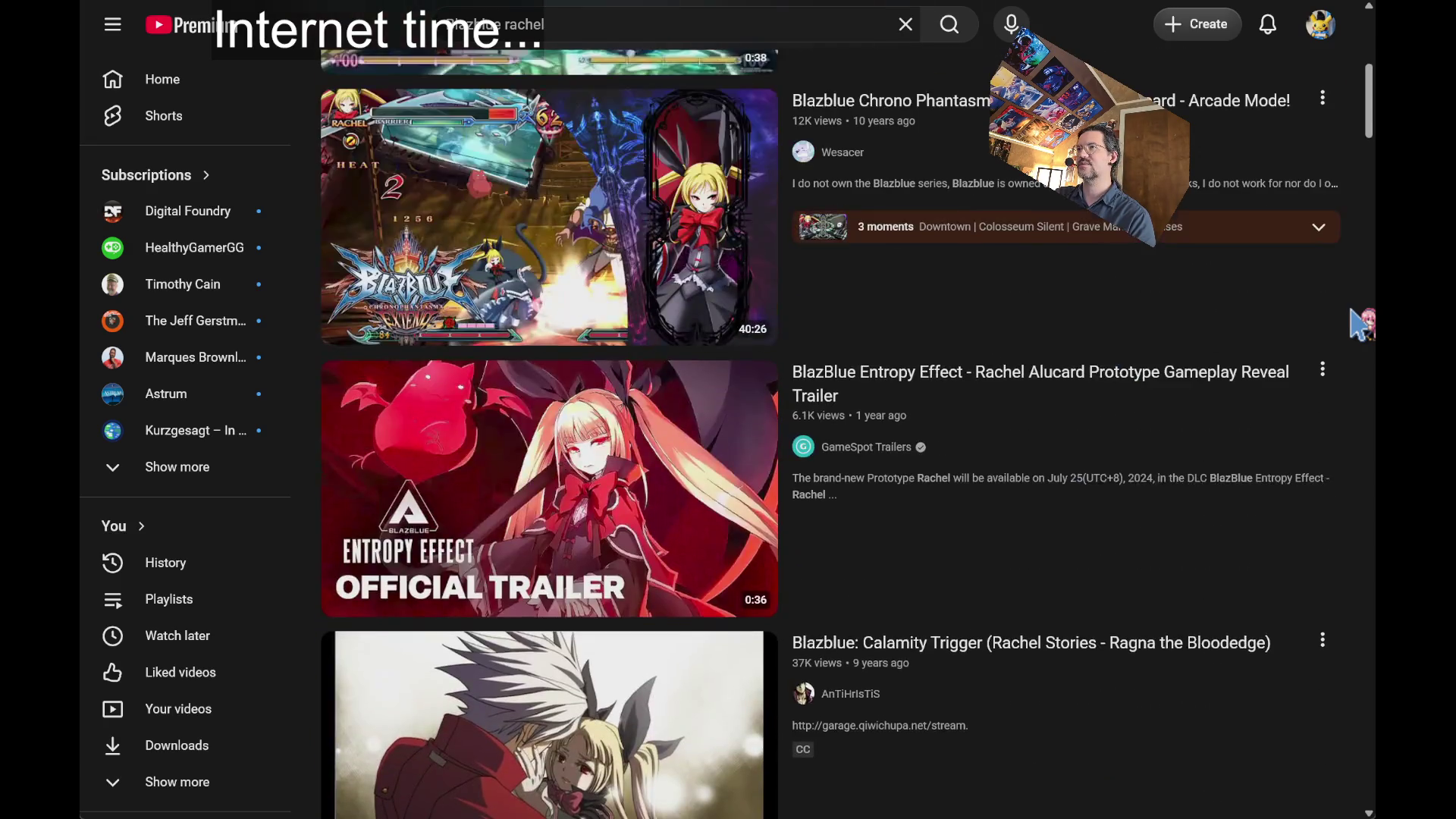
left_click(455, 530)
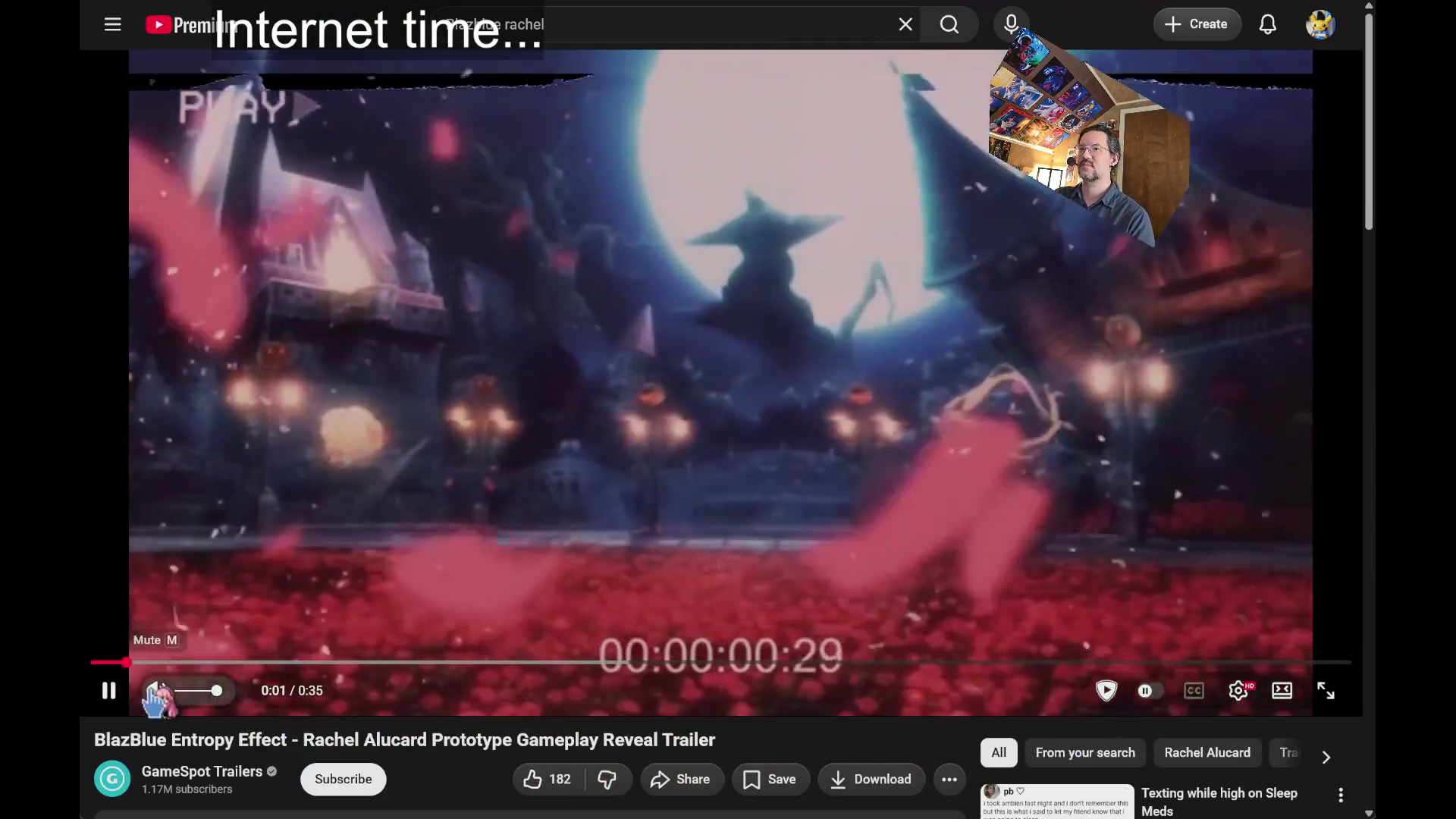
left_click(157, 692)
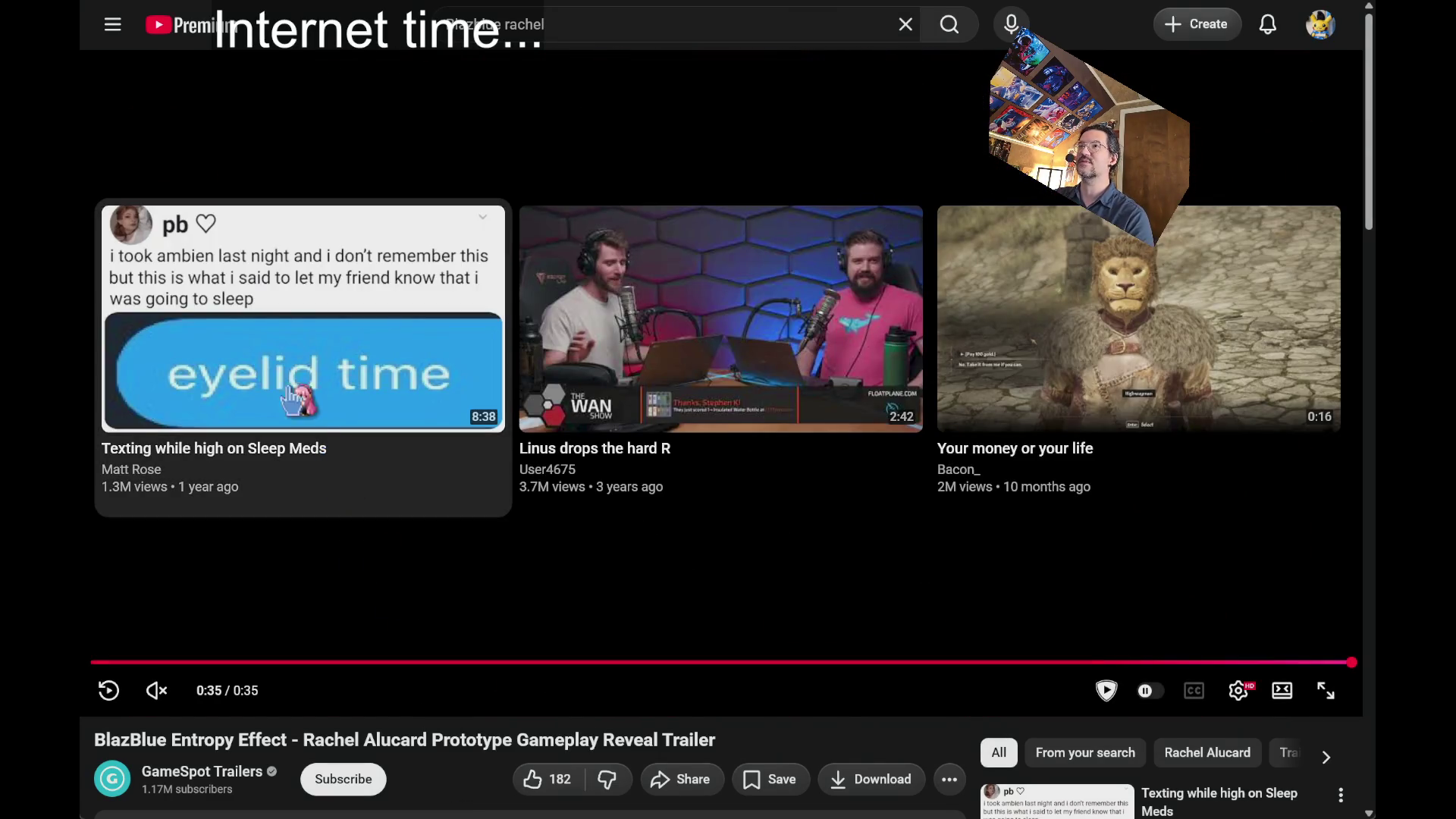
key("alt+Left")
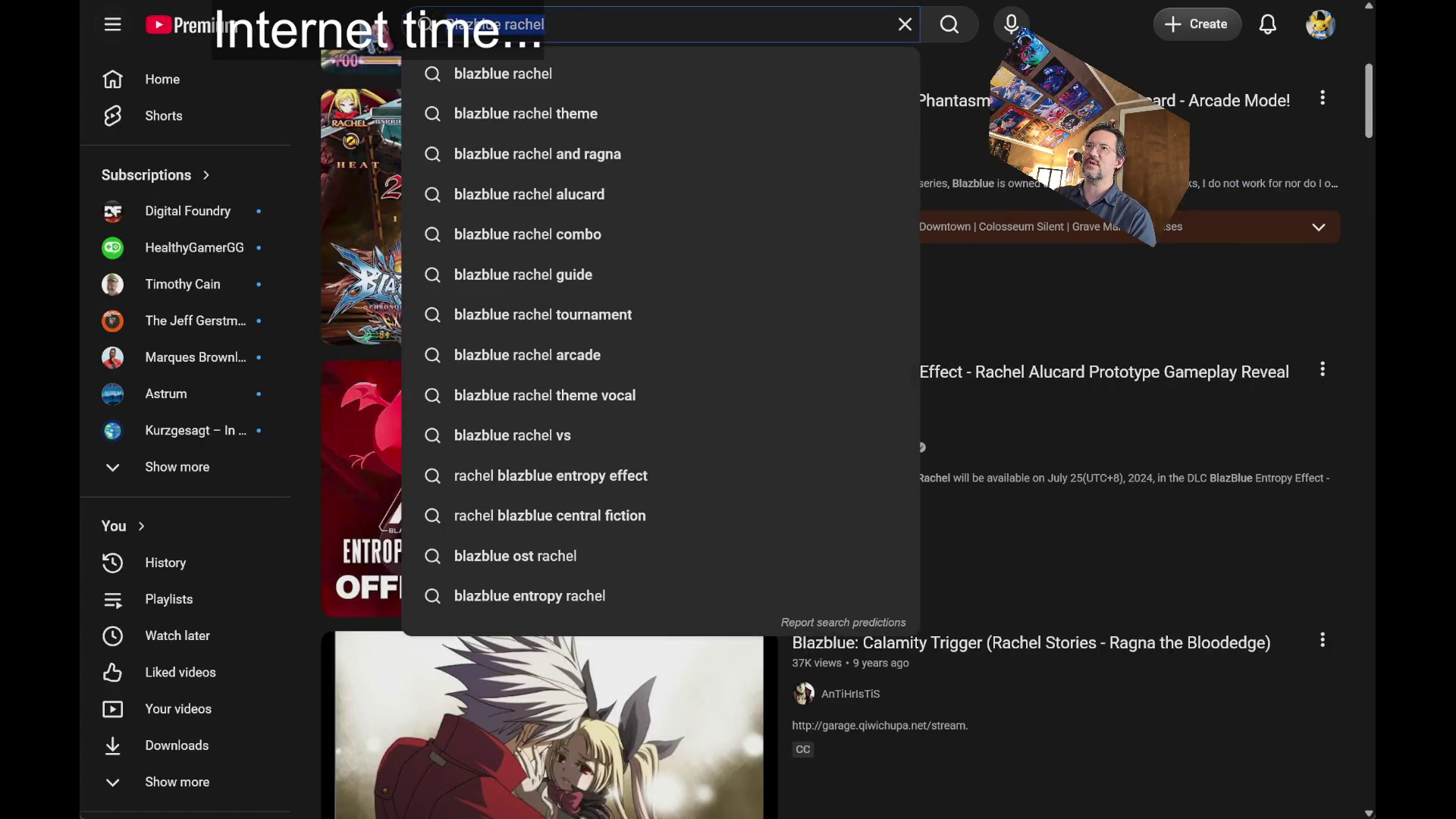
- Search YouTube for 'rozen maiden' and scroll through the results
triple_click(570, 19)
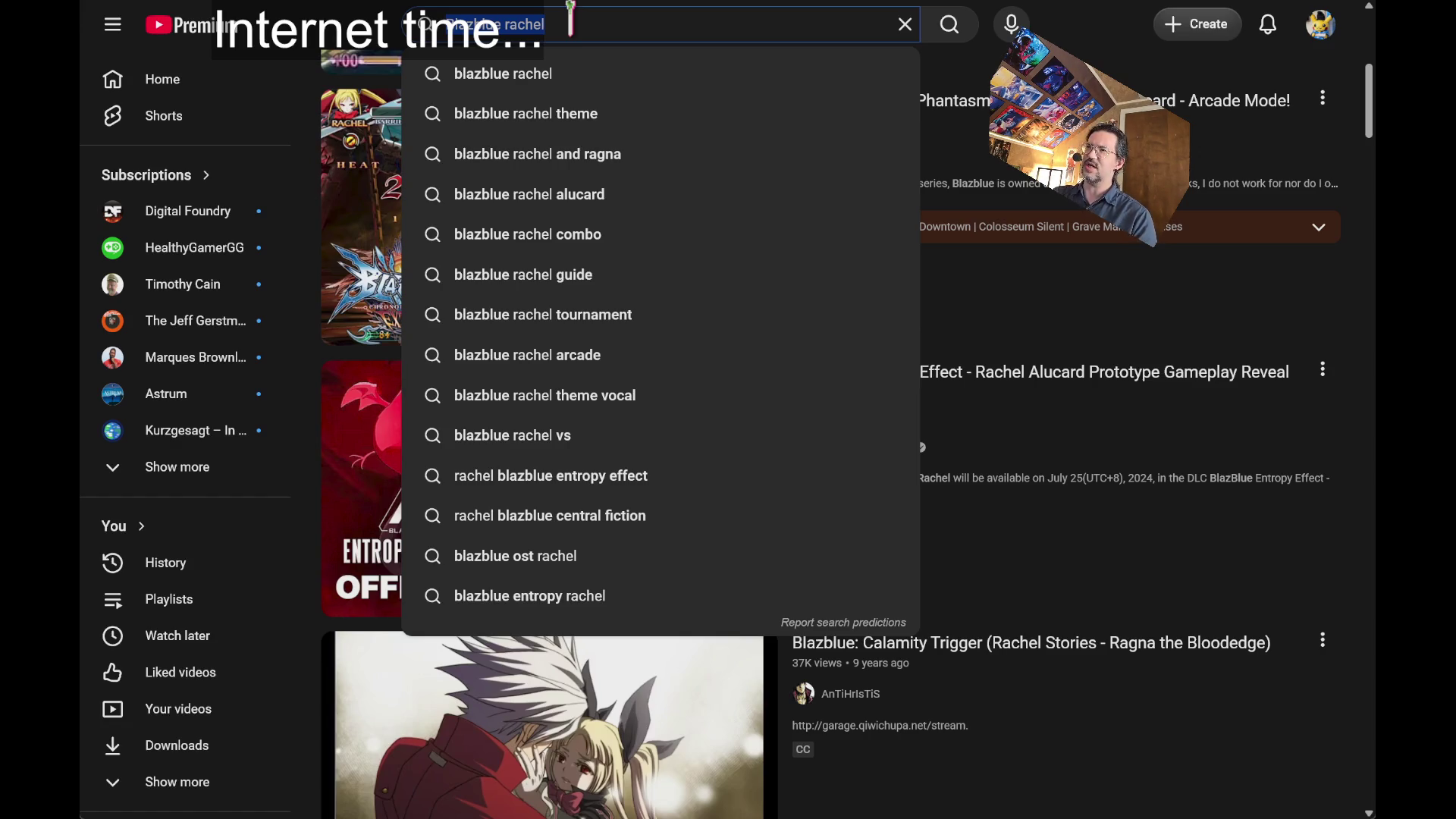
type("rozen maiden")
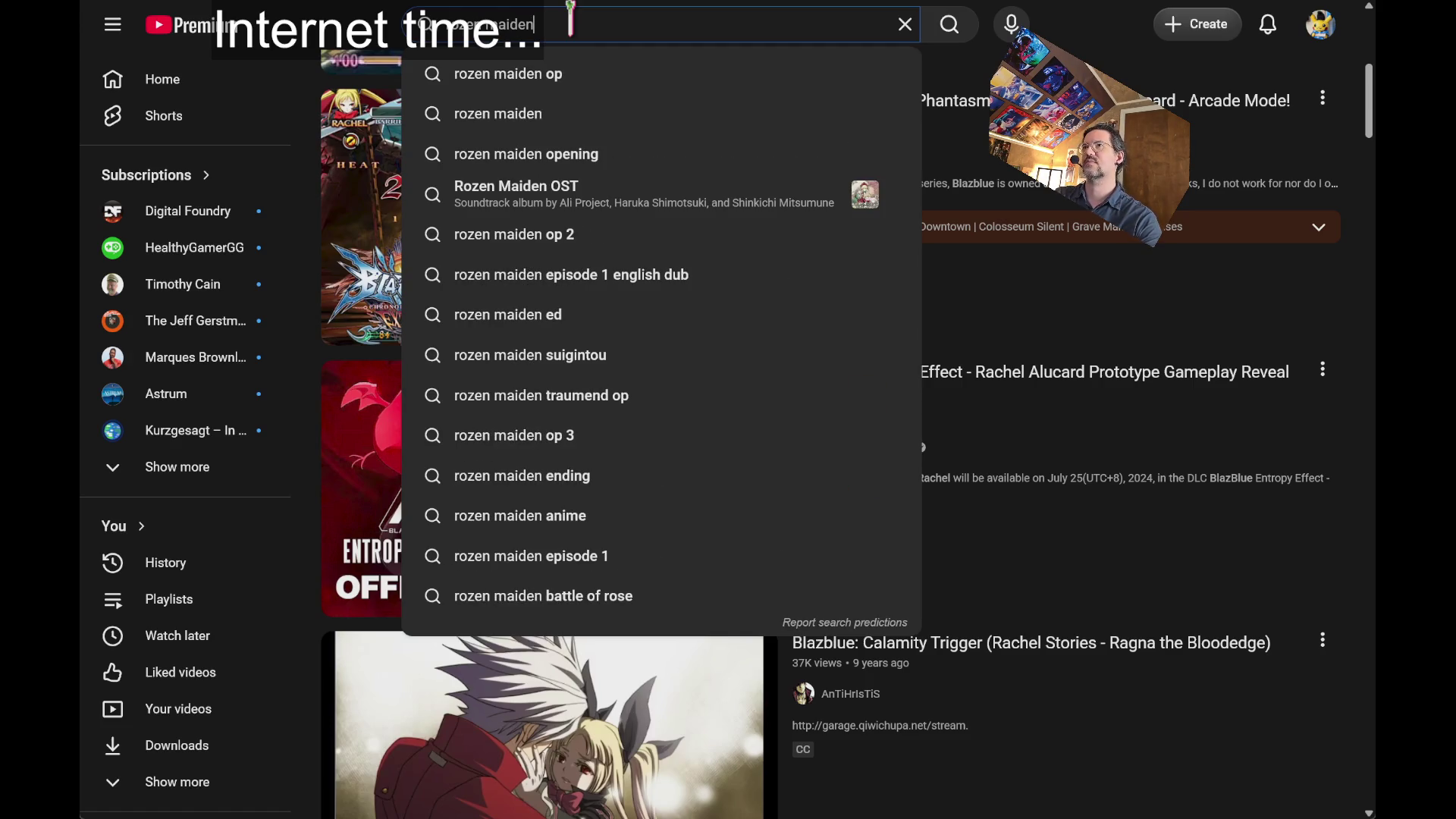
key("Return")
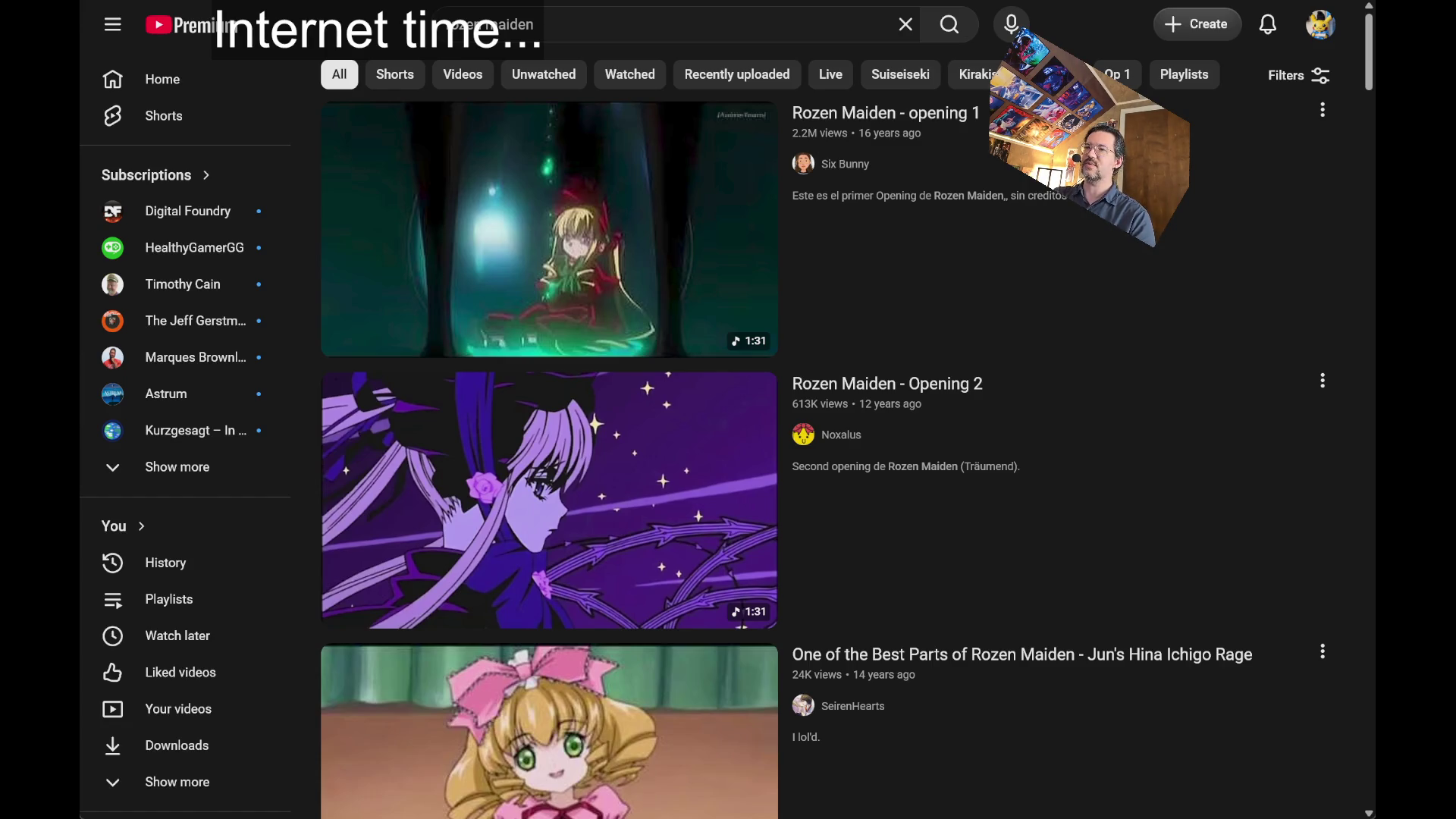
scroll(1265, 267, "down", 20)
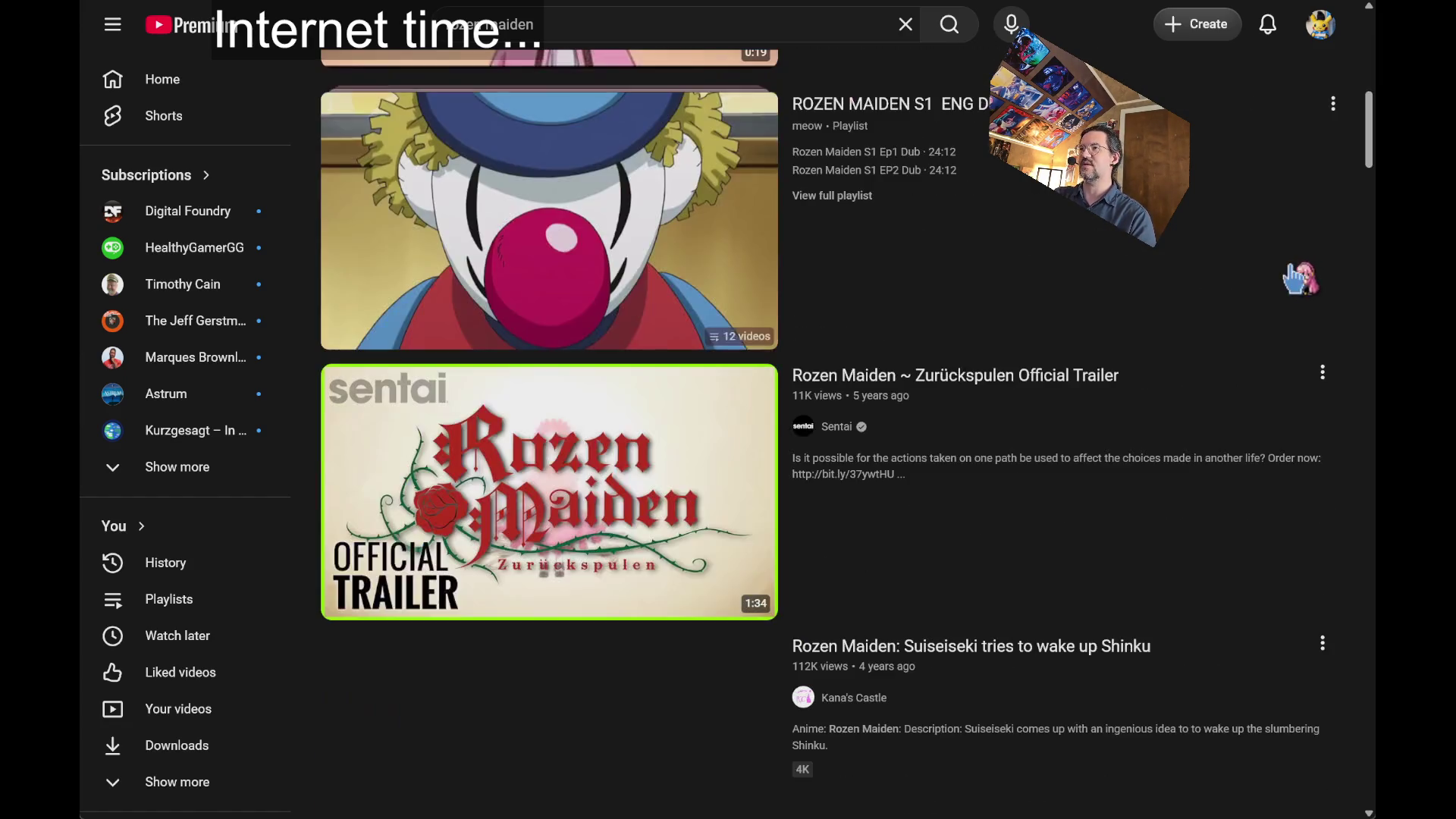
scroll(1312, 265, "down", 20)
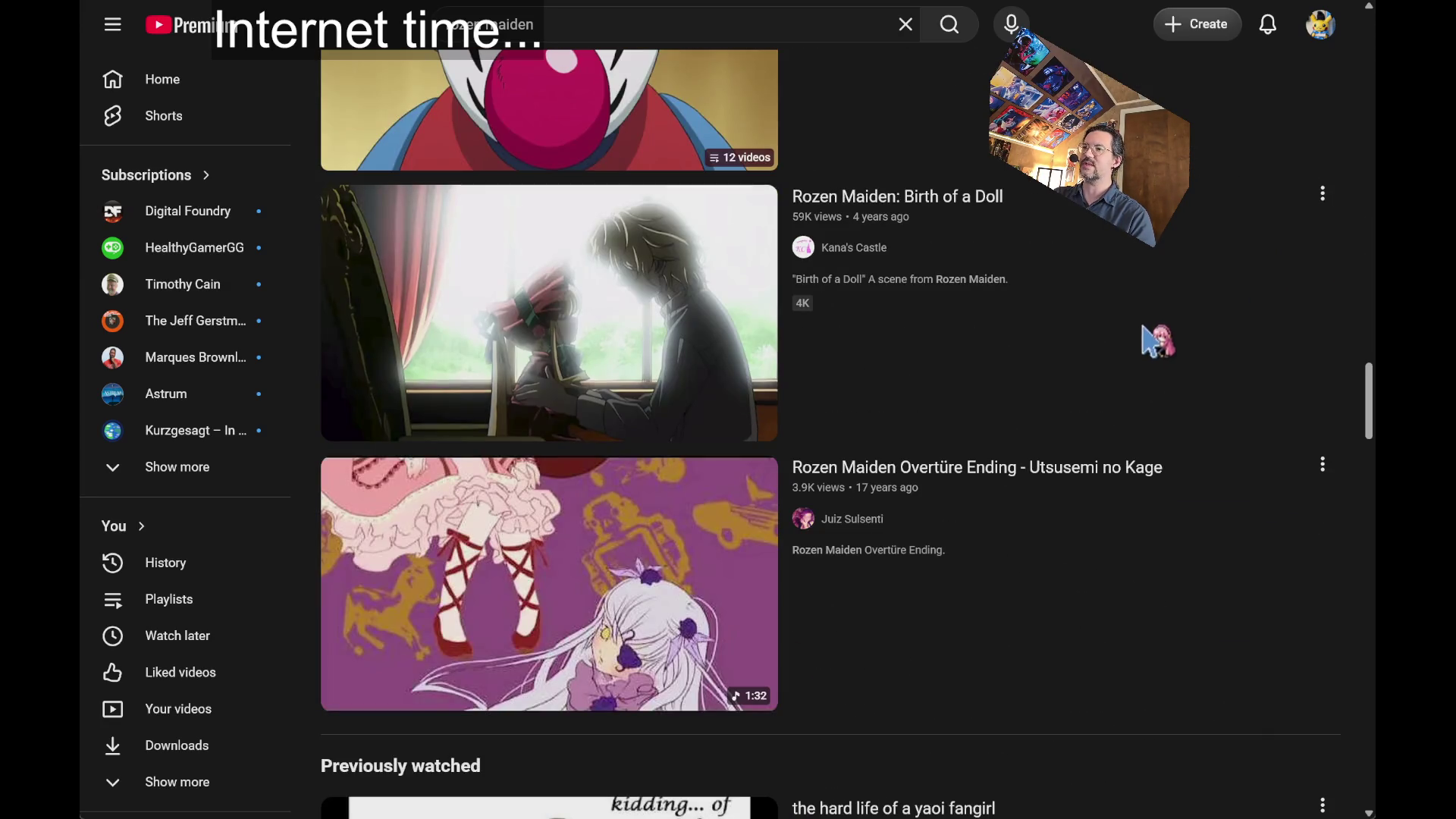
scroll(1343, 267, "down", 11)
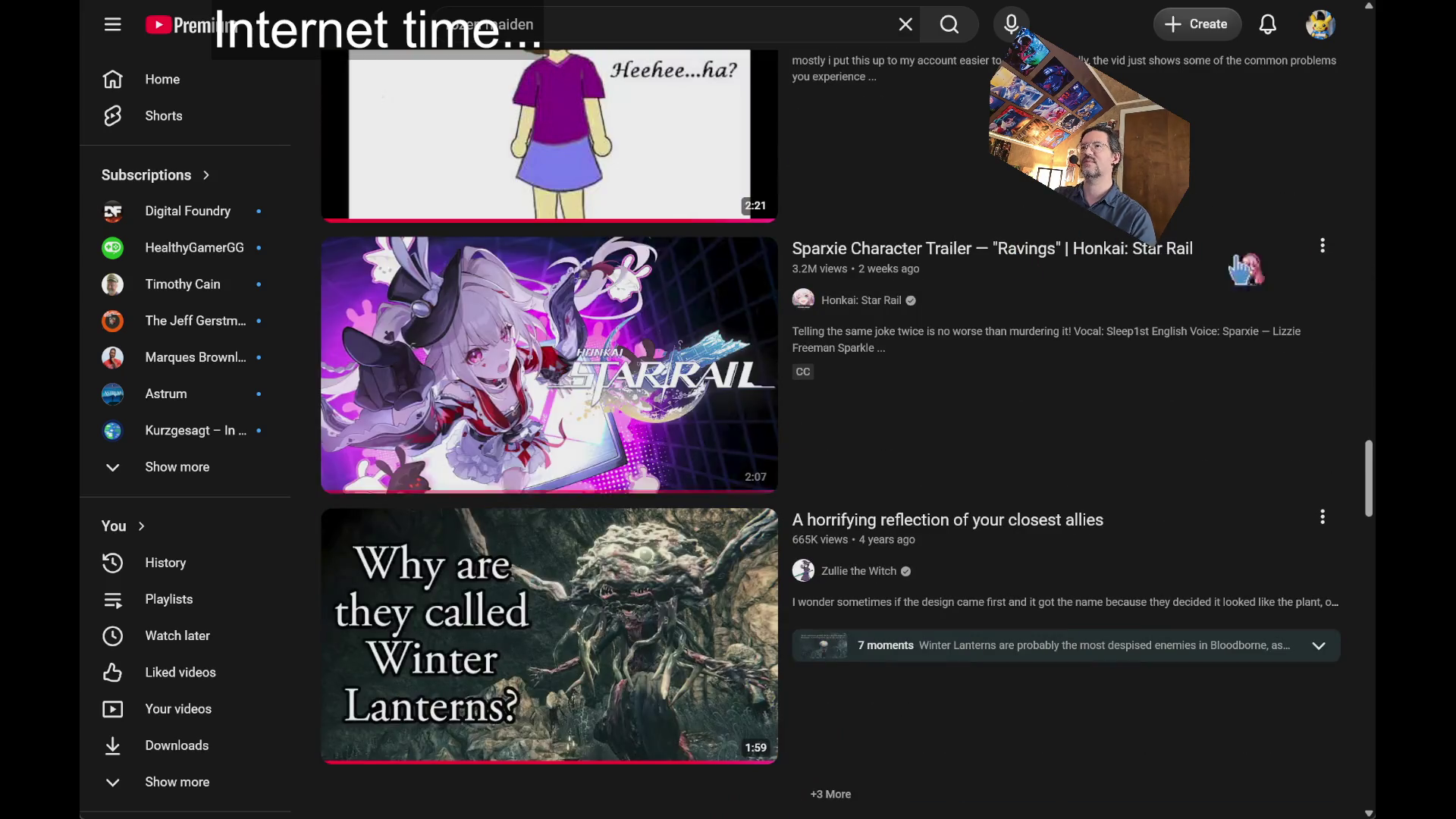
scroll(1198, 266, "up", 20)
scroll(927, 204, "up", 4)
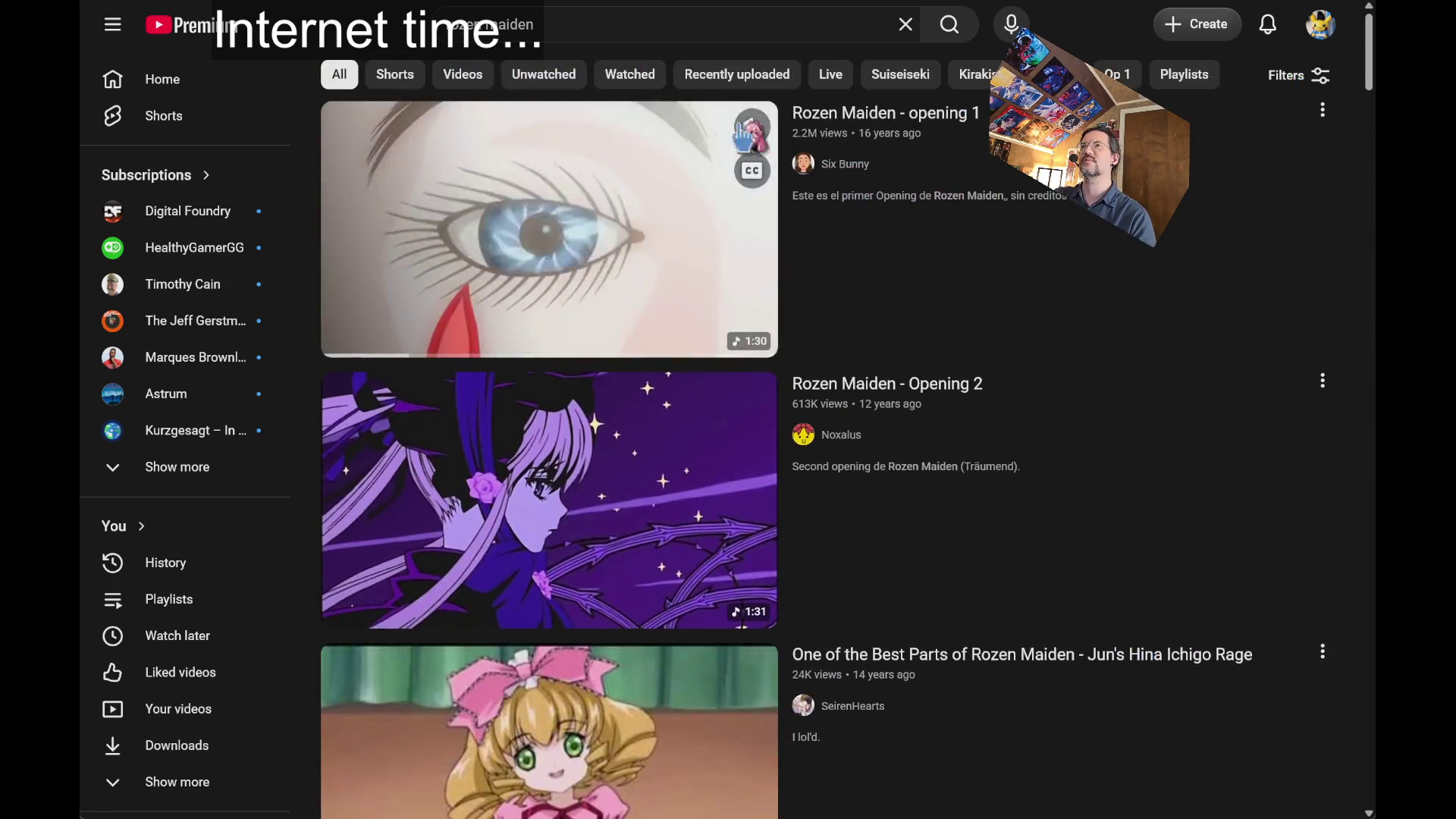
- Web-search 'rozen maiden suigintou' and switch to the image results
key("ctrl+l")
type("rozen maiden")
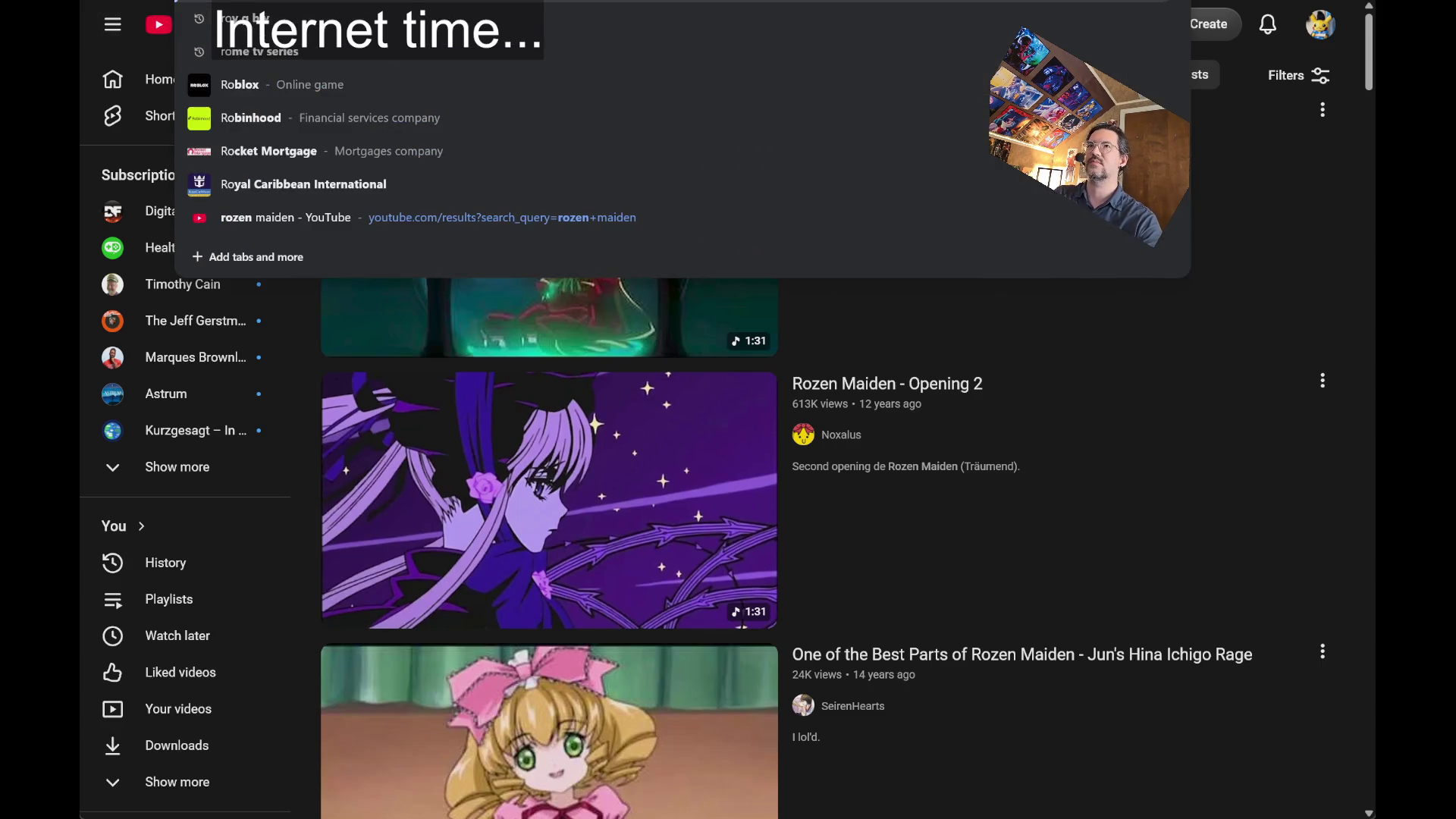
type(" suigintou")
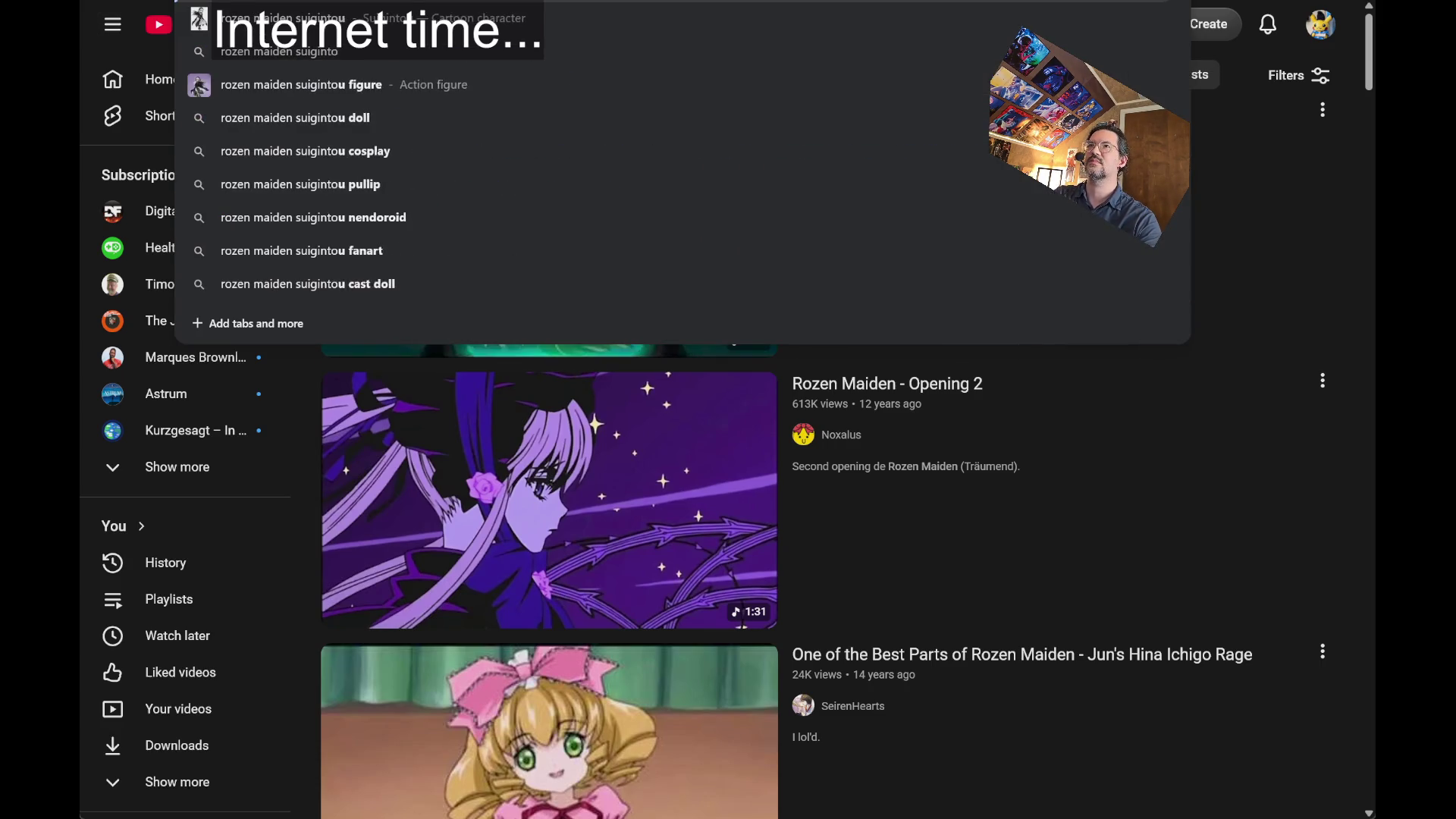
key("Return")
left_click(354, 144)
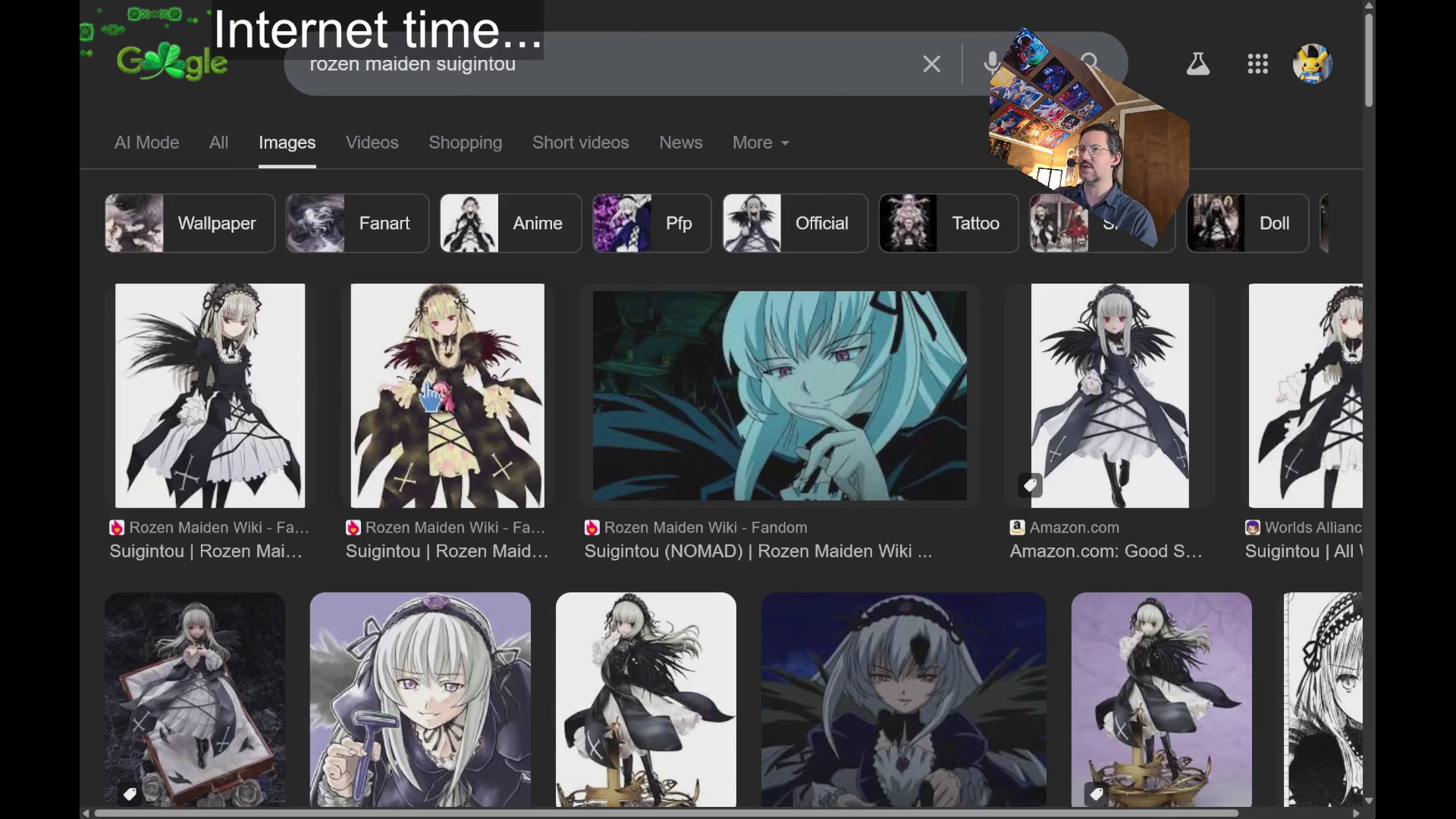
- Preview the first Suigintou image, then go back twice to the YouTube Rozen Maiden results
left_click(244, 402)
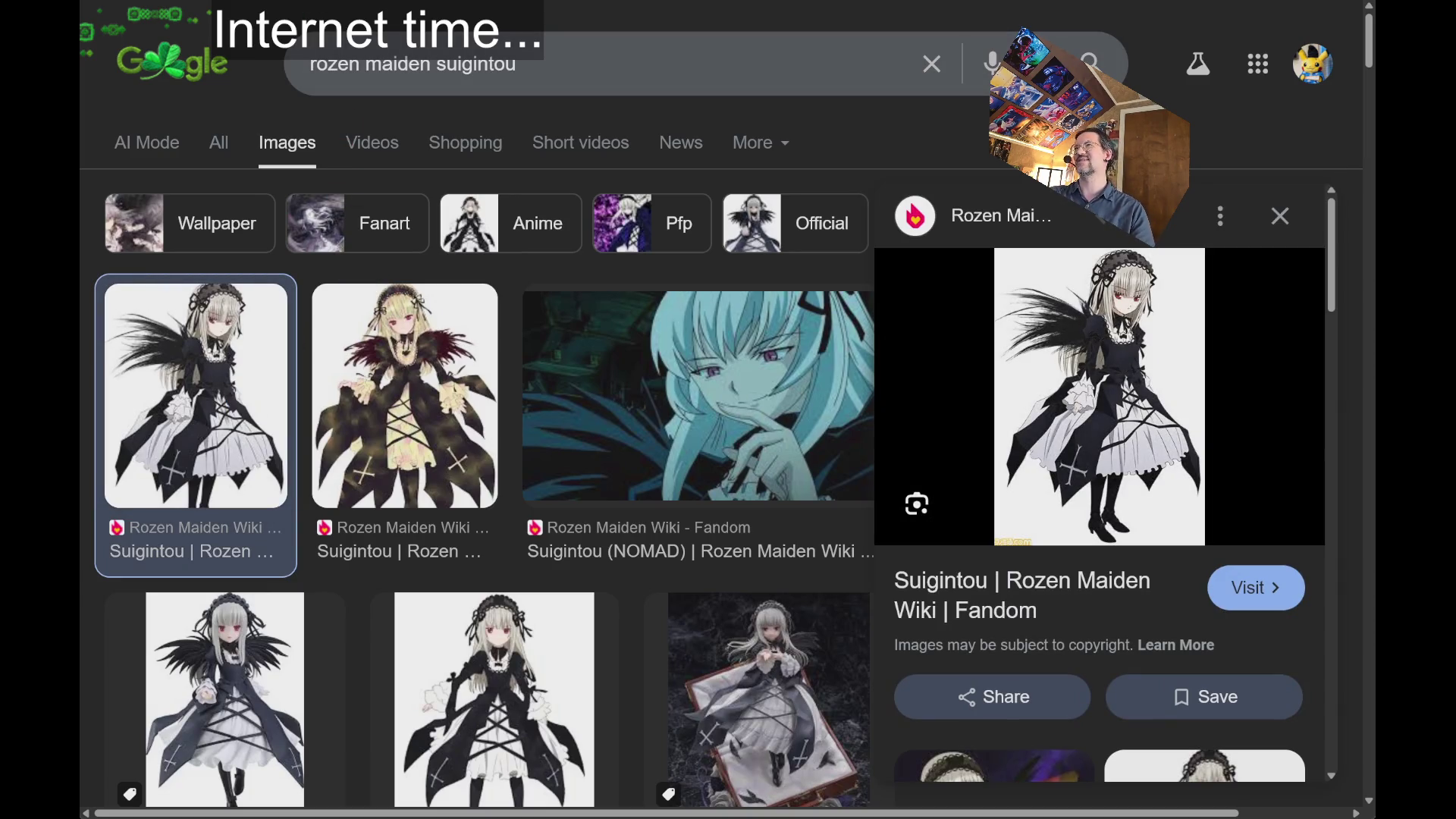
key("alt+Left")
key("alt+Left")
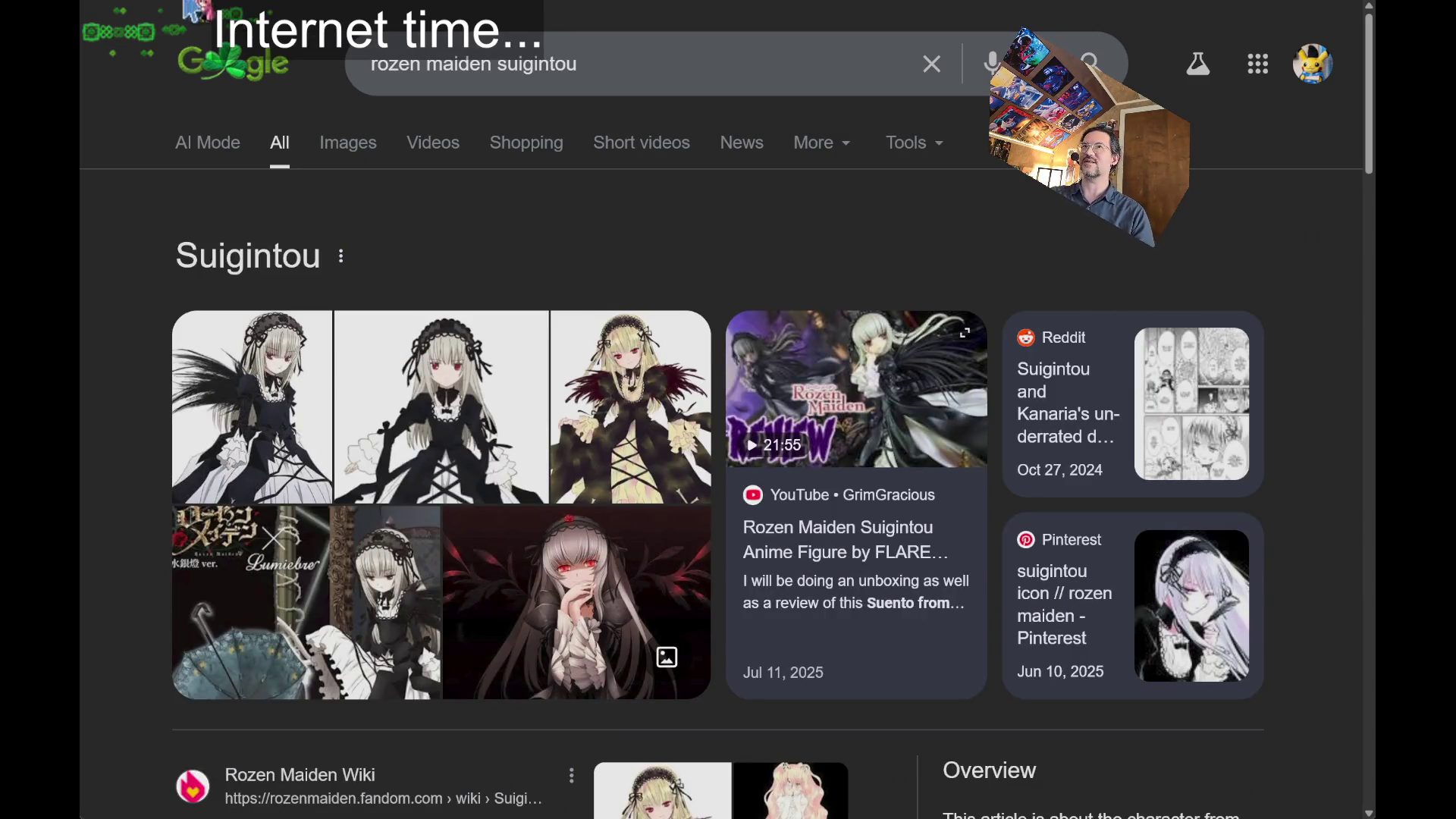
key("alt+Left")
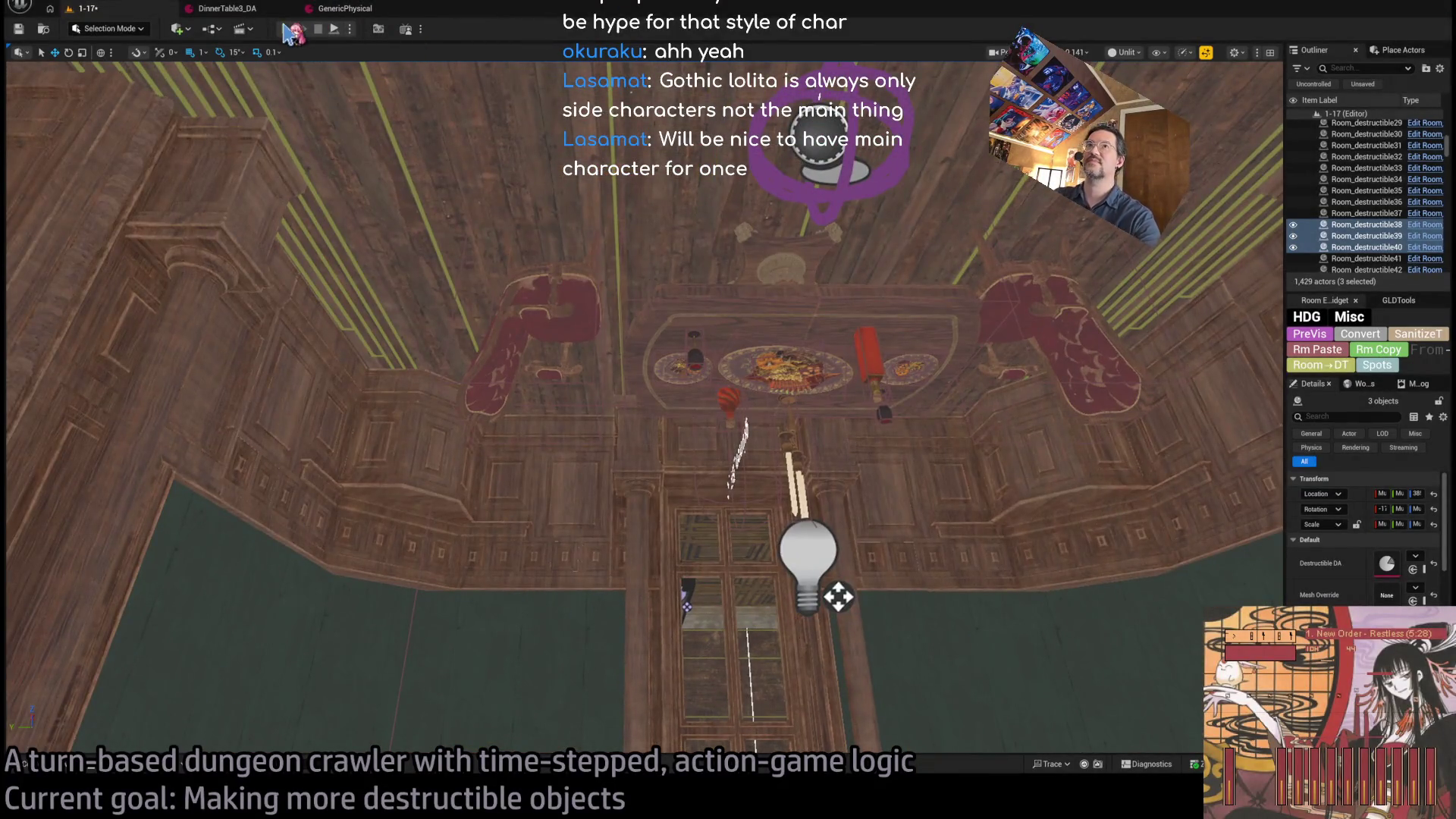
key("alt+p")
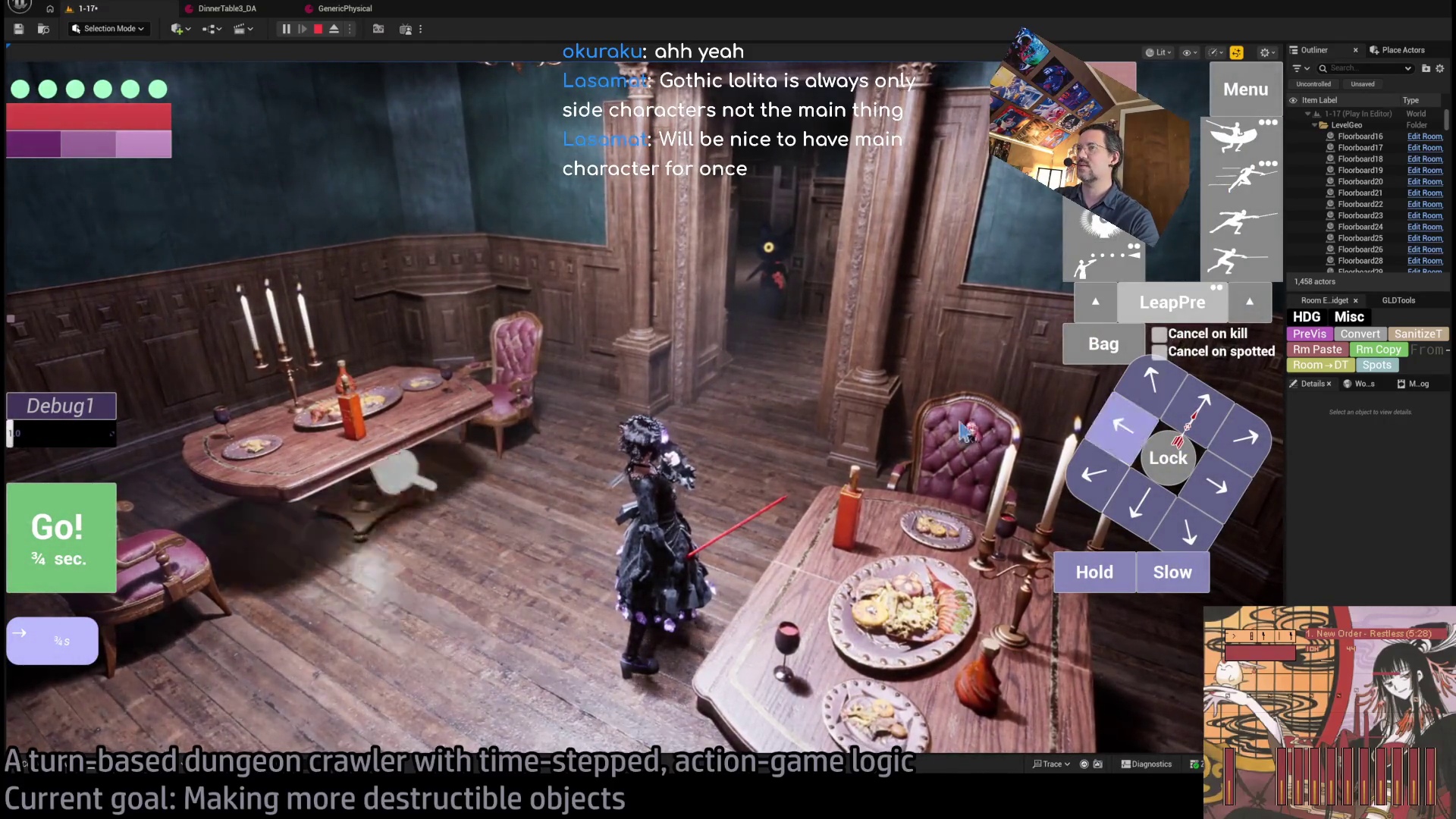
left_click(1020, 435)
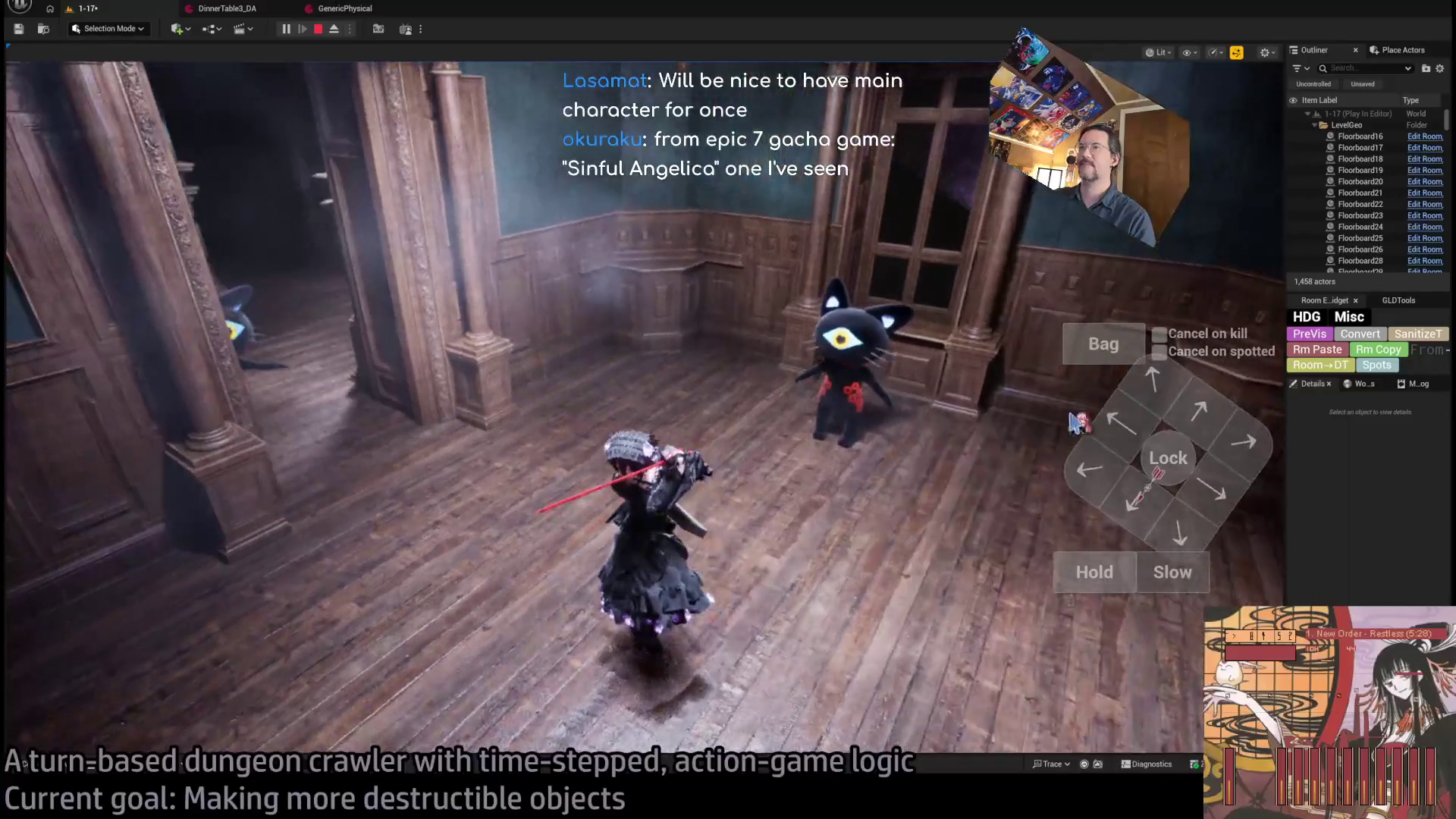
left_click(1154, 466)
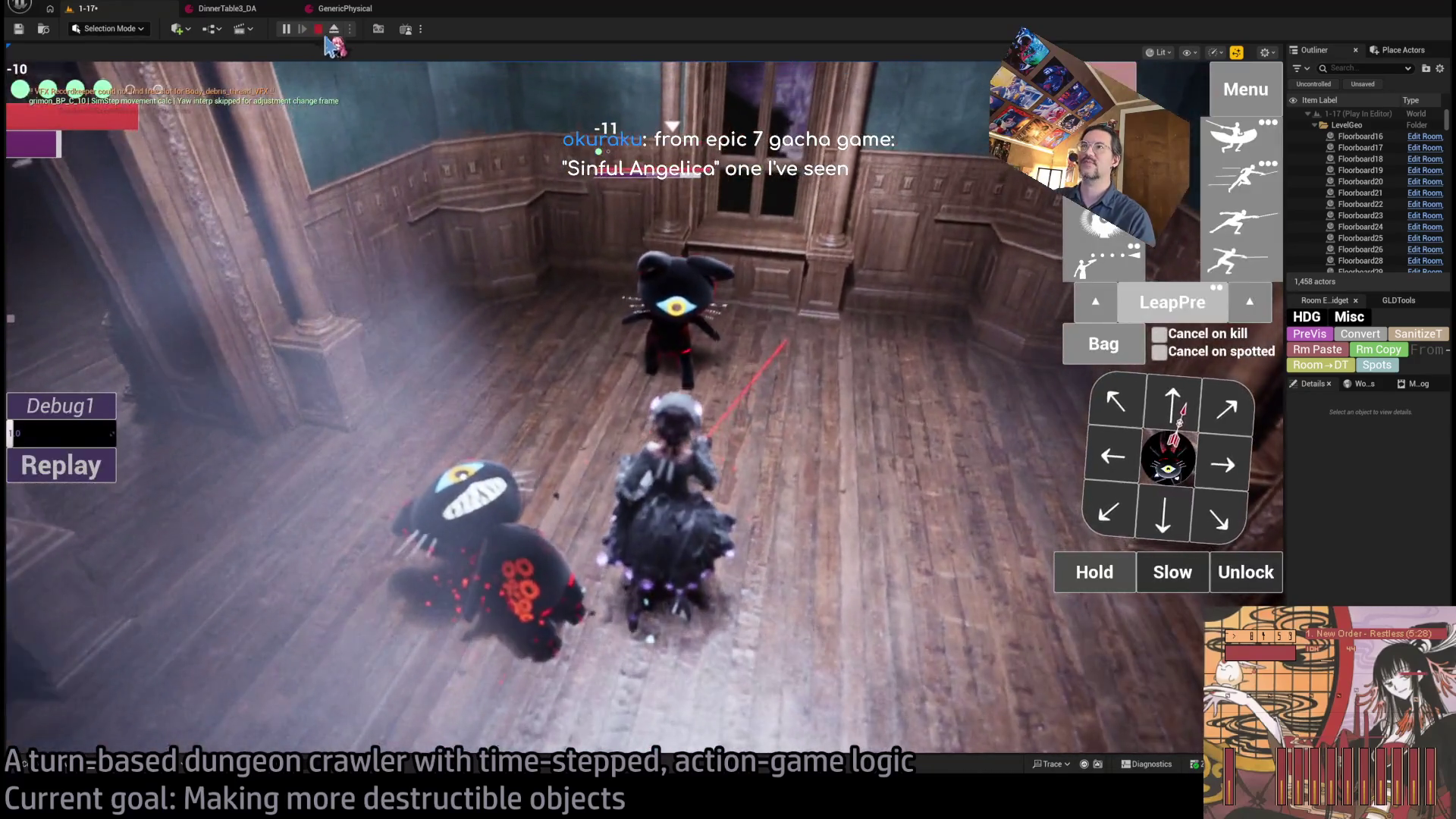
left_click(319, 29)
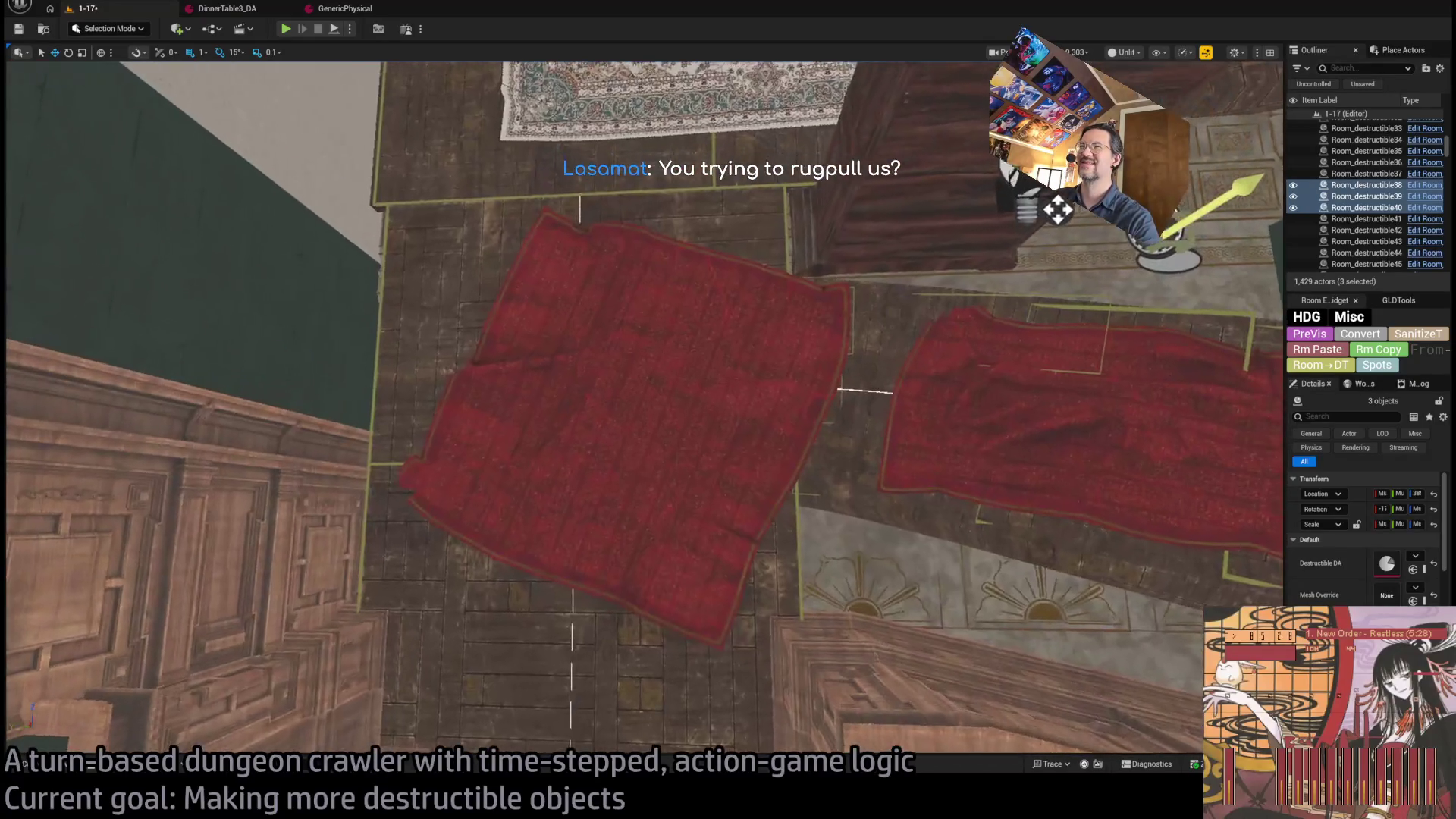
- Inspect the red square carpet and the Room_SplineMesh7 runner spline, then reselect SM_CarpetSquare
left_click(711, 444)
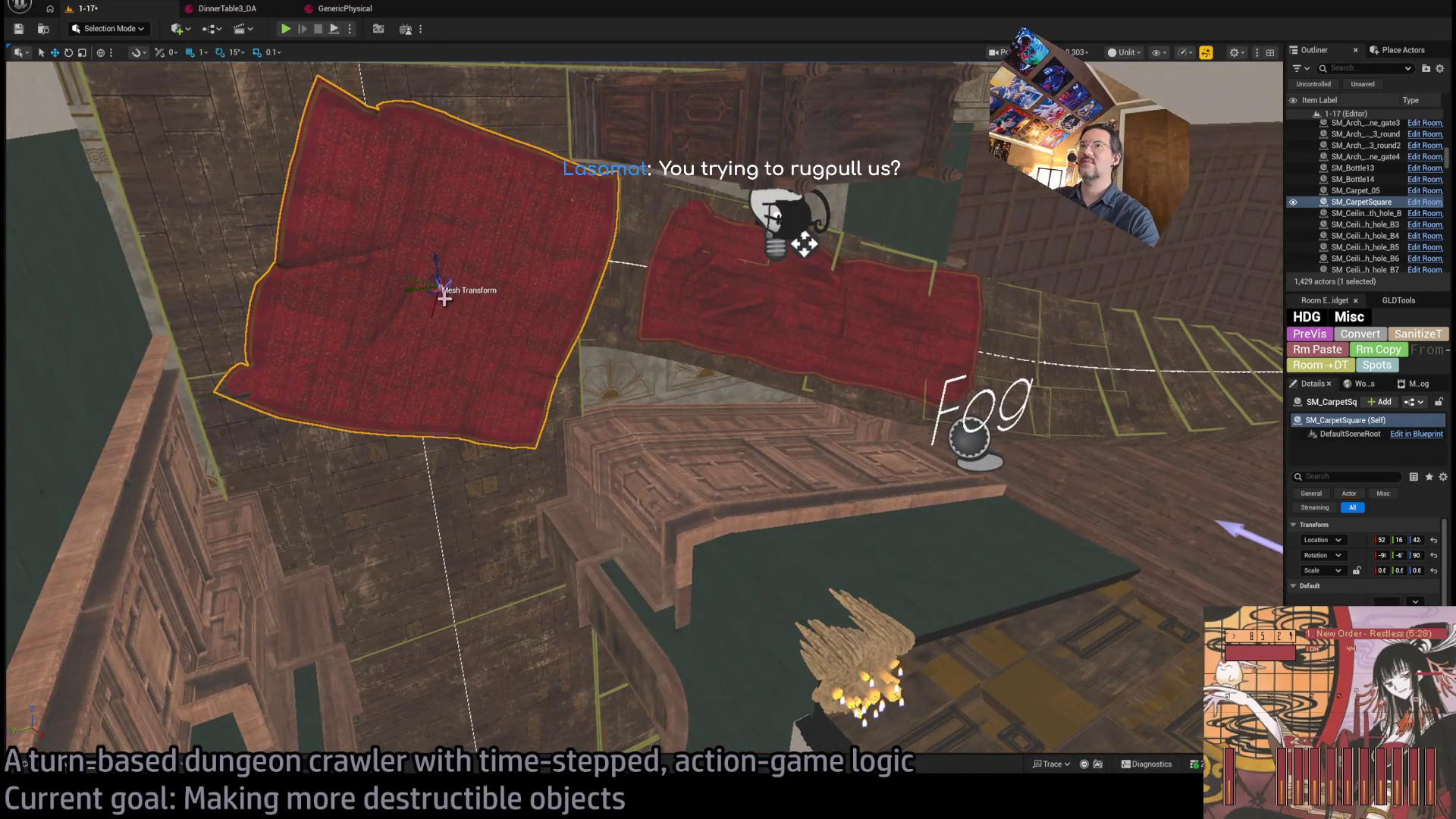
left_click(649, 306)
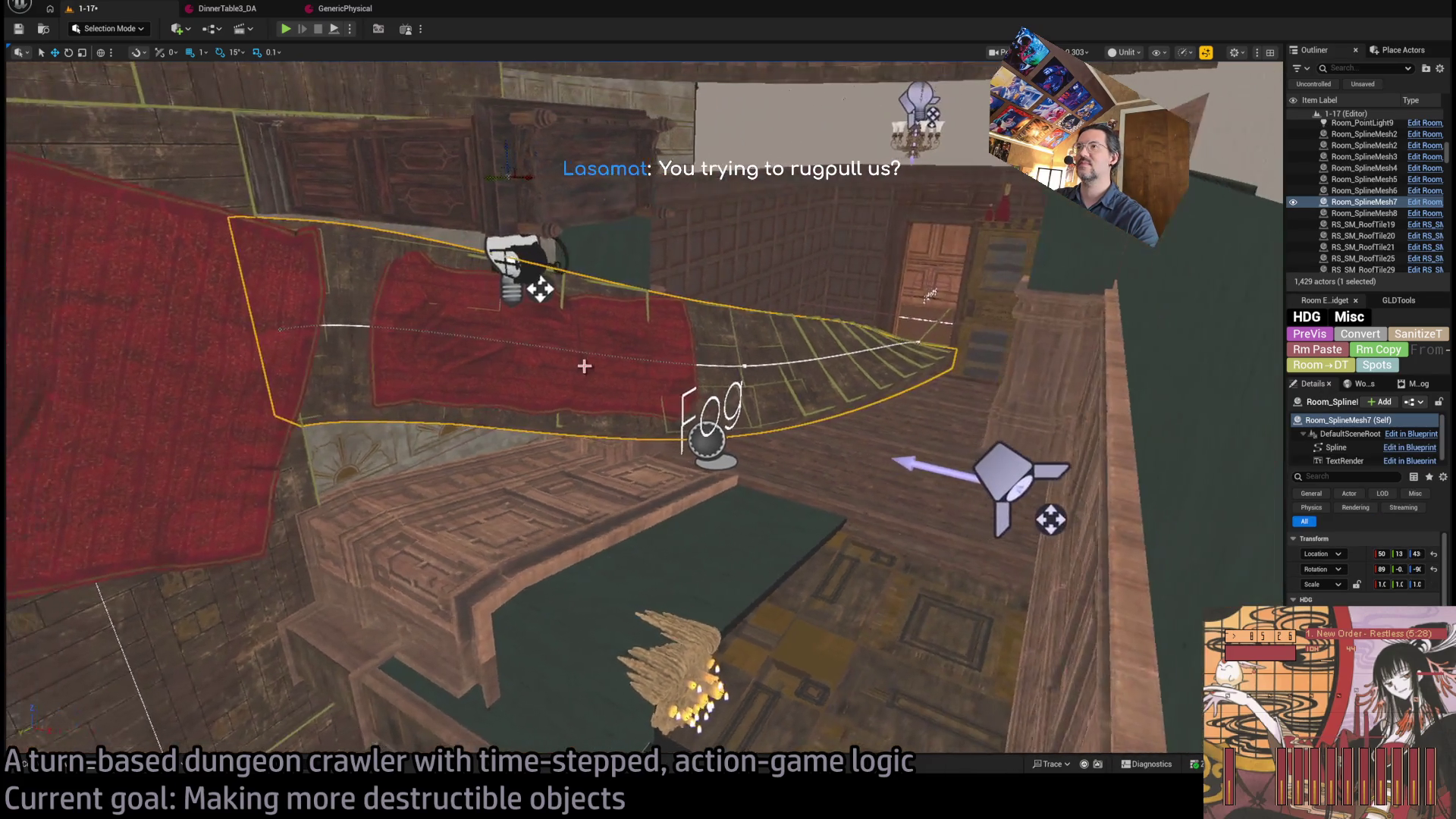
left_click(572, 377)
left_click(529, 339)
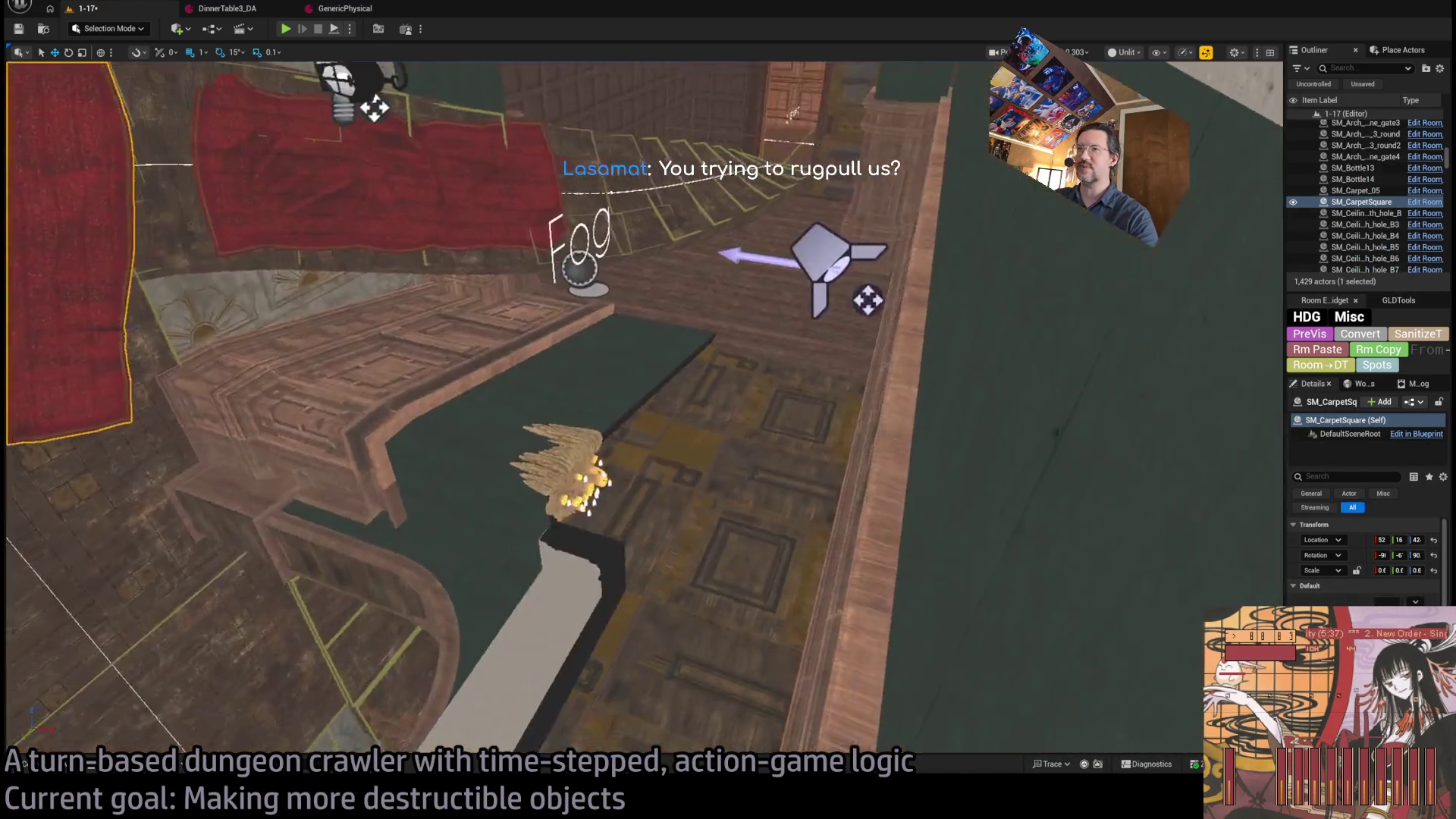
left_click(363, 383)
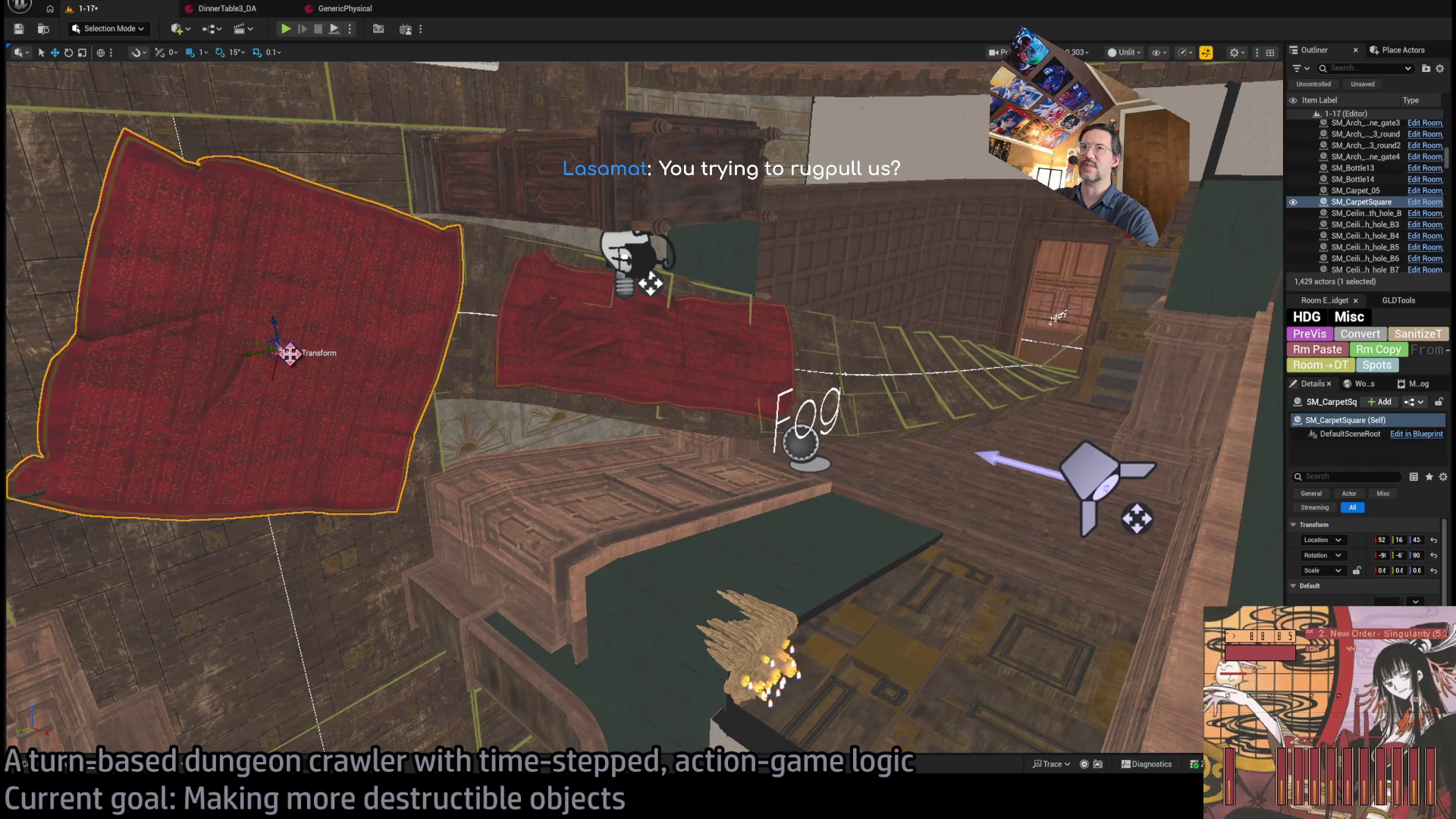
- Duplicate the square carpet, slide the copy to a new spot, and frame it in the view
key("ctrl+d")
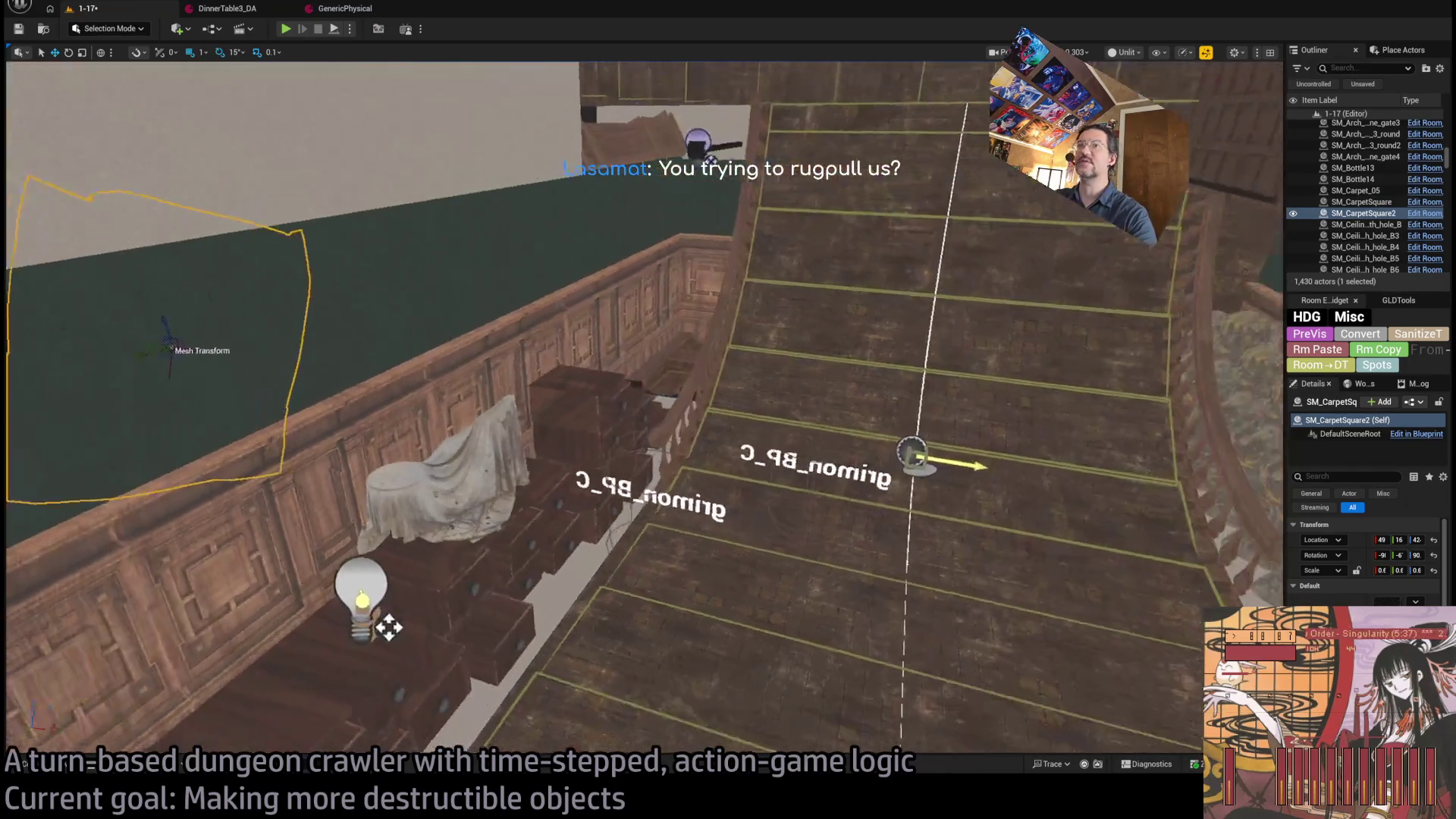
left_click_drag(971, 465, 922, 443)
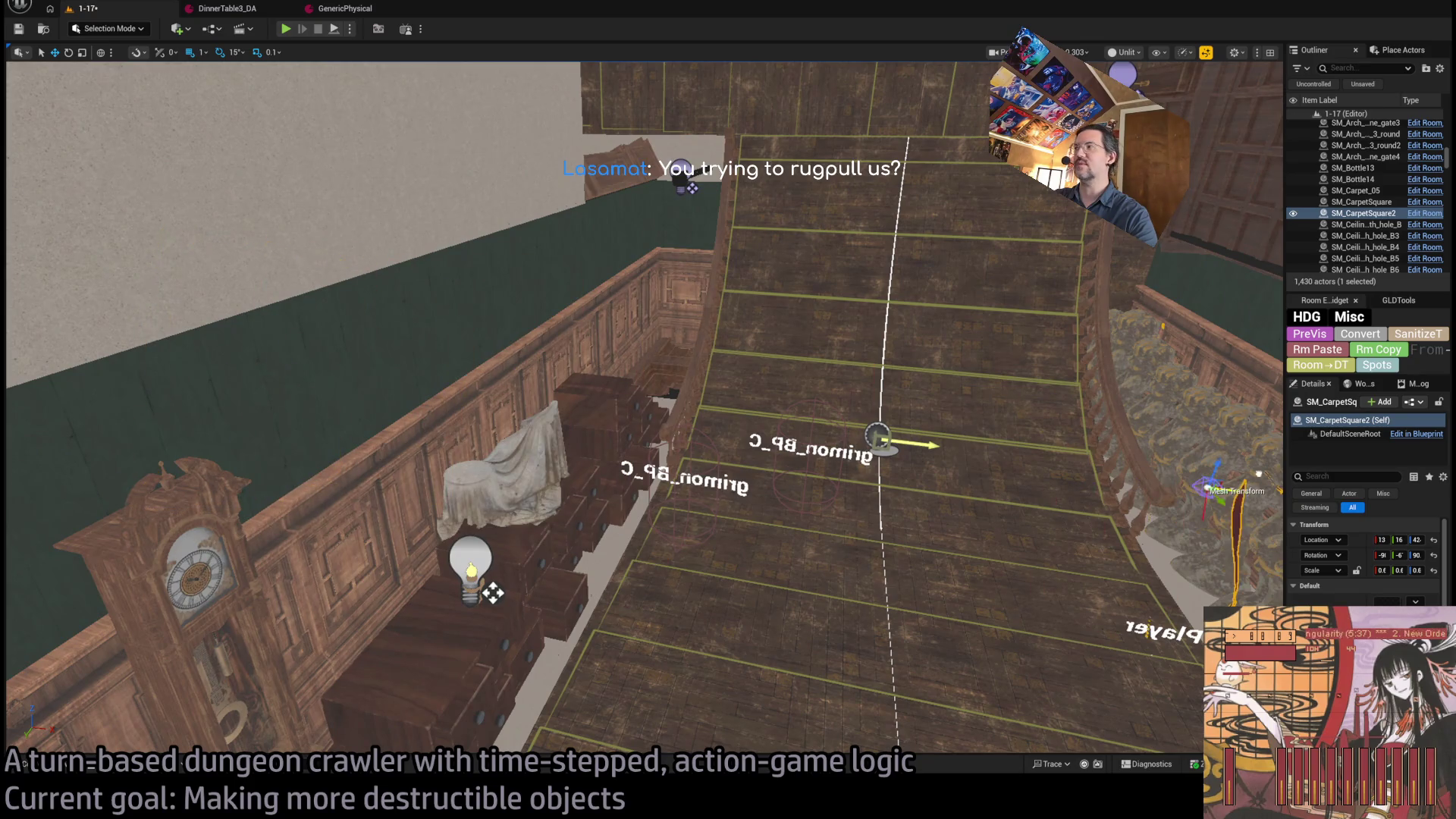
key("w")
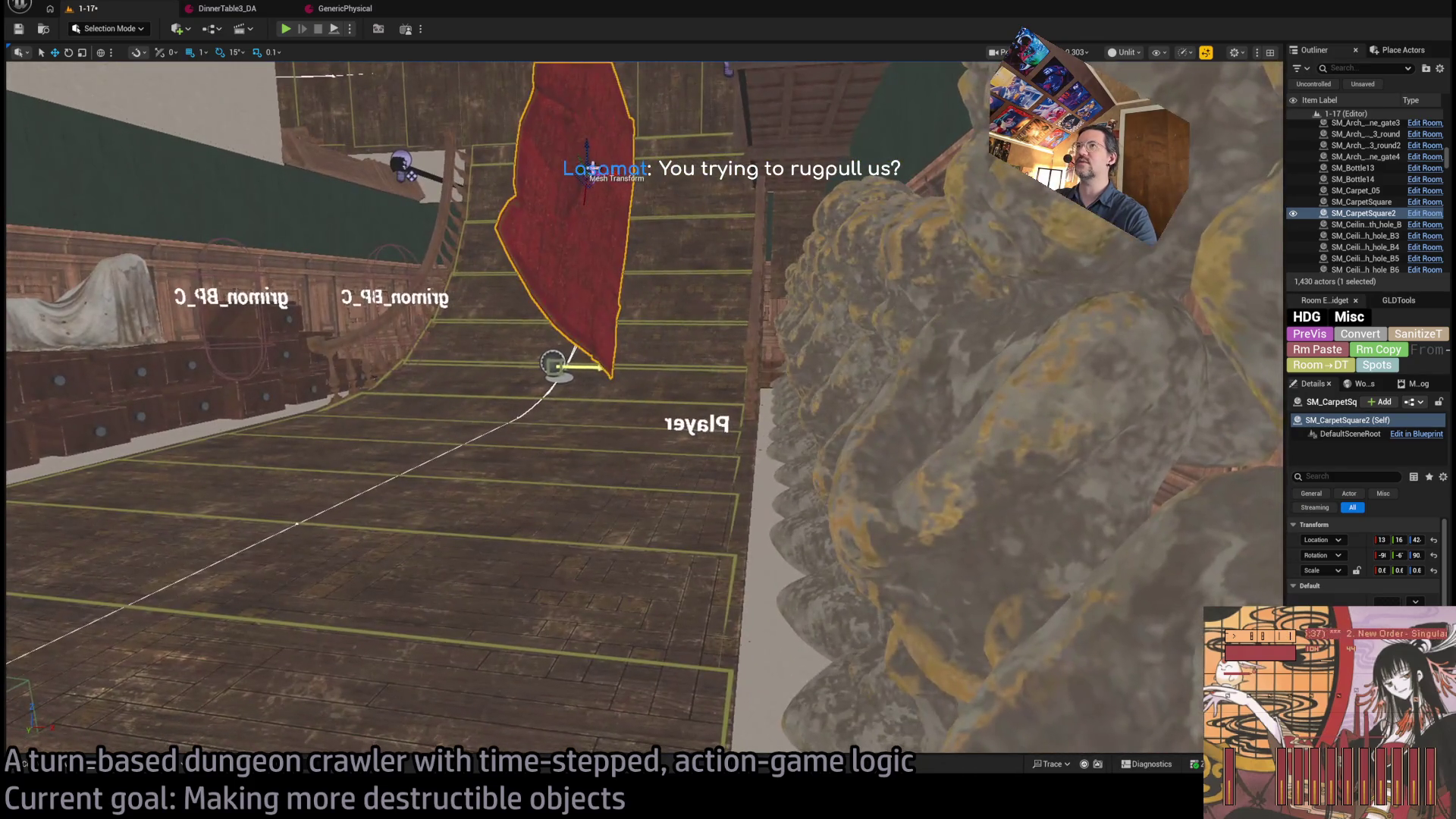
key("w")
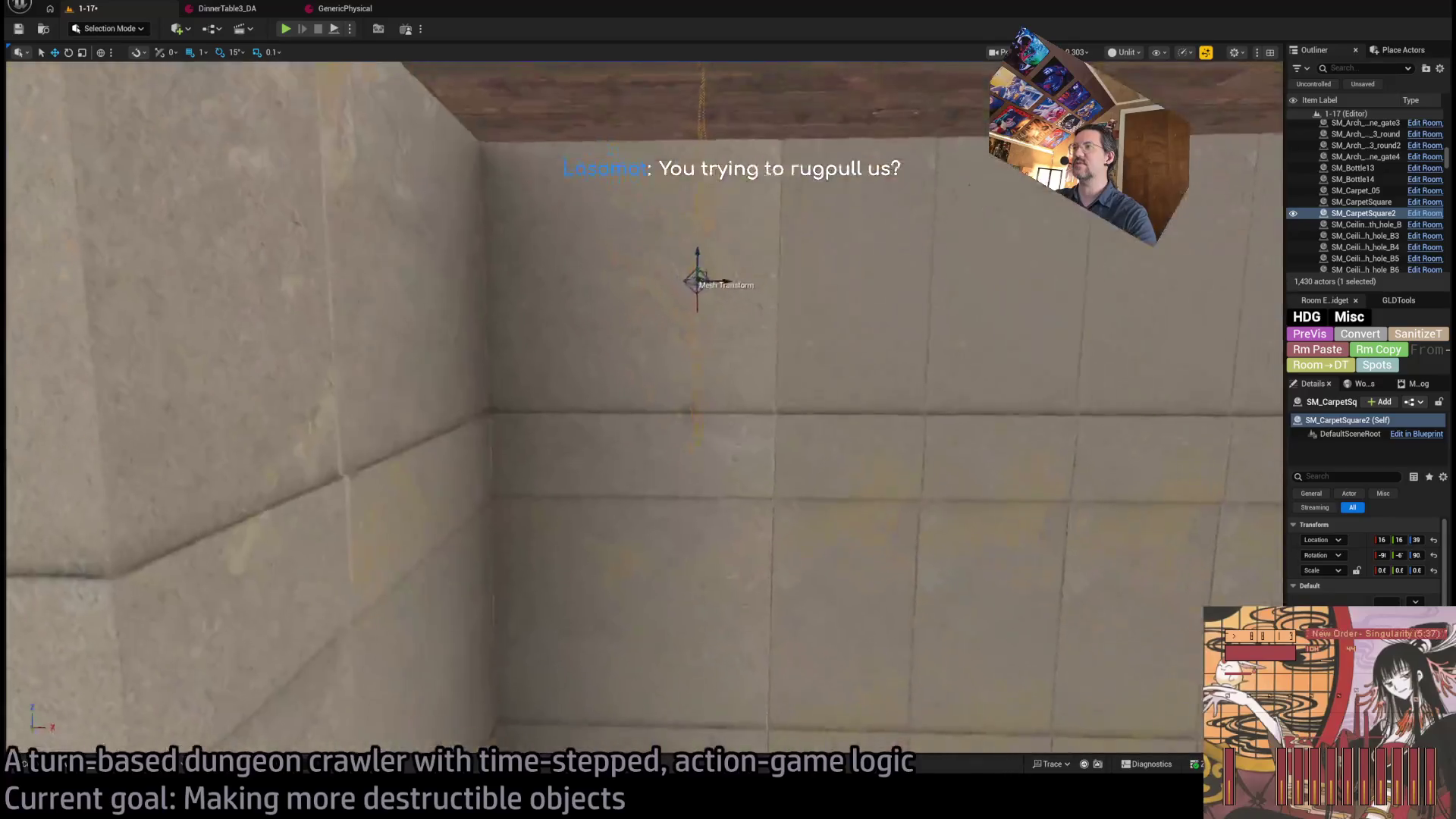
key("f")
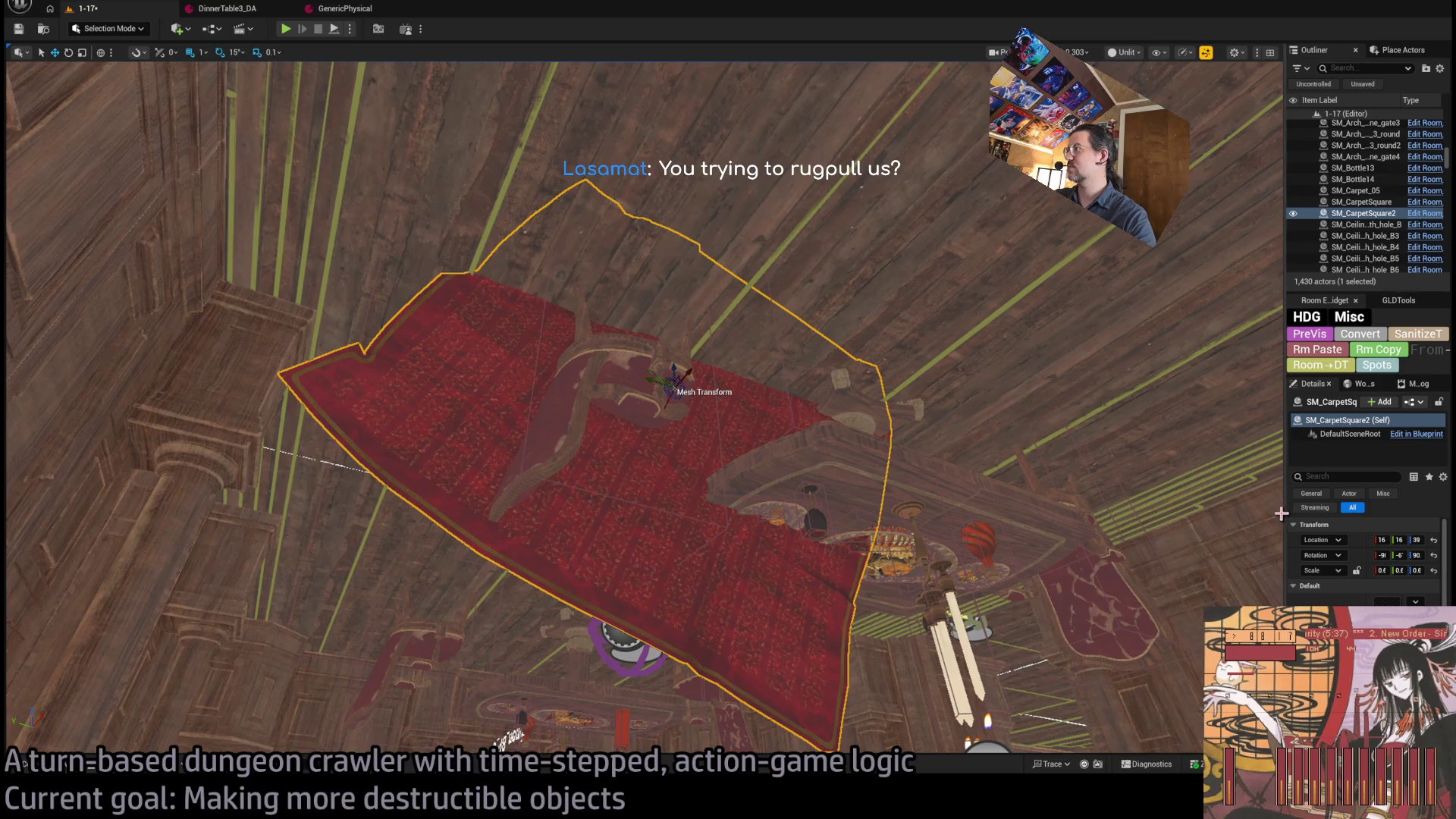
- Reset the carpet copy's rotation to 0, 0, 0 in the Details panel
left_click_drag(1280, 514, 976, 515)
left_click(1246, 556)
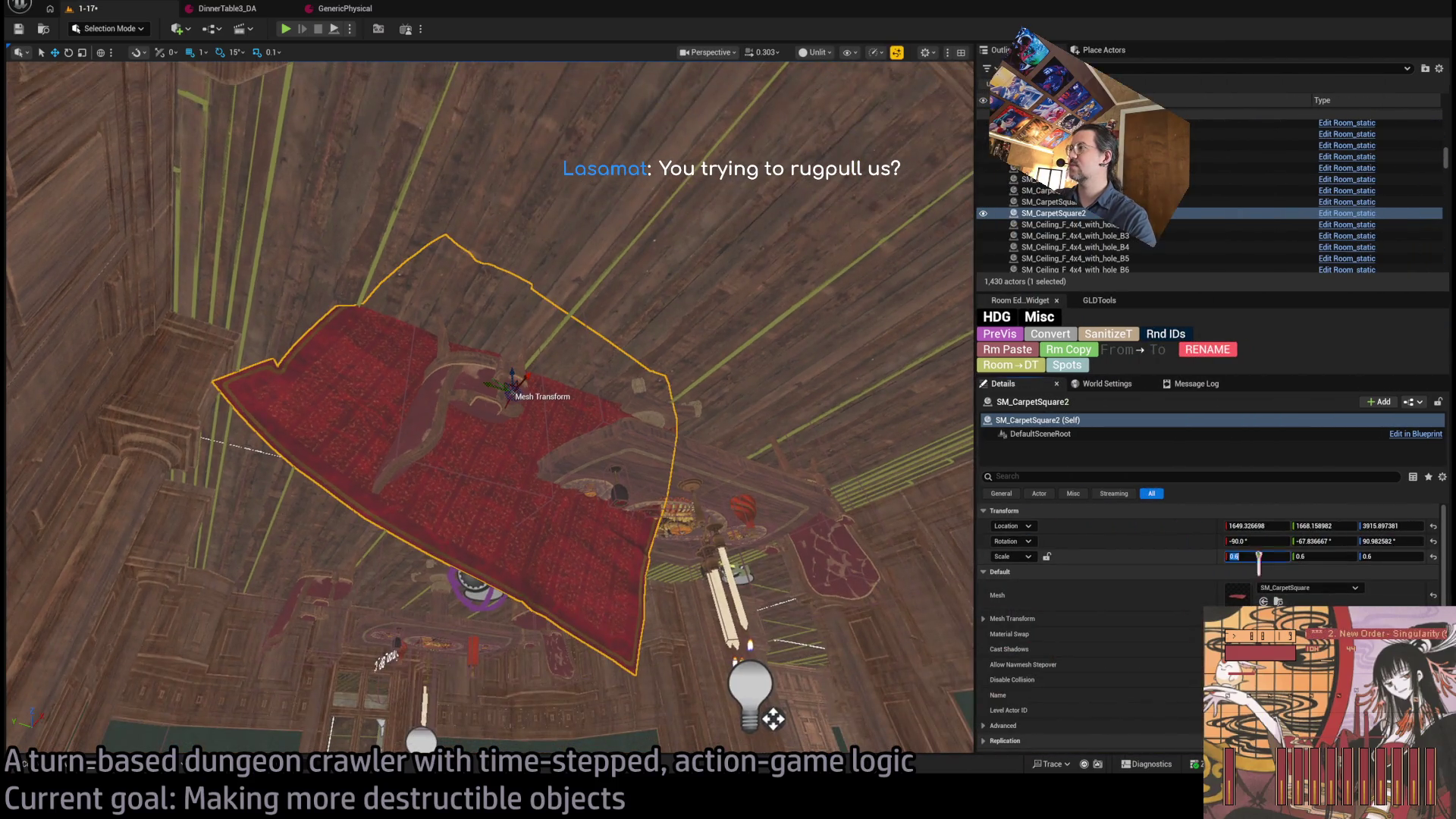
key("shift+Tab")
key("shift+Tab")
key("shift+Tab")
type("0")
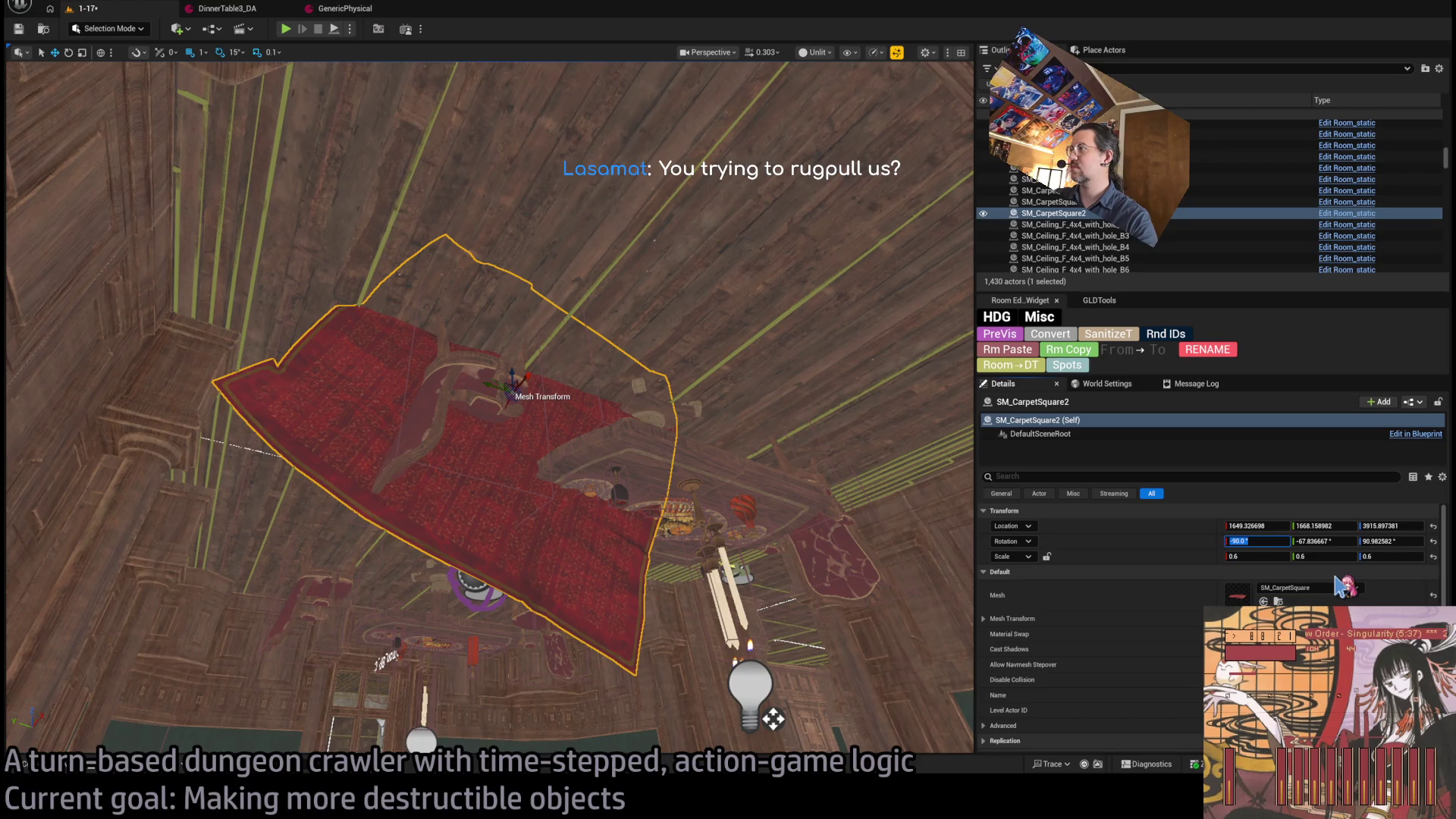
key("Tab")
type("0")
key("Tab")
type("0")
key("Return")
left_click(1255, 540)
left_click(535, 365)
scroll(535, 366, "up", 5)
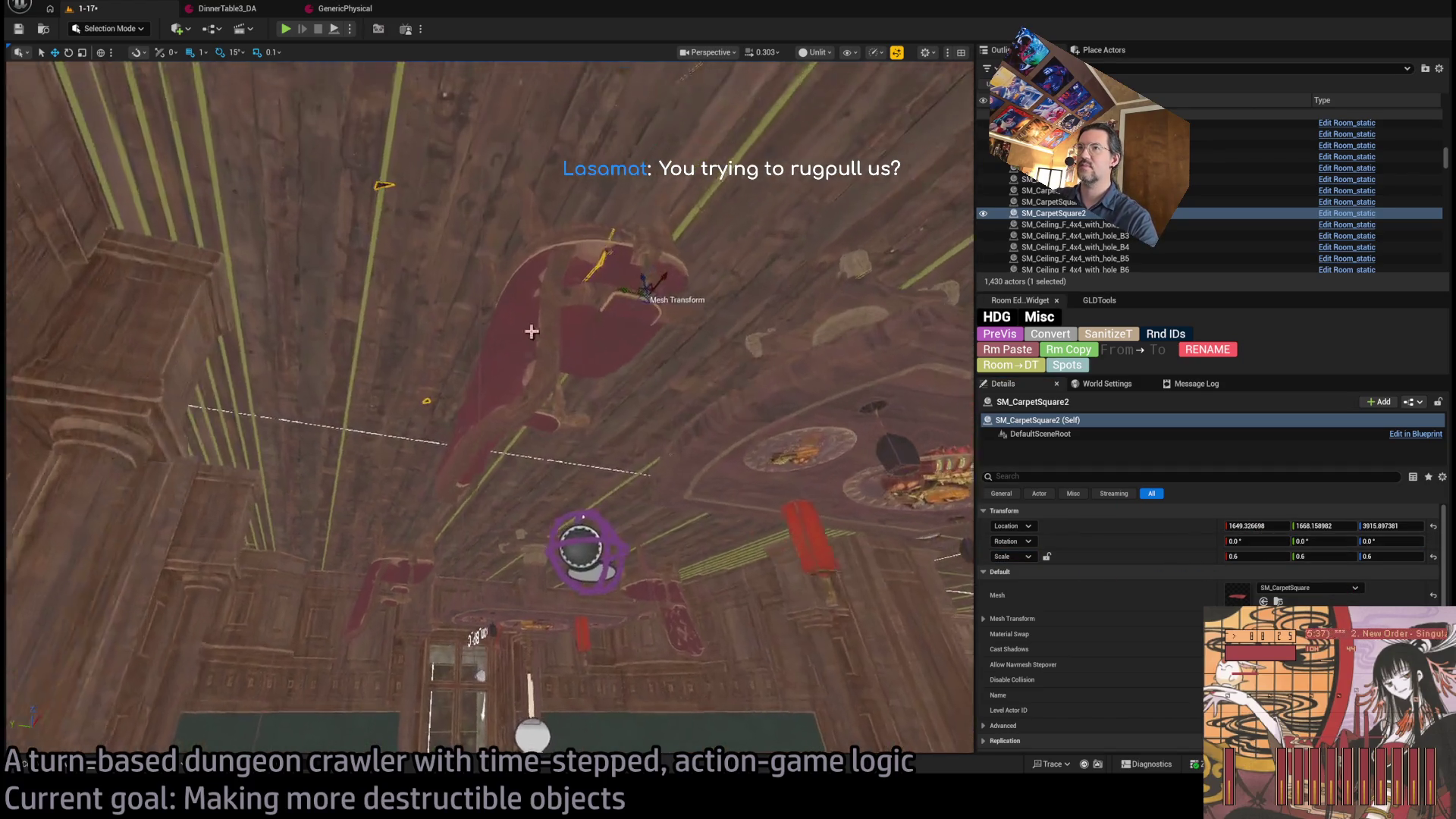
- Tilt the carpet flat and slide it left toward the dining tables
key("e")
left_click_drag(675, 334, 673, 358)
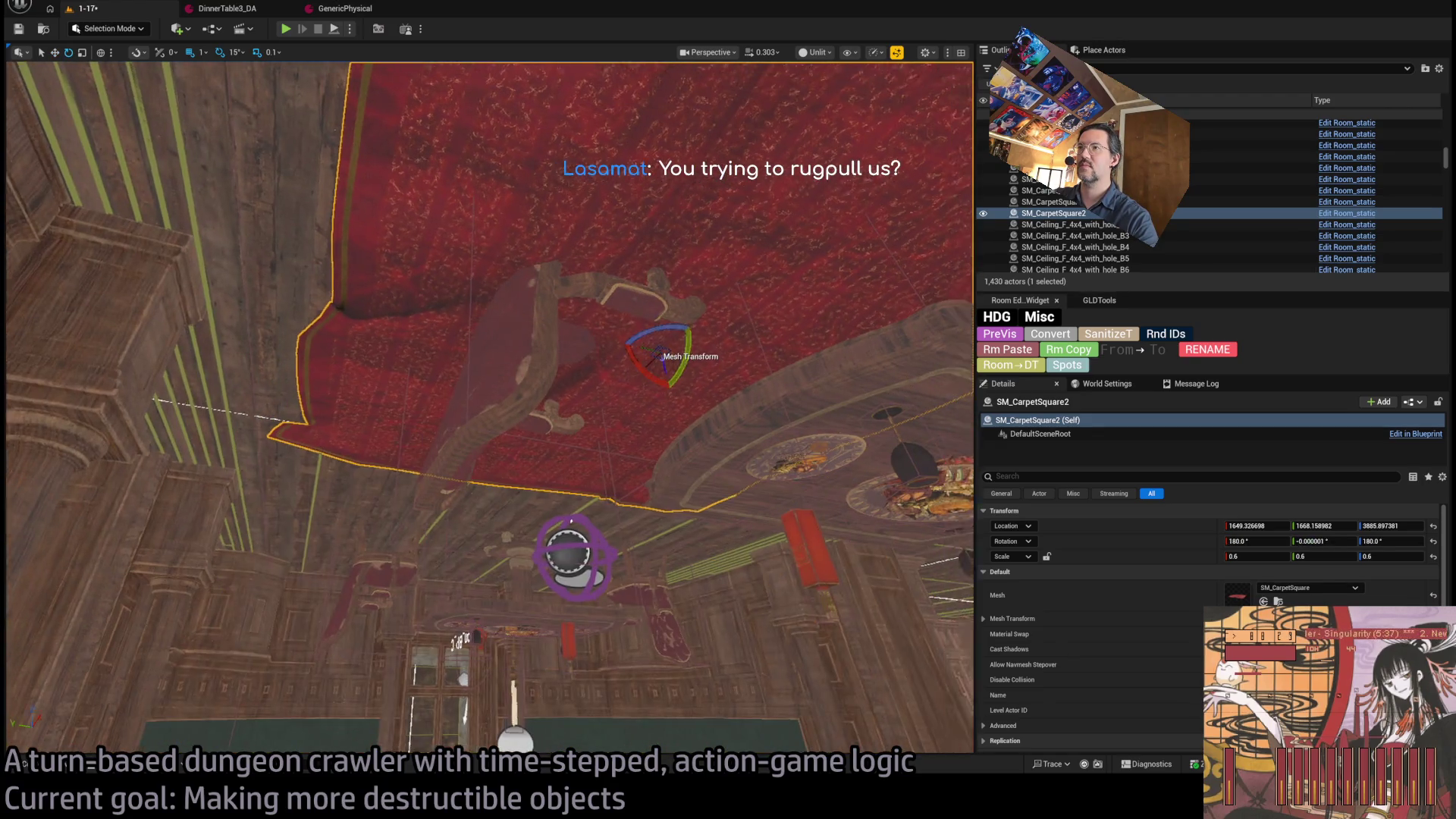
scroll(674, 358, "down", 3)
key("w")
mouse_move(724, 504)
left_mouse_down()
mouse_move(327, 477)
mouse_move(350, 385)
left_mouse_up()
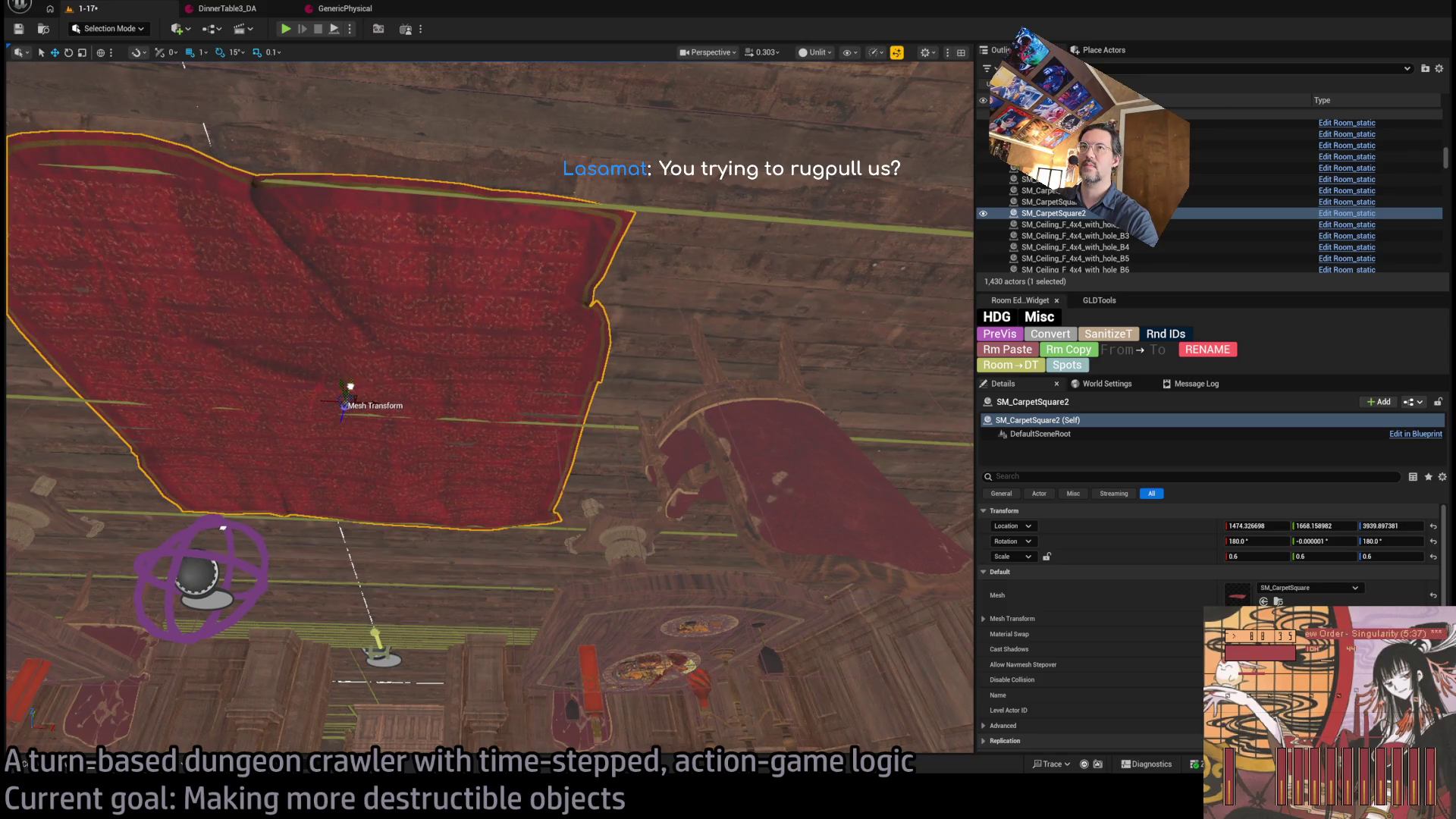
key("f")
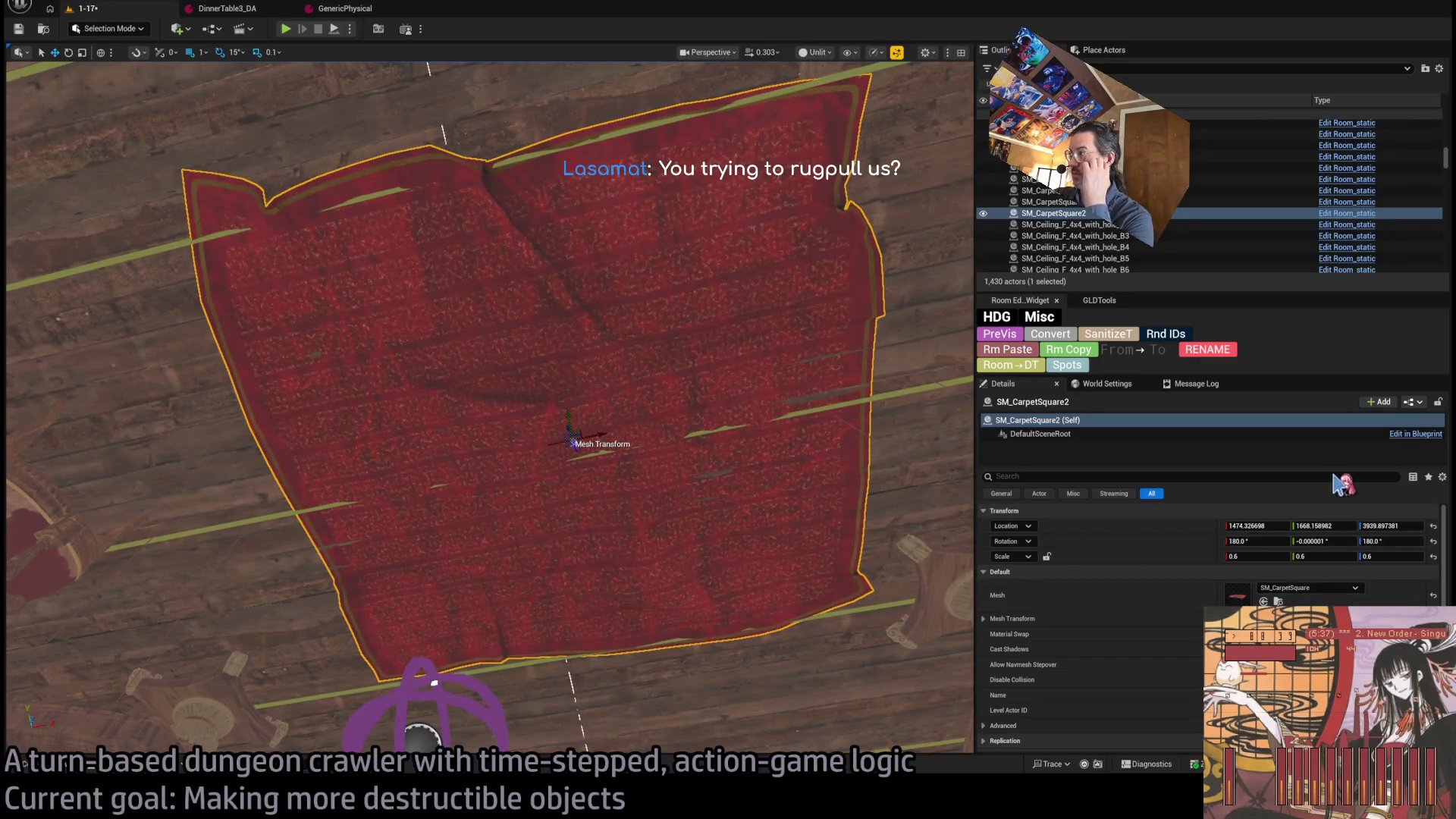
- Swap the mesh to SM_CarpetLong and turn the runner 90 degrees to run between the tables
left_click(1263, 601)
key("f")
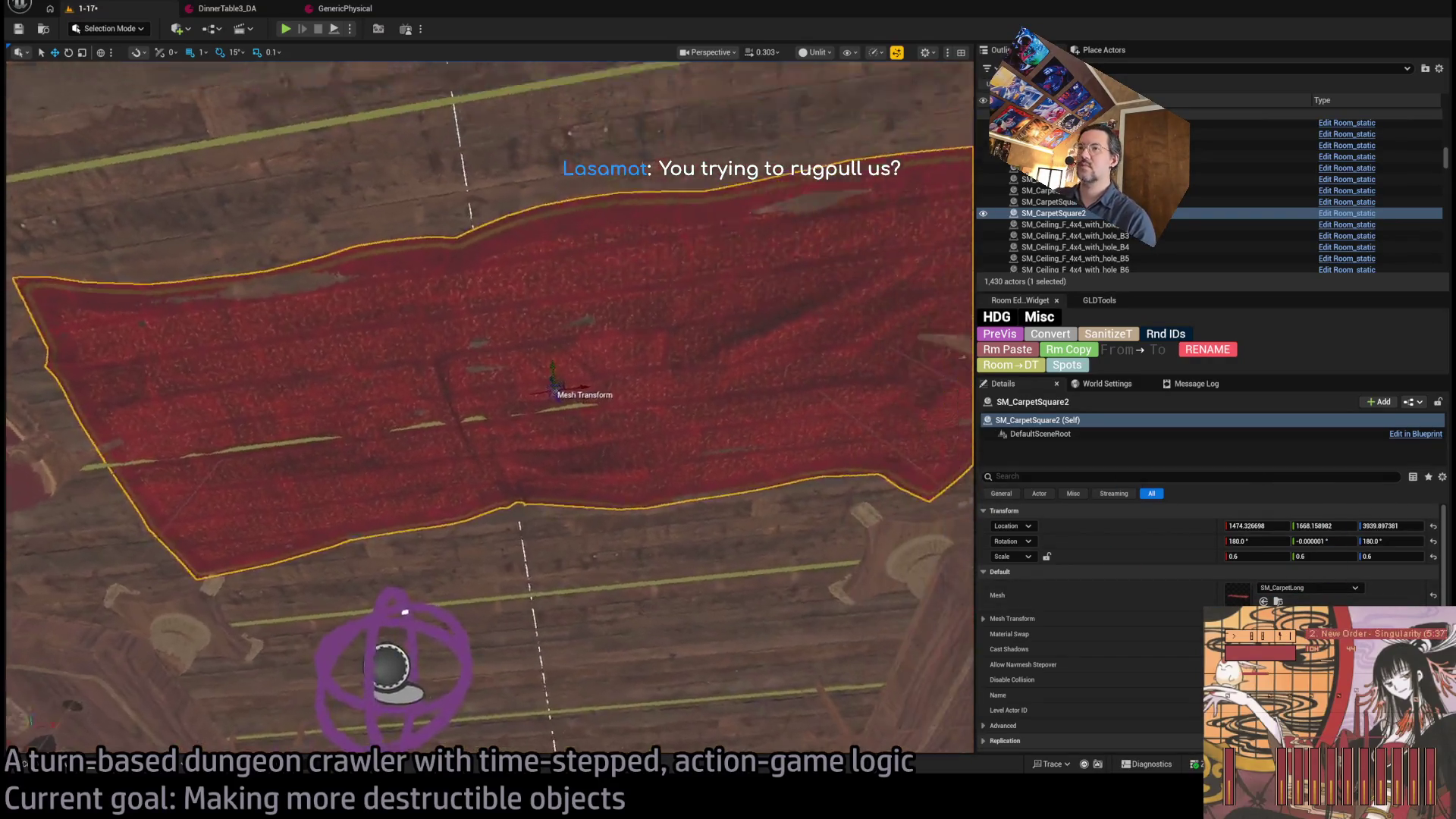
key("e")
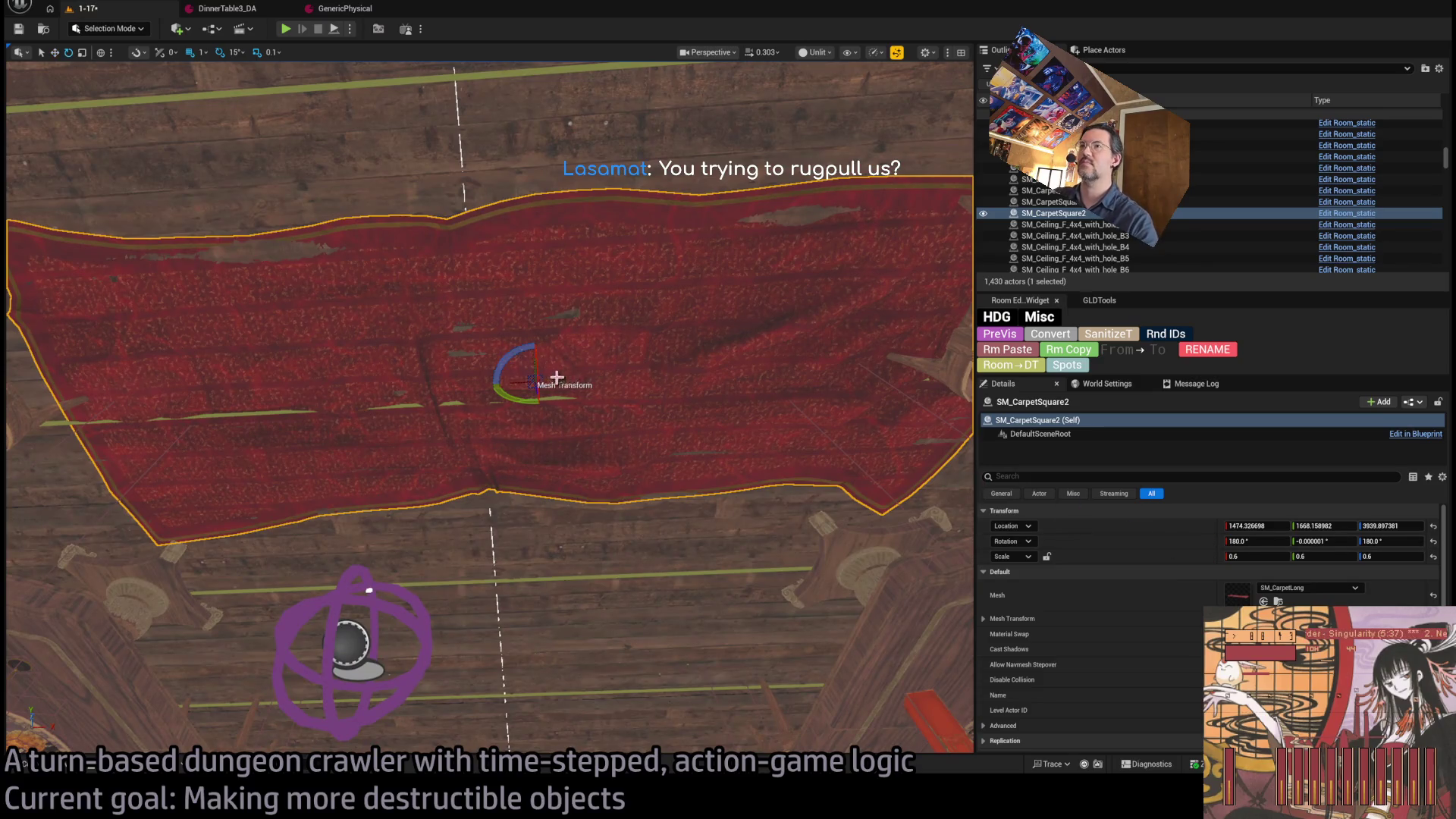
mouse_move(515, 356)
left_mouse_down()
mouse_move(531, 395)
mouse_move(497, 444)
mouse_move(520, 417)
left_mouse_up()
key("w")
key("f")
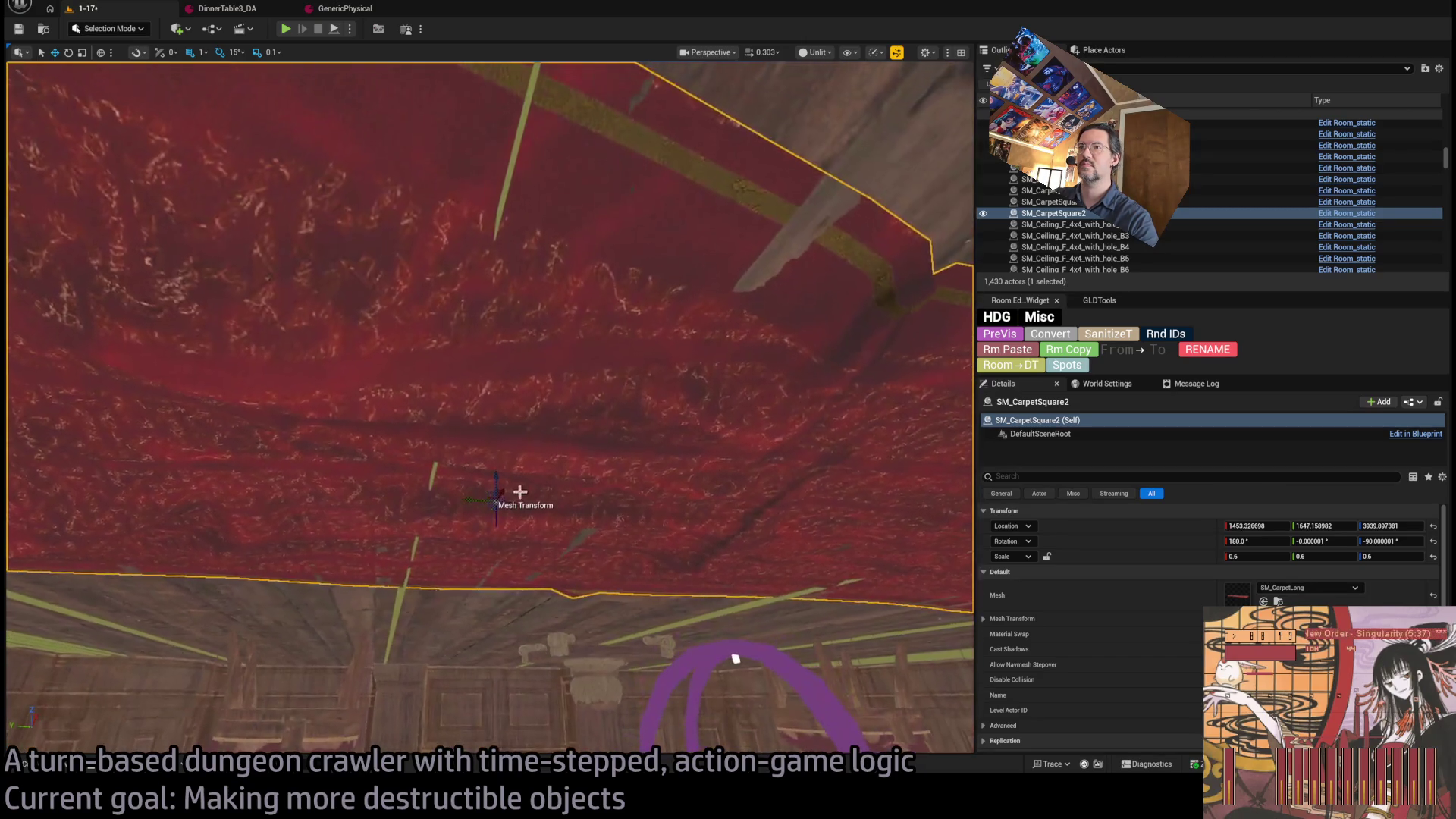
- Lower the runner between the dining tables and set its length and width scale to 1
key("End")
scroll(496, 481, "down", 10)
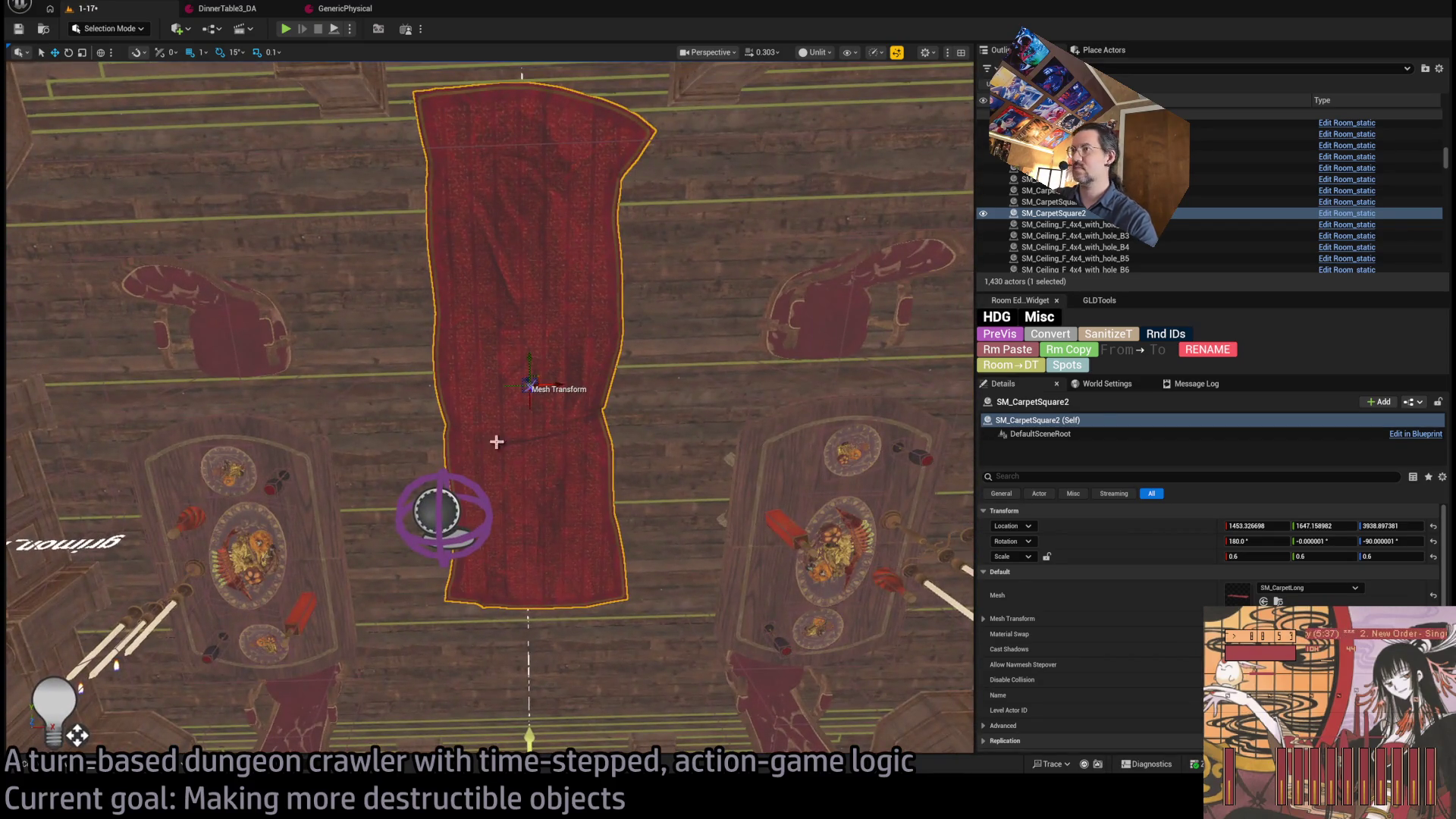
left_click_drag(529, 359, 534, 472)
left_click(1255, 557)
type("1")
left_click(1327, 556)
type("1")
key("Return")
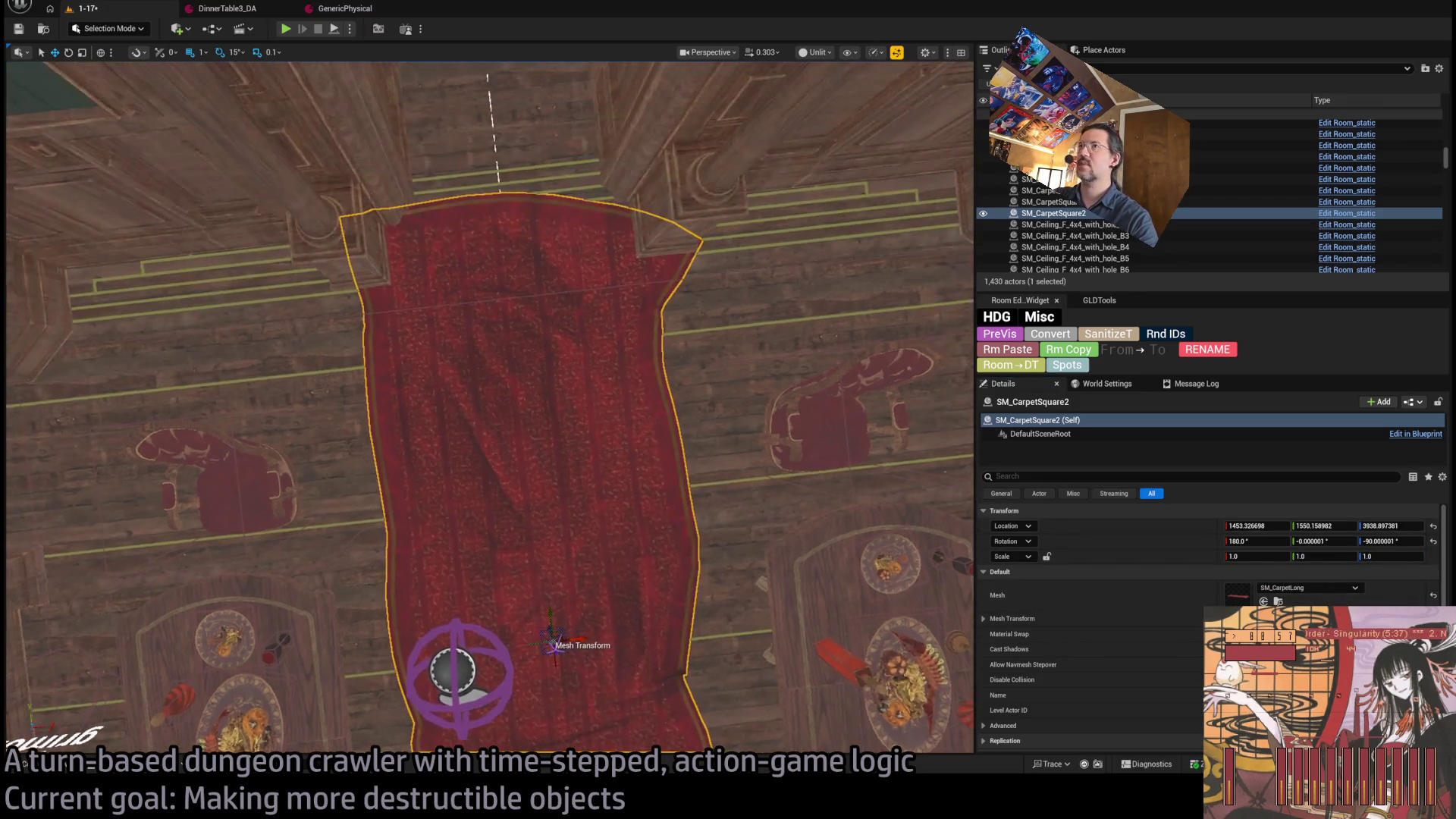
key("f")
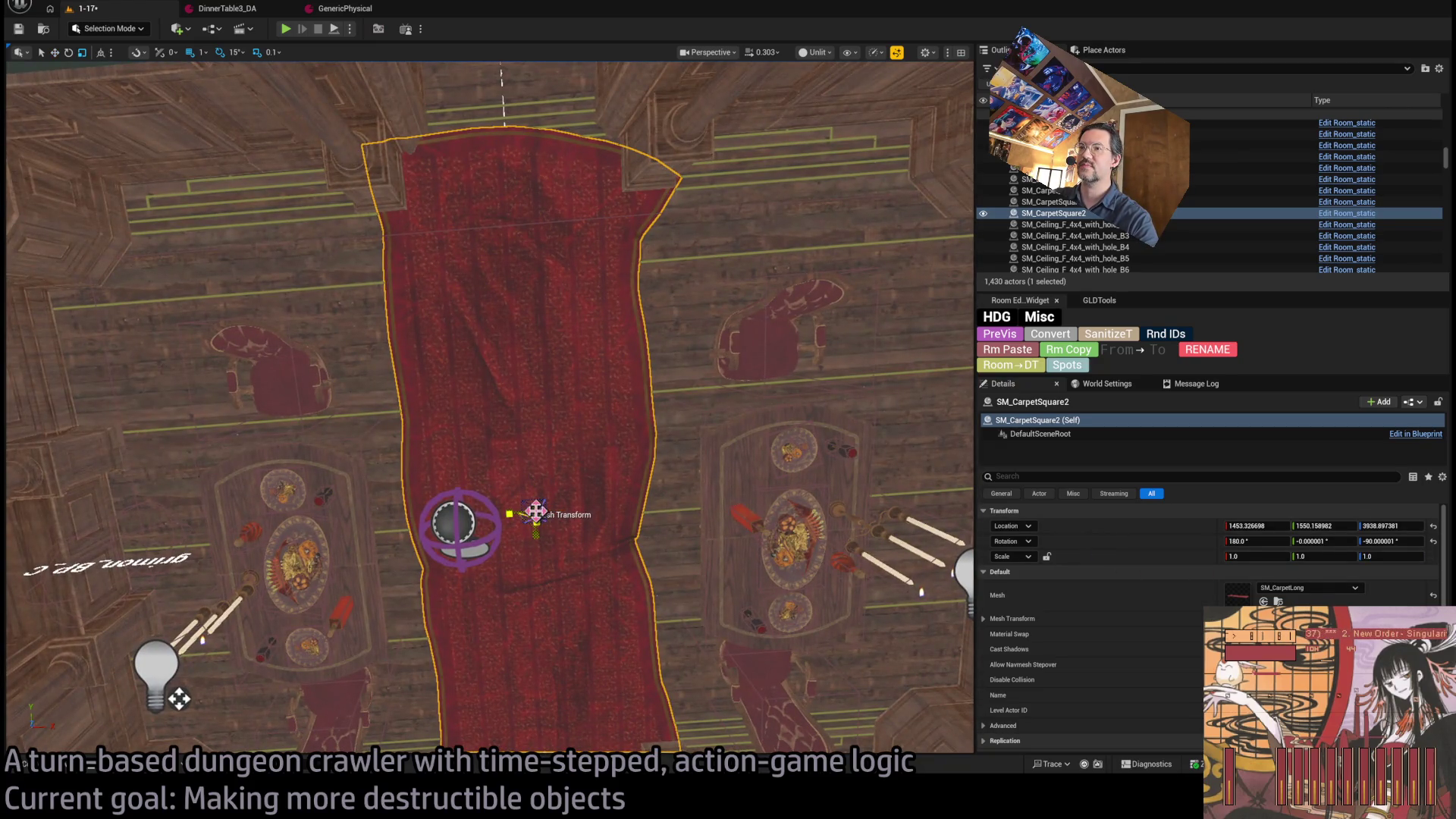
- Scale the runner to 0.7, 0.7, 0.8, nudge it between the tables, and play-test the level
left_click_drag(531, 522, 536, 521)
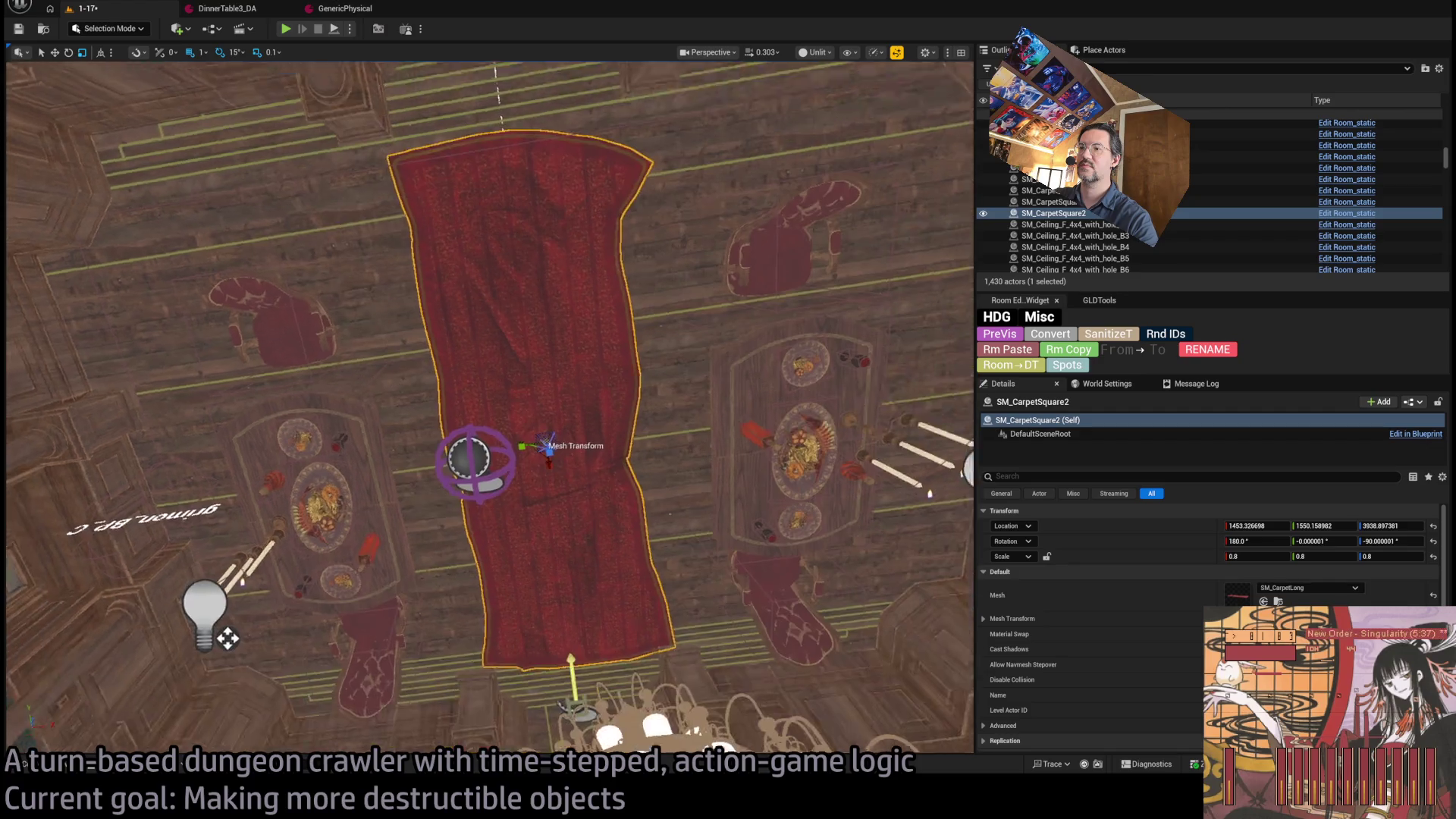
key("w")
left_click_drag(550, 475, 563, 494)
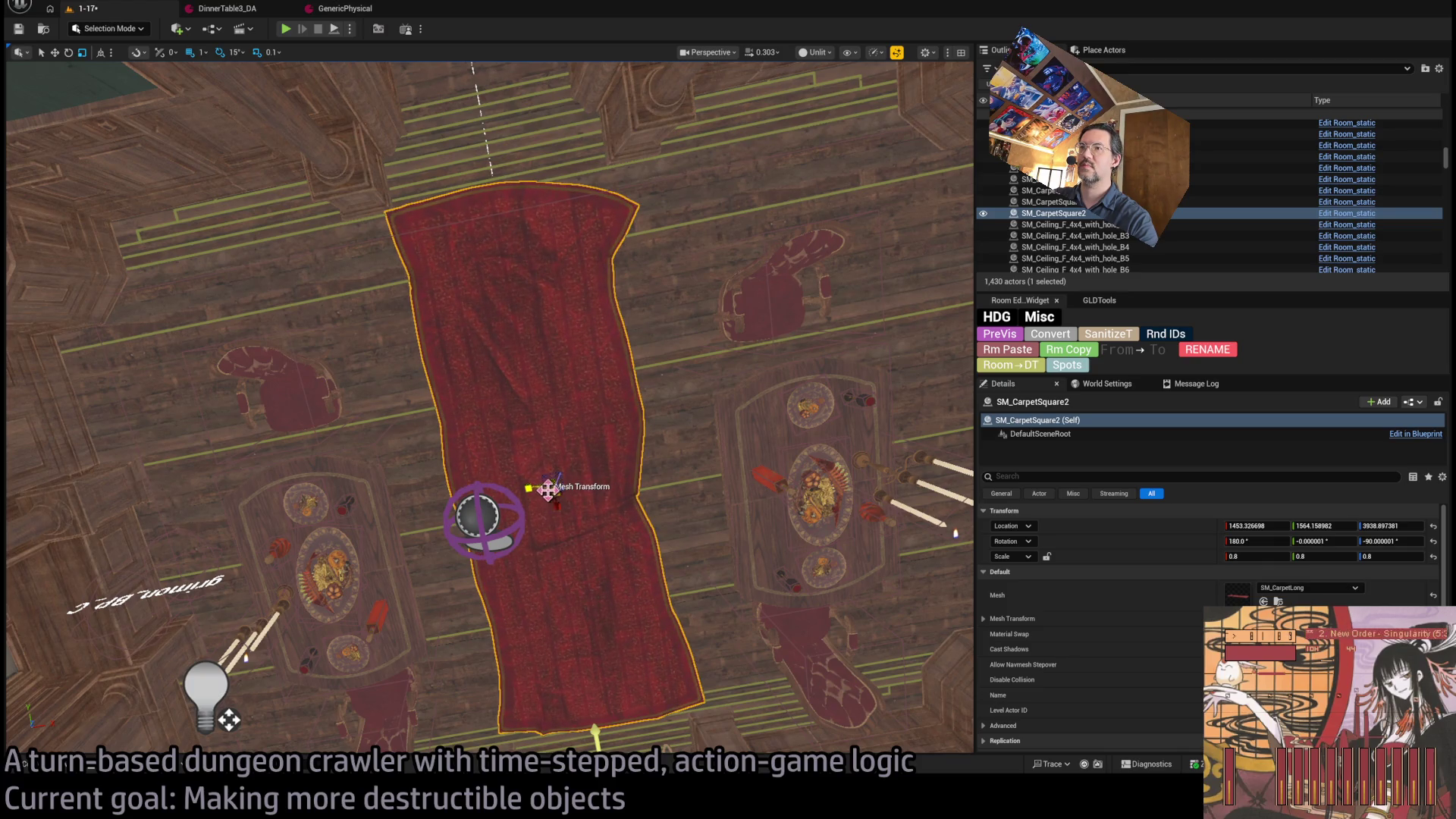
left_click_drag(545, 492, 554, 486)
left_click_drag(702, 551, 660, 471)
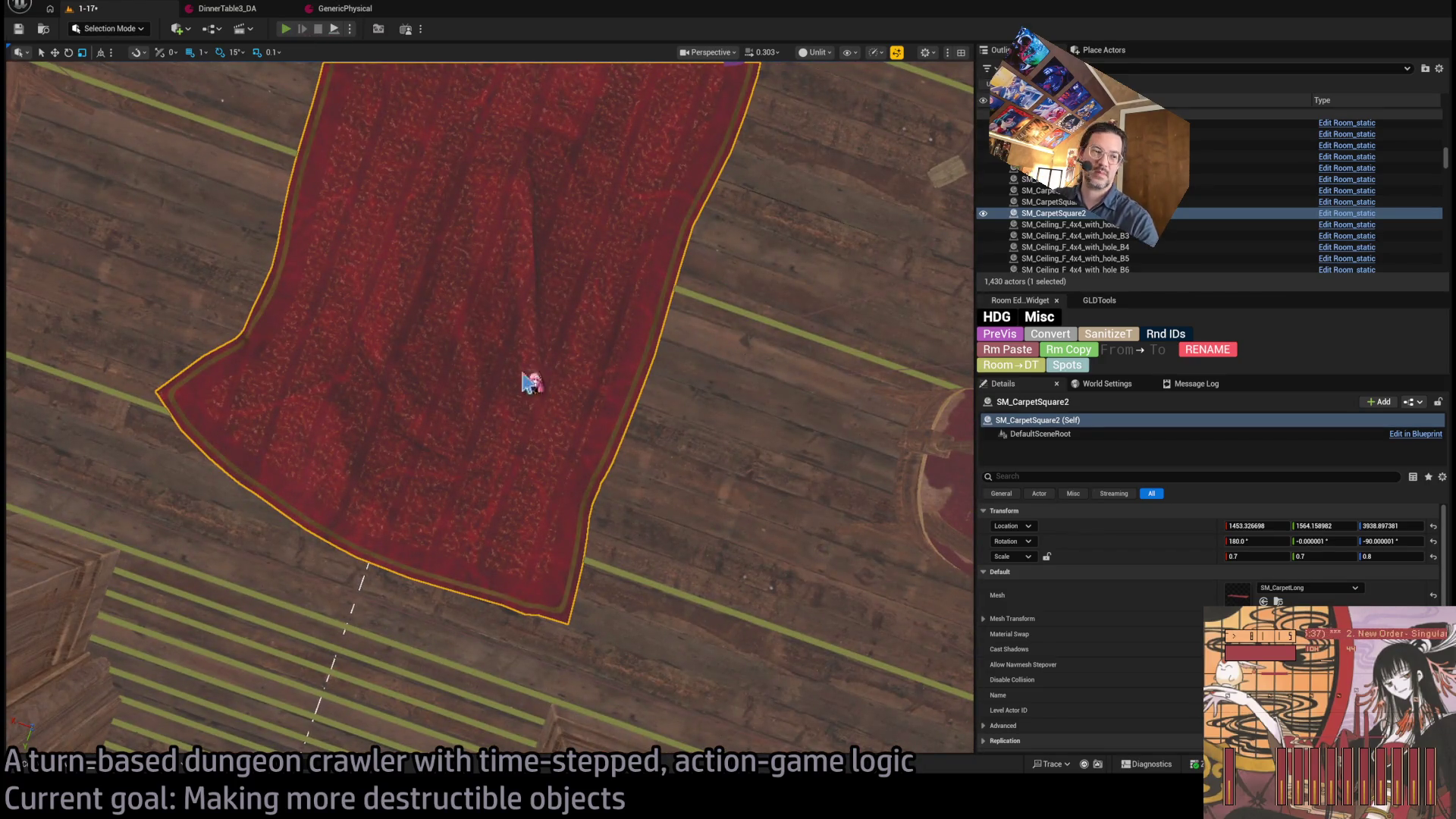
key("alt+p")
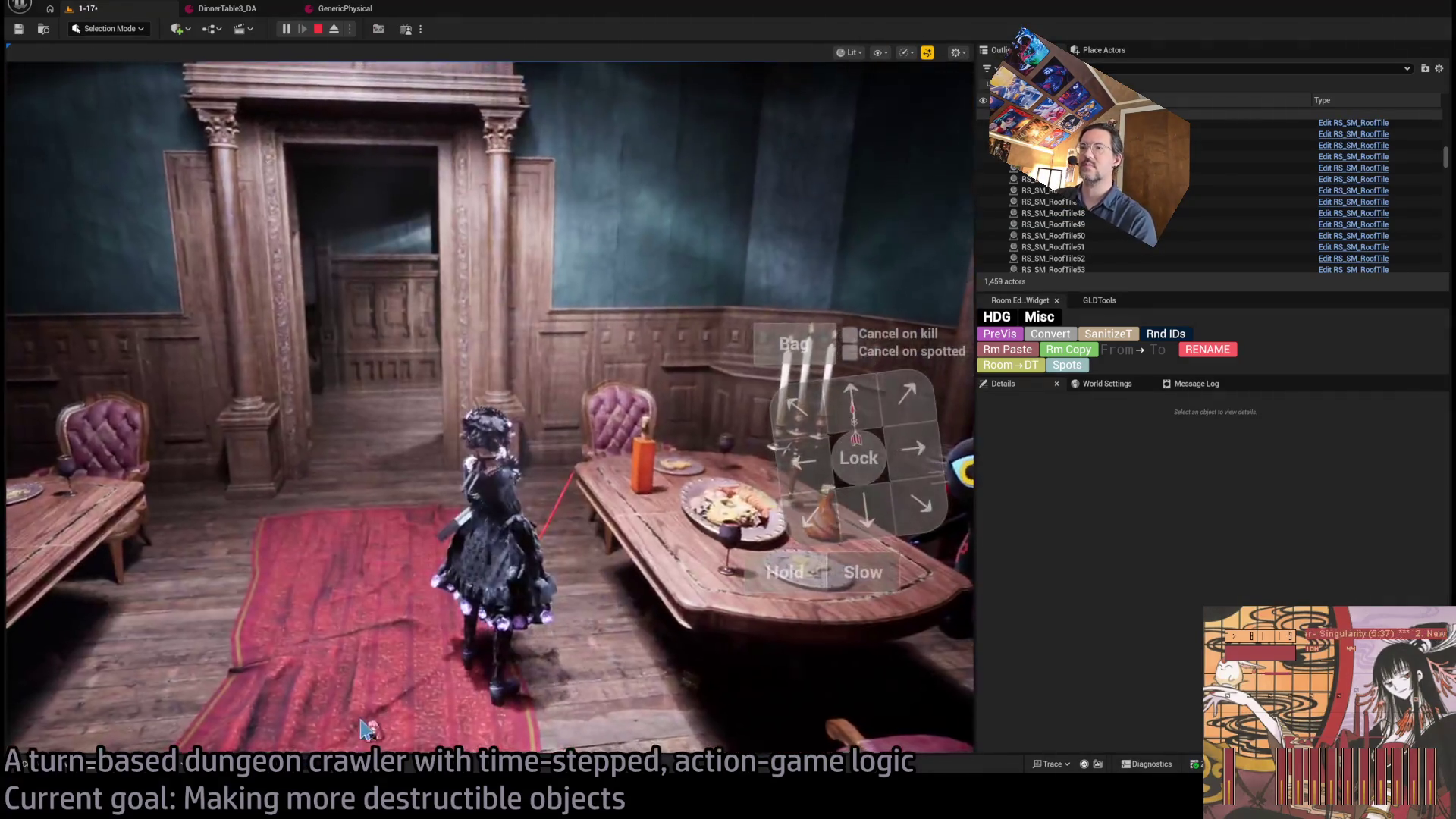
- Stop the Play-in-Editor session with Esc to return to the level editor
left_click(496, 565)
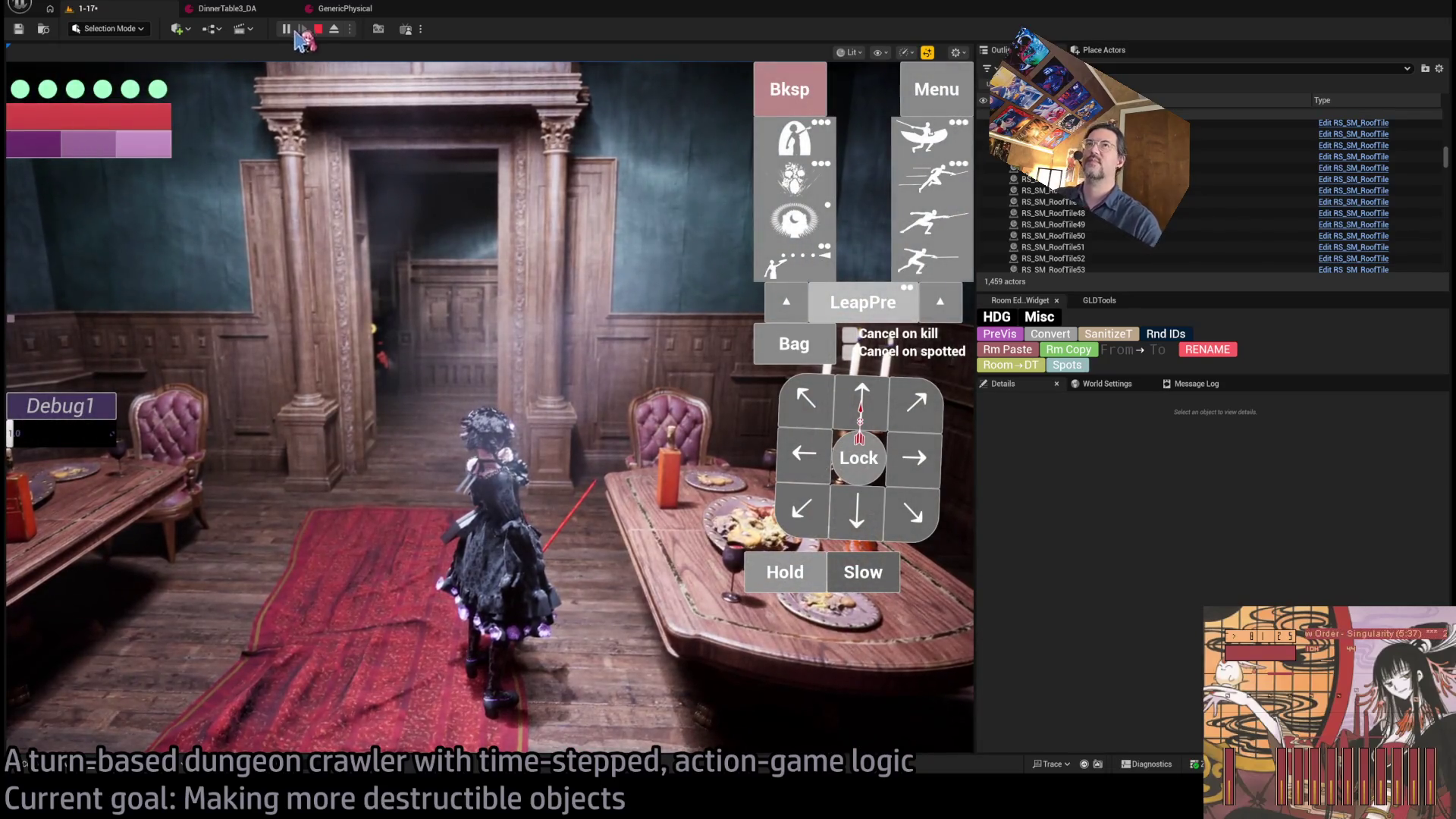
key("Escape")
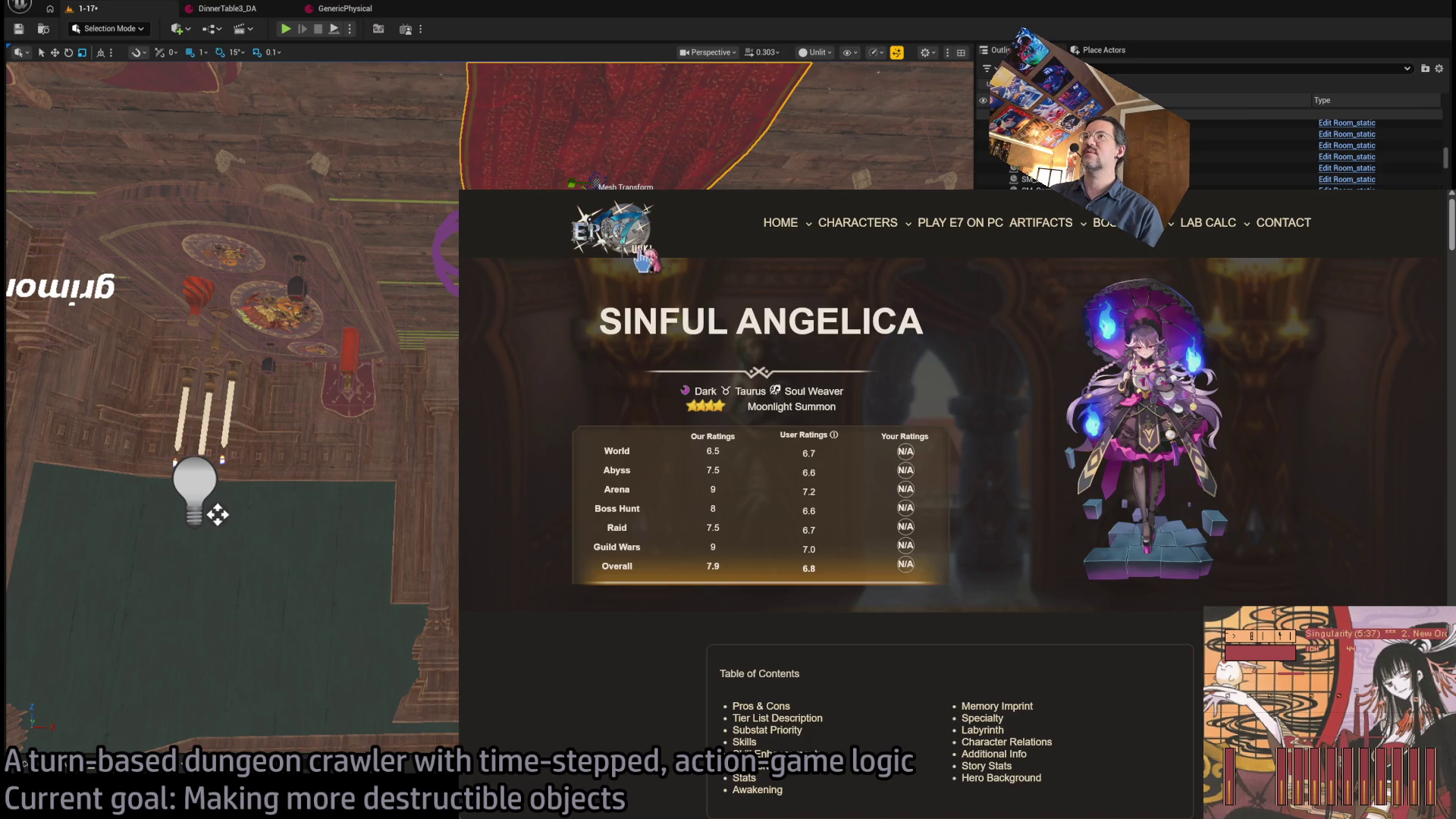
- Go back from the current page to the Sinful Angelica Google search results
scroll(844, 430, "down", 20)
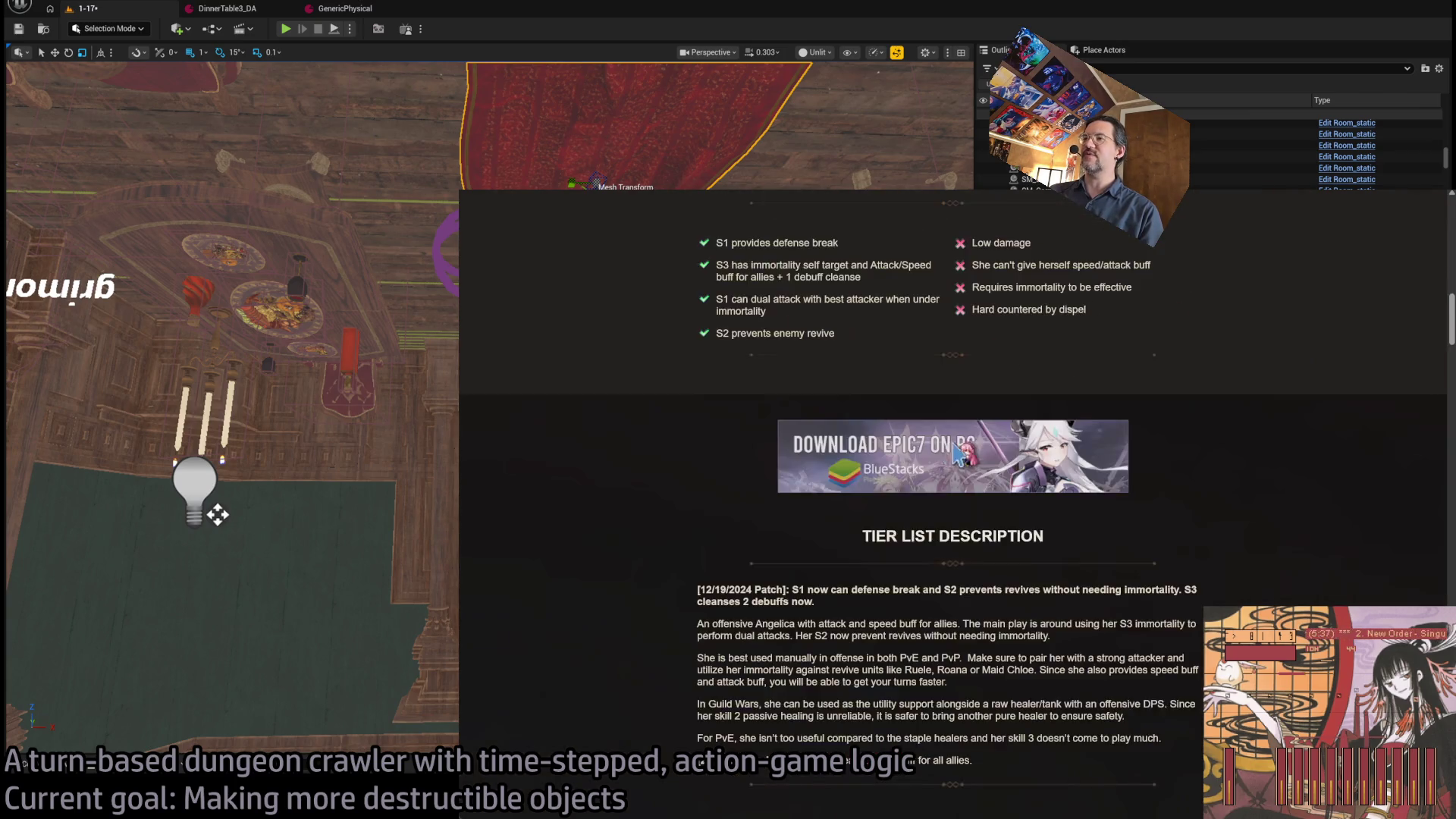
scroll(675, 522, "up", 20)
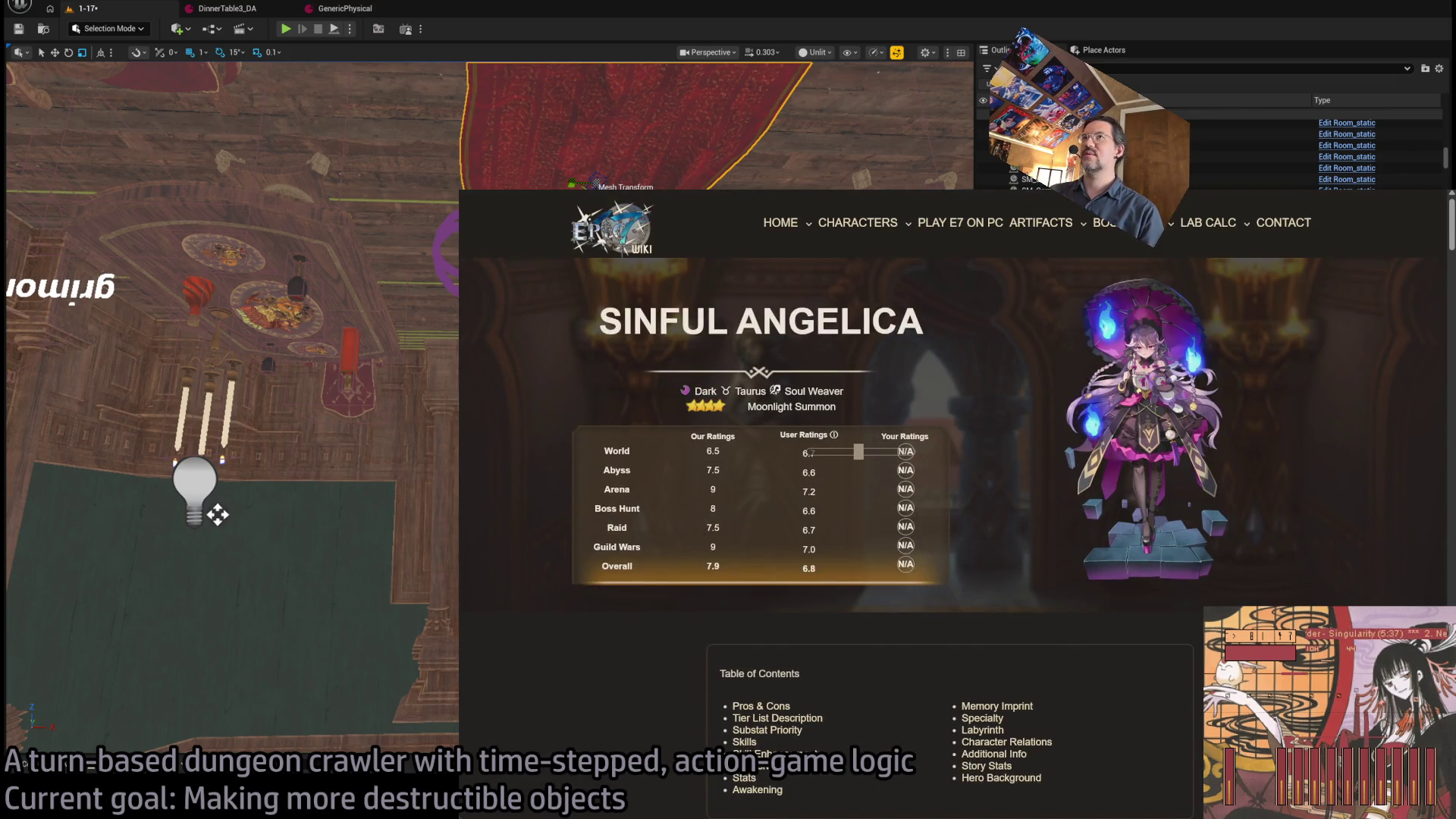
key("alt+Left")
scroll(837, 415, "down", 2)
scroll(836, 415, "up", 2)
- Browse the Sinful Angelica image results
left_click(665, 298)
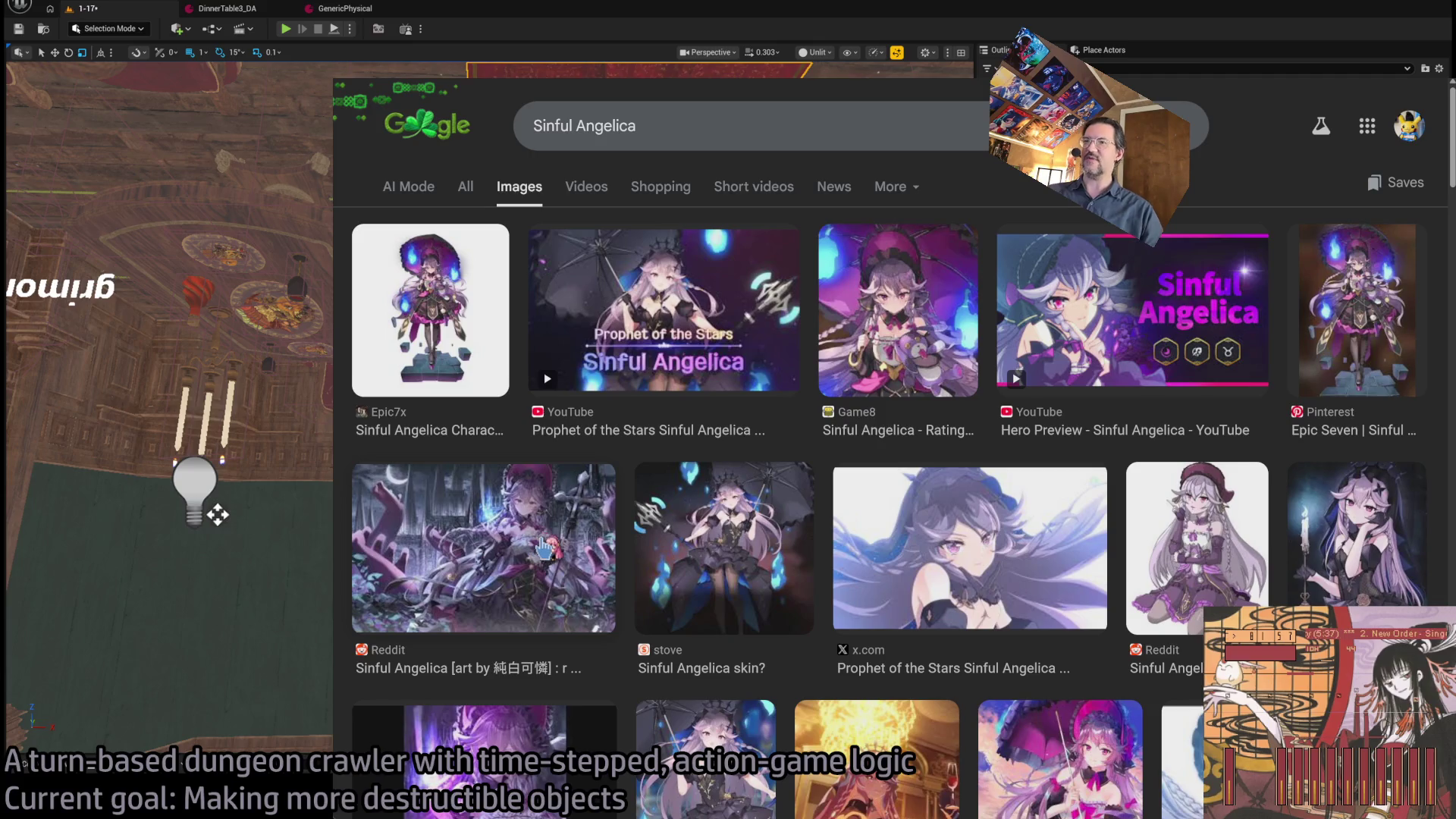
scroll(922, 464, "down", 7)
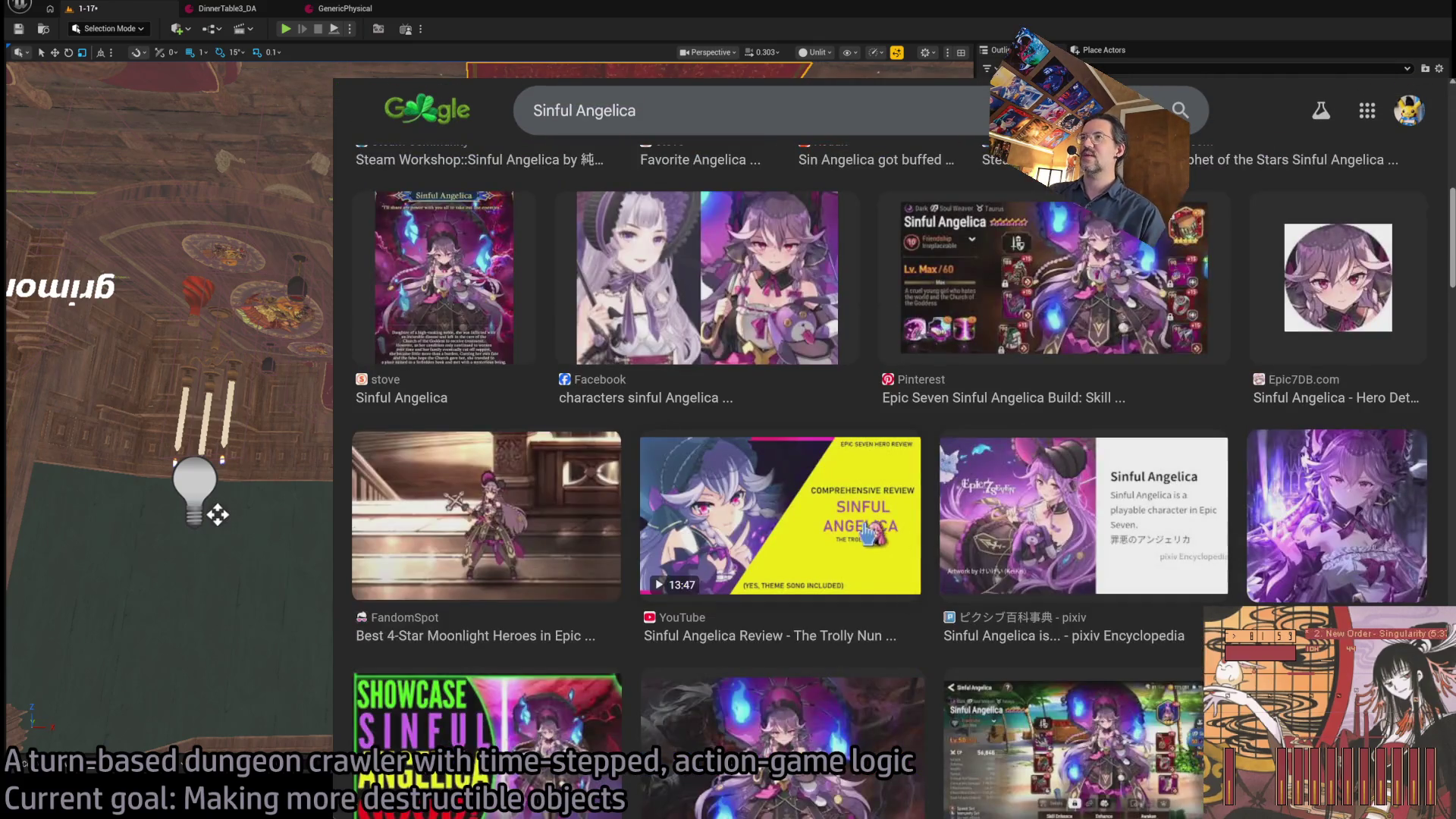
scroll(863, 527, "down", 3)
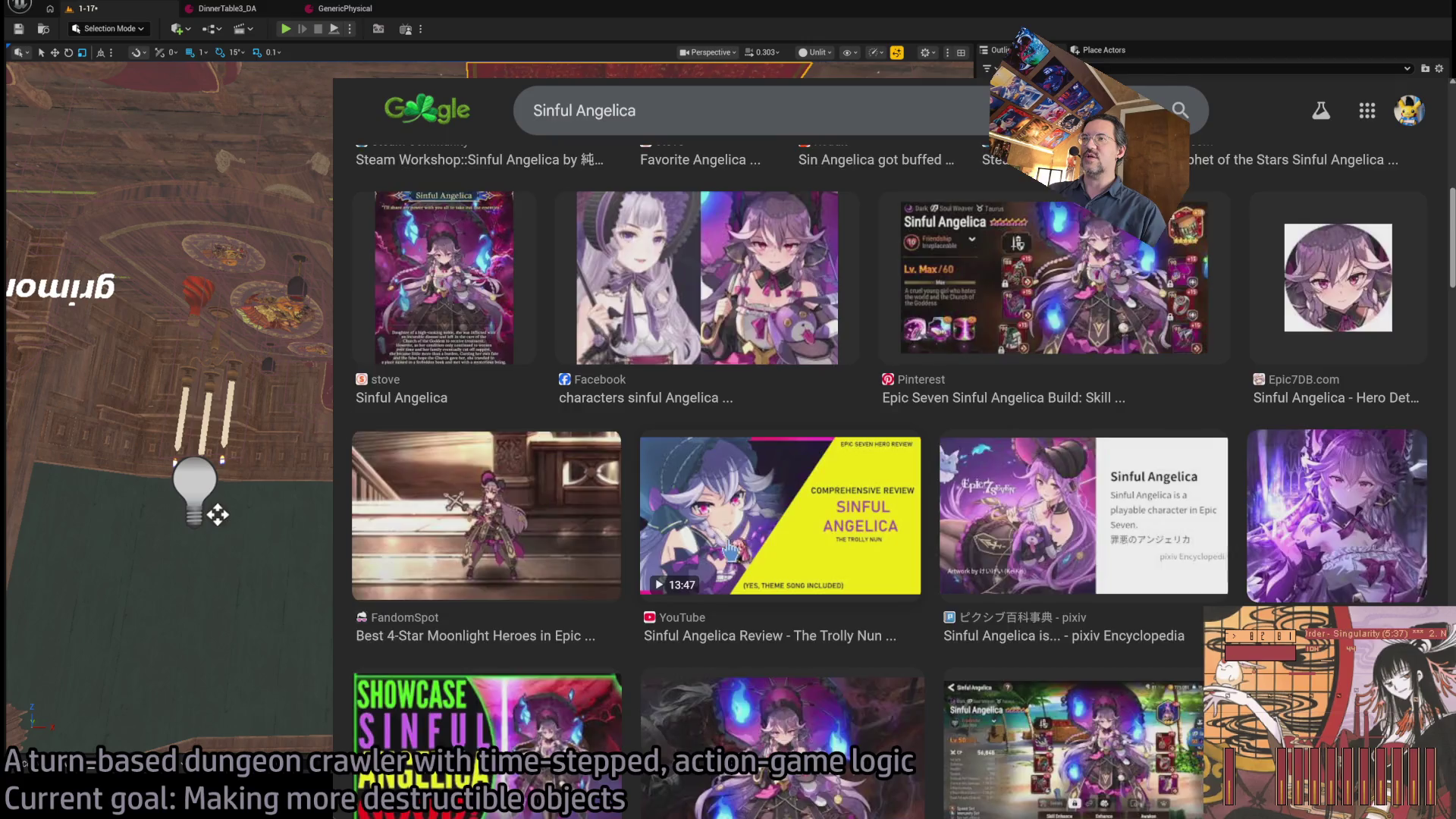
scroll(731, 548, "up", 10)
- Rerun the Sinful Angelica query from the search box to get YouTube video results
left_click(576, 126)
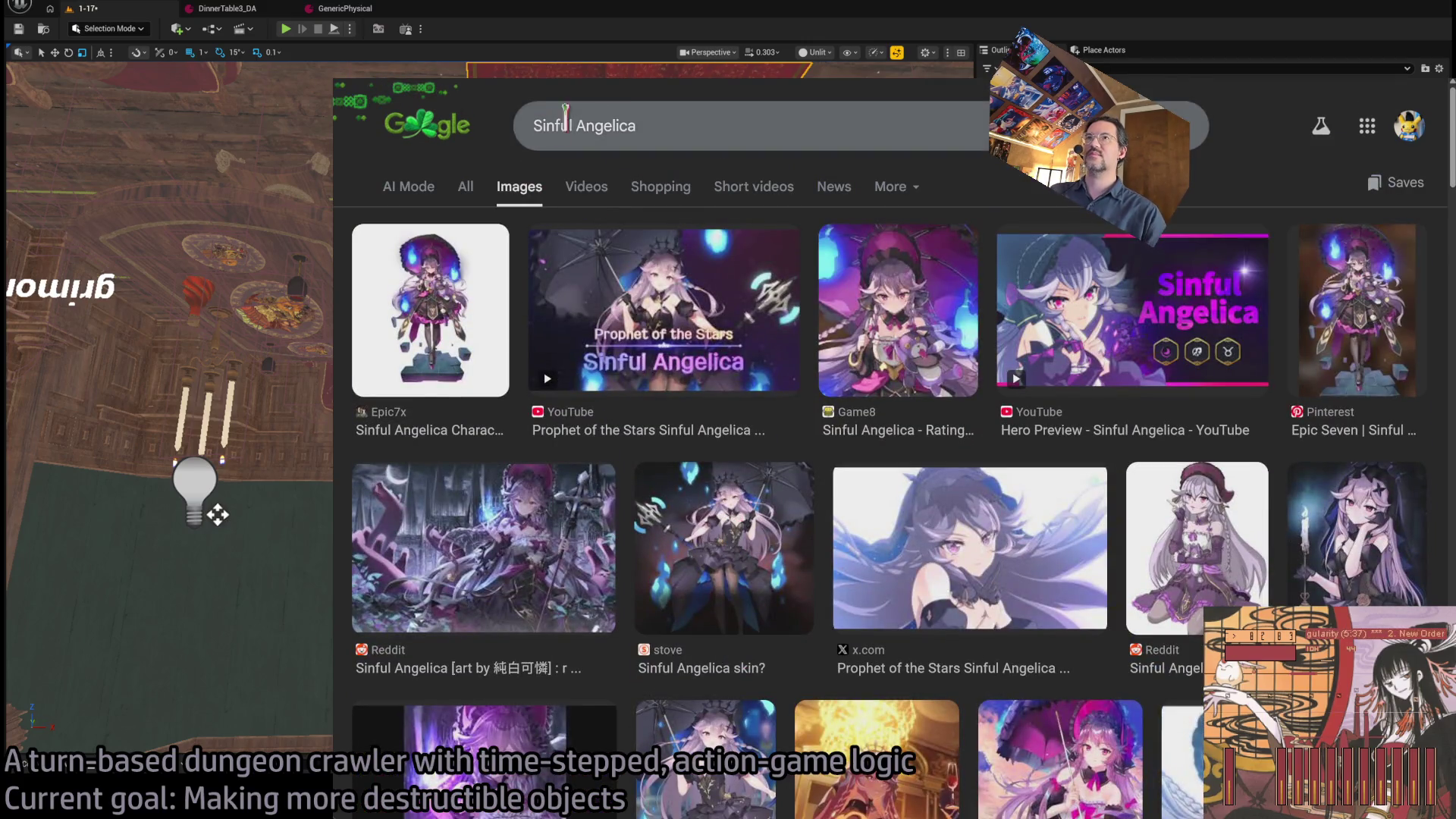
left_click(576, 126)
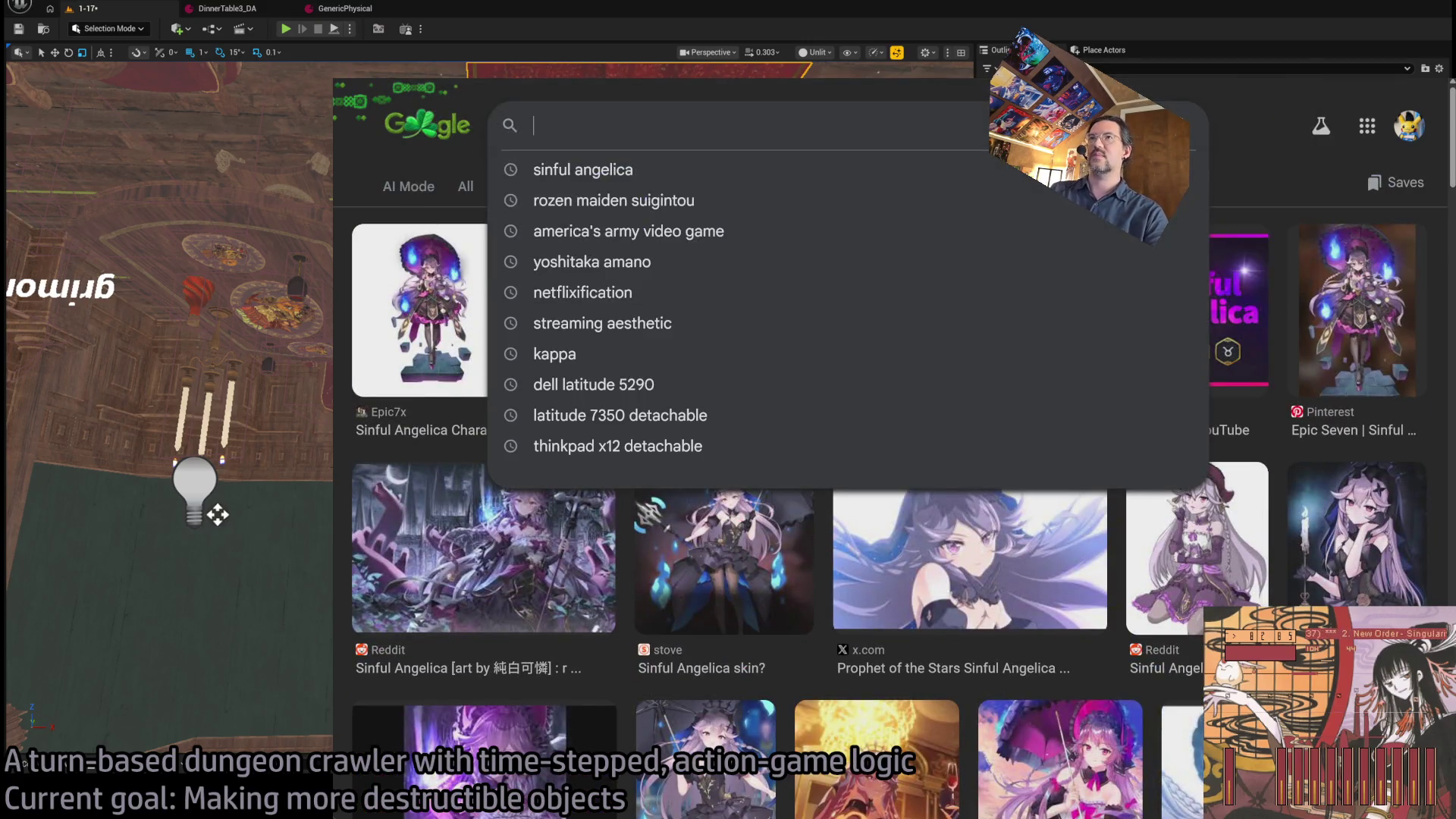
key("ctrl+Tab")
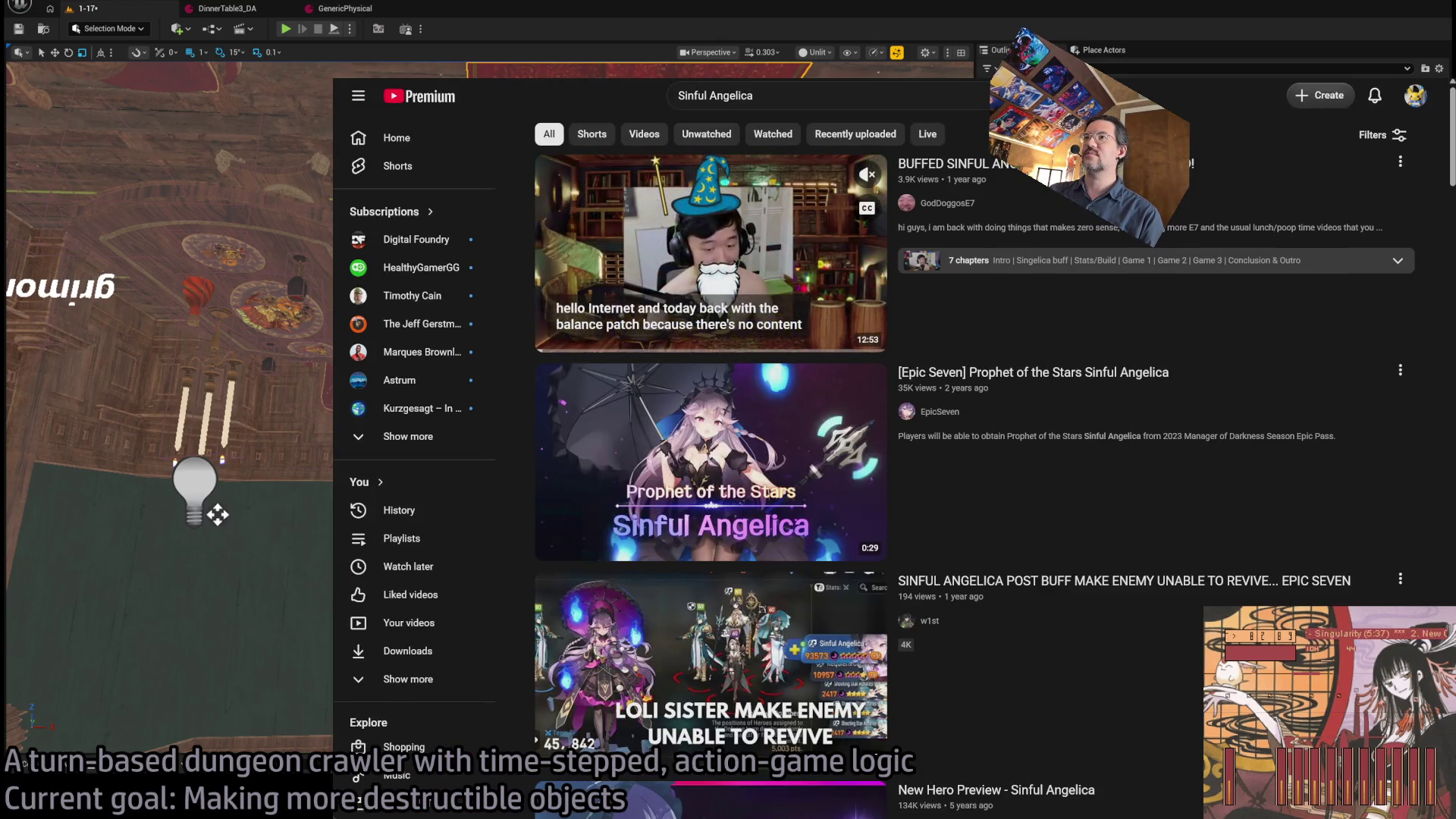
left_click(1150, 422)
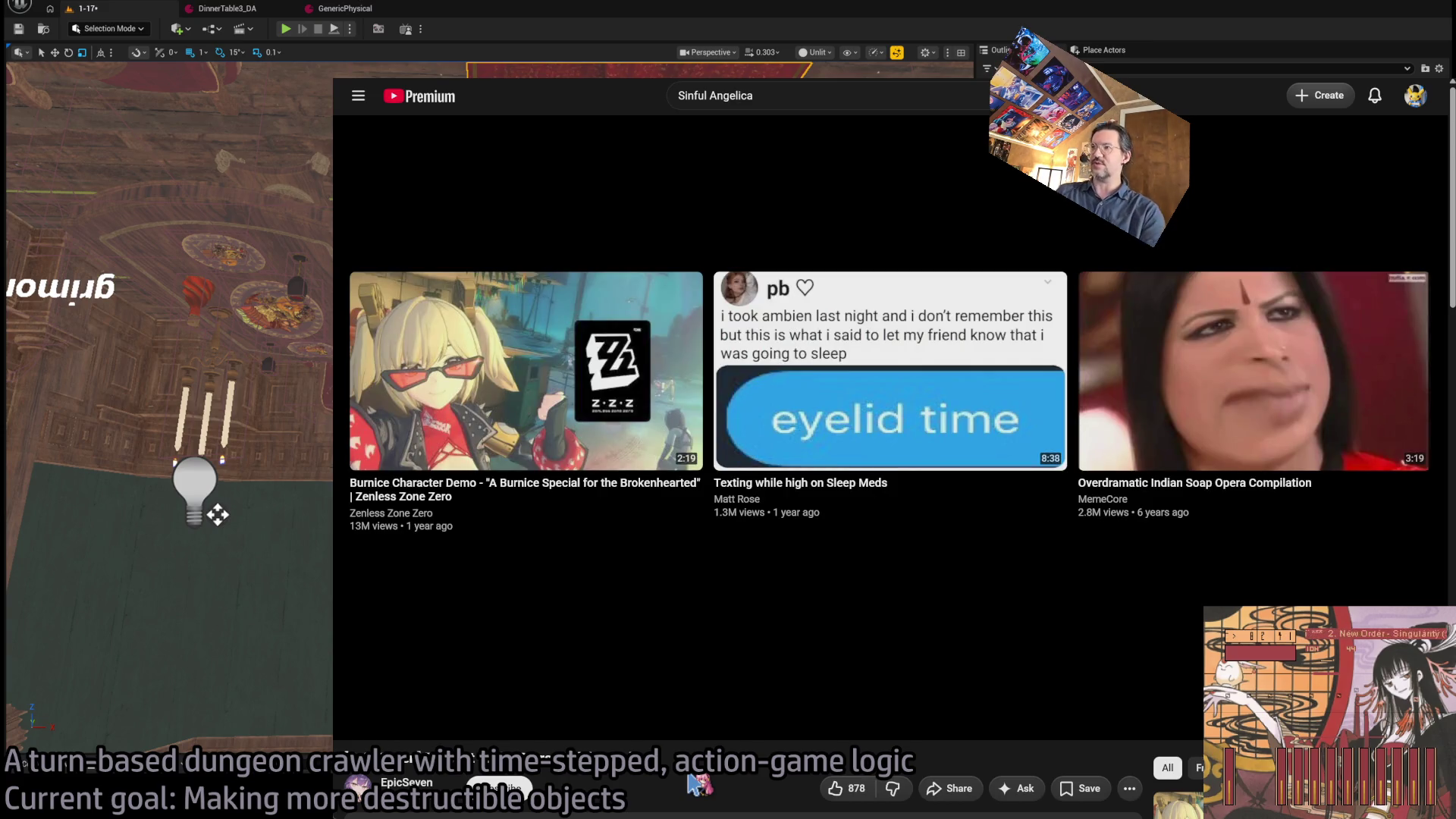
left_click(361, 720)
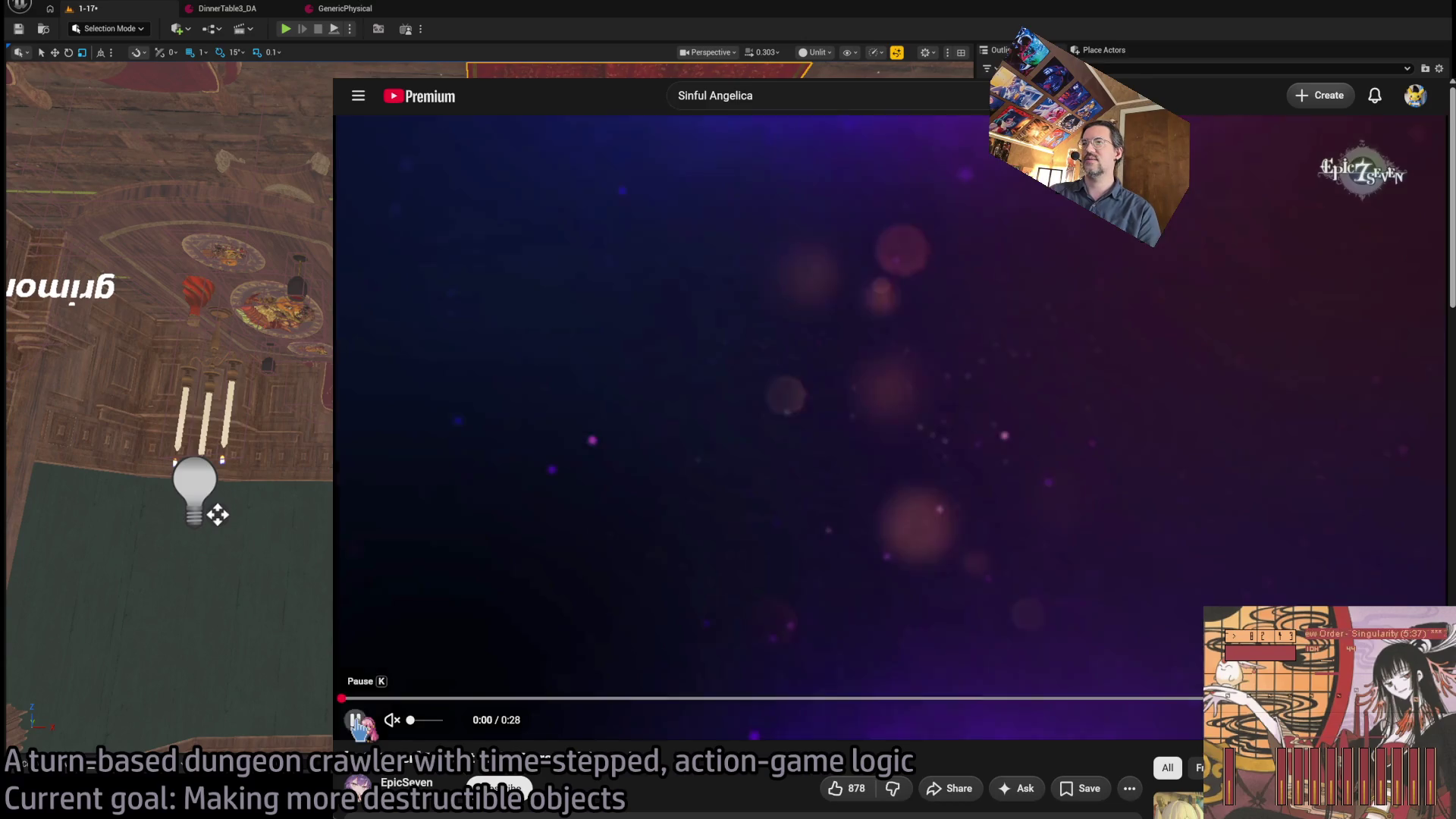
key("alt+Left")
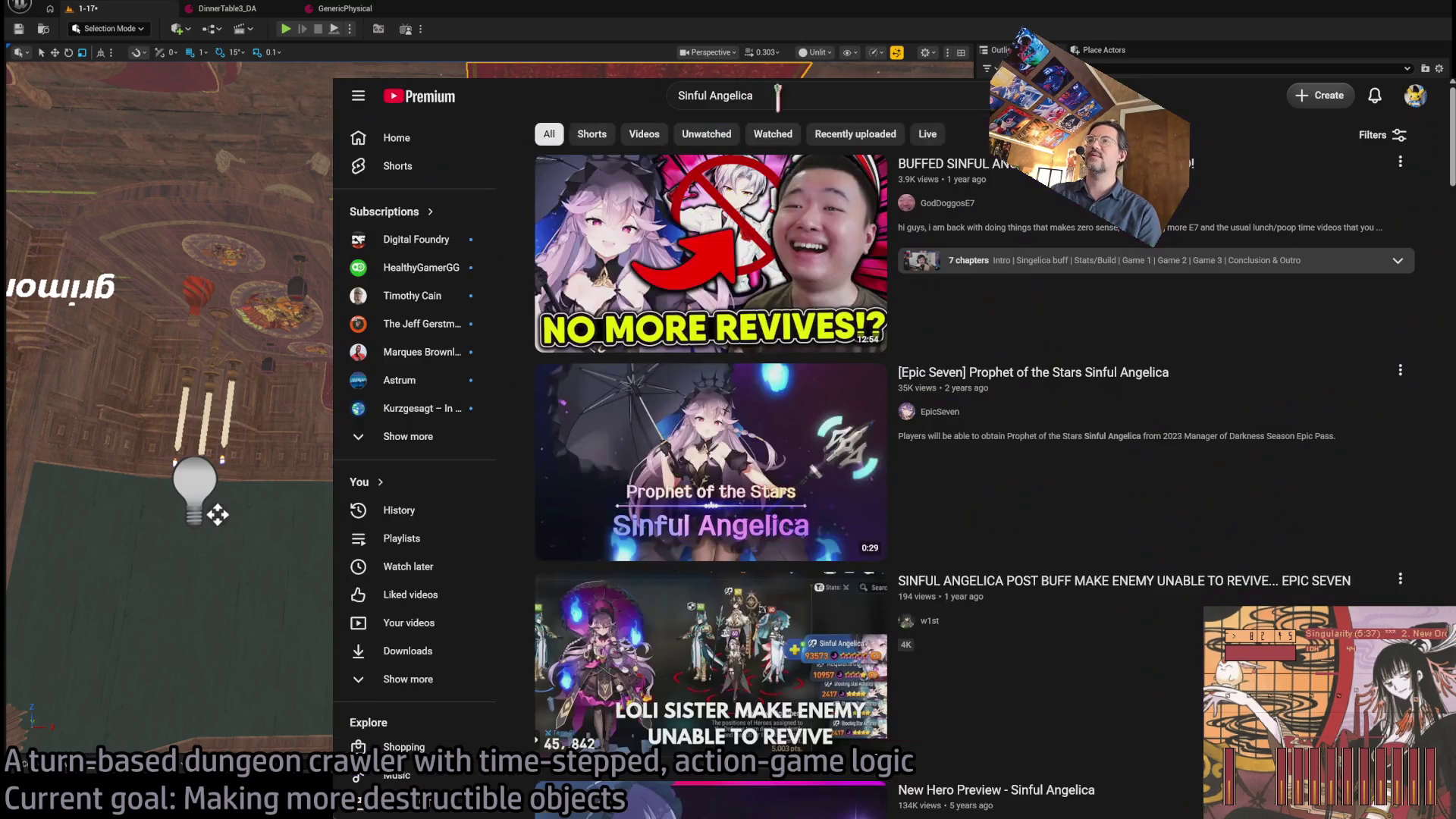
left_click(776, 96)
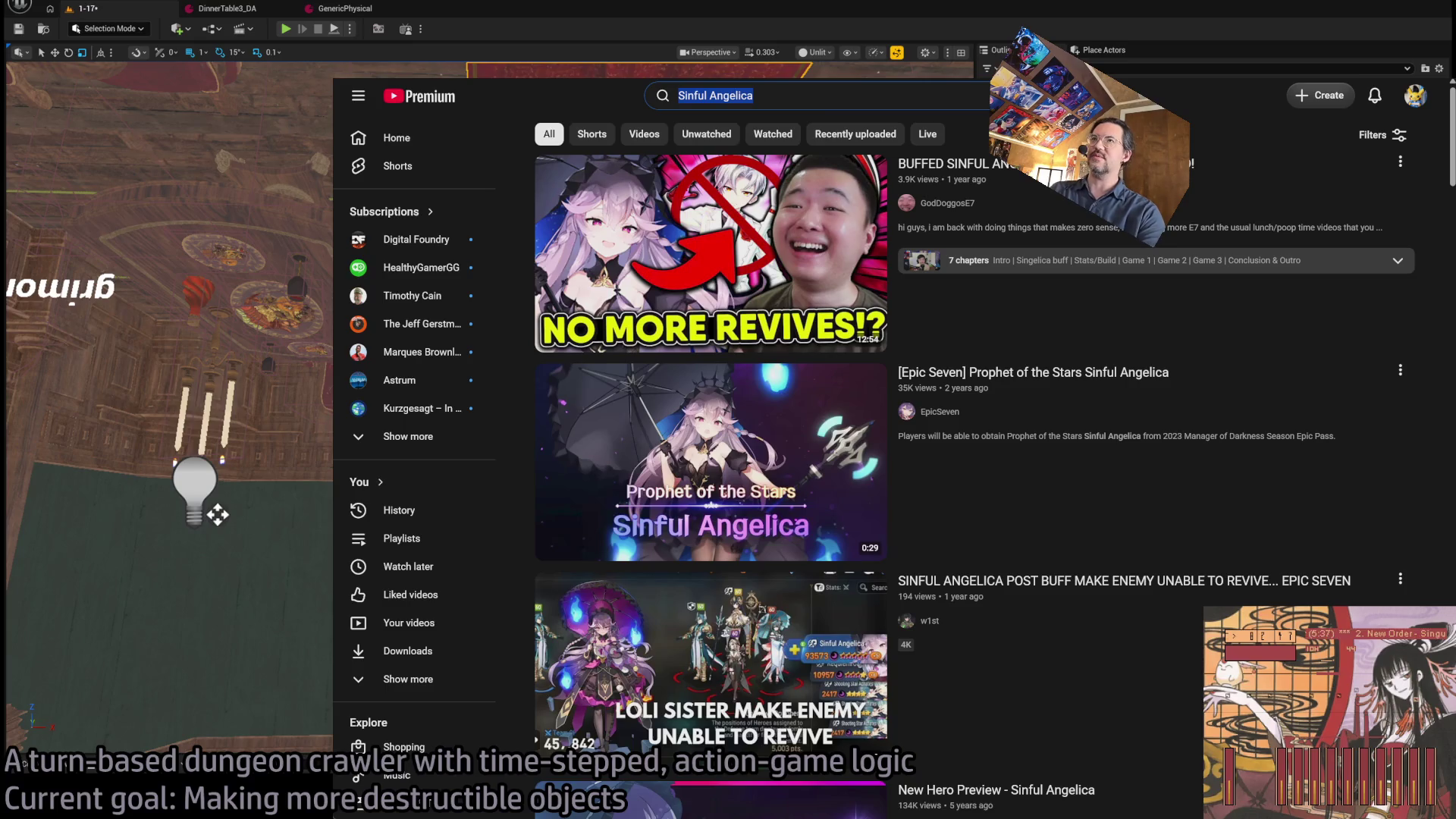
- Search YouTube for 'honkai star rail the herta' and preview the second result
type("honkai st")
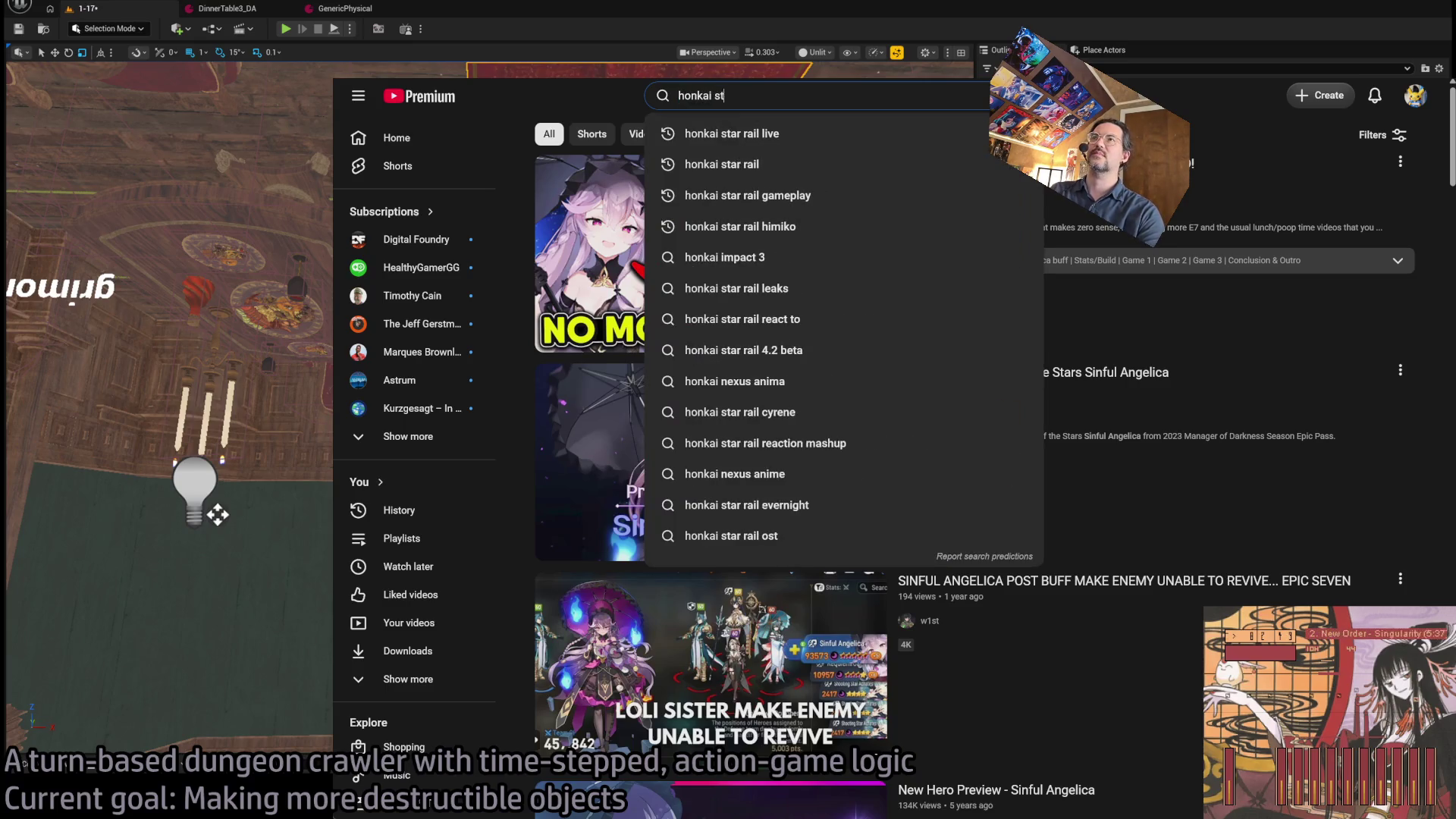
type("ar rail the herta")
key("Return")
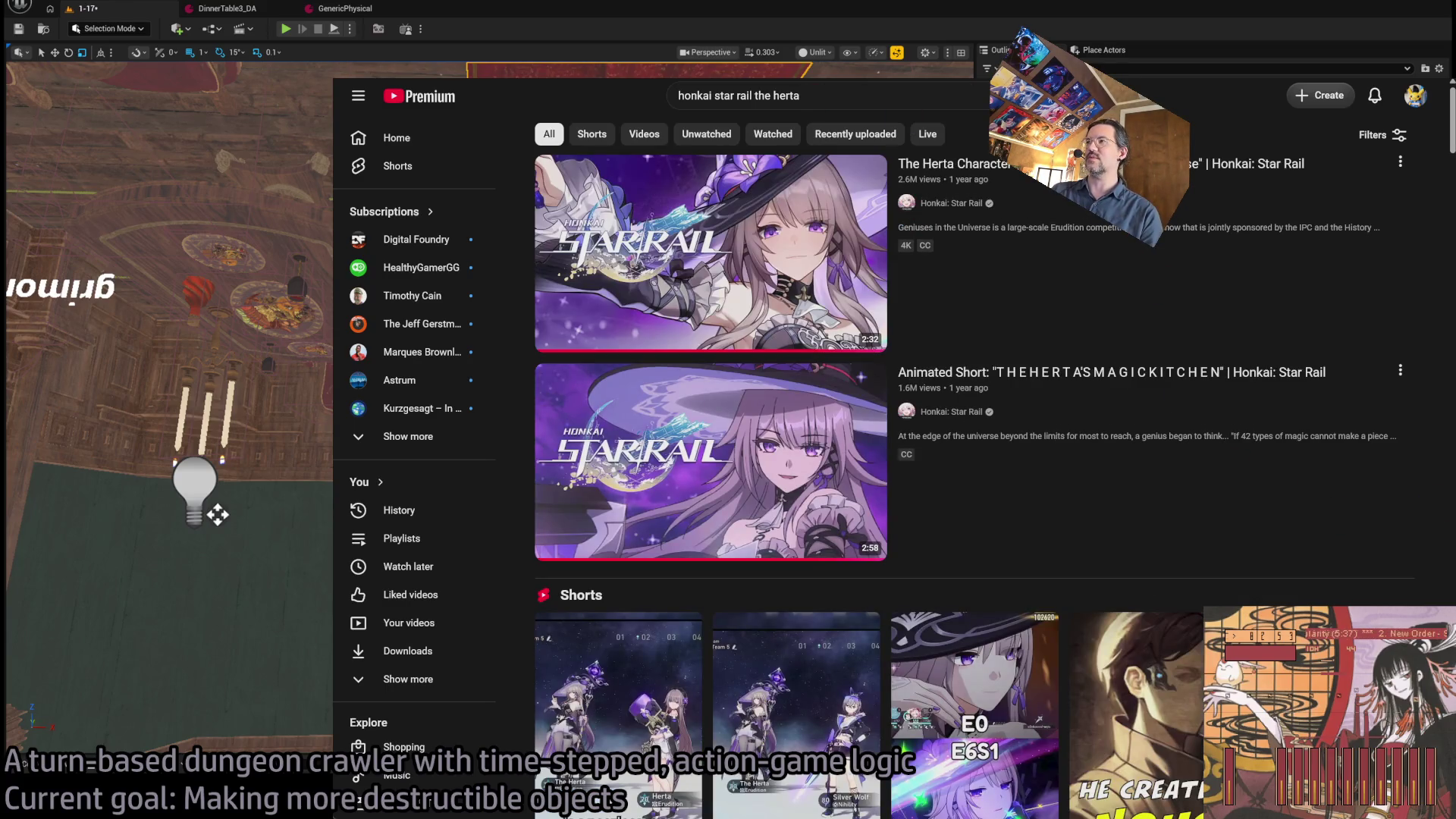
left_click(966, 480)
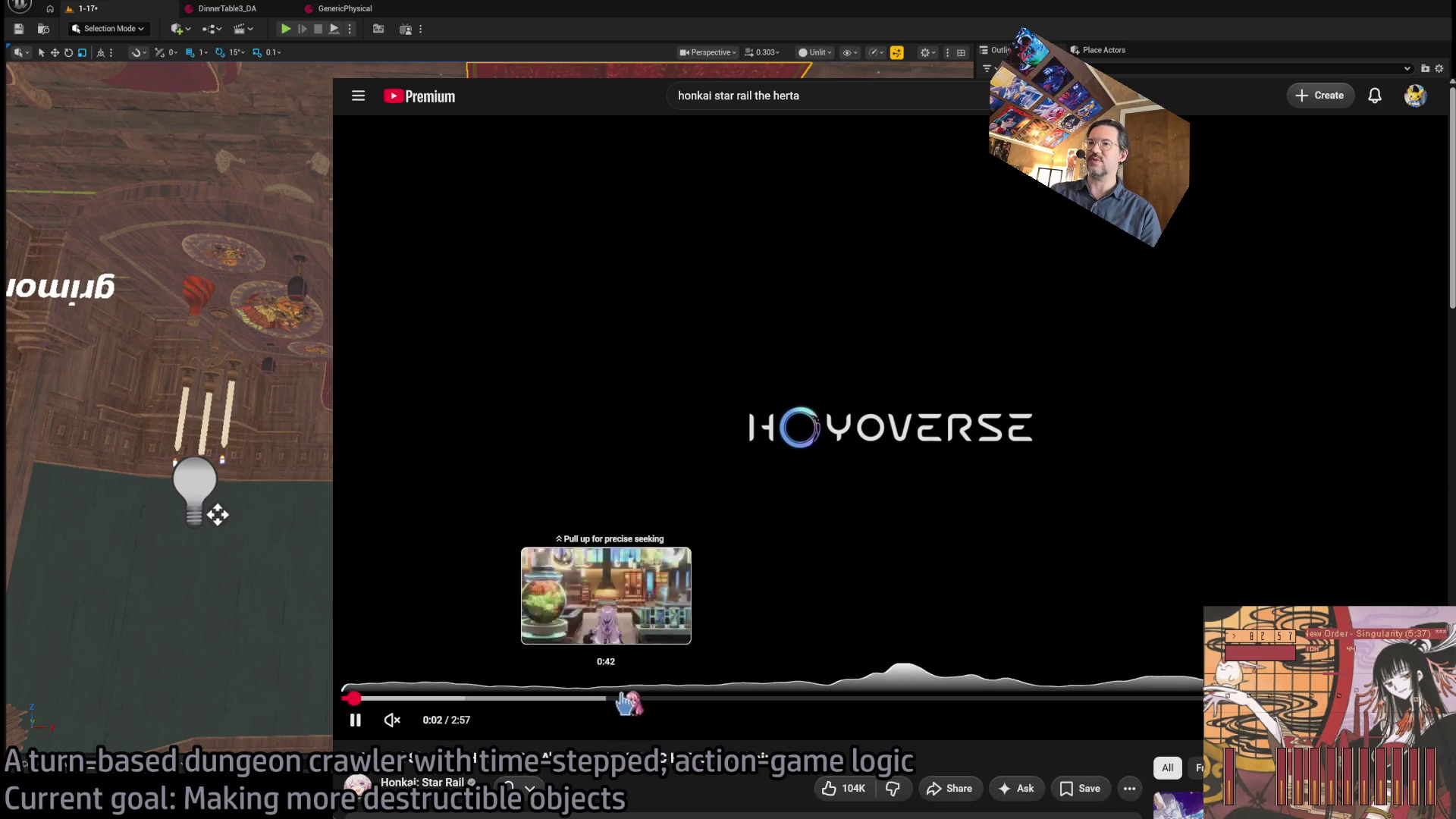
left_click(661, 698)
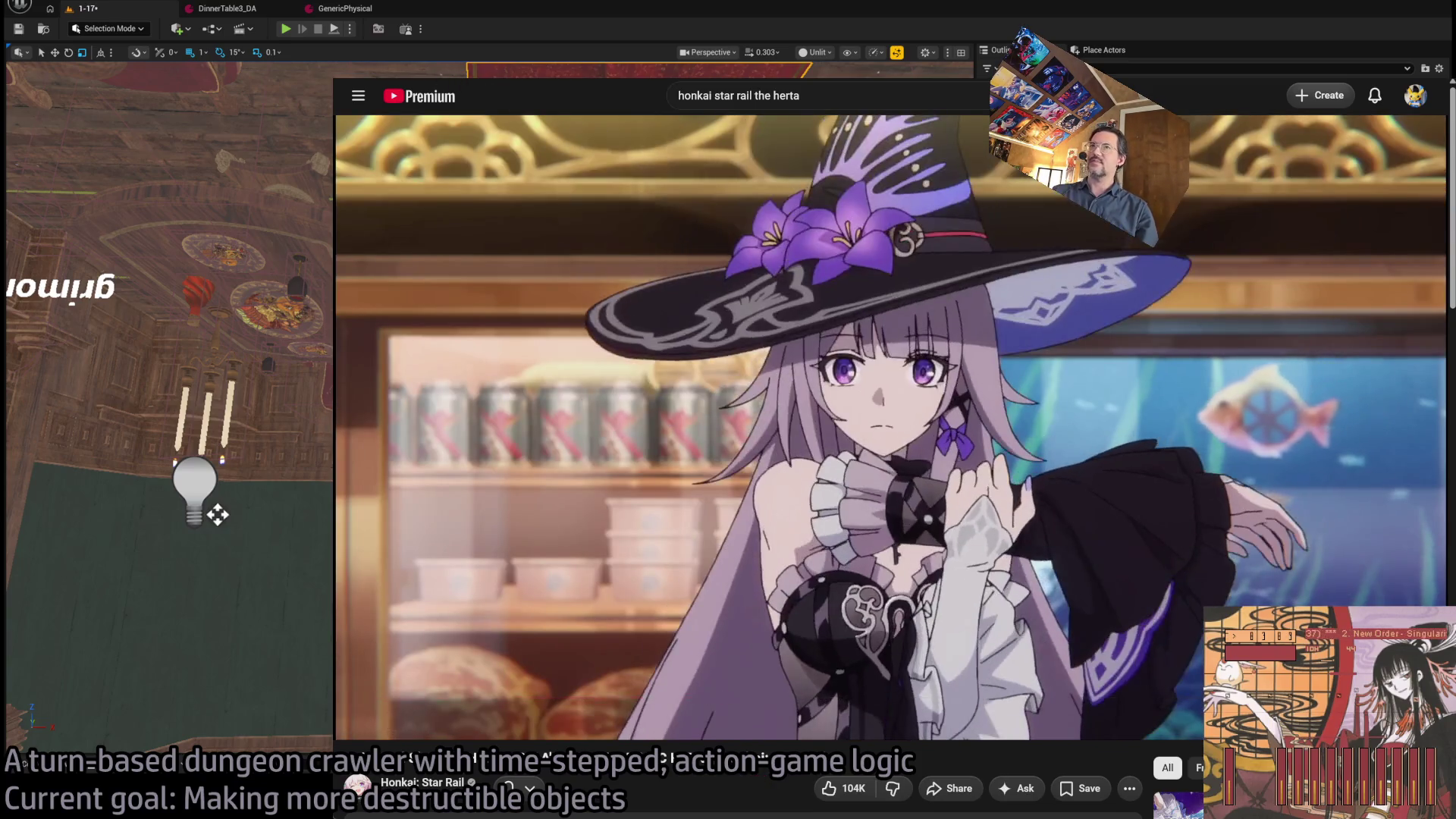
key("alt+Left")
- Open The Herta's Magic Kitchen animated short, then return to the results
scroll(902, 396, "down", 3)
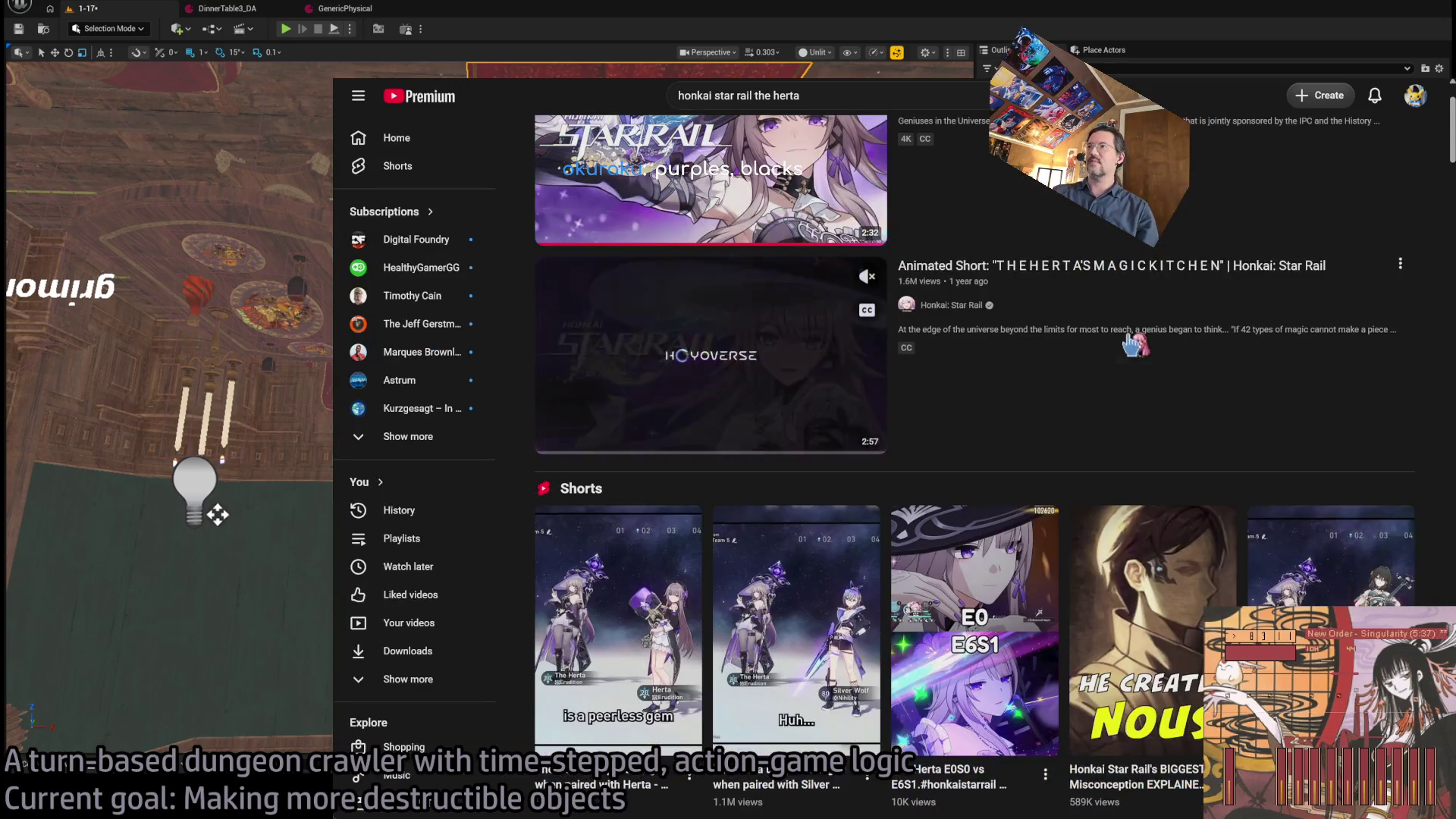
left_click(903, 396)
key("alt+Left")
scroll(947, 425, "up", 2)
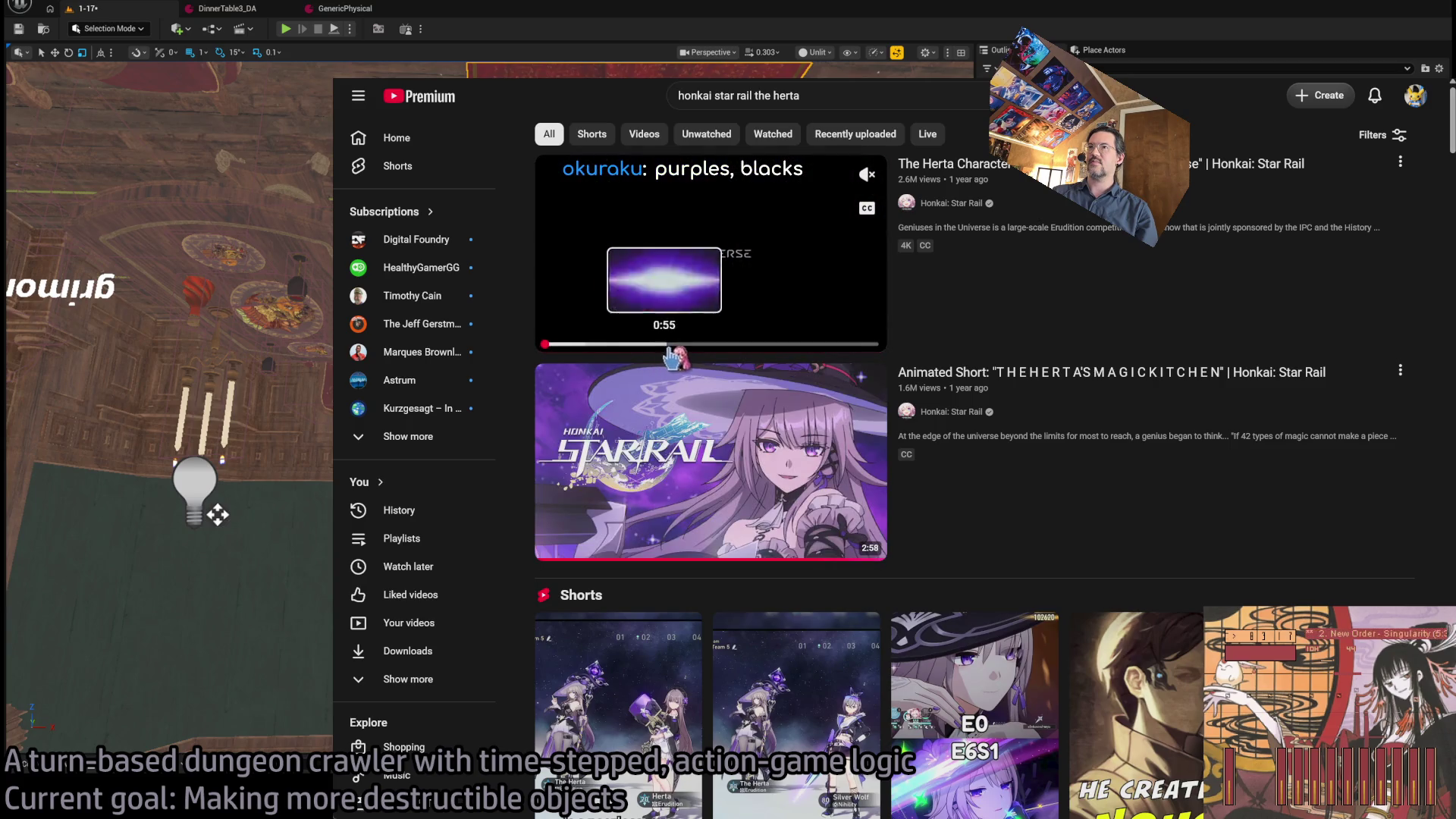
- Preview a result at 1:14, then open the Myriad Celestia trailer and come back
left_click(710, 347)
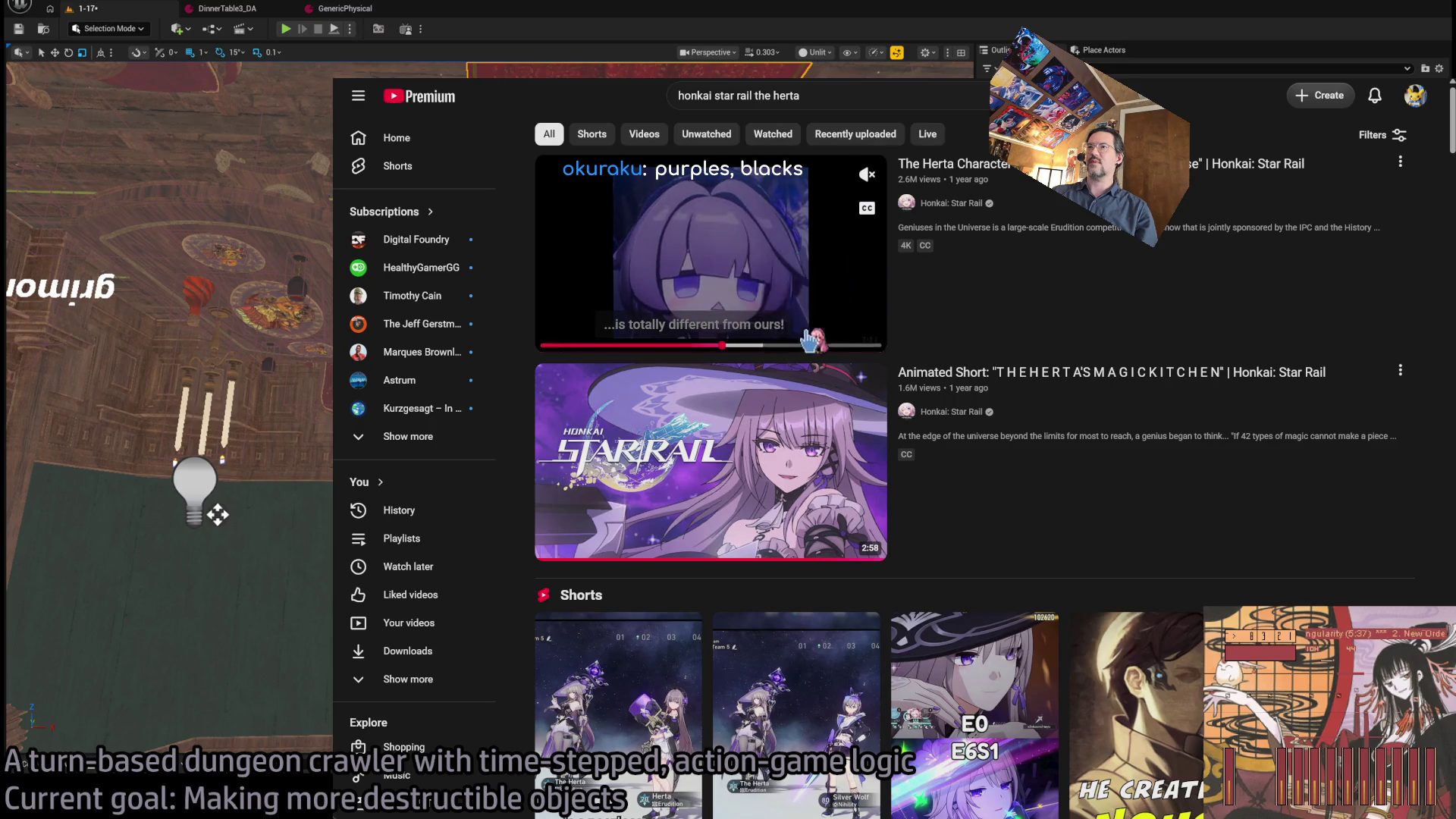
scroll(834, 379, "down", 4)
scroll(1065, 516, "down", 5)
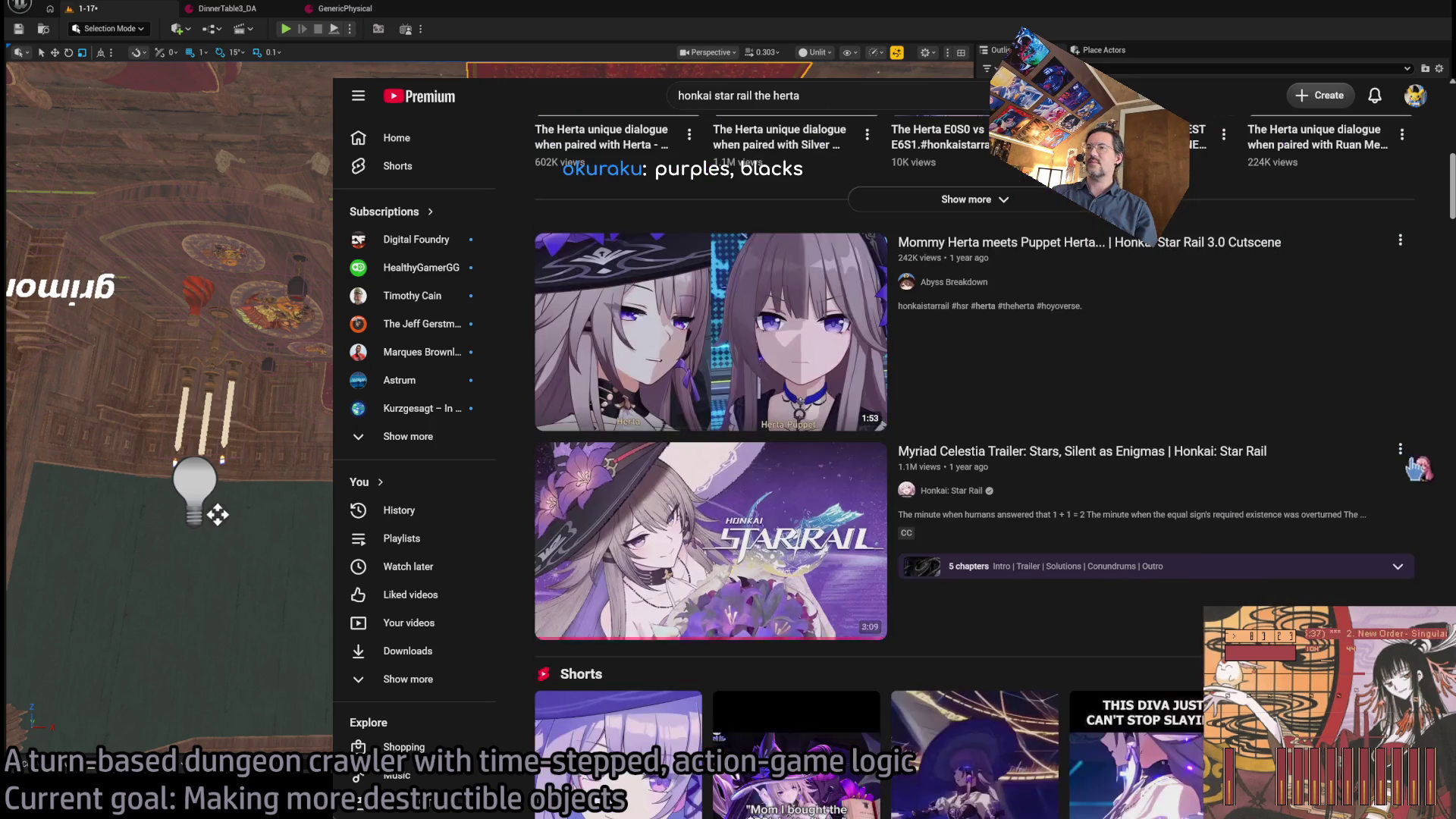
left_click(1234, 488)
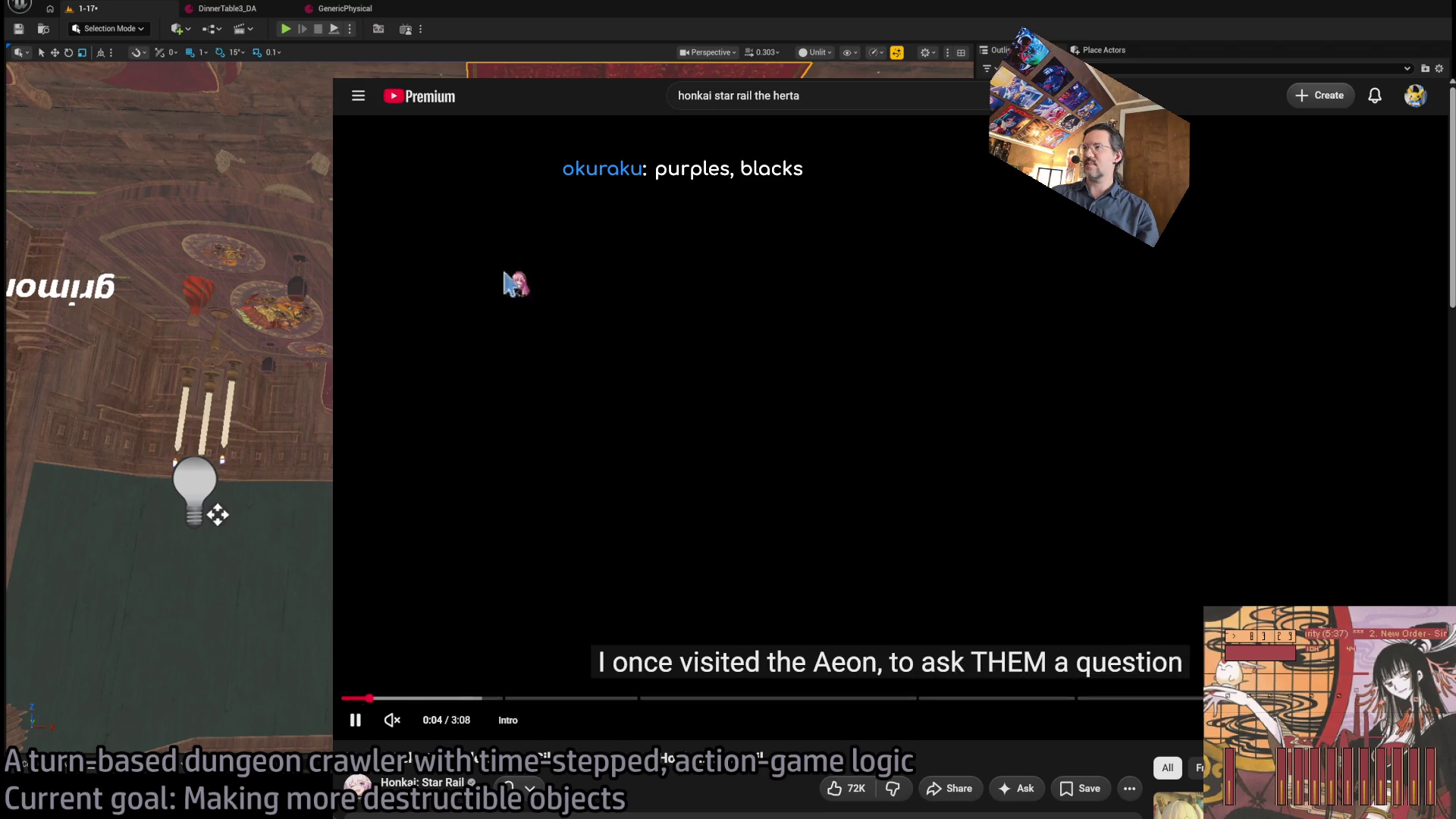
key("alt+Left")
- Play the Keeping up with Star Rail Herta video from its Character Abilities chapter, then open a new tab
scroll(1150, 540, "down", 9)
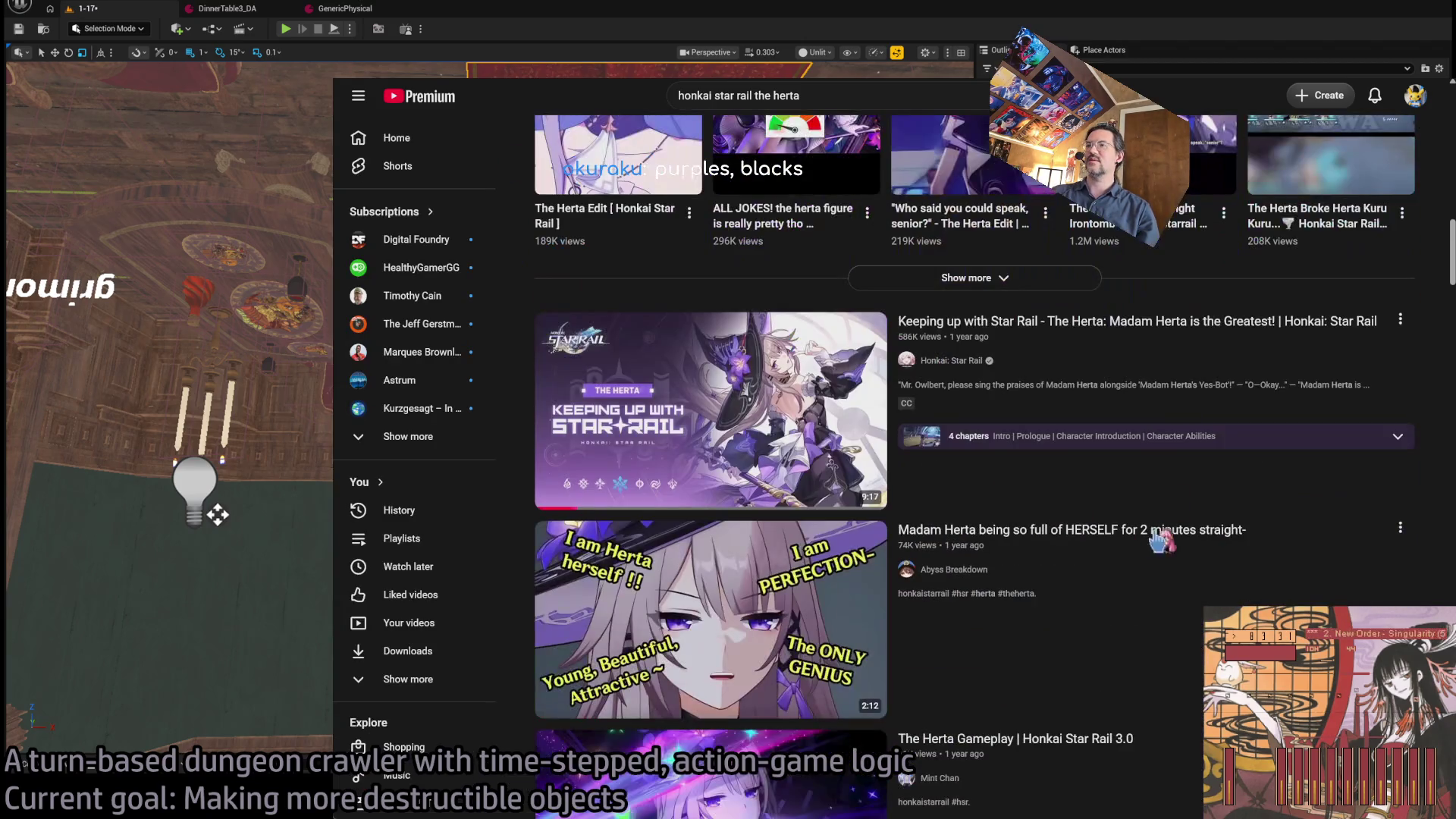
left_click(1141, 356)
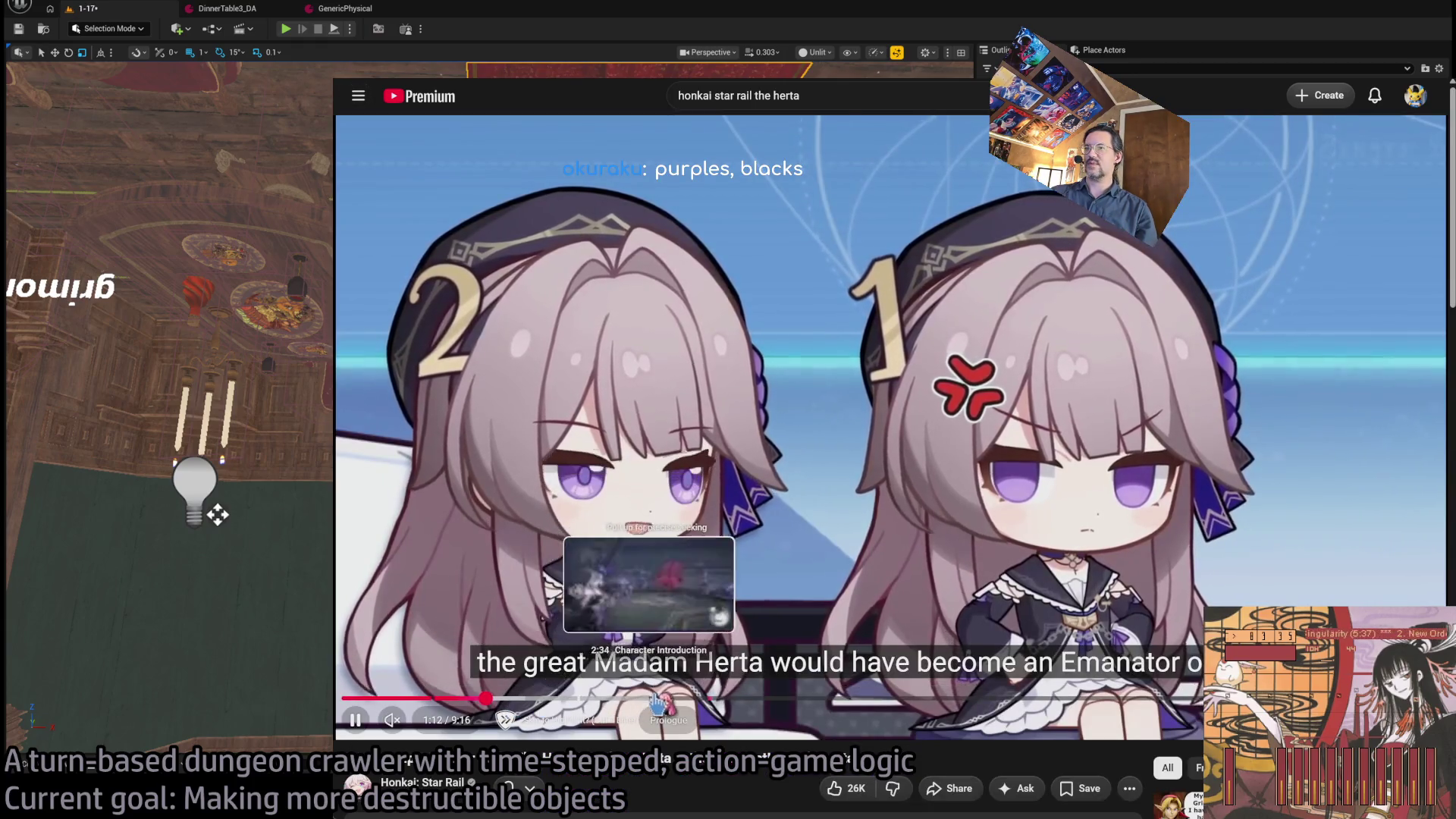
left_click(672, 698)
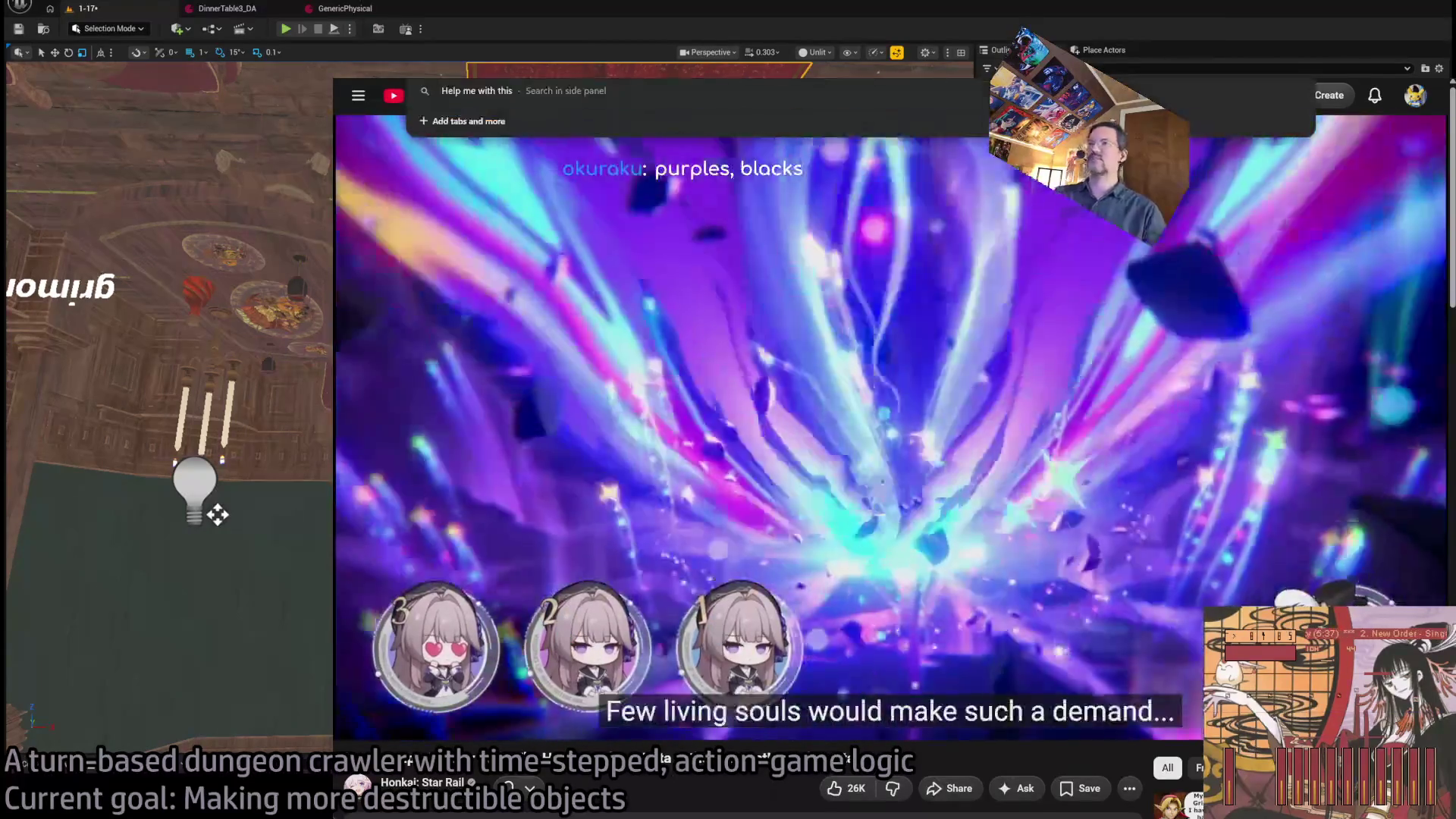
key("ctrl+t")
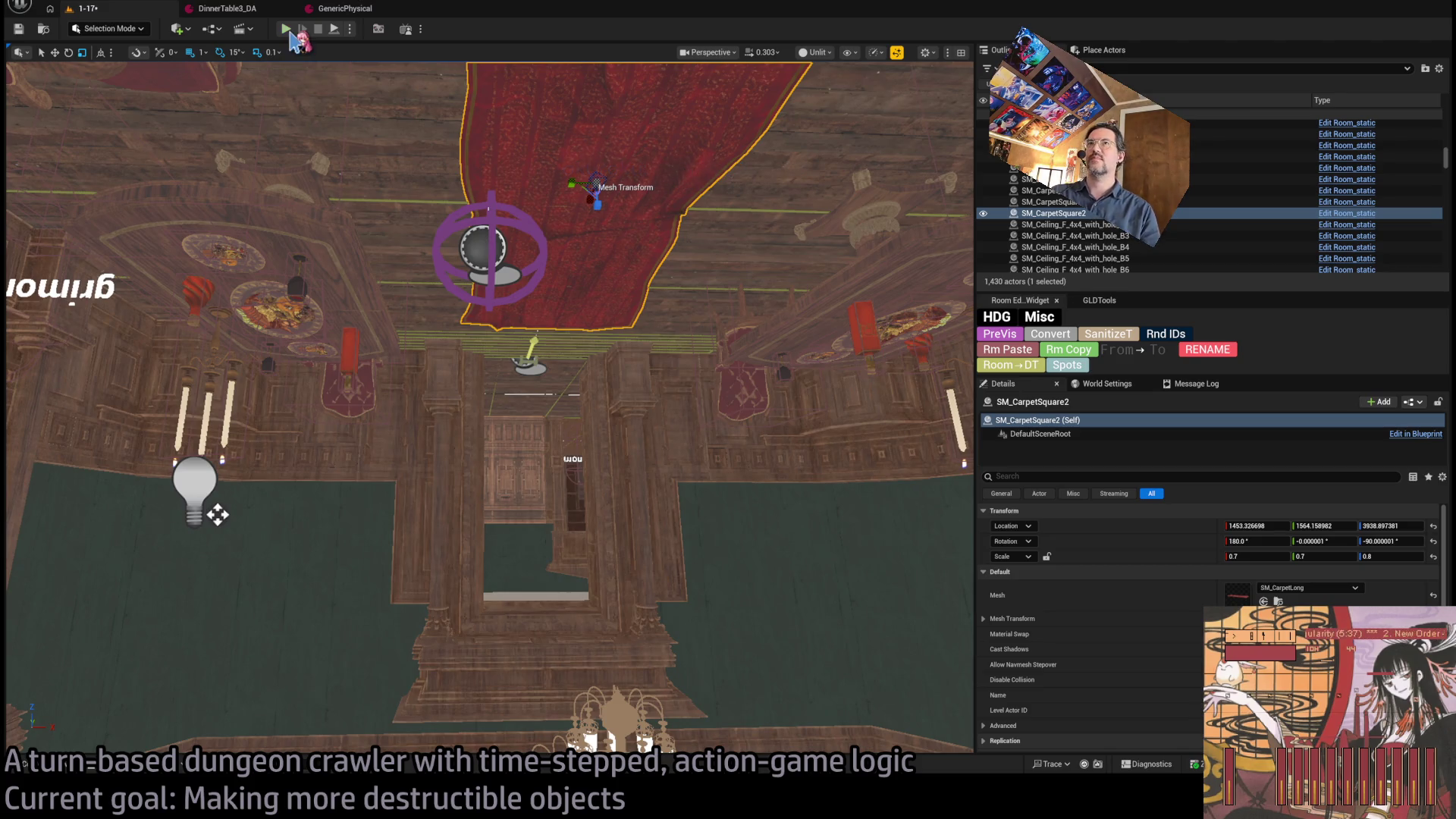
key("alt+p")
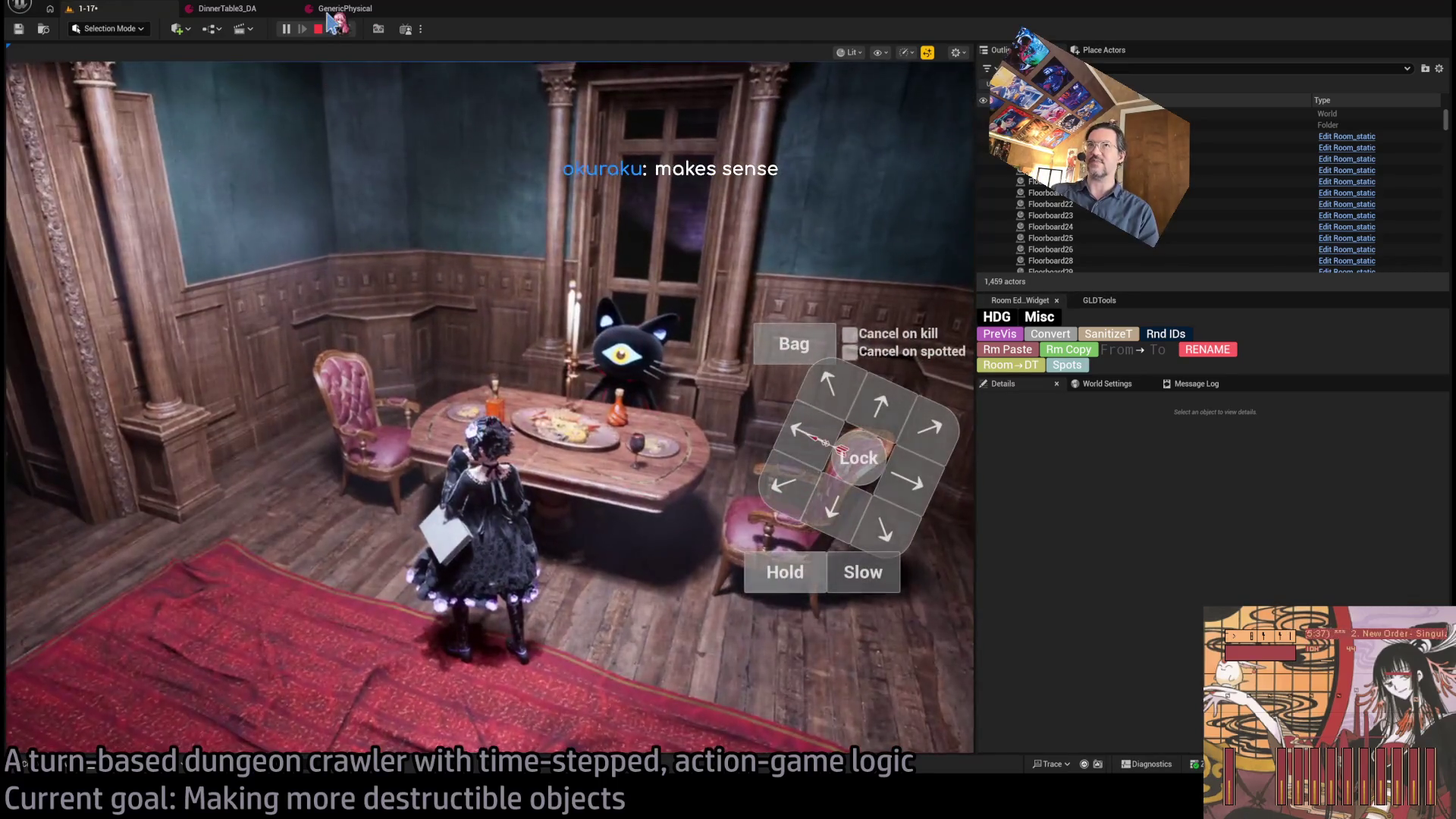
left_click(318, 30)
key("f")
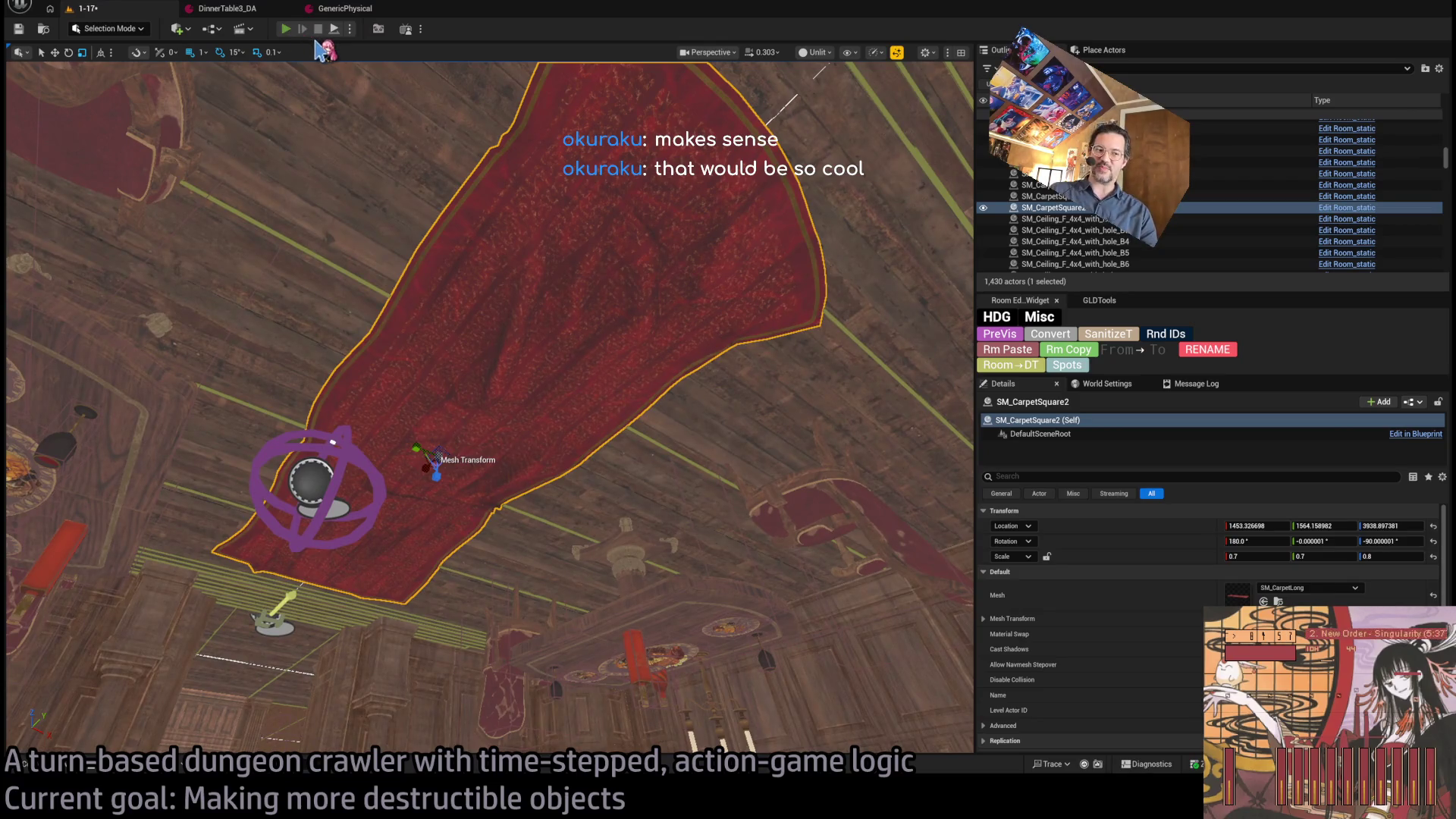
key("alt+p")
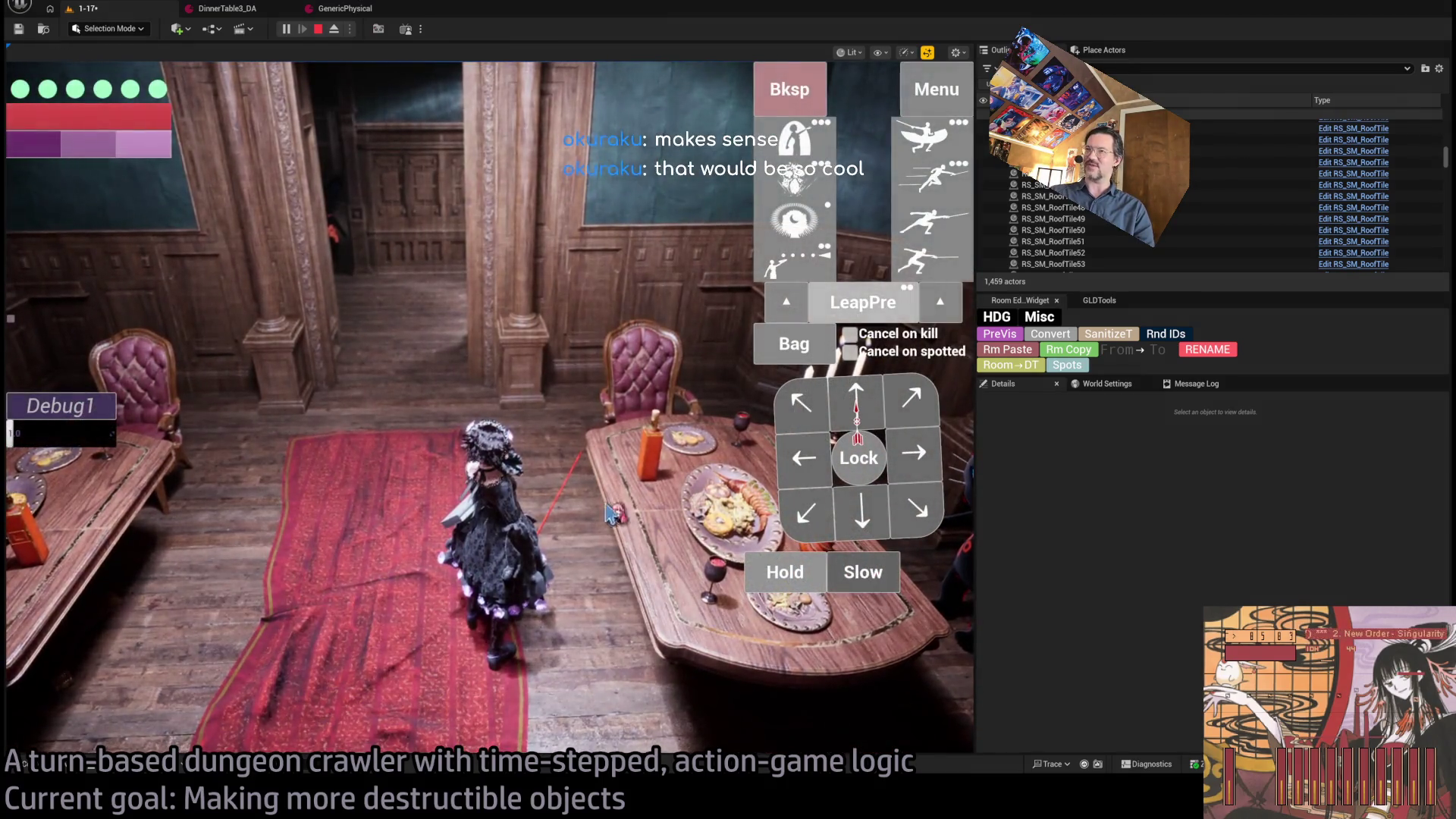
left_click(611, 515)
left_click(368, 438)
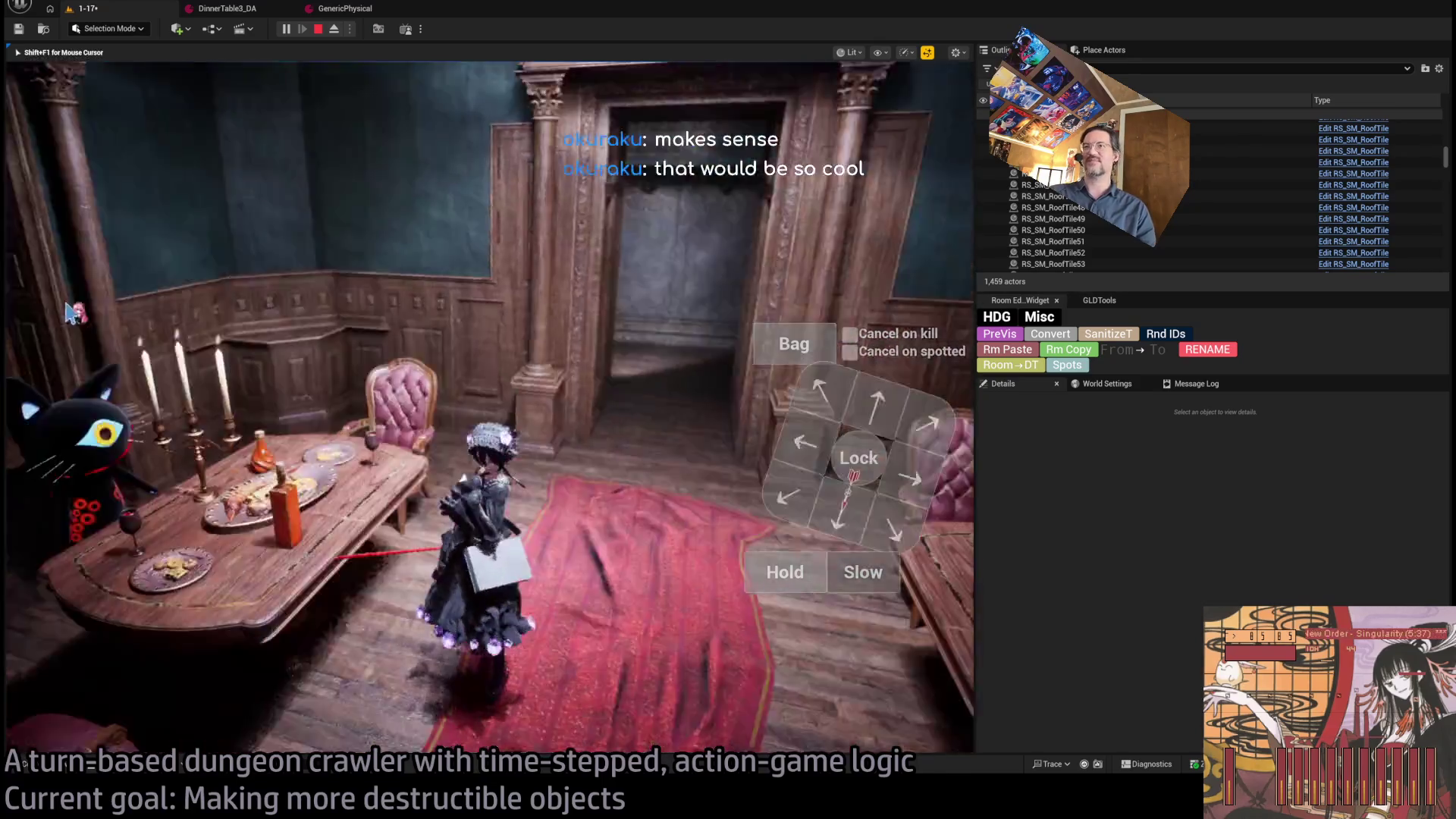
left_click(319, 29)
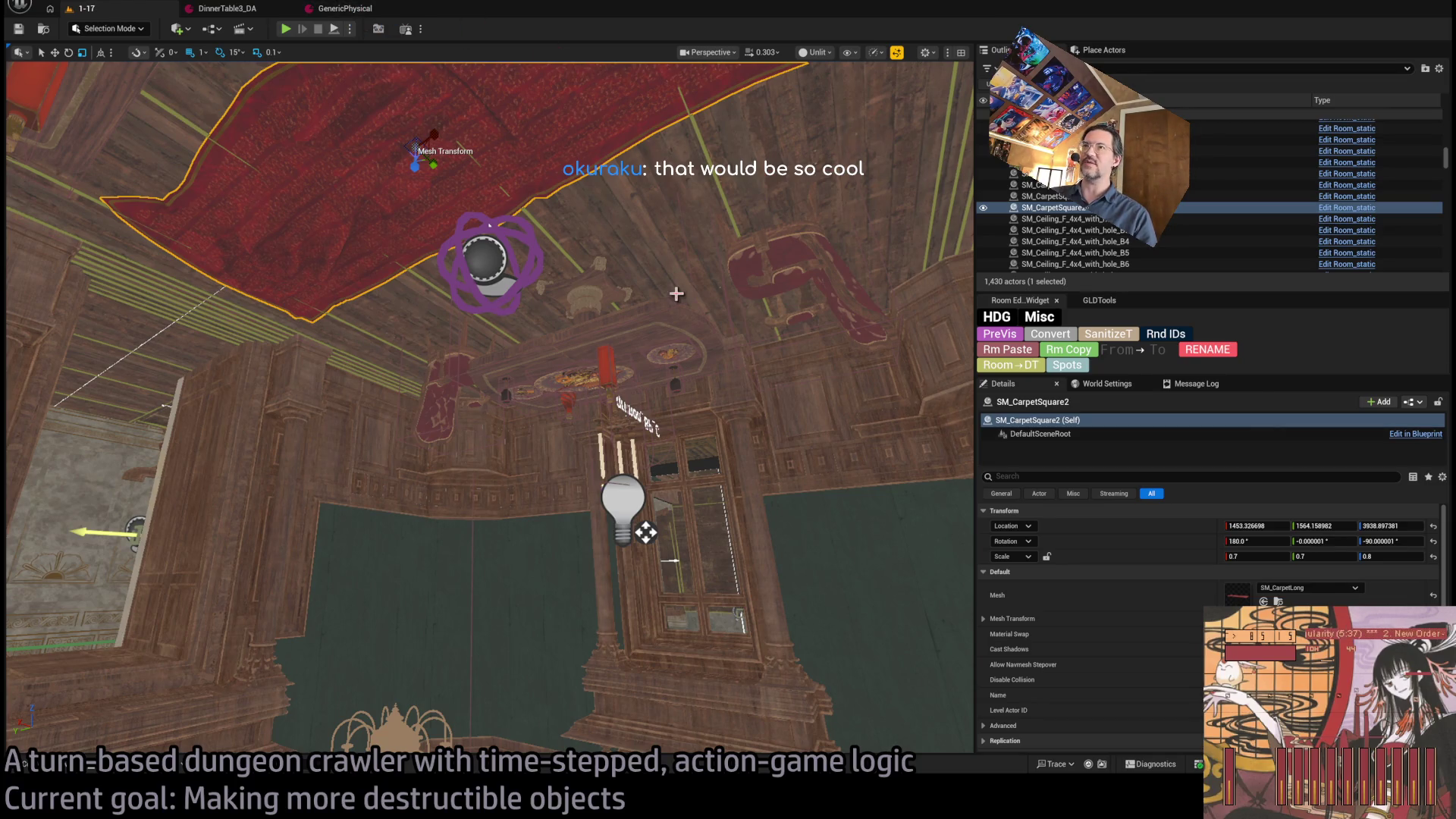
mouse_move(650, 322)
left_mouse_down()
mouse_move(635, 171)
mouse_move(678, 381)
left_mouse_up()
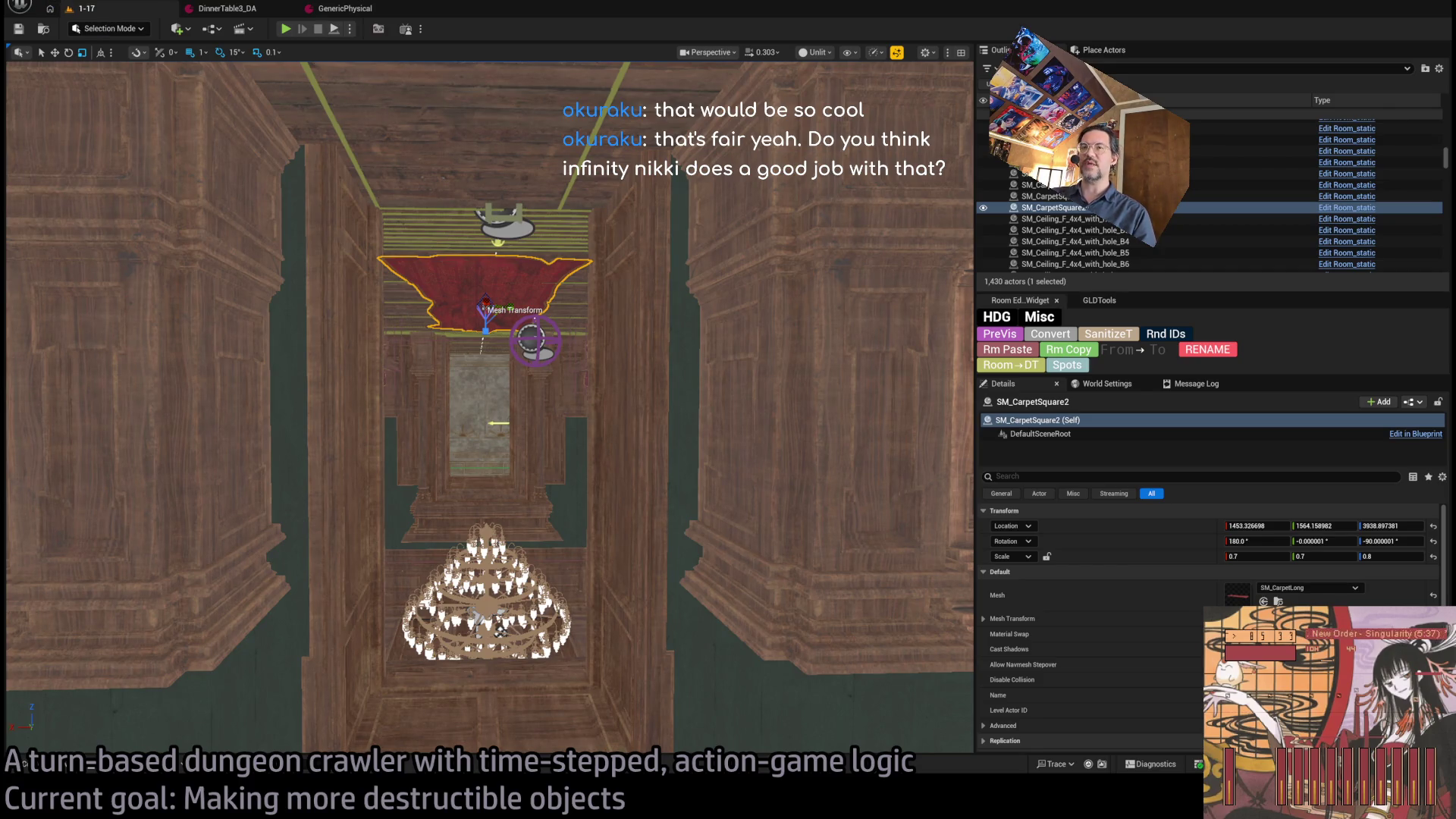
key("alt+Tab")
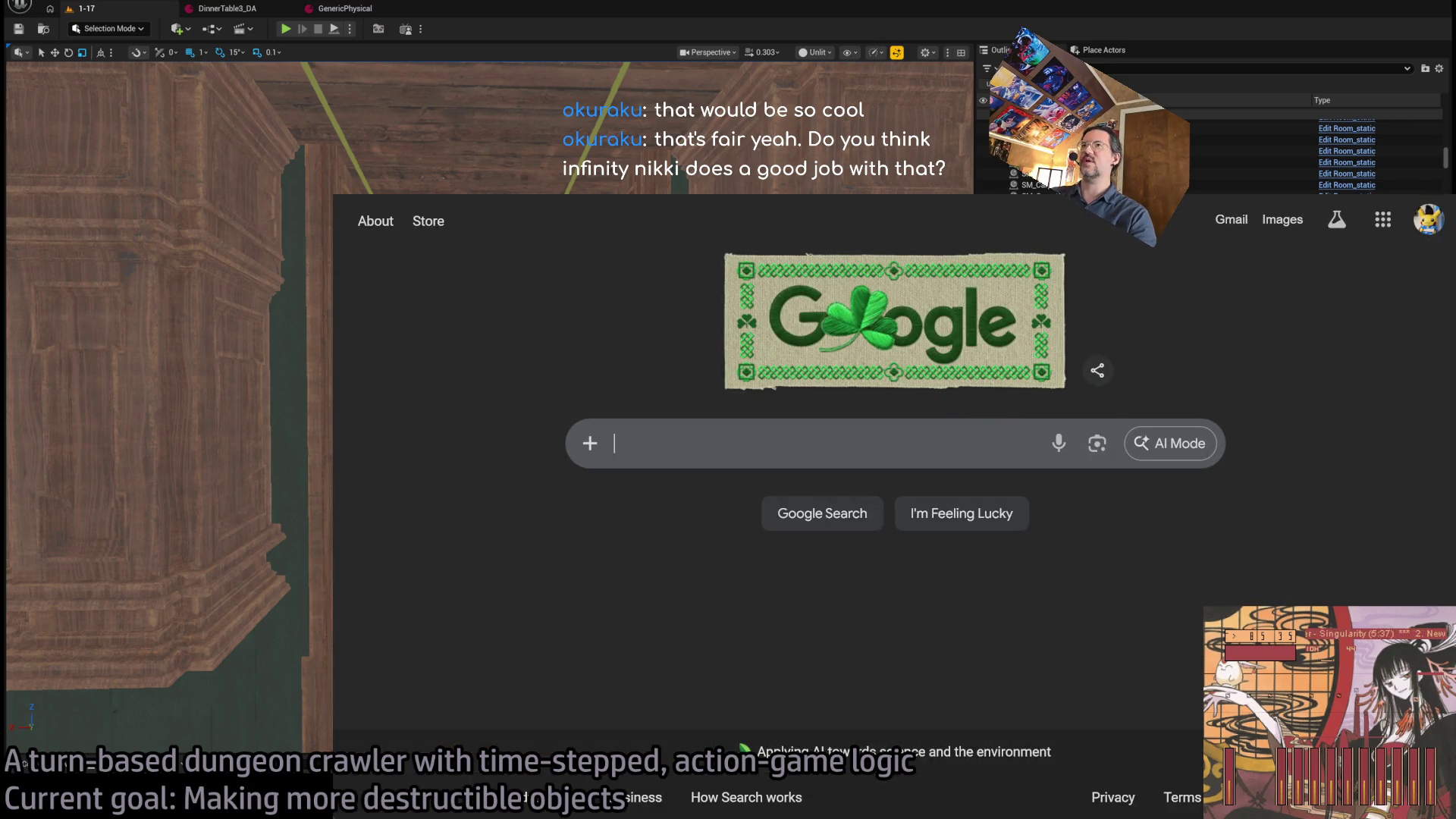
- Search for 'infinity nikki clothes' and browse the Infinity Nikki Wiki outfits page
key("ctrl+l")
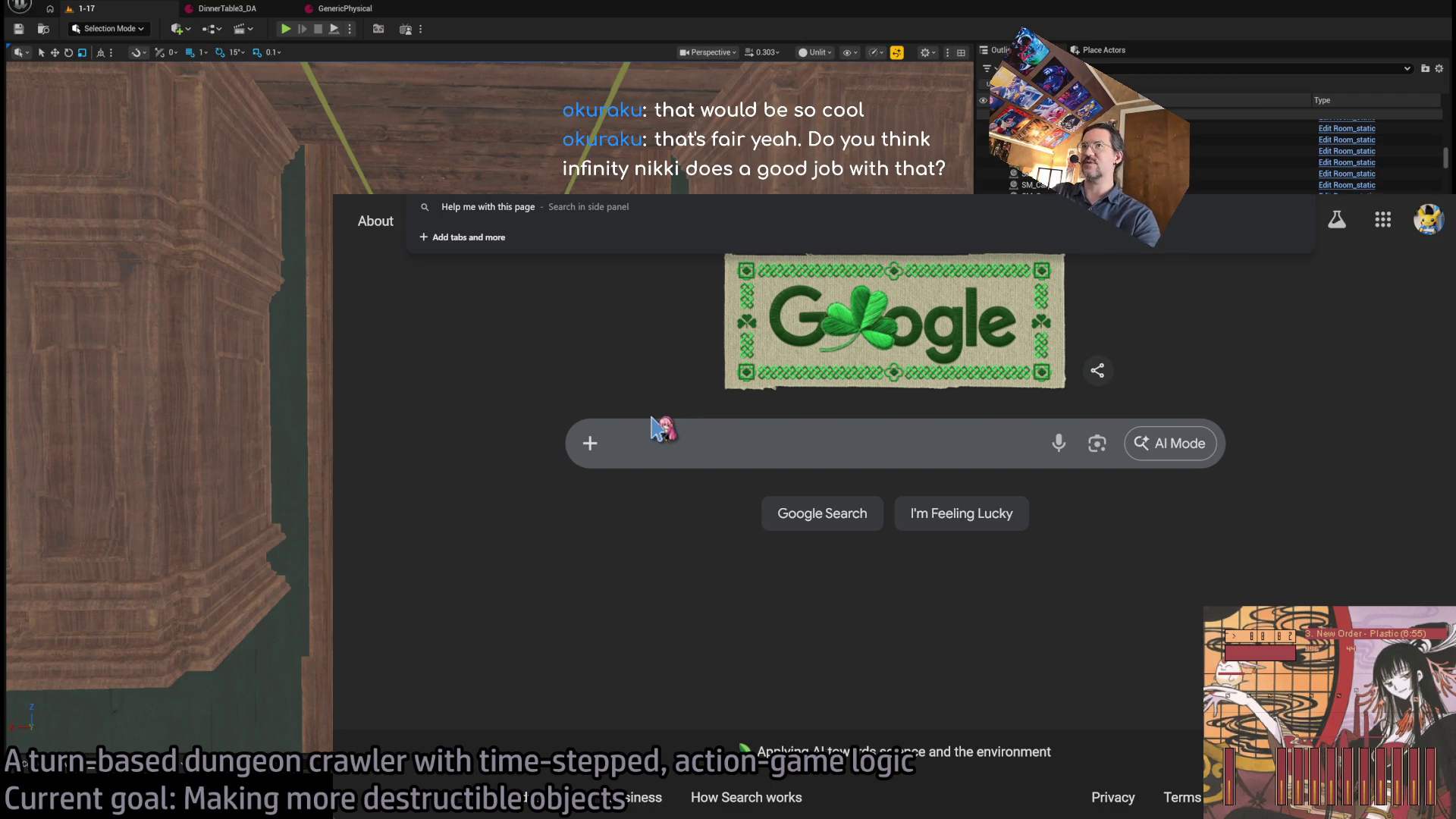
type("infinity nikk")
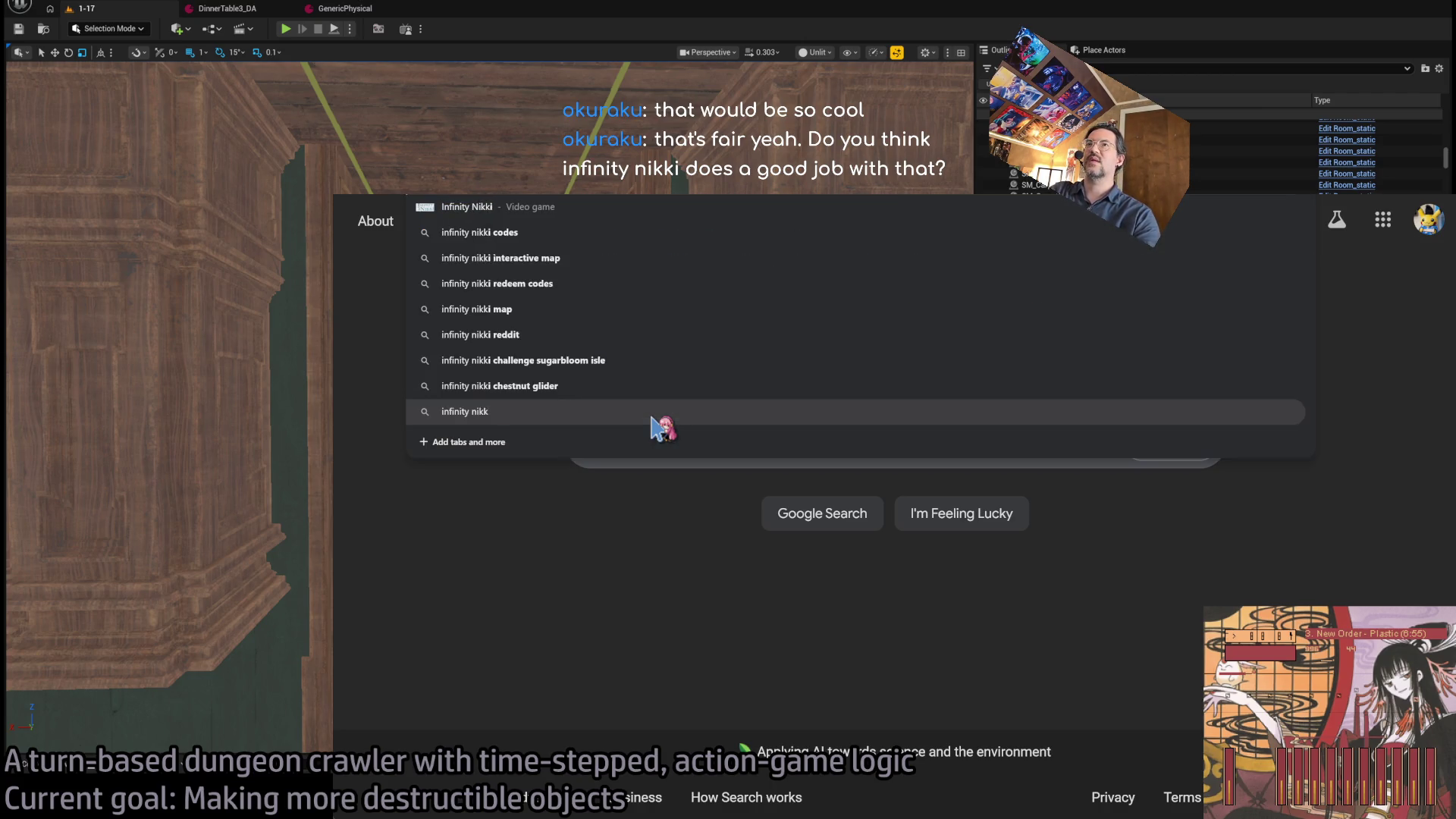
type("i clothes")
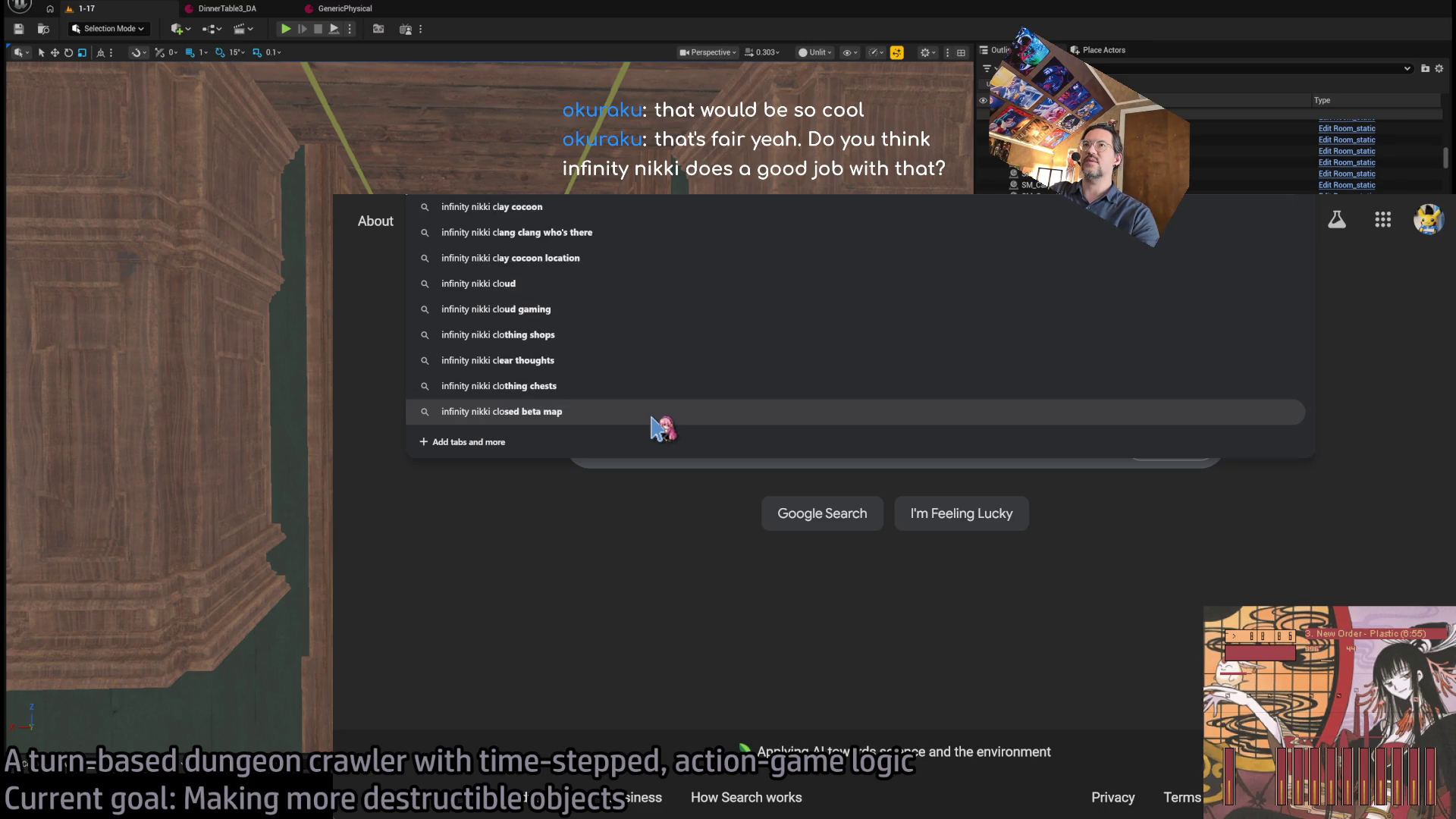
key("Return")
left_click(595, 448)
scroll(549, 465, "down", 15)
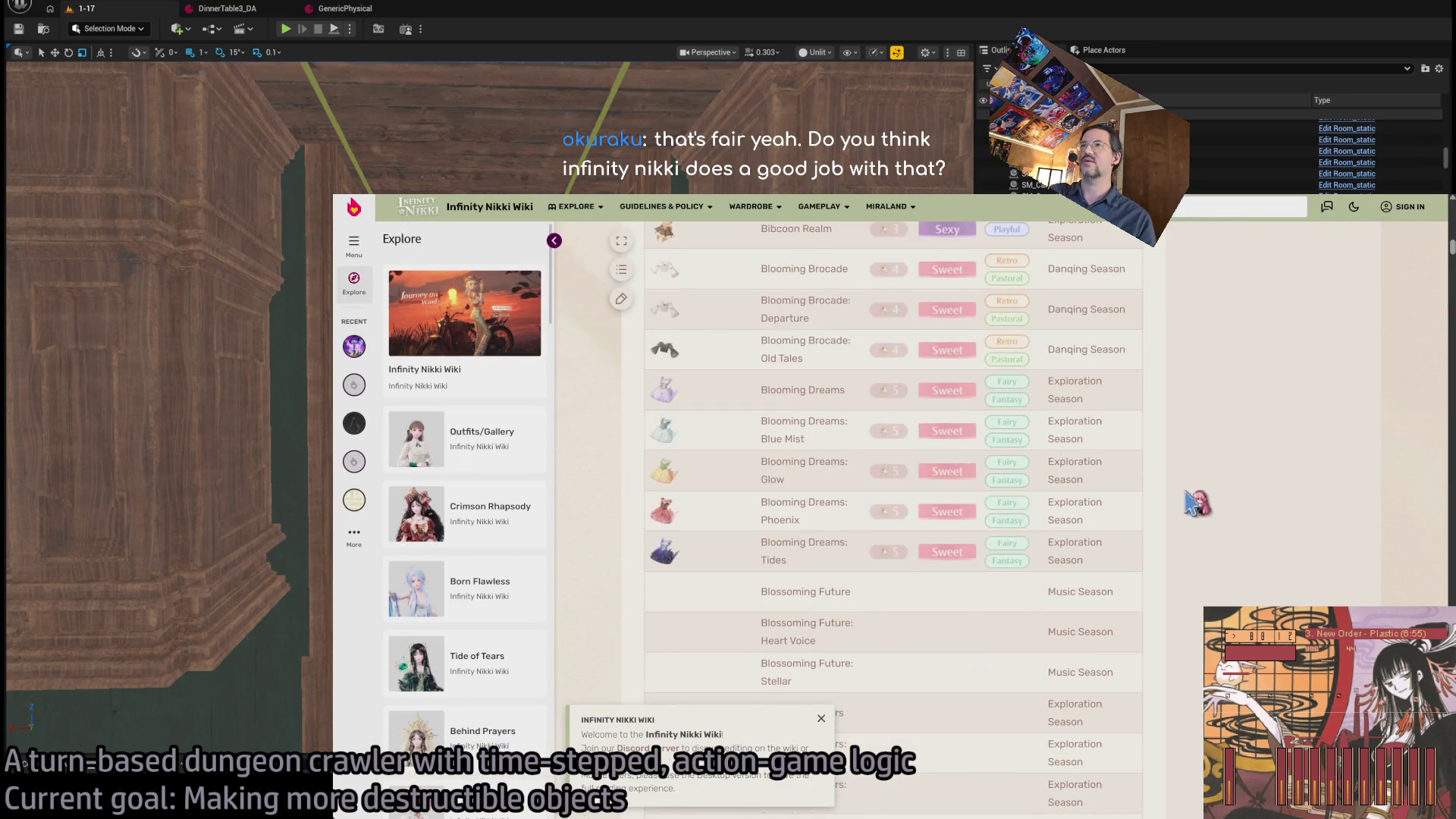
scroll(1190, 504, "up", 10)
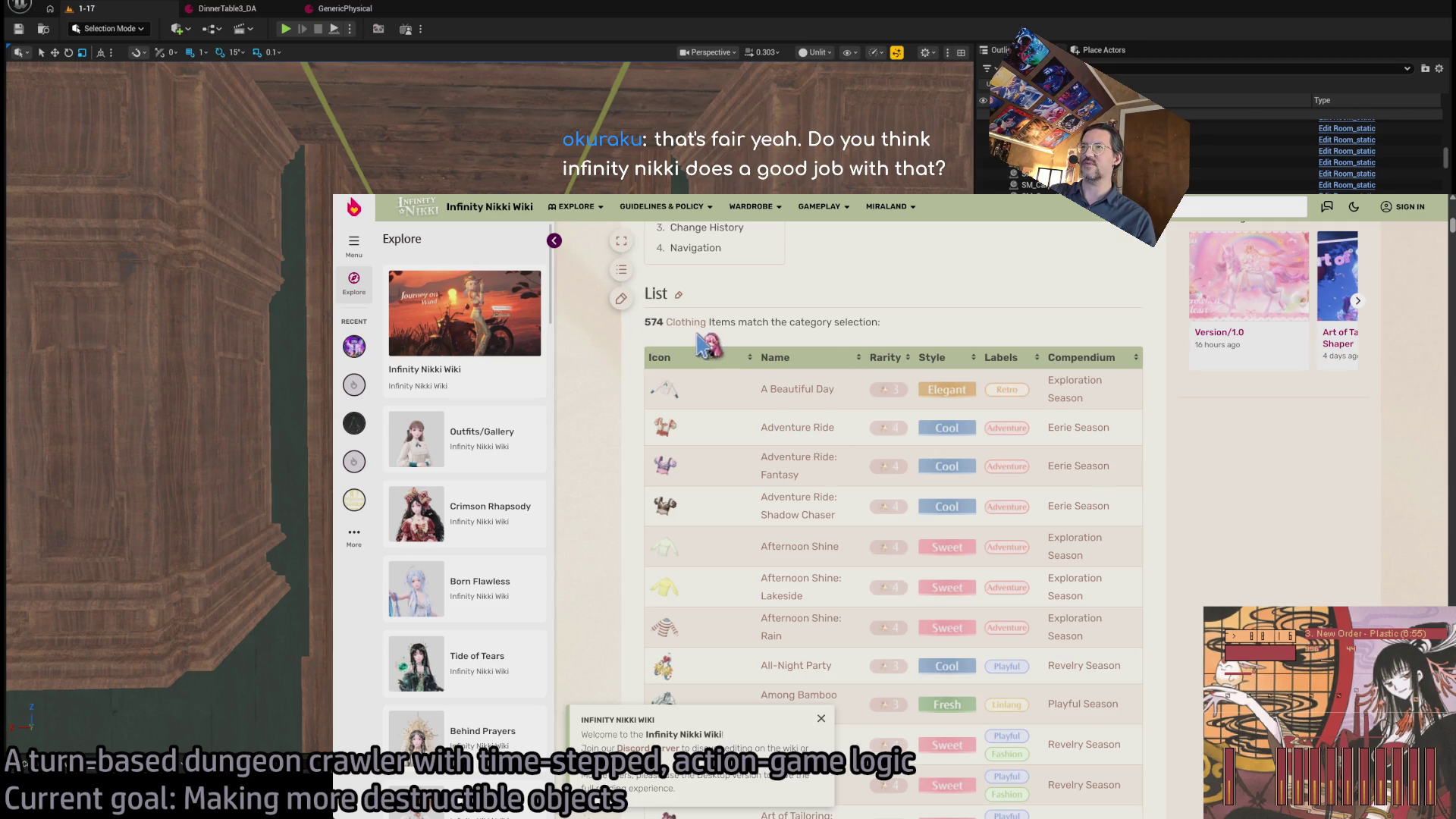
scroll(1007, 485, "up", 5)
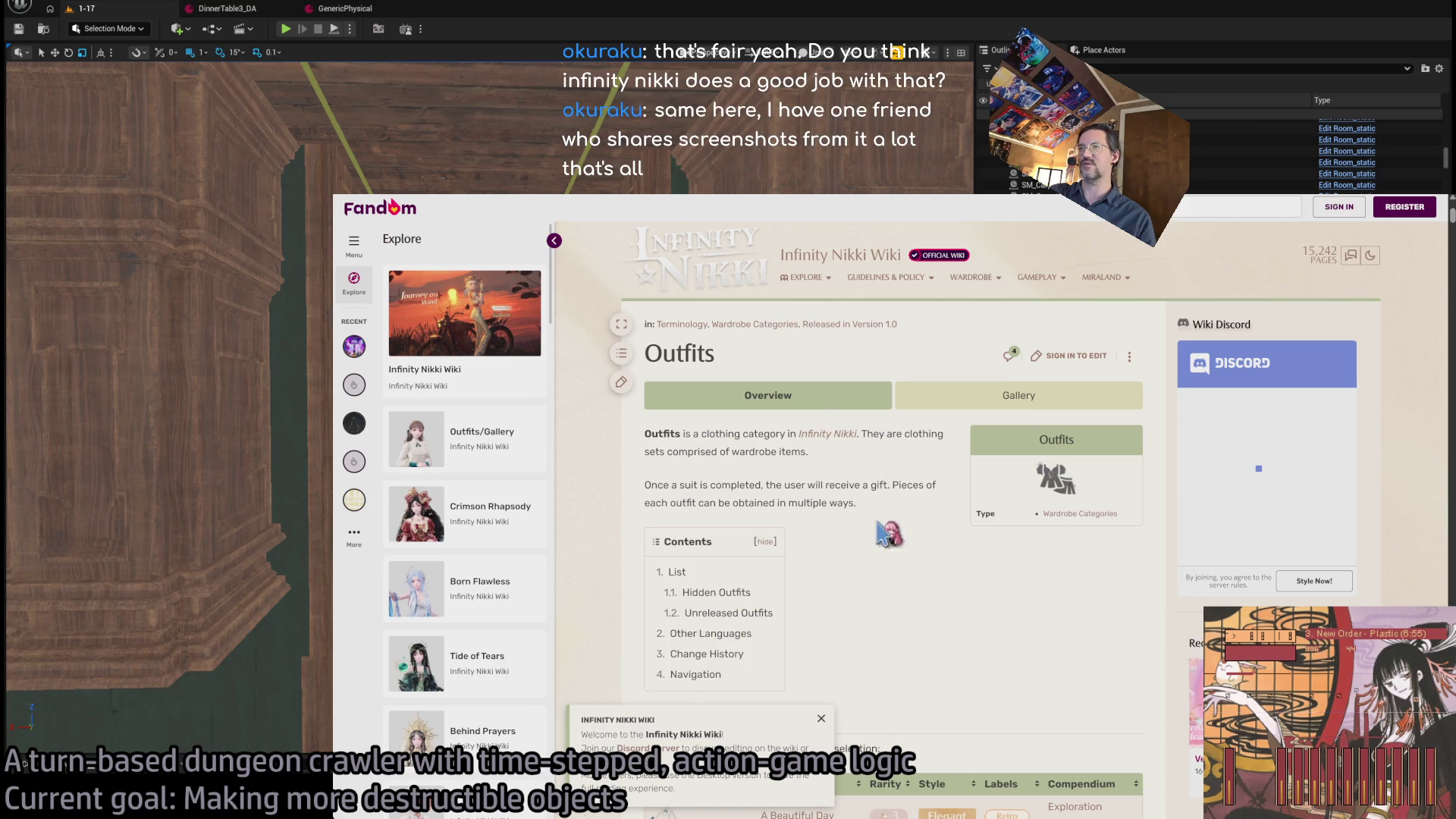
scroll(914, 531, "down", 15)
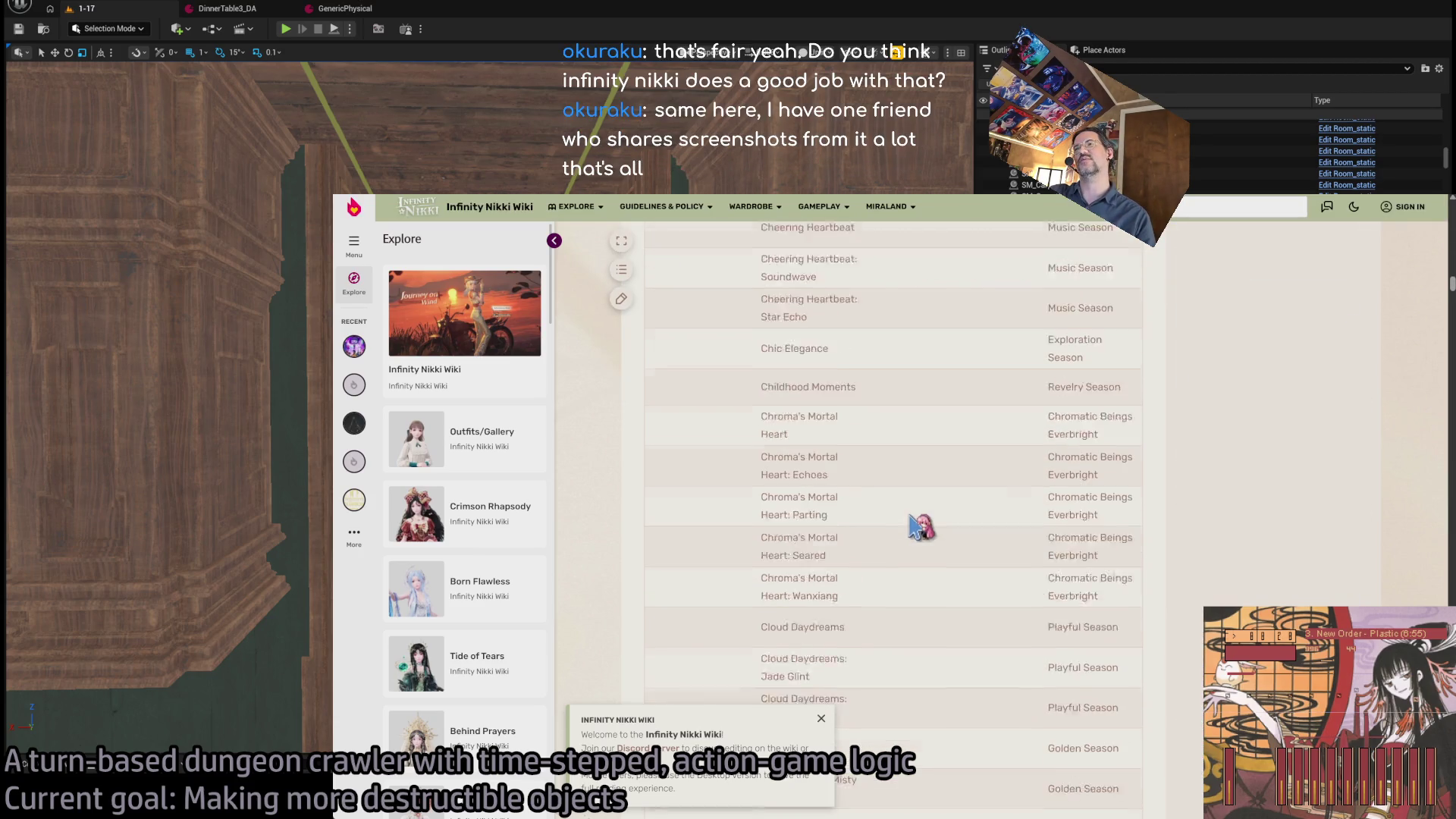
scroll(862, 494, "down", 3)
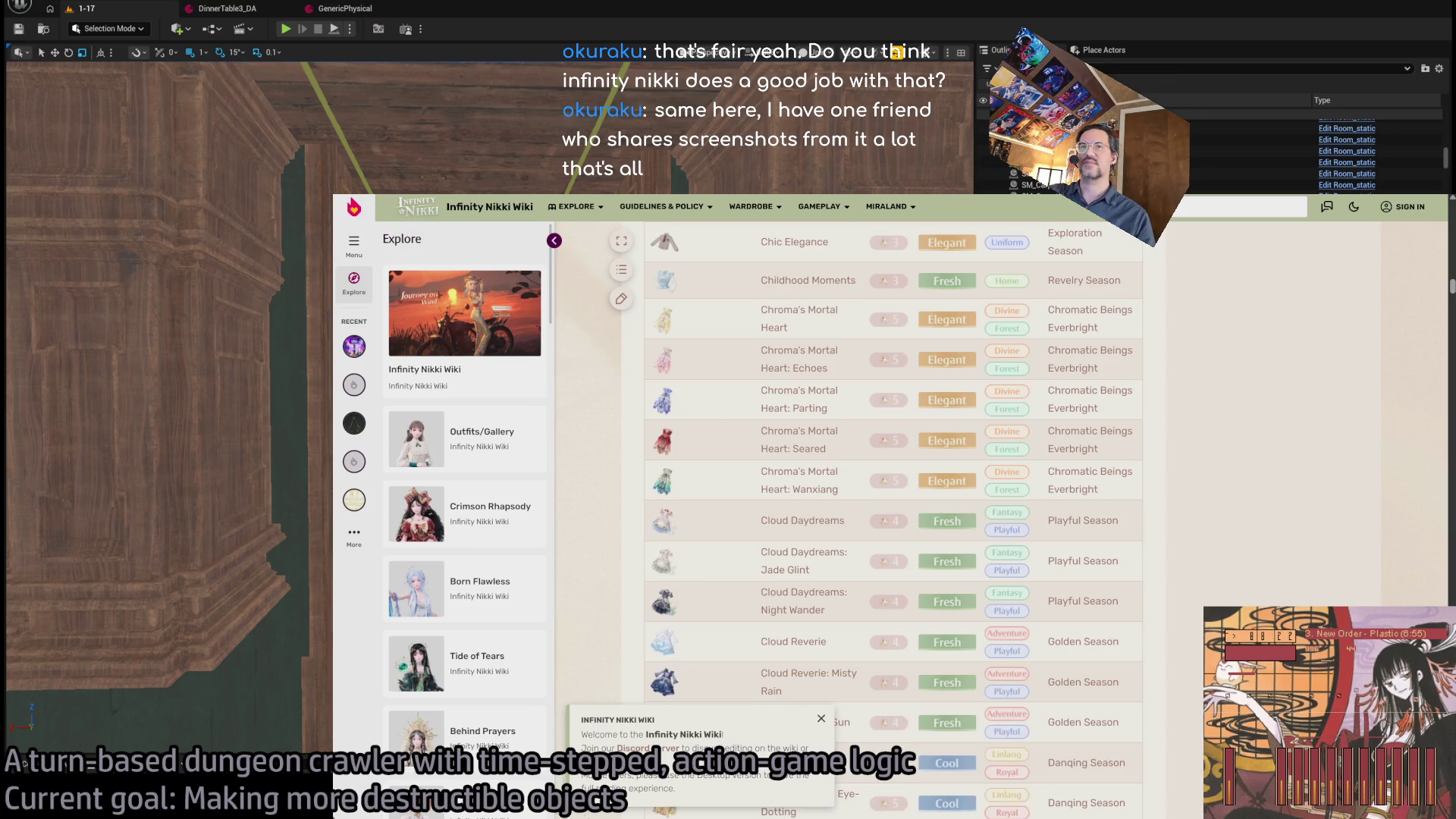
- Check the Infinity Nikki Wiki Wardrobe page from the results, then return to Google
key("alt+Left")
scroll(640, 531, "down", 4)
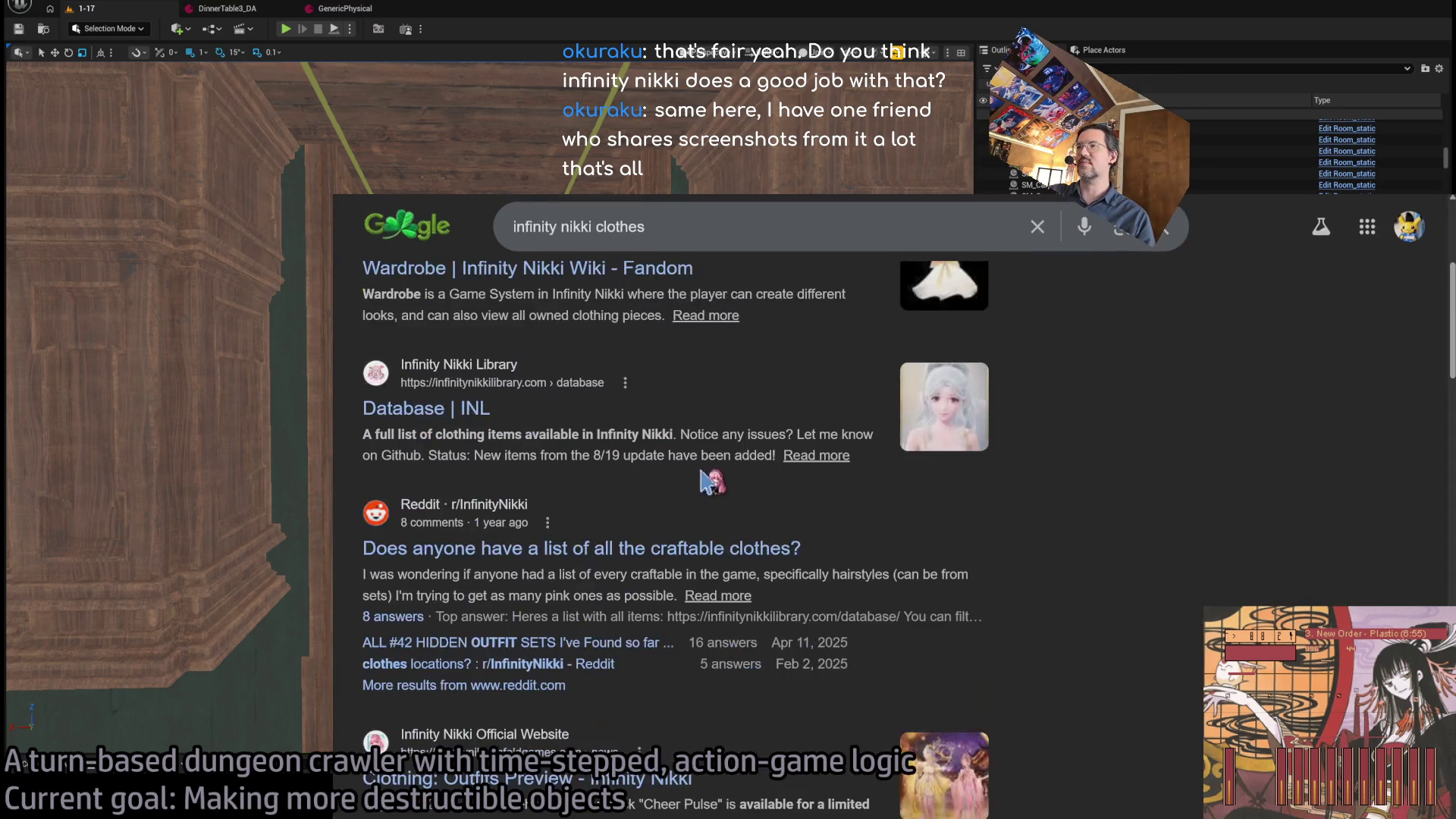
scroll(565, 413, "up", 1)
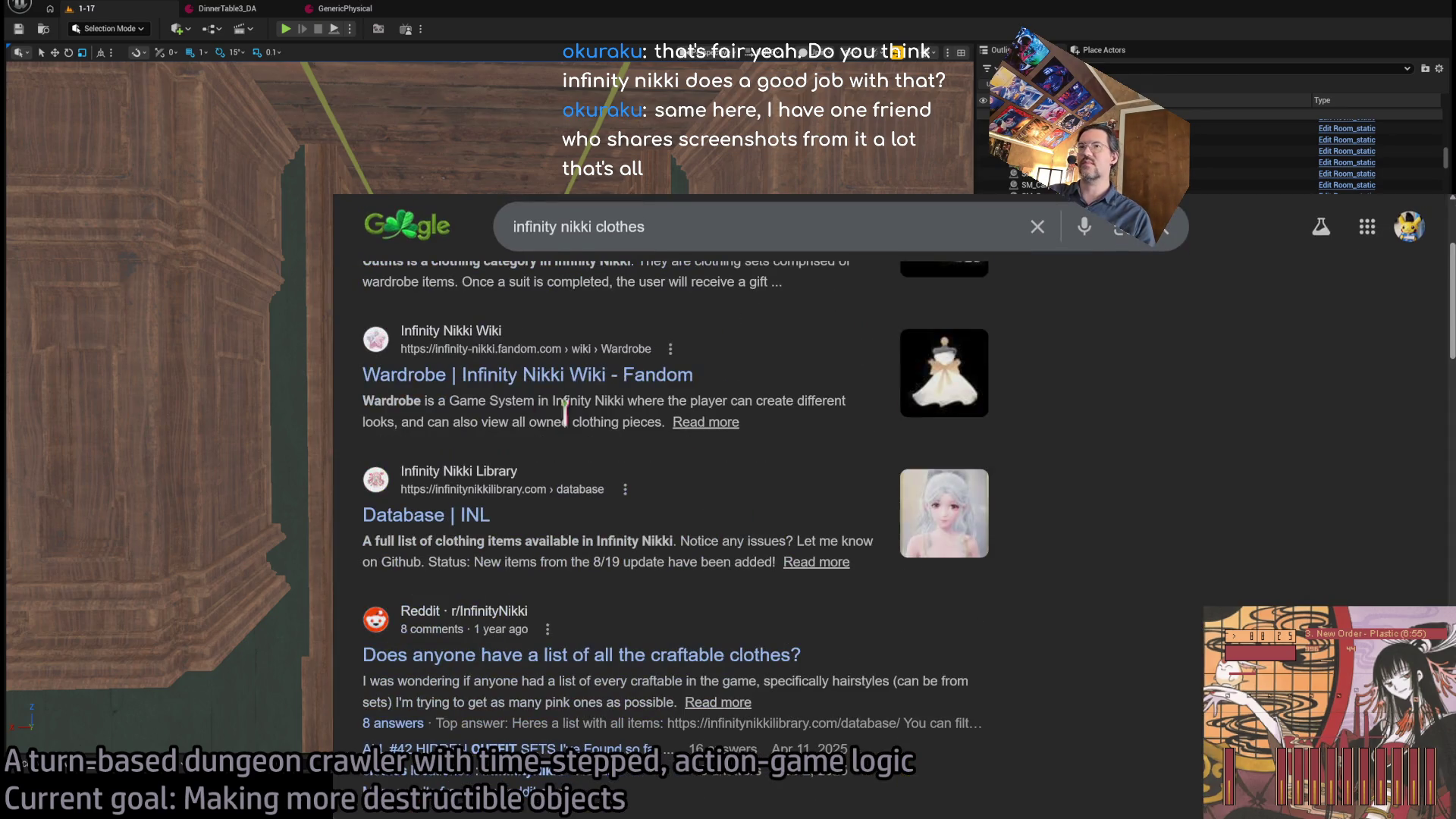
left_click(636, 387)
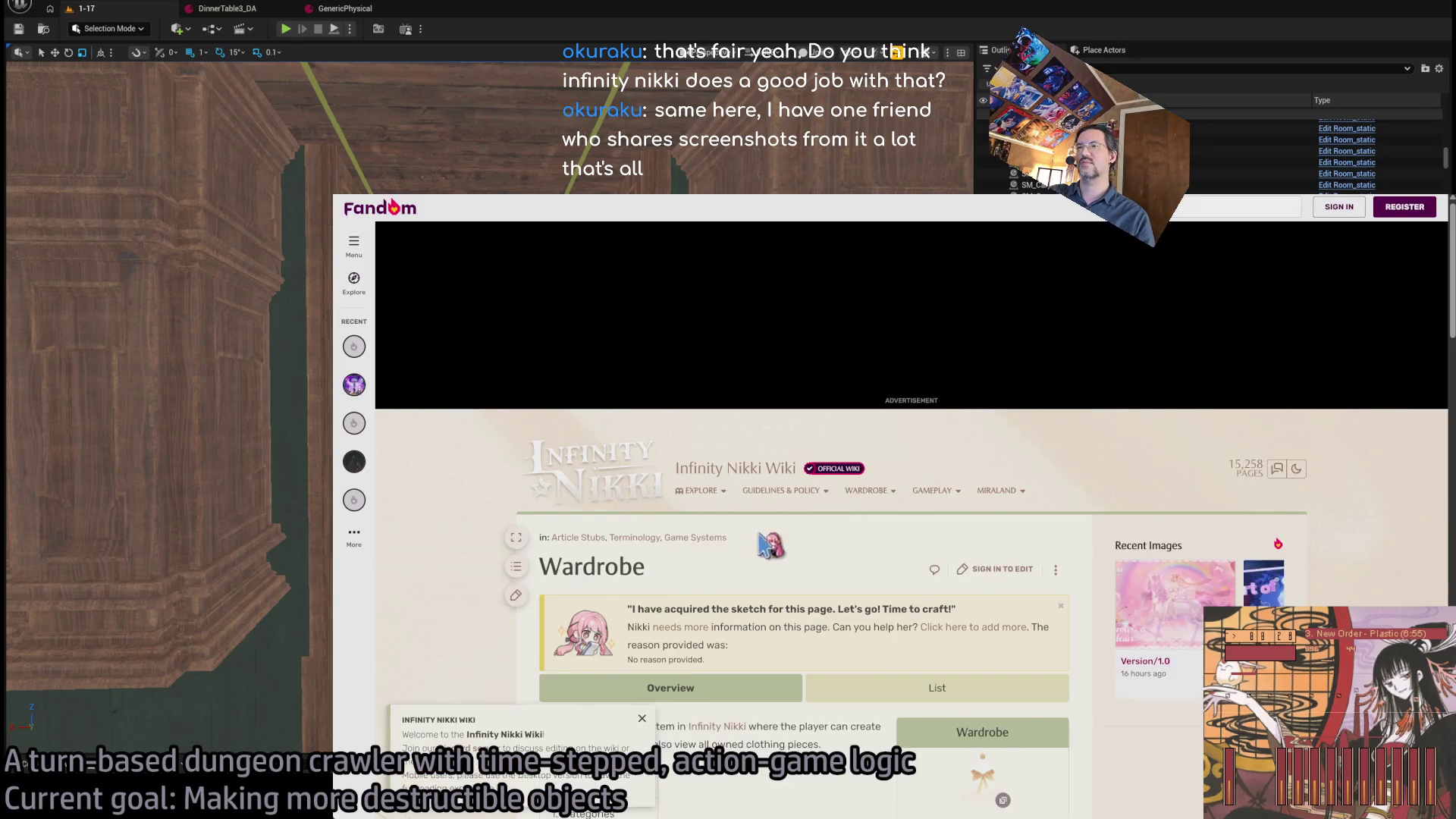
scroll(884, 546, "down", 8)
scroll(973, 517, "down", 15)
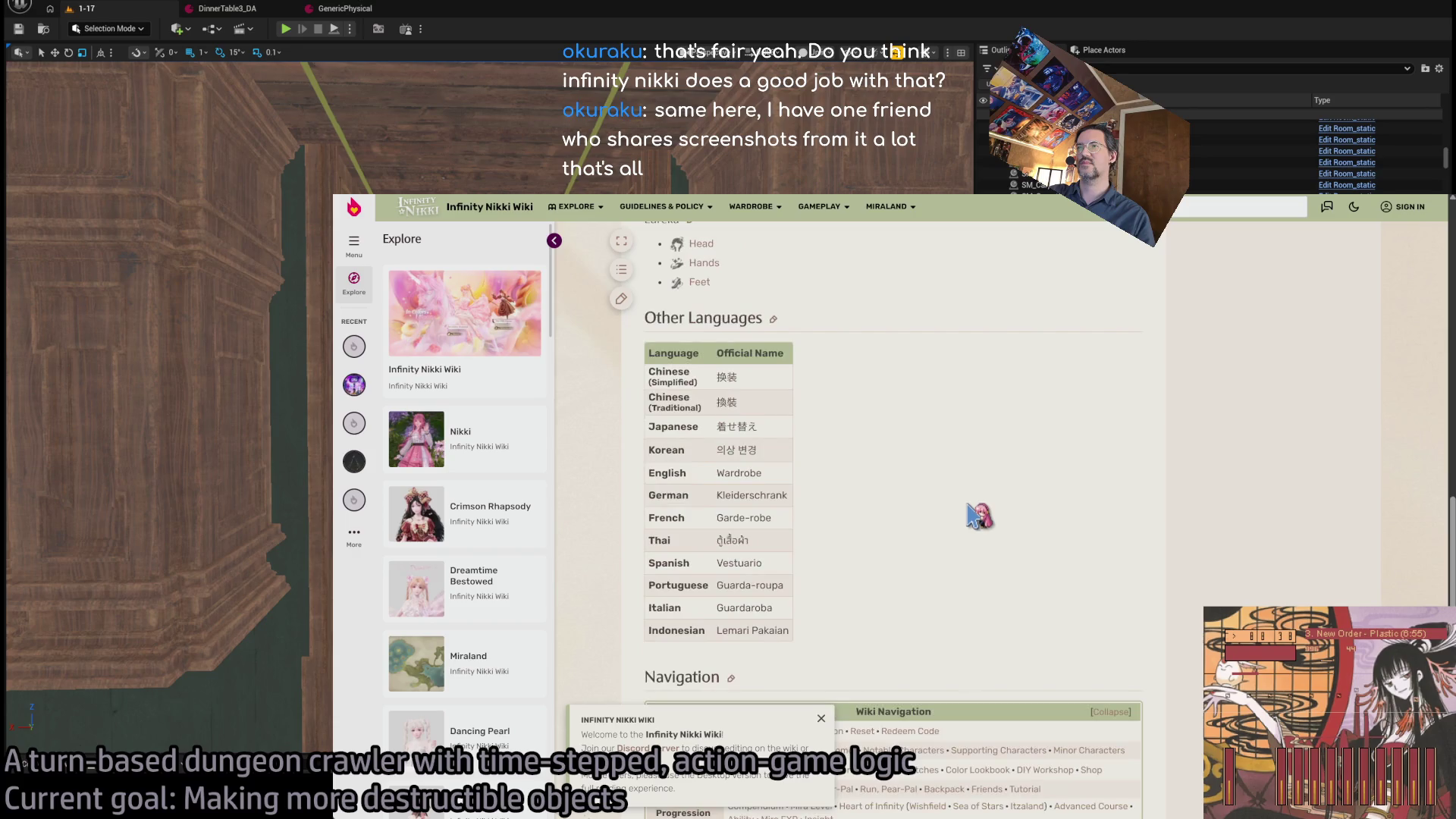
scroll(973, 517, "up", 6)
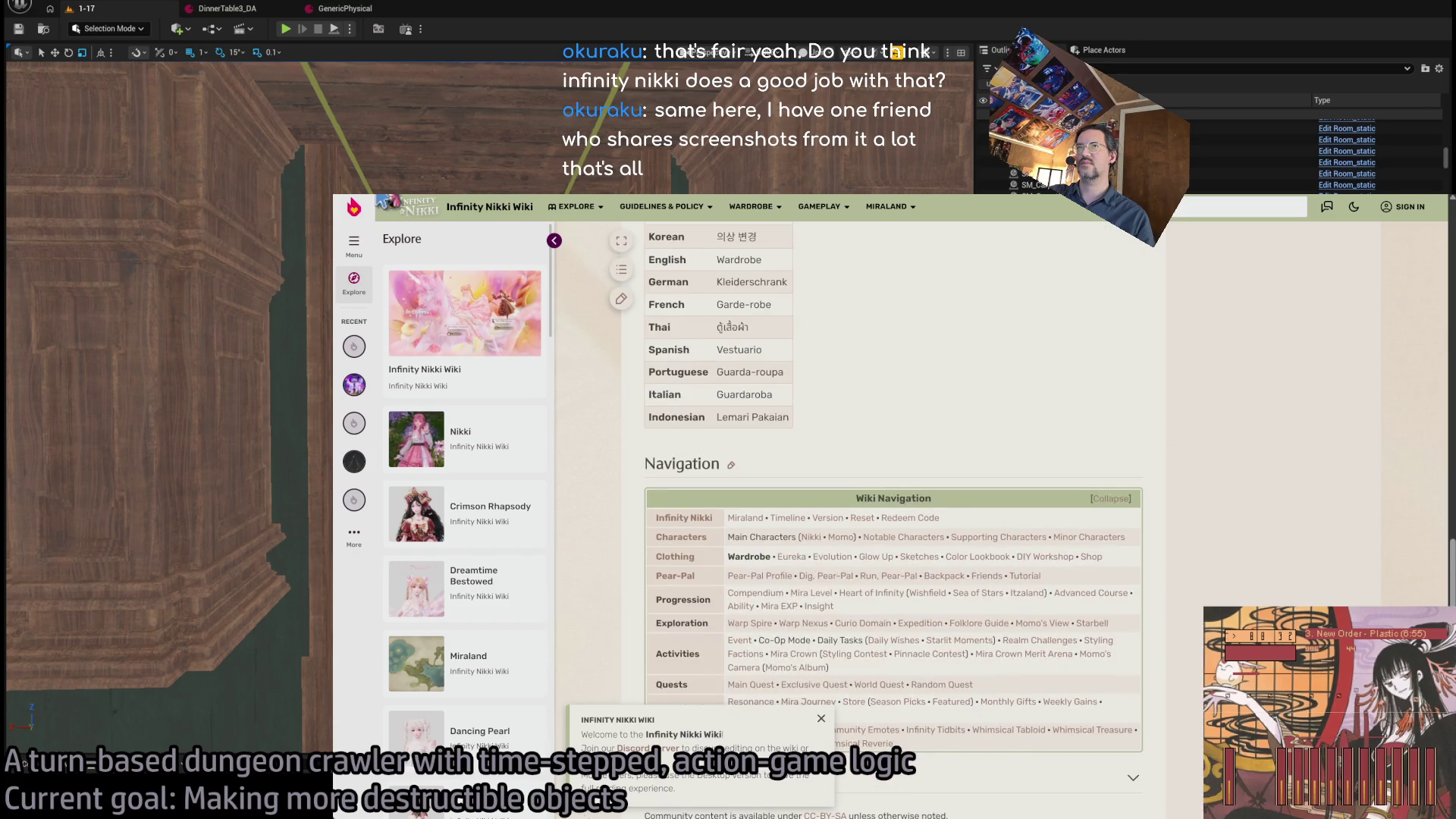
key("alt+Left")
- Change the query to 'infinity nikki outfits' and open Game8's List of All Outfits
left_click(639, 228)
key("BackSpace")
key("BackSpace")
key("BackSpace")
type("outfits")
key("Return")
left_click(599, 589)
scroll(813, 485, "down", 15)
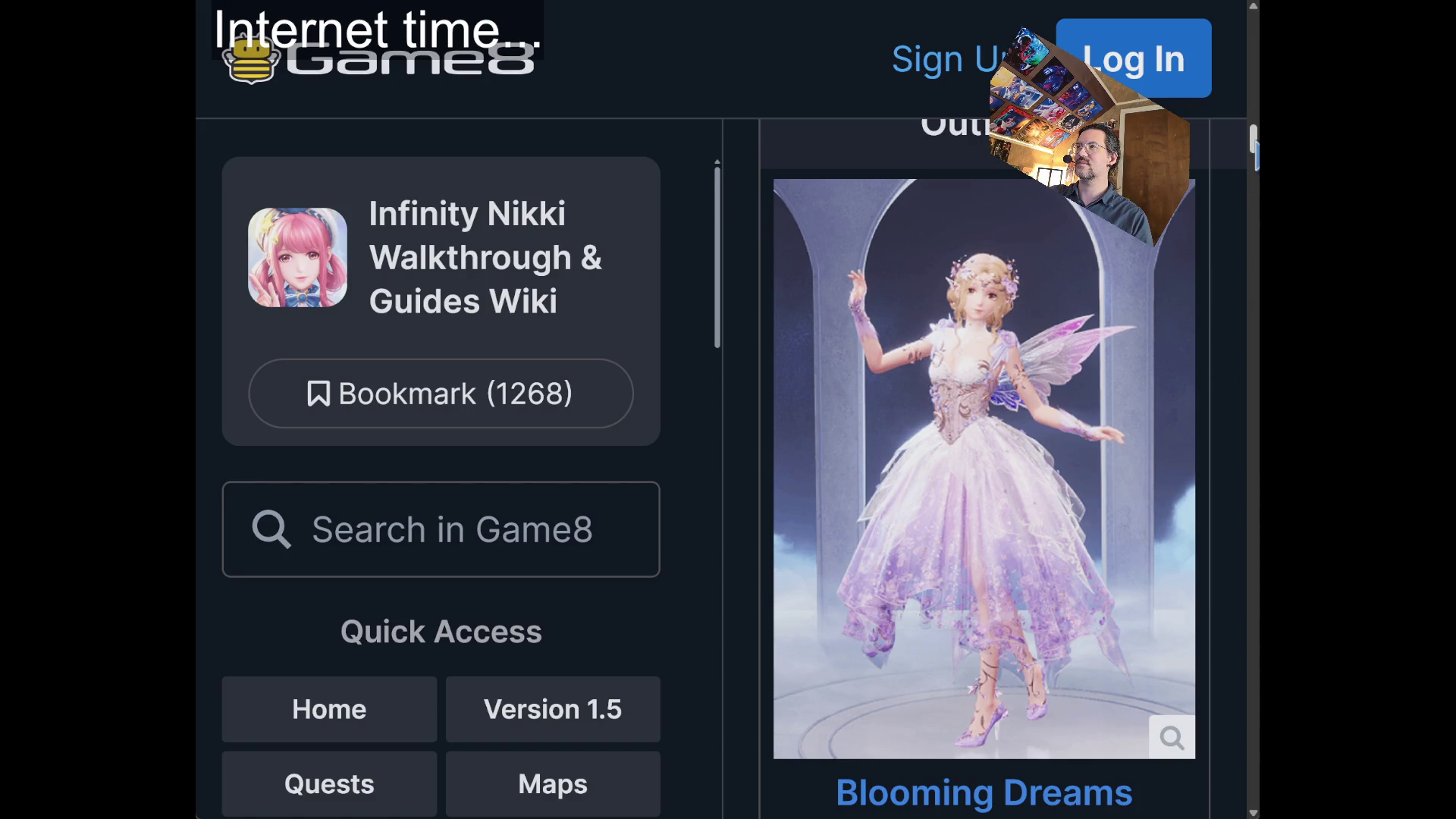
- Scroll Game8's outfit table, adjusting page zoom and widening the view to show the Quality column
mouse_move(1255, 156)
left_mouse_down()
mouse_move(1253, 708)
mouse_move(1254, 299)
left_mouse_up()
key("ctrl+0")
key("ctrl+minus")
scroll(1038, 417, "up", 15)
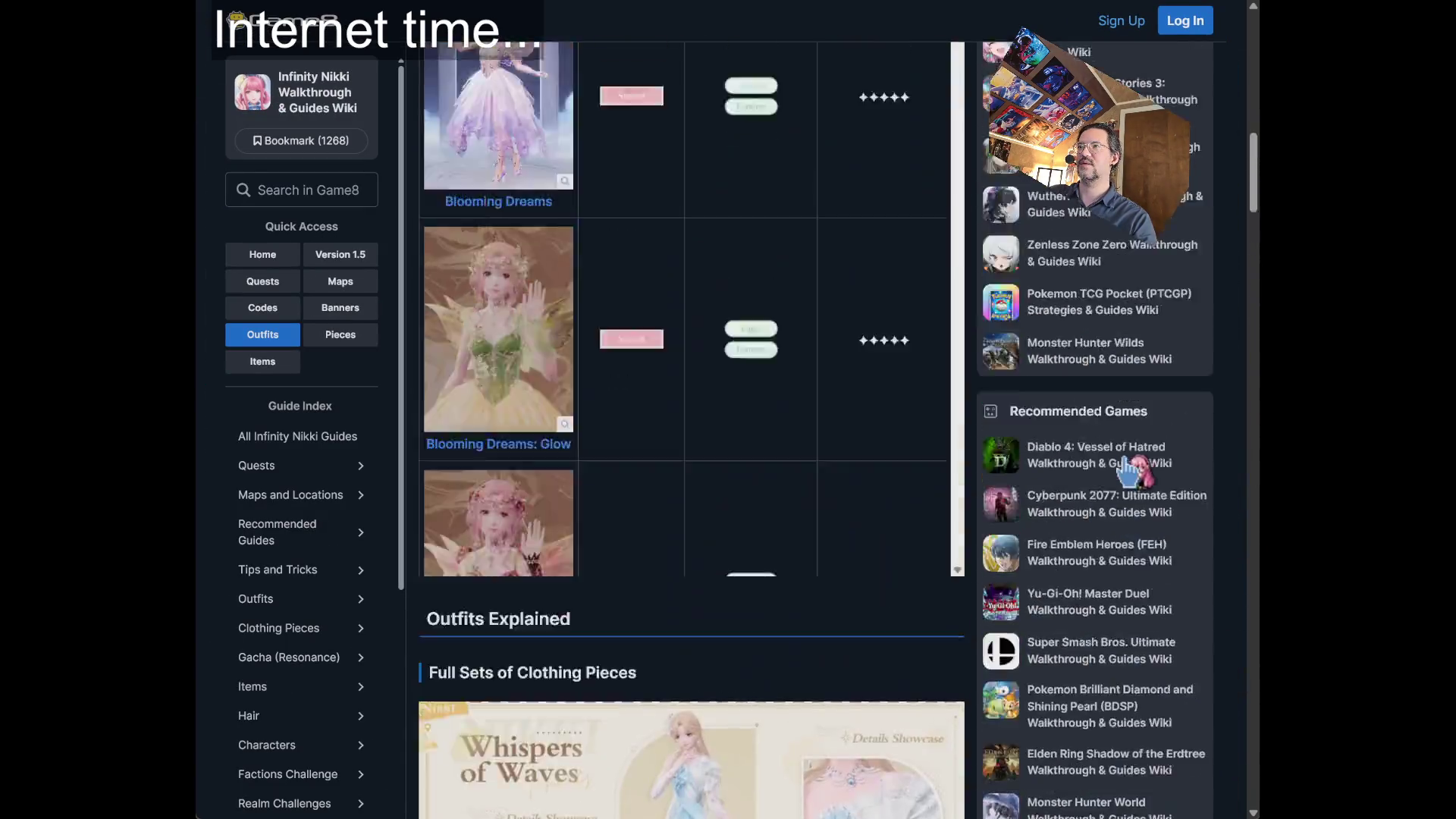
scroll(958, 444, "down", 5)
scroll(880, 451, "down", 2)
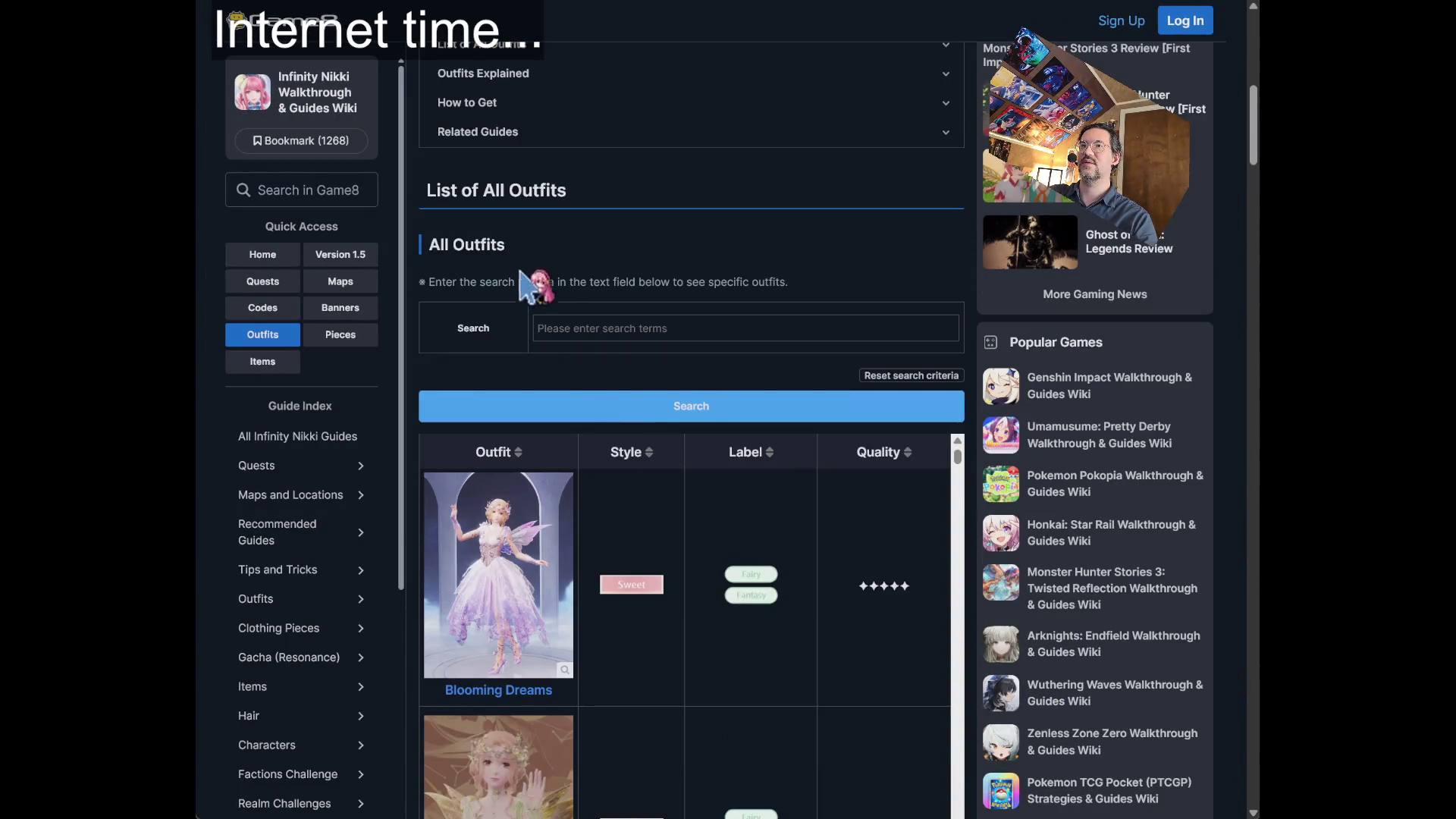
scroll(667, 387, "down", 4)
scroll(947, 182, "down", 3)
scroll(910, 228, "up", 3)
key("ctrl+plus")
key("ctrl+plus")
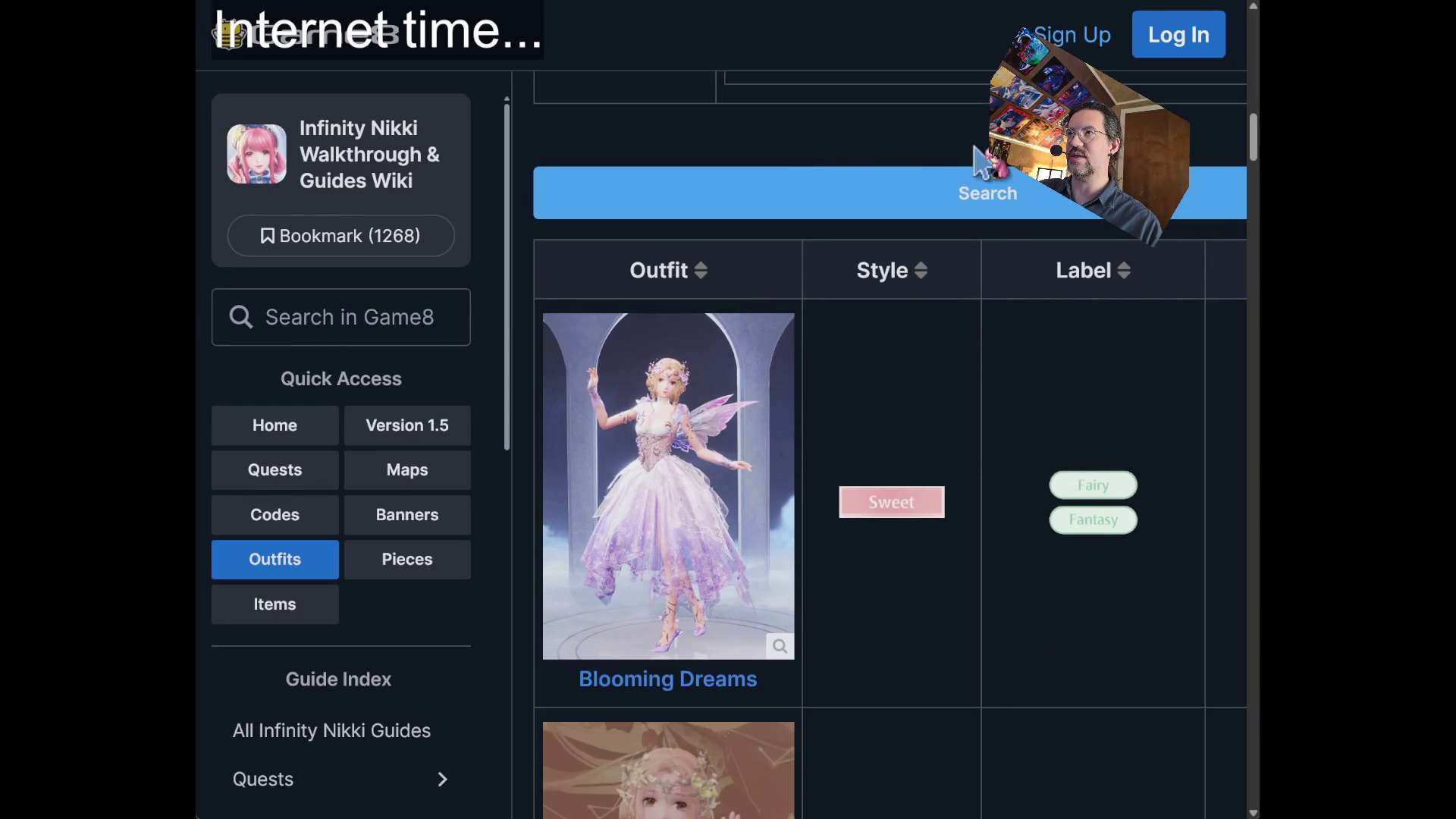
left_click_drag(1253, 627, 1401, 607)
left_click_drag(1295, 272, 1295, 303)
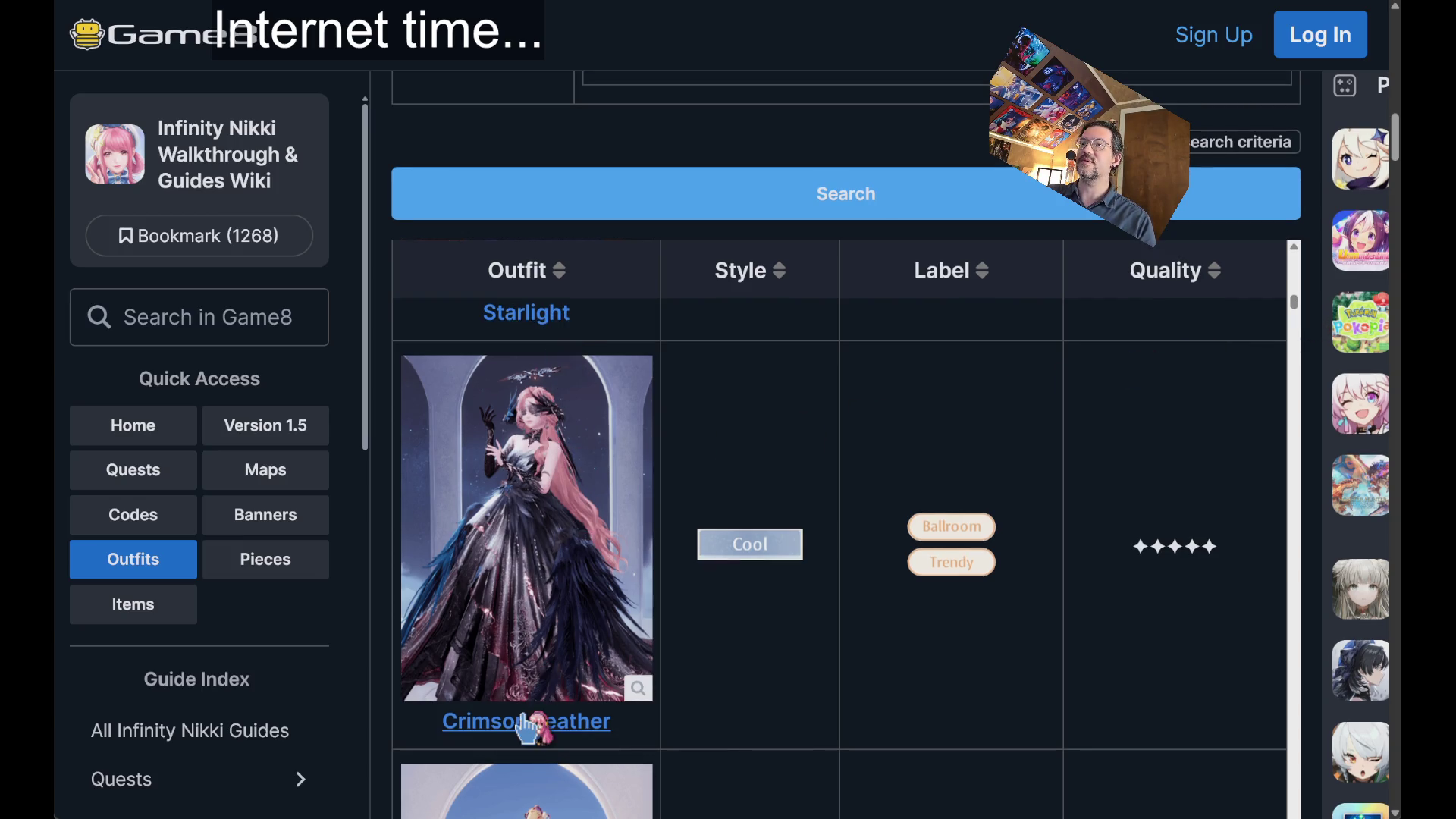
- Open the Crimson Feather guide, scroll to its showcase image, then head back to the table
left_click(531, 493)
scroll(812, 308, "down", 10)
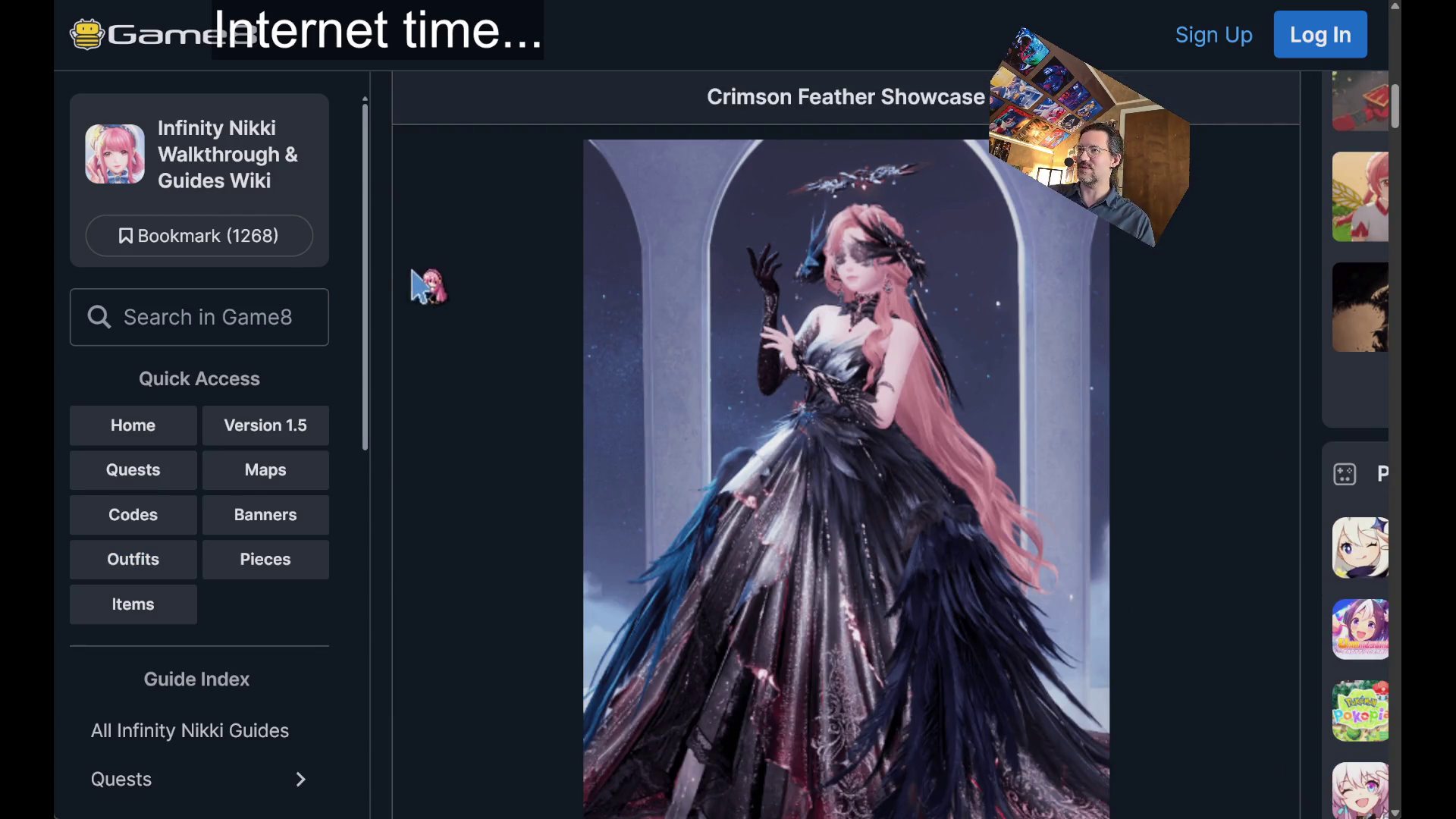
scroll(1145, 349, "down", 2)
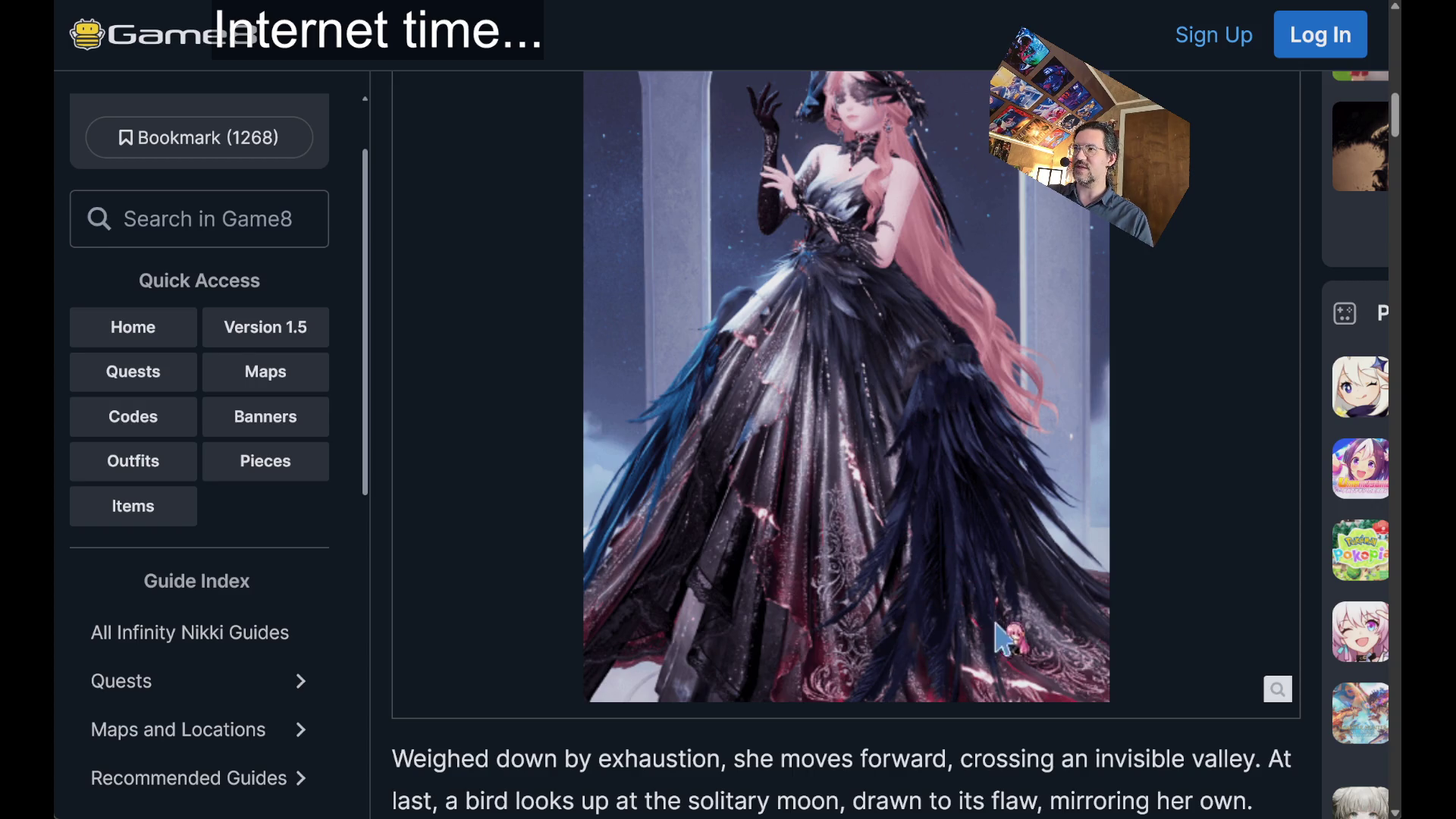
scroll(1077, 546, "up", 1)
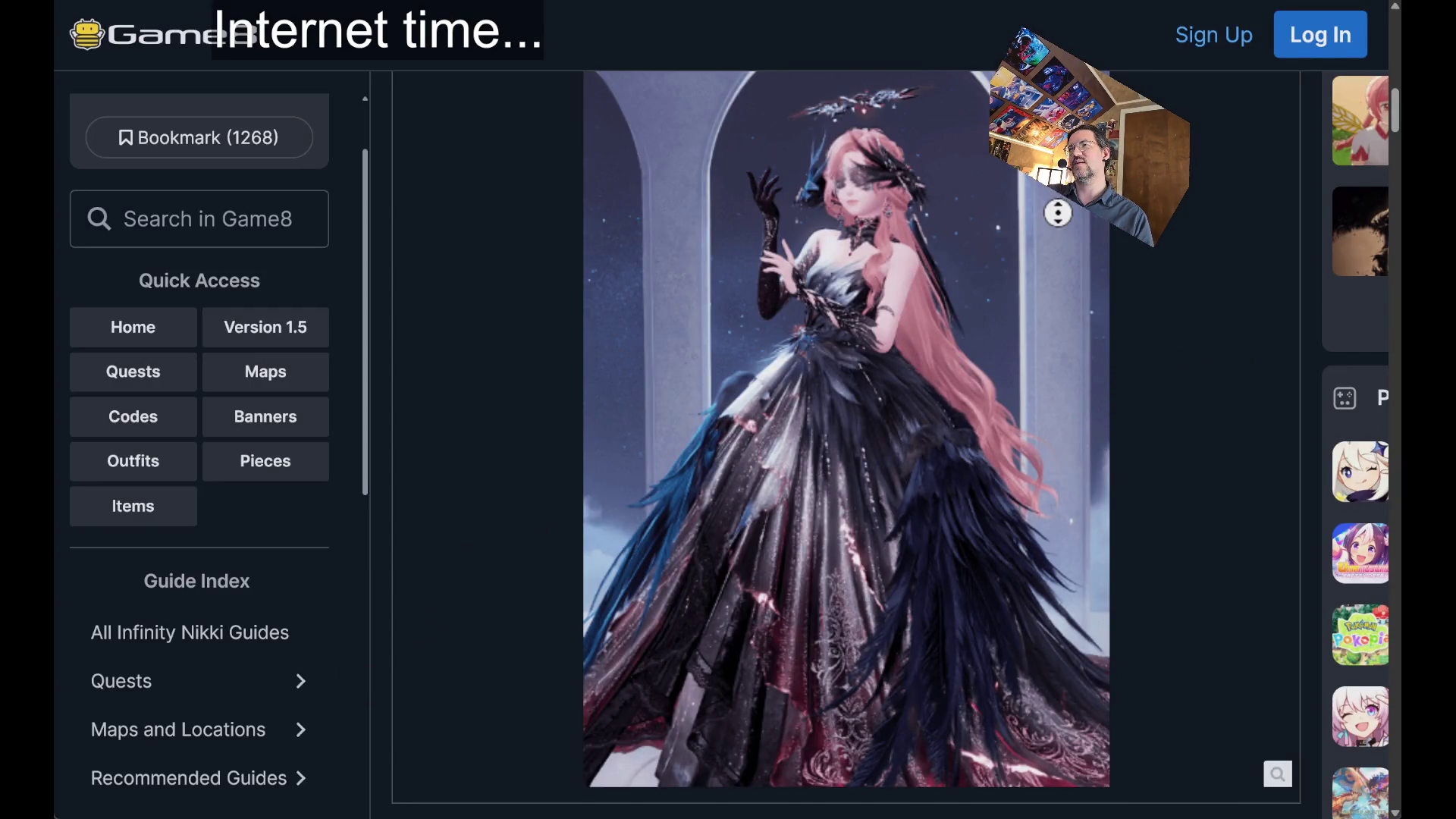
scroll(1058, 211, "down", 3)
scroll(1144, 397, "up", 2)
scroll(1138, 284, "up", 1)
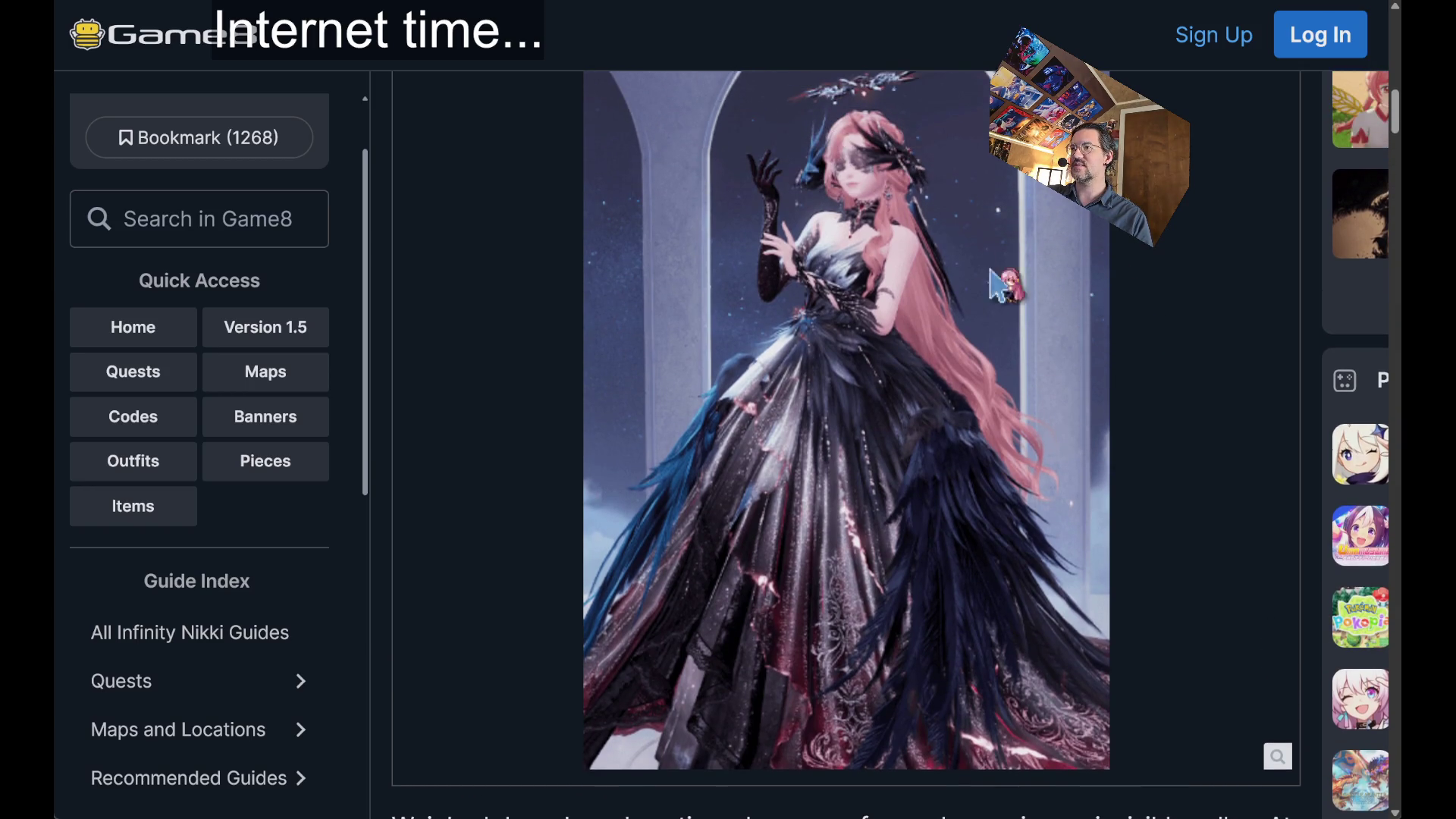
left_click(958, 414)
- Scroll the outfit table past the Crimson Rhapsody entries down to Dance Till Dawn: Boat
scroll(626, 455, "down", 2)
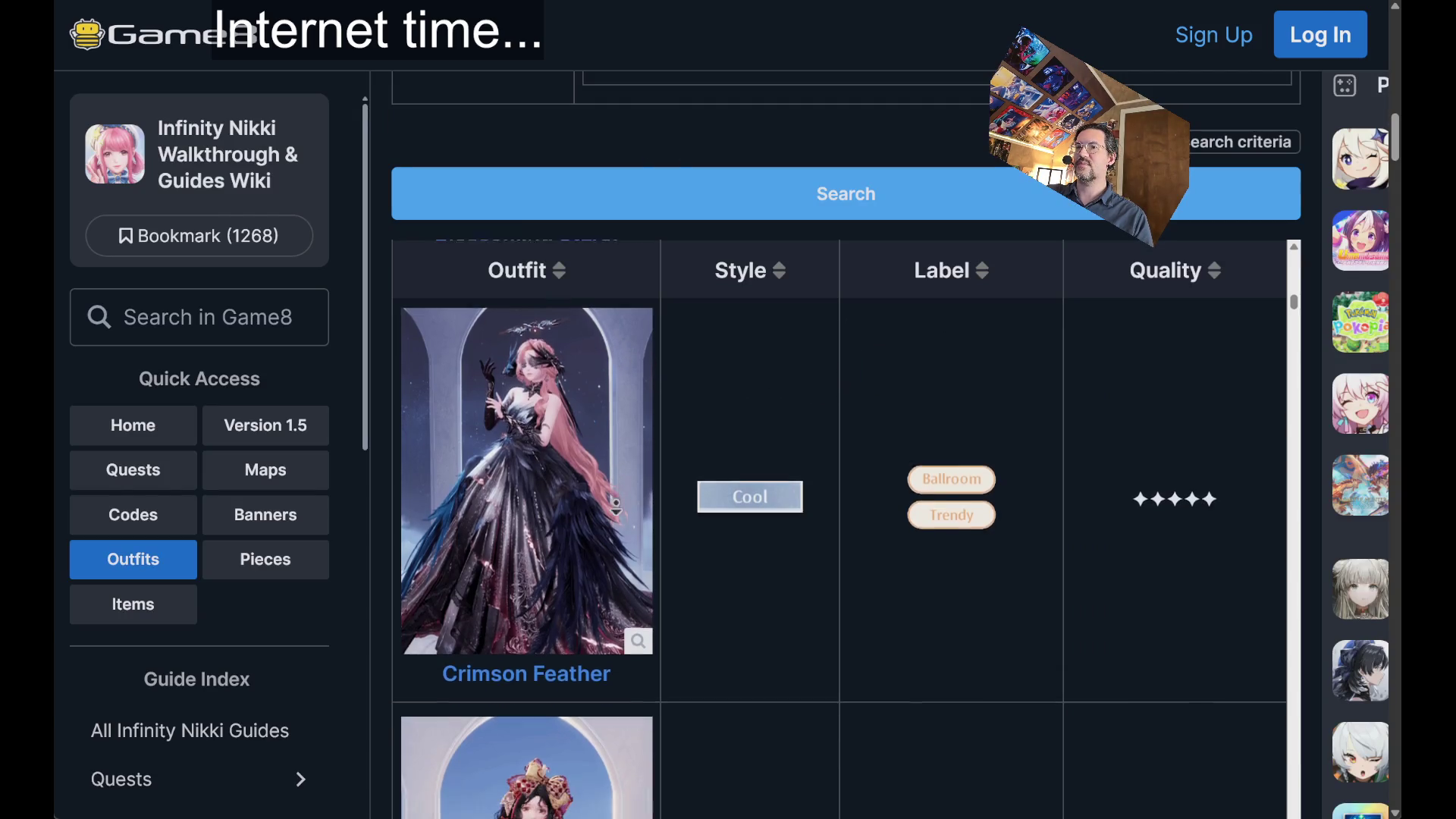
scroll(626, 523, "down", 3)
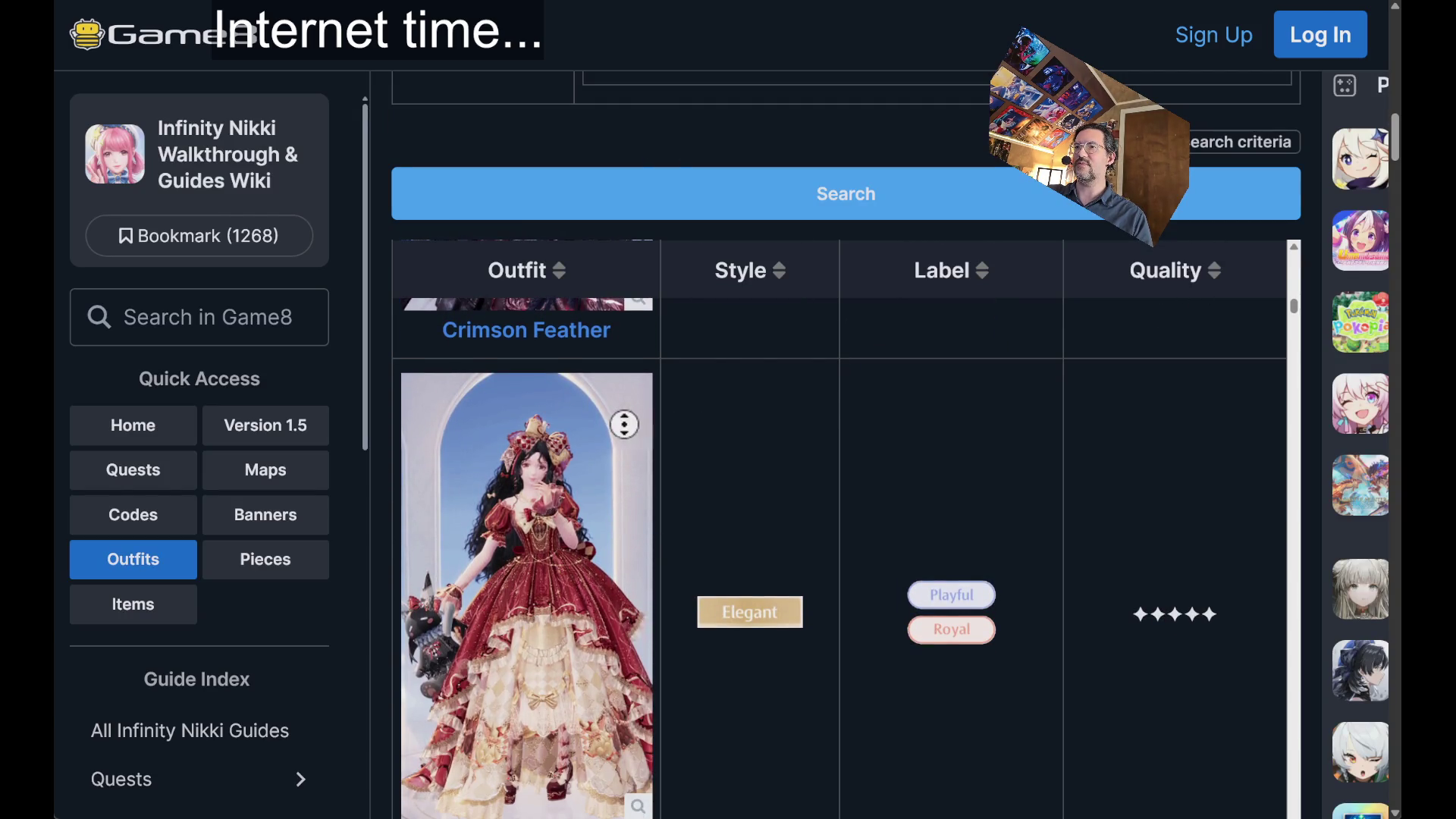
scroll(648, 584, "down", 6)
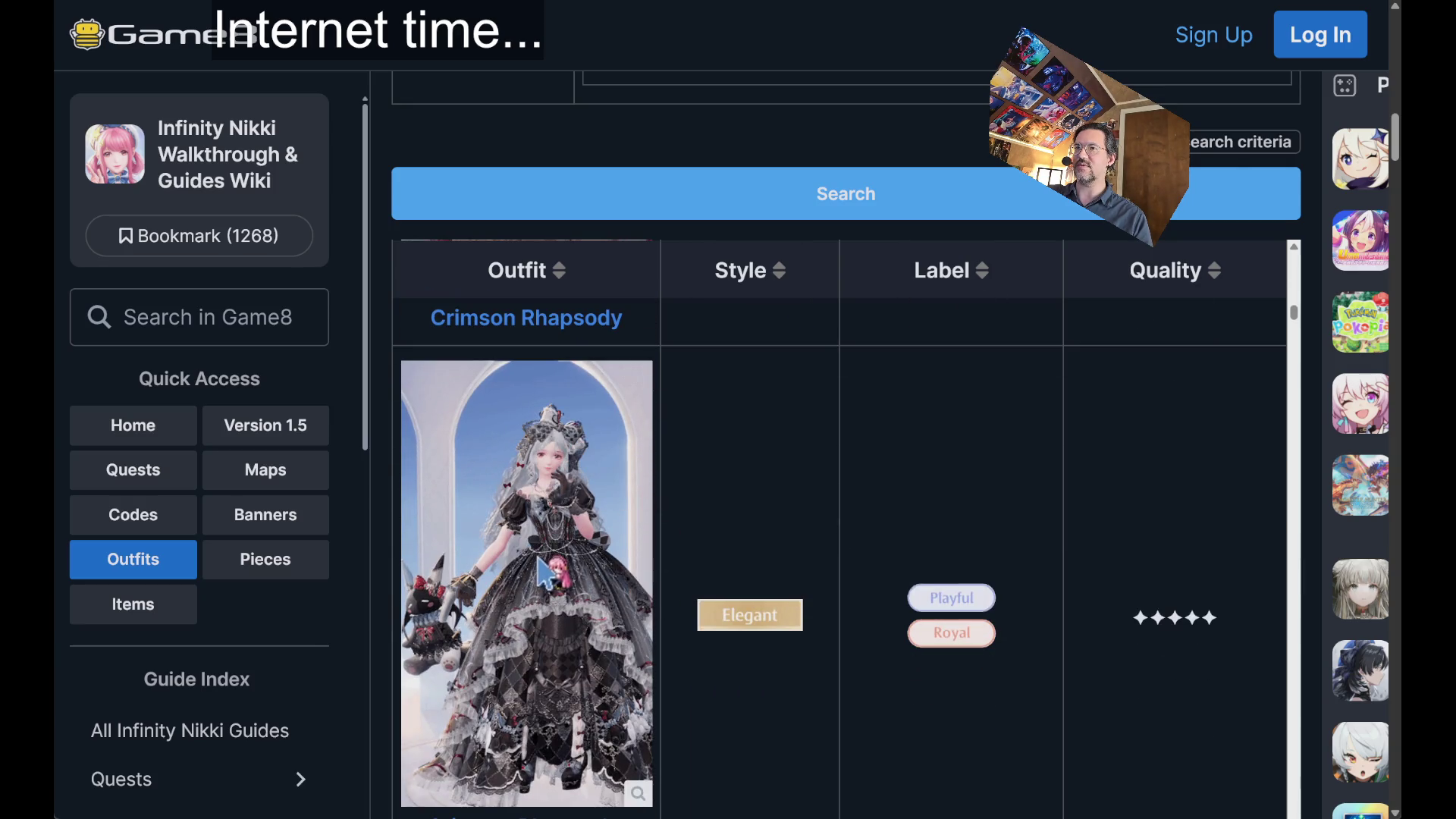
scroll(570, 464, "down", 2)
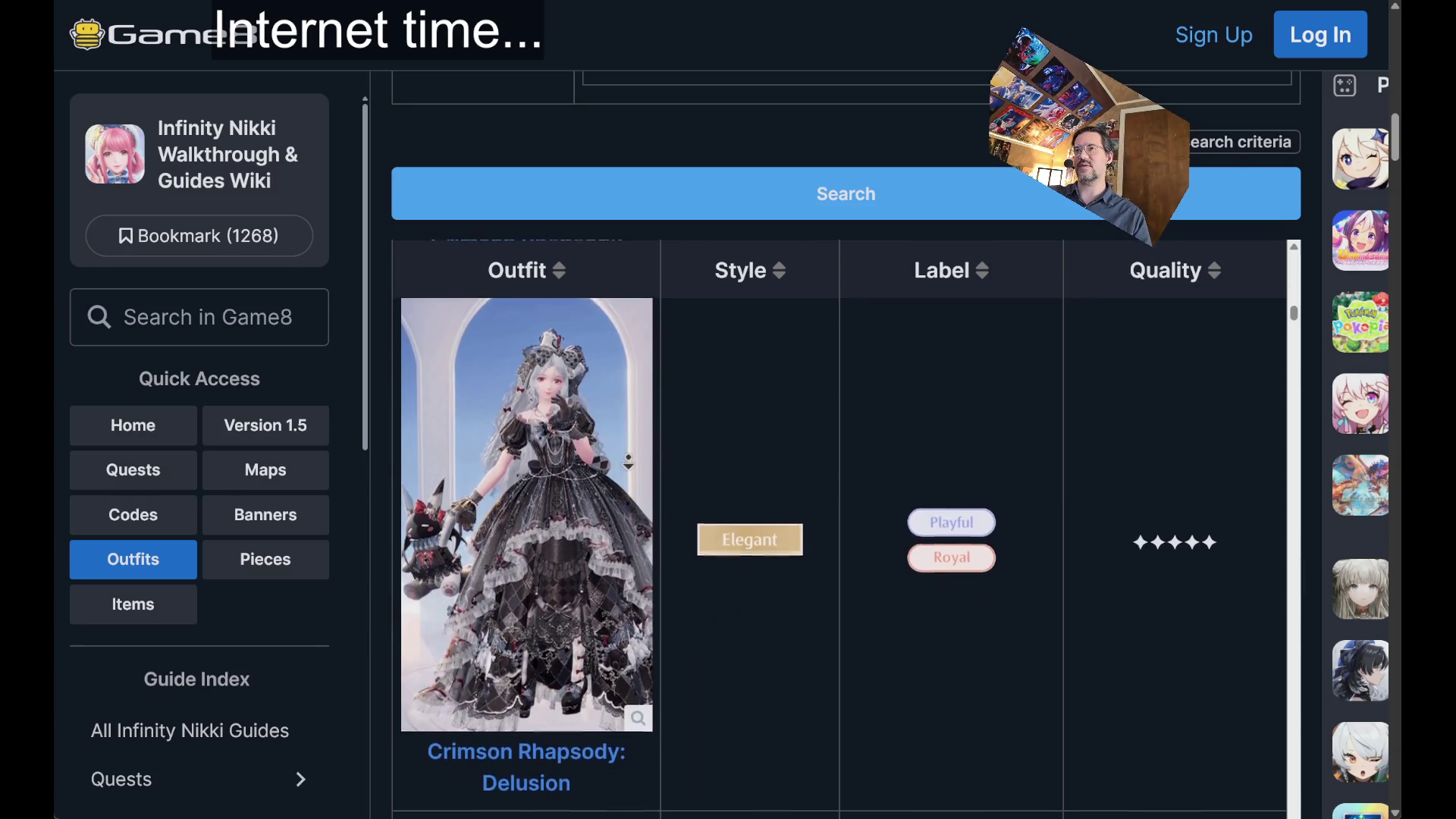
scroll(643, 488, "down", 5)
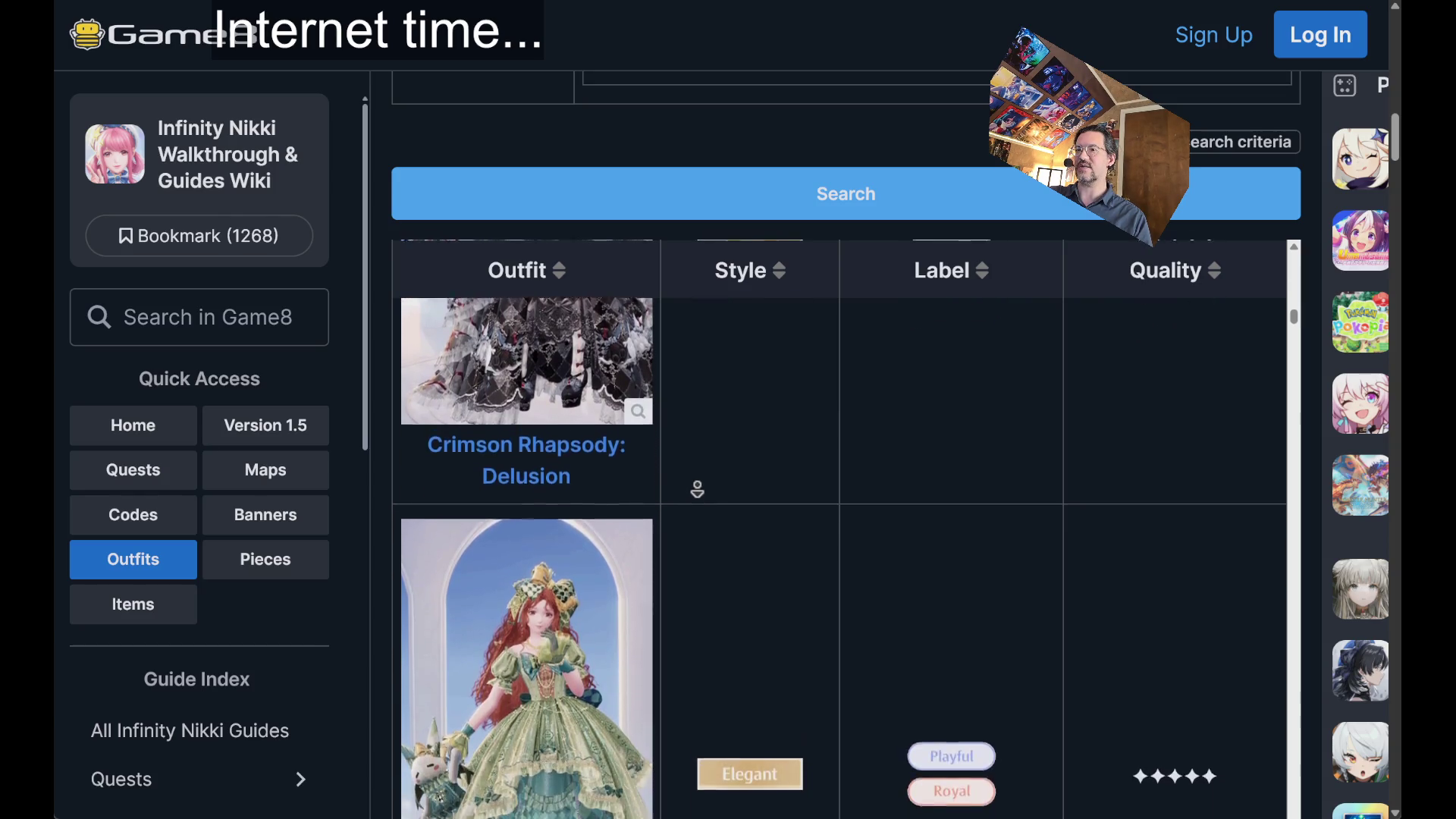
scroll(697, 489, "down", 2)
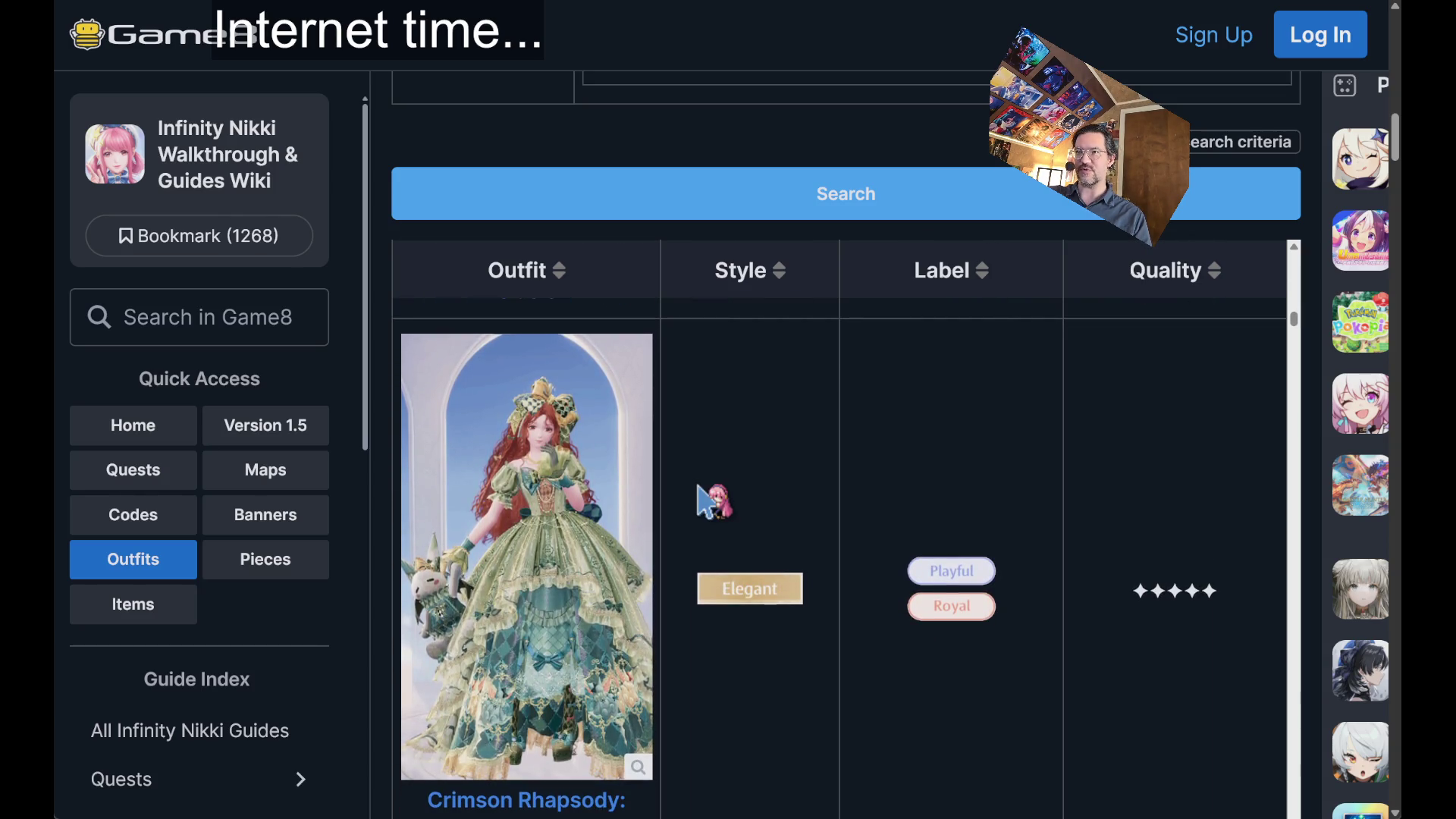
scroll(684, 524, "down", 4)
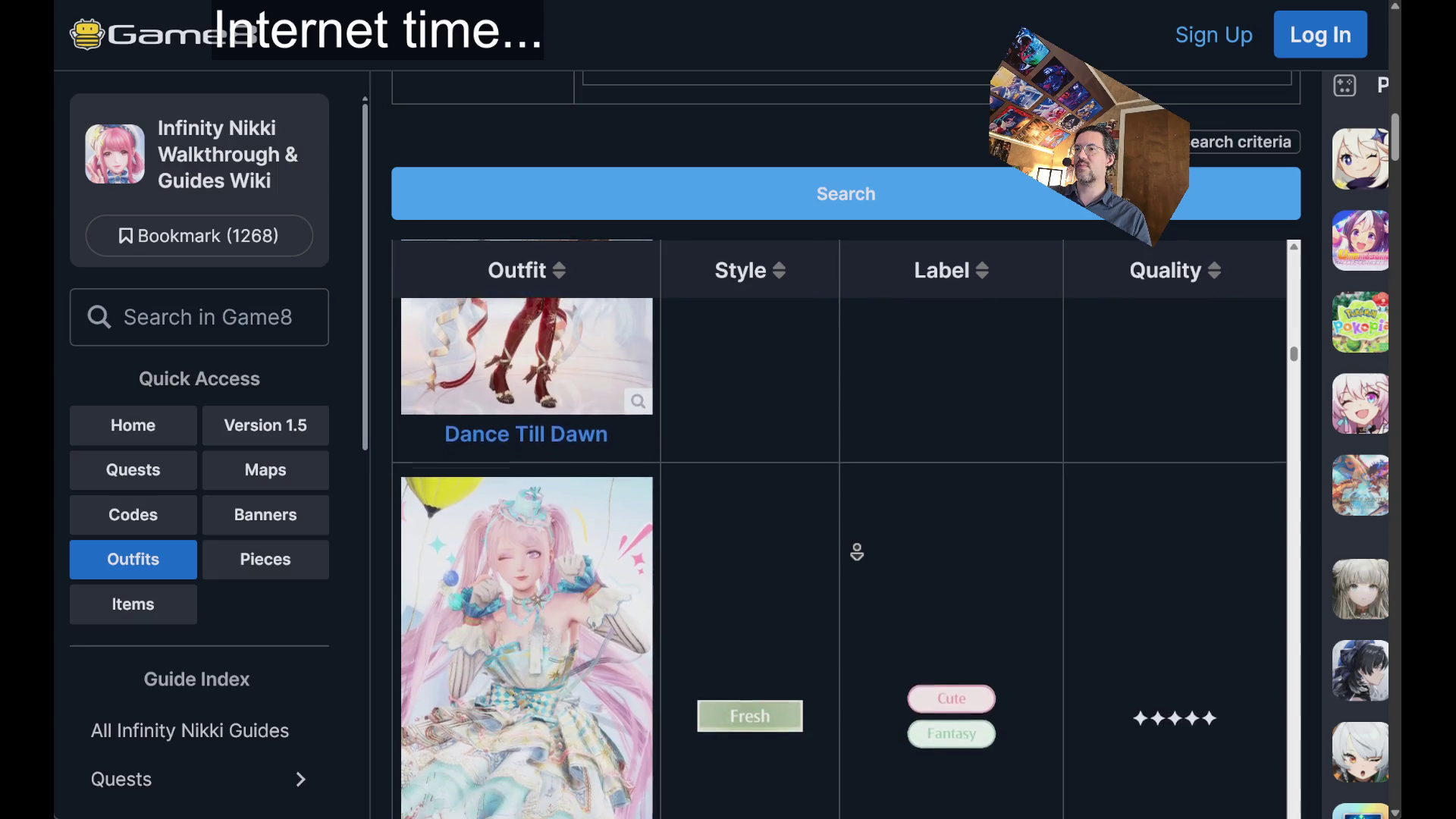
left_click(855, 559)
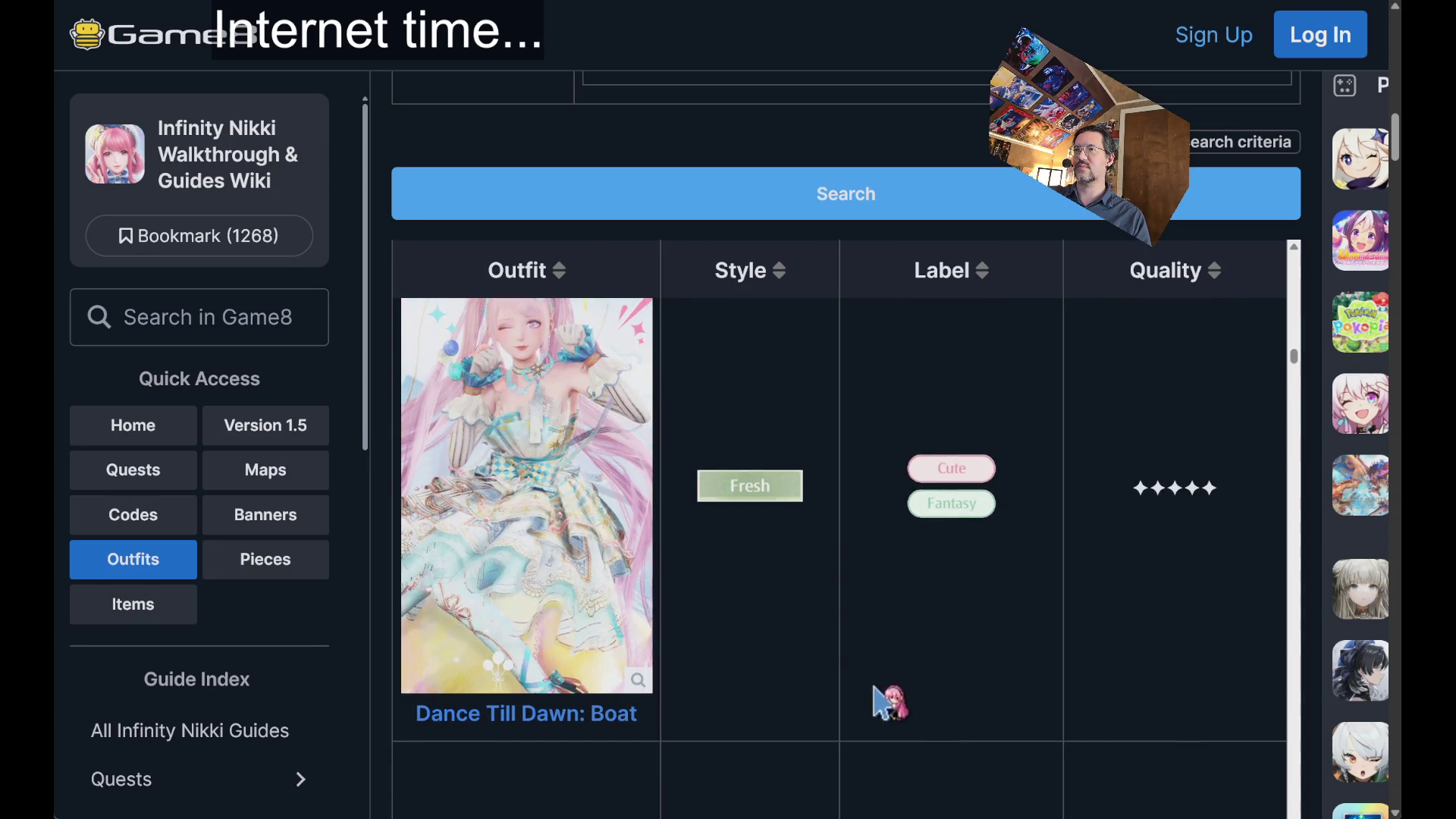
scroll(858, 549, "up", 1)
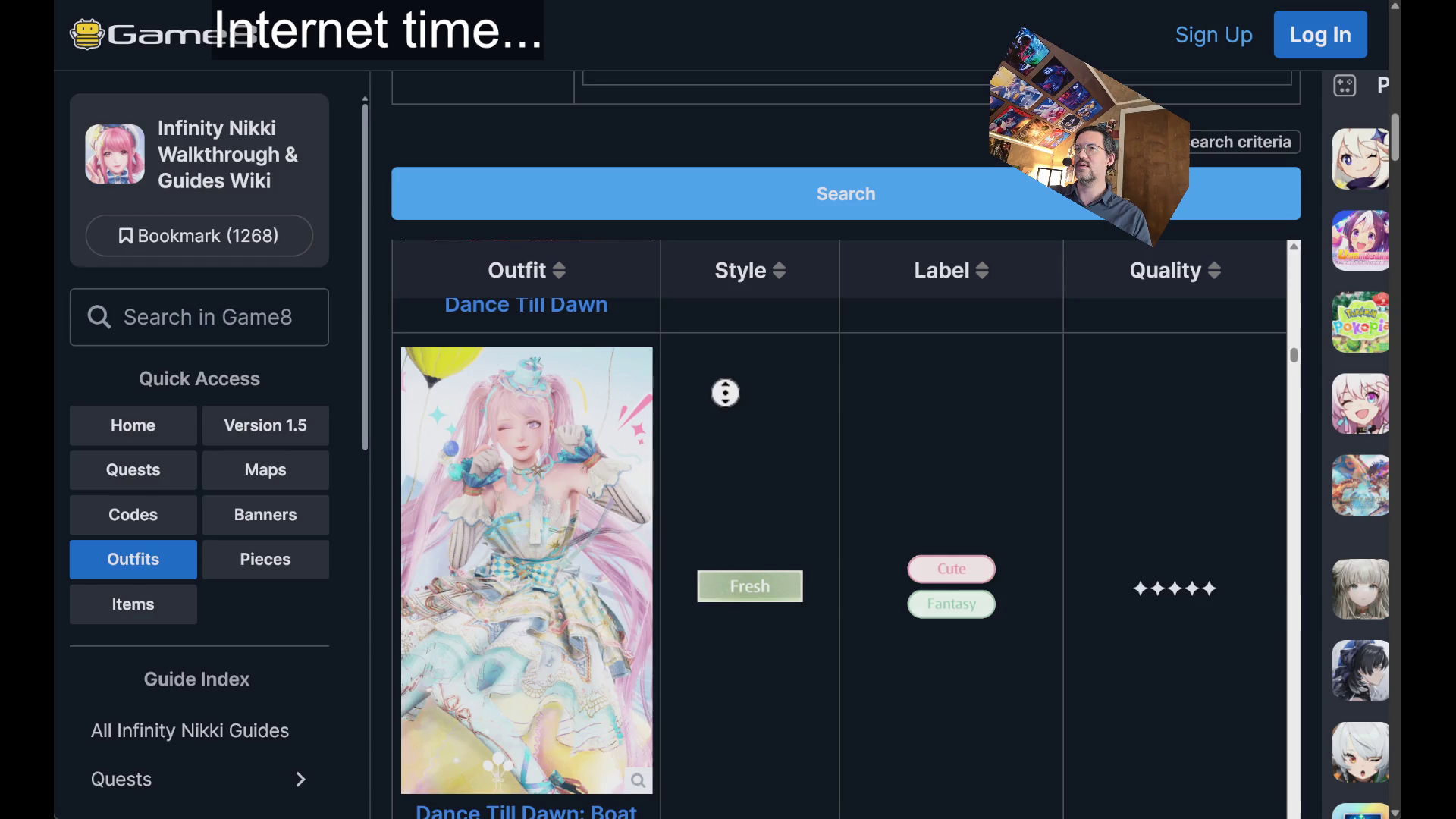
- Leave the Dance Till Dawn: Boat page and scroll down Game8's Outfits table
left_click(665, 616)
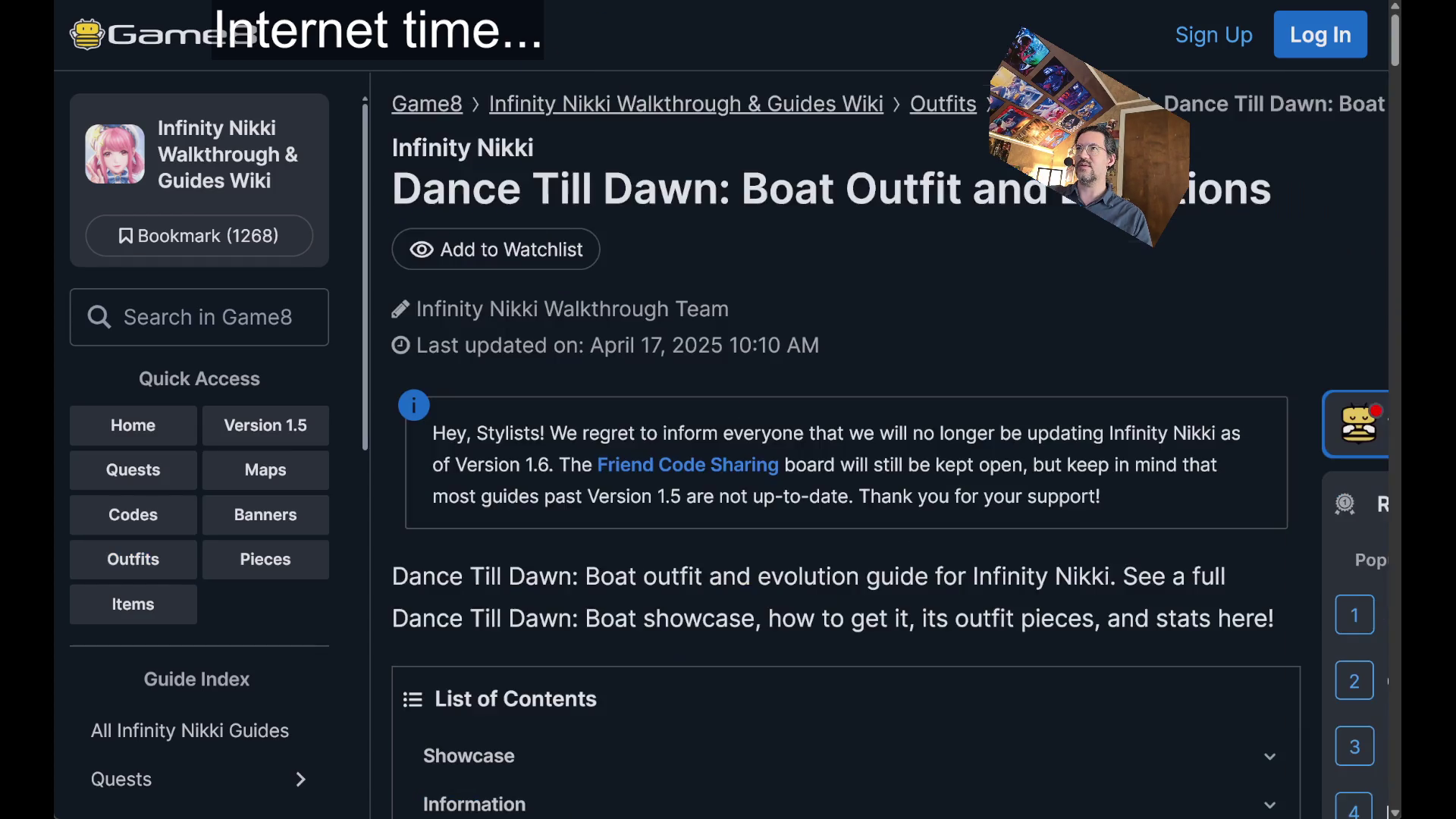
scroll(813, 489, "down", 6)
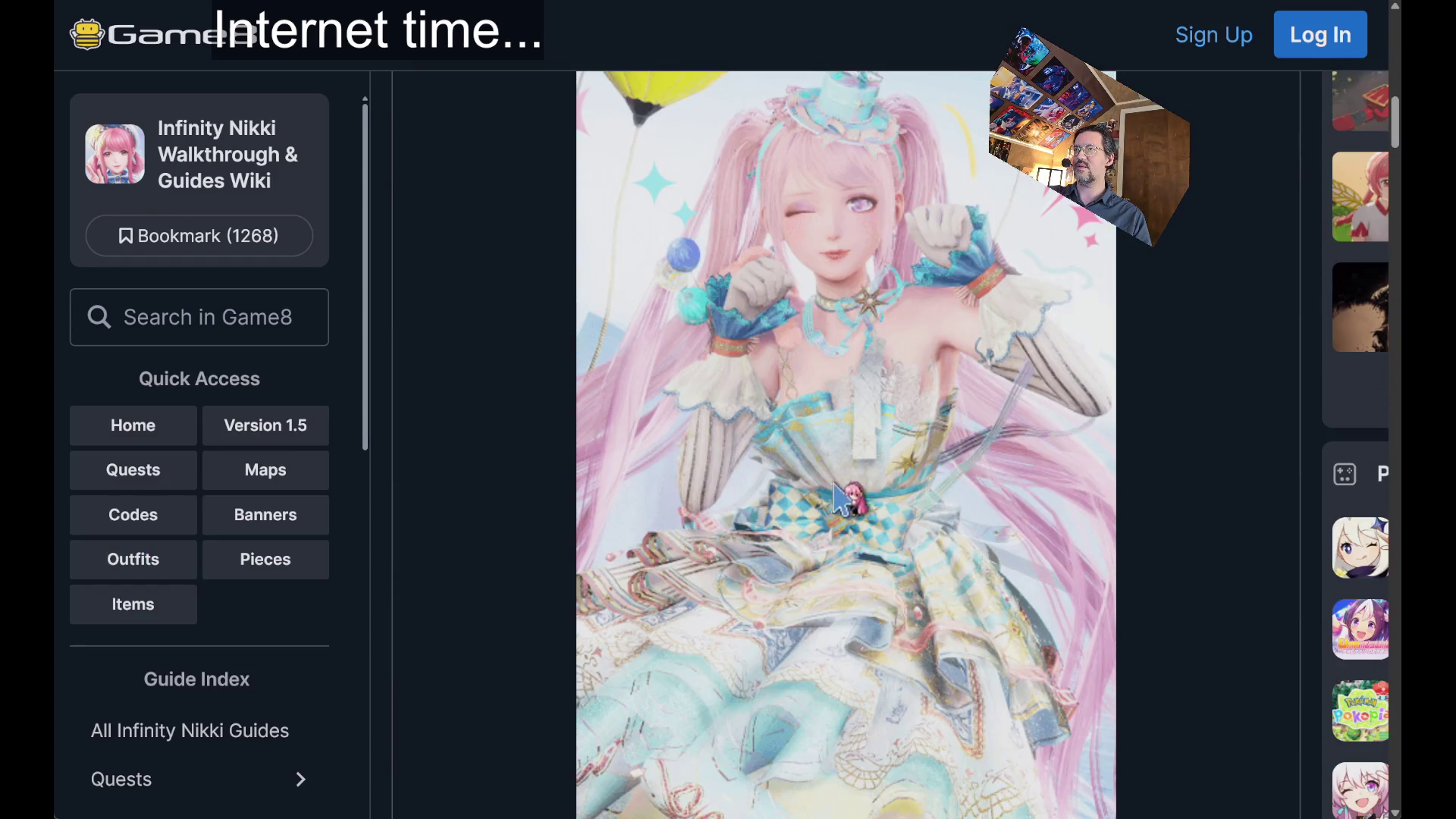
scroll(1119, 425, "down", 3)
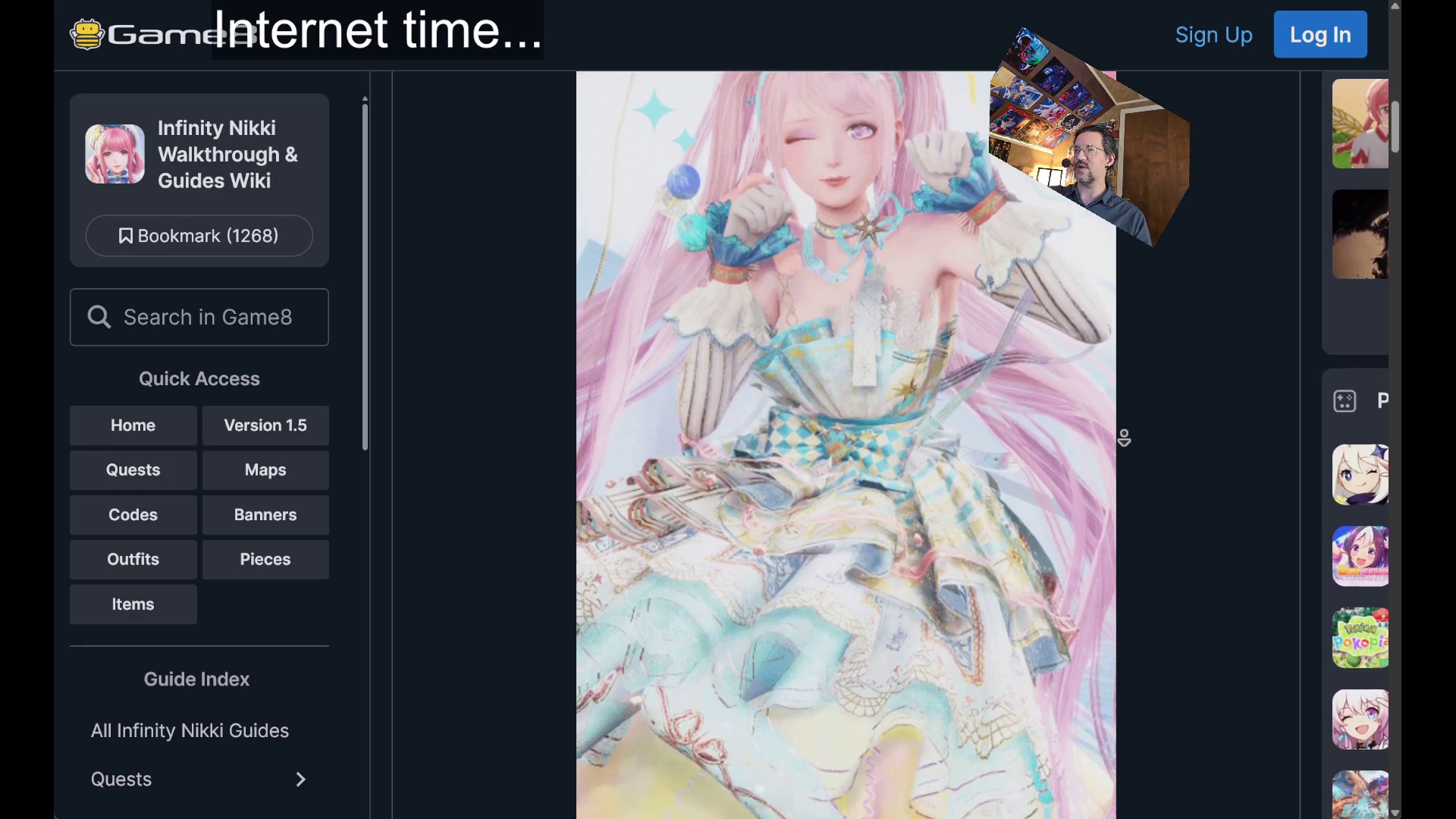
scroll(1124, 438, "down", 2)
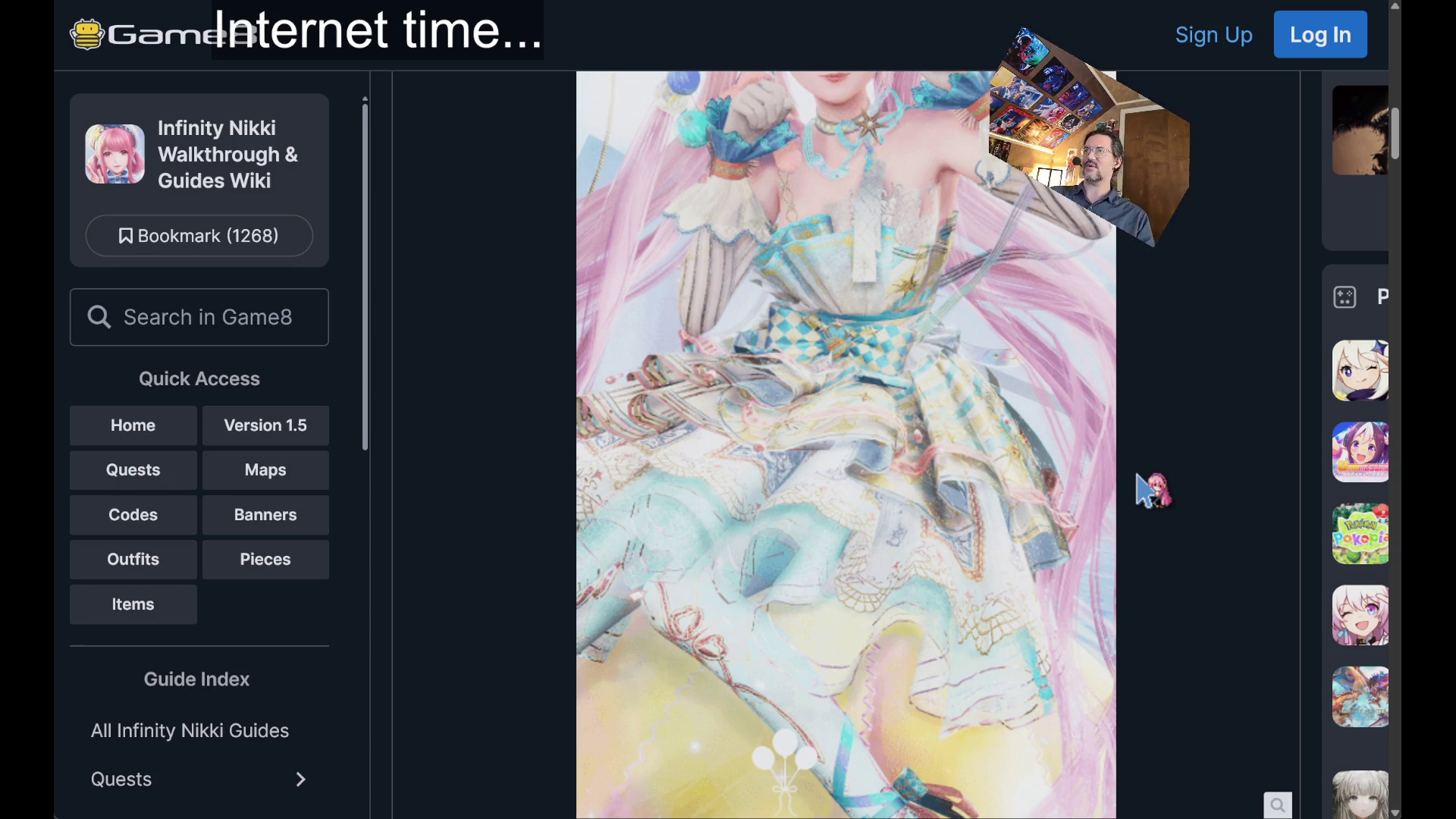
scroll(1145, 349, "down", 1)
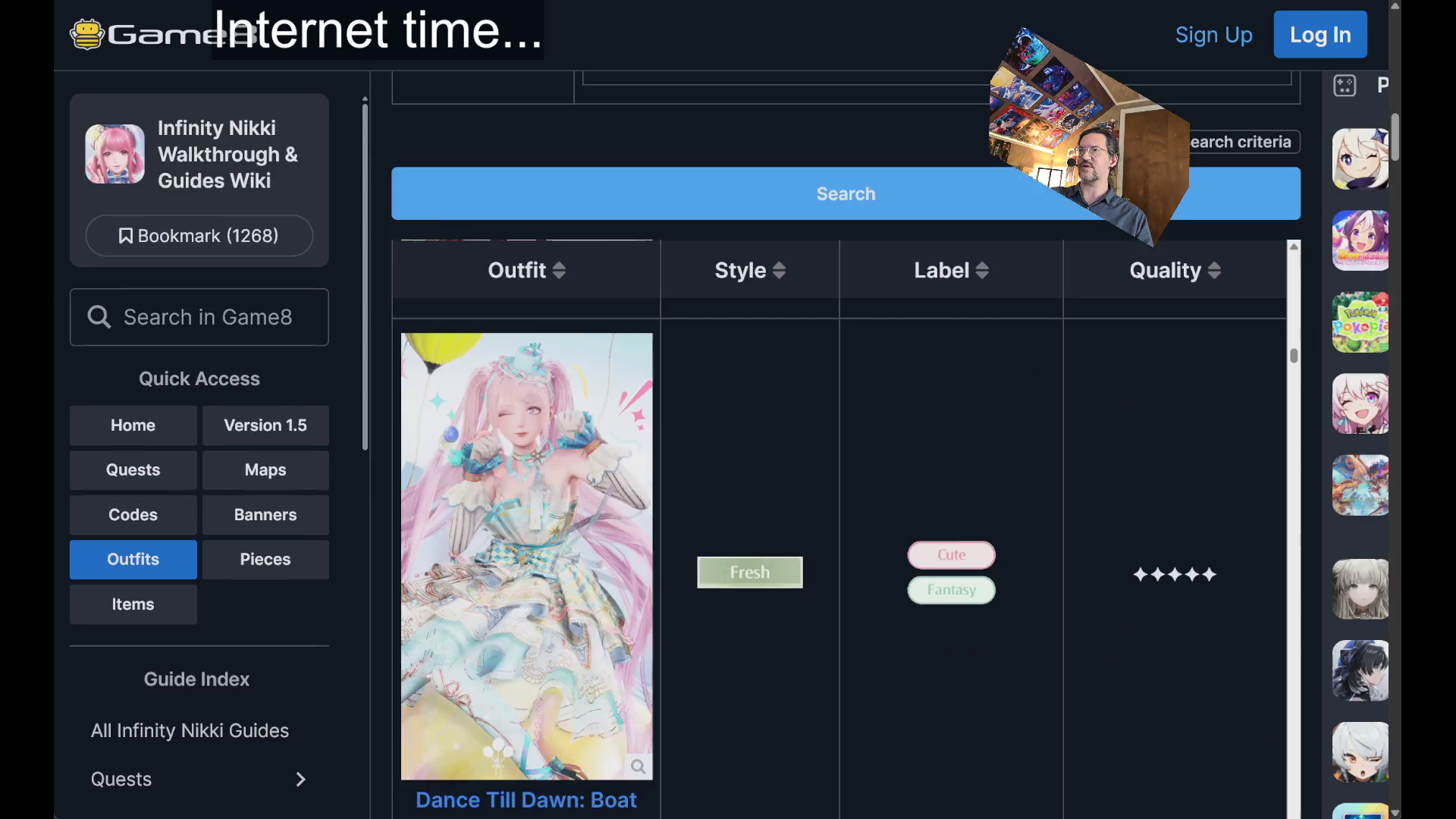
- Autoscroll the Outfits table down to the Stardust Flare: Blaze entry, then stop scrolling
scroll(795, 391, "down", 6)
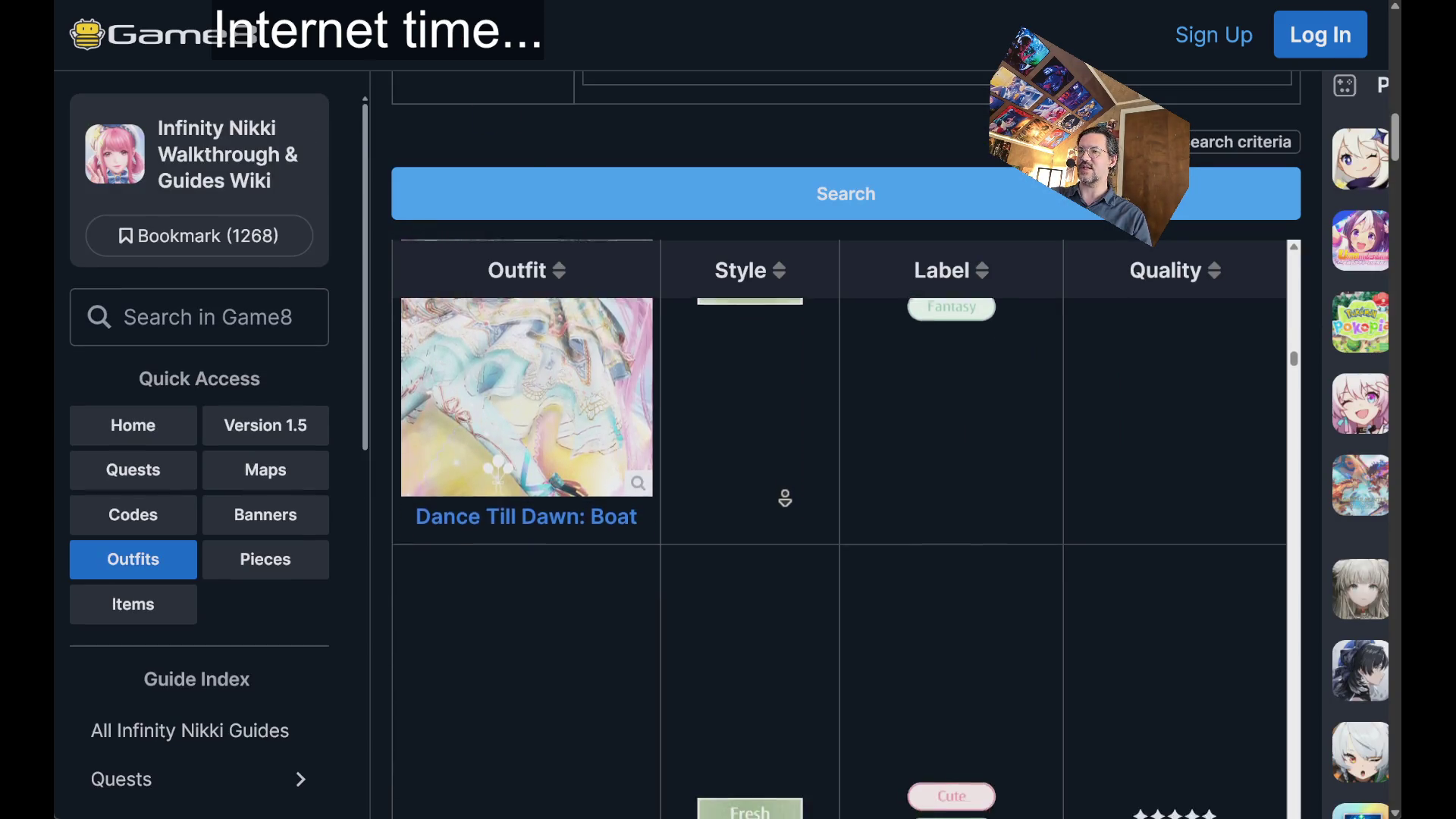
scroll(791, 512, "down", 8)
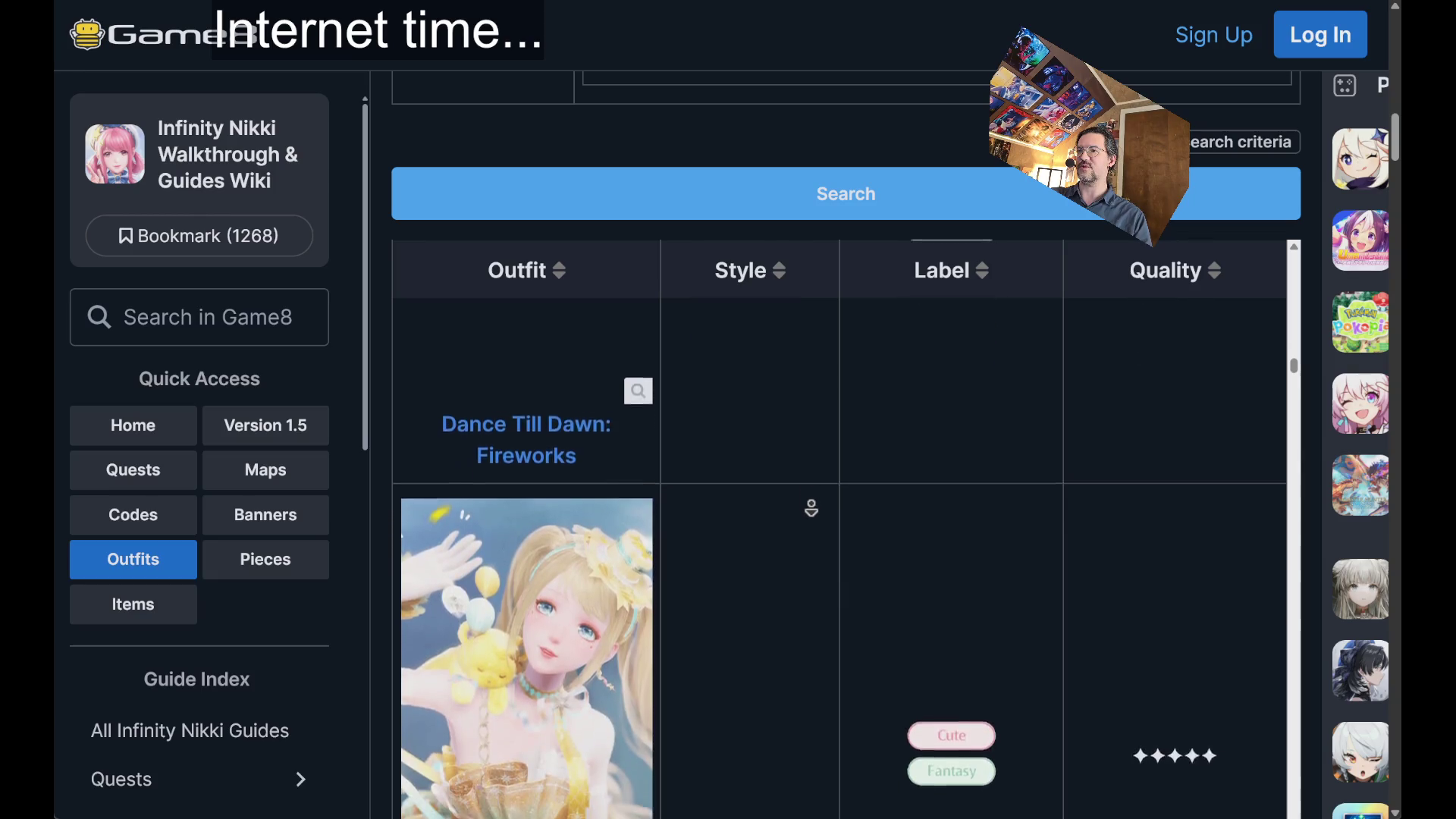
scroll(811, 508, "down", 8)
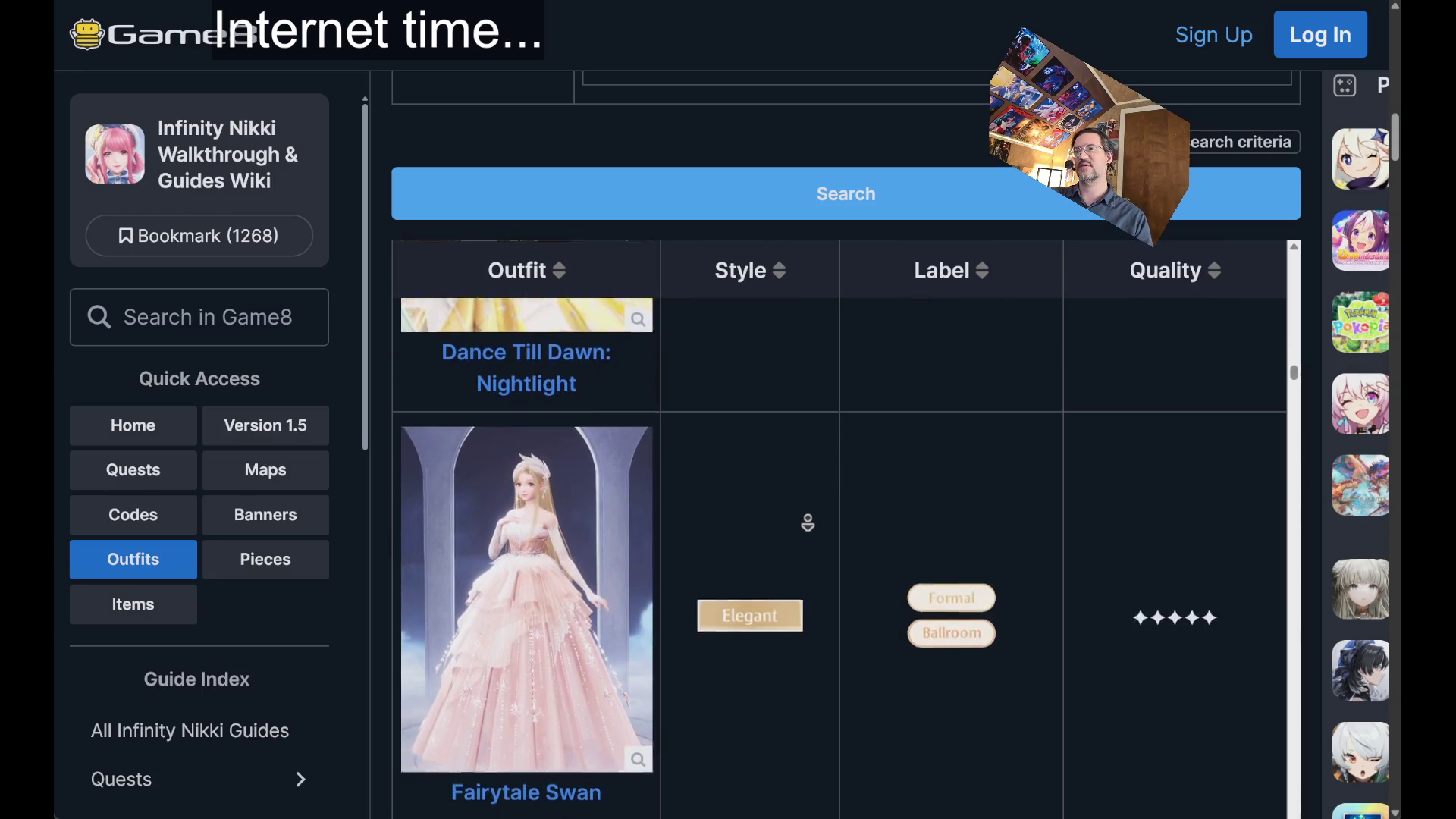
scroll(818, 509, "down", 8)
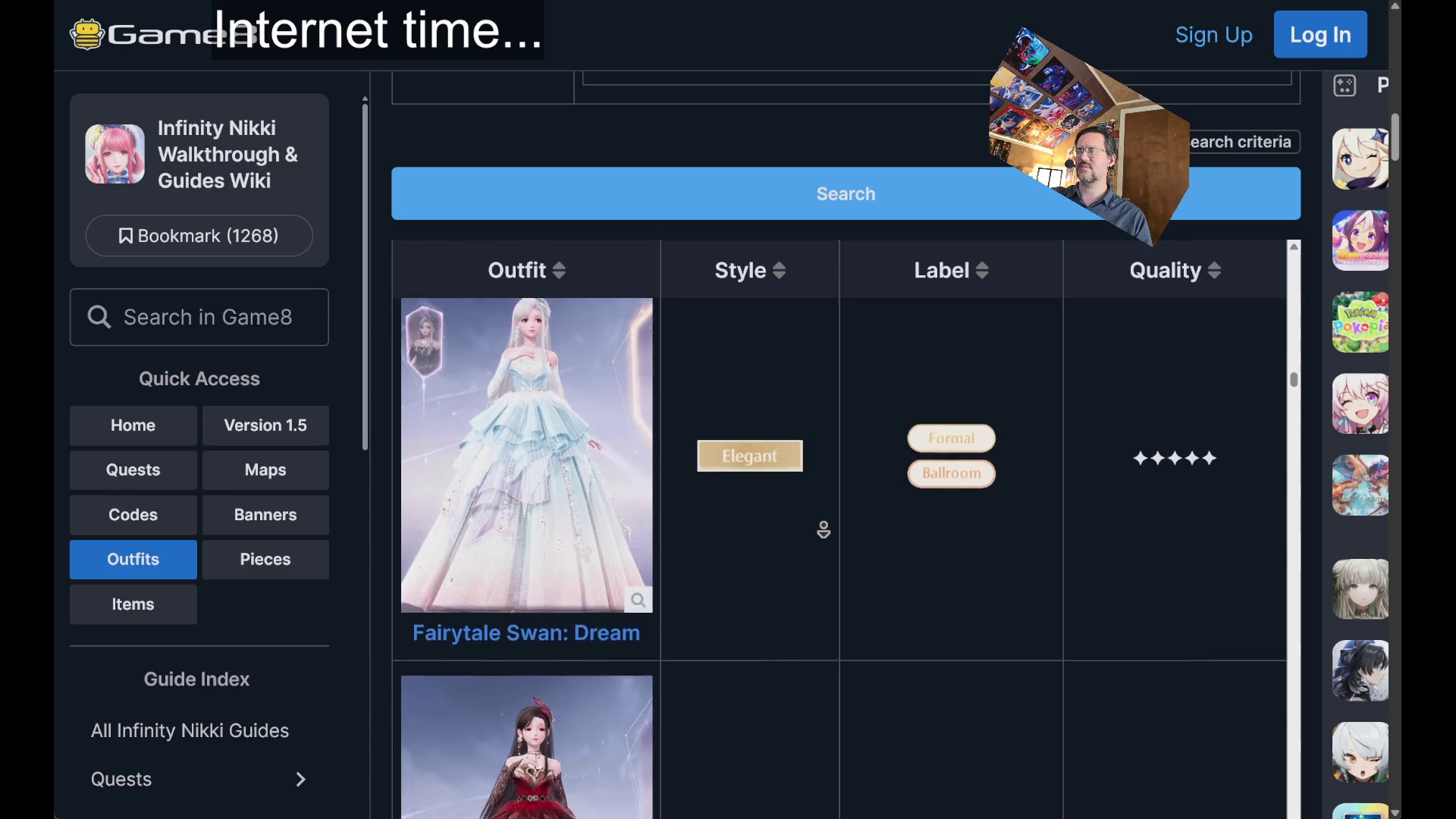
scroll(824, 528, "down", 8)
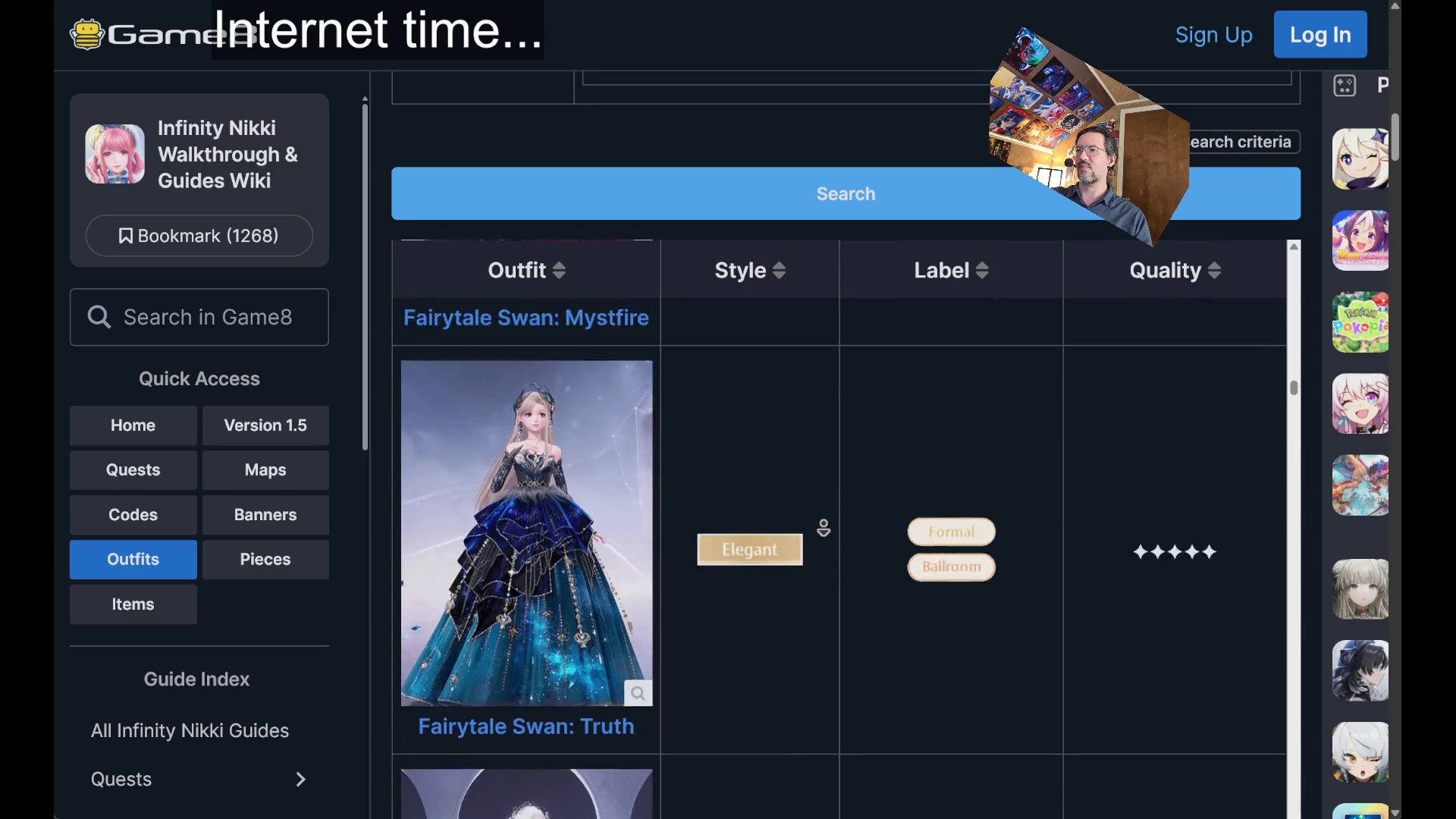
scroll(824, 528, "down", 8)
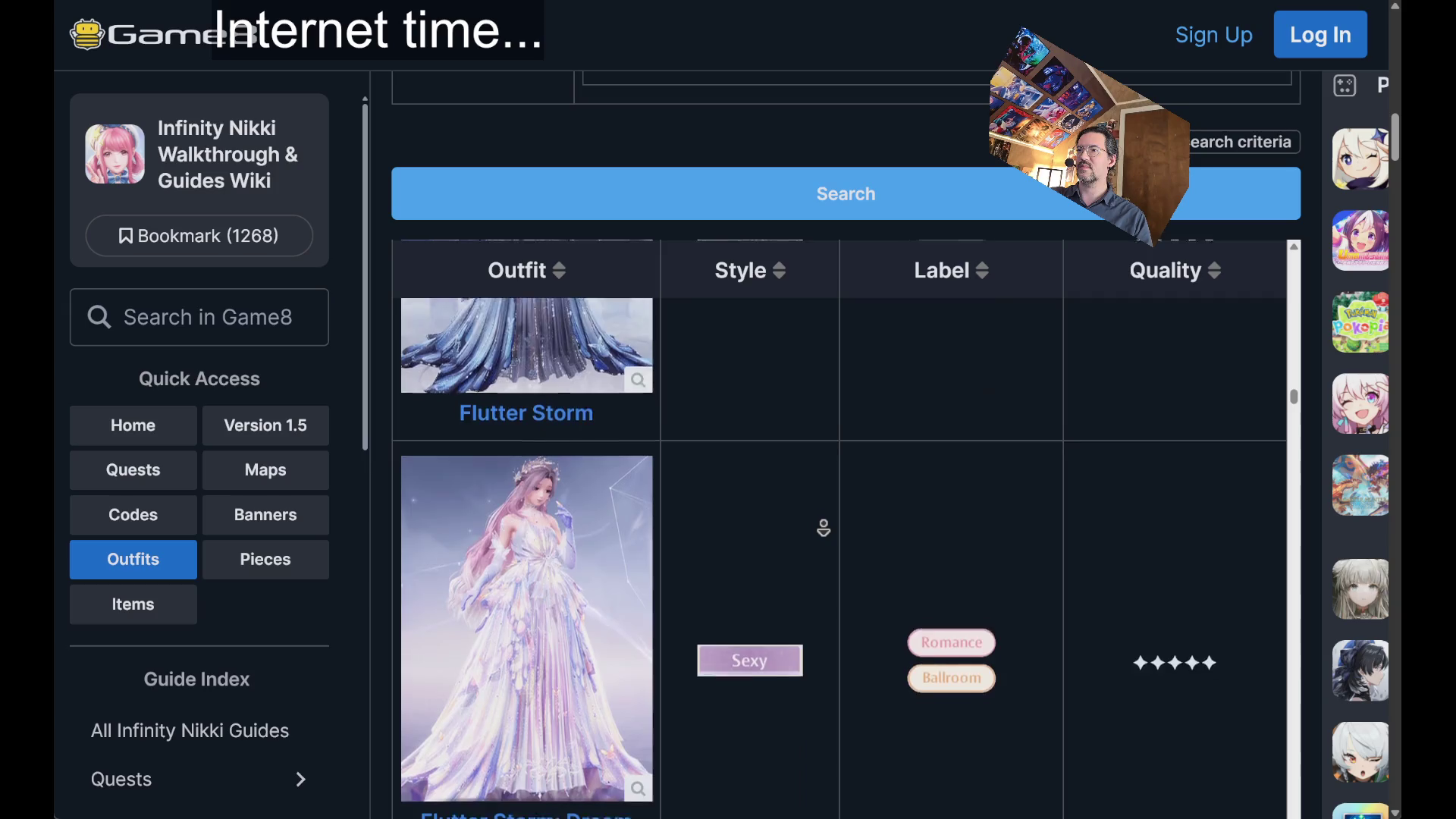
scroll(823, 528, "down", 8)
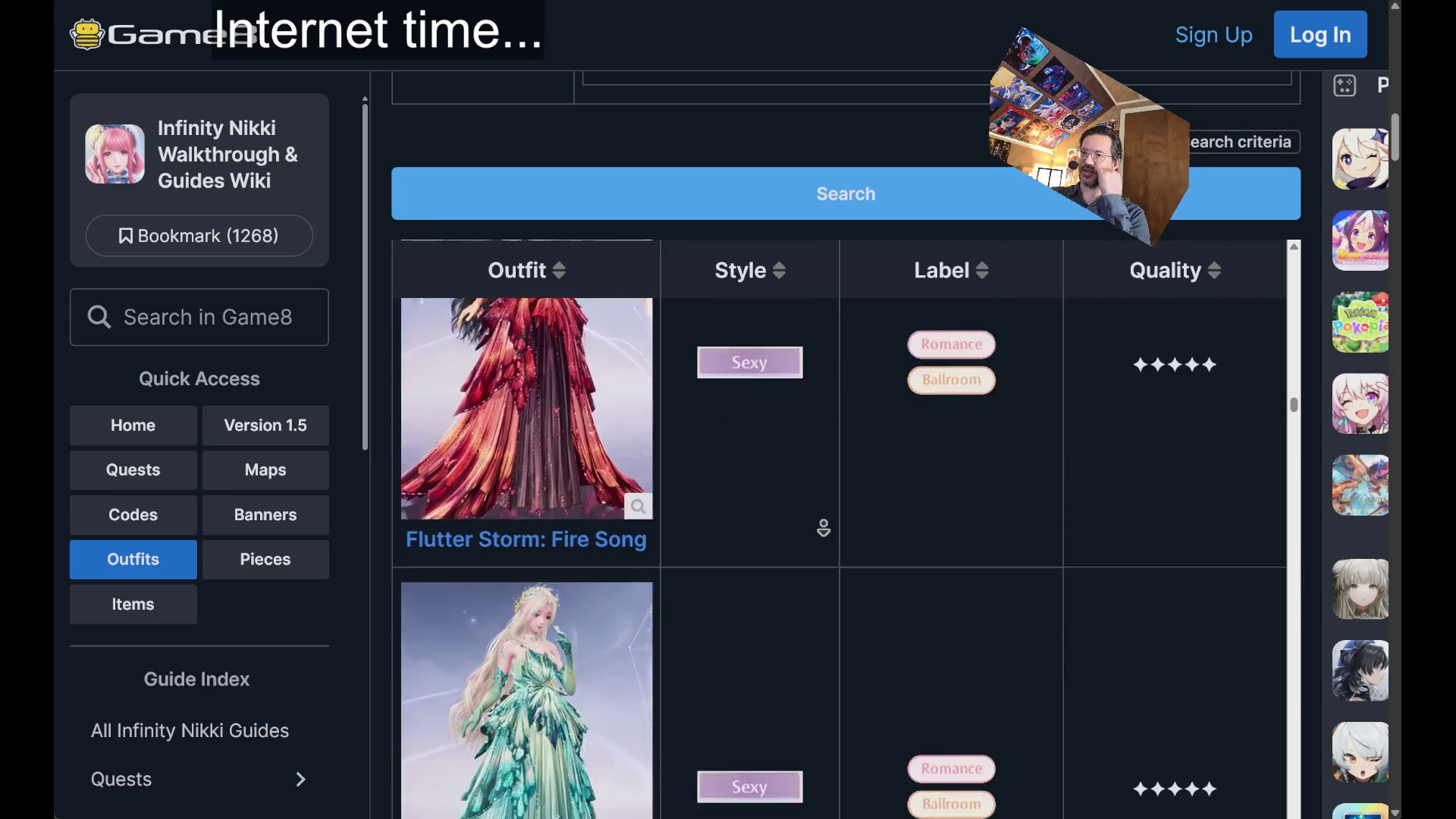
scroll(824, 528, "down", 6)
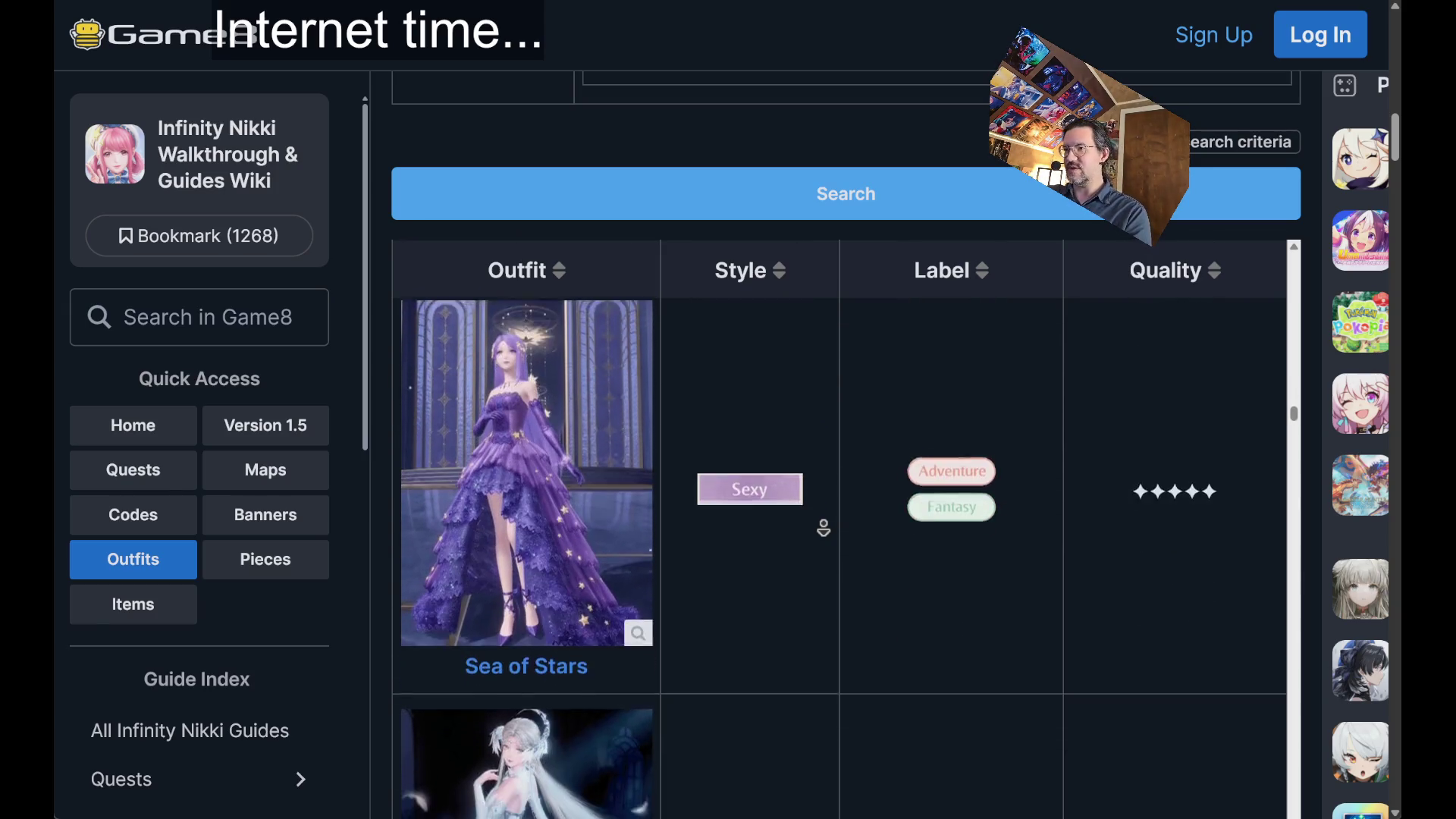
scroll(869, 422, "down", 6)
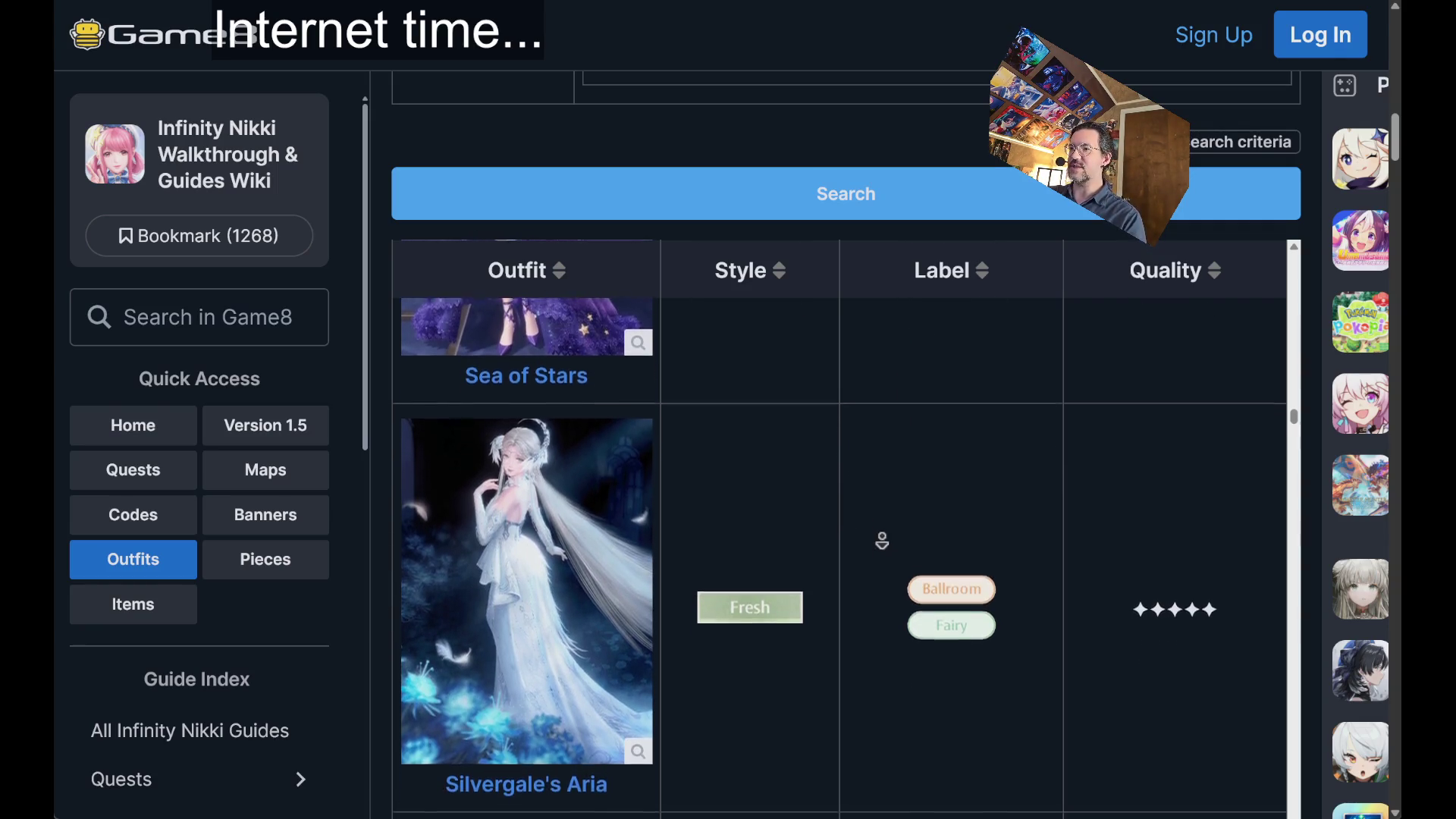
scroll(877, 546, "down", 6)
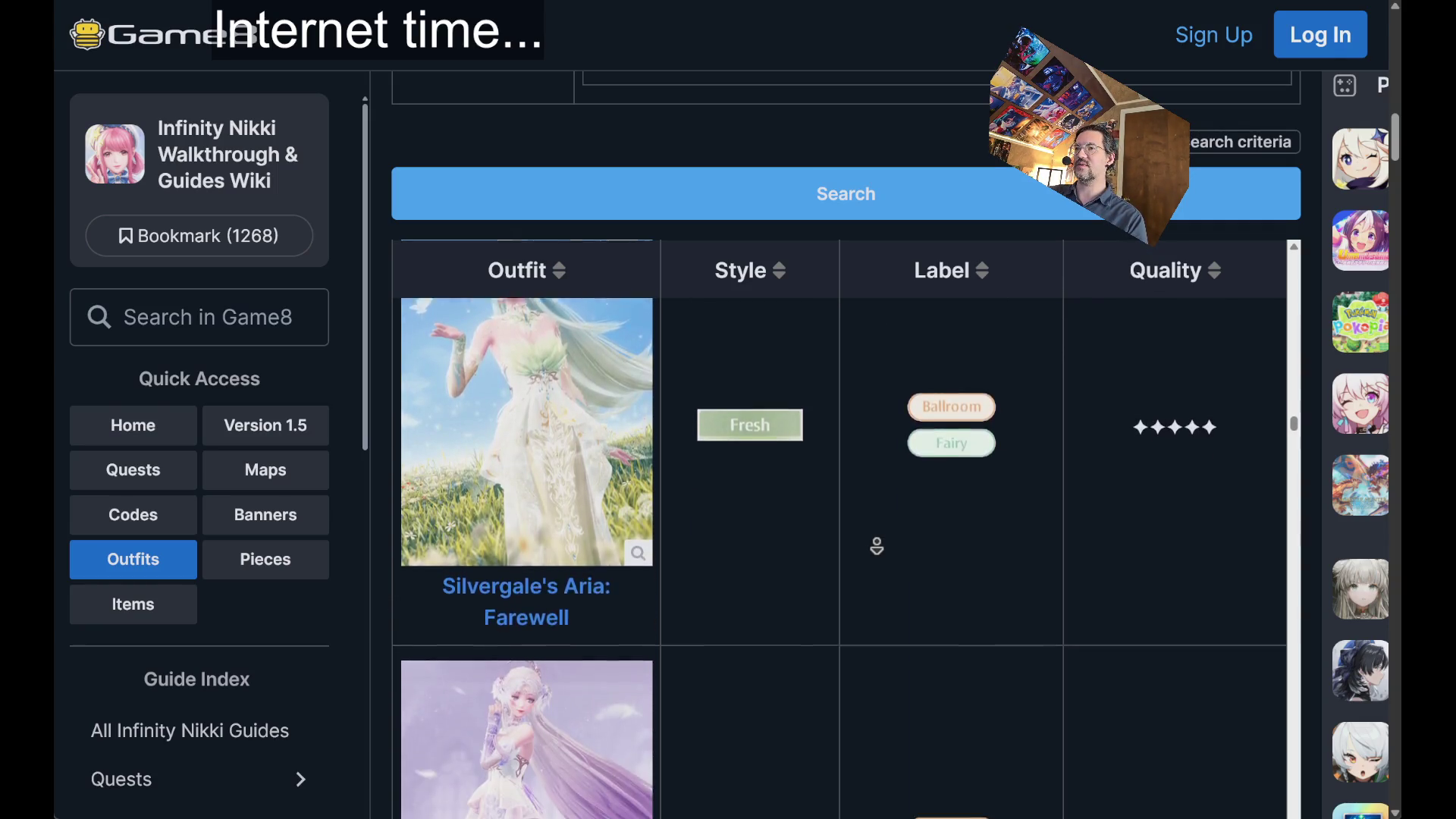
scroll(876, 545, "down", 7)
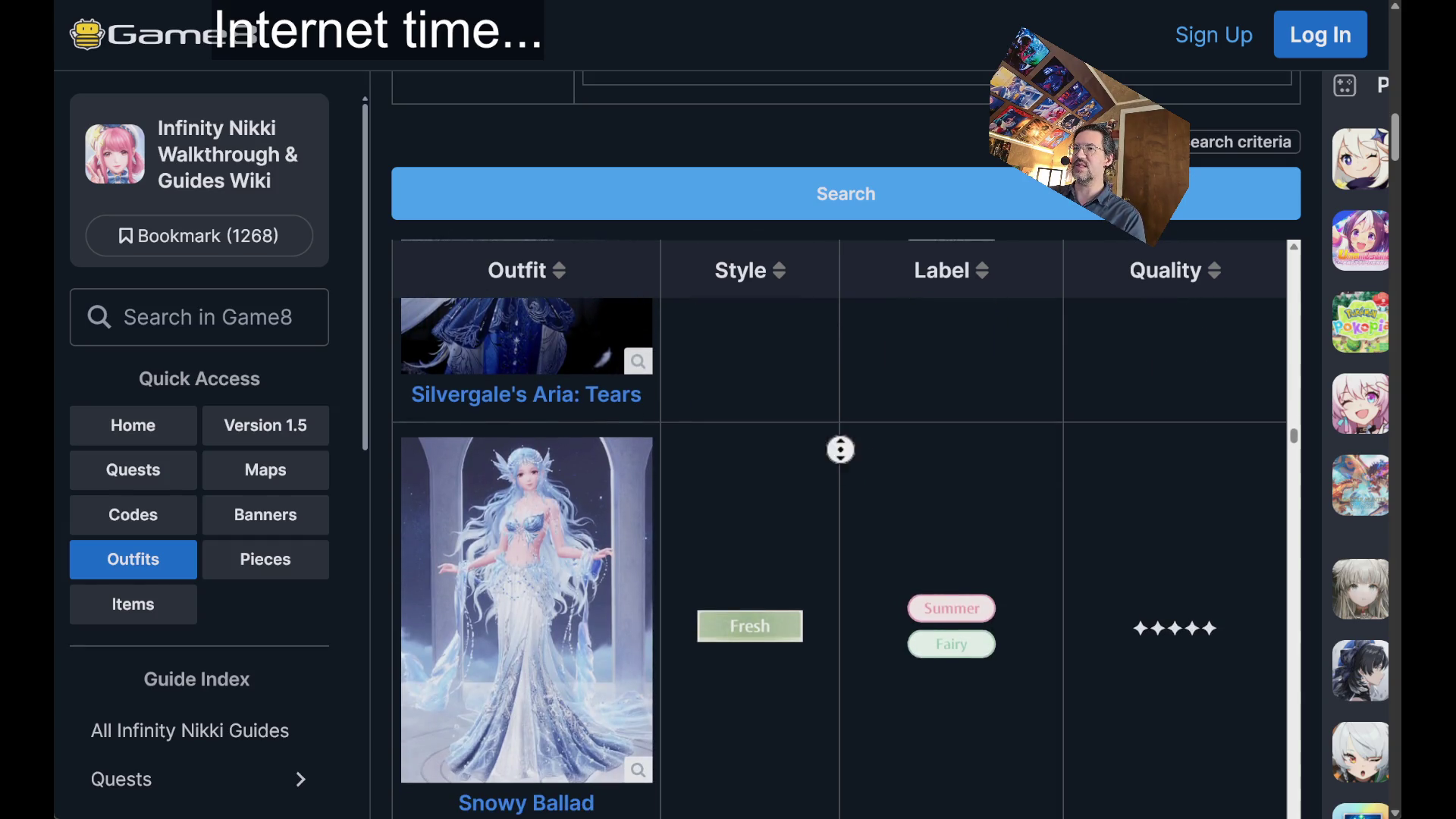
scroll(840, 450, "down", 5)
scroll(851, 565, "down", 8)
scroll(850, 581, "down", 8)
scroll(850, 582, "down", 8)
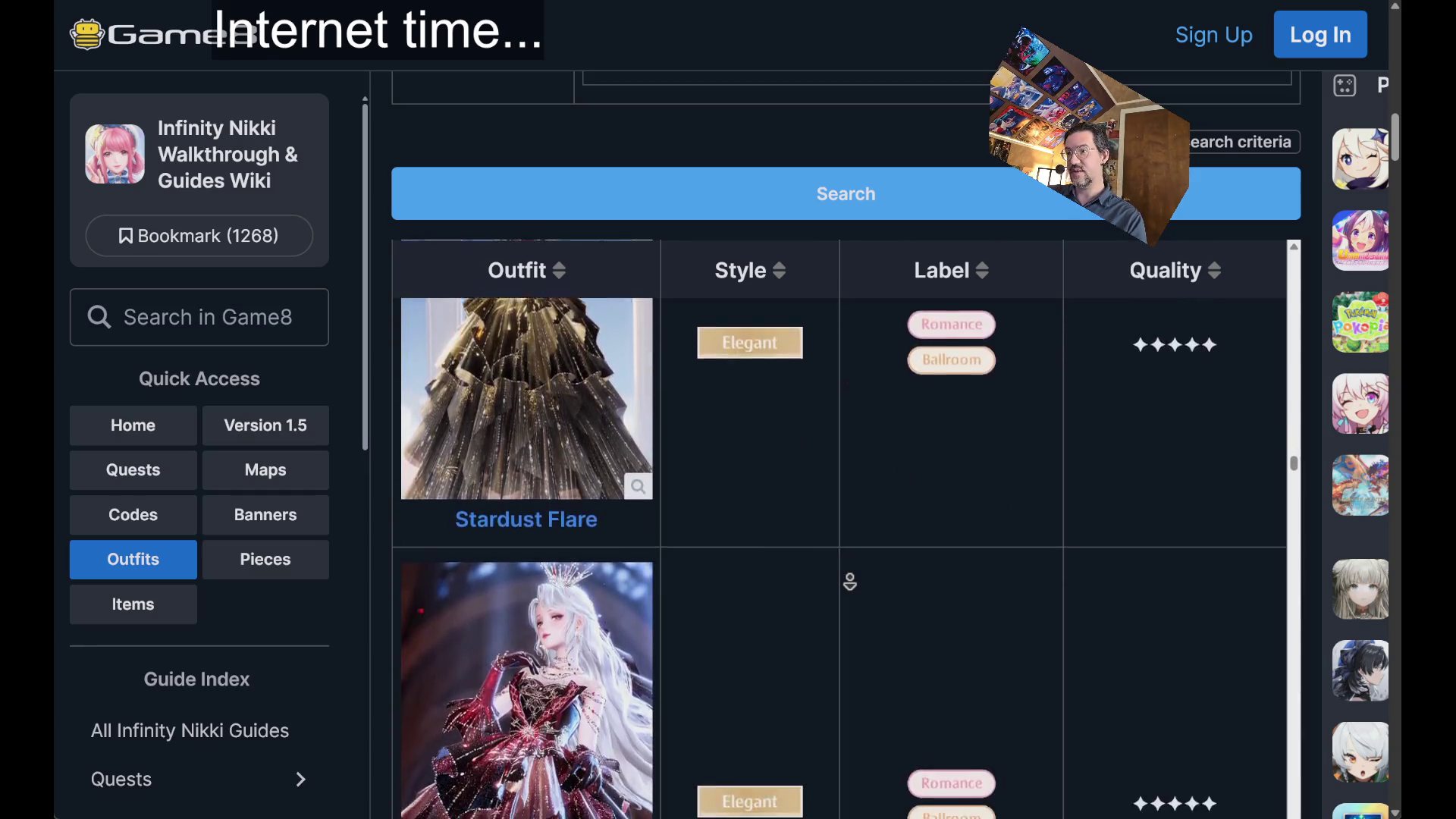
scroll(850, 581, "down", 3)
left_click(827, 456)
- View Stardust Flare: Blaze's showcase image enlarged, then return to the outfits list
scroll(824, 477, "down", 1)
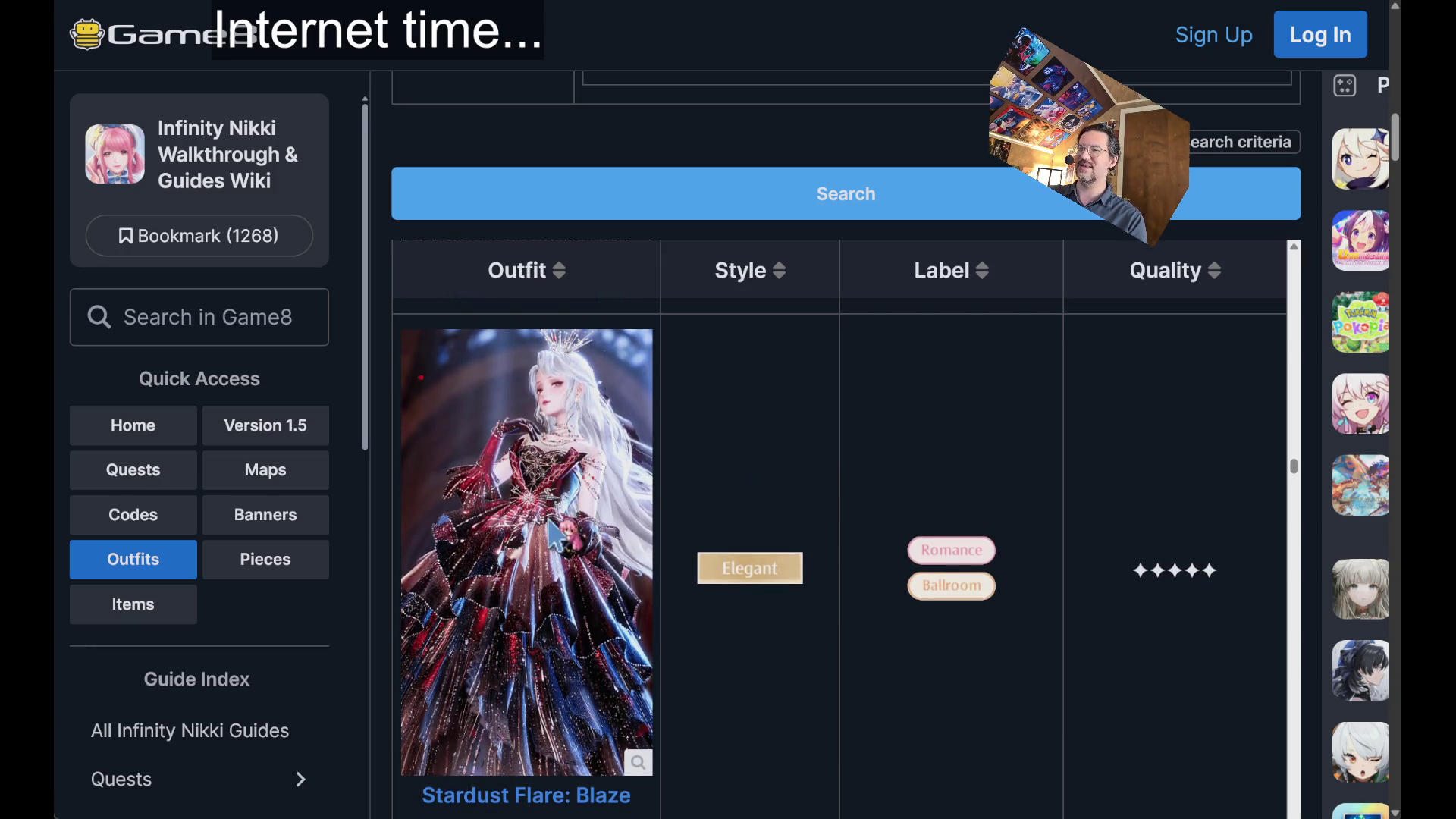
scroll(666, 713, "down", 1)
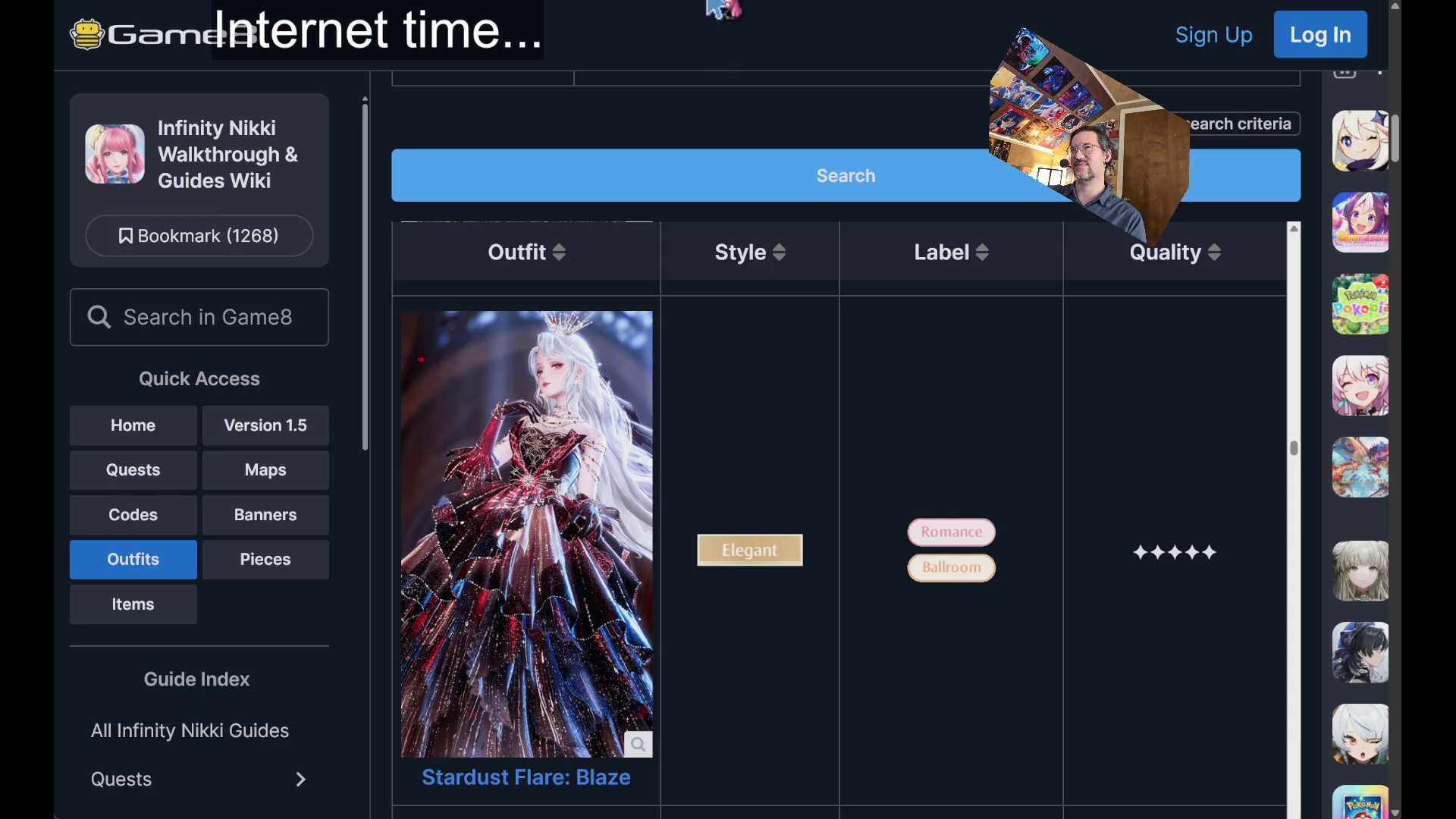
scroll(1224, 482, "down", 15)
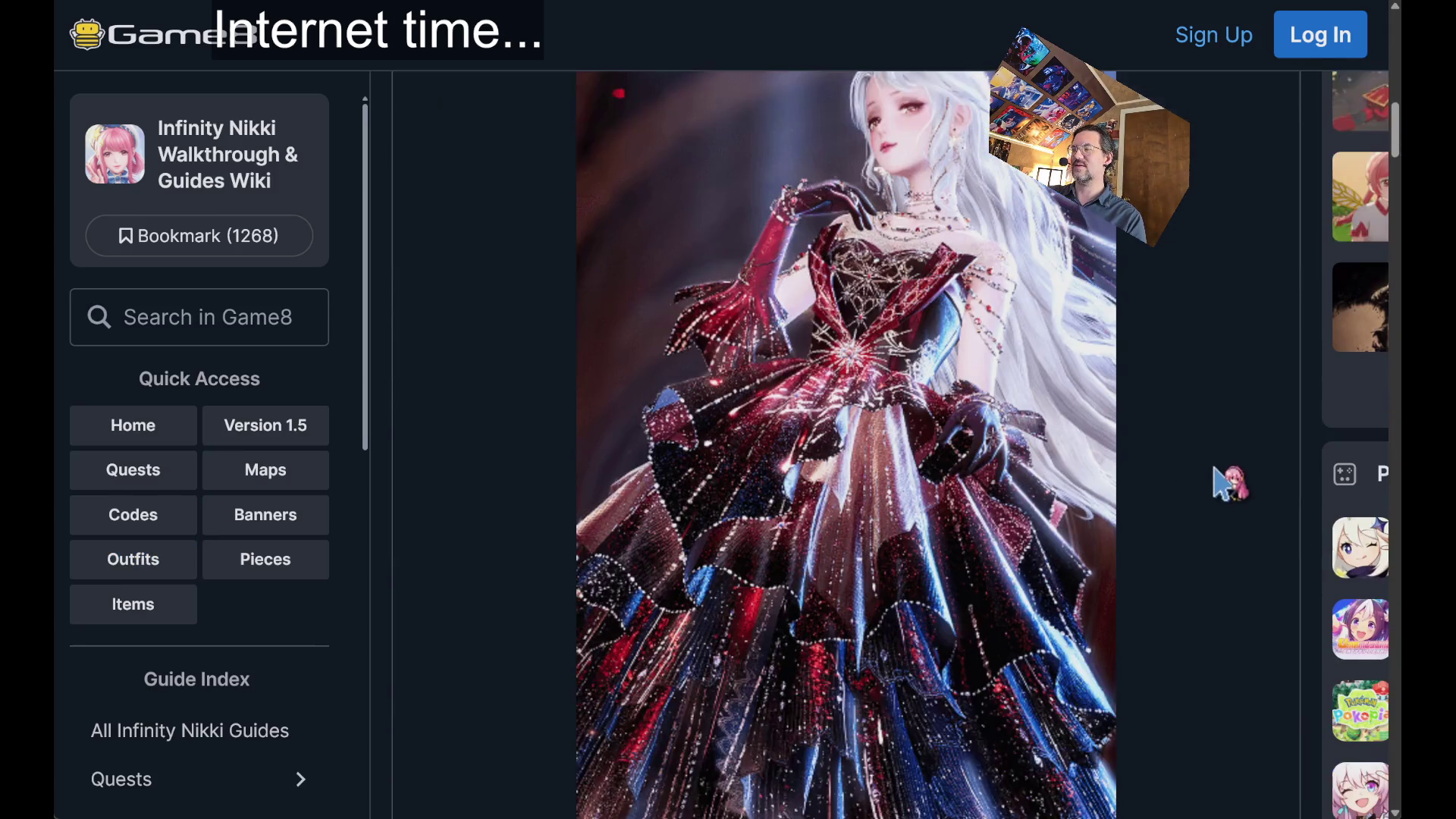
scroll(1162, 369, "down", 1)
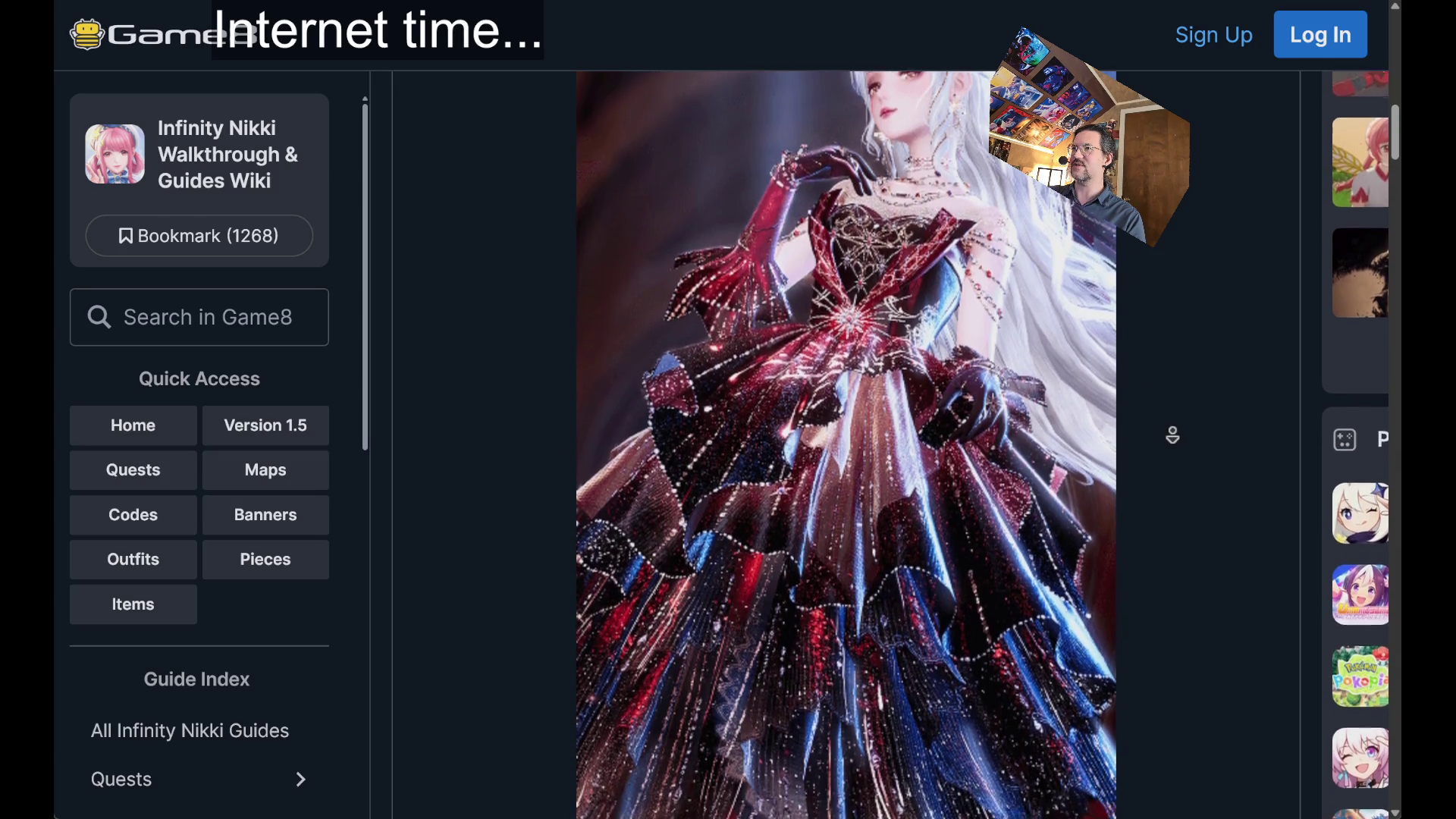
scroll(899, 453, "down", 2)
left_click(907, 389)
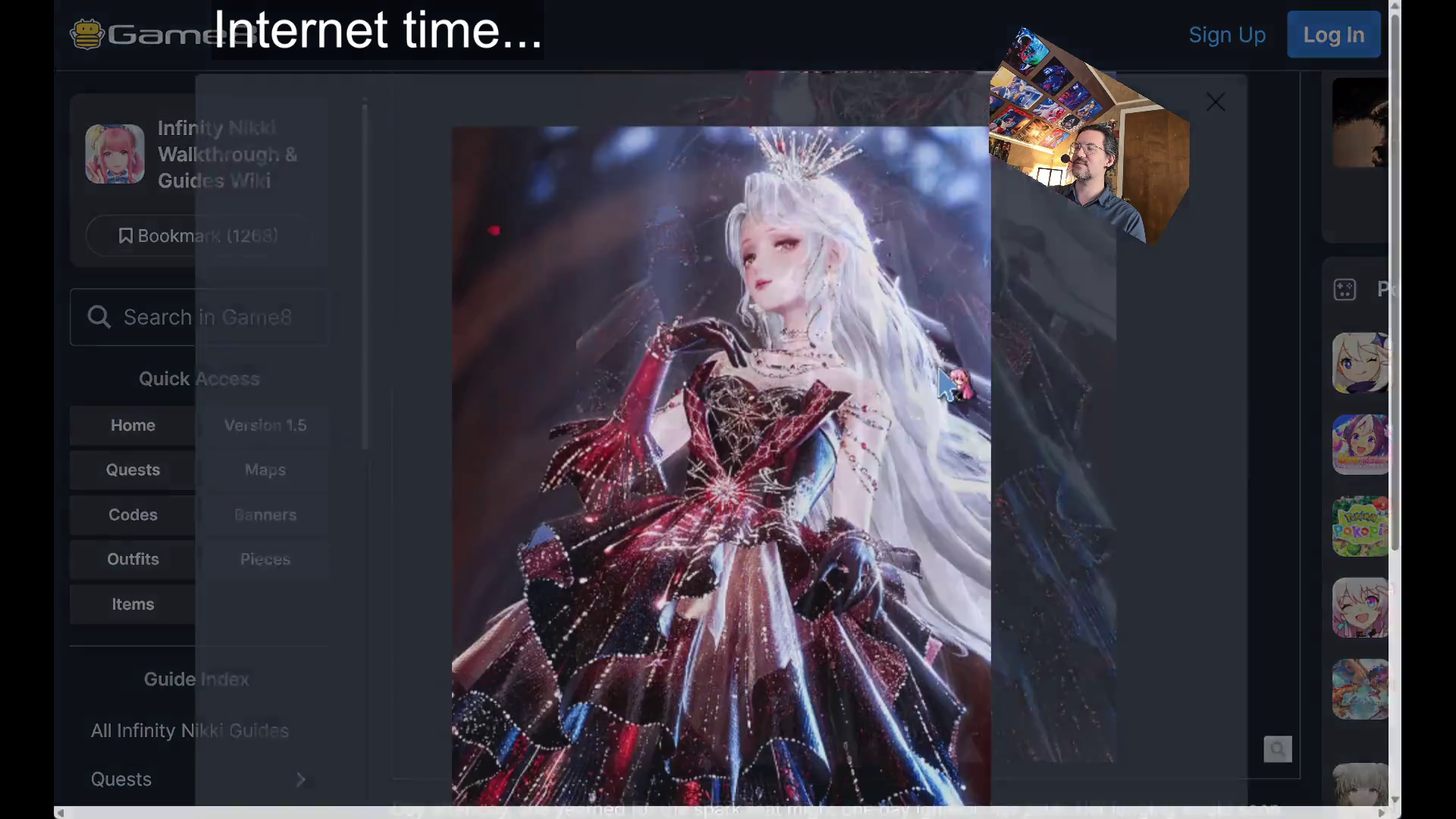
scroll(941, 349, "down", 3)
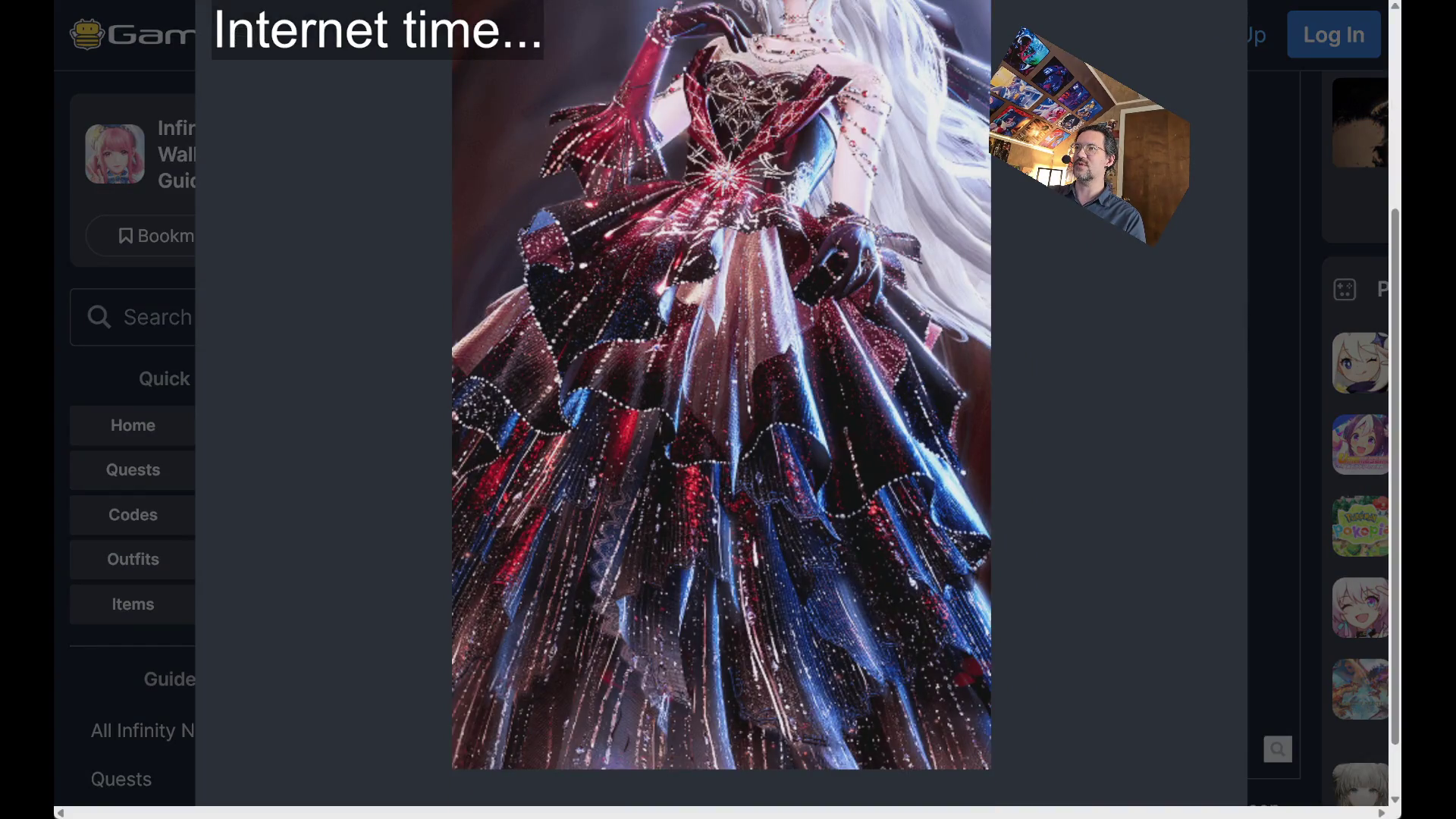
key("Escape")
key("alt+Left")
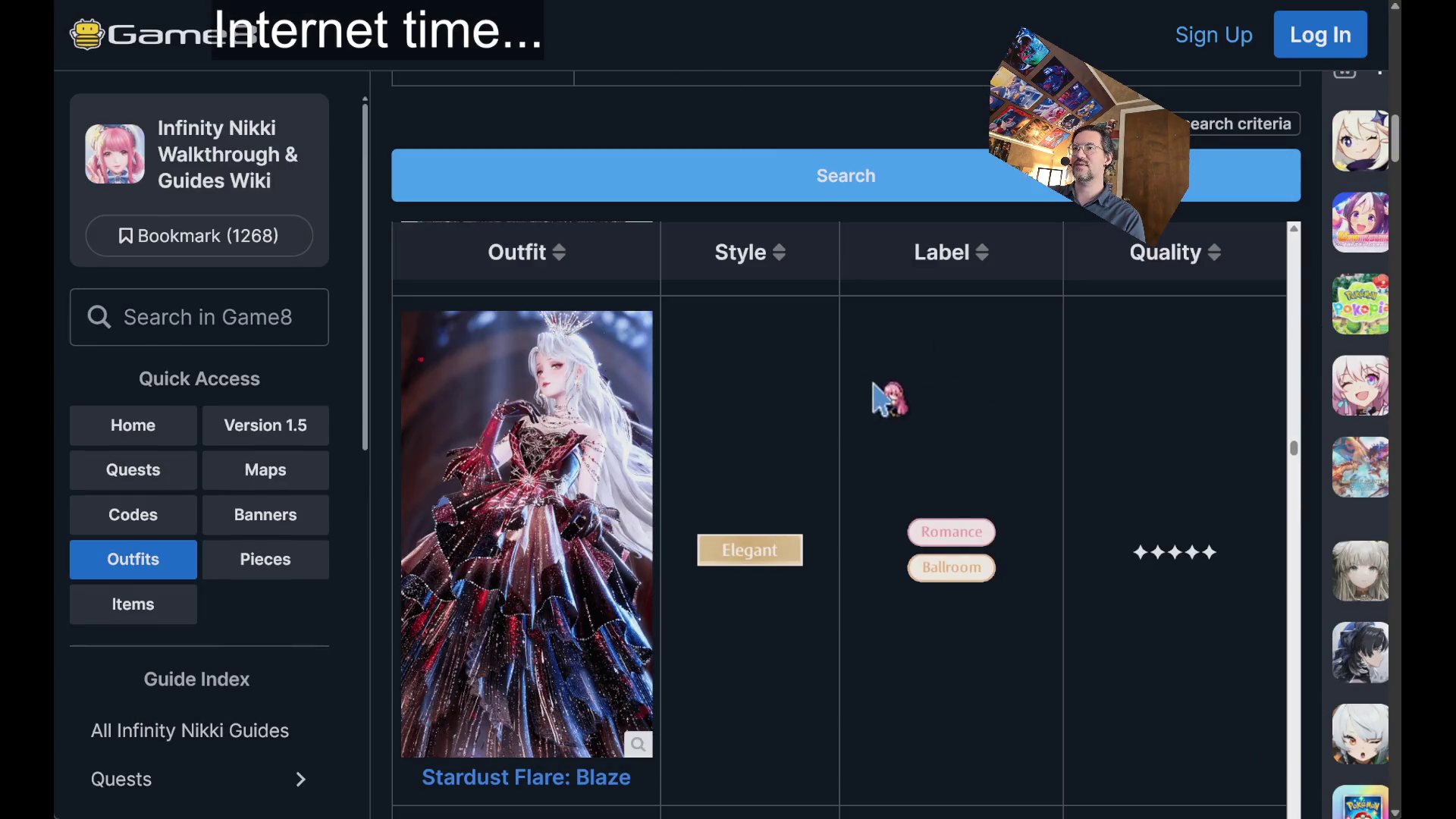
- Scroll past Wings of Wishes, Wishful Aurosa and Adventure Ride to the three-star outfits like Woolfruit Siesta
scroll(868, 531, "down", 6)
scroll(876, 512, "down", 8)
scroll(872, 498, "down", 5)
scroll(858, 479, "down", 3)
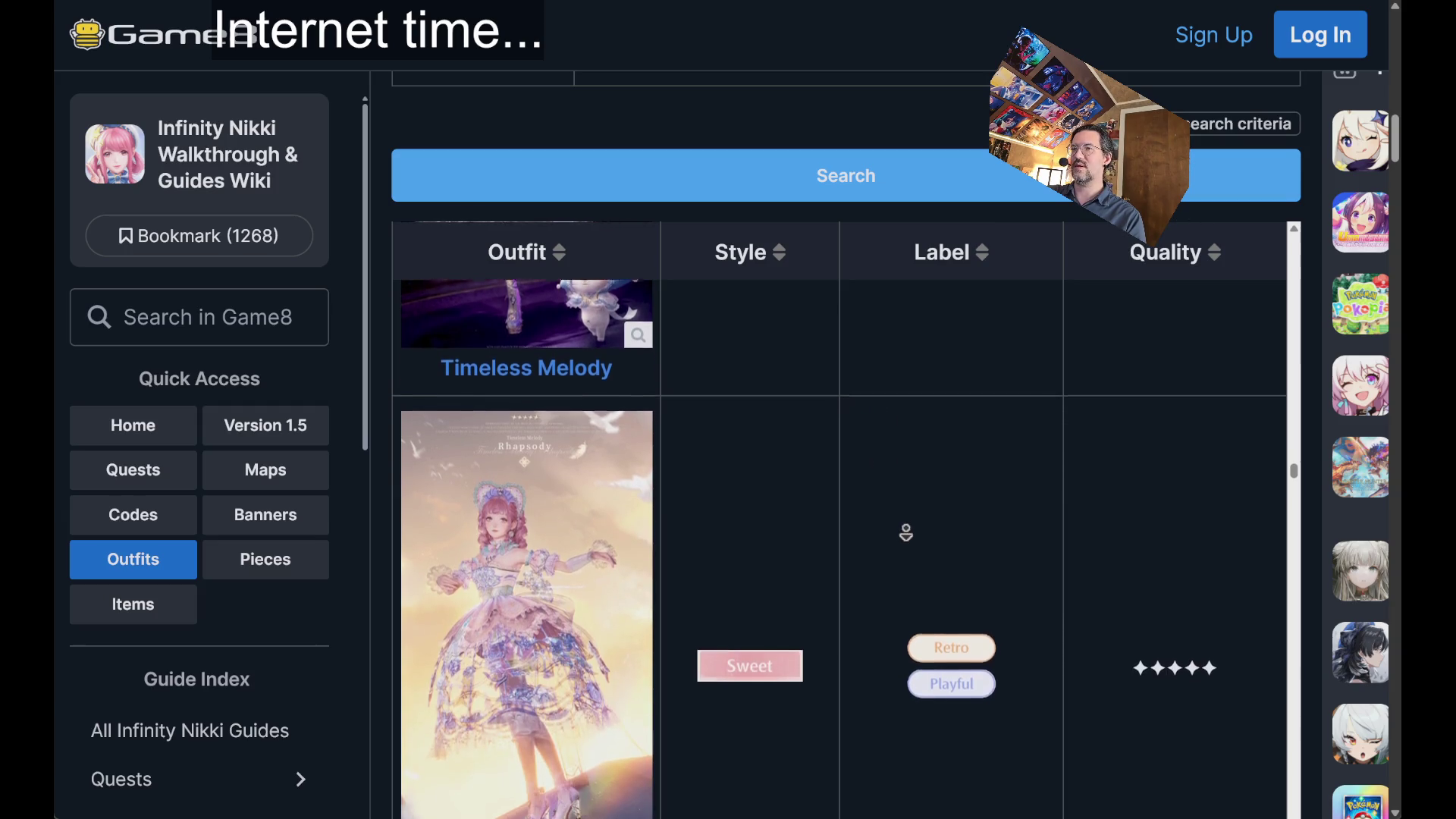
scroll(906, 533, "down", 5)
scroll(884, 527, "down", 5)
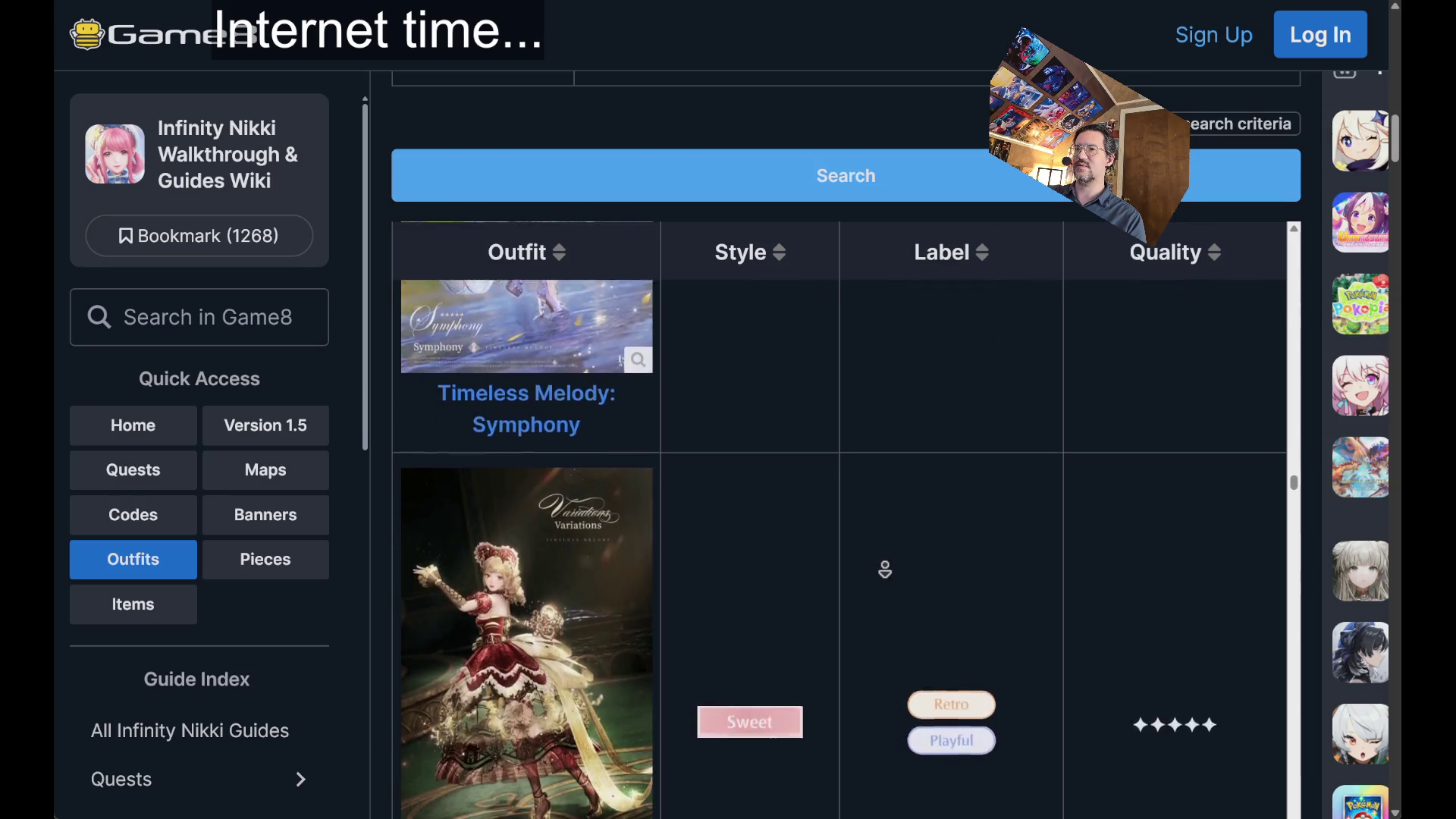
scroll(884, 569, "down", 2)
scroll(871, 416, "down", 5)
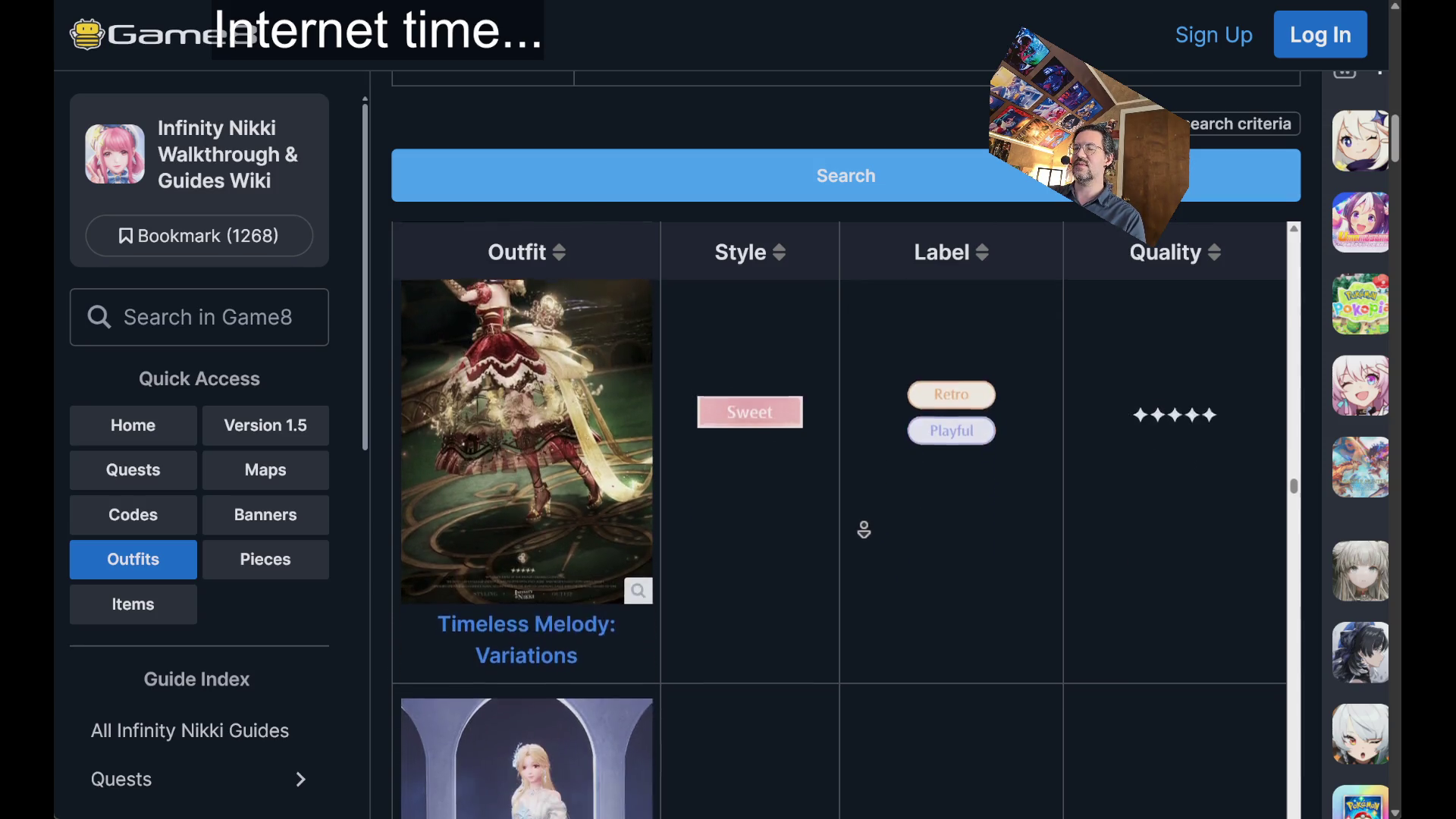
scroll(865, 516, "down", 1)
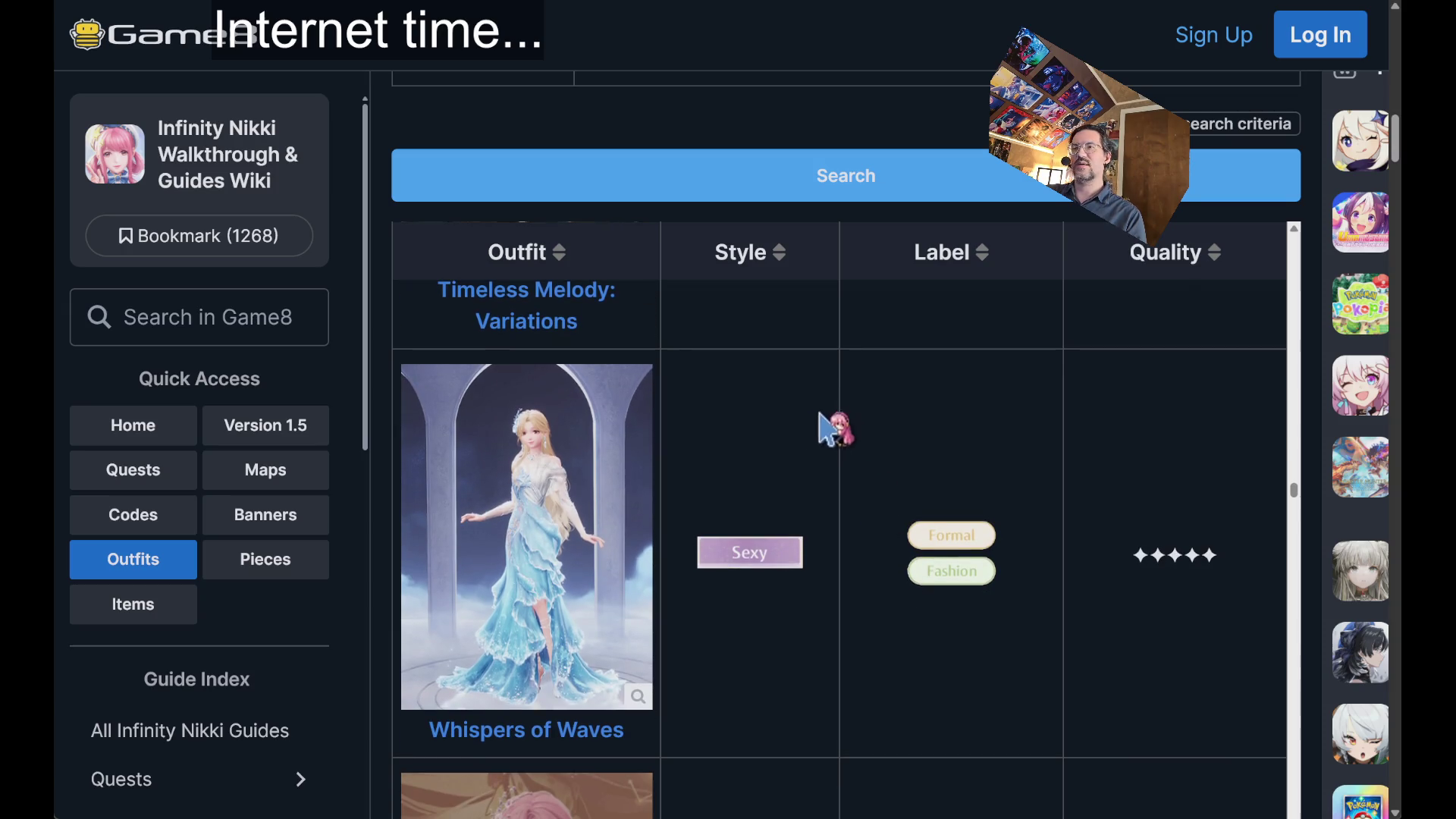
scroll(835, 408, "down", 1)
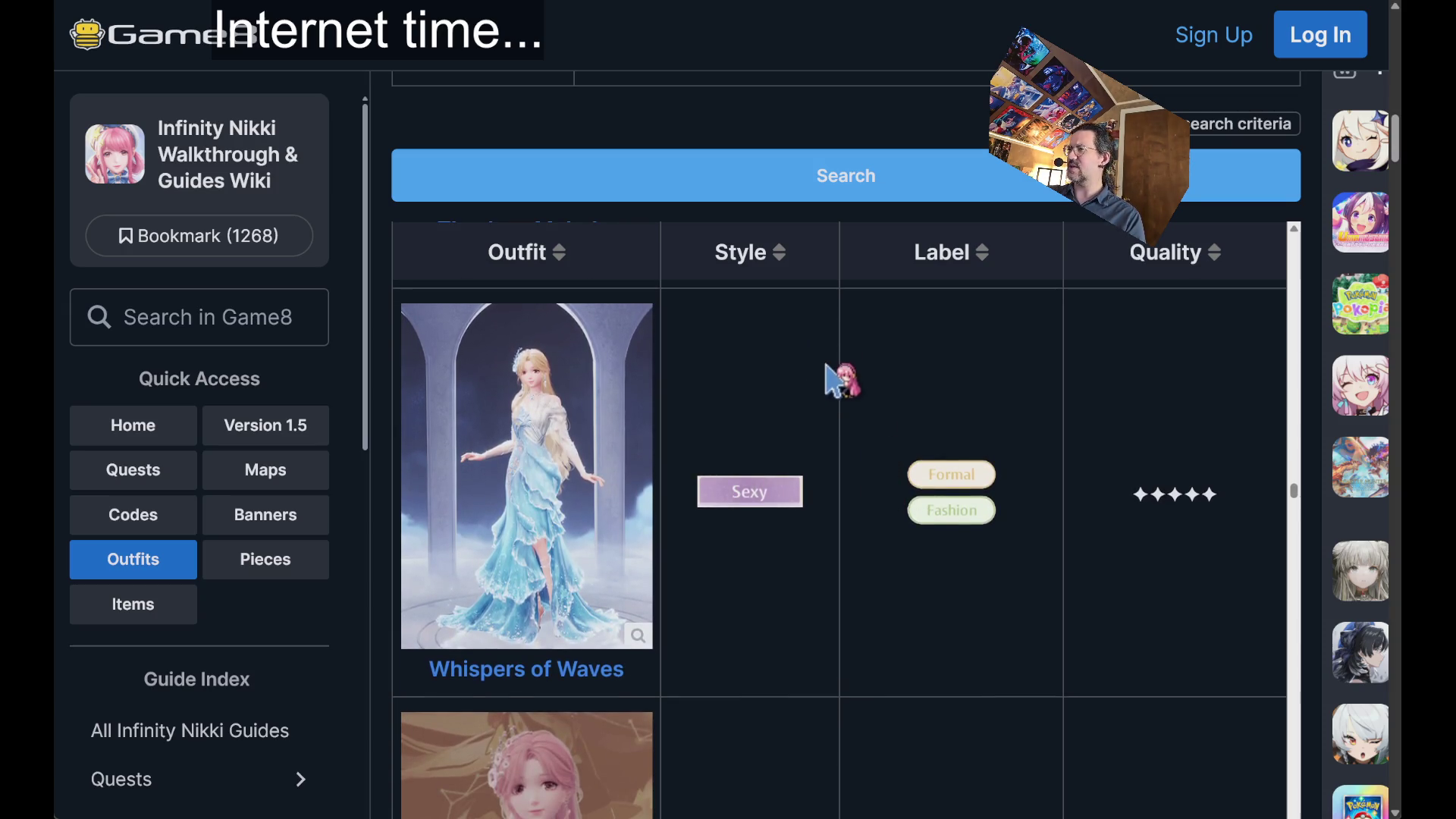
scroll(831, 396, "down", 1)
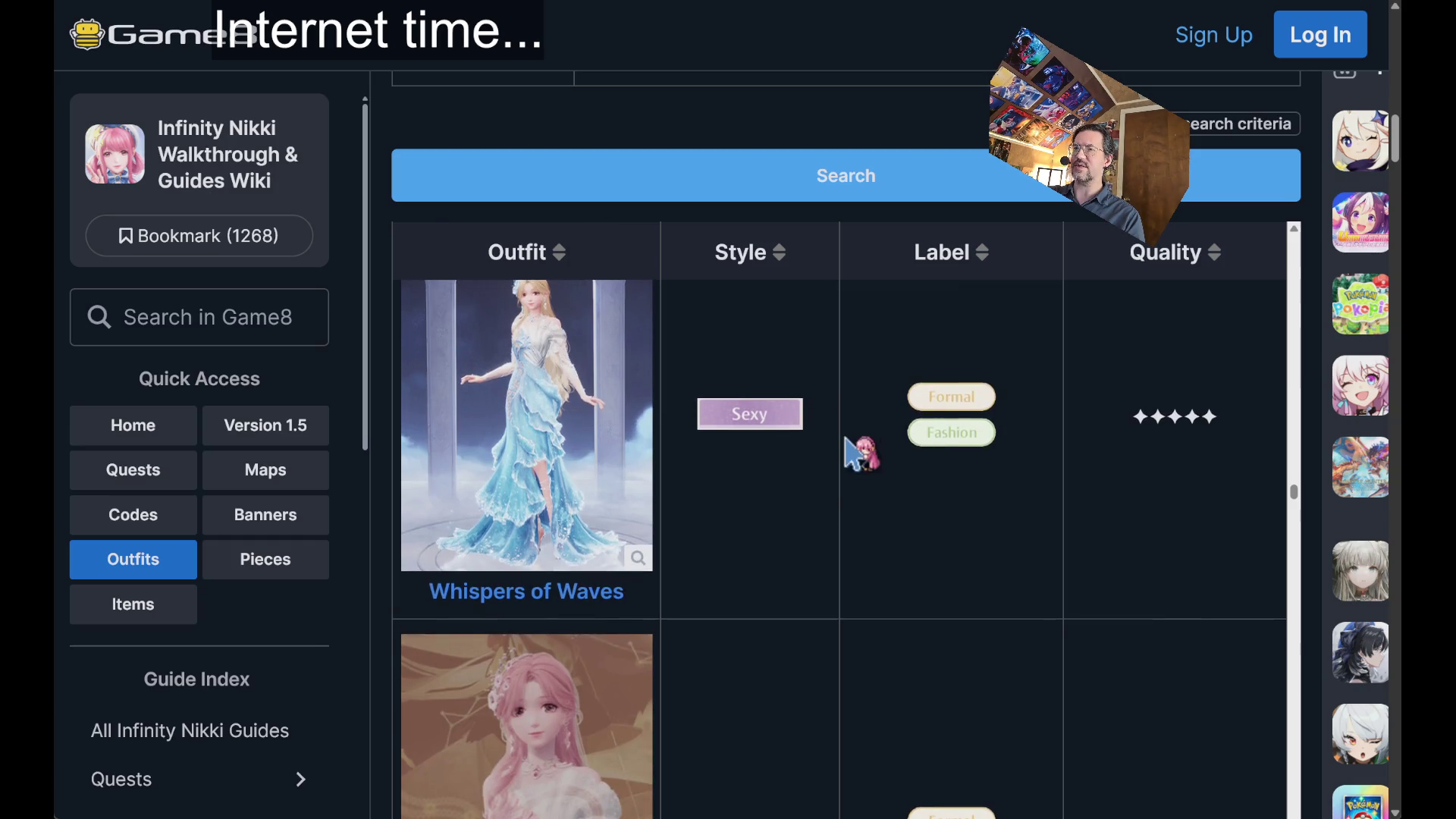
scroll(850, 535, "down", 5)
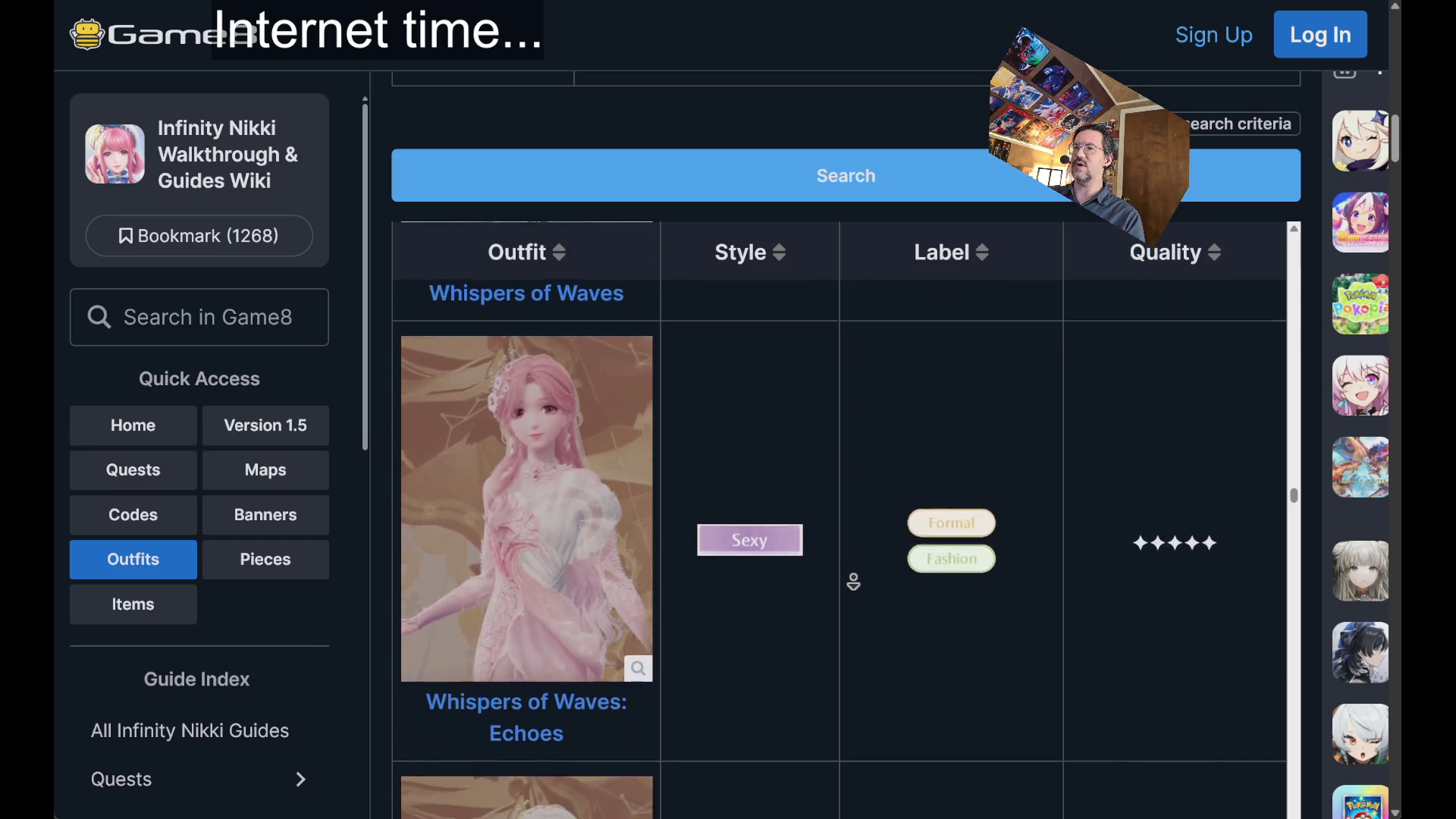
scroll(850, 563, "down", 6)
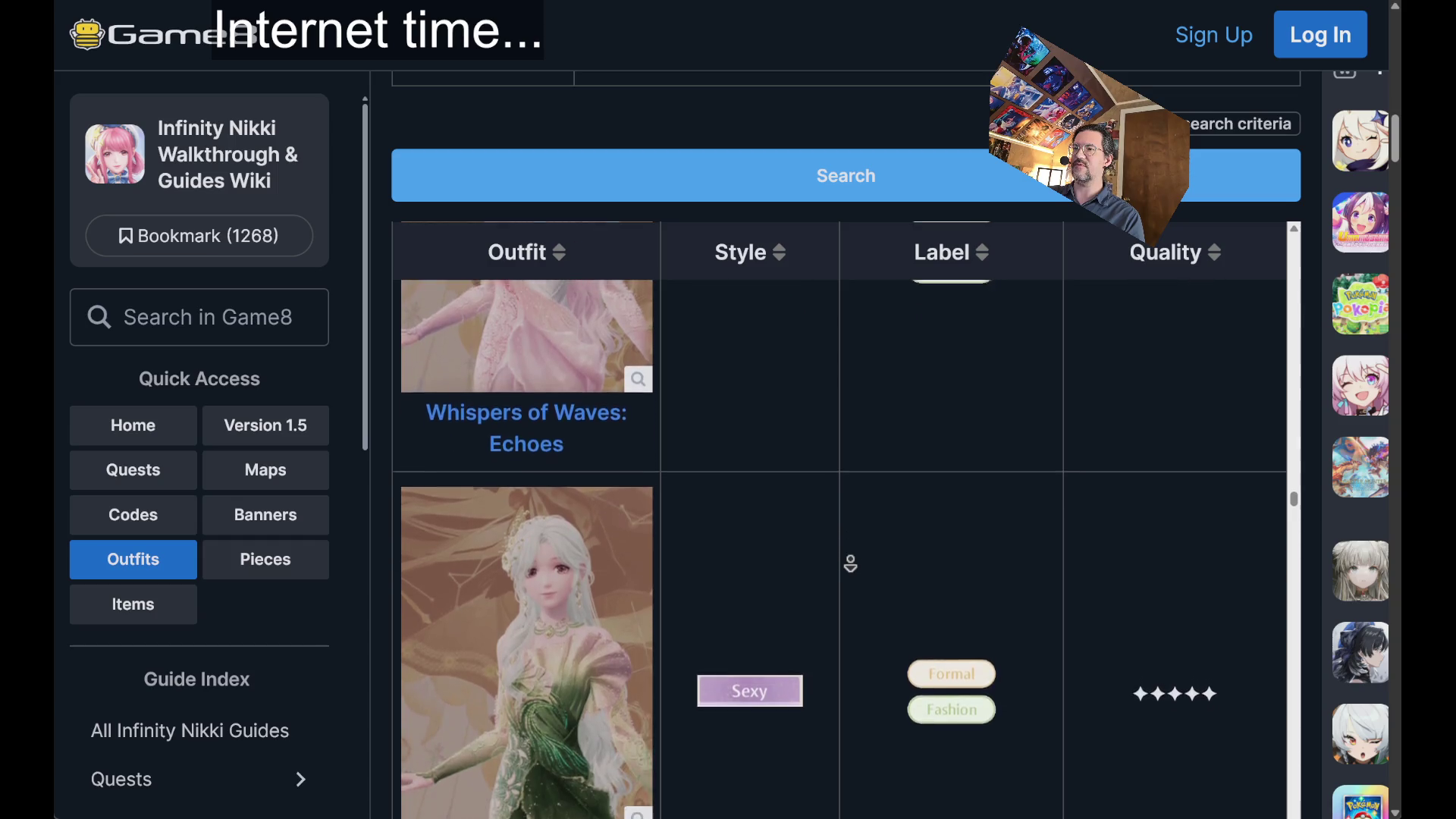
scroll(850, 563, "down", 6)
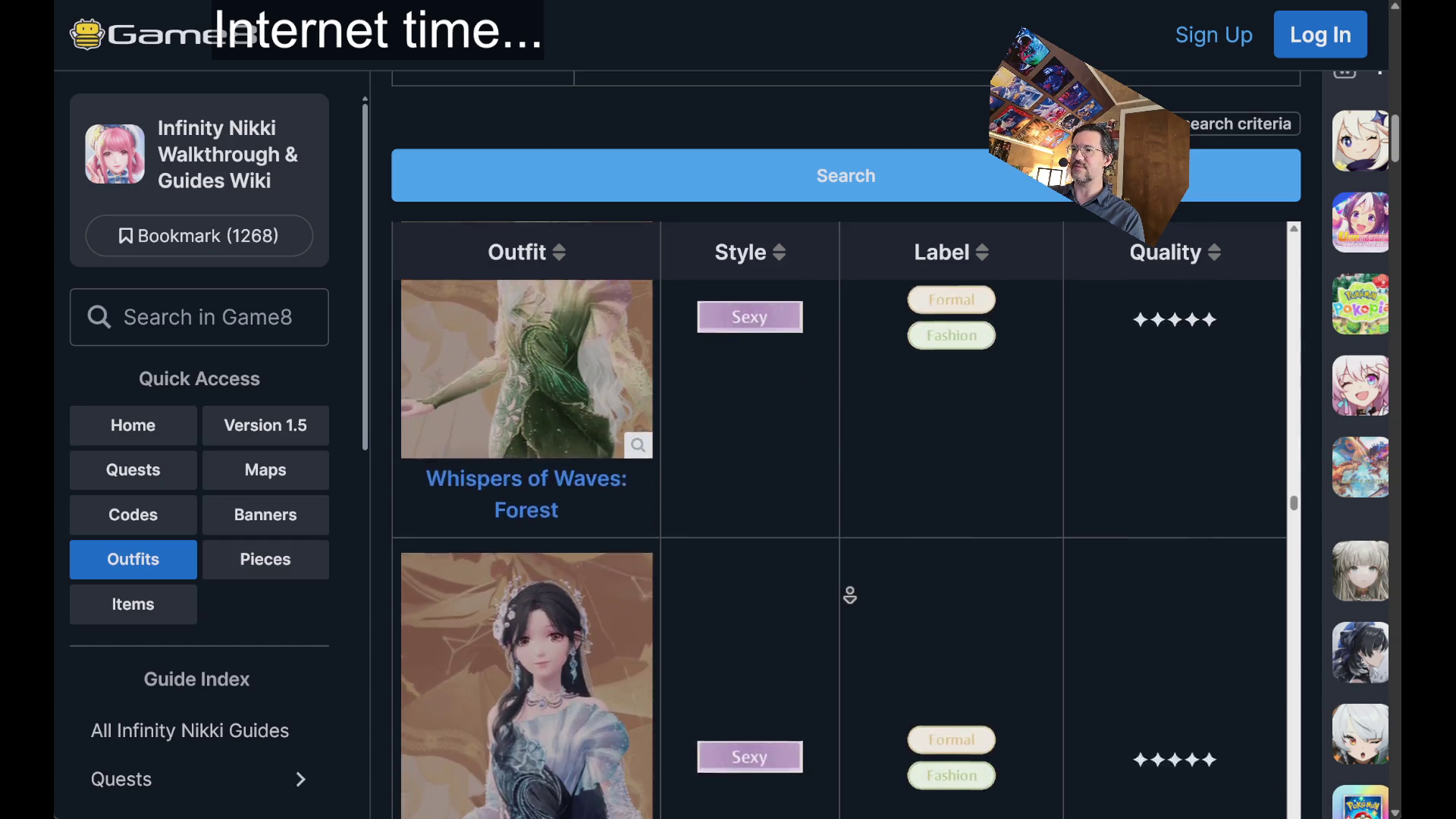
scroll(850, 596, "down", 6)
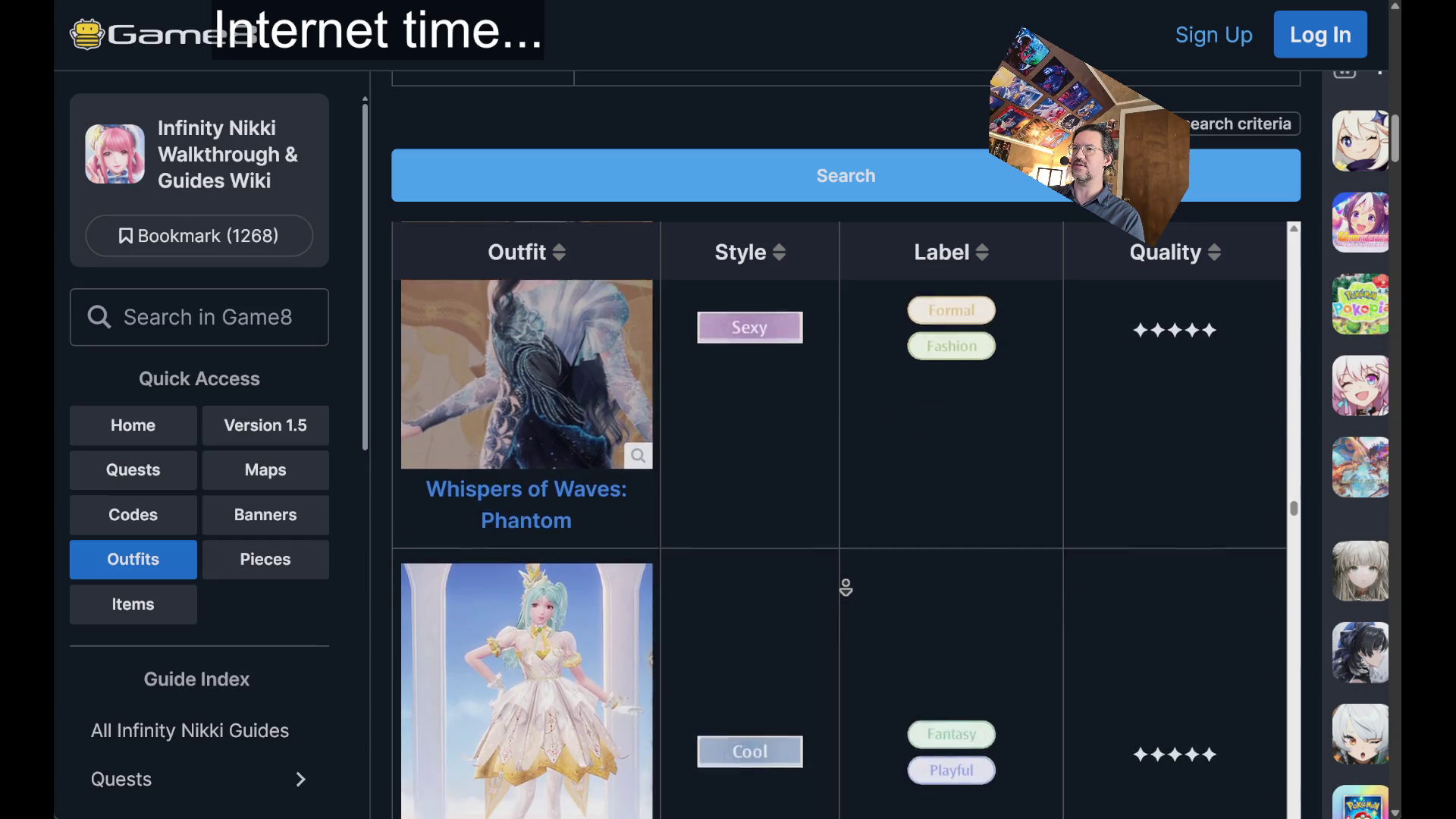
scroll(845, 588, "down", 5)
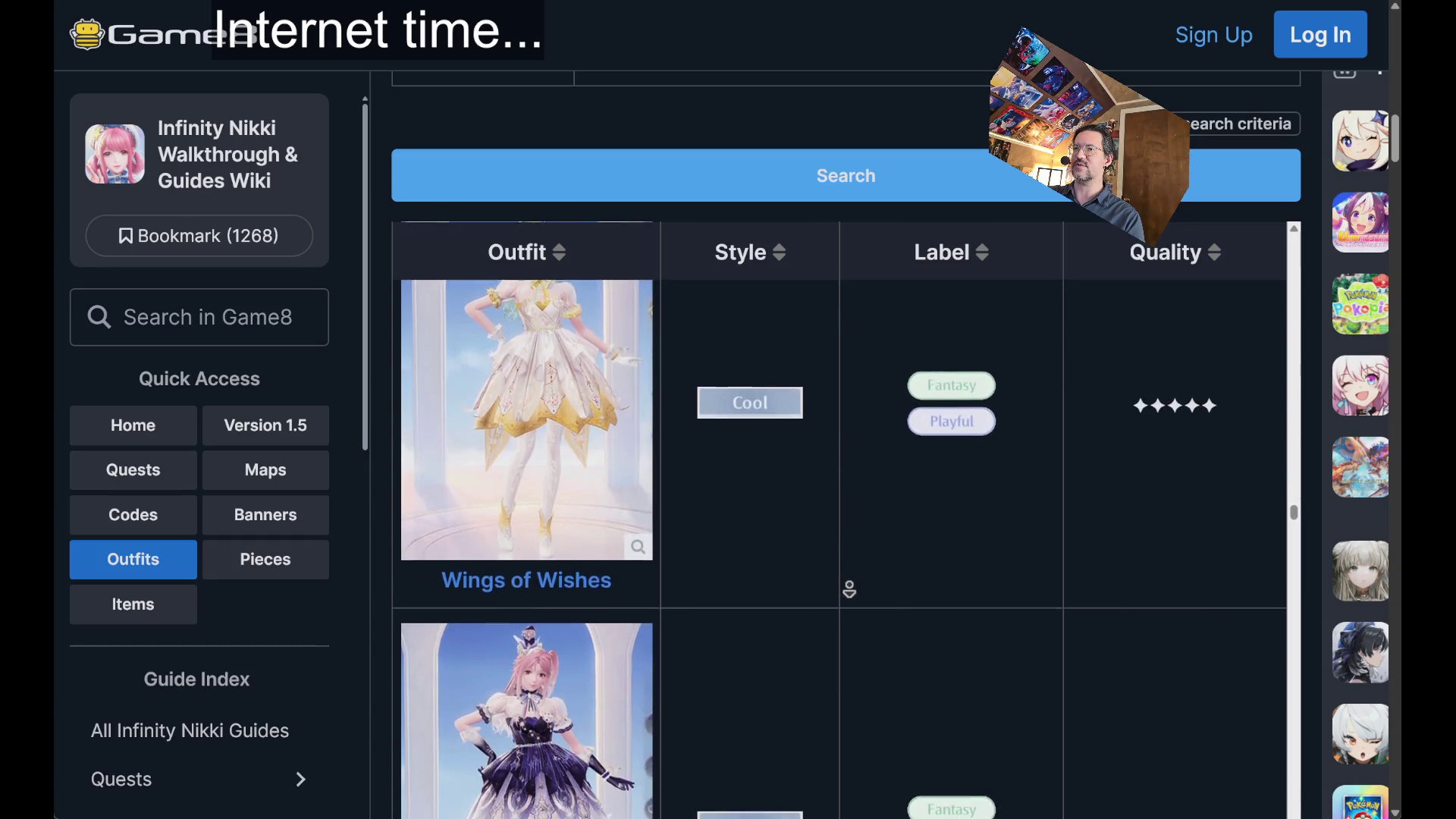
scroll(849, 591, "down", 7)
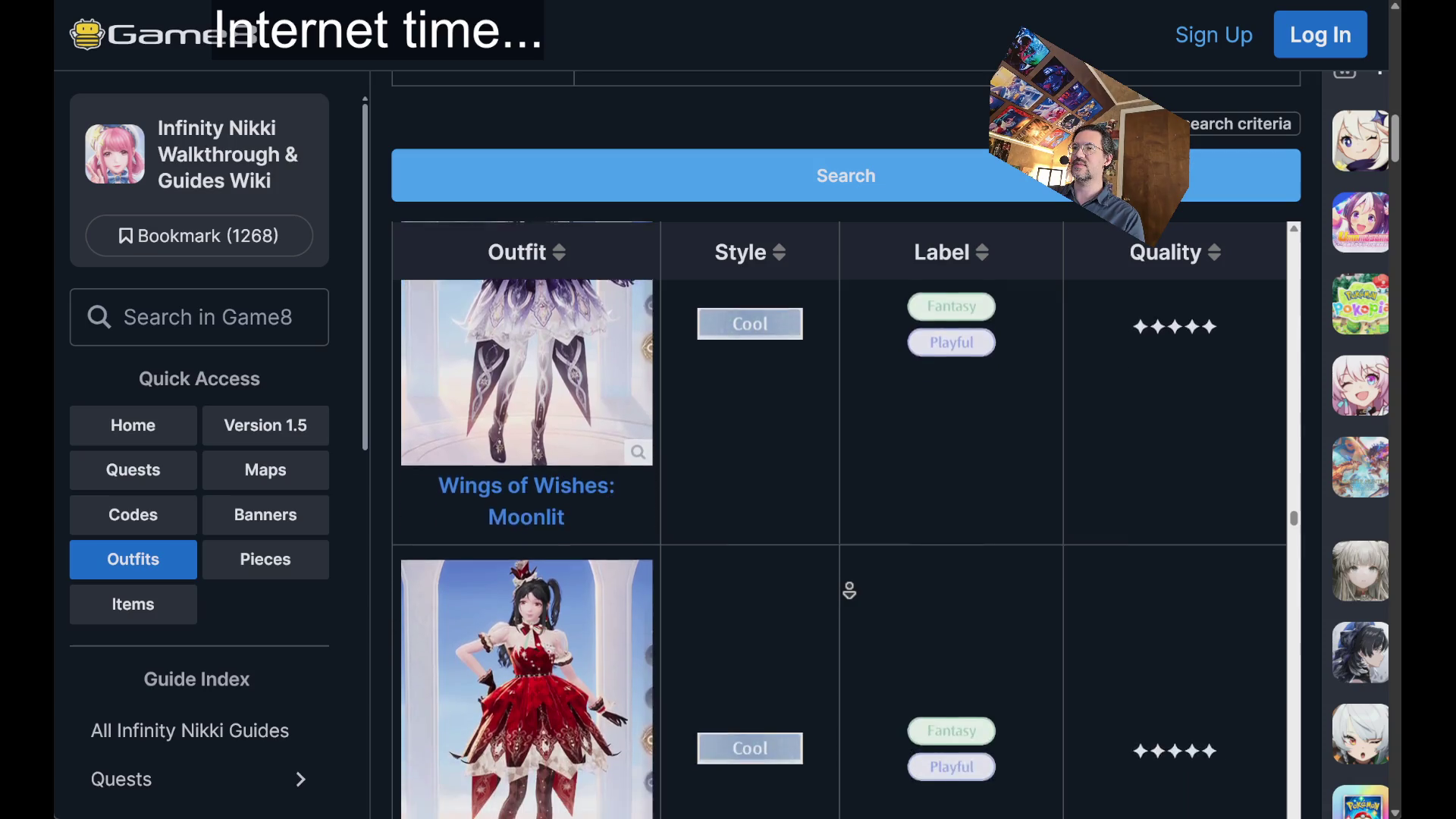
scroll(849, 590, "down", 7)
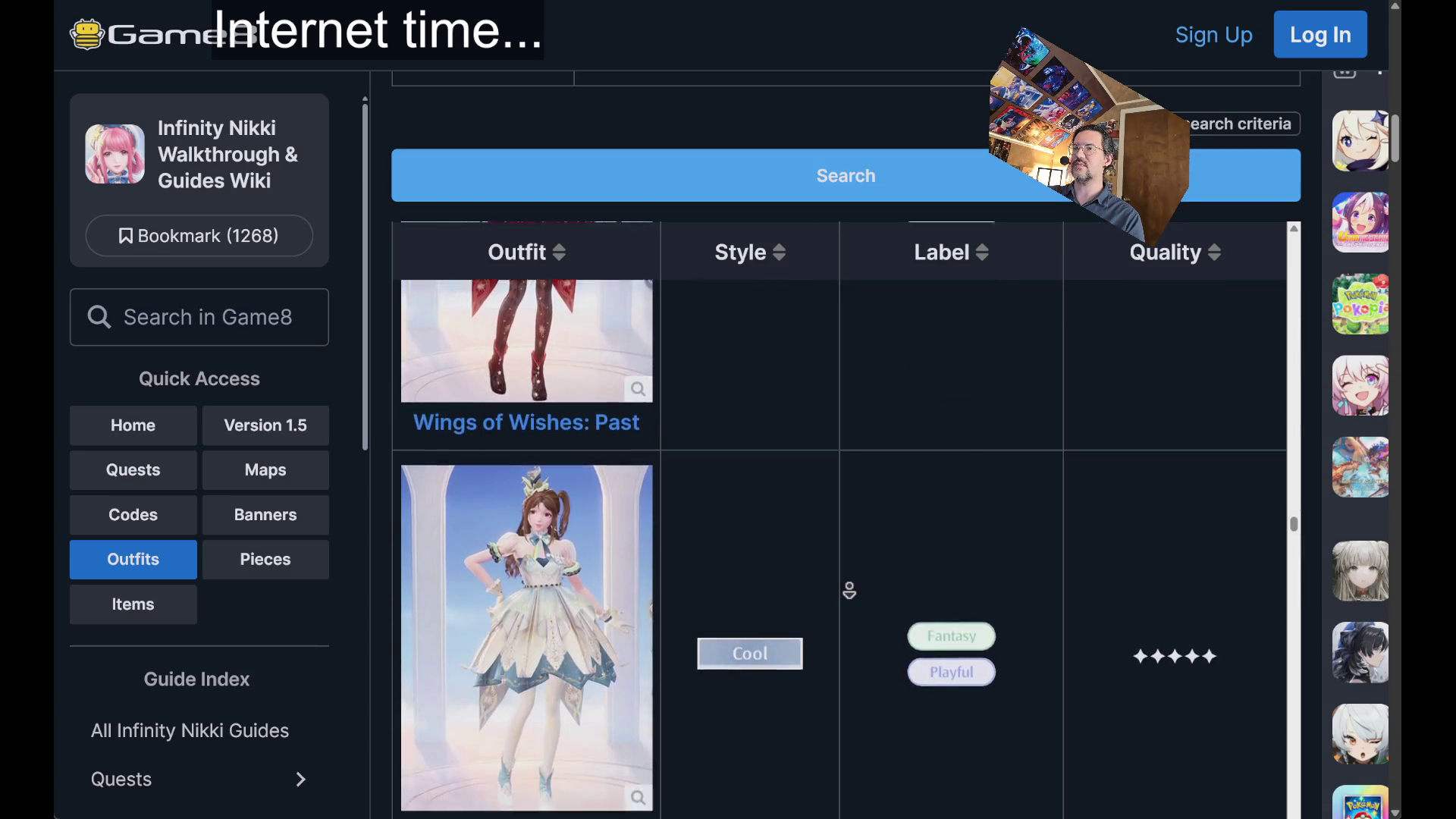
scroll(849, 590, "down", 6)
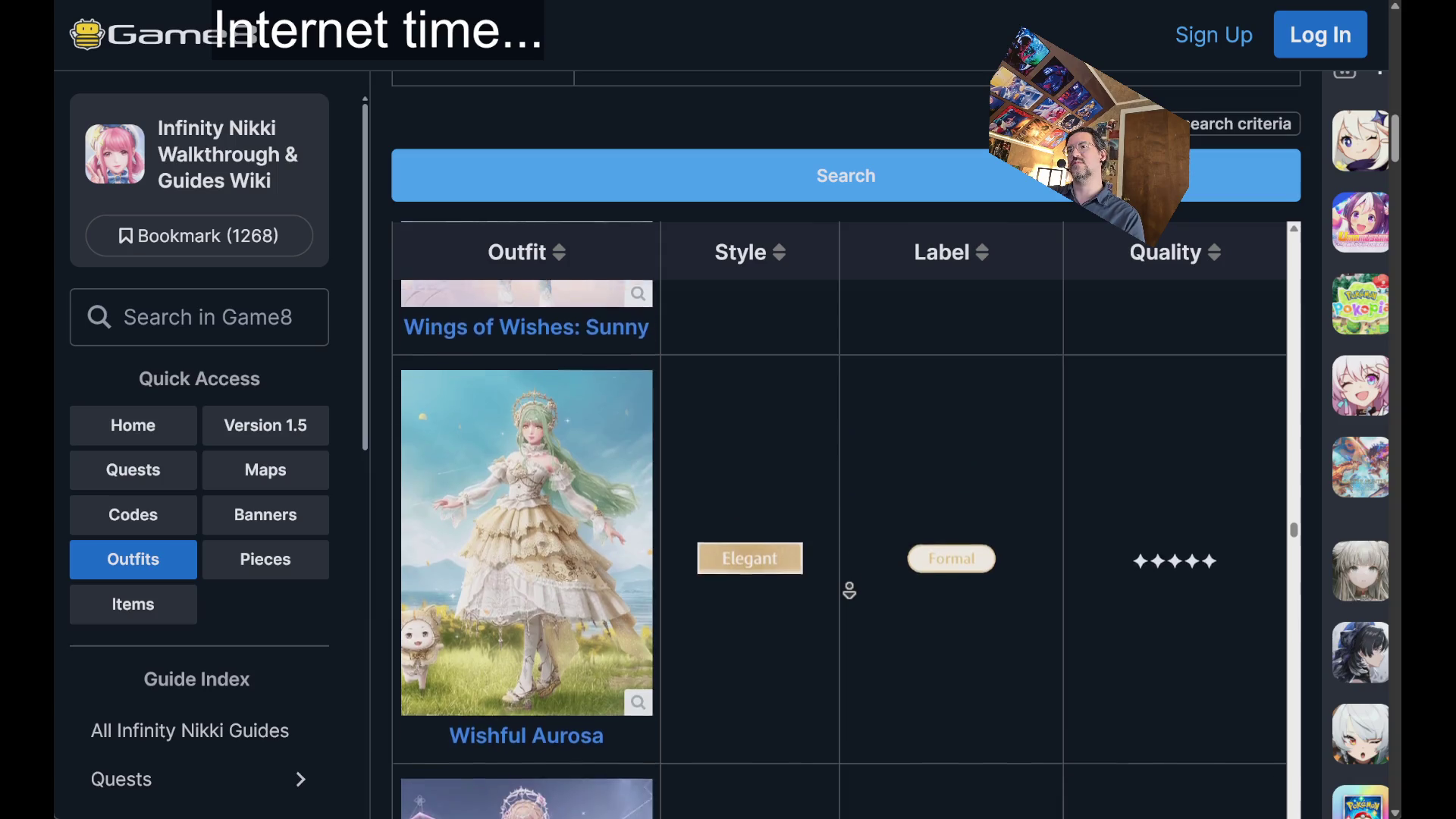
scroll(849, 591, "down", 6)
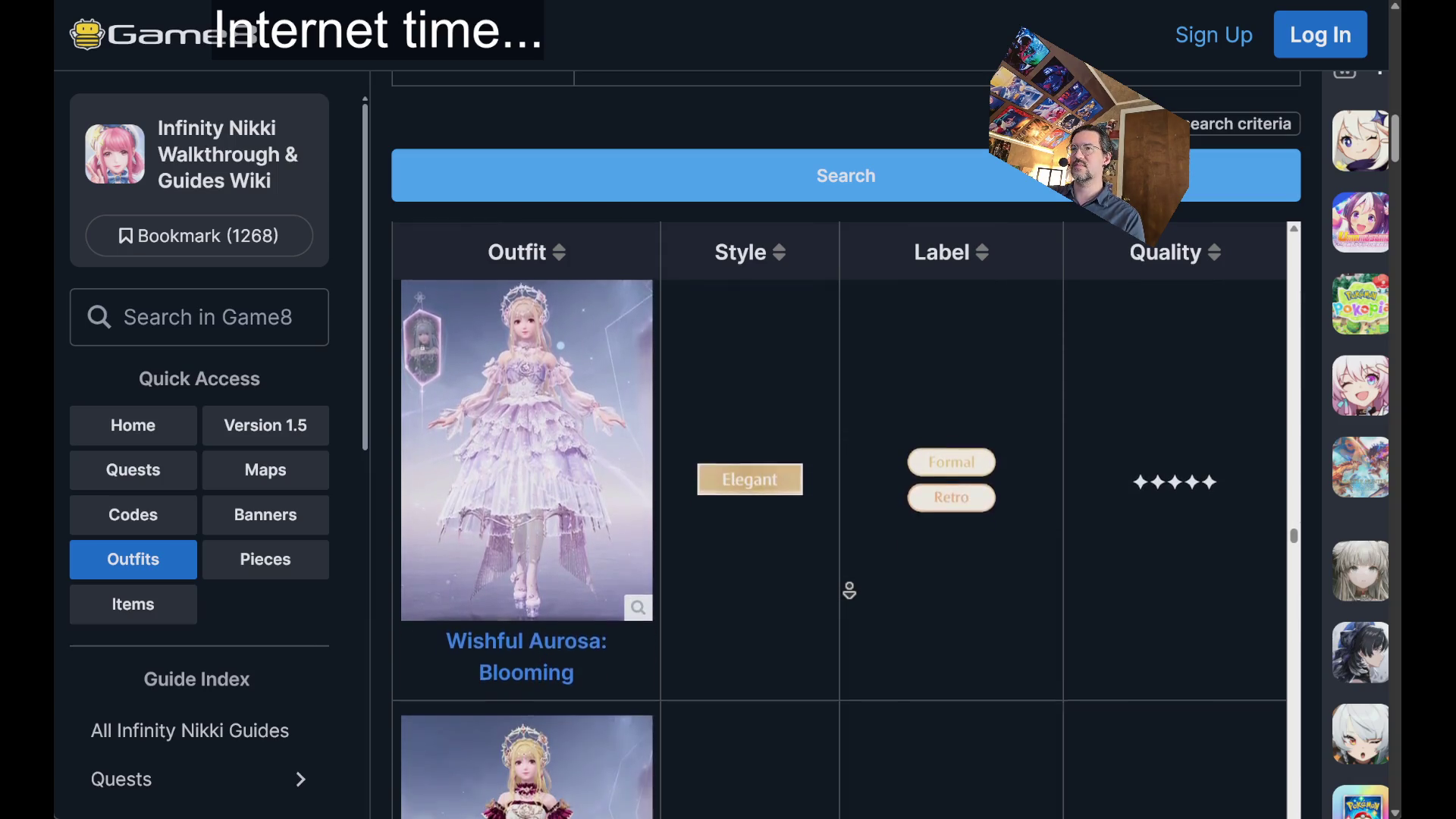
scroll(849, 591, "down", 7)
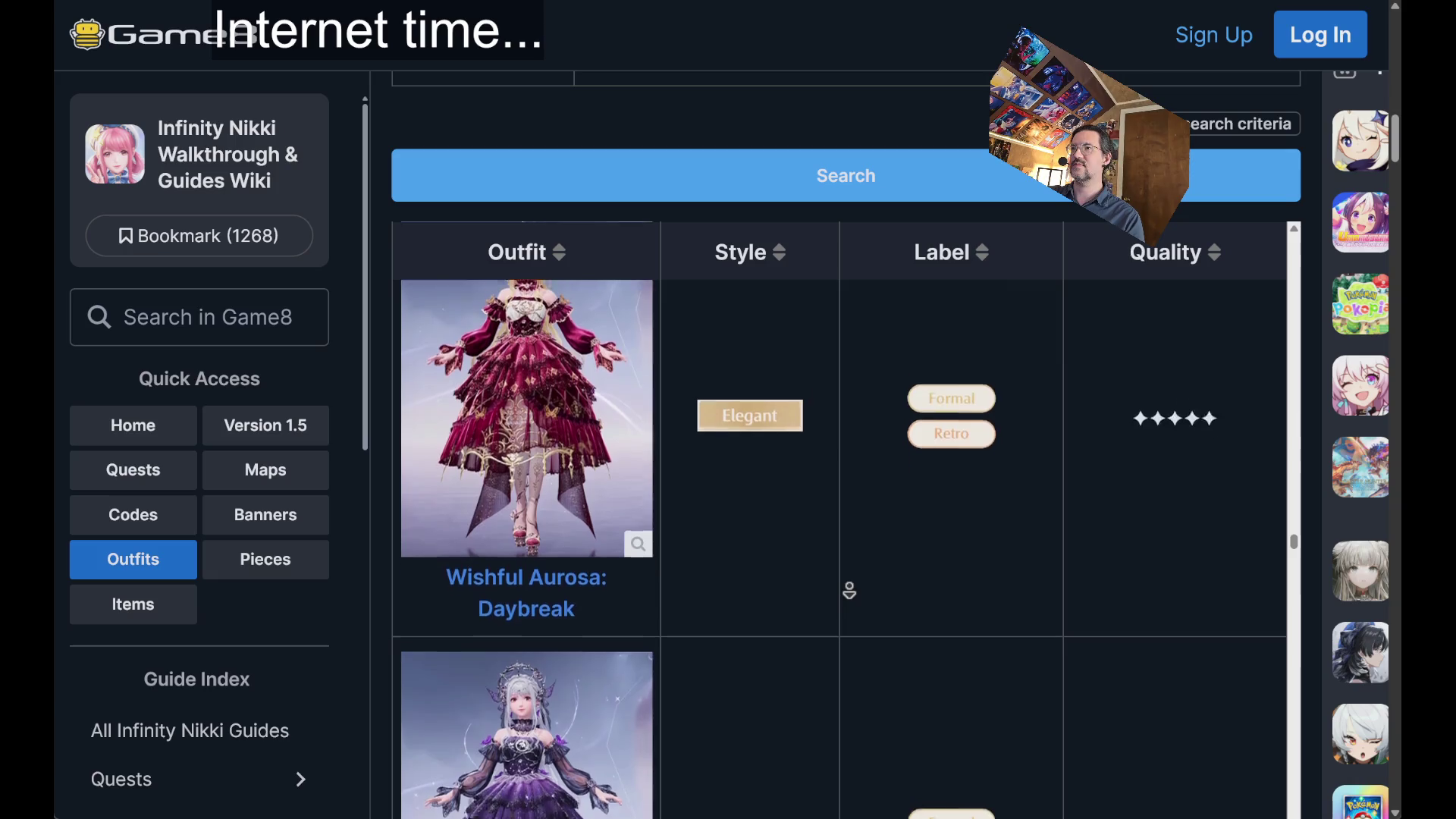
scroll(850, 591, "down", 8)
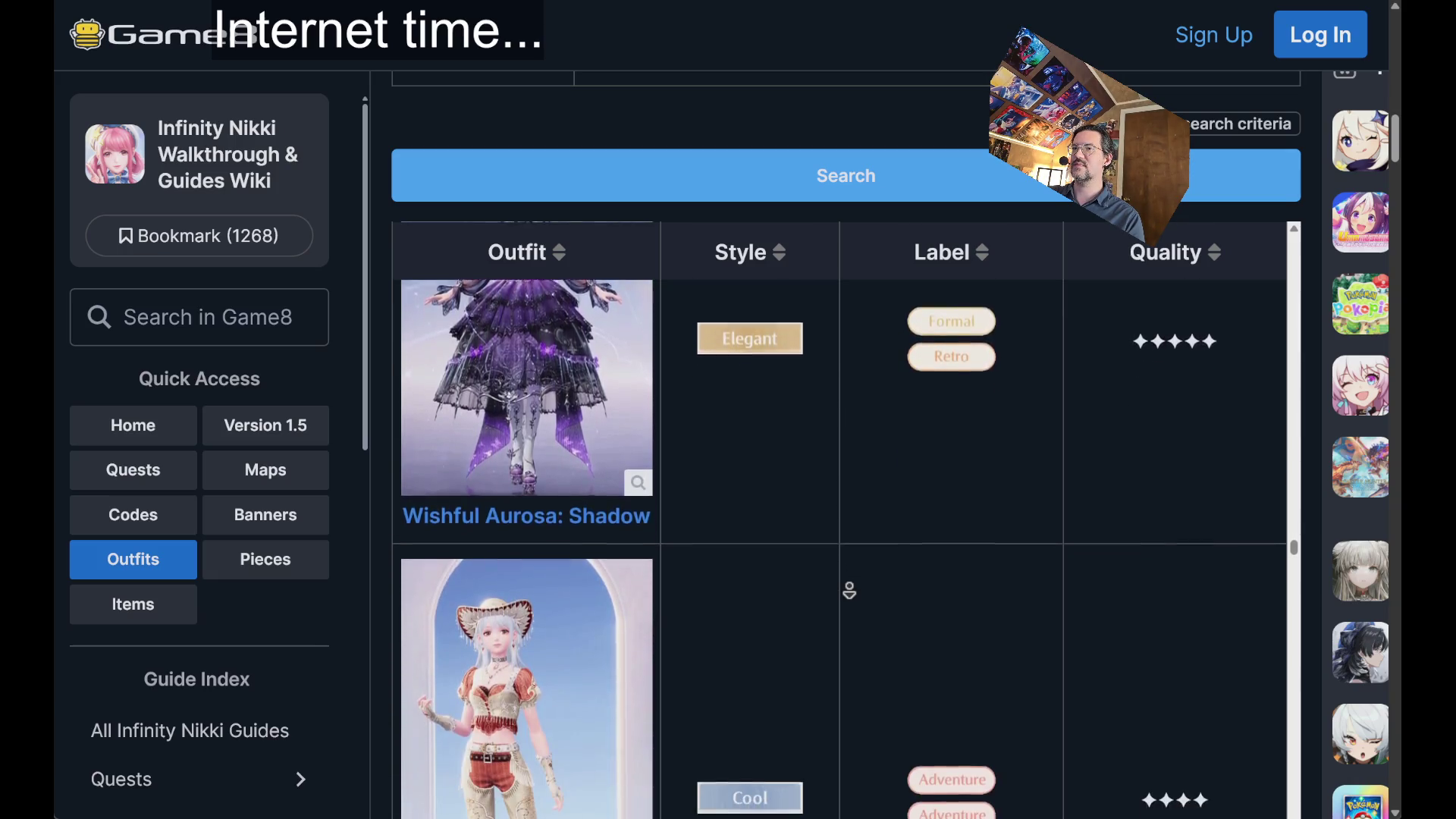
scroll(850, 590, "down", 2)
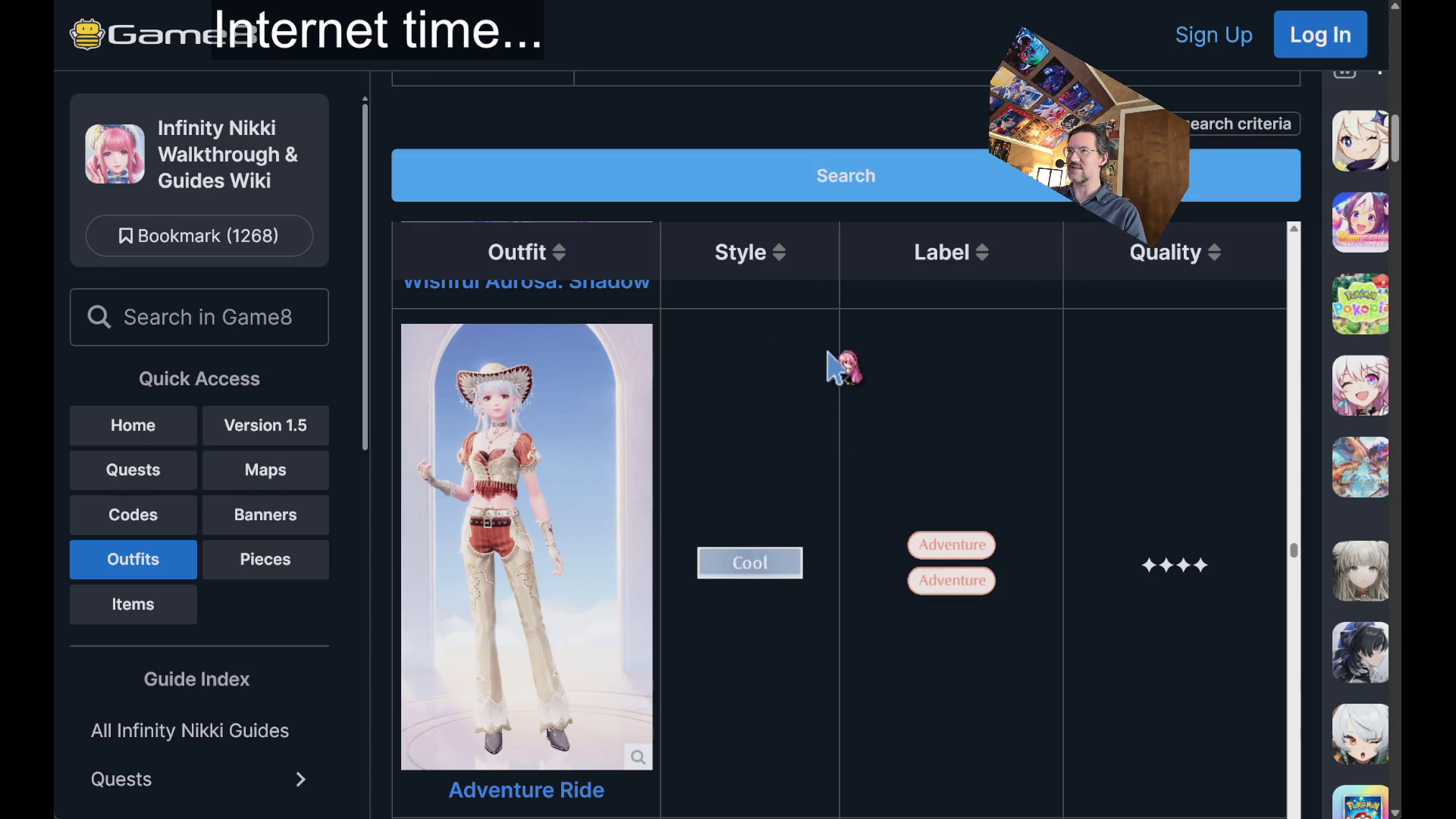
scroll(826, 351, "down", 6)
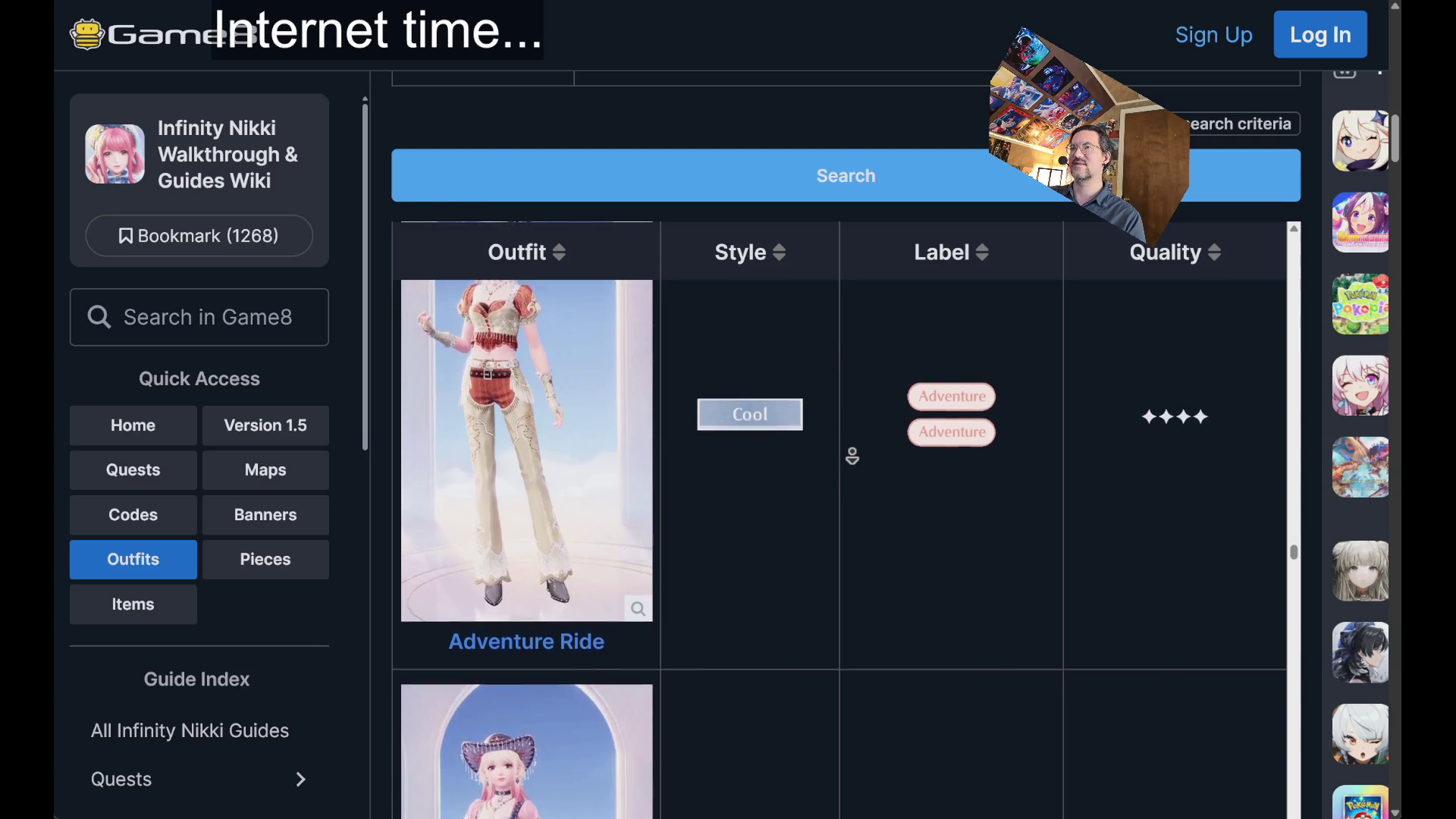
scroll(846, 483, "down", 9)
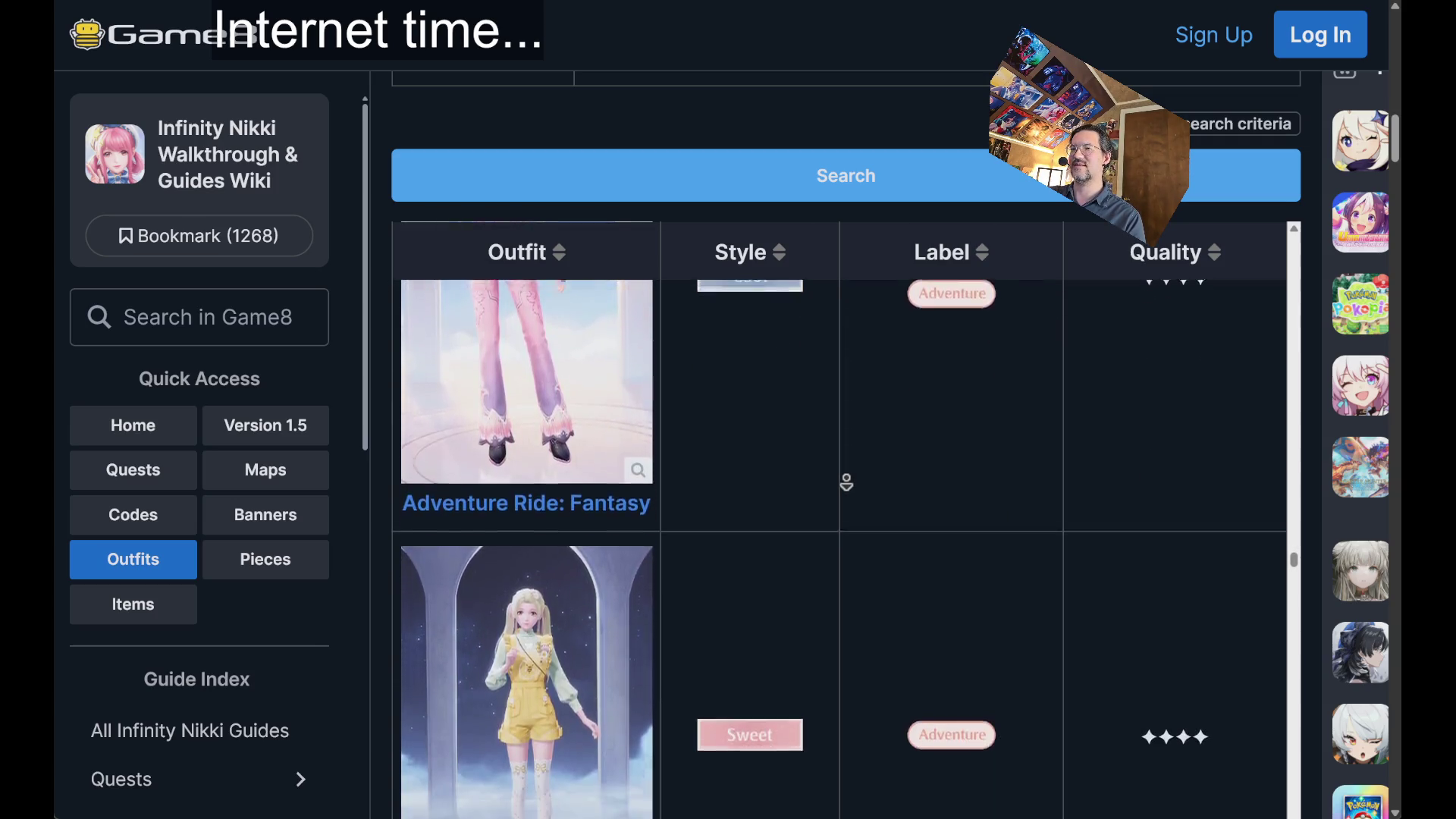
scroll(851, 517, "down", 8)
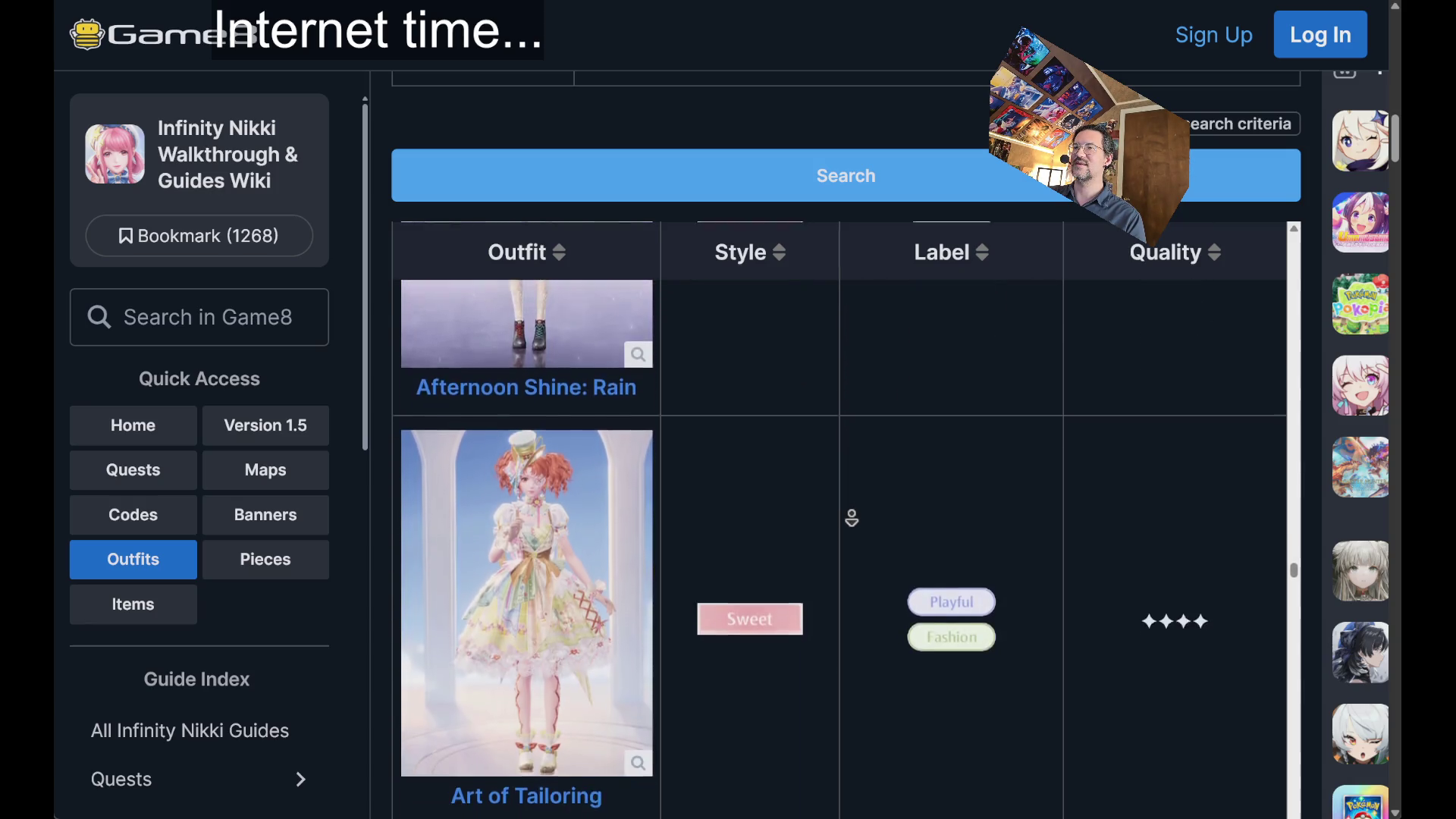
scroll(841, 402, "down", 1)
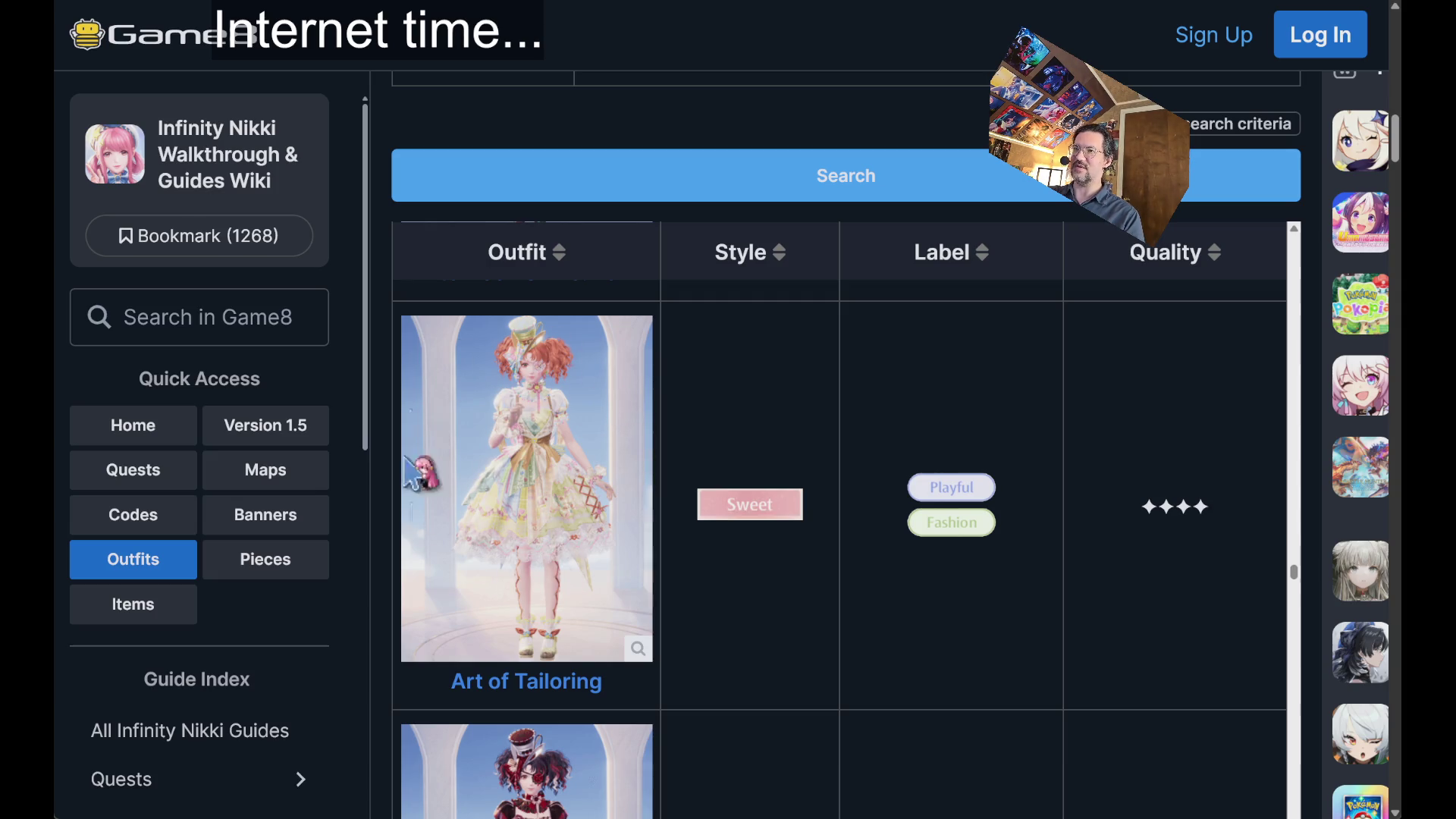
scroll(1306, 163, "down", 20)
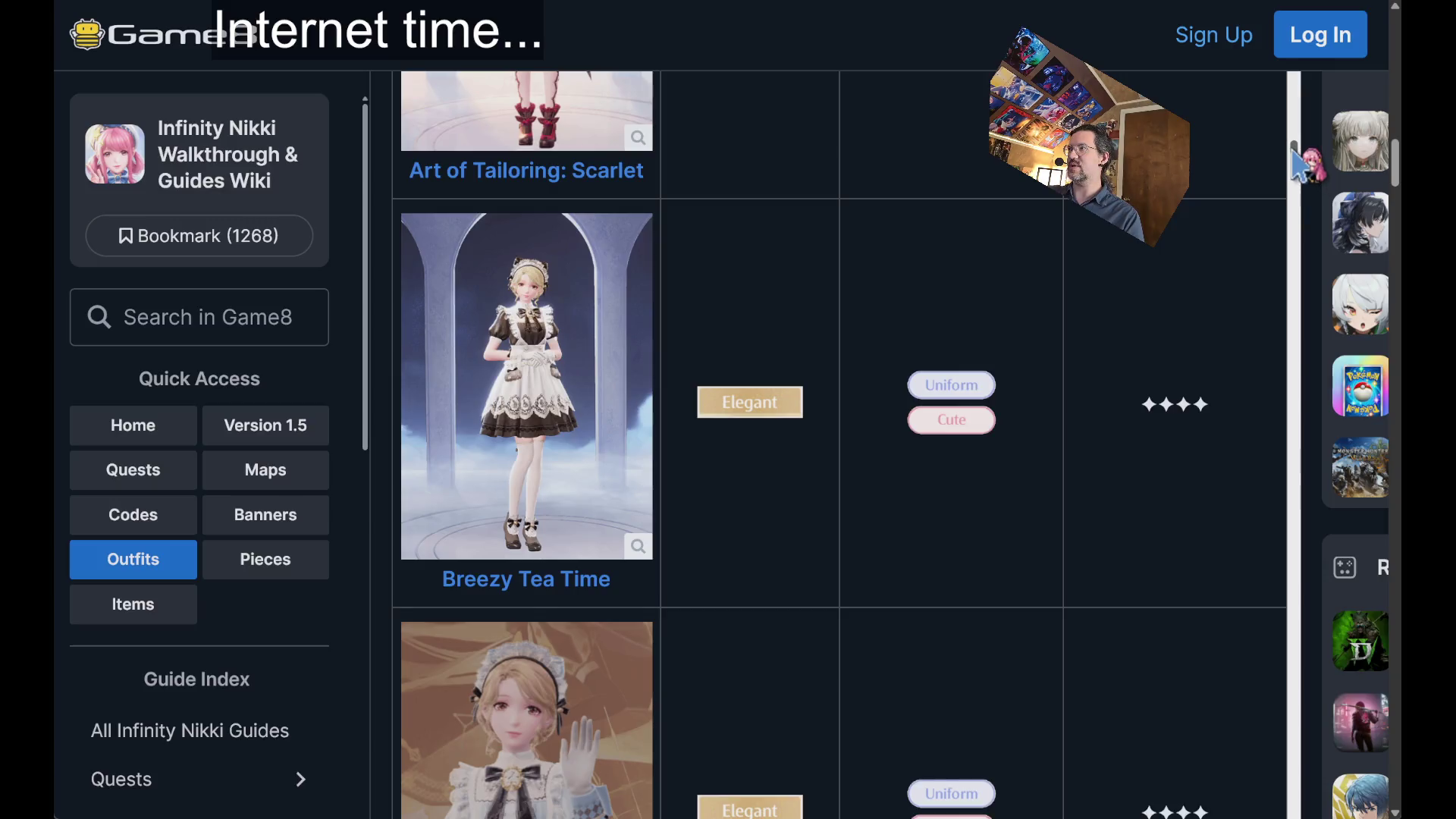
mouse_move(1297, 189)
left_mouse_down()
mouse_move(1277, 695)
mouse_move(1300, 644)
mouse_move(1291, 619)
mouse_move(1296, 815)
left_mouse_up()
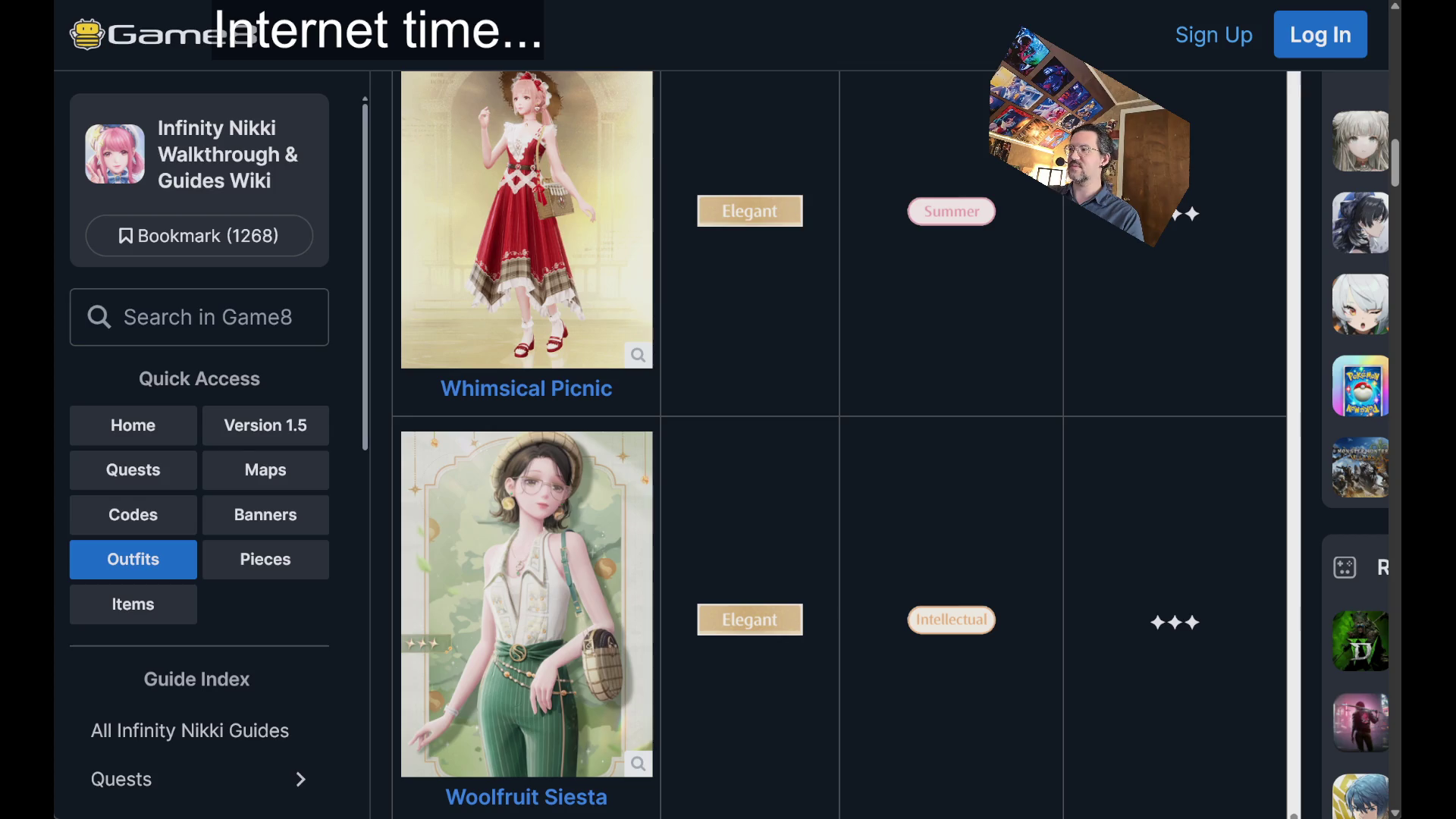
- Scroll back up to the Wishful Aurosa rows and open the Wishful Aurosa: Daybreak guide
scroll(1197, 650, "up", 8)
scroll(1265, 724, "up", 10)
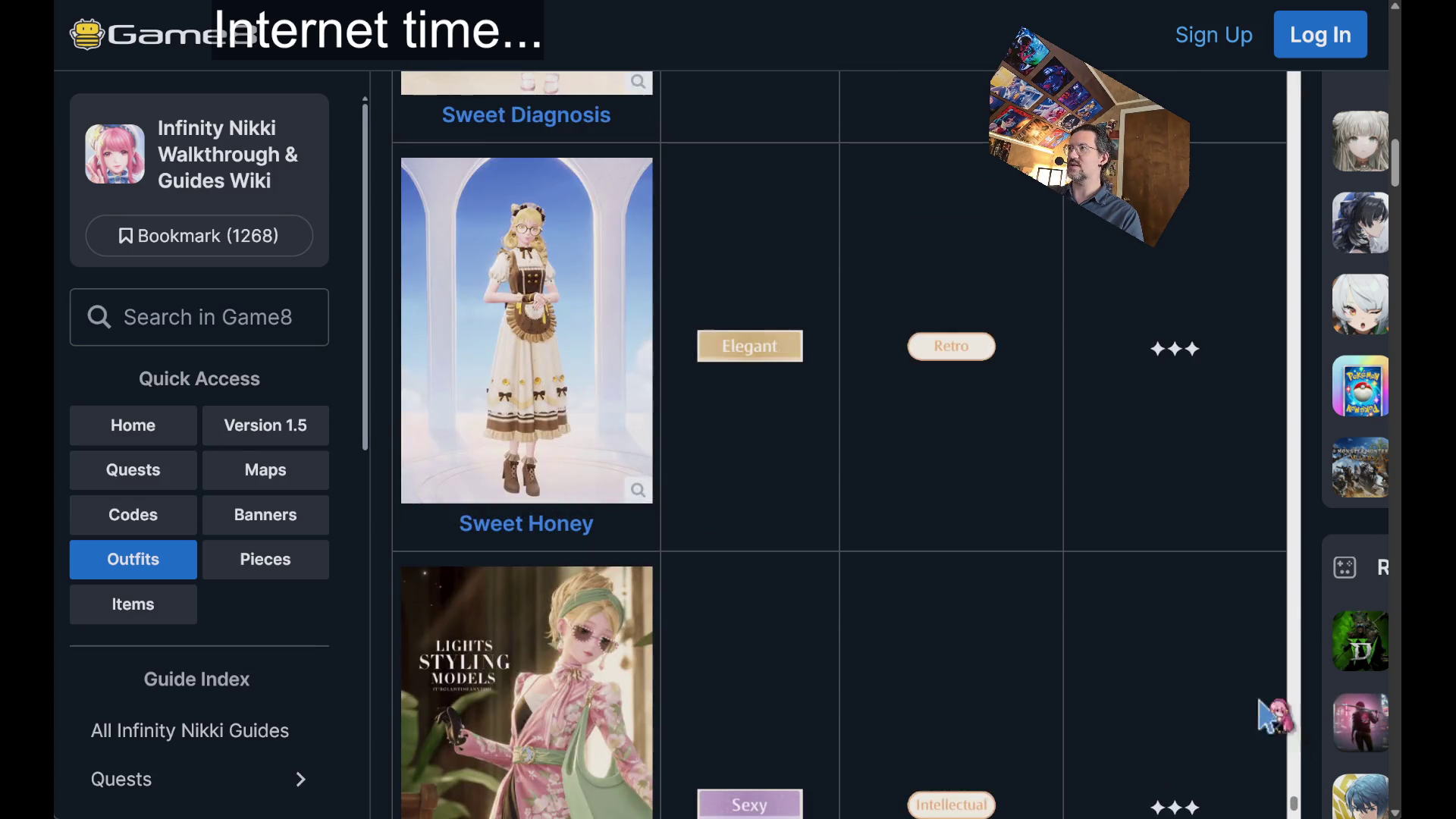
mouse_move(1296, 807)
left_mouse_down()
mouse_move(1309, 748)
mouse_move(1310, 122)
left_mouse_up()
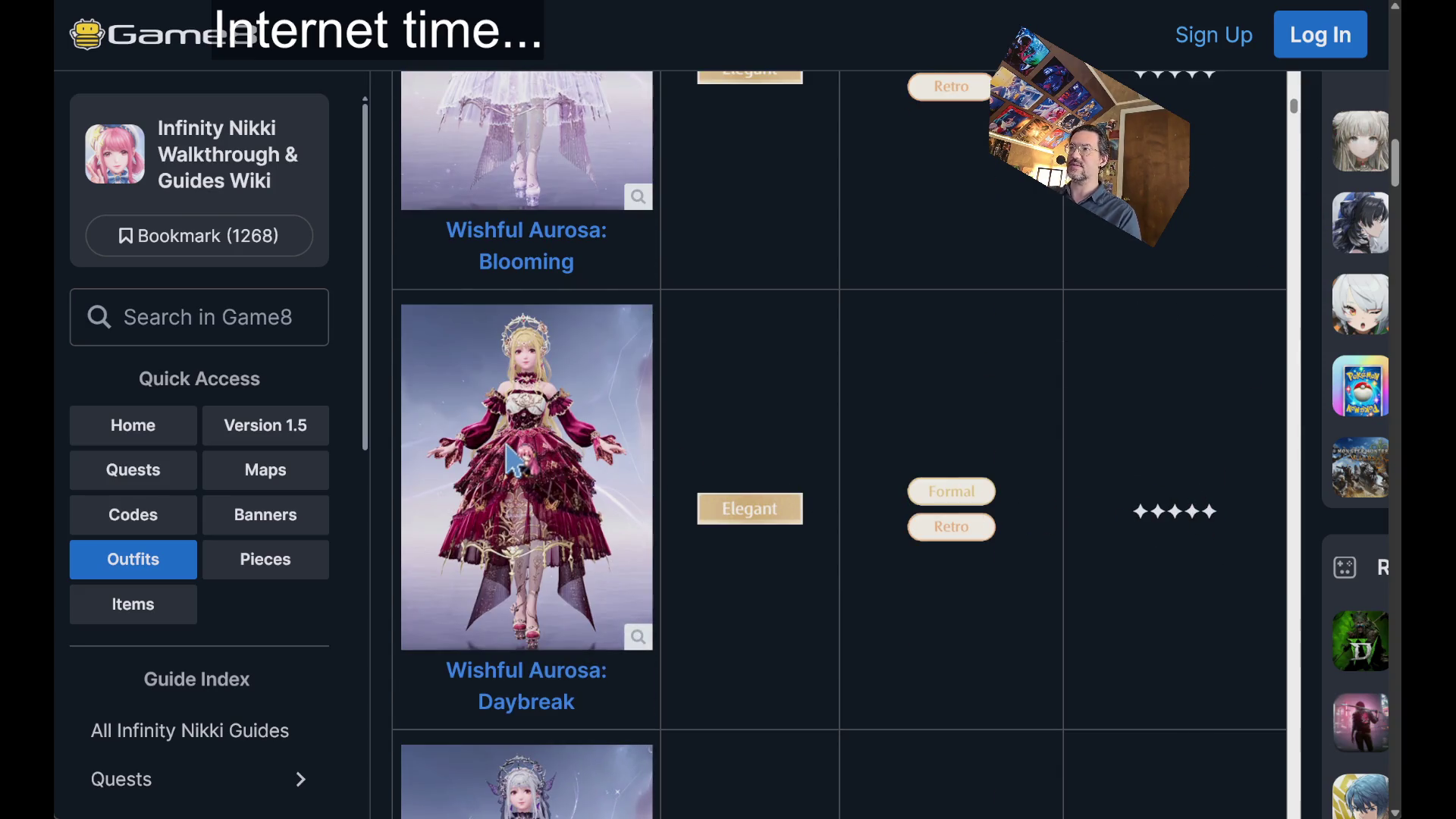
left_click(500, 696)
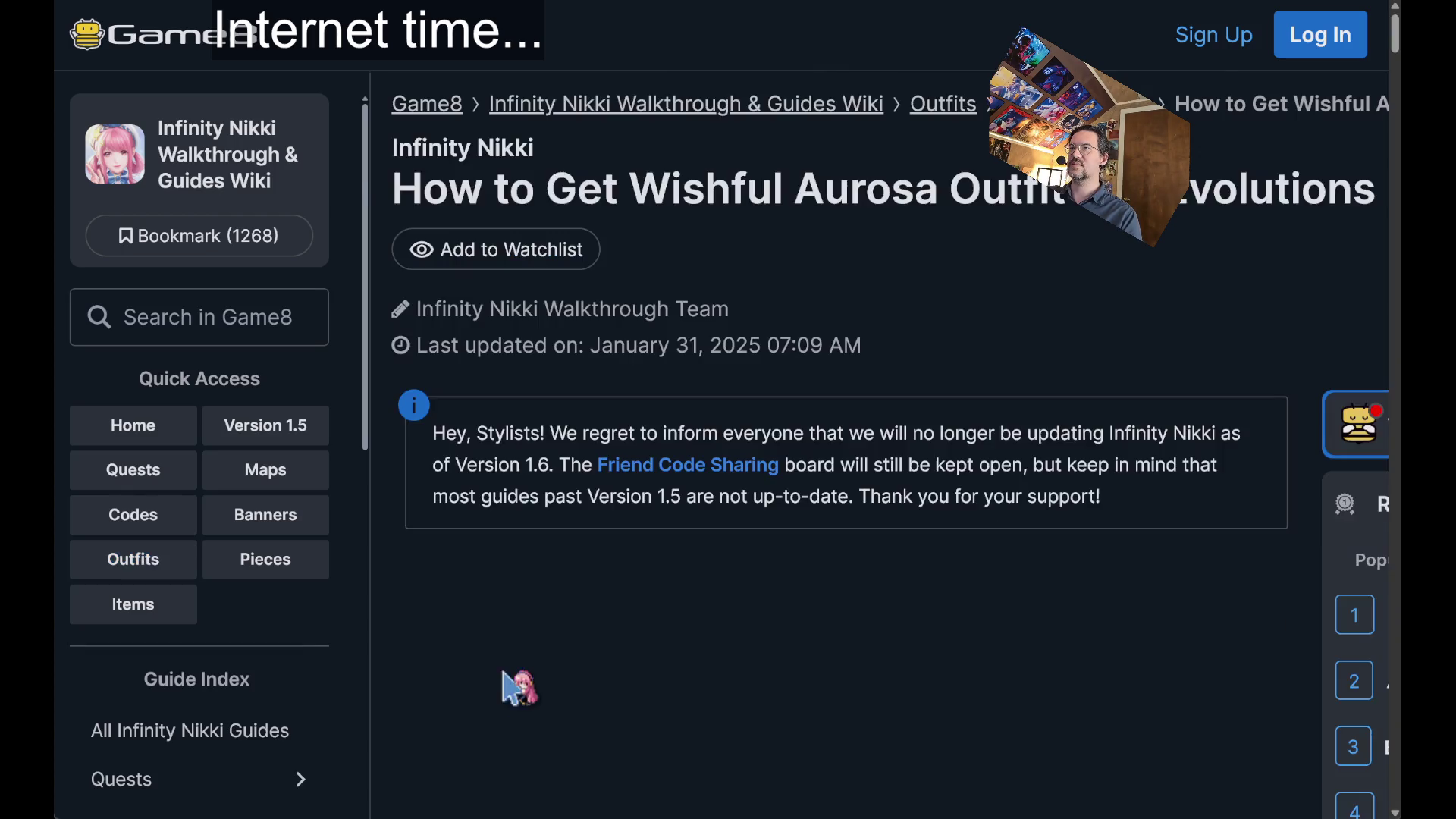
- Scroll to Wishful Aurosa's crafting materials, then type 'y' in the address bar for YouTube
scroll(716, 379, "down", 10)
scroll(703, 364, "down", 15)
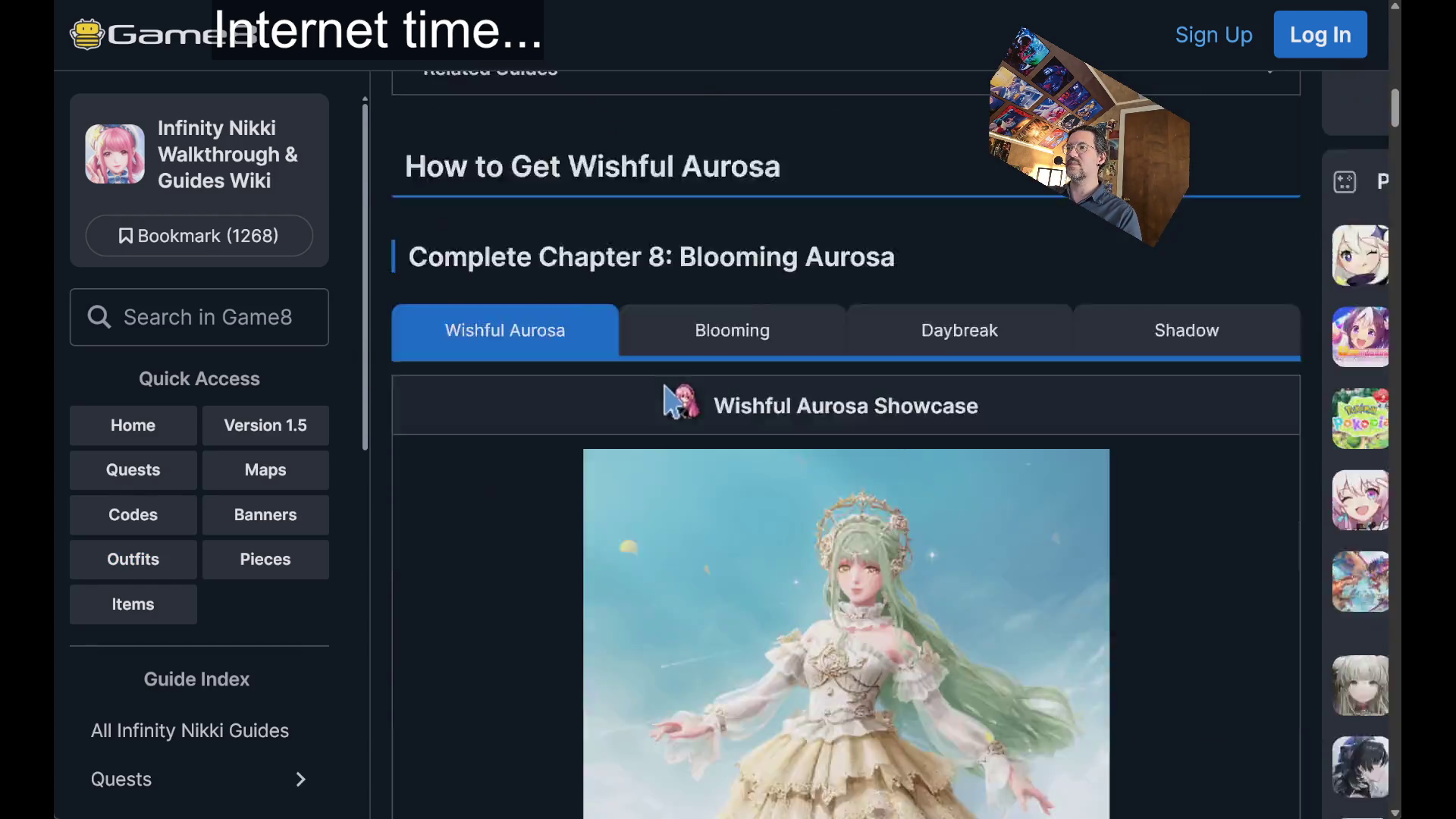
scroll(455, 411, "down", 20)
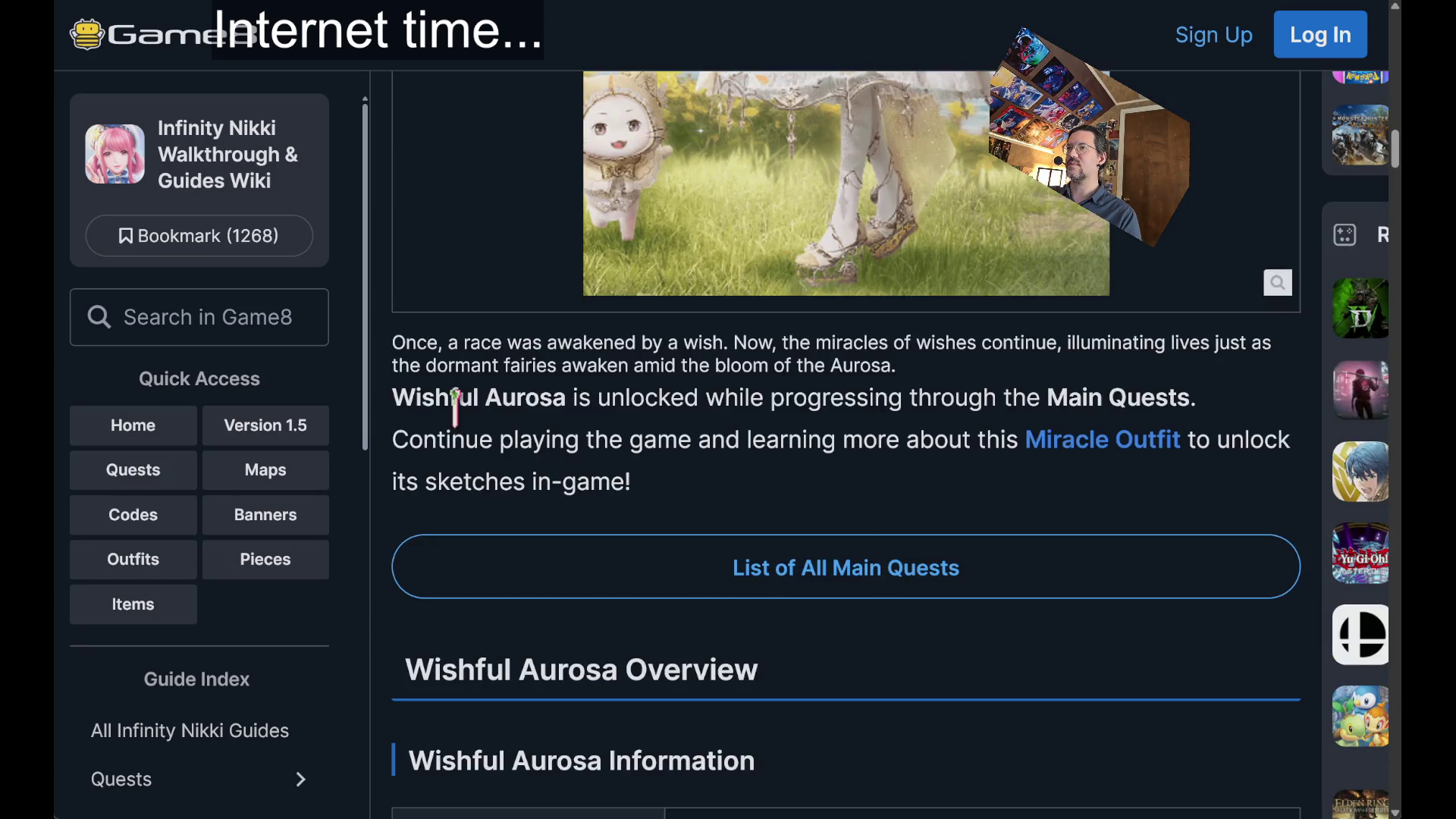
scroll(460, 424, "down", 10)
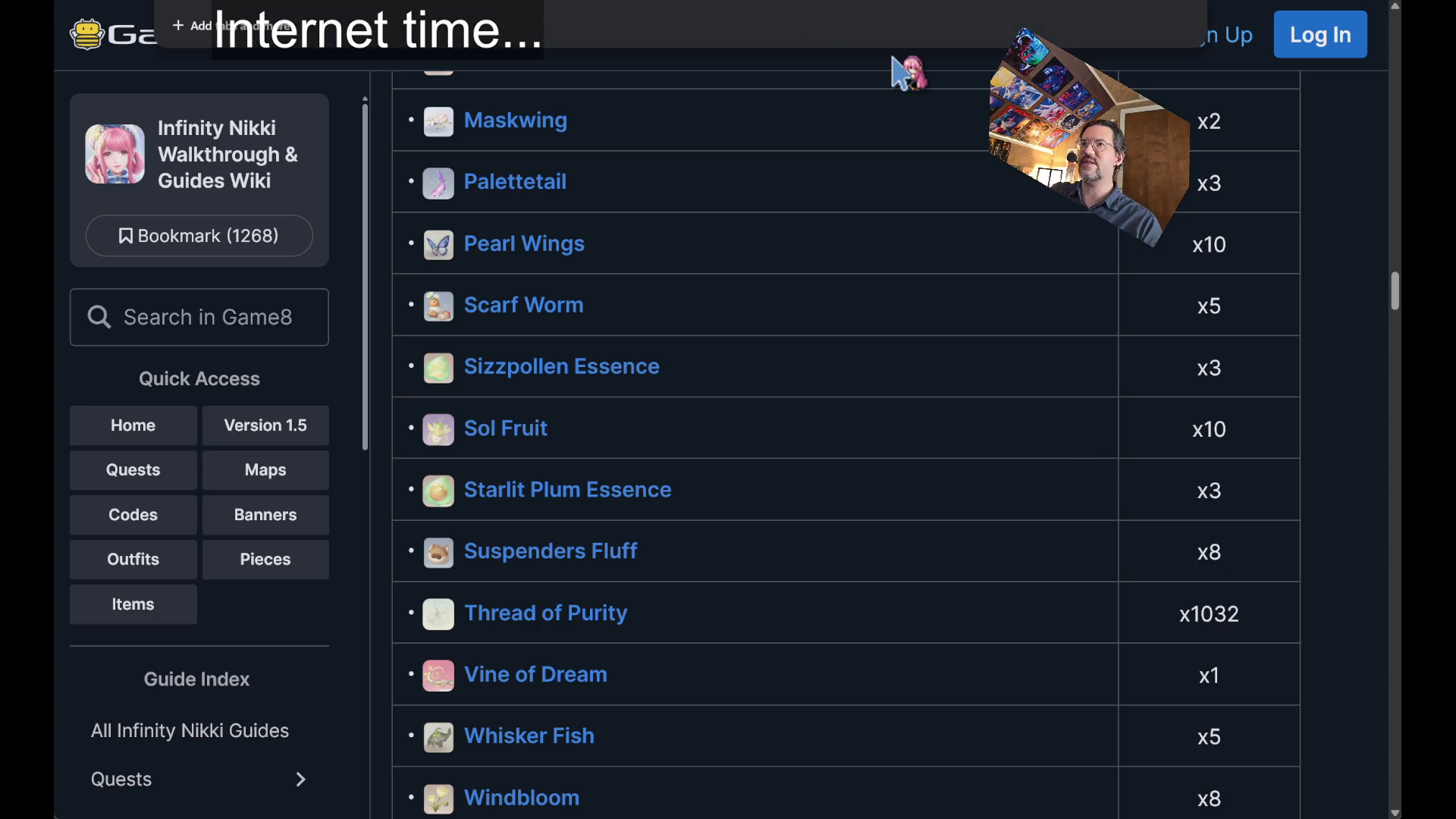
type("y")
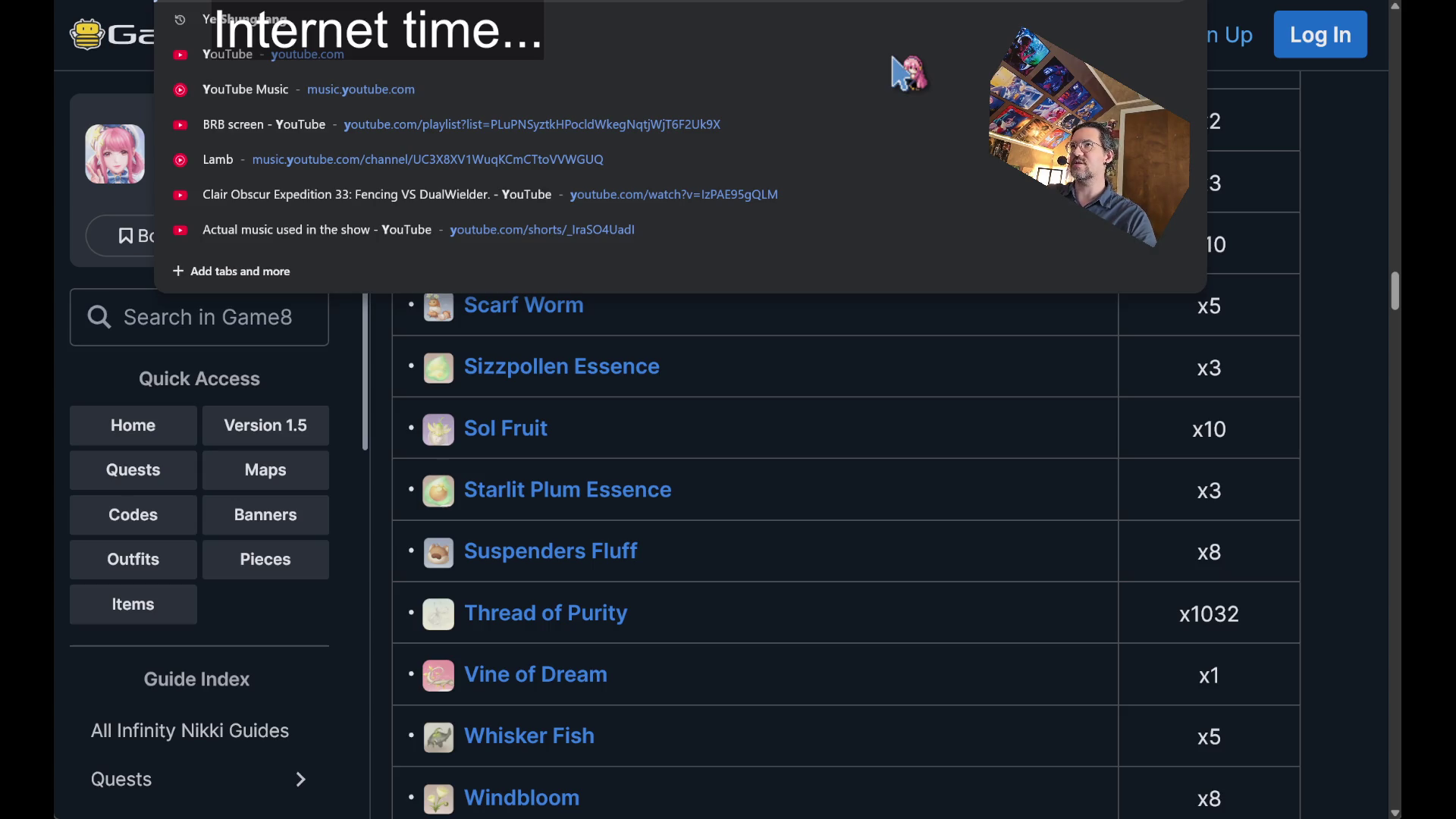
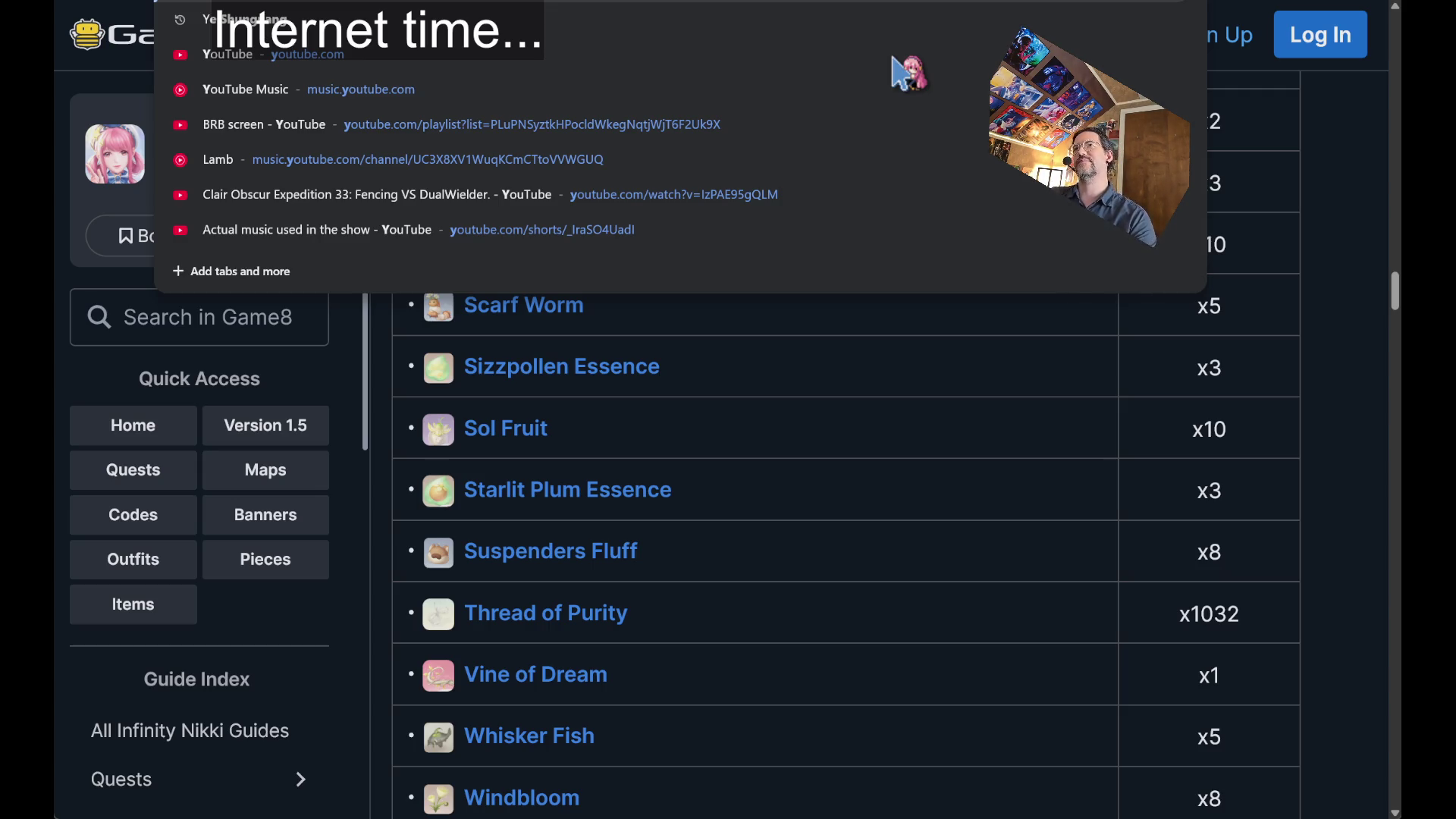
- Search YouTube for 'infinity nikki gameplay' videos from the address bar
type("infinity nikki ga")
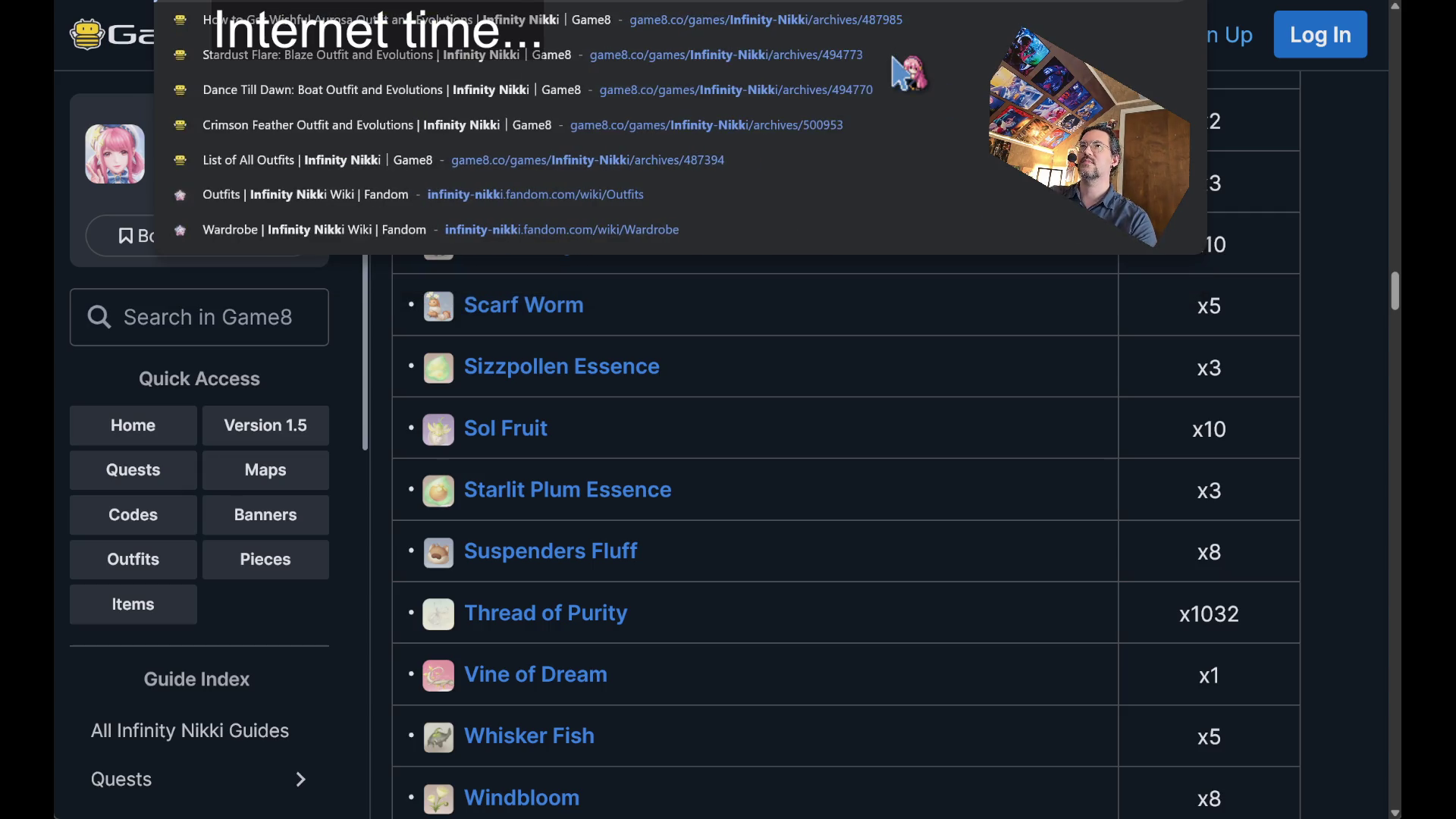
key("Return")
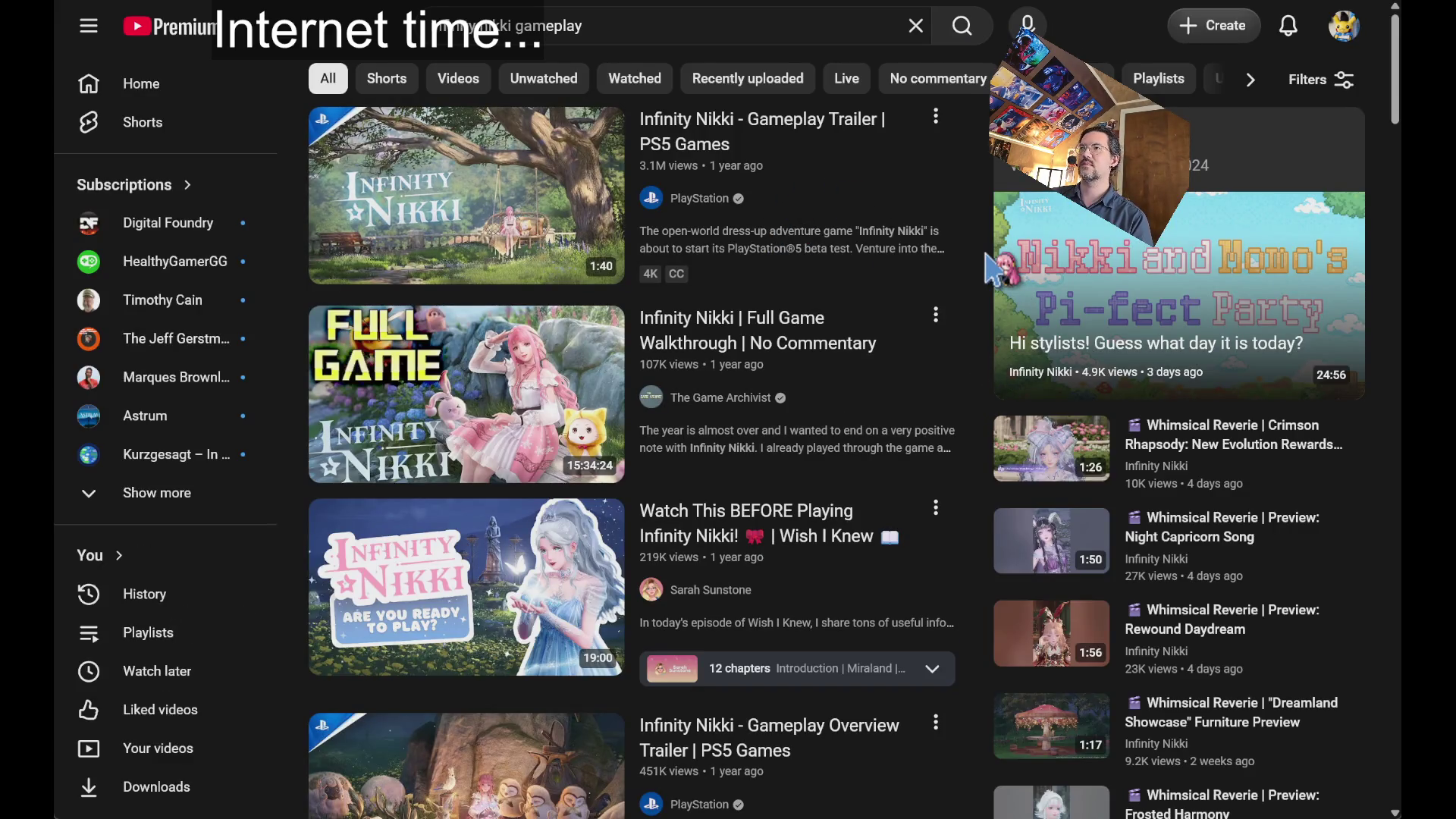
- Scroll through the Infinity Nikki gameplay results and return to the top
scroll(994, 270, "down", 15)
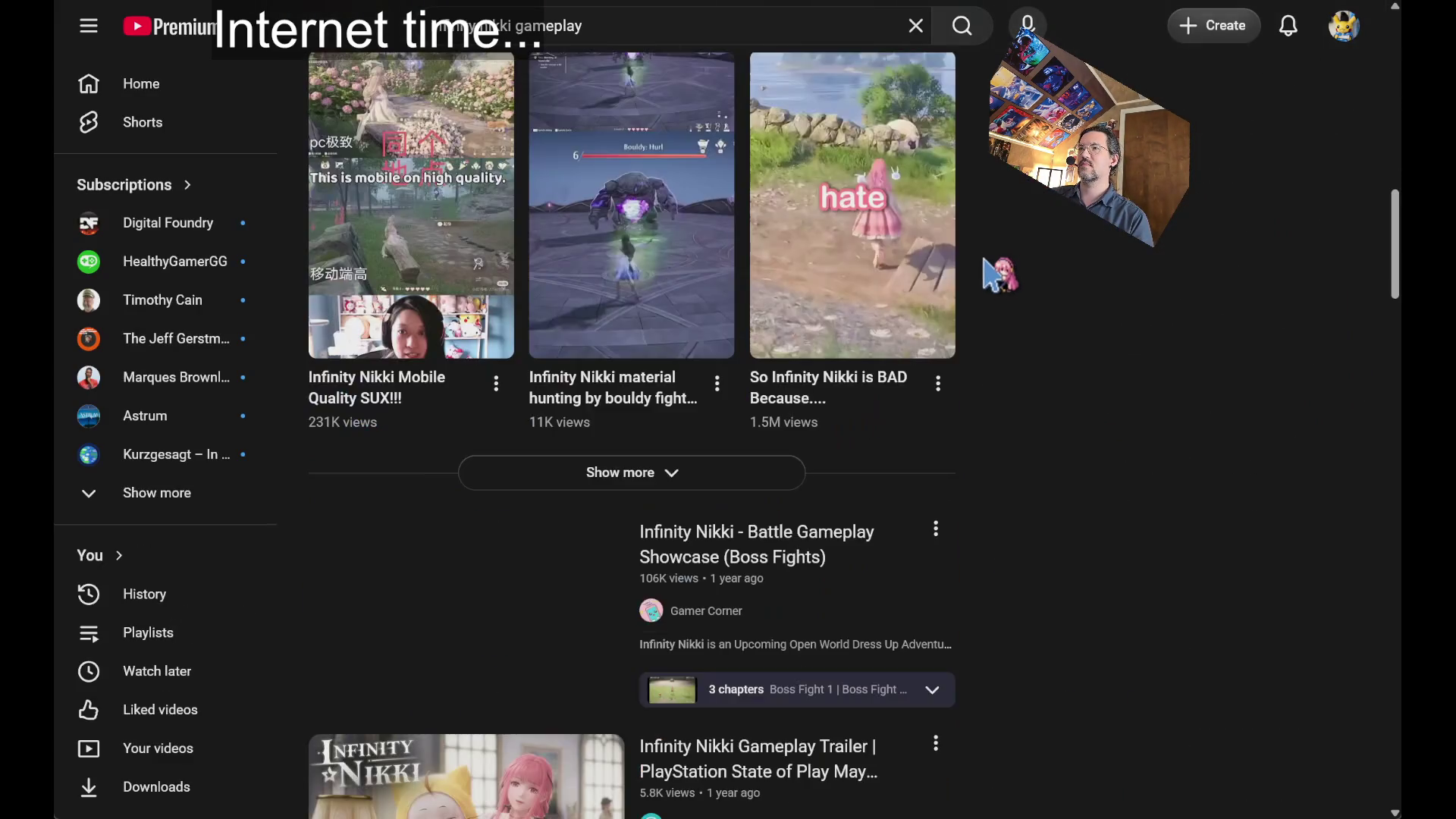
scroll(986, 261, "down", 10)
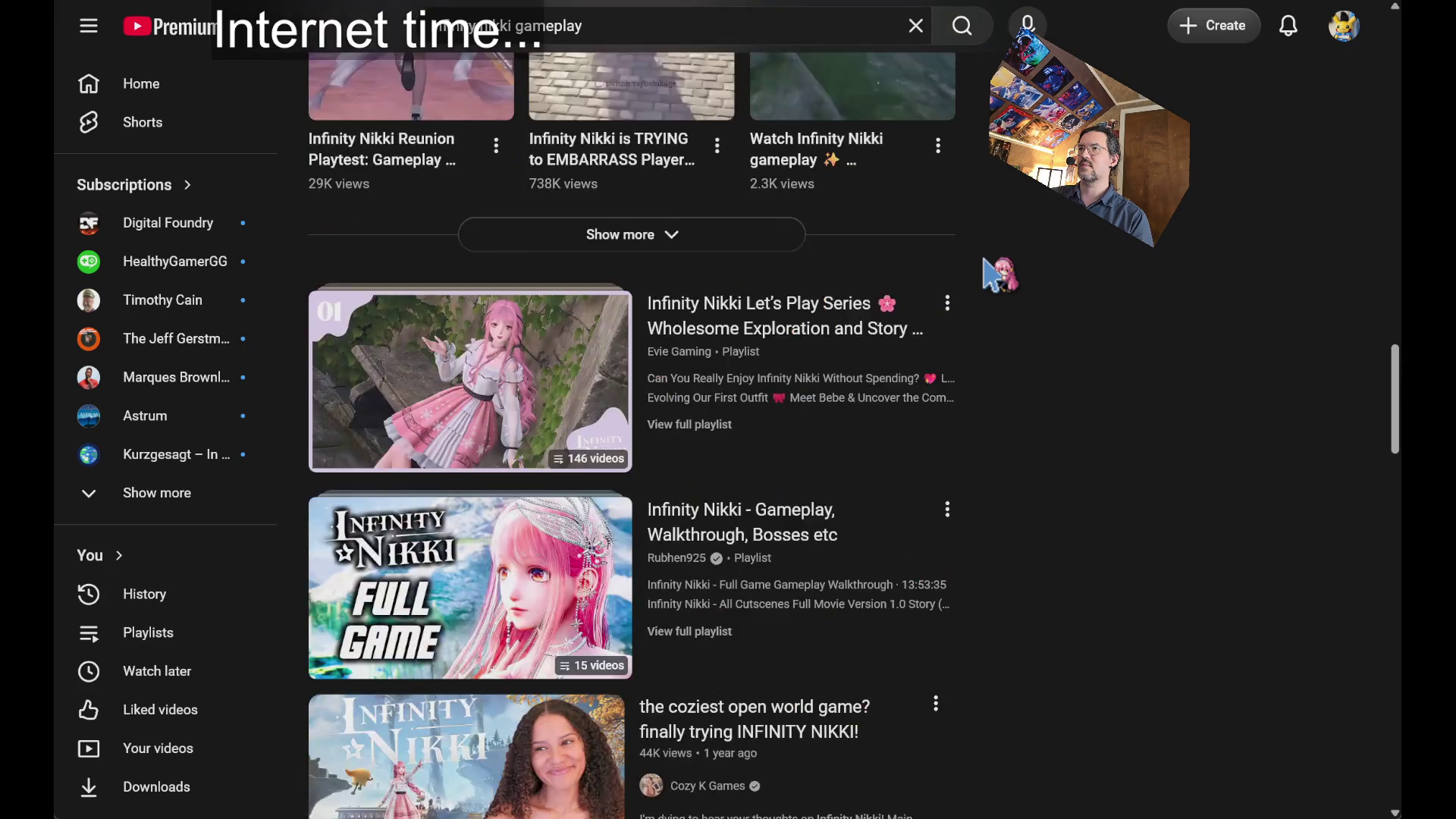
scroll(999, 275, "down", 15)
key("Home")
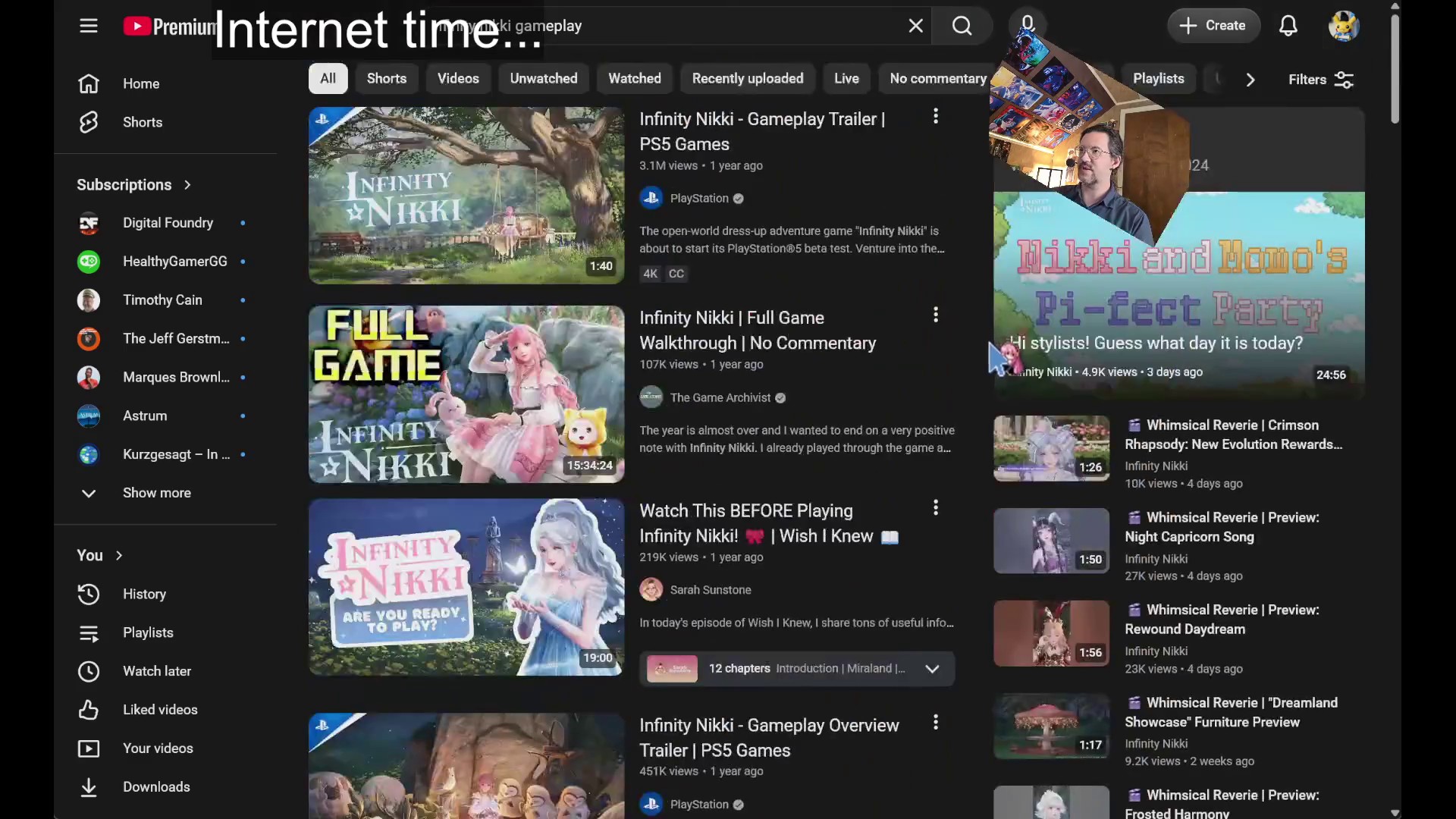
- Filter results to This year uploads and open the Uncrowned Heart walkthrough video
left_click(1318, 90)
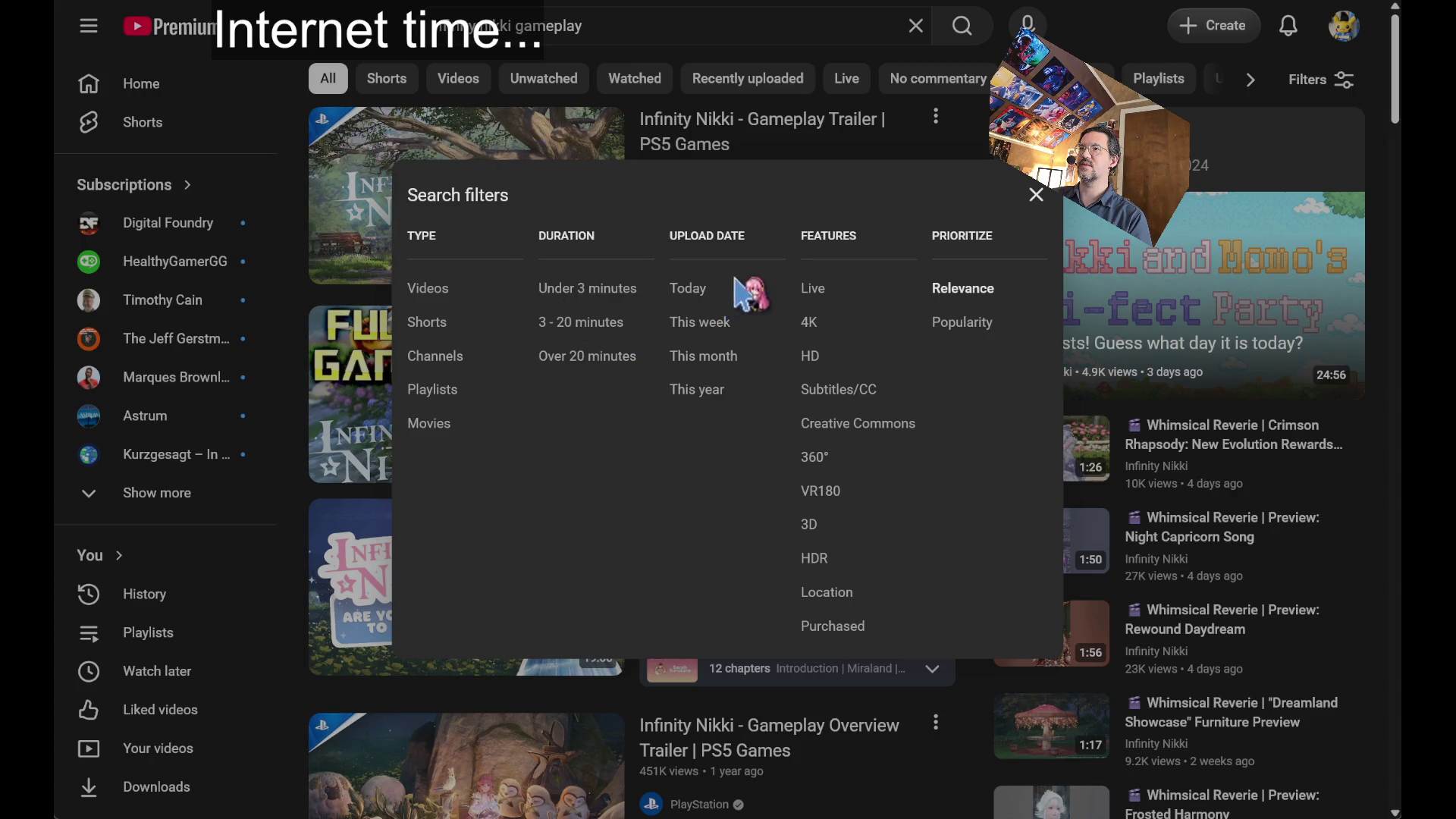
left_click(710, 393)
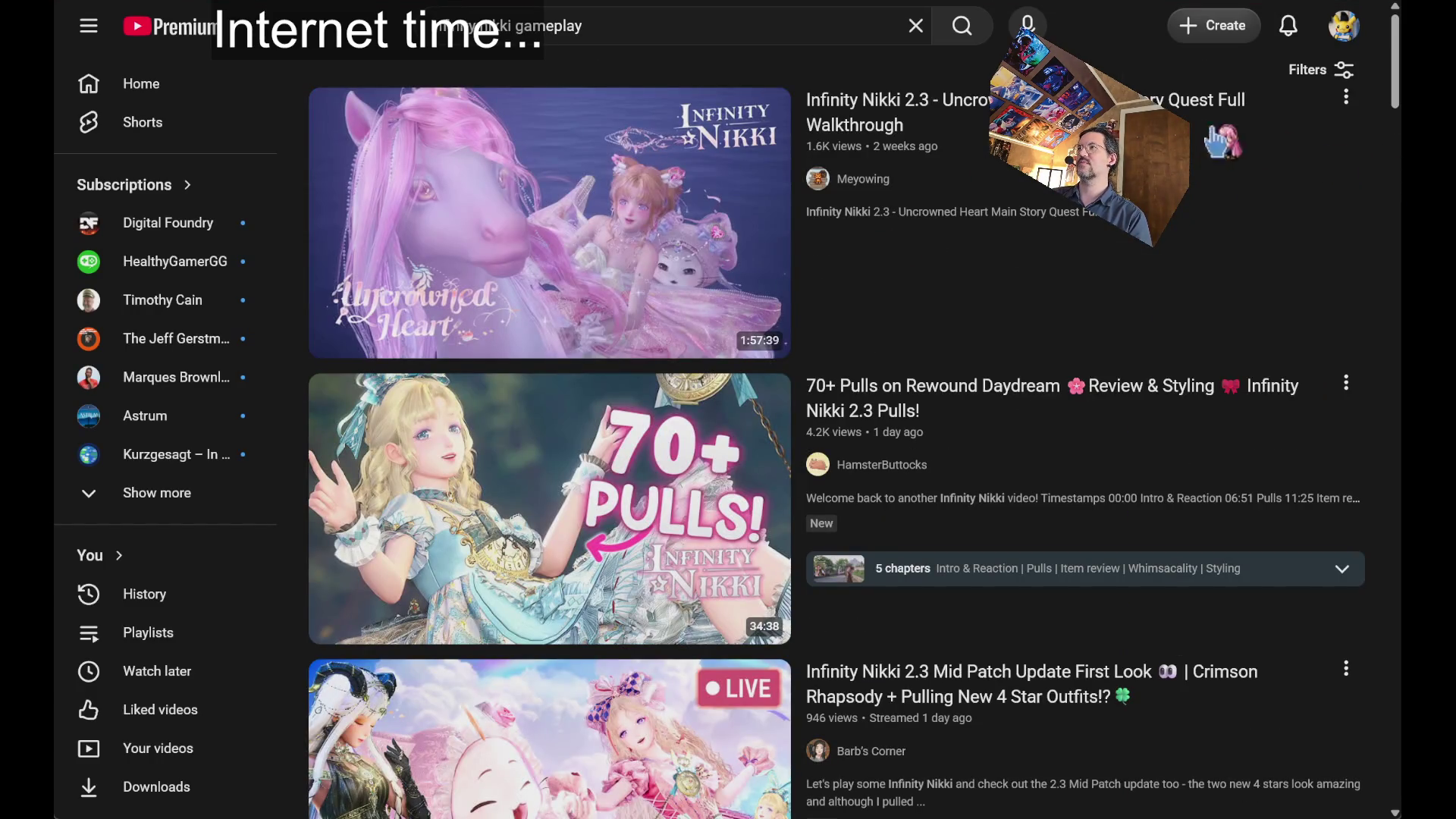
left_click(549, 223)
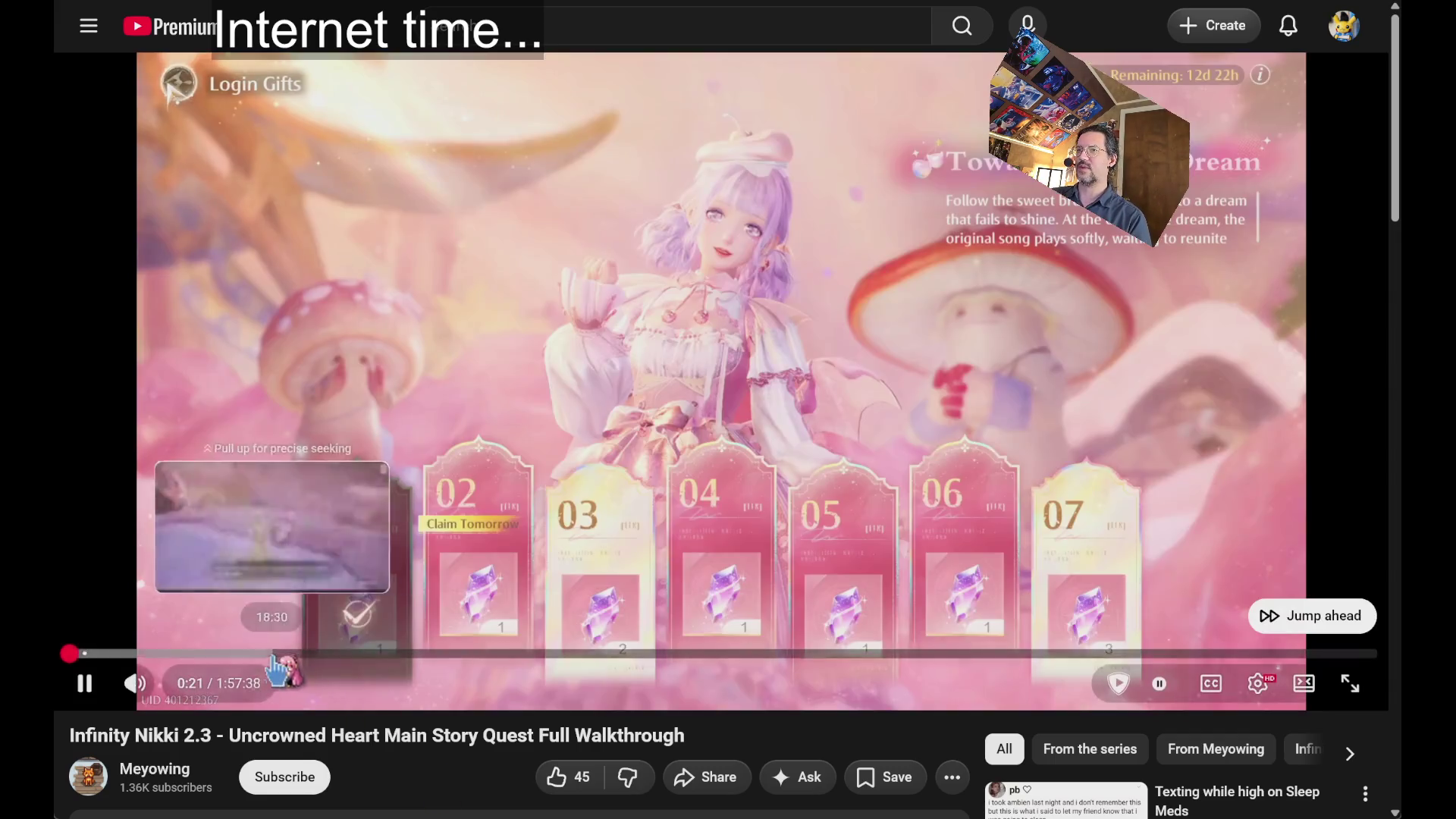
- Seek the walkthrough from near its start to about the 7:50 mark
left_click(76, 653)
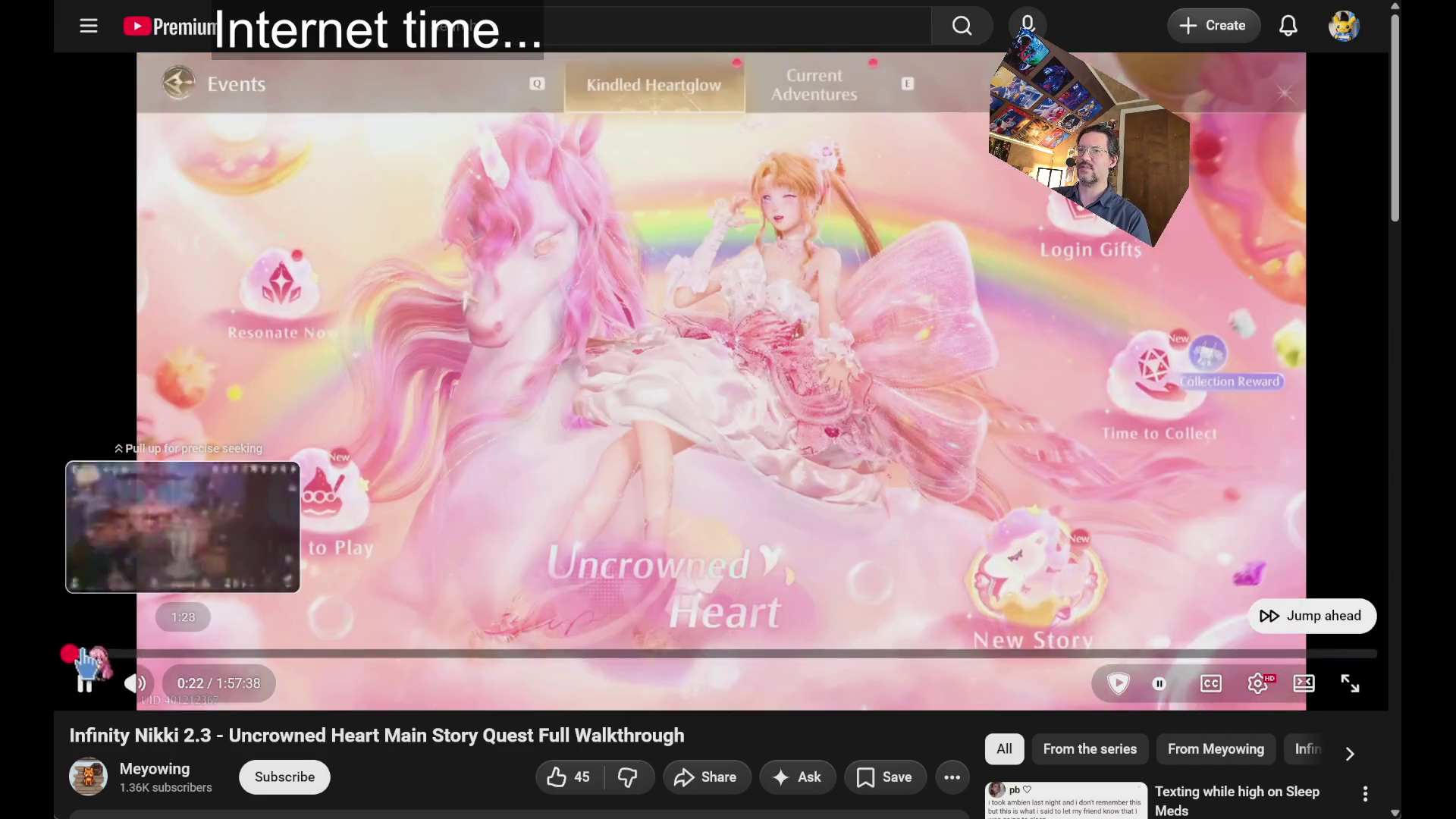
left_click_drag(114, 654, 227, 660)
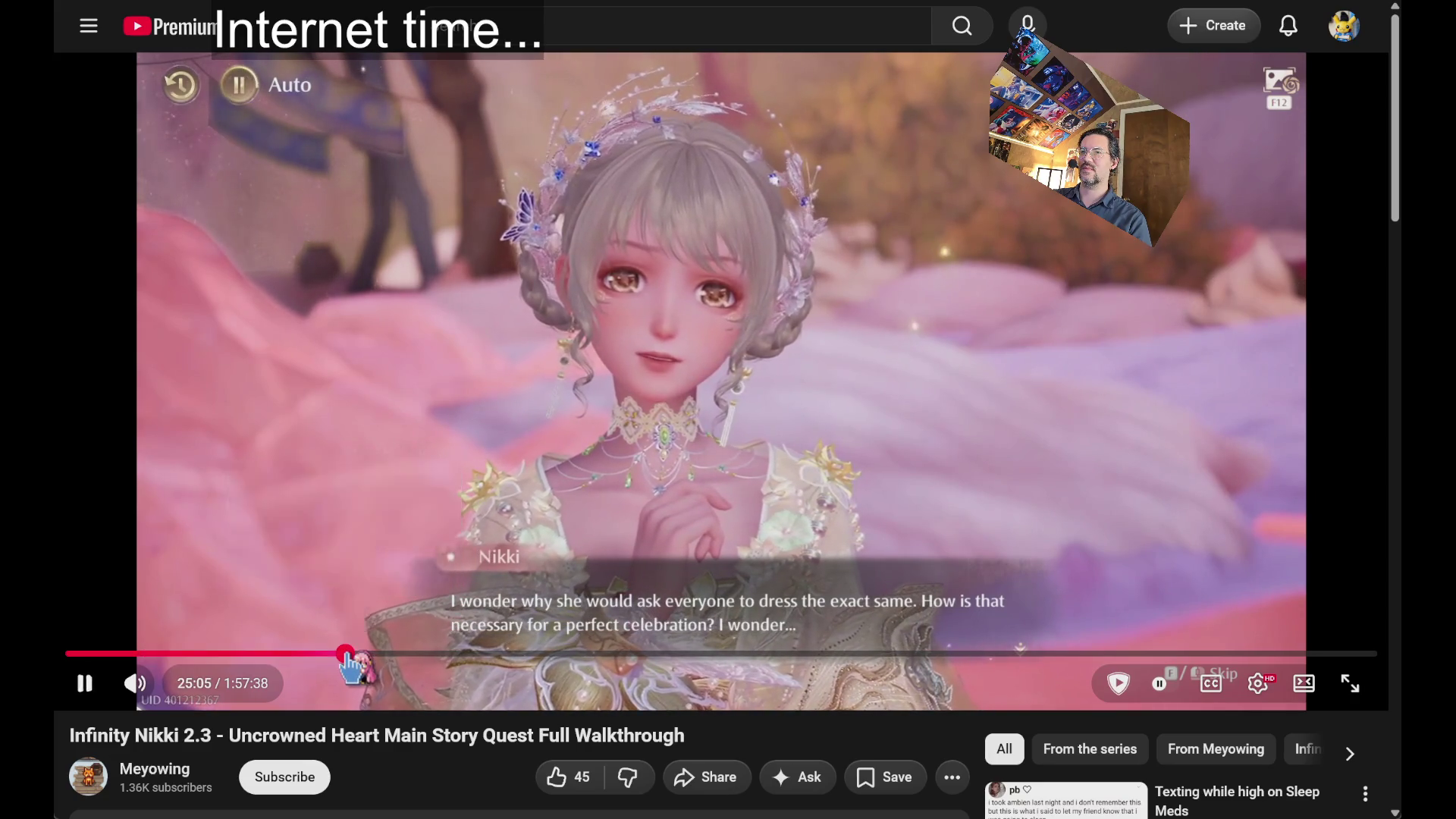
- Skip ahead, pause and resume, then jump to about 1:42 at the Dark Essence Barrier scene
left_click_drag(351, 667, 353, 669)
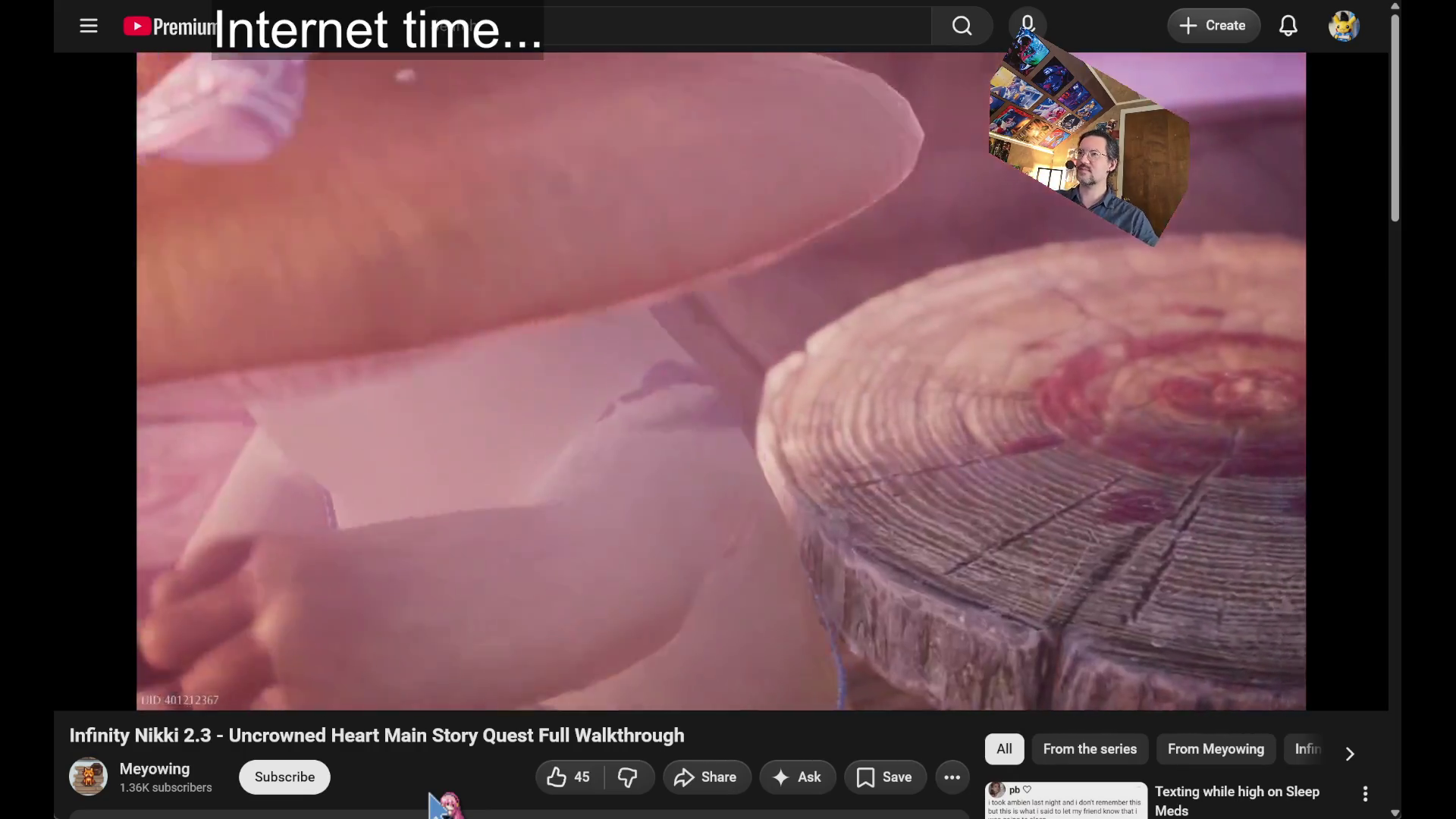
key("space")
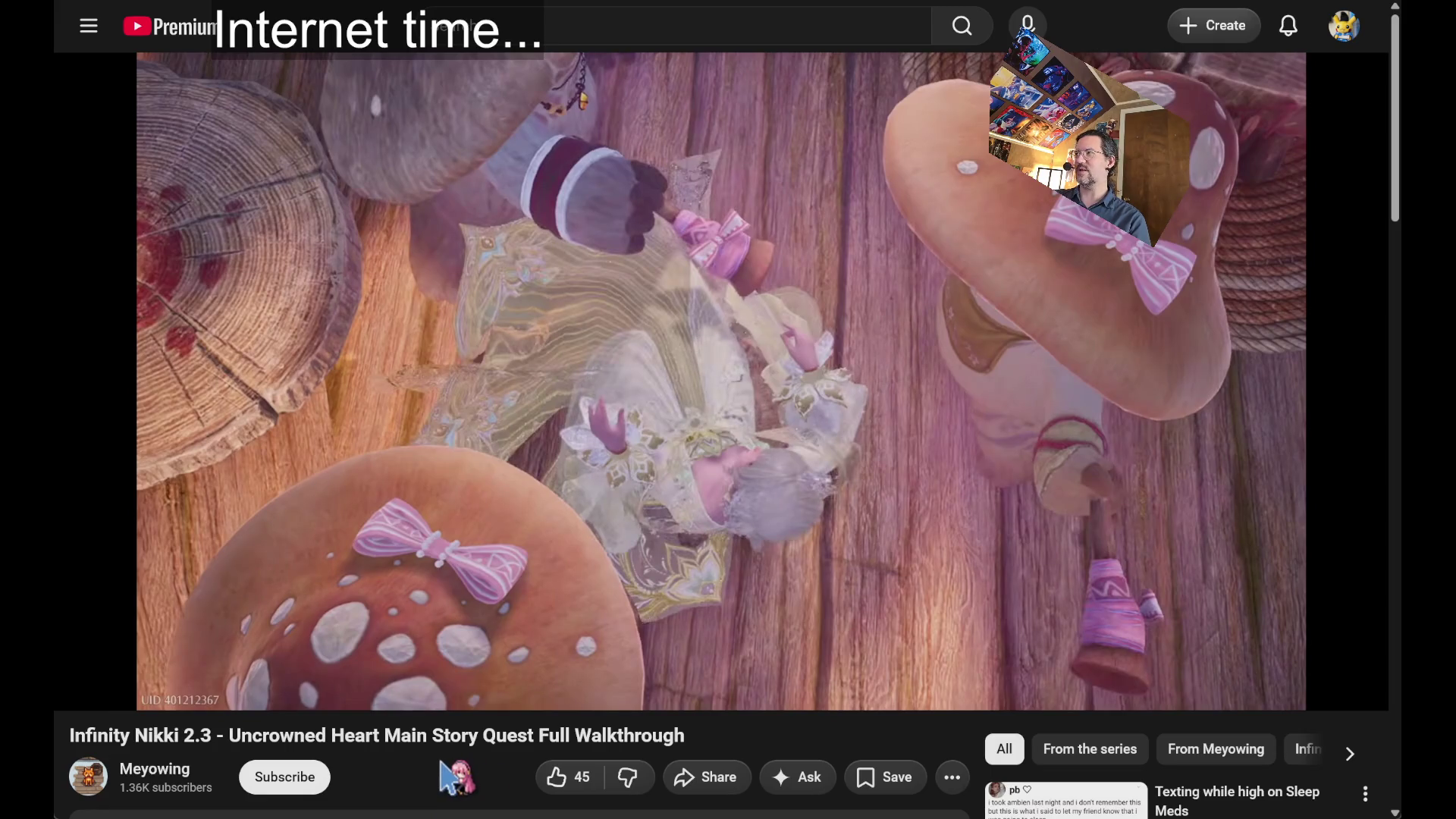
mouse_move(407, 562)
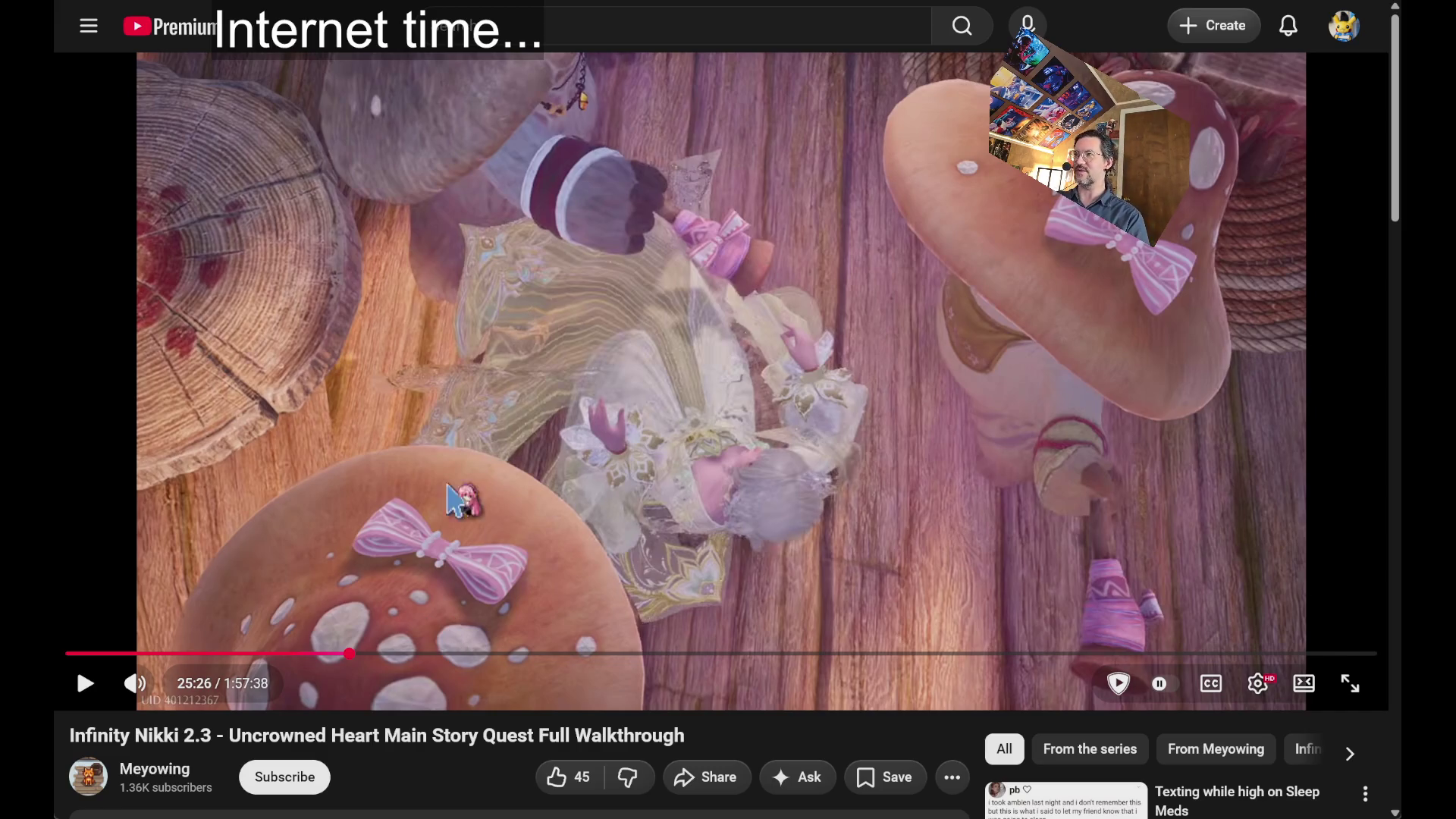
key("space")
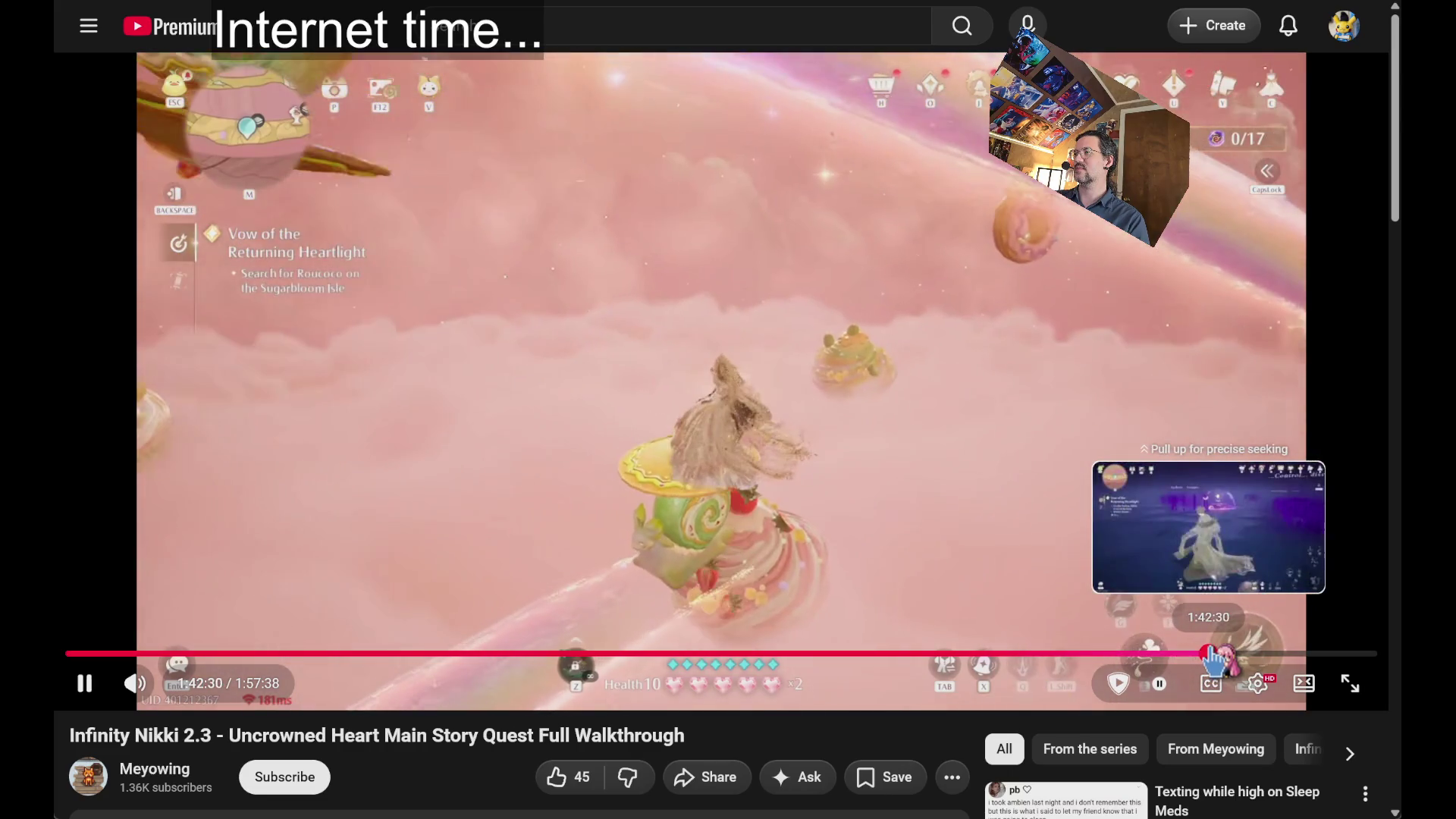
left_click(1214, 654)
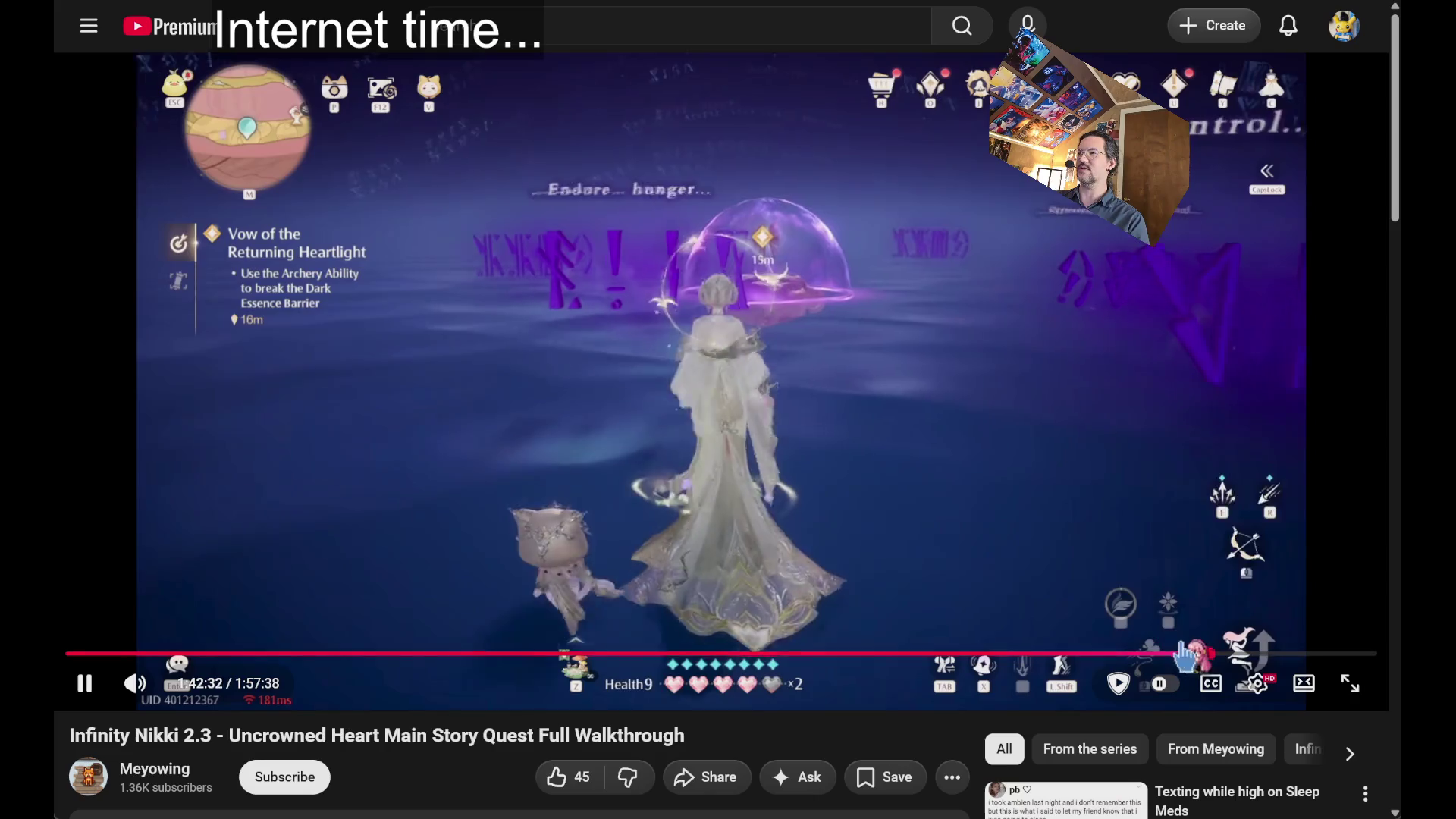
- Seek the walkthrough further ahead to around 1:43:48
left_click(1226, 654)
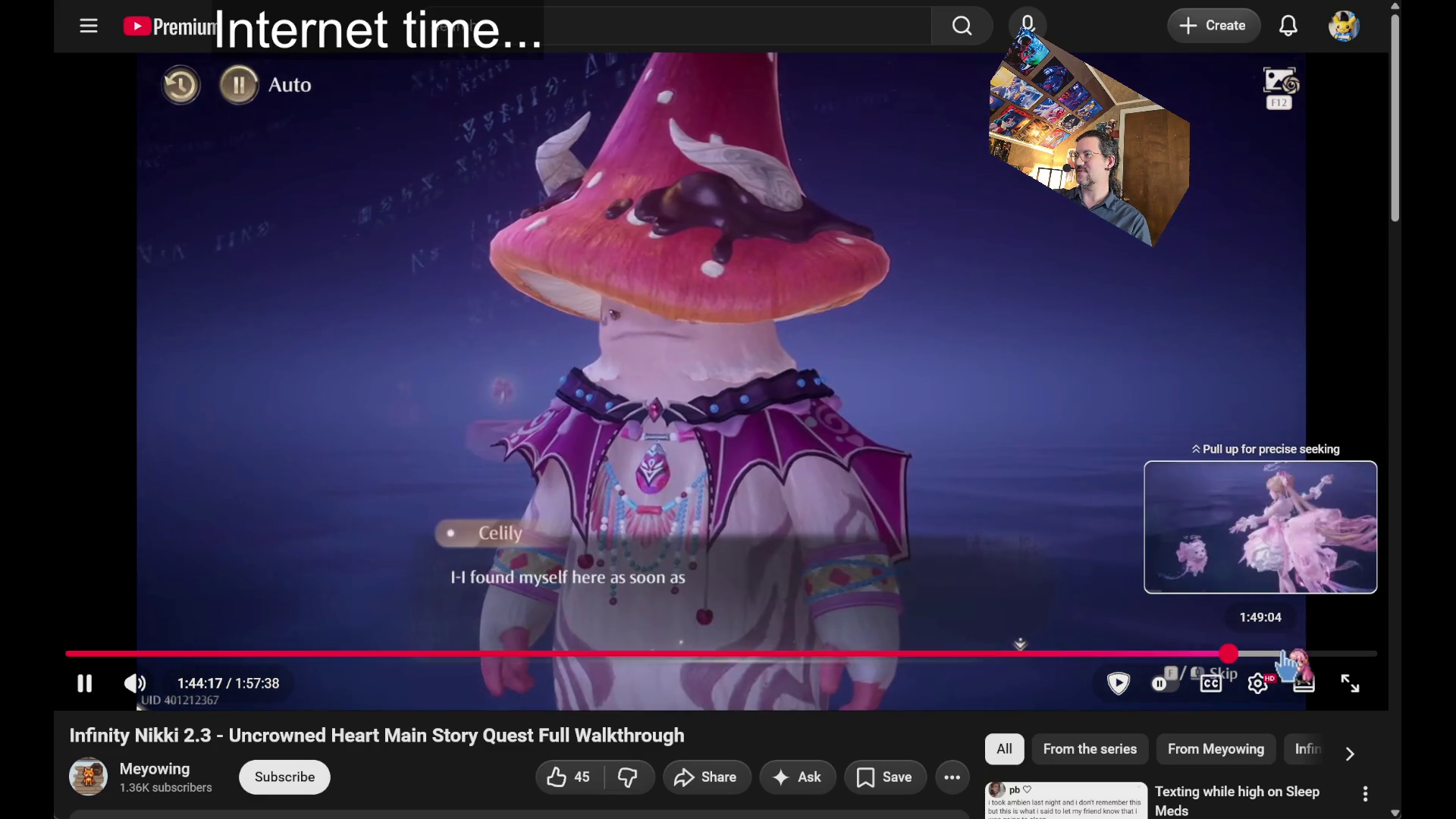
- Jump the walkthrough to about 1:49:04 and keep watching
left_click(1285, 655)
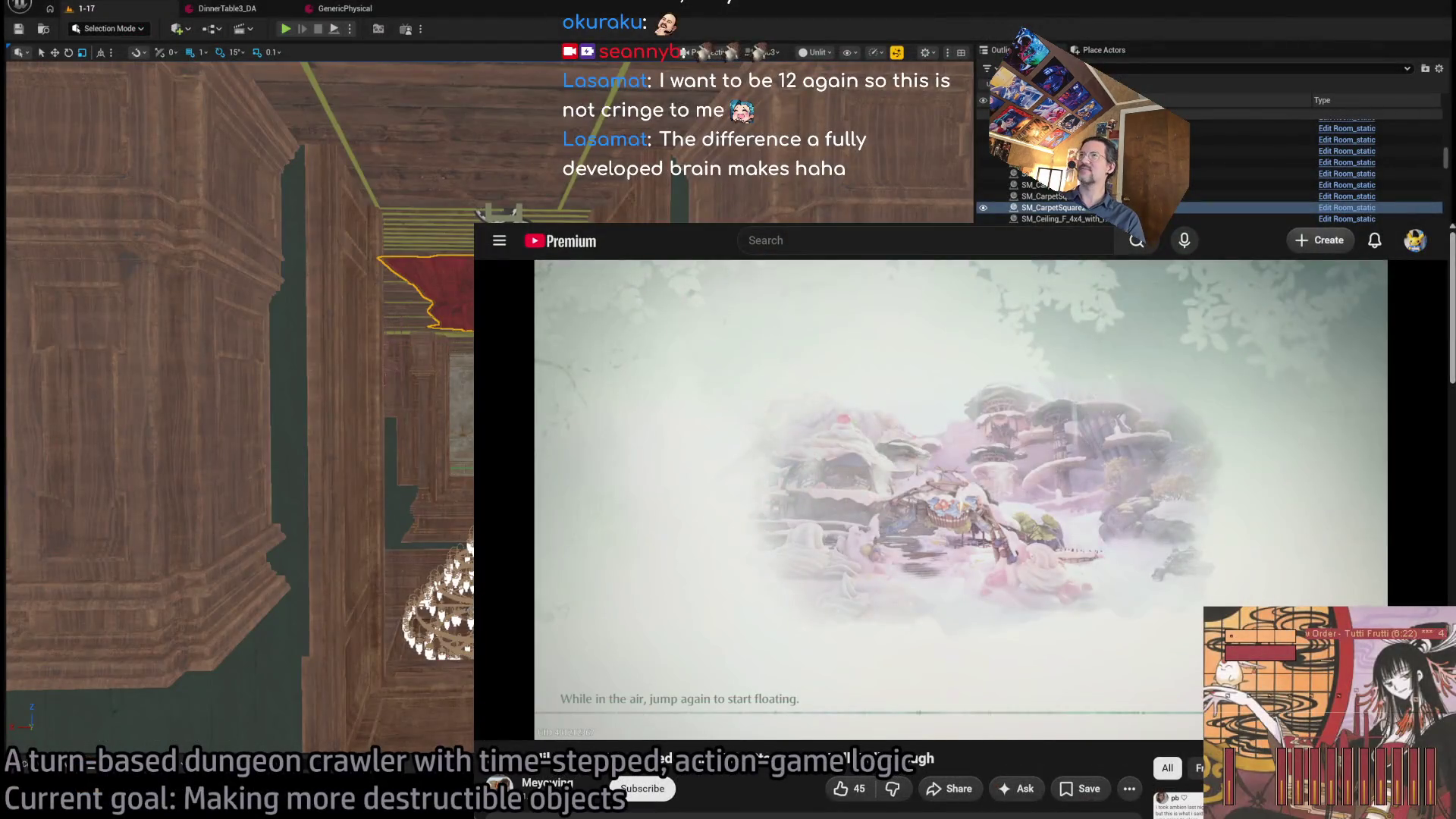
- Back in Unreal, Alt-drag a copy of the red carpet and slide it toward the doorway
key("alt+Left")
key("alt+Tab")
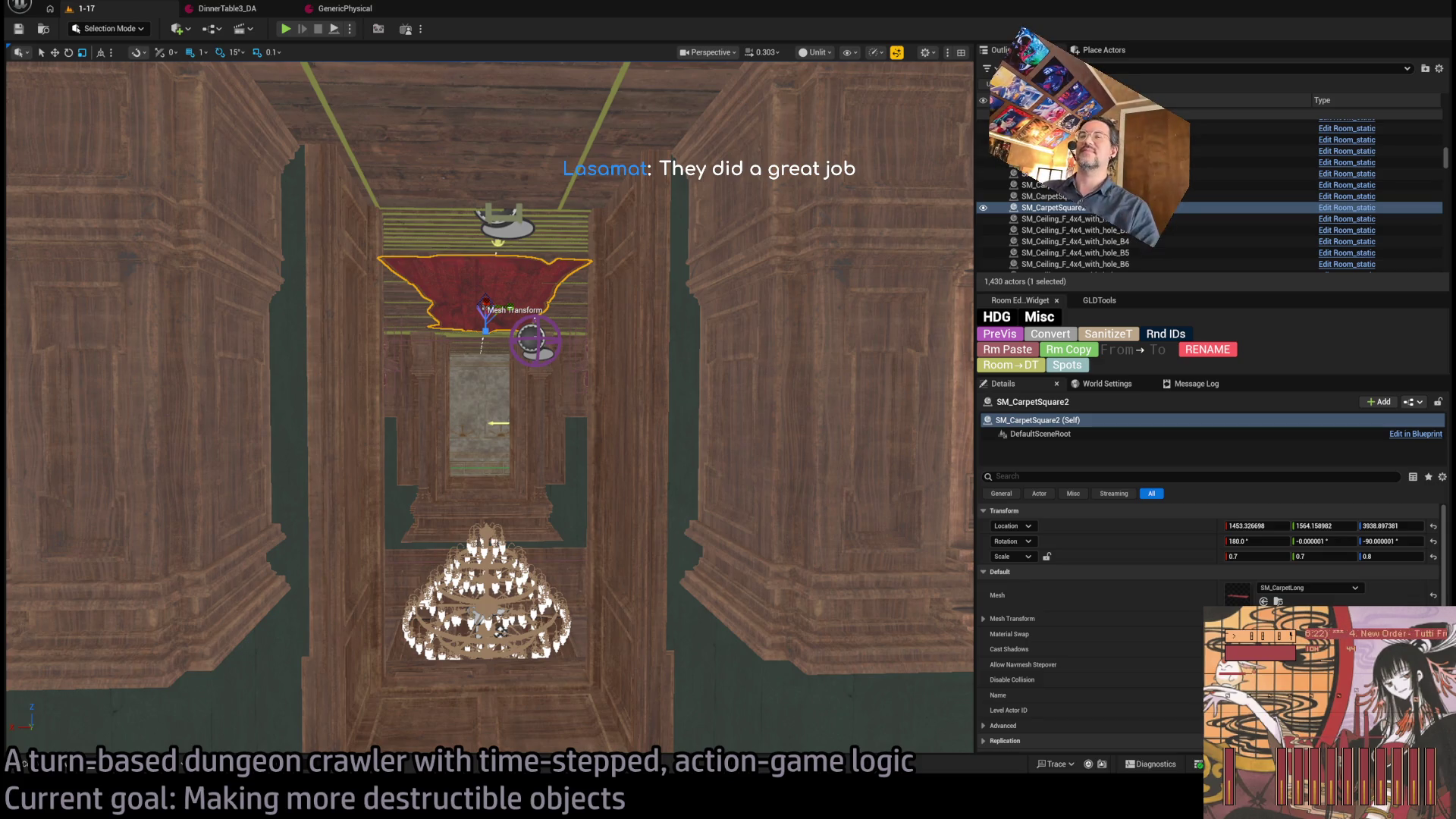
scroll(489, 407, "up", 5)
mouse_move(489, 407)
left_mouse_down()
mouse_move(474, 357)
mouse_move(486, 402)
mouse_move(474, 390)
left_mouse_up()
left_click_drag(542, 261, 543, 261)
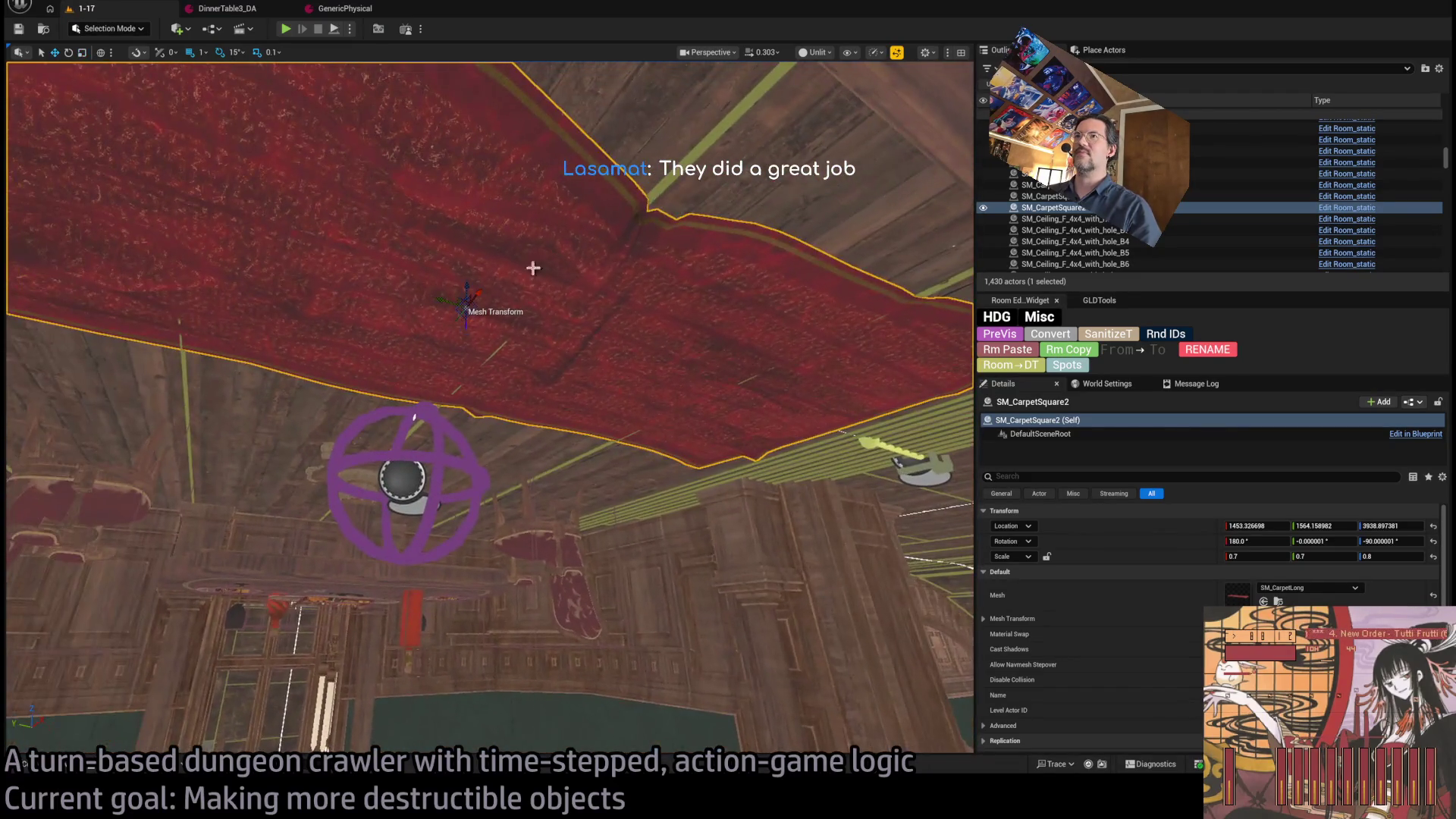
left_click_drag(459, 301, 926, 455)
left_click_drag(570, 428, 570, 428)
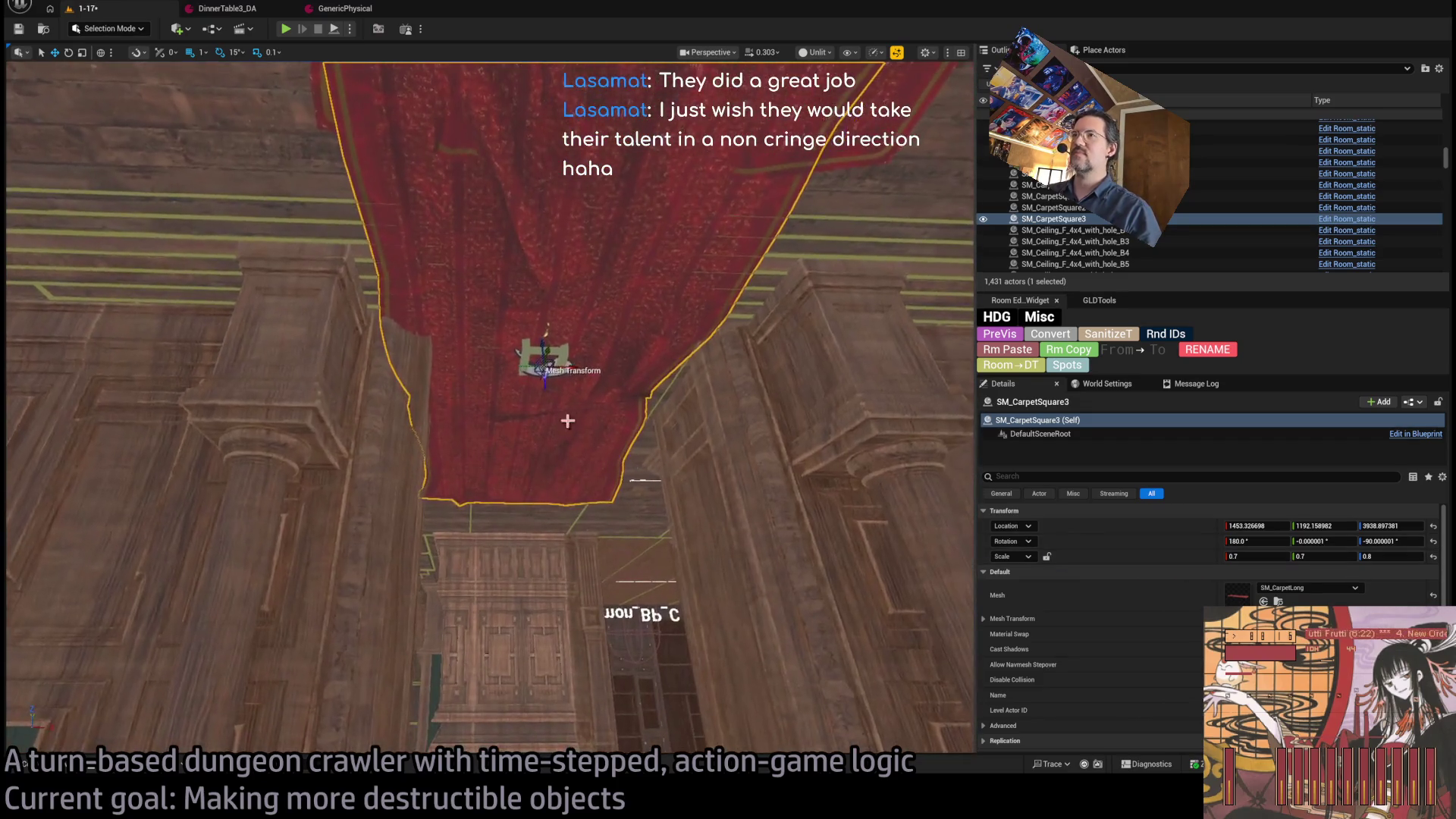
left_click_drag(553, 358, 643, 604)
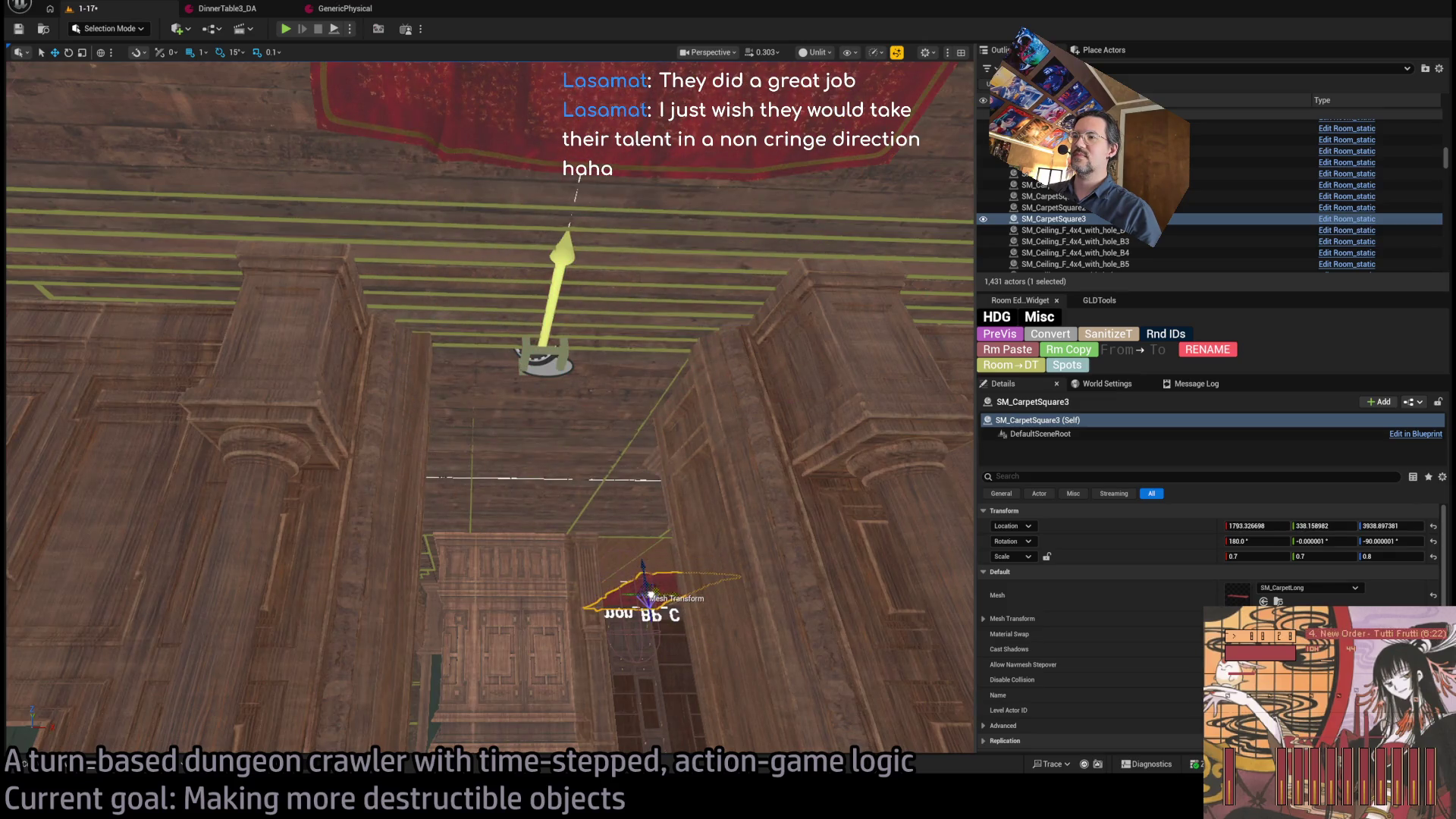
key("f")
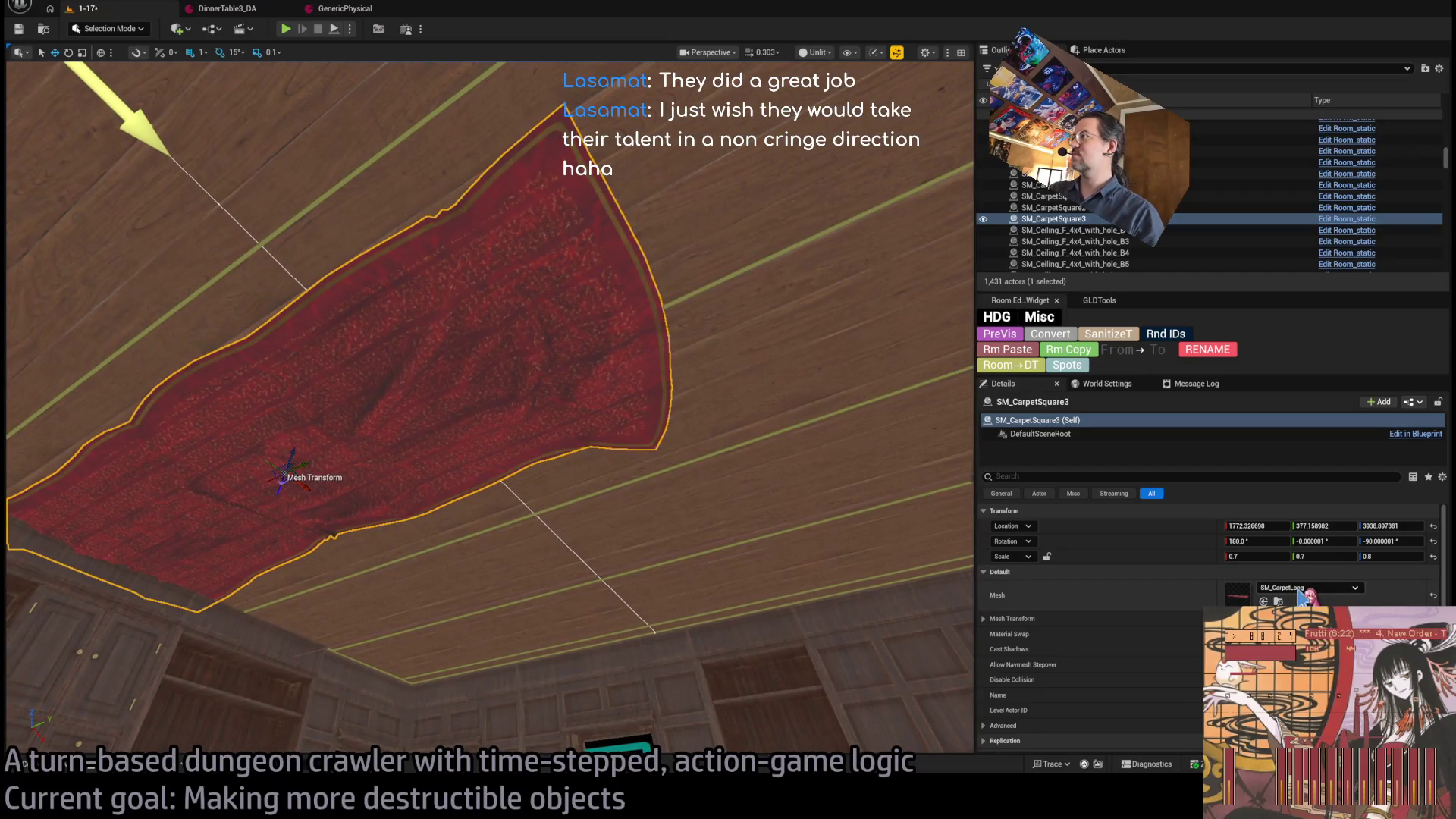
- Change the copy's mesh to SM_CarpetCircle and reposition it to X 1844.3
left_click_drag(1302, 597, 1302, 597)
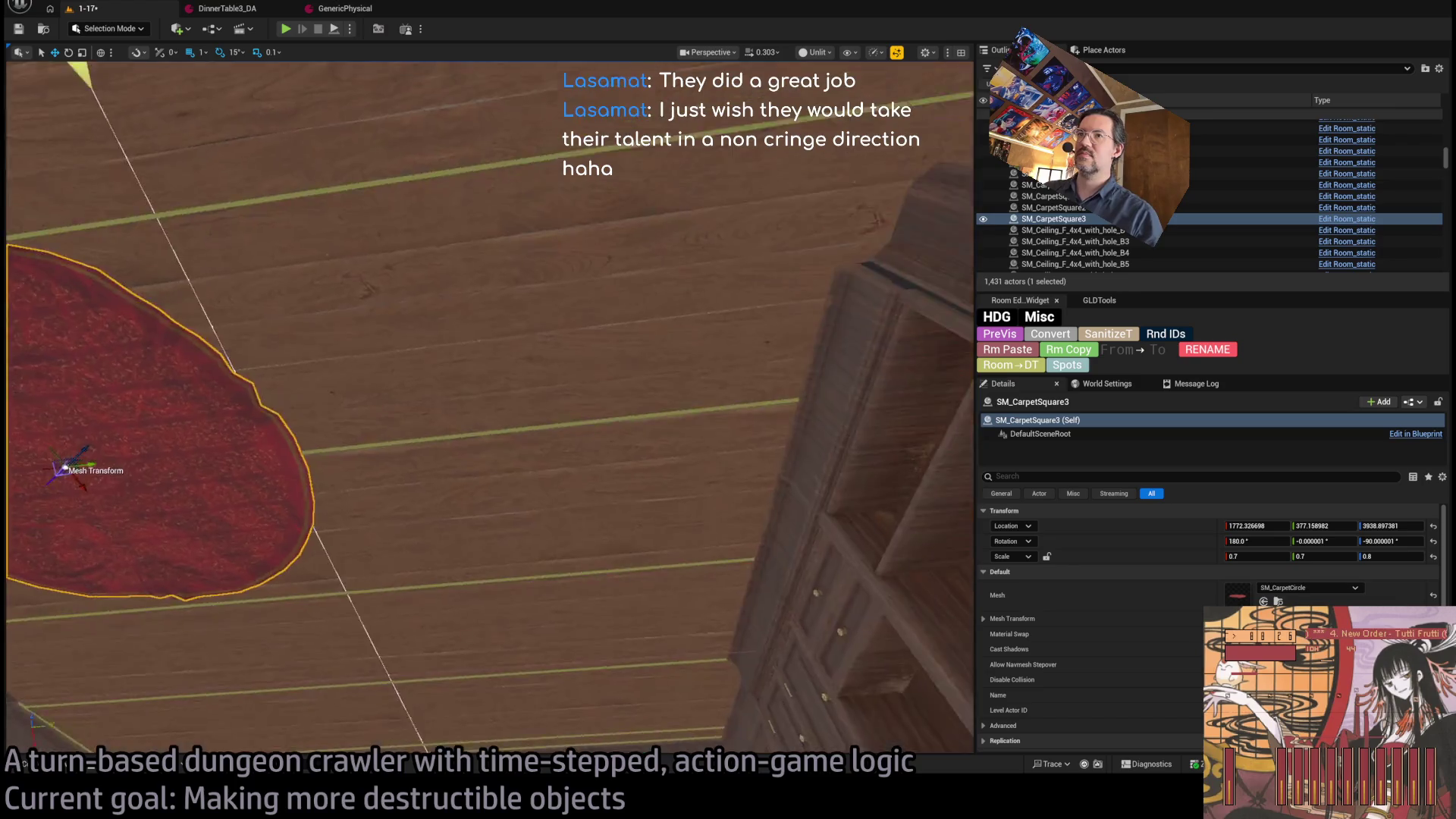
mouse_move(337, 492)
left_mouse_down()
mouse_move(580, 455)
mouse_move(455, 546)
left_mouse_up()
mouse_move(591, 450)
left_mouse_down()
mouse_move(471, 434)
mouse_move(607, 418)
mouse_move(635, 455)
mouse_move(481, 553)
mouse_move(683, 599)
mouse_move(867, 553)
mouse_move(532, 639)
mouse_move(708, 683)
mouse_move(686, 247)
left_mouse_up()
left_click(683, 446)
- Move the player spawn marker to a new position and focus the view on it
left_click_drag(683, 446, 562, 306)
left_click_drag(506, 413, 487, 543)
key("f")
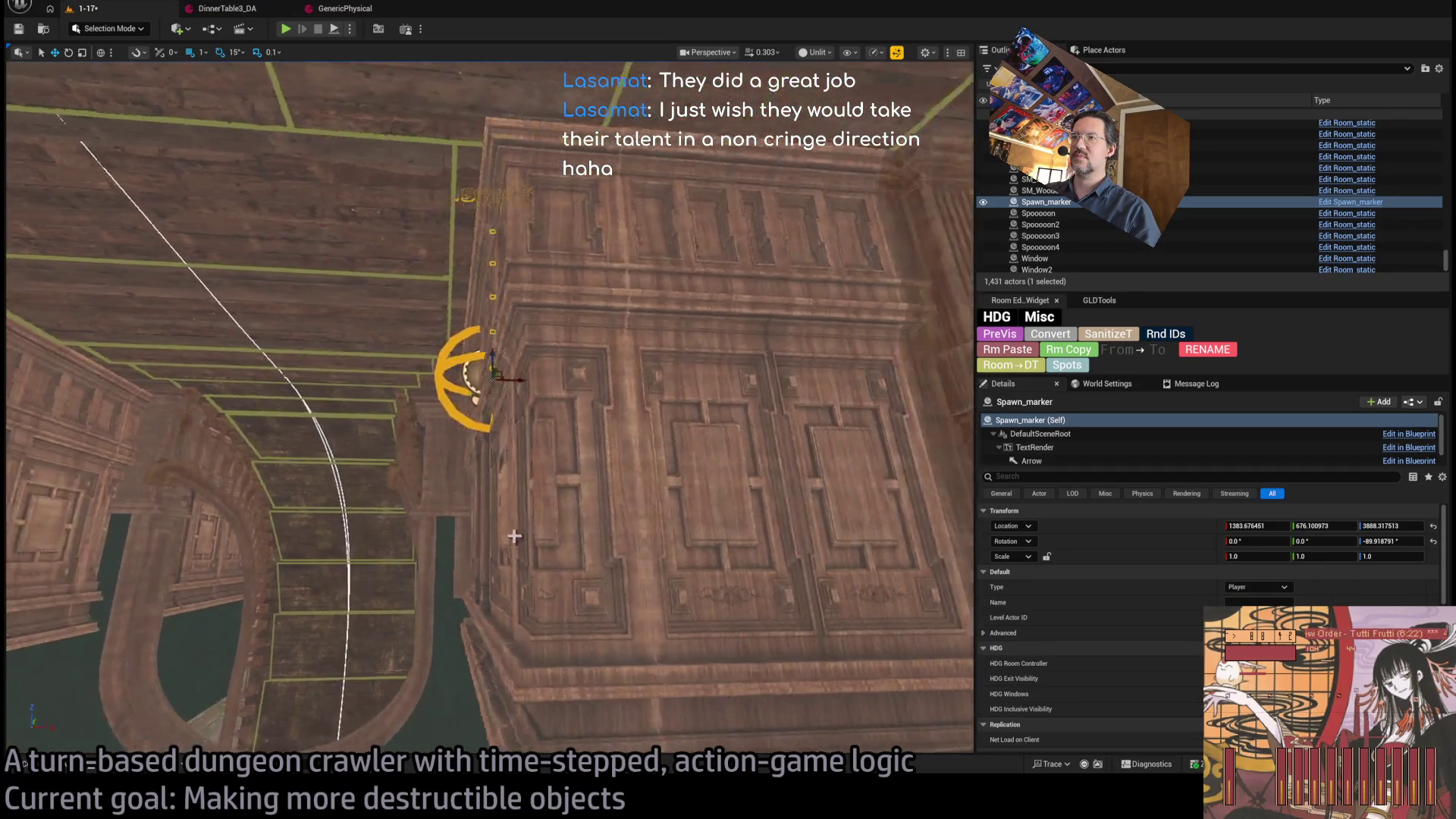
- Play-test the level and hold position so the turn knocks the enemy down
left_click(285, 29)
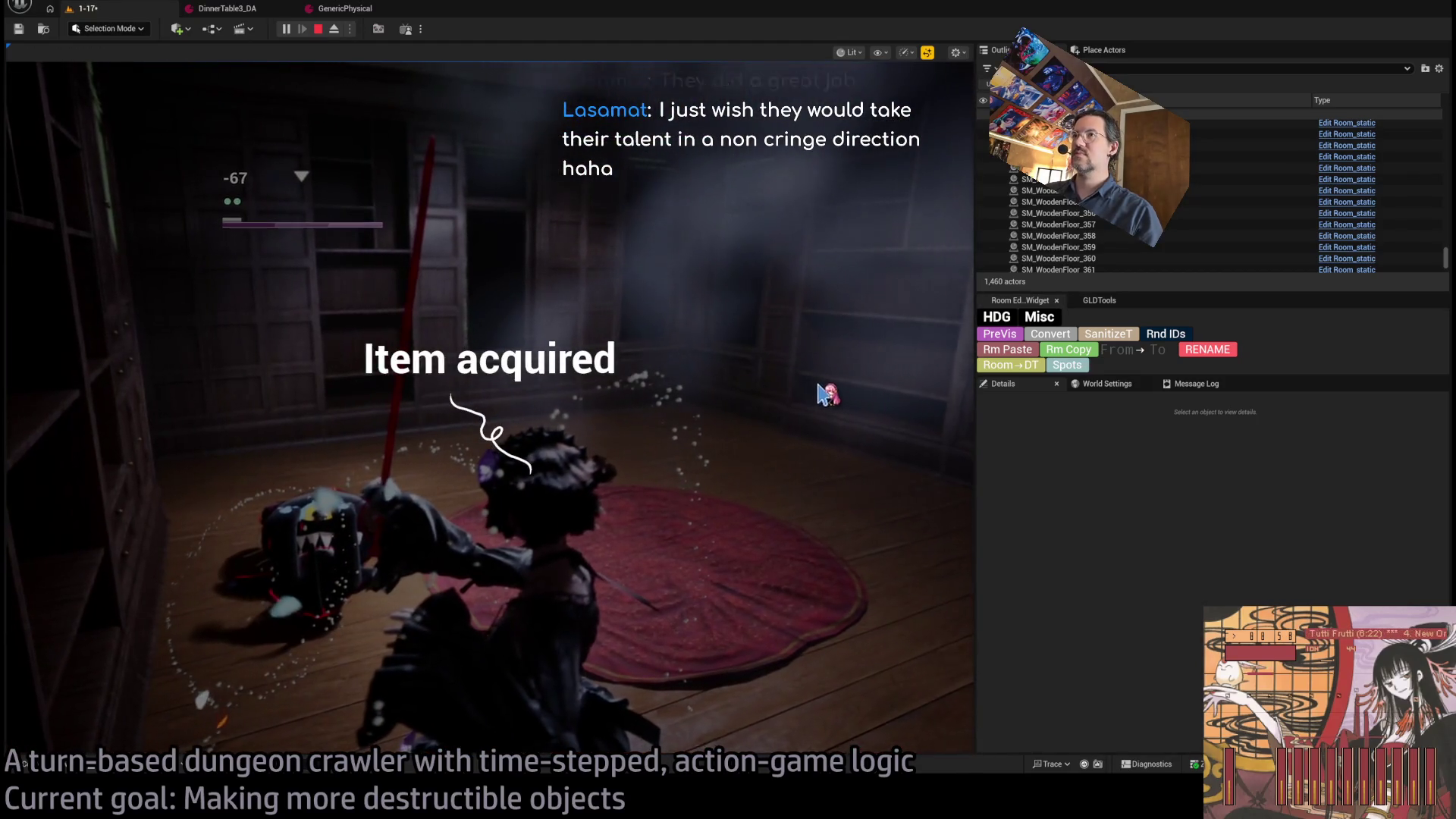
mouse_move(898, 393)
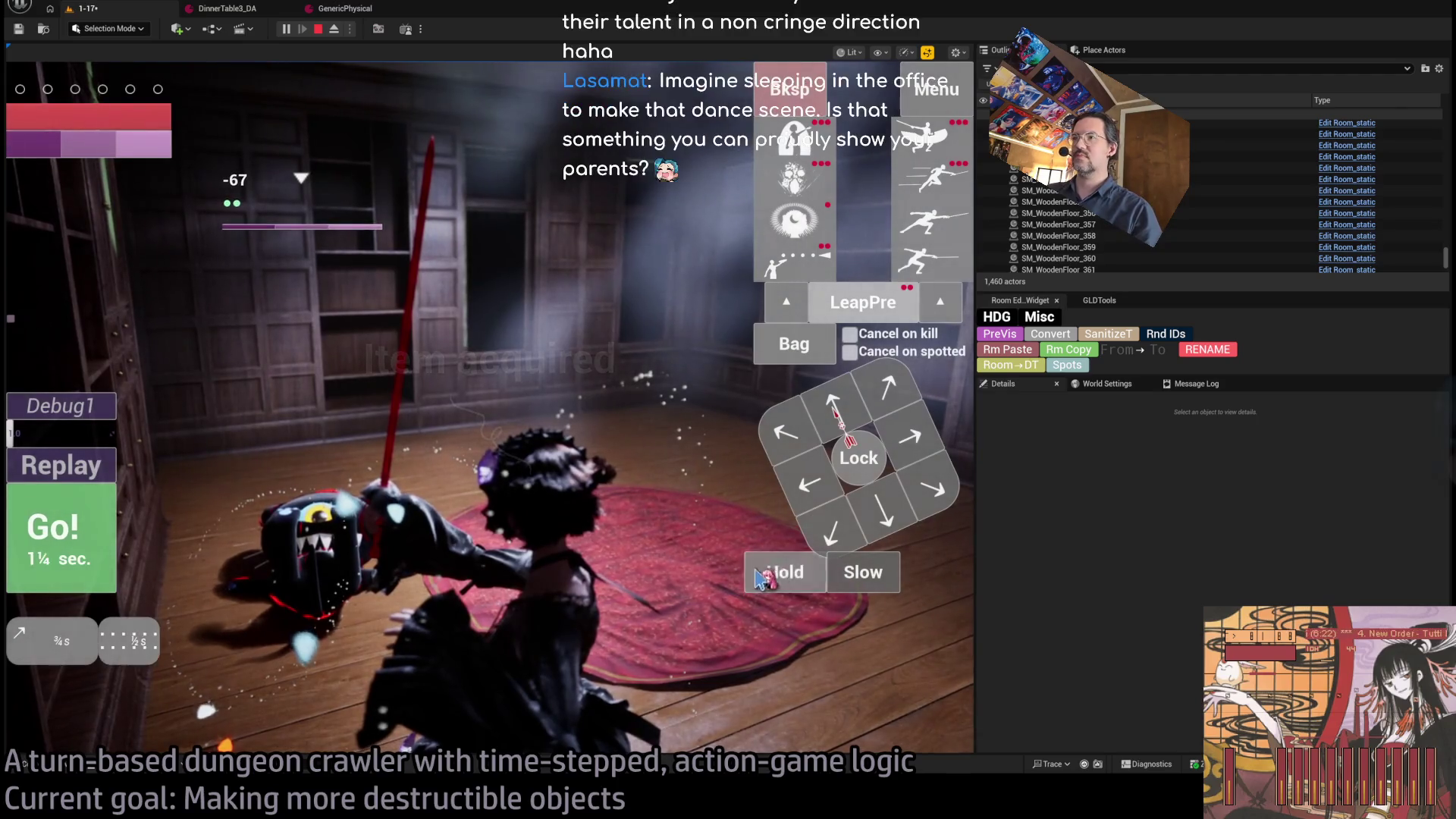
left_click(772, 578)
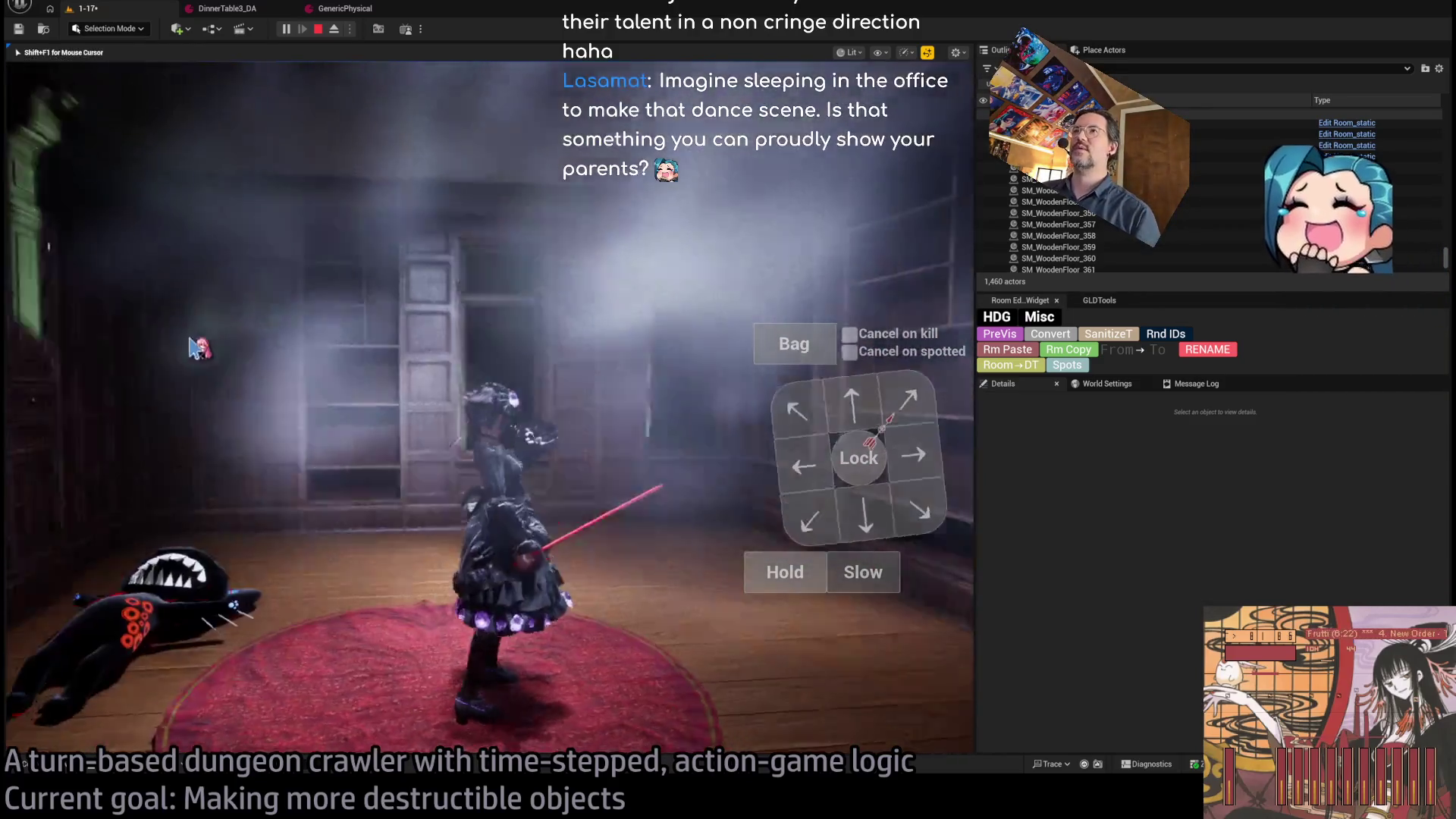
- Stop the play-test and inspect the Fog_library_general volume's details
key("Escape")
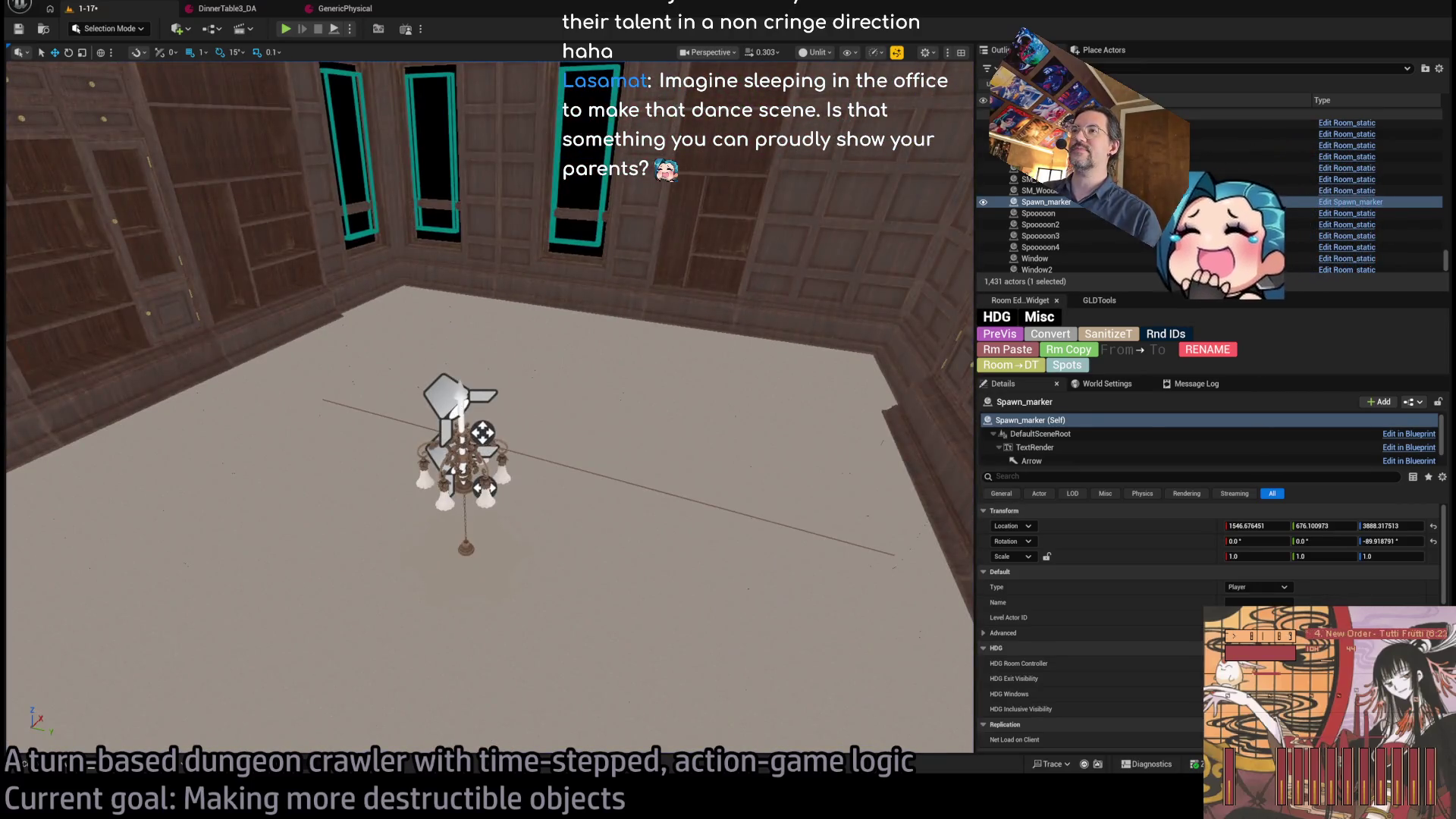
left_click(579, 466)
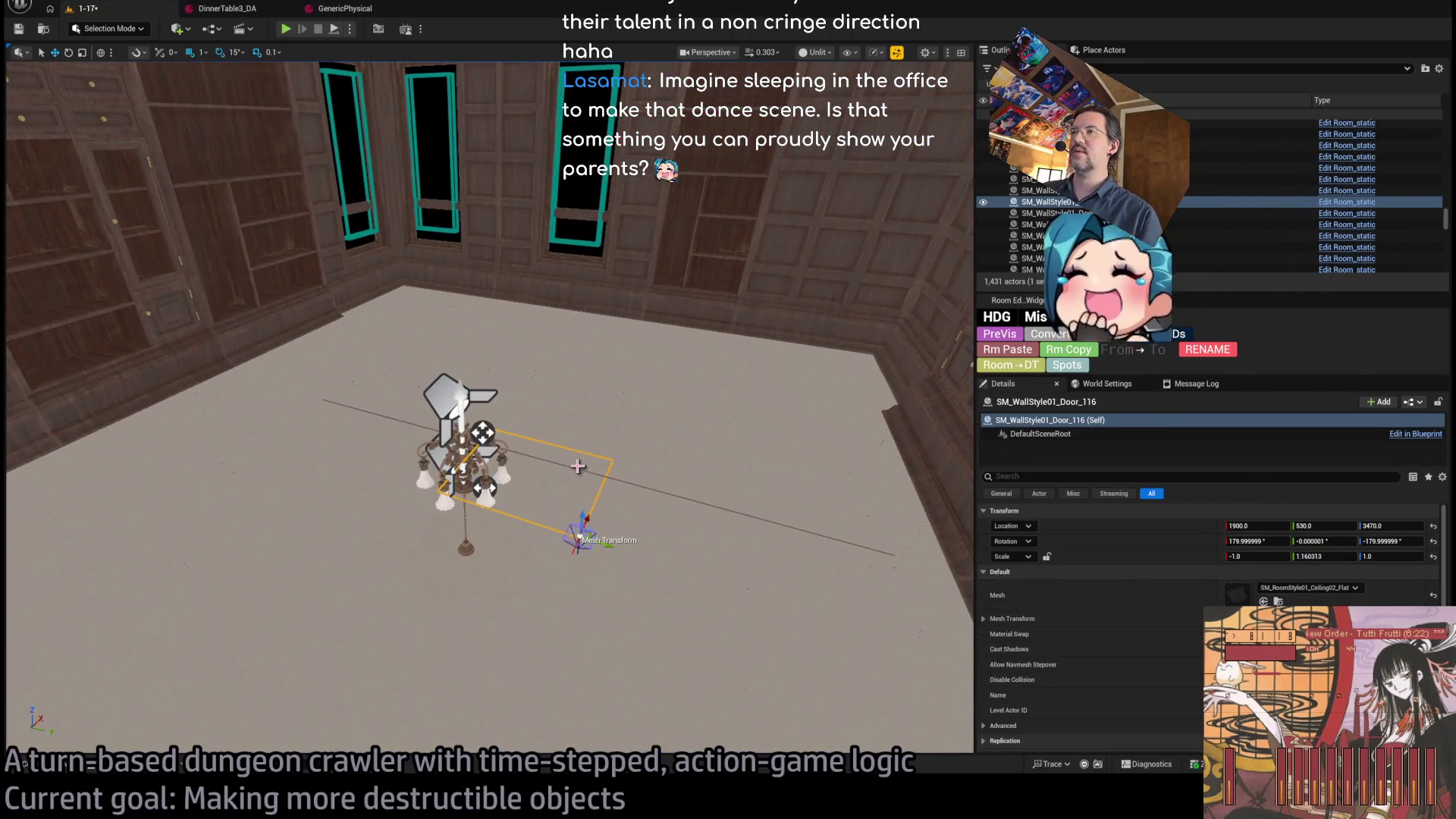
left_click(650, 465)
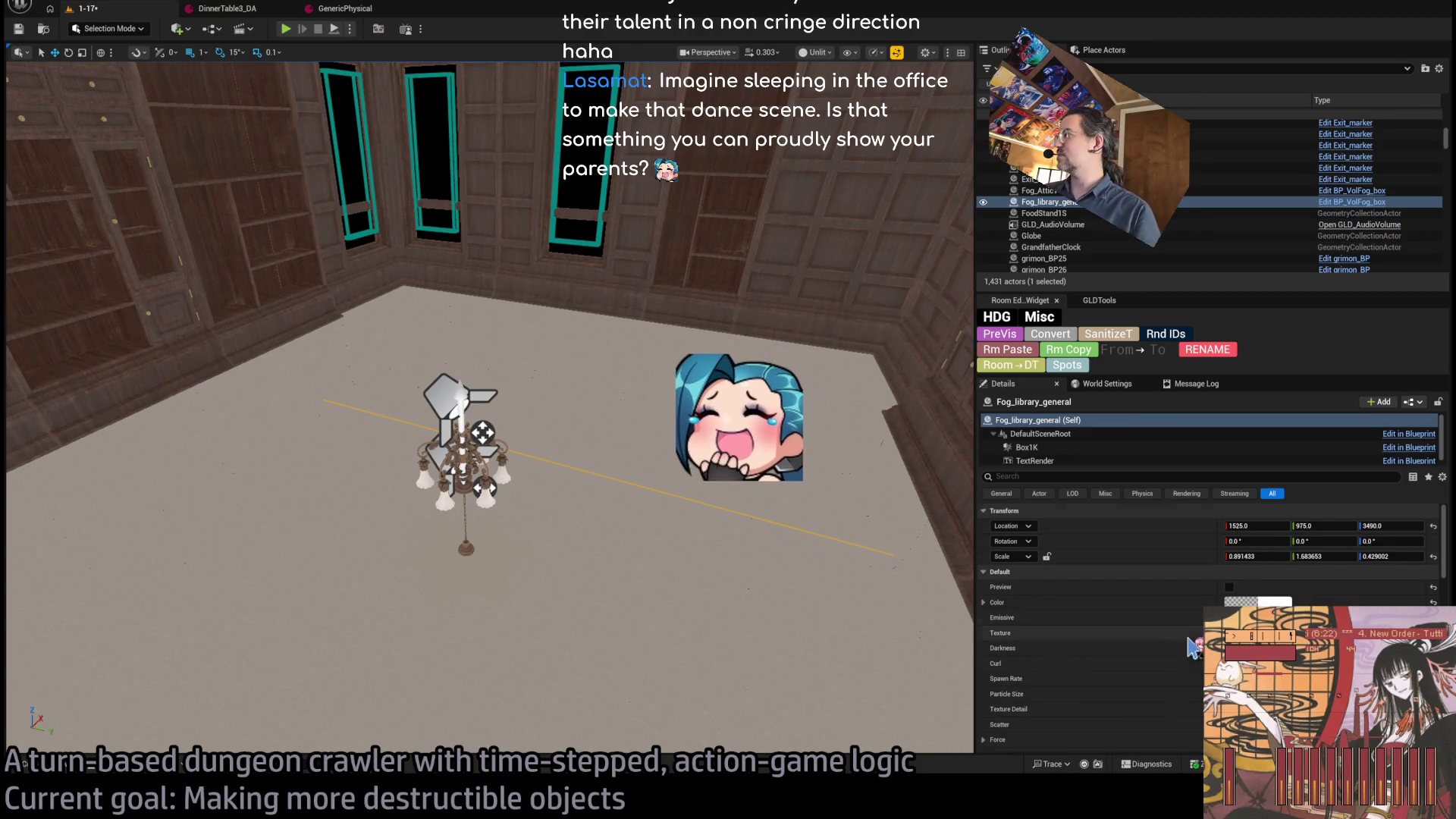
scroll(1194, 646, "down", 2)
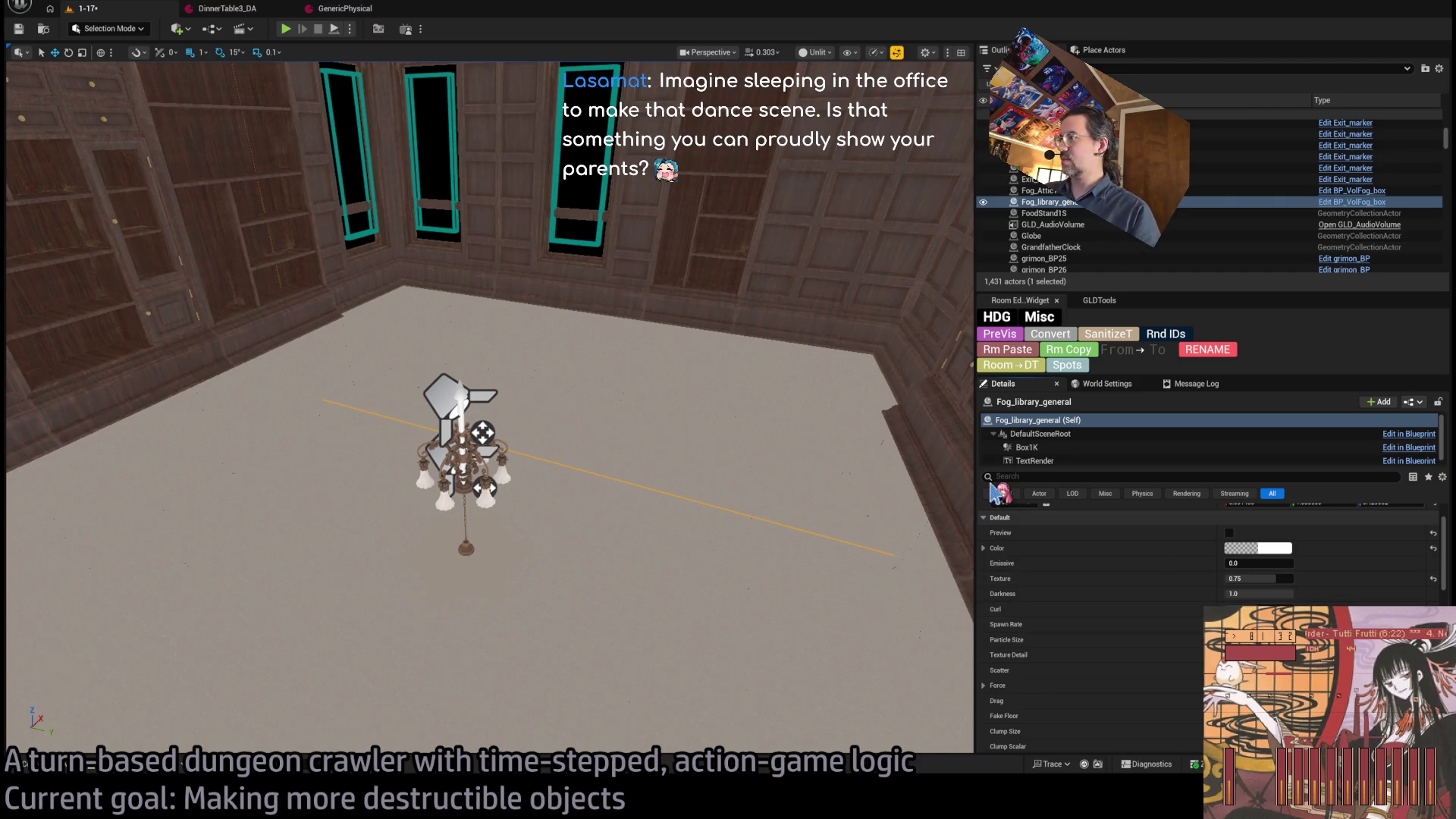
key("f")
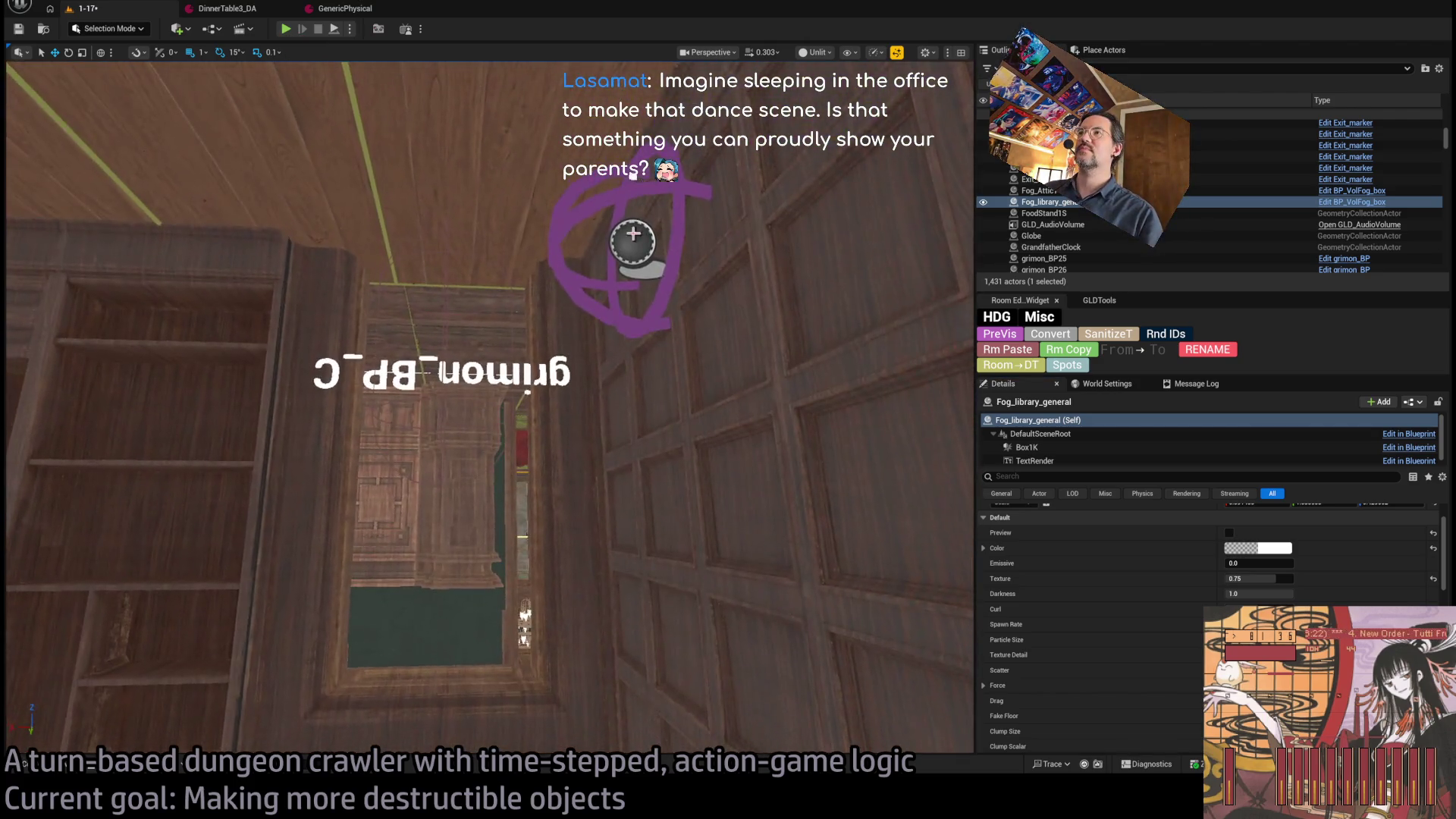
- Drag the player spawn marker onto the round red carpet
left_click(779, 224)
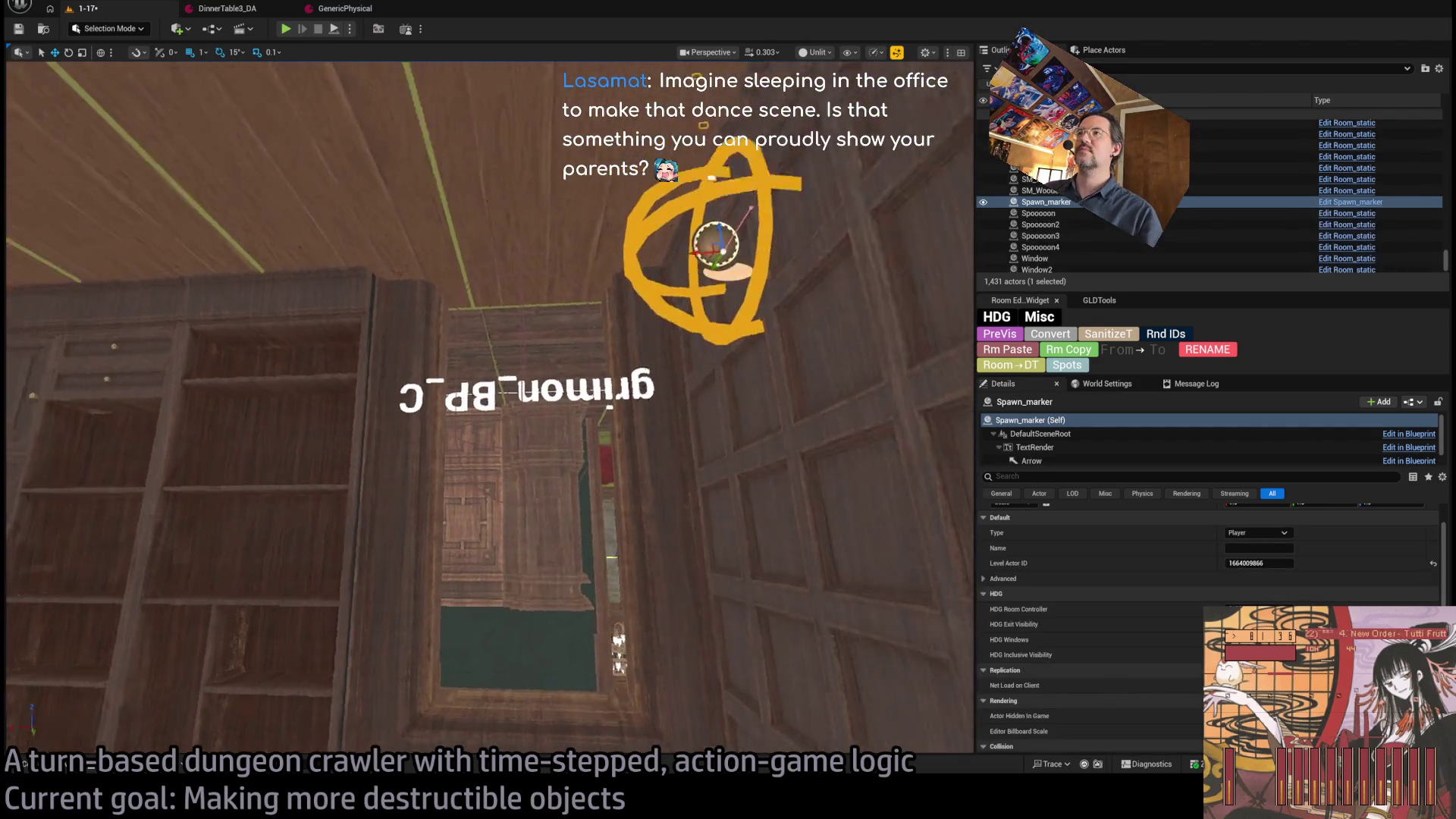
left_click_drag(523, 220, 522, 207)
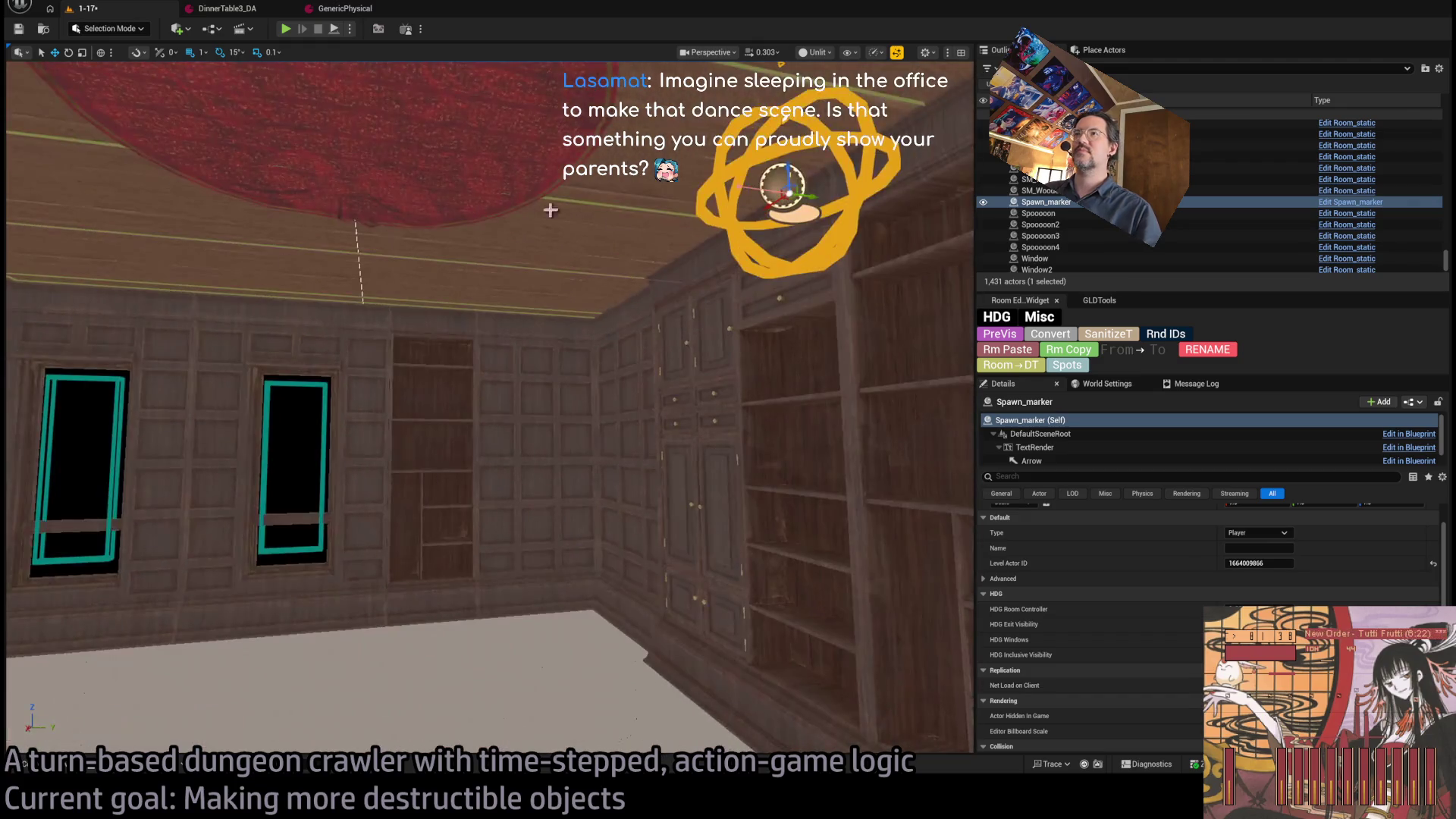
left_click_drag(793, 198, 245, 63)
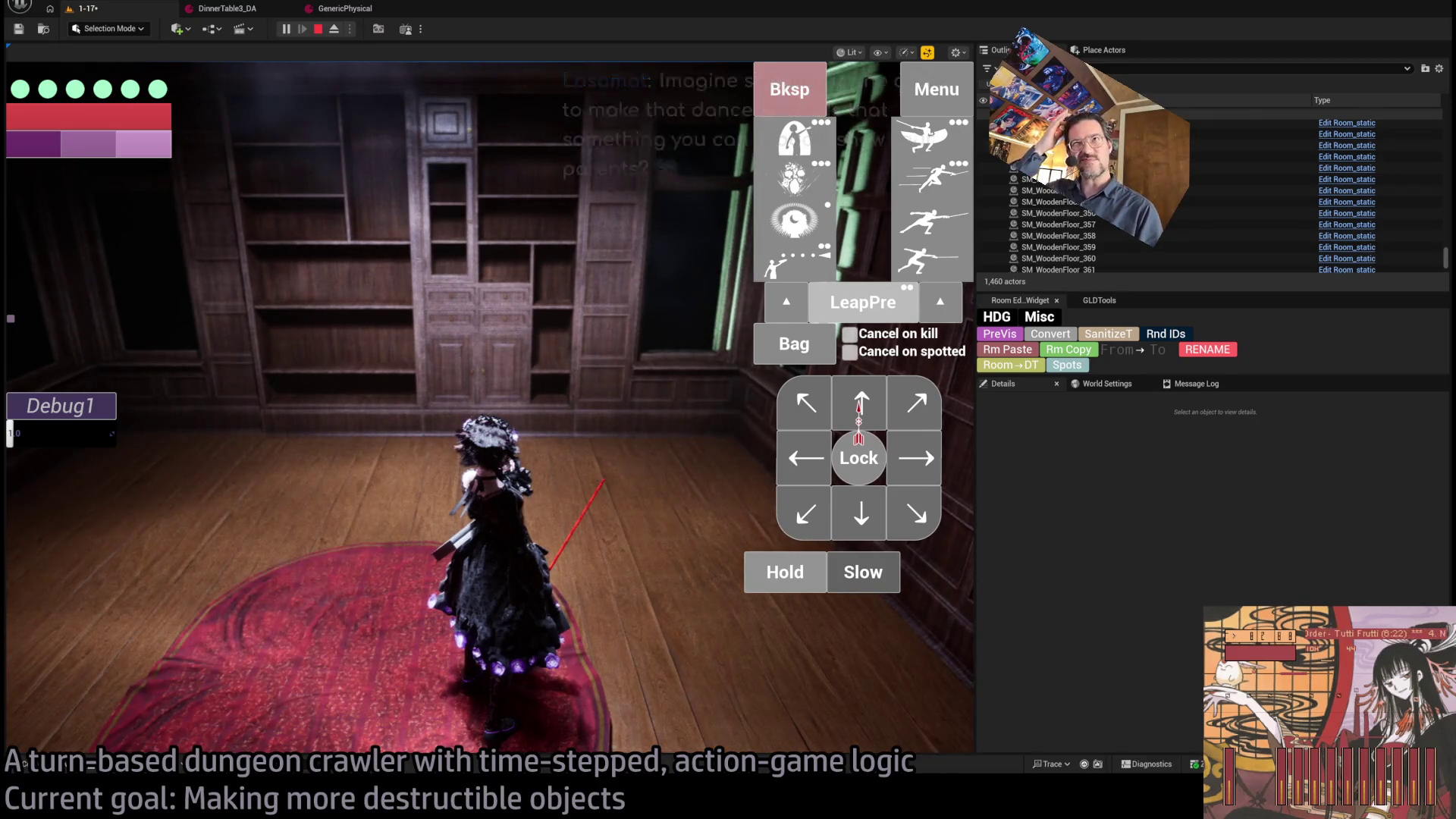
- Turn the character toward the enemy, doorway and panelled wall, then stop the play-test
left_click(512, 516)
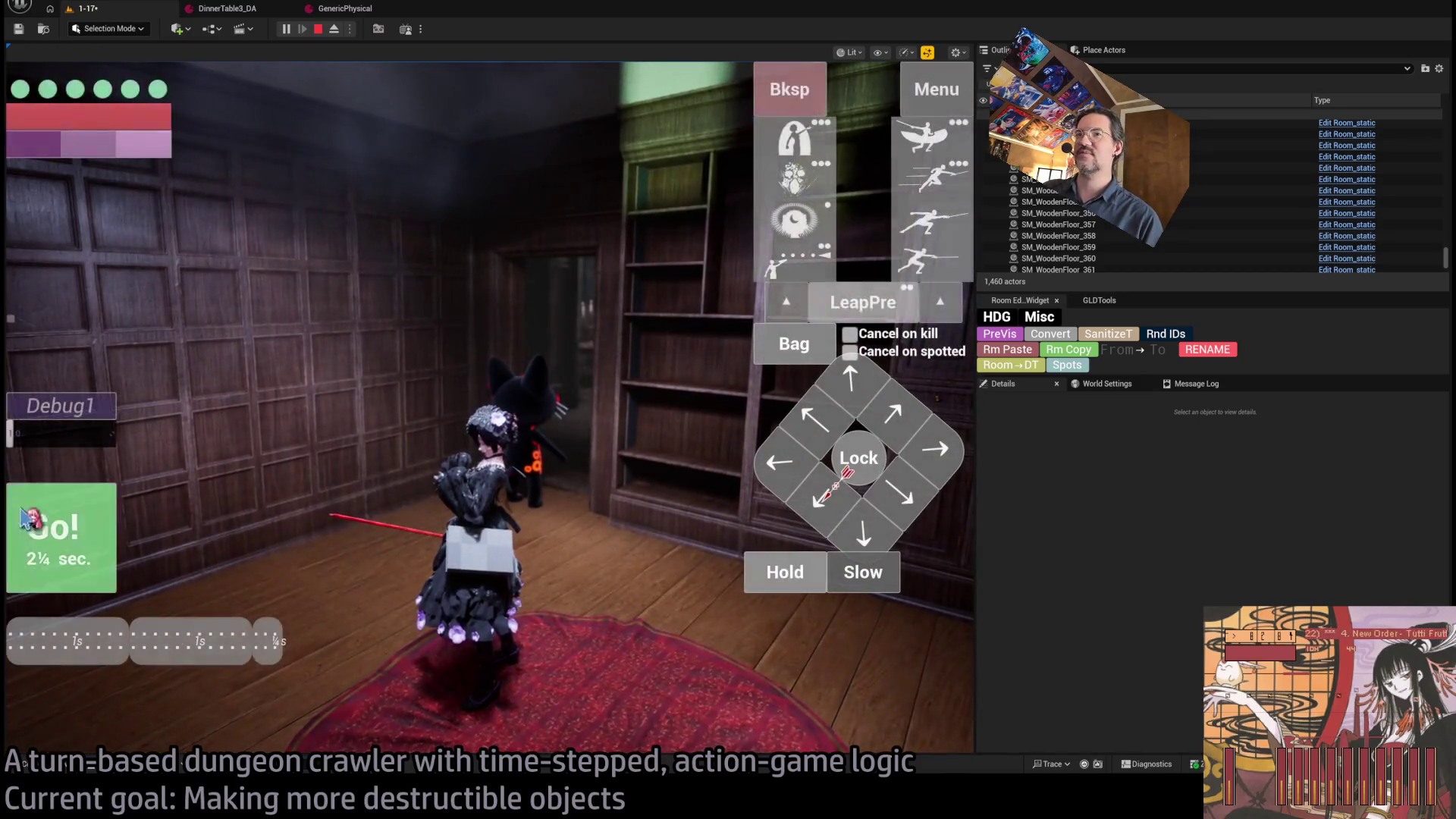
left_click(60, 521)
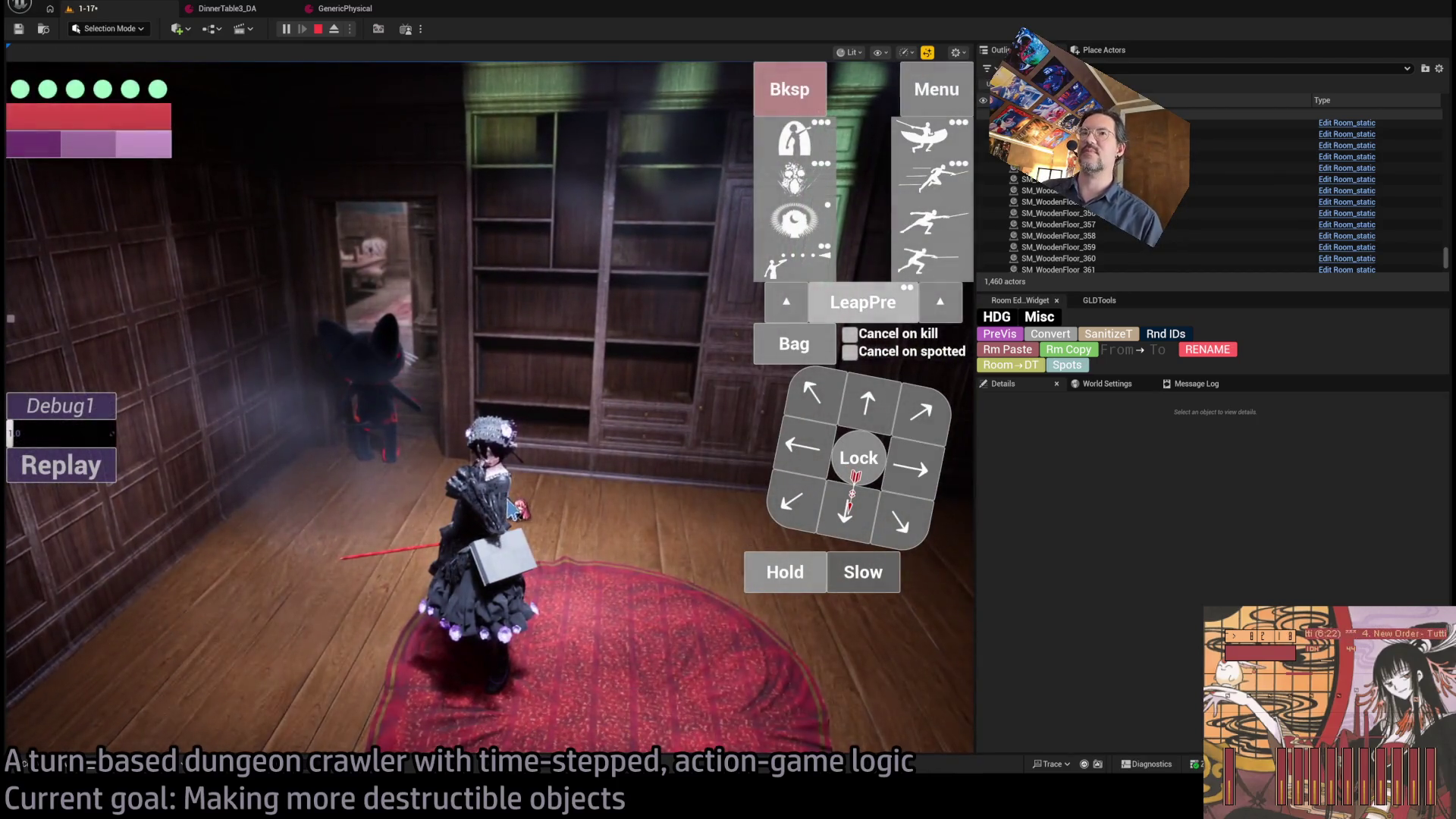
left_click(531, 500)
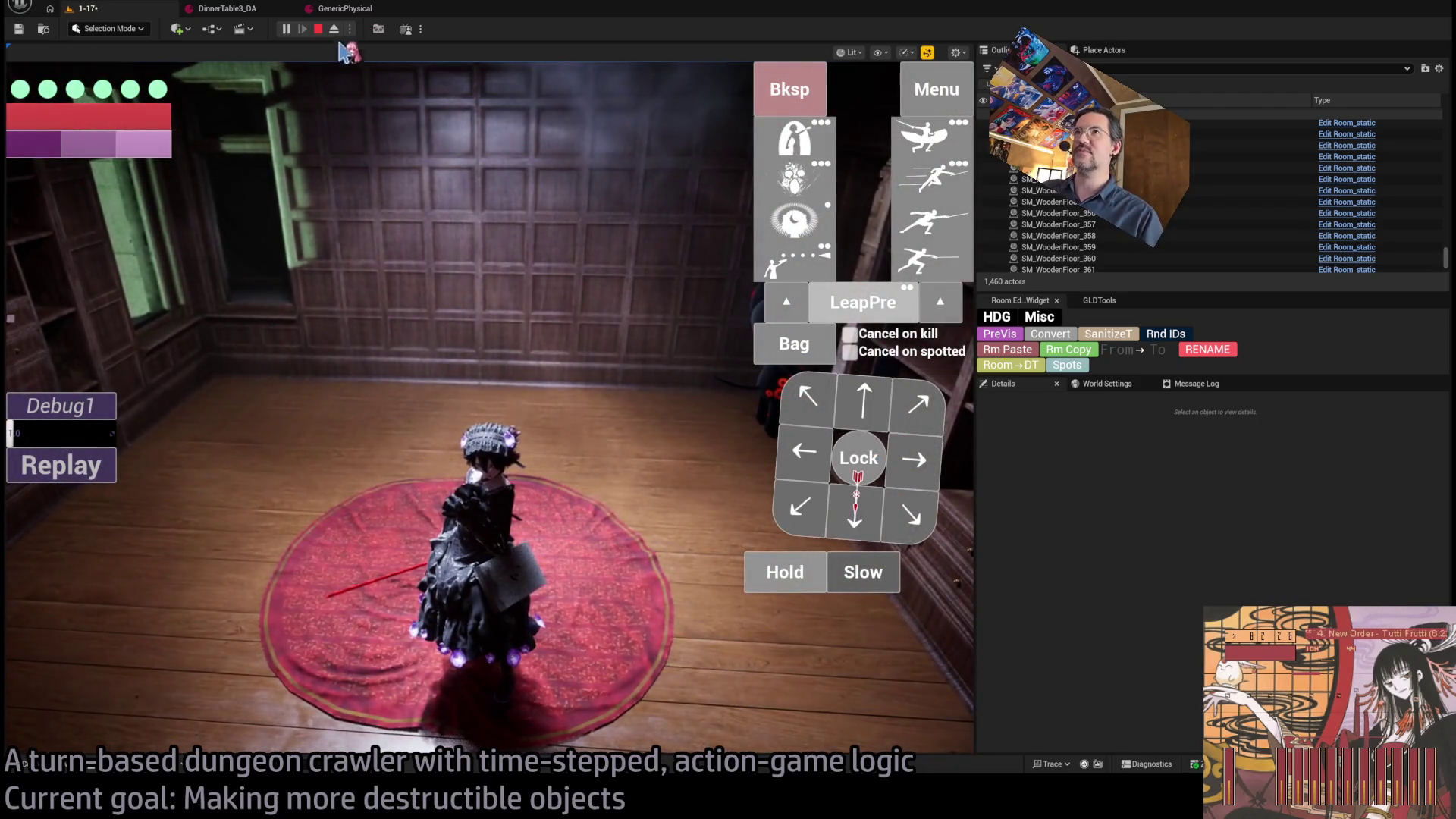
left_click(319, 30)
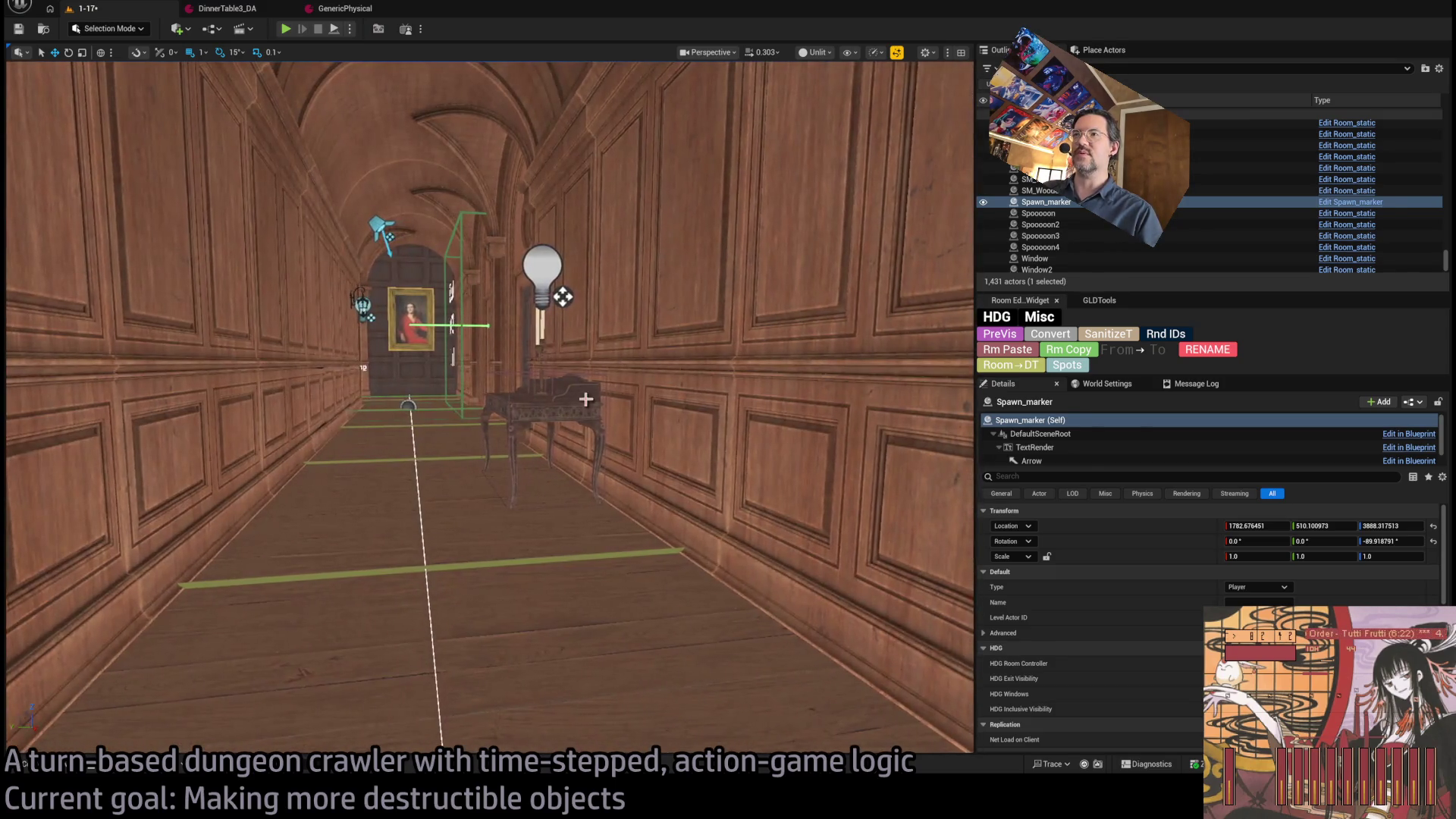
- Duplicate the corridor table and its lamp, and move the copy to the library room centre
left_click(585, 399)
left_click(646, 352, "ctrl")
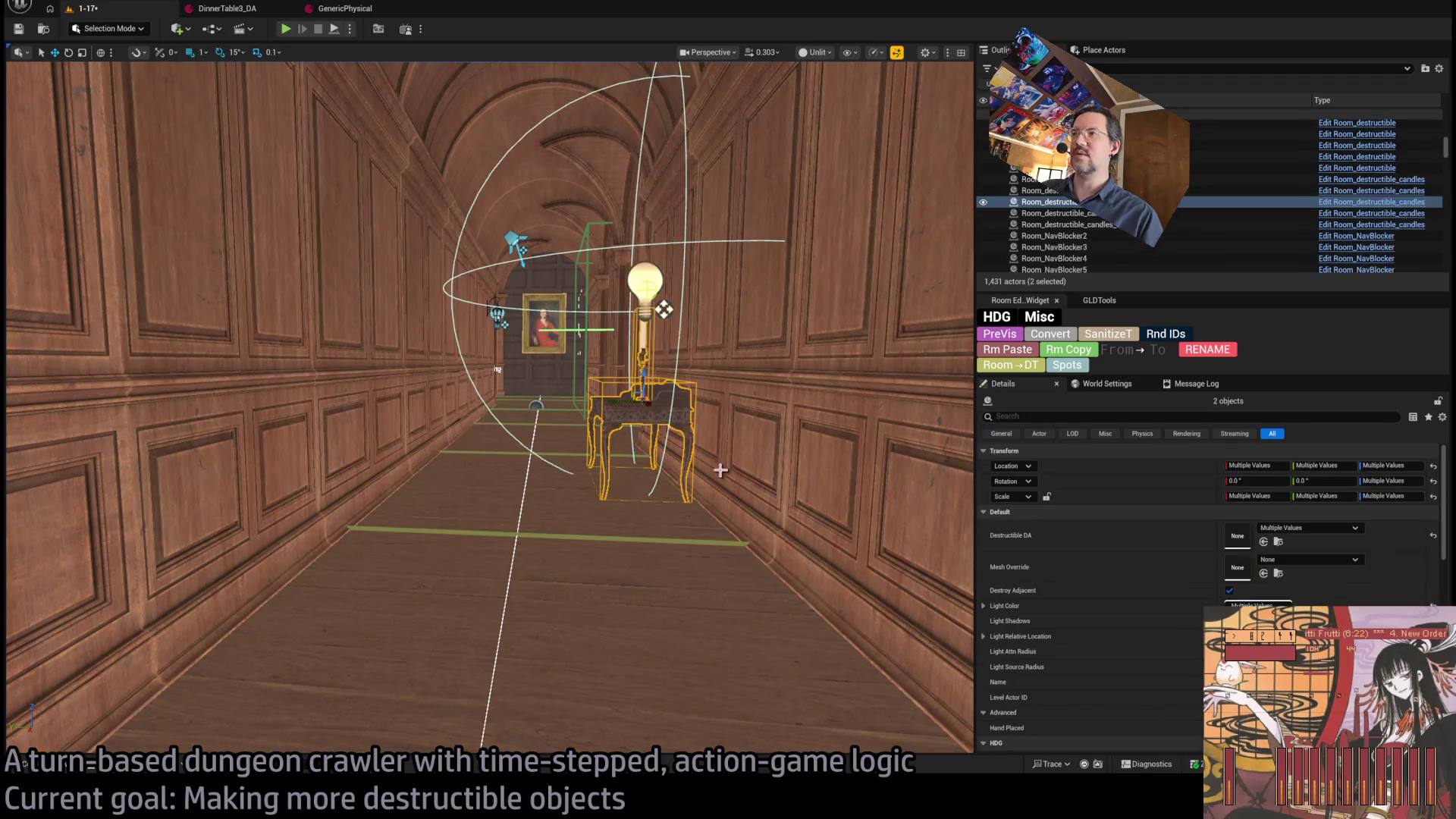
left_click_drag(635, 395, 251, 690, "alt")
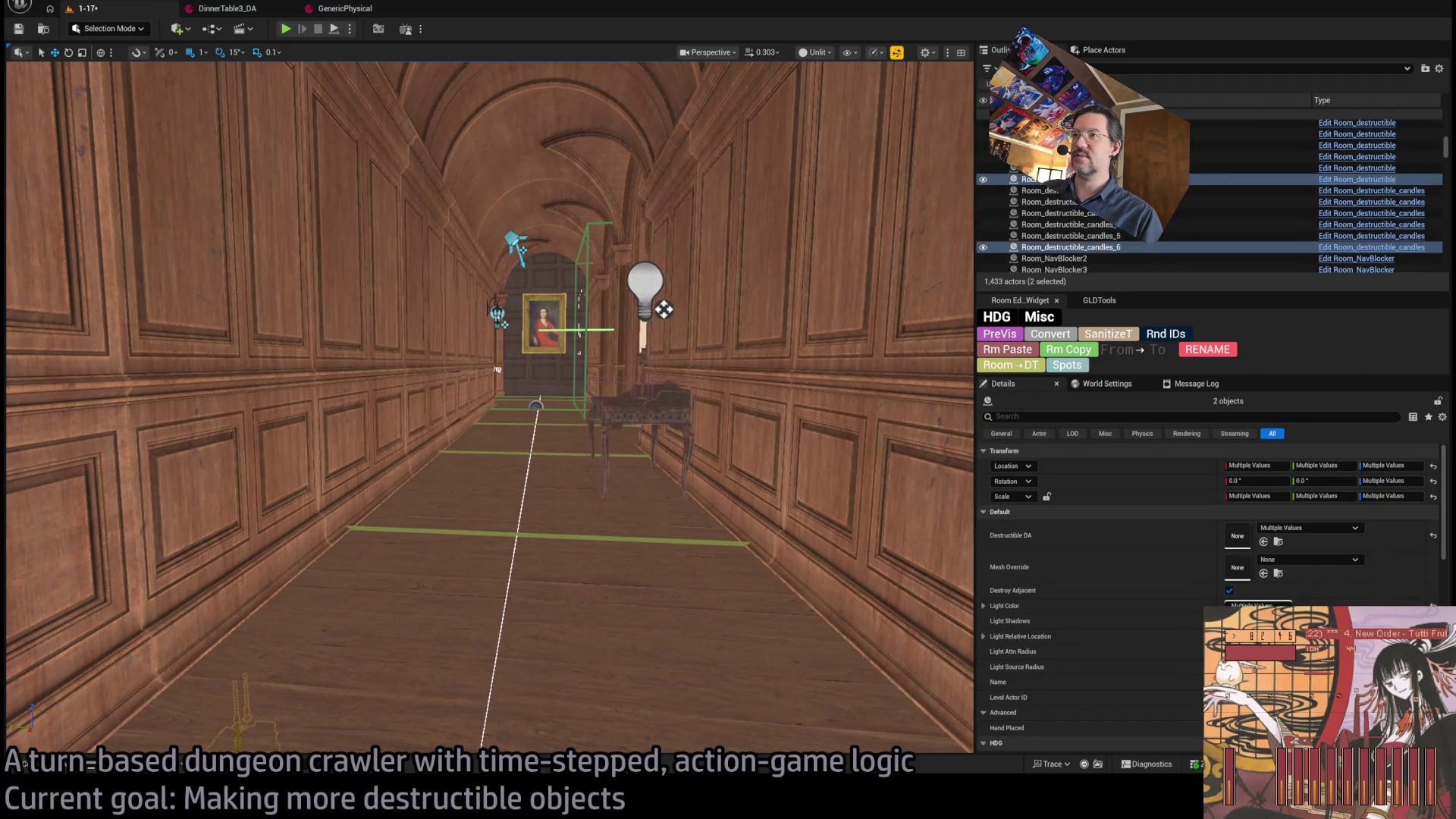
mouse_move(476, 614)
left_mouse_down()
mouse_move(500, 601)
mouse_move(553, 357)
mouse_move(493, 345)
mouse_move(539, 584)
mouse_move(376, 528)
left_mouse_up()
key("ctrl+z")
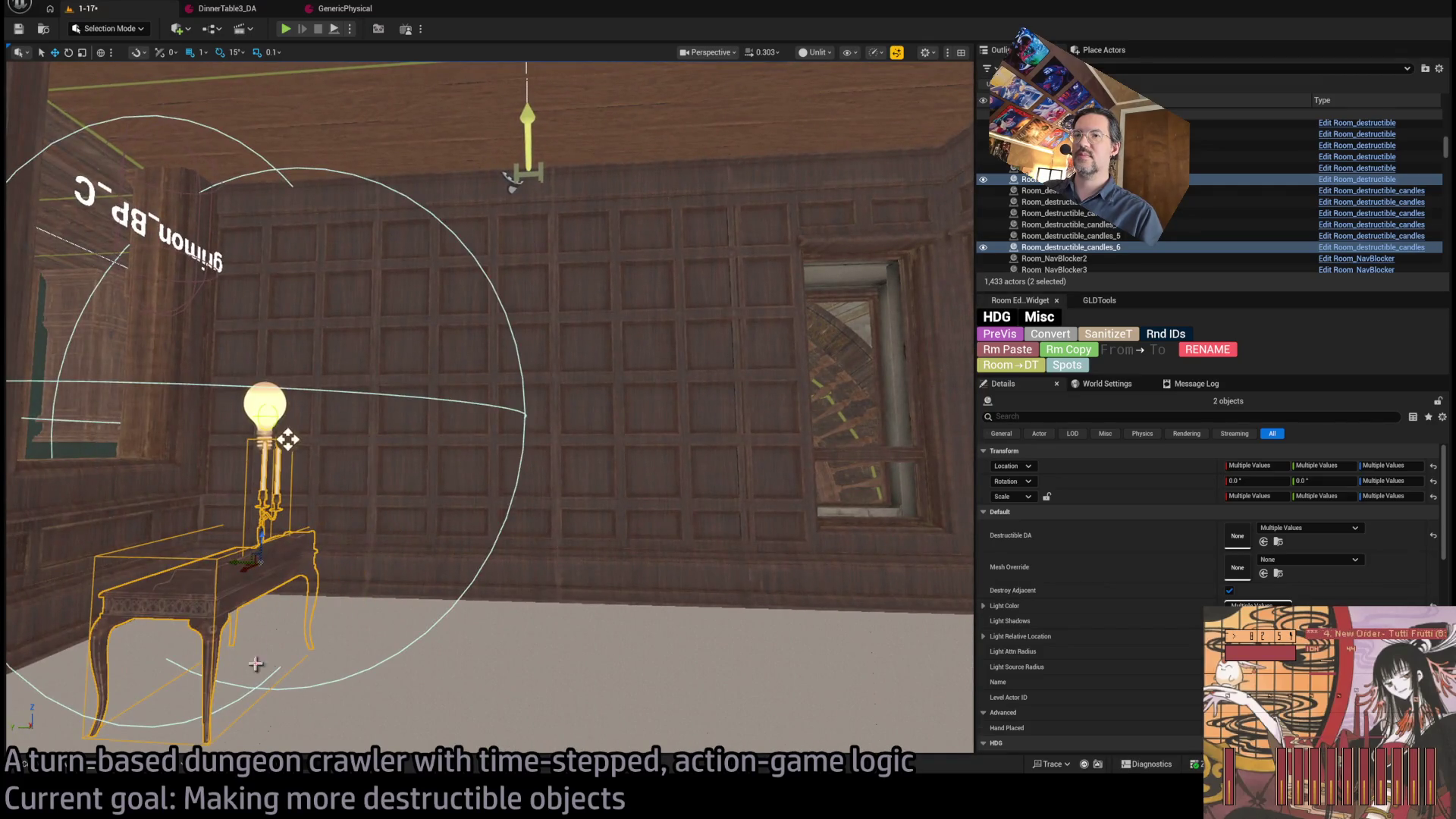
left_click_drag(241, 565, 575, 582)
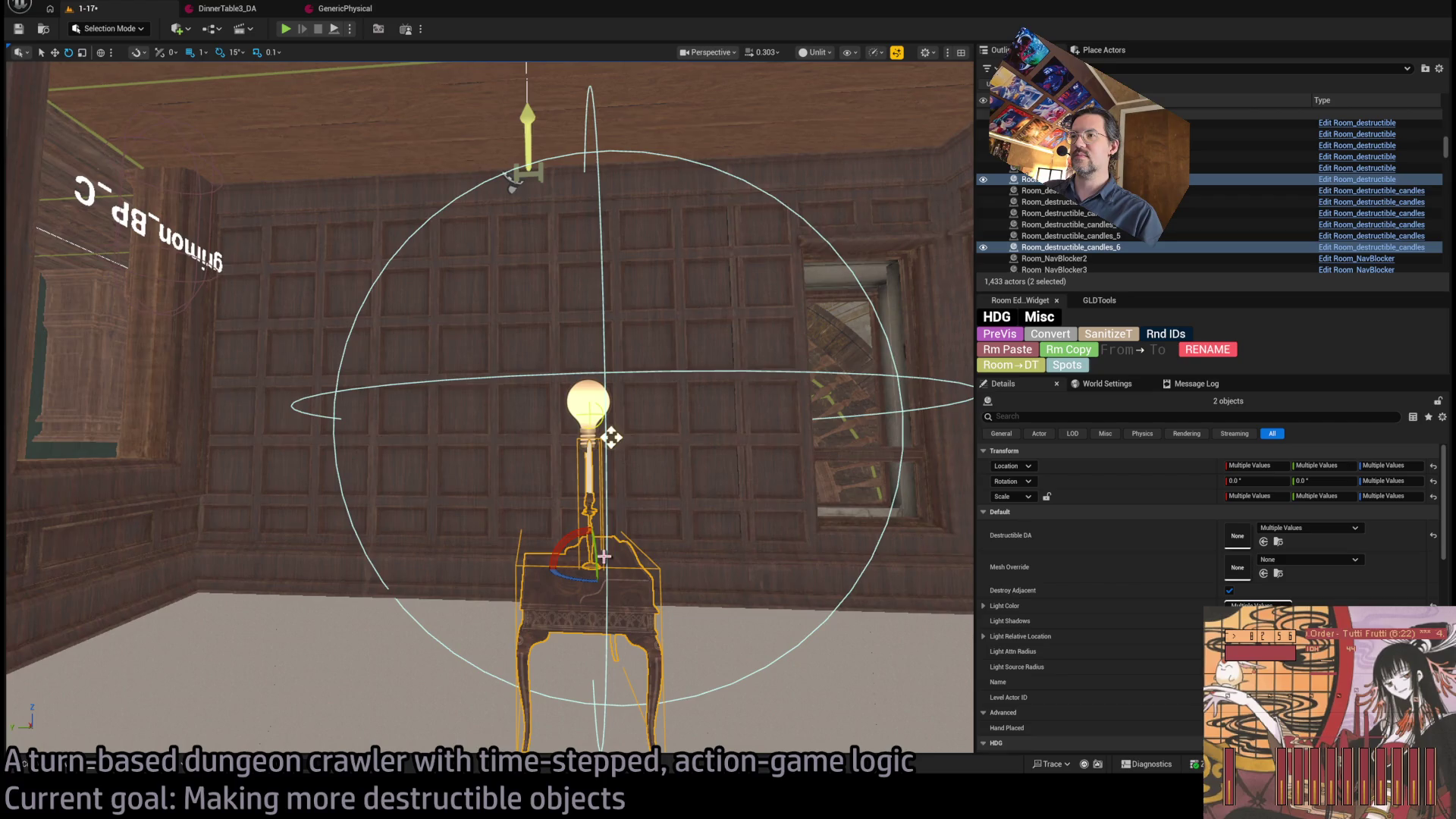
- Flip the copy upside down by -180°, hang it at the ceiling, and play-test the level
left_click_drag(611, 438, 616, 750)
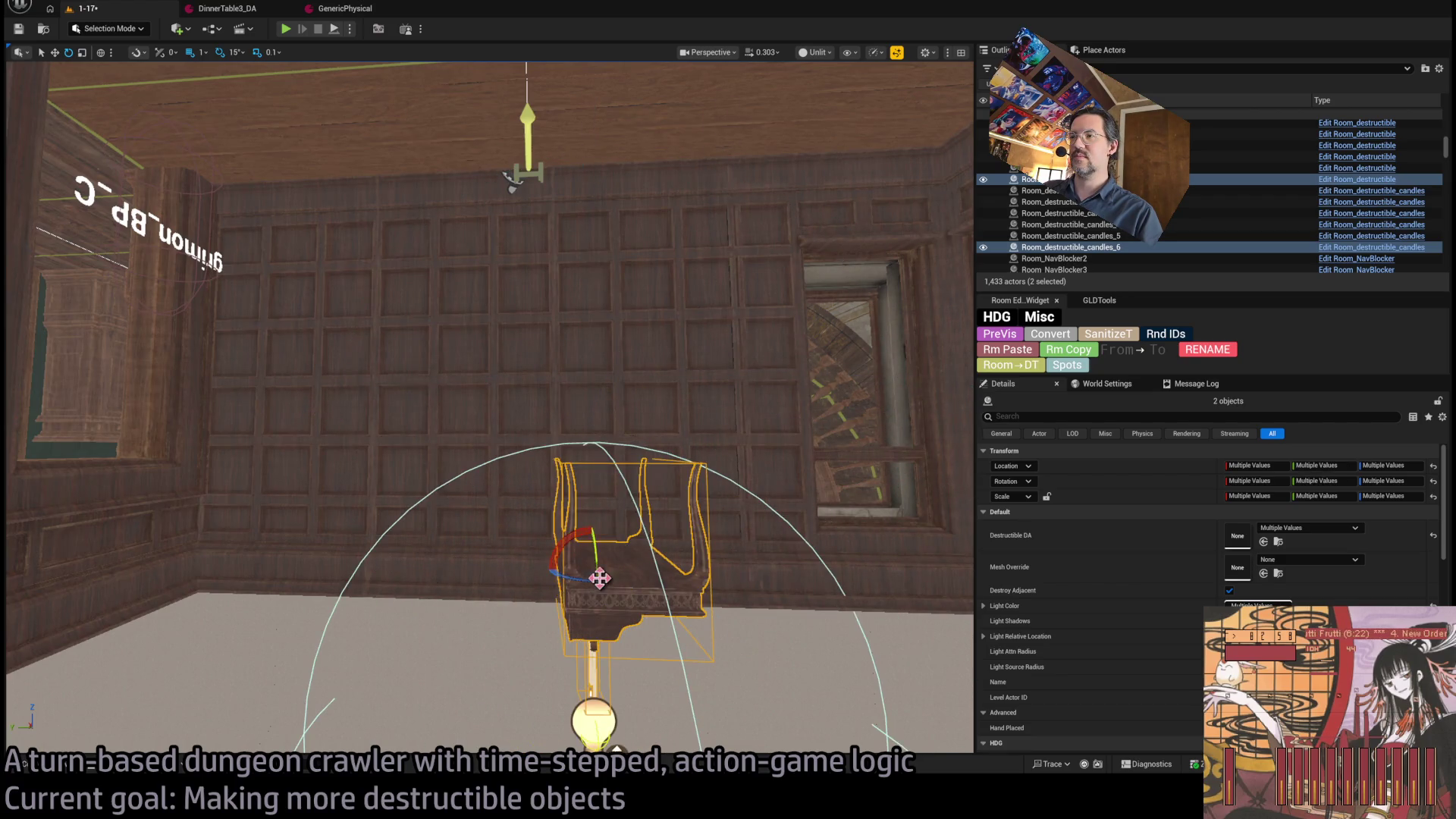
key("f")
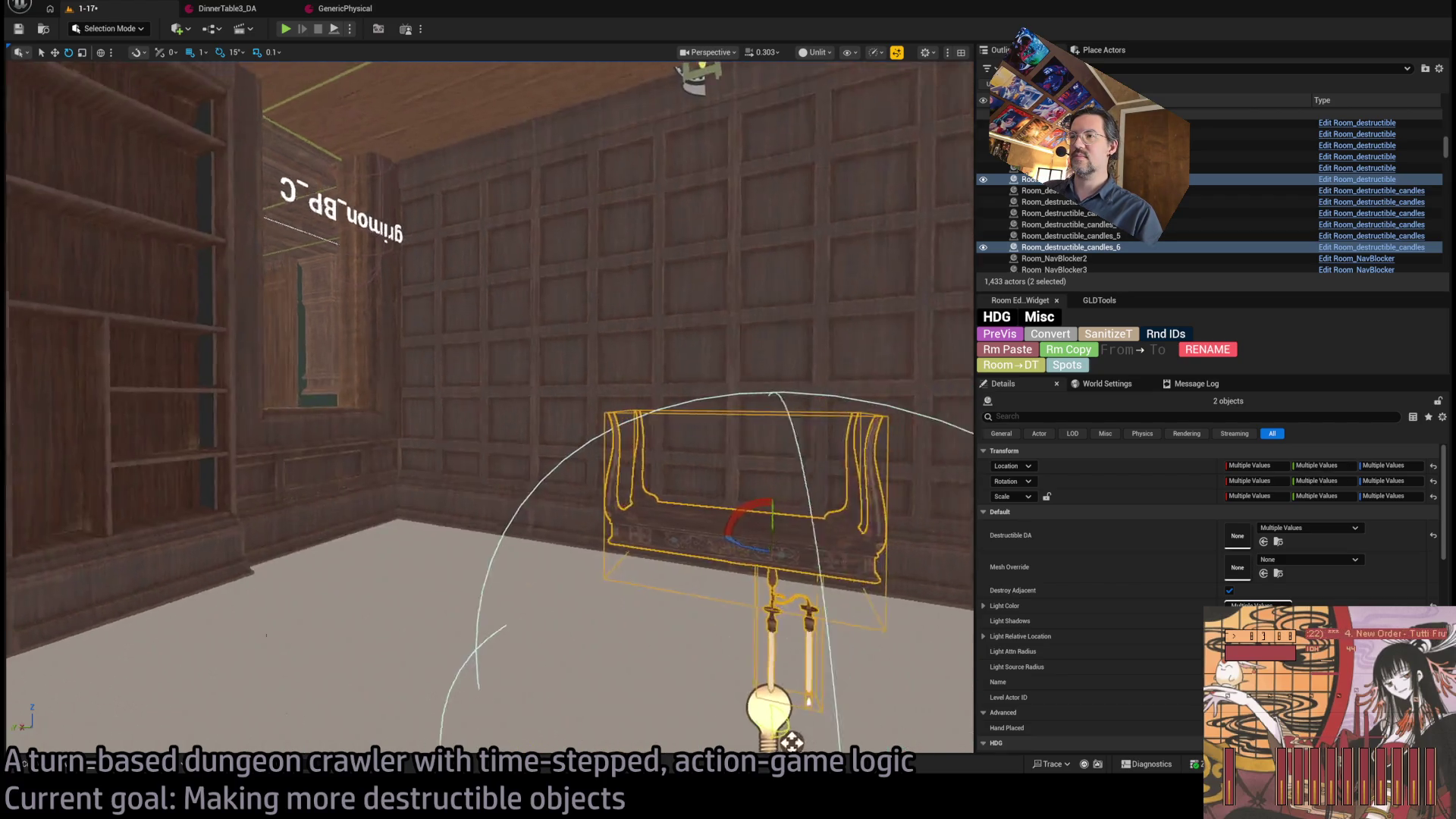
left_click_drag(656, 260, 657, 383)
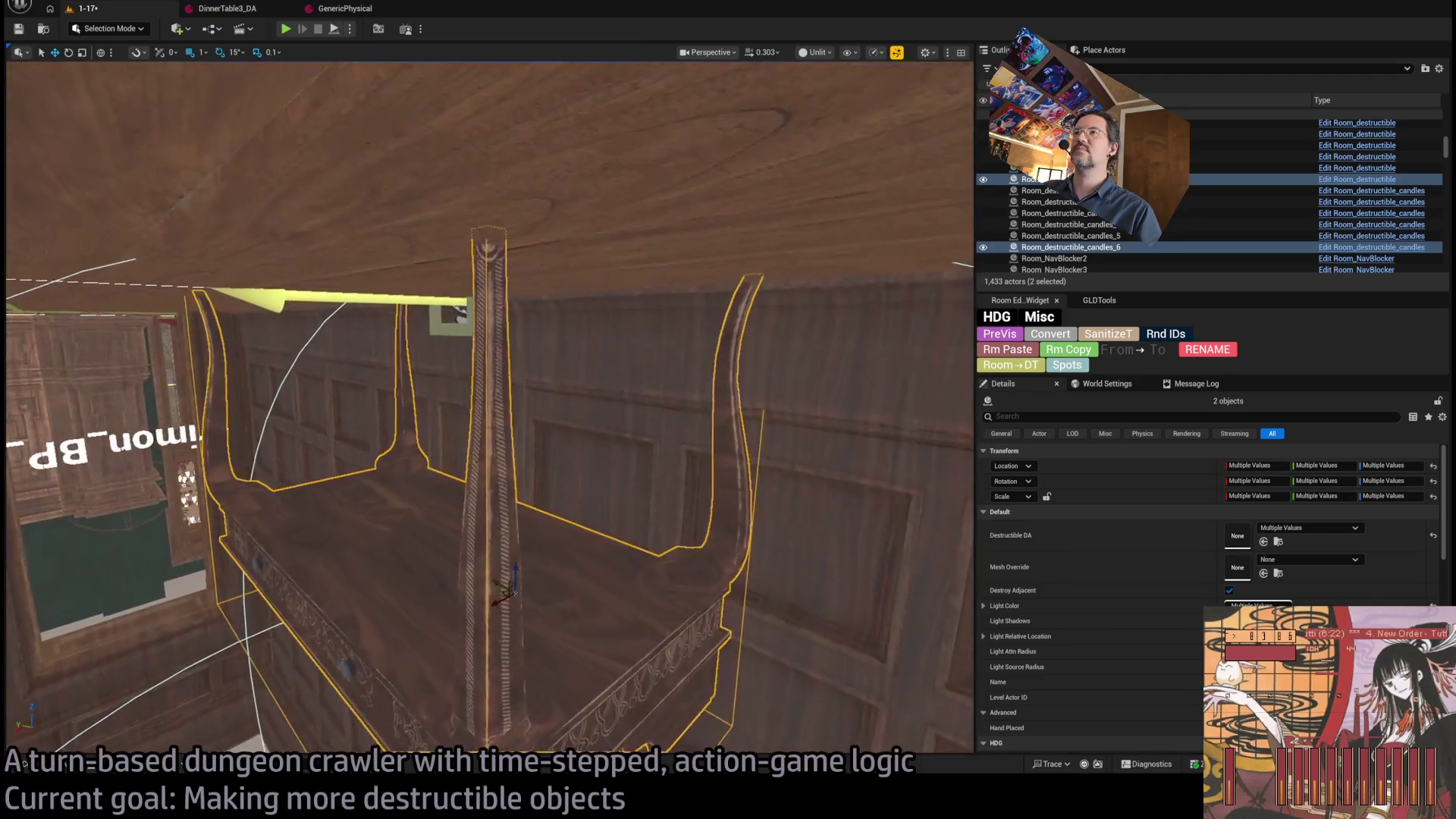
key("f")
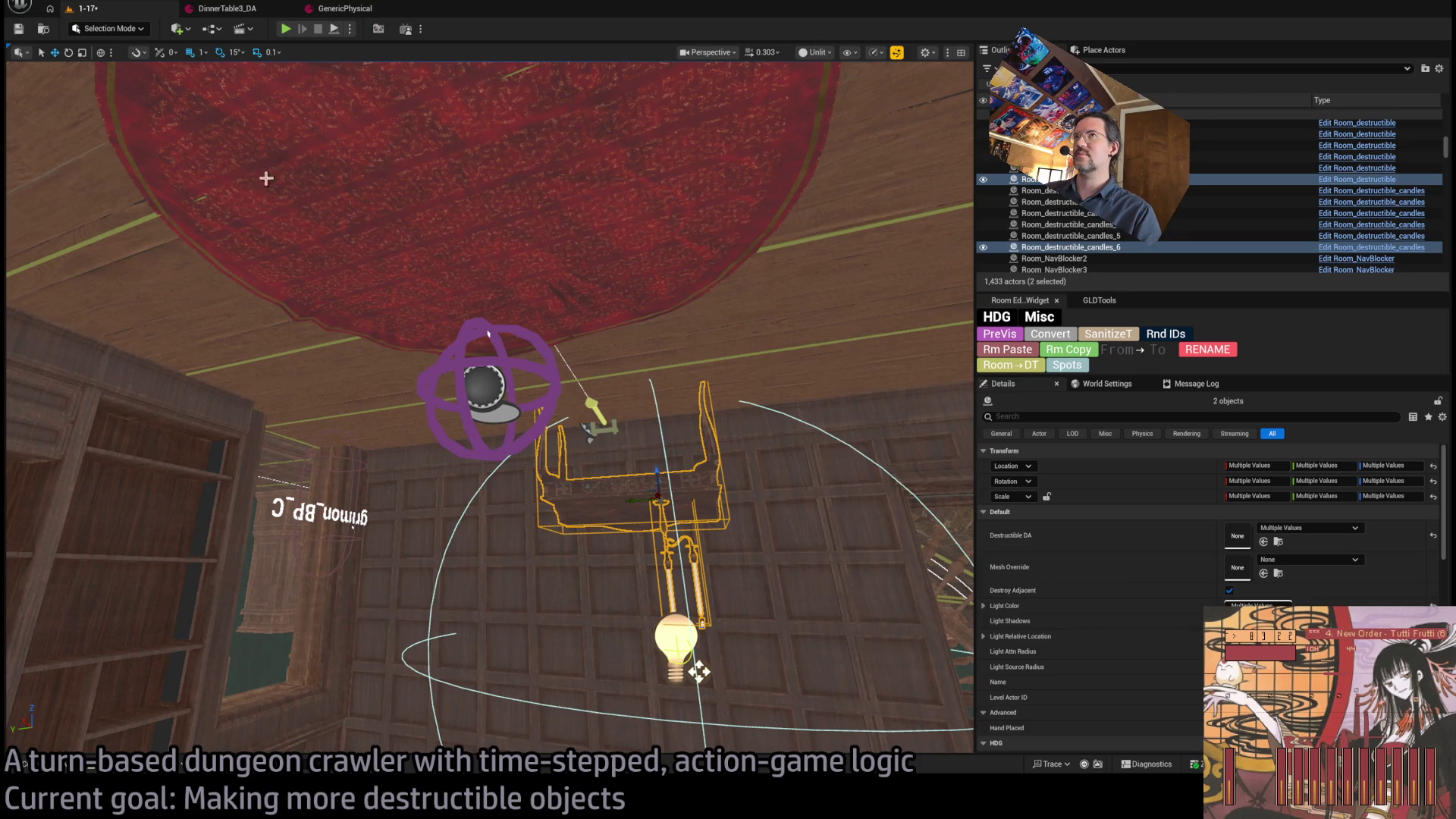
key("alt+p")
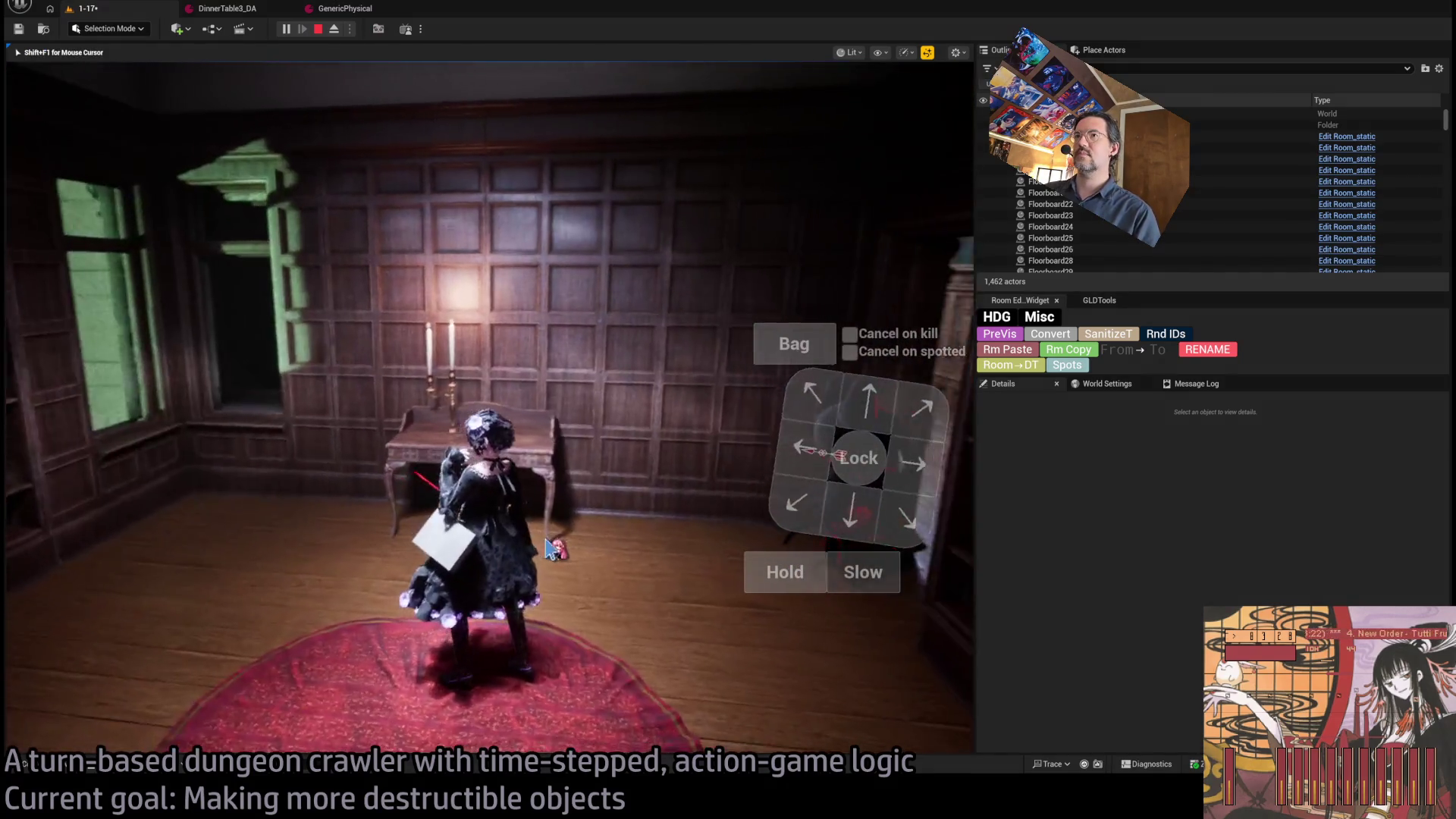
- Step the character diagonally up-left once, then stop the play-test
left_click(816, 398)
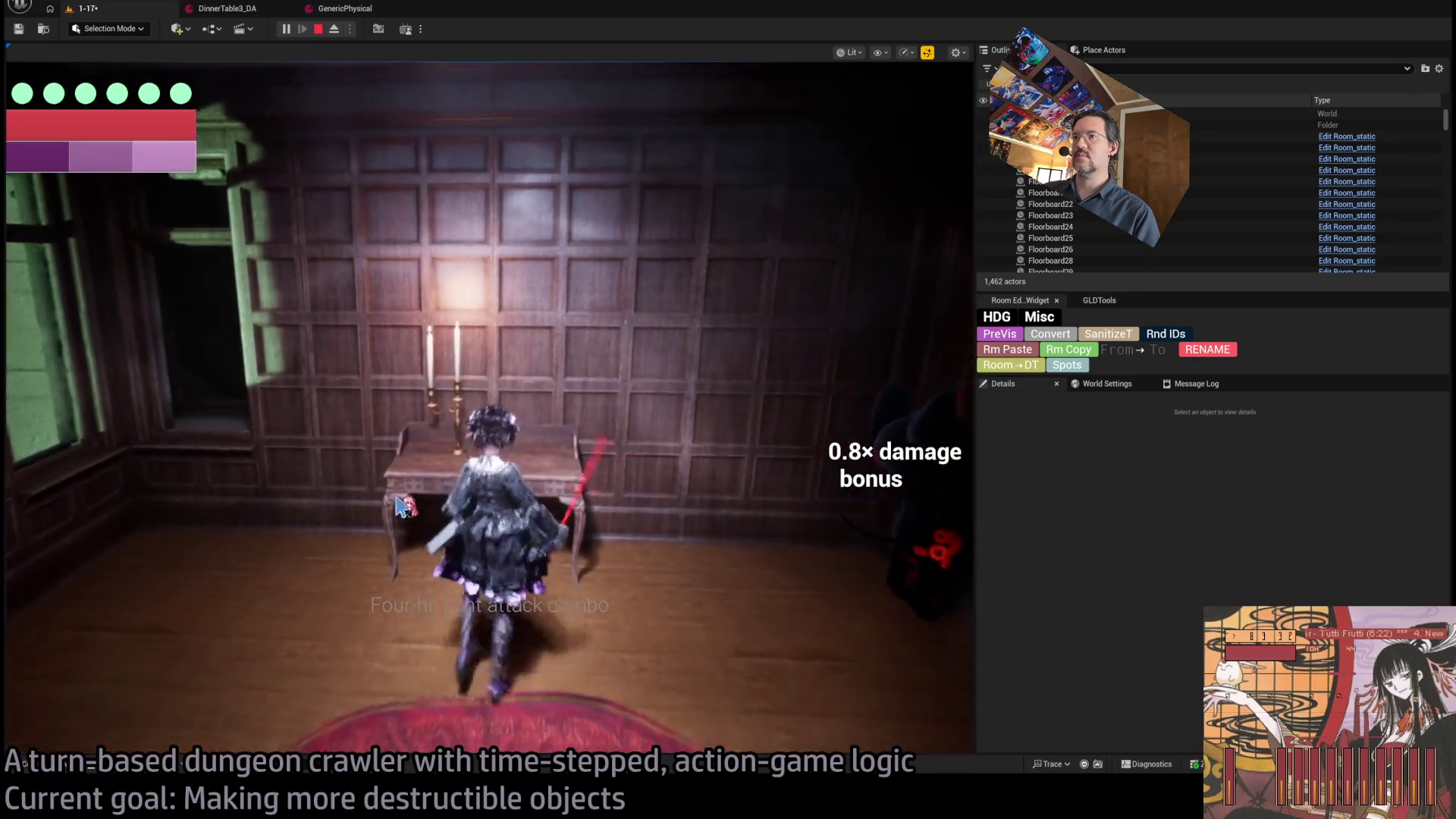
key("Escape")
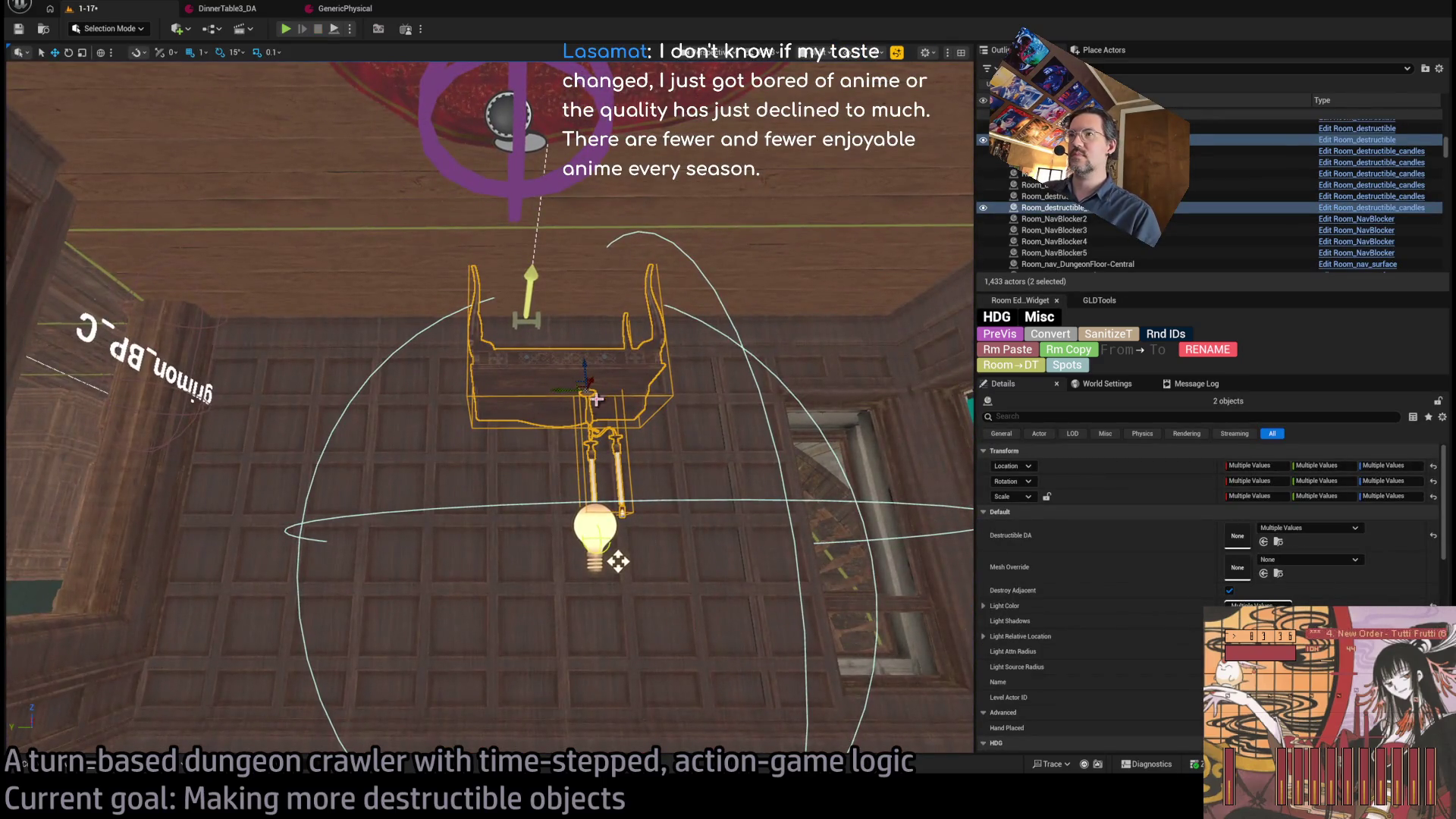
- Duplicate the hanging table sideways and switch the copy's destructible asset to Chair_DA
mouse_move(570, 389)
left_mouse_down()
mouse_move(715, 385)
mouse_move(689, 384)
left_mouse_up()
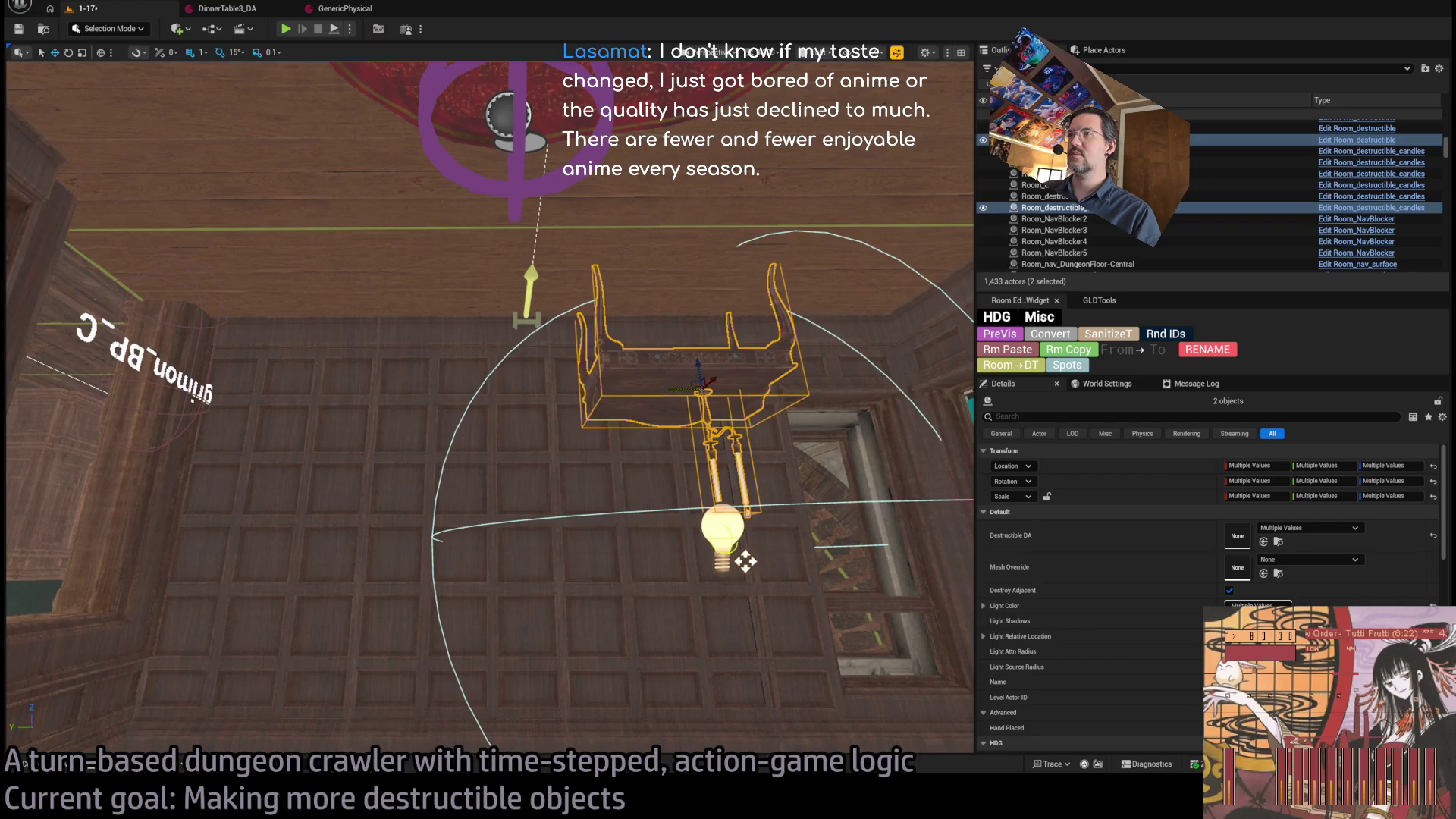
left_click(383, 434)
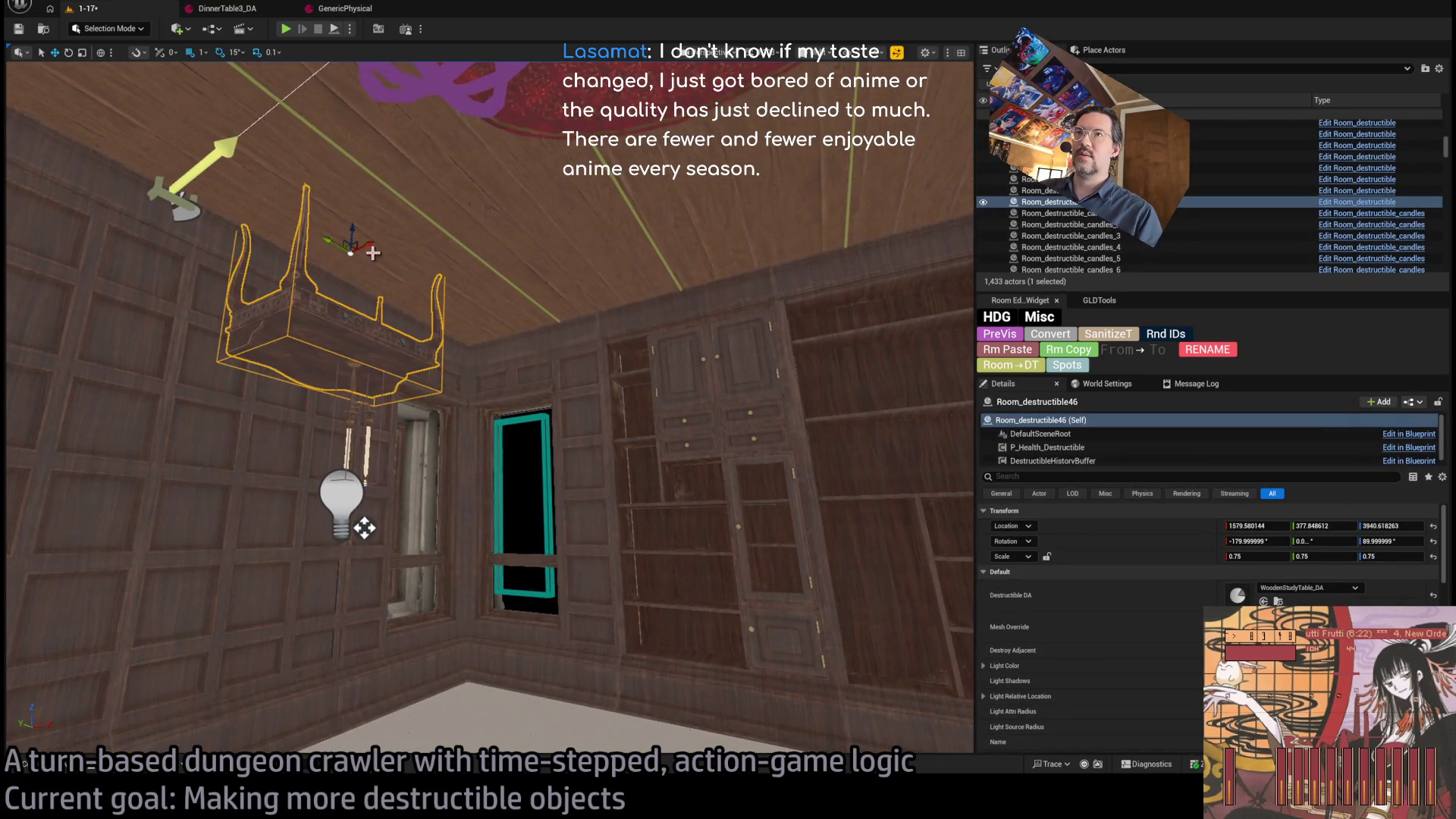
left_click_drag(373, 253, 519, 174)
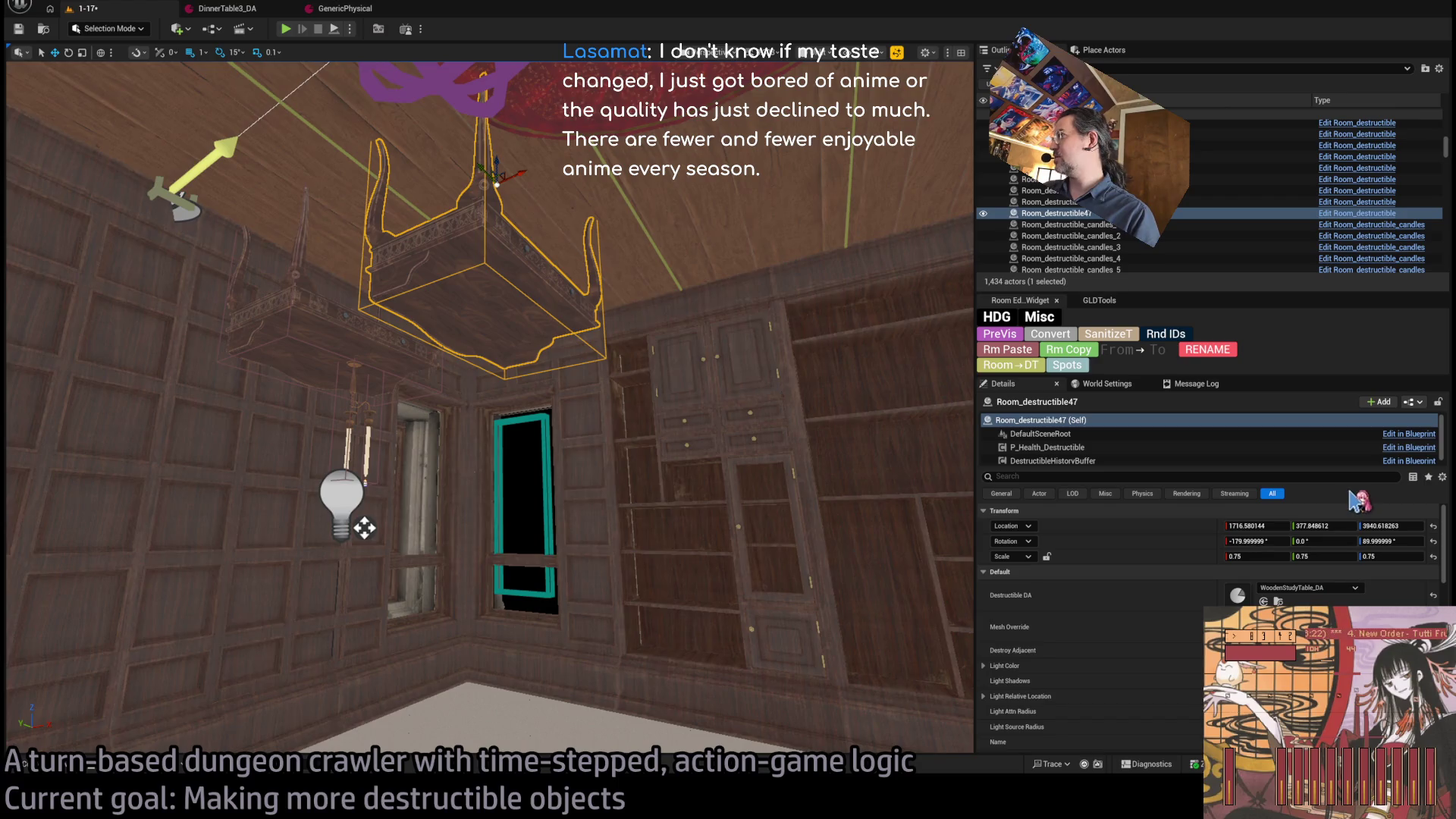
key("ctrl+z")
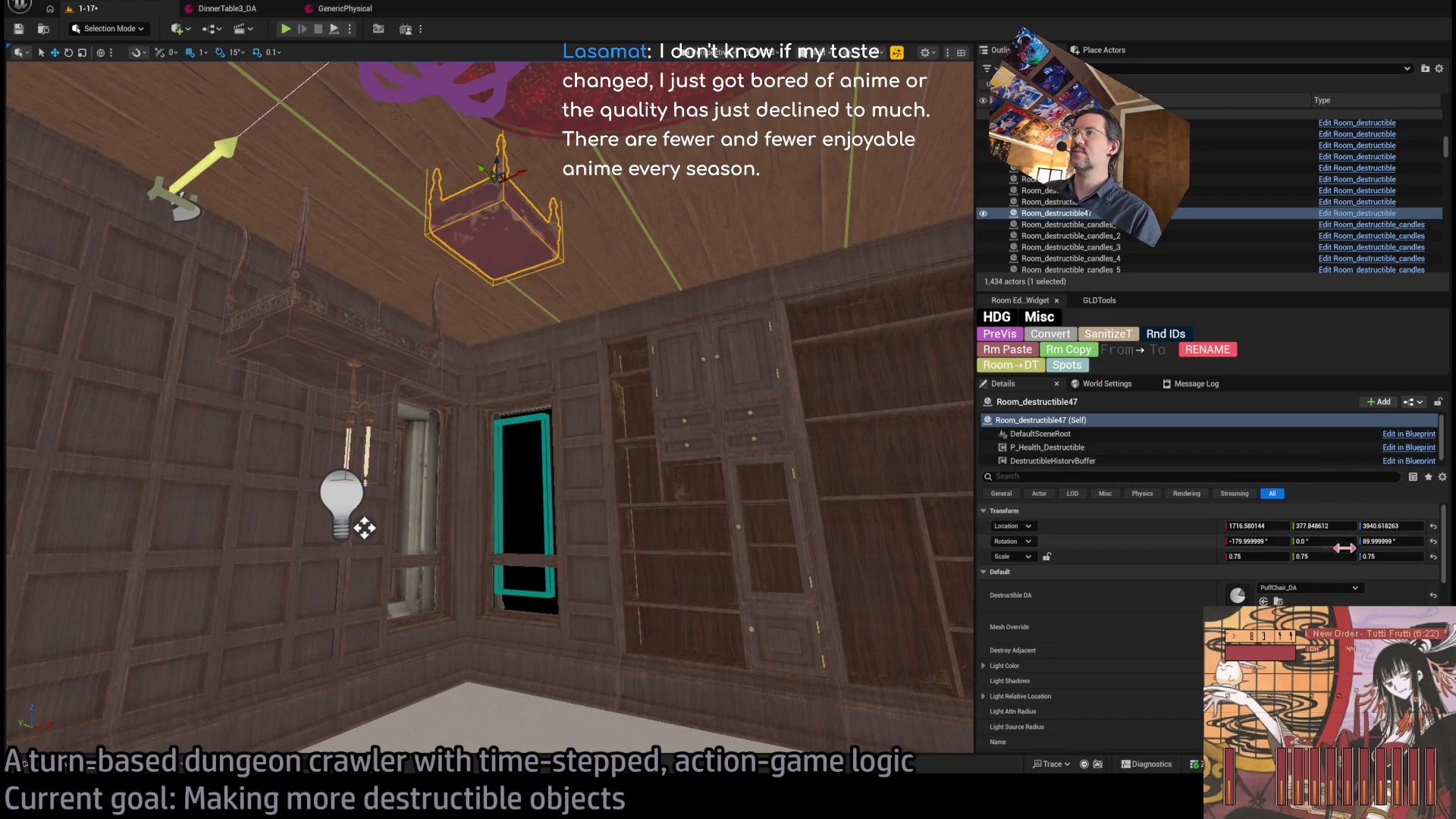
left_click(1339, 572)
left_click(1336, 573)
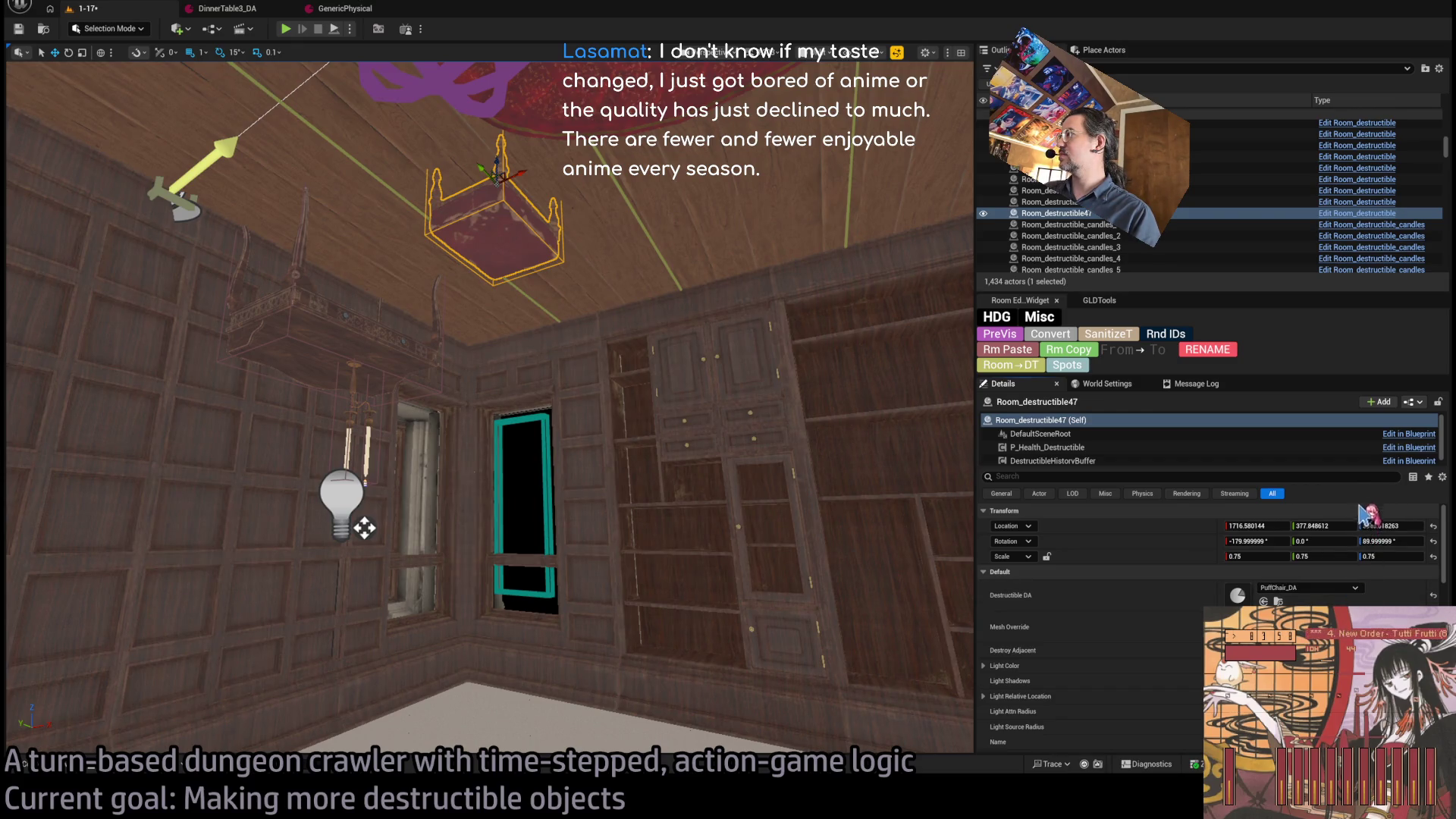
key("ctrl+z")
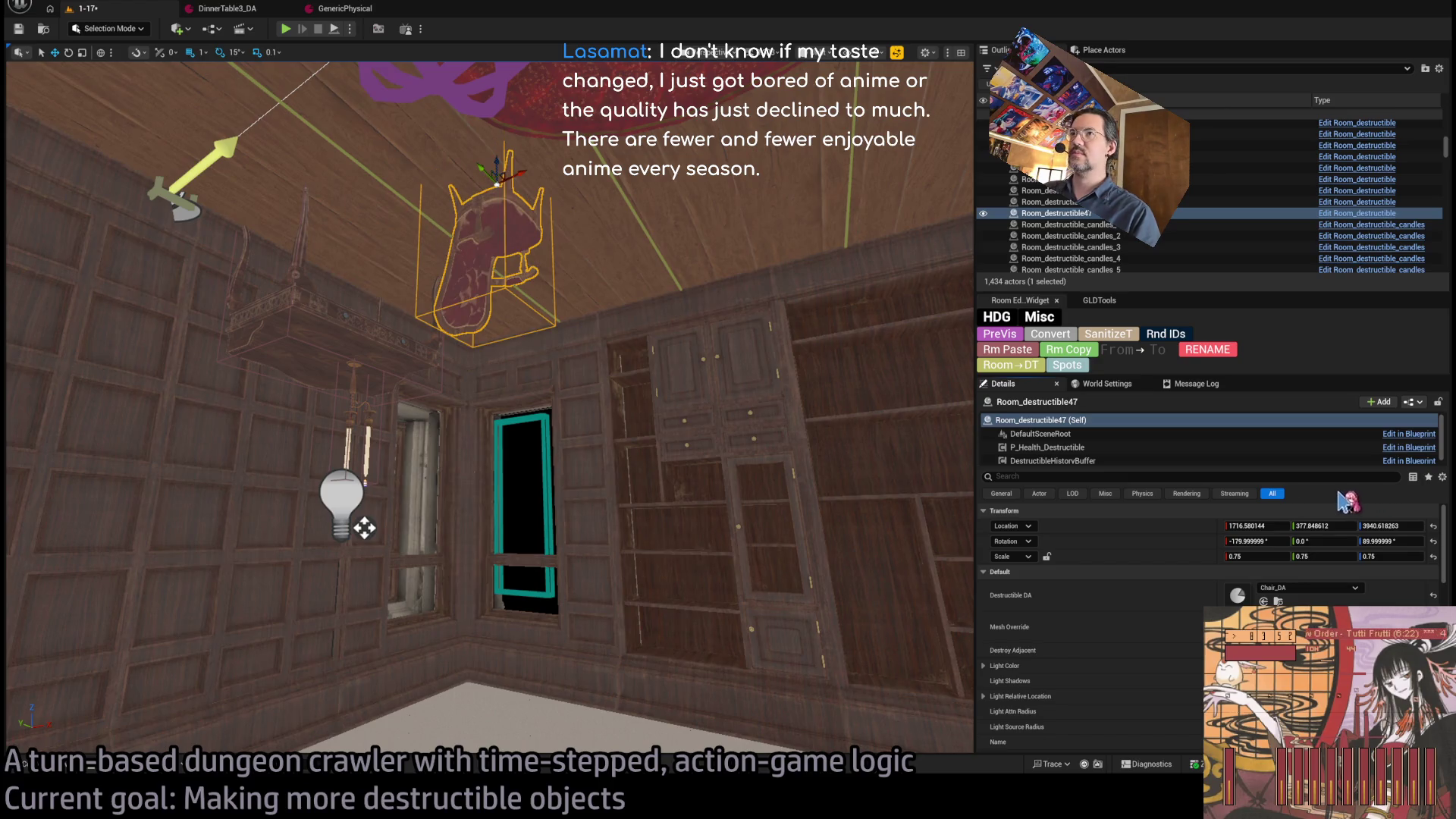
- Turn the chair 180 degrees, set its scale to 1.0, and play-test
key("e")
left_click_drag(732, 197, 827, 211)
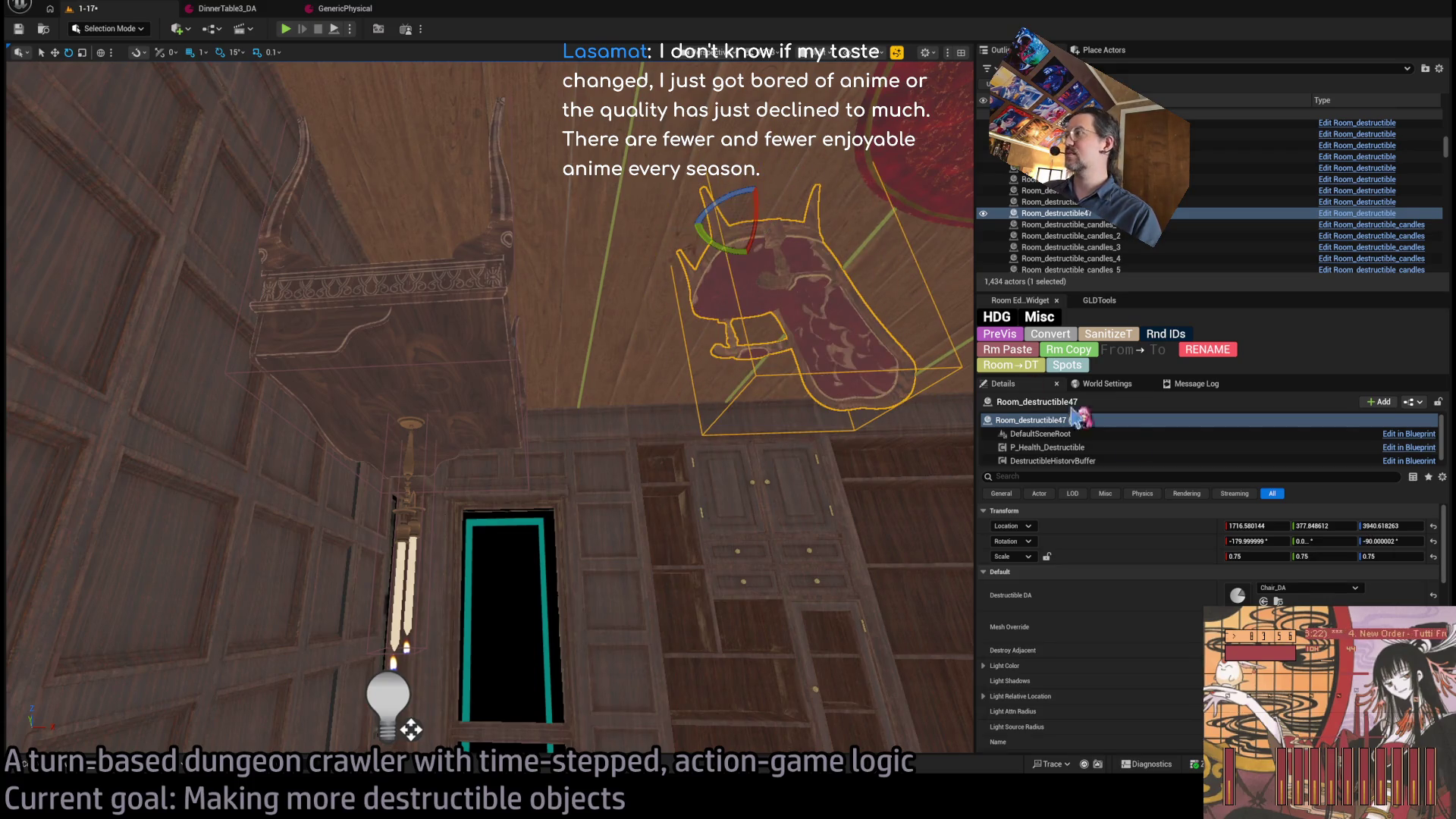
left_click(1259, 556)
type("1")
key("Return")
key("Return")
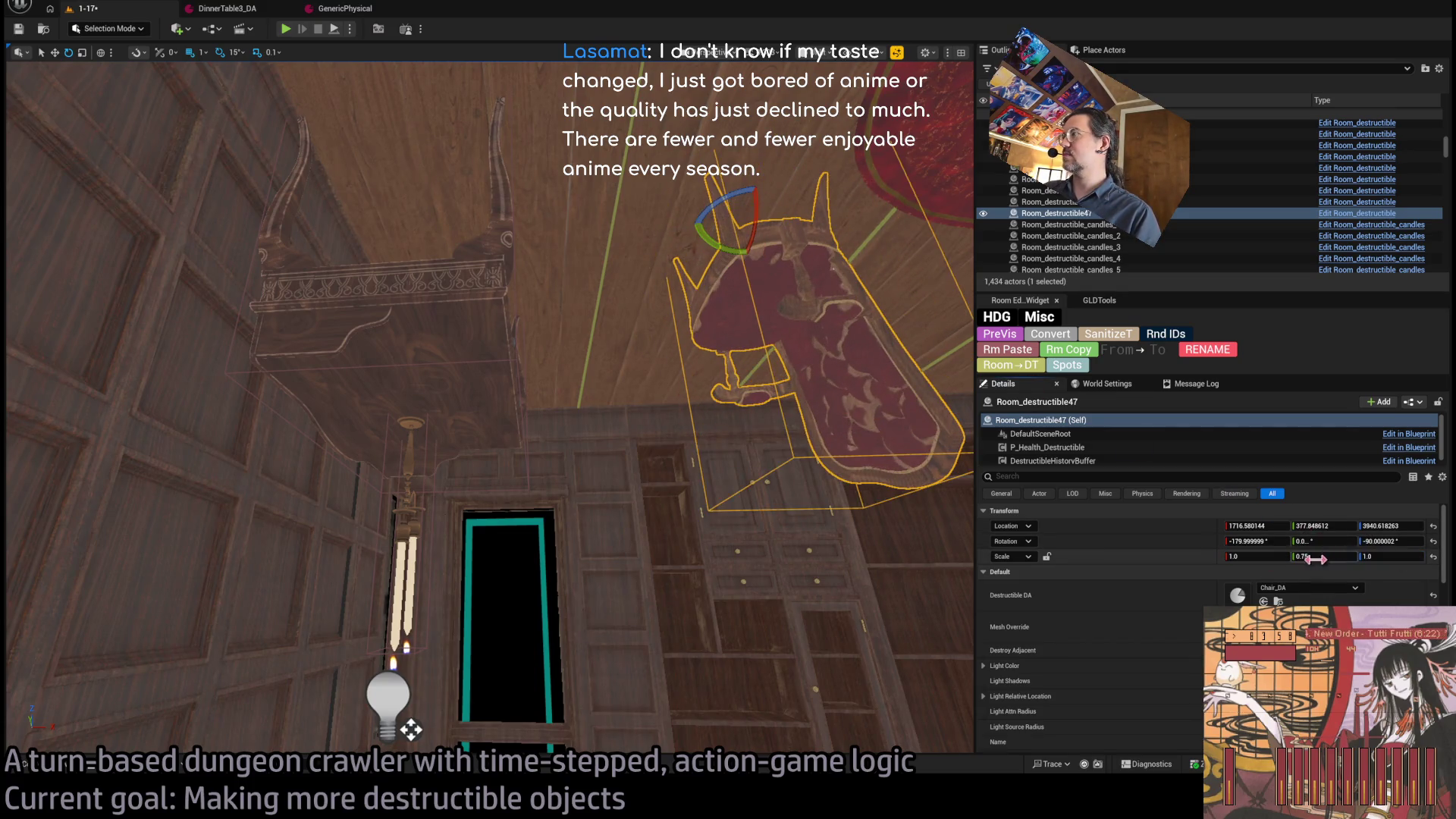
left_click(1323, 556)
type("1")
key("Return")
left_click(285, 31)
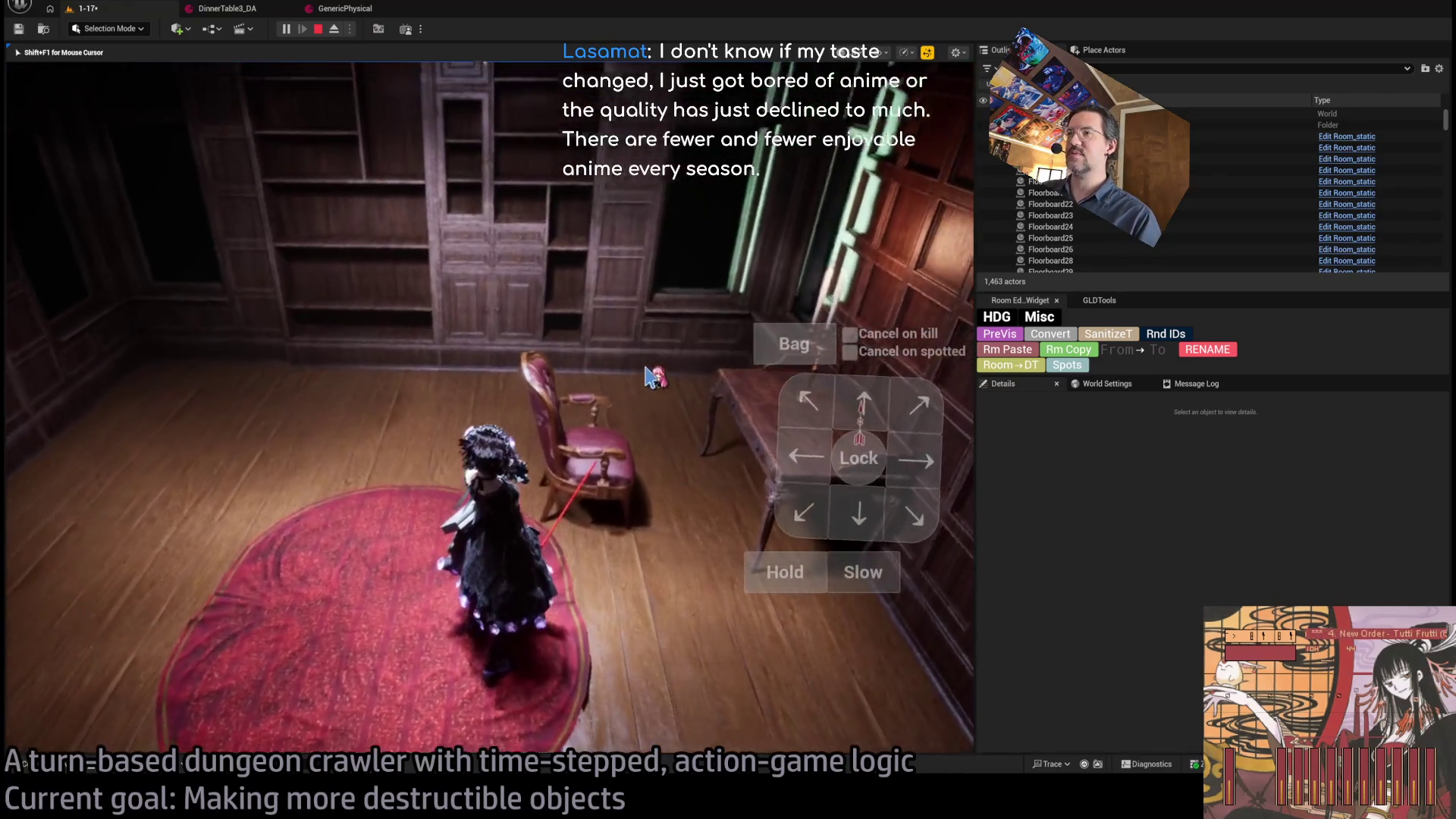
- Move the chair along X, rotate it another 30 degrees, then open the candle fixture's destructible asset
scroll(586, 402, "up", 5)
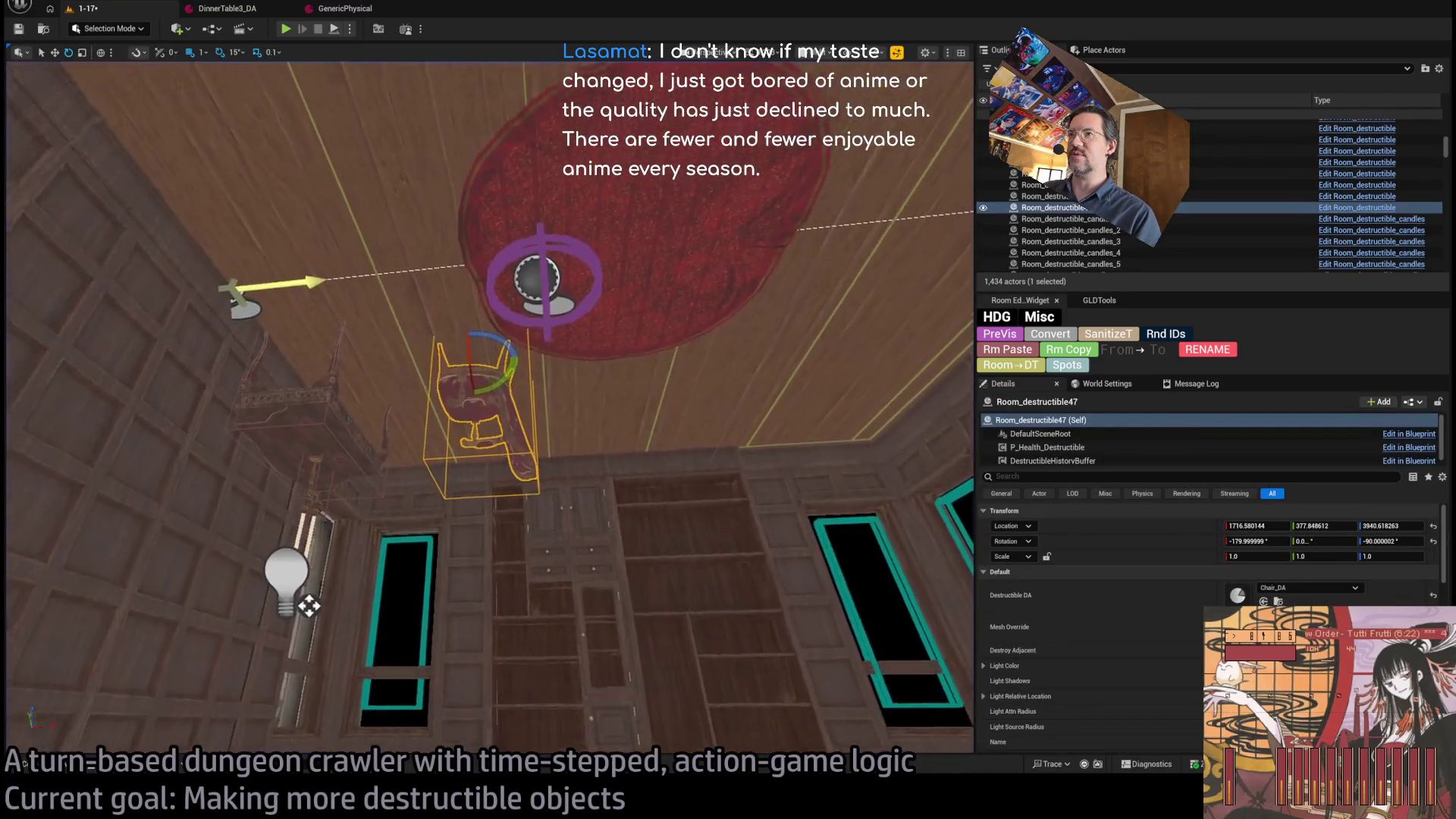
scroll(258, 704, "up", 5)
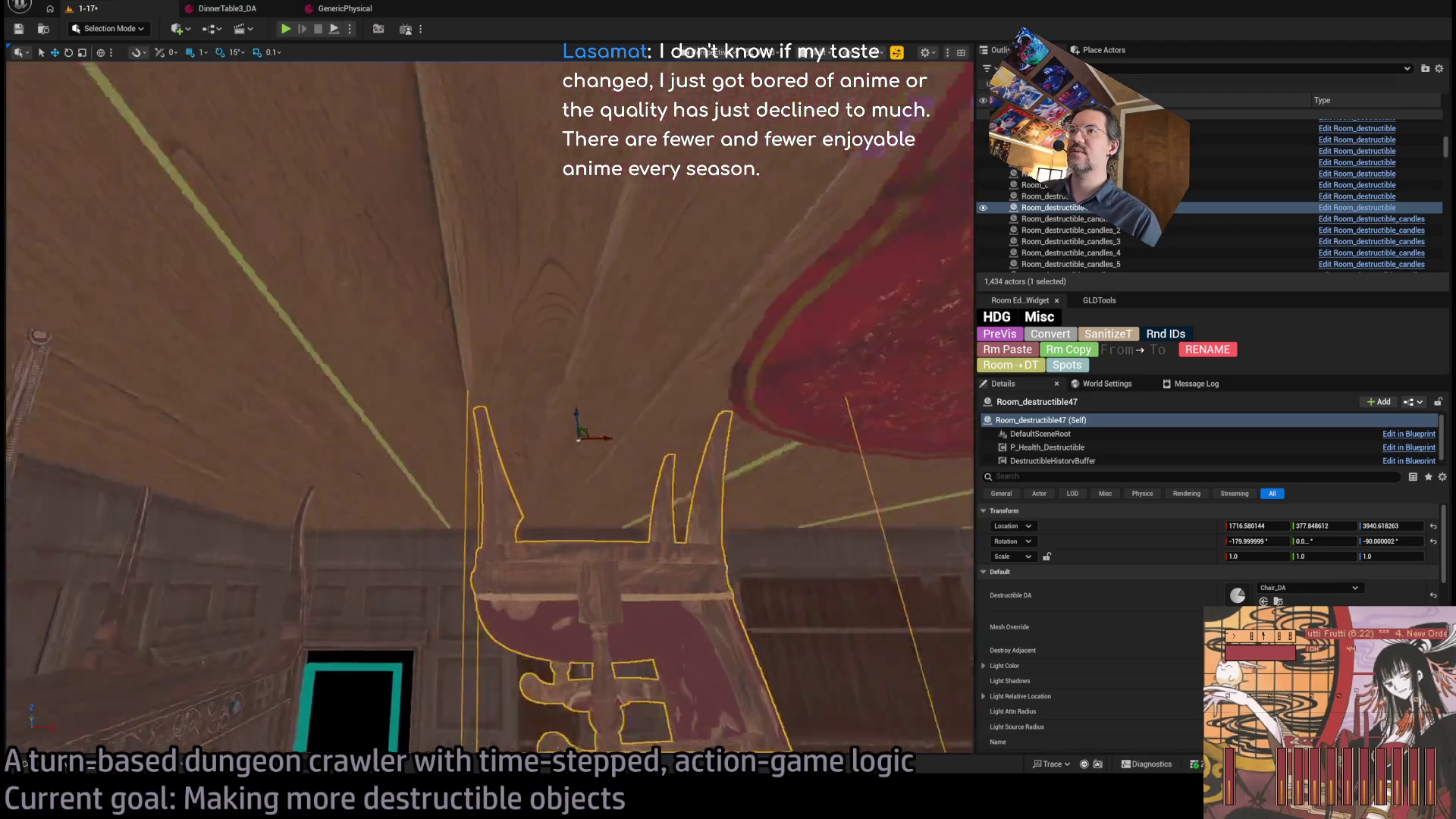
mouse_move(523, 302)
left_mouse_down()
mouse_move(516, 334)
mouse_move(440, 385)
left_mouse_up()
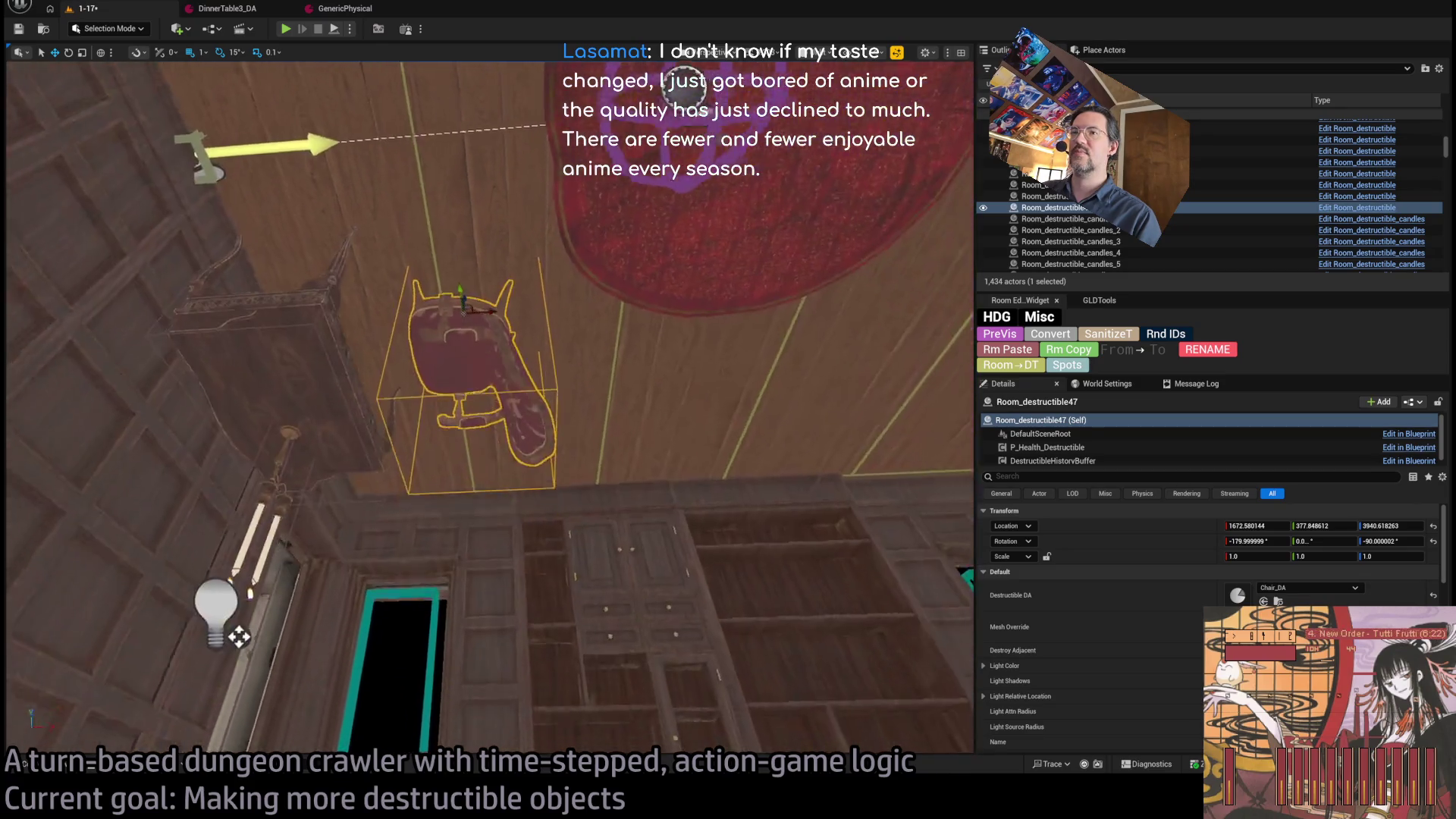
key("e")
mouse_move(543, 316)
left_mouse_down()
mouse_move(599, 349)
mouse_move(565, 357)
mouse_move(569, 389)
mouse_move(643, 375)
mouse_move(611, 666)
mouse_move(569, 442)
left_mouse_up()
key("w")
left_click(493, 395)
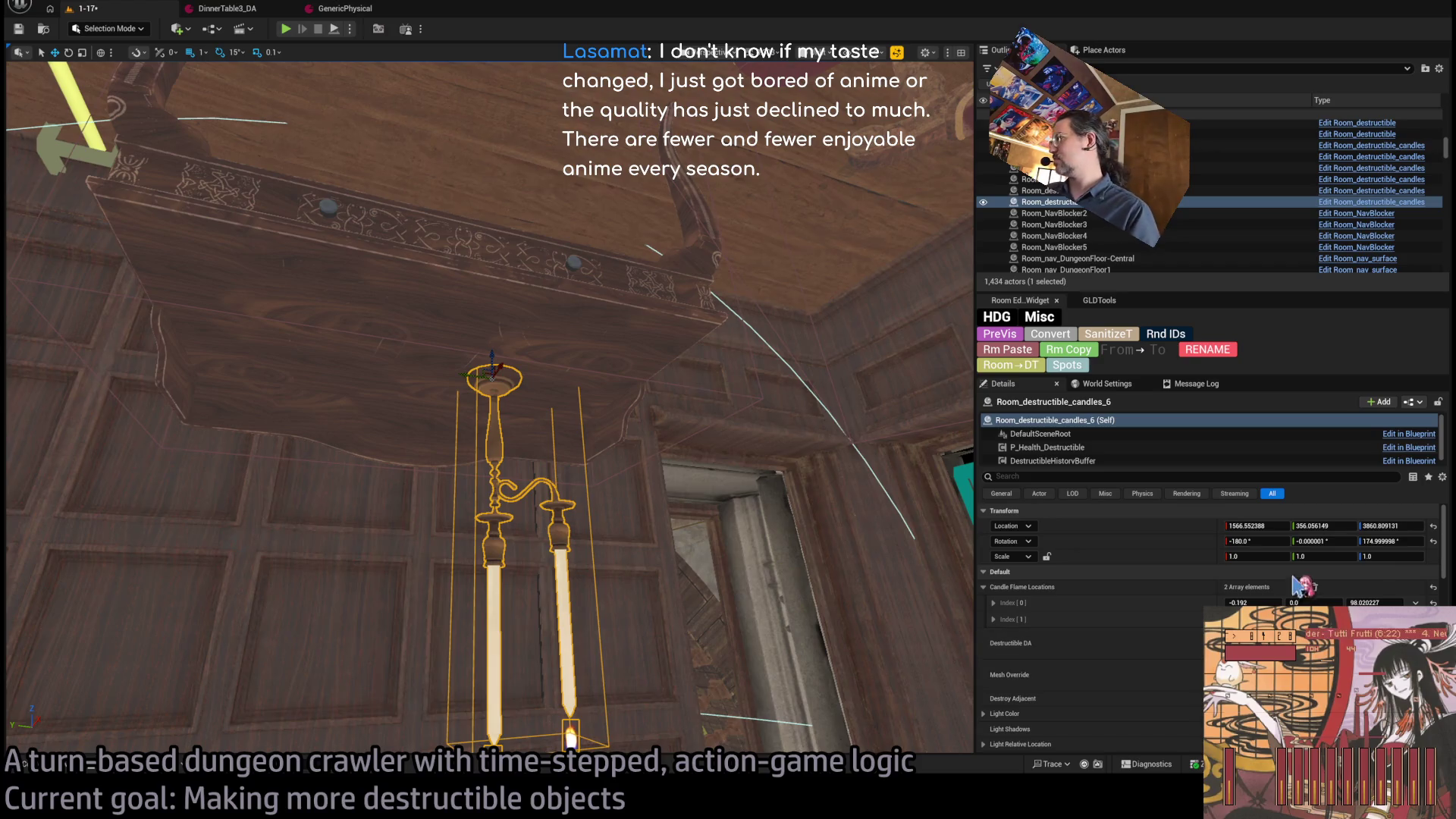
double_click(1244, 643)
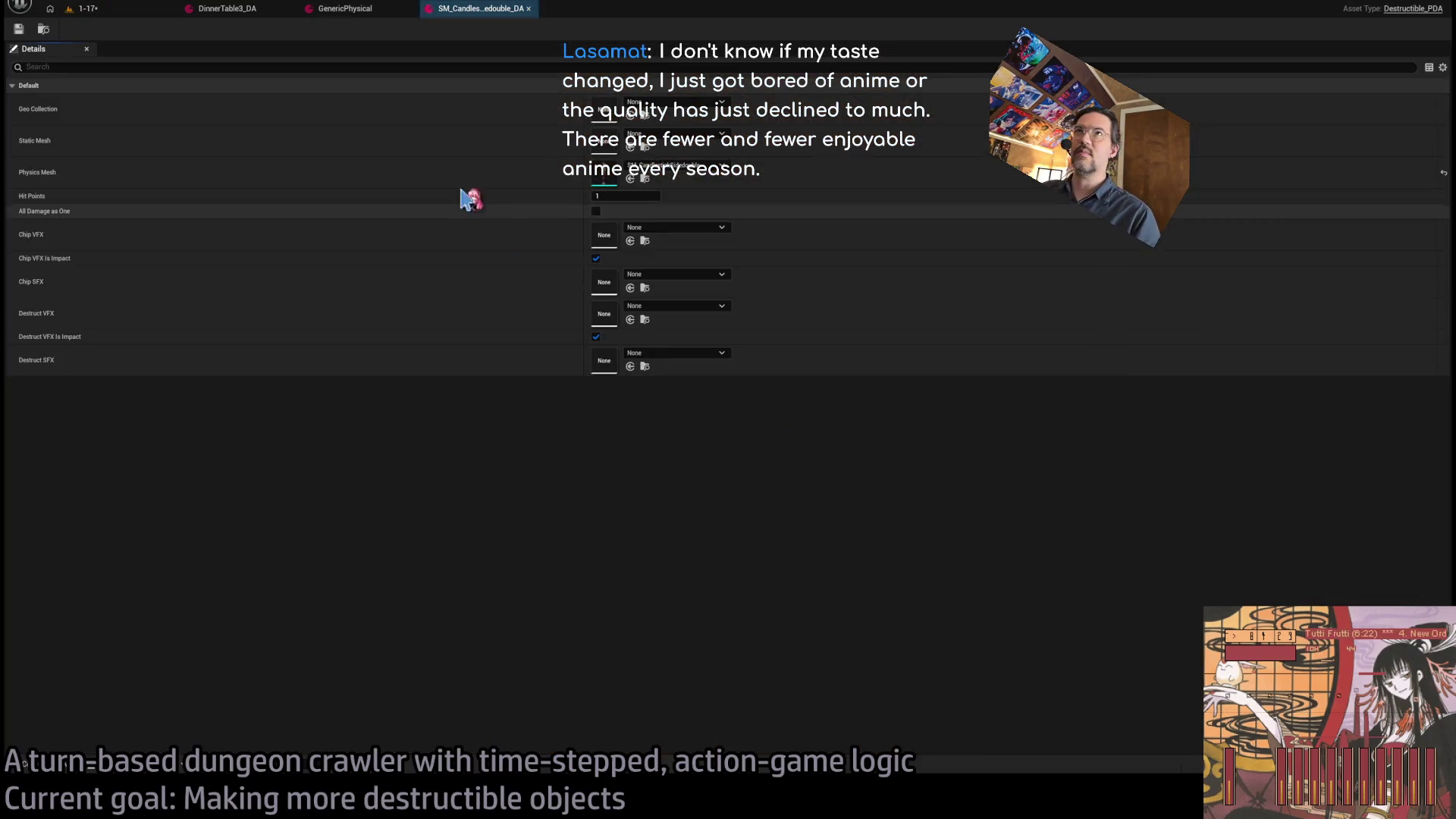
- Swap the fixture mesh to SM_CandlestickSingle and delete the second candle flame location
left_click(645, 178)
left_click(352, 417)
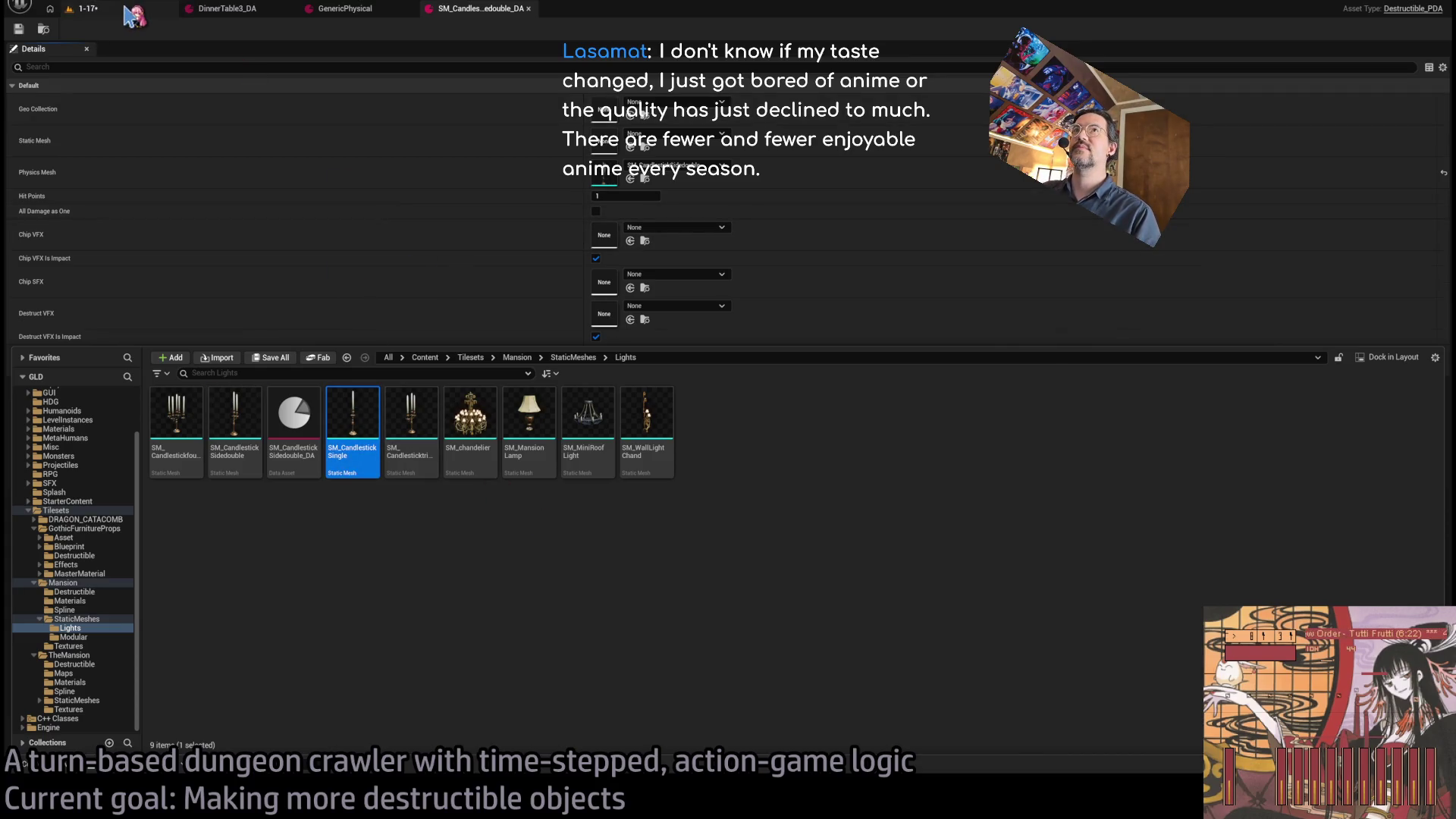
left_click(151, 12)
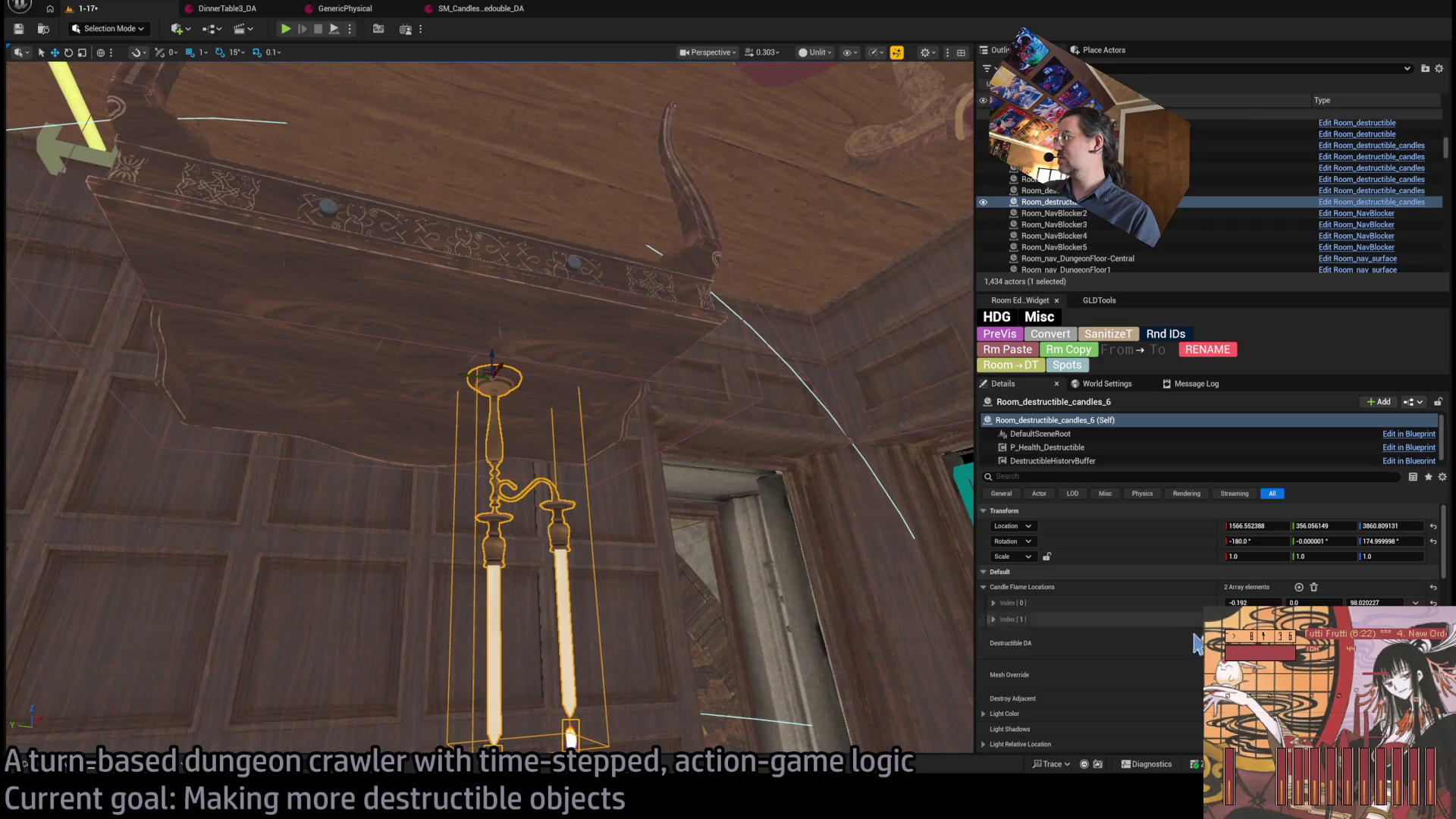
key("f")
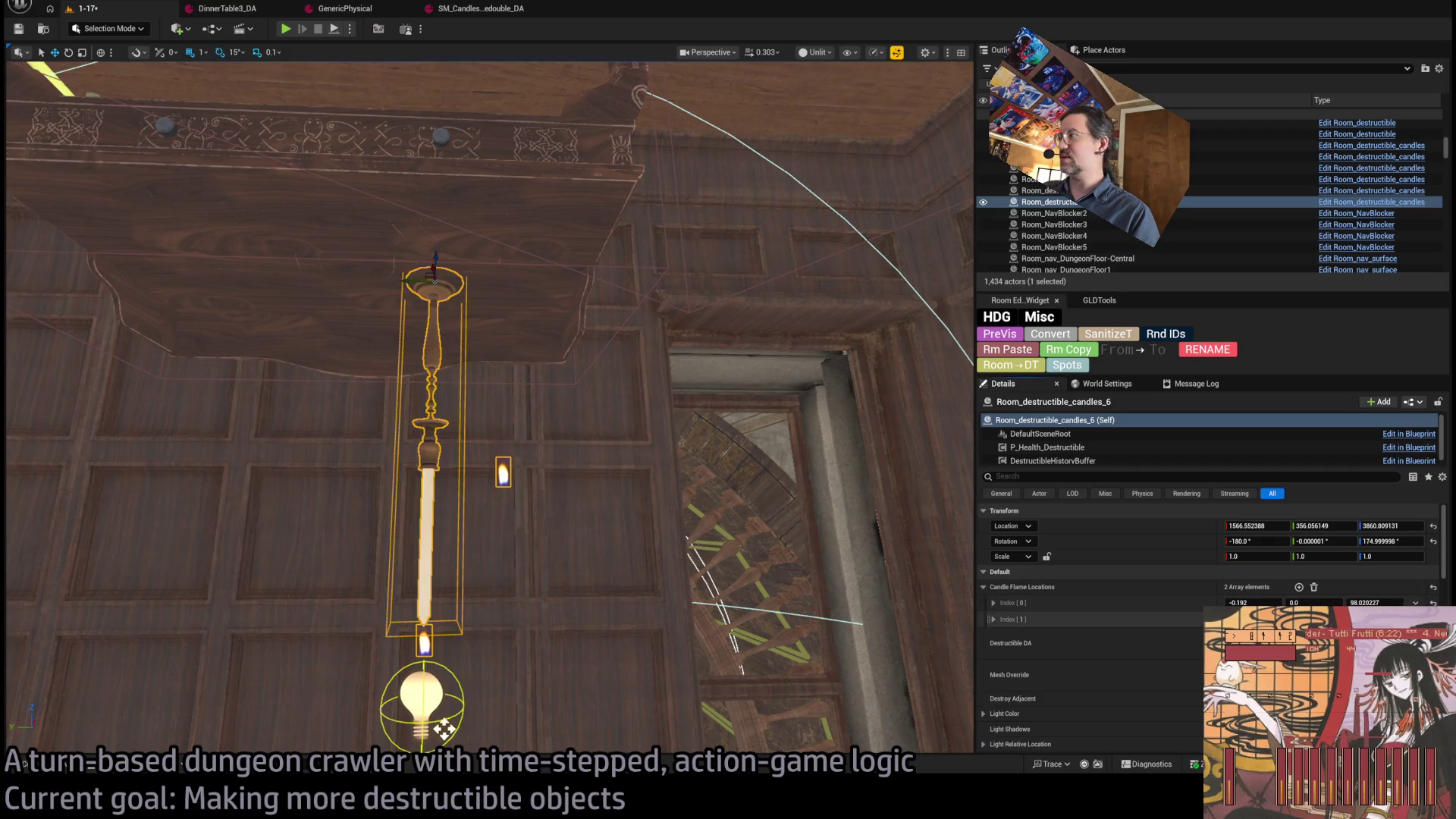
left_click(1425, 652)
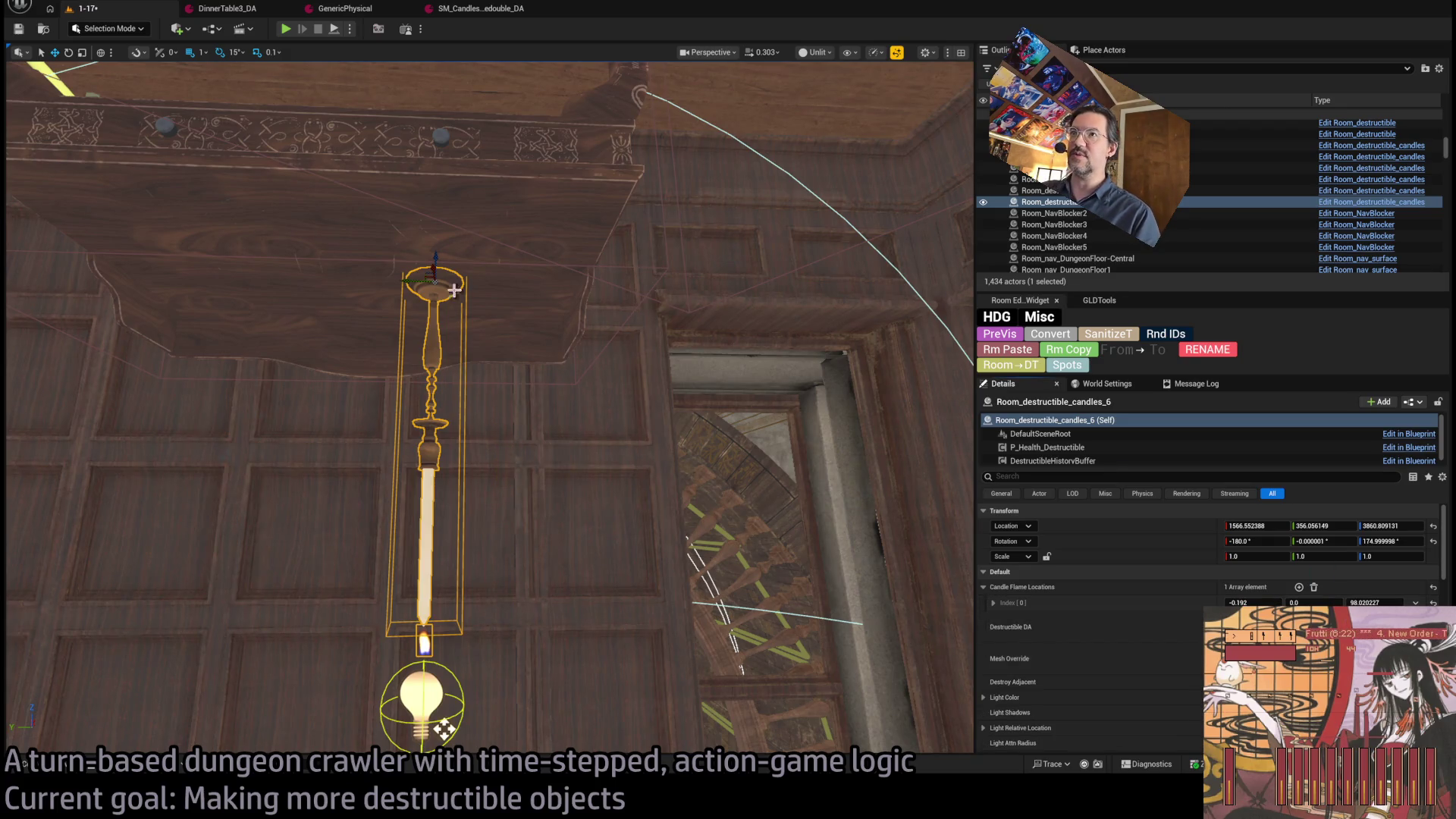
- Shift the candle fixture along Y, reframe it, and start a play-test
left_click_drag(417, 279, 432, 199)
left_click_drag(516, 231, 631, 413)
key("f")
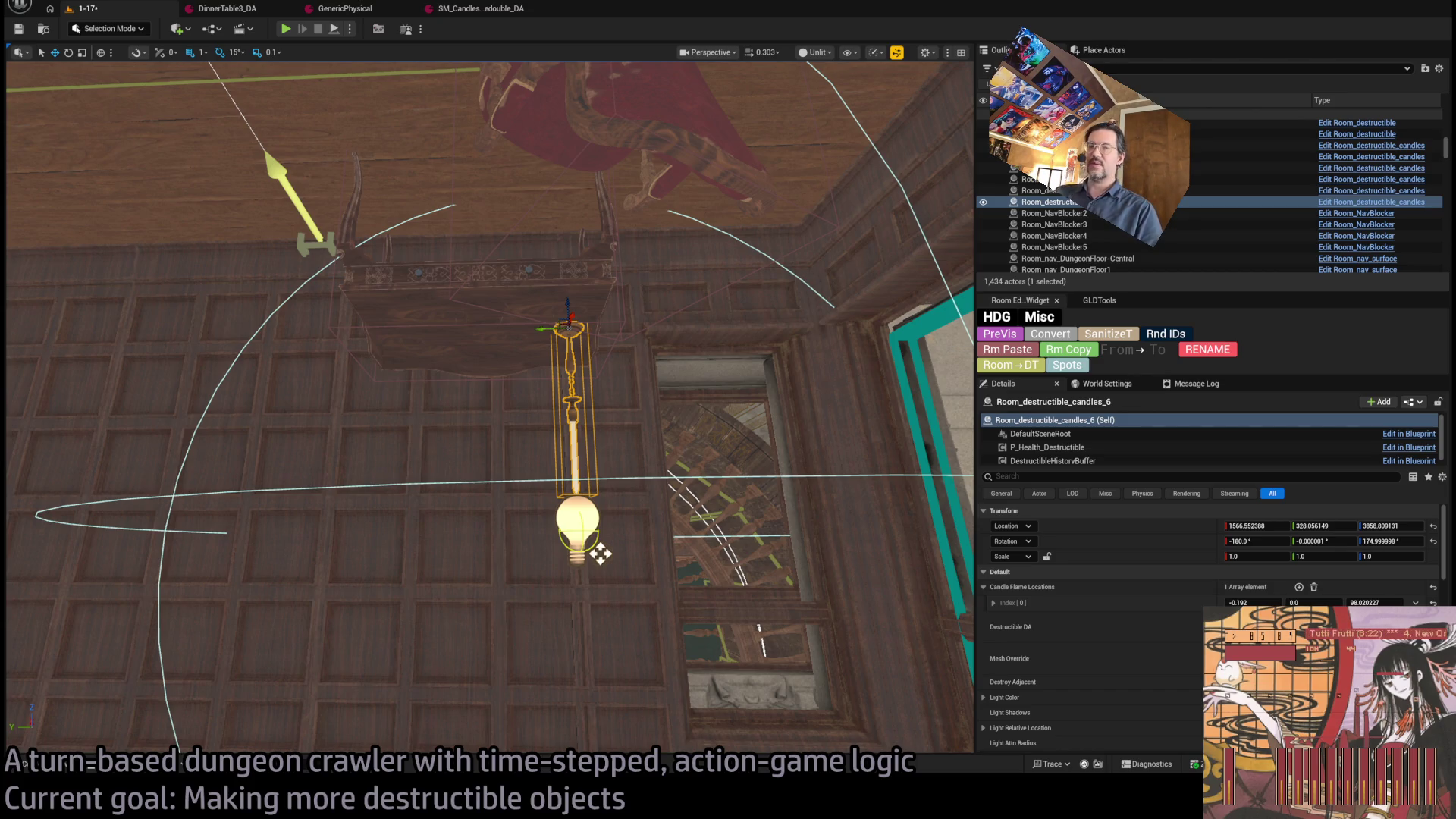
key("q")
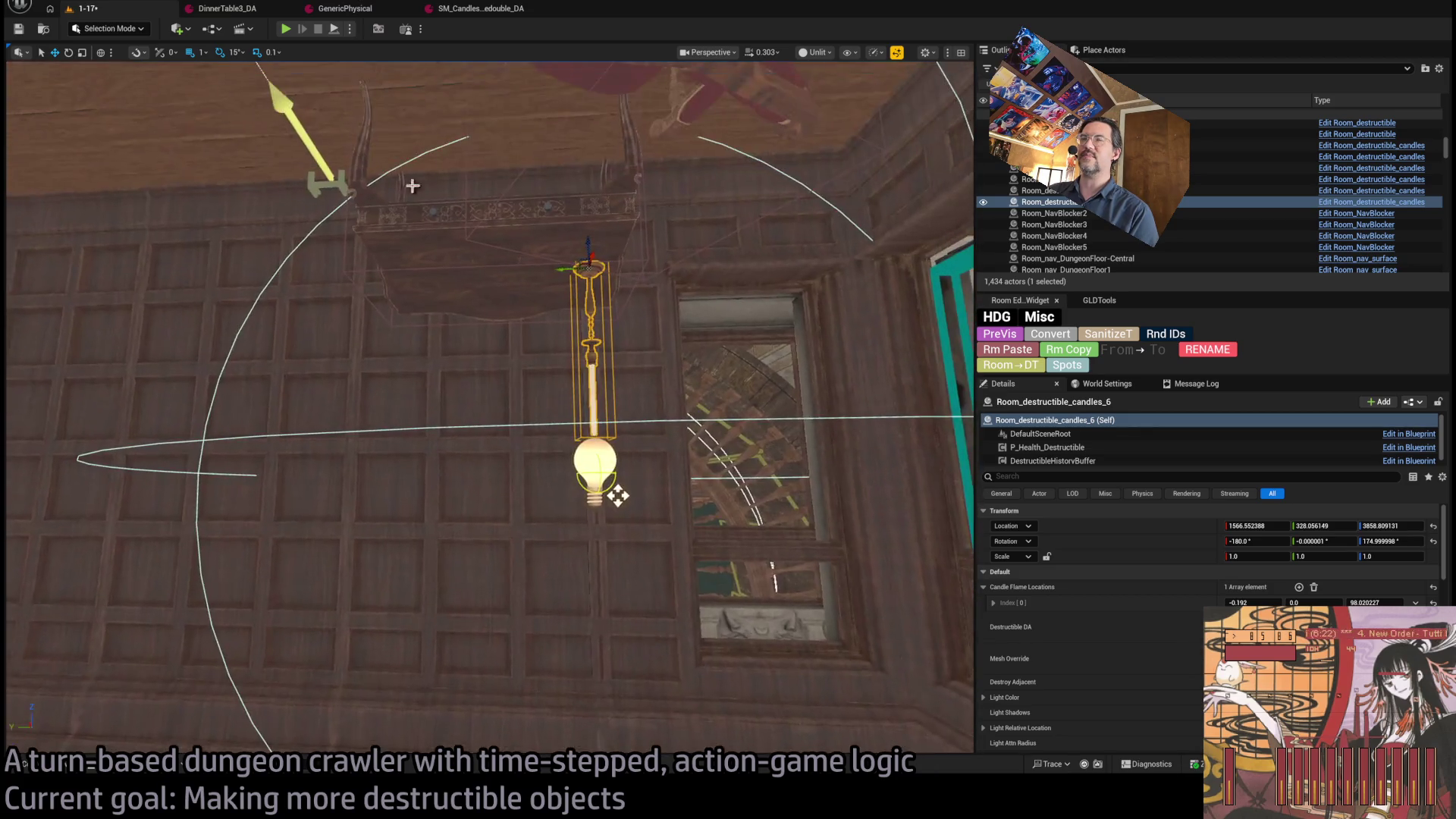
key("alt+p")
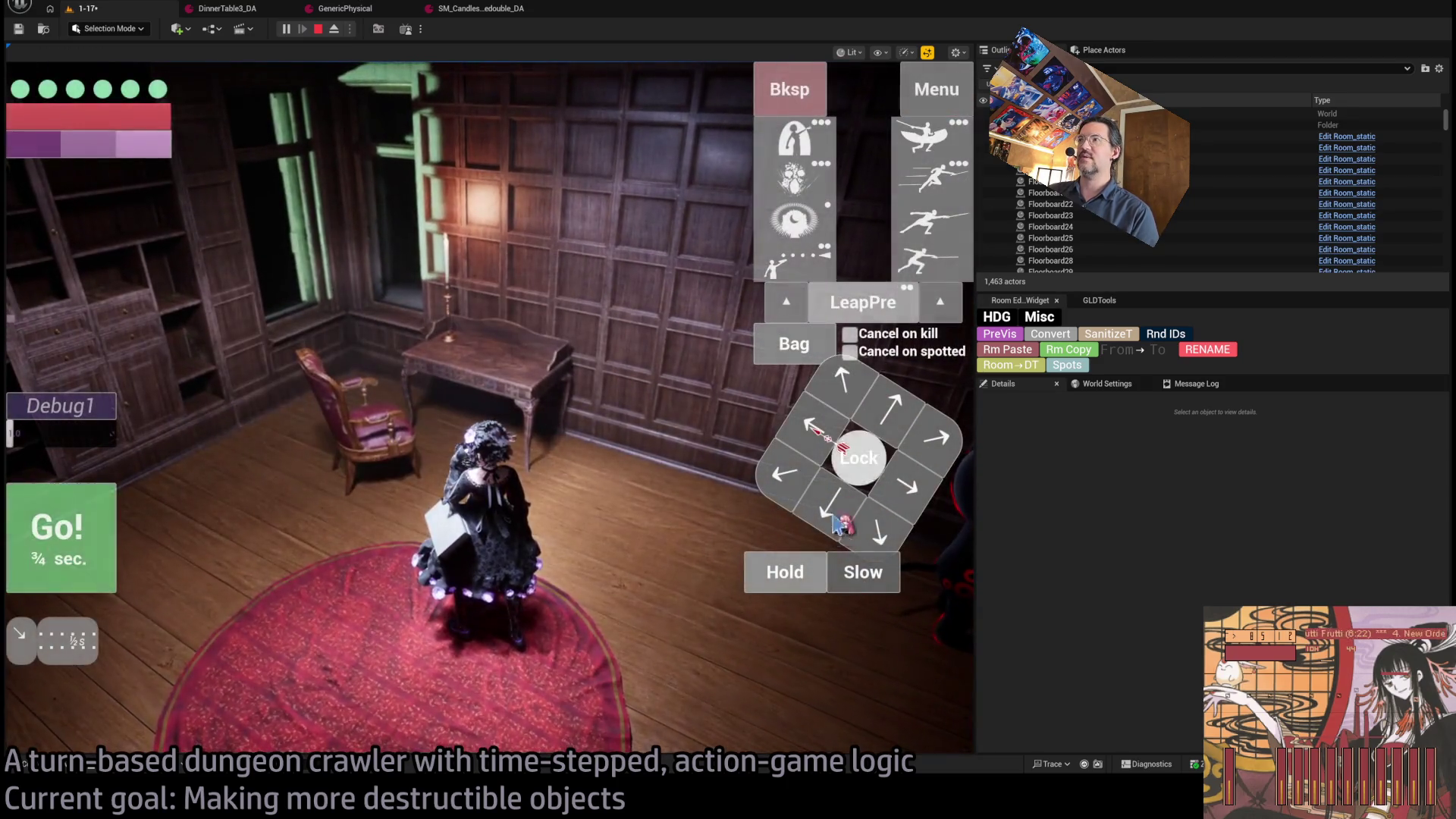
left_click(841, 523)
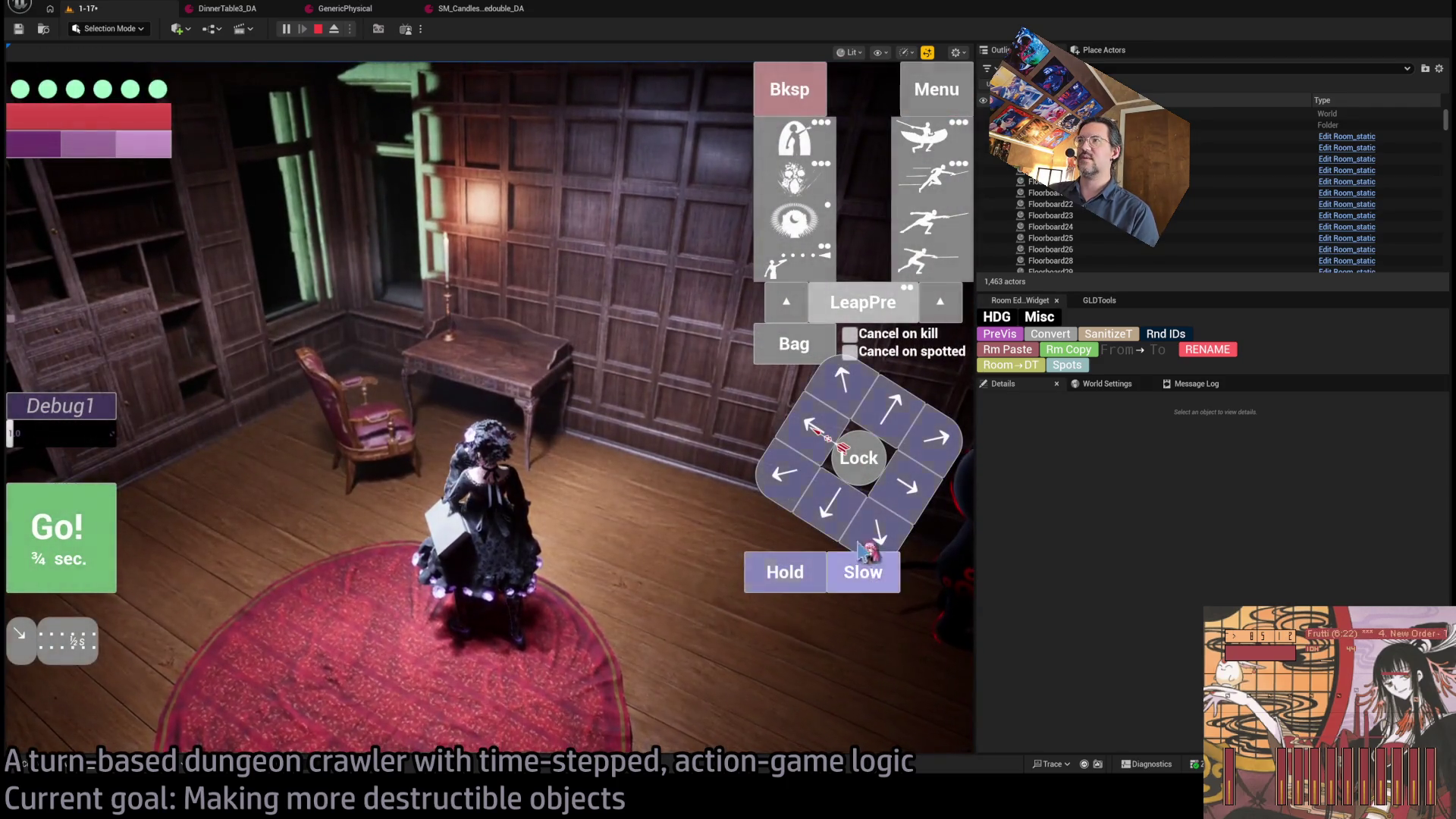
left_click(932, 178)
left_click(55, 548)
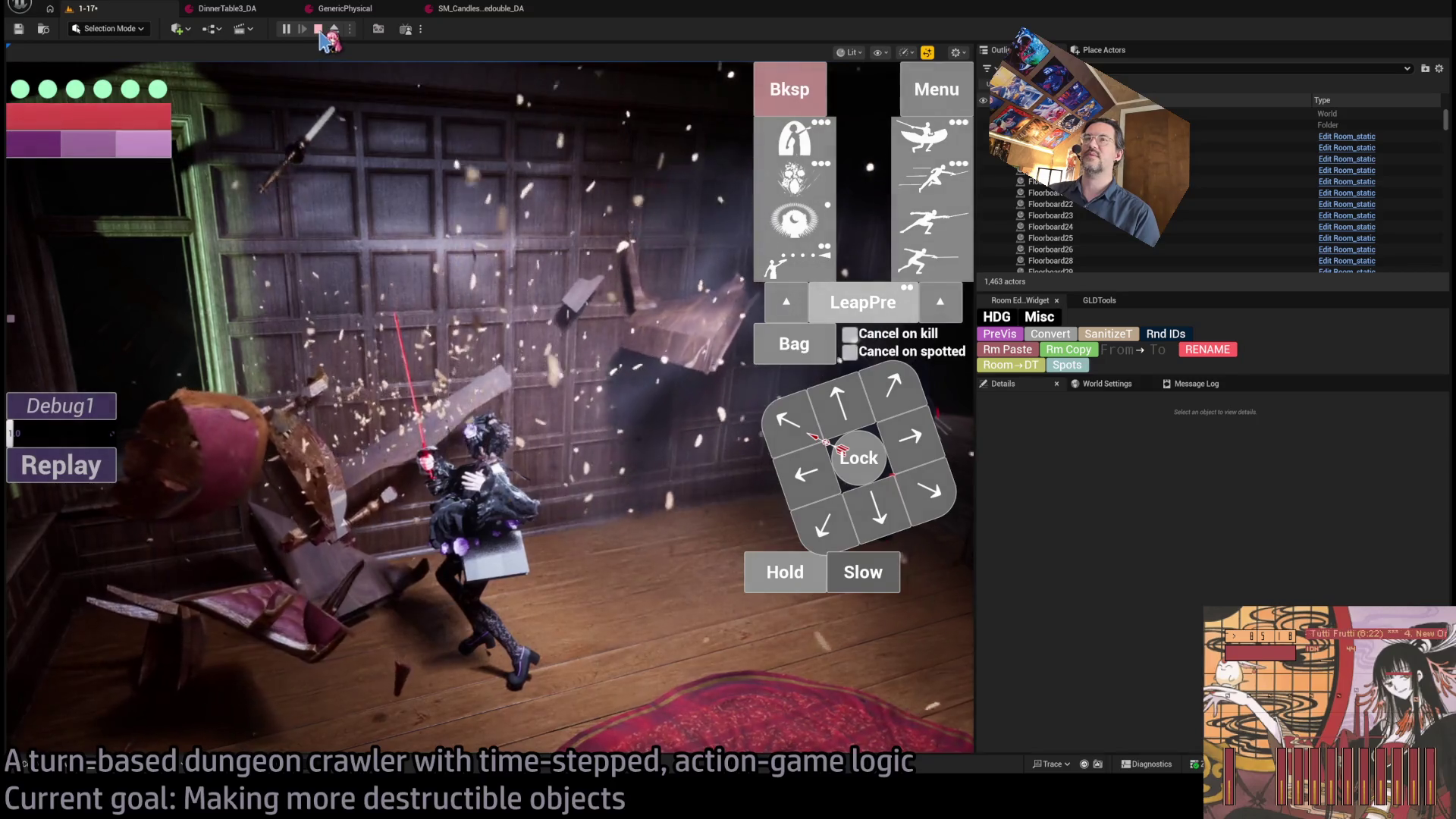
left_click(319, 29)
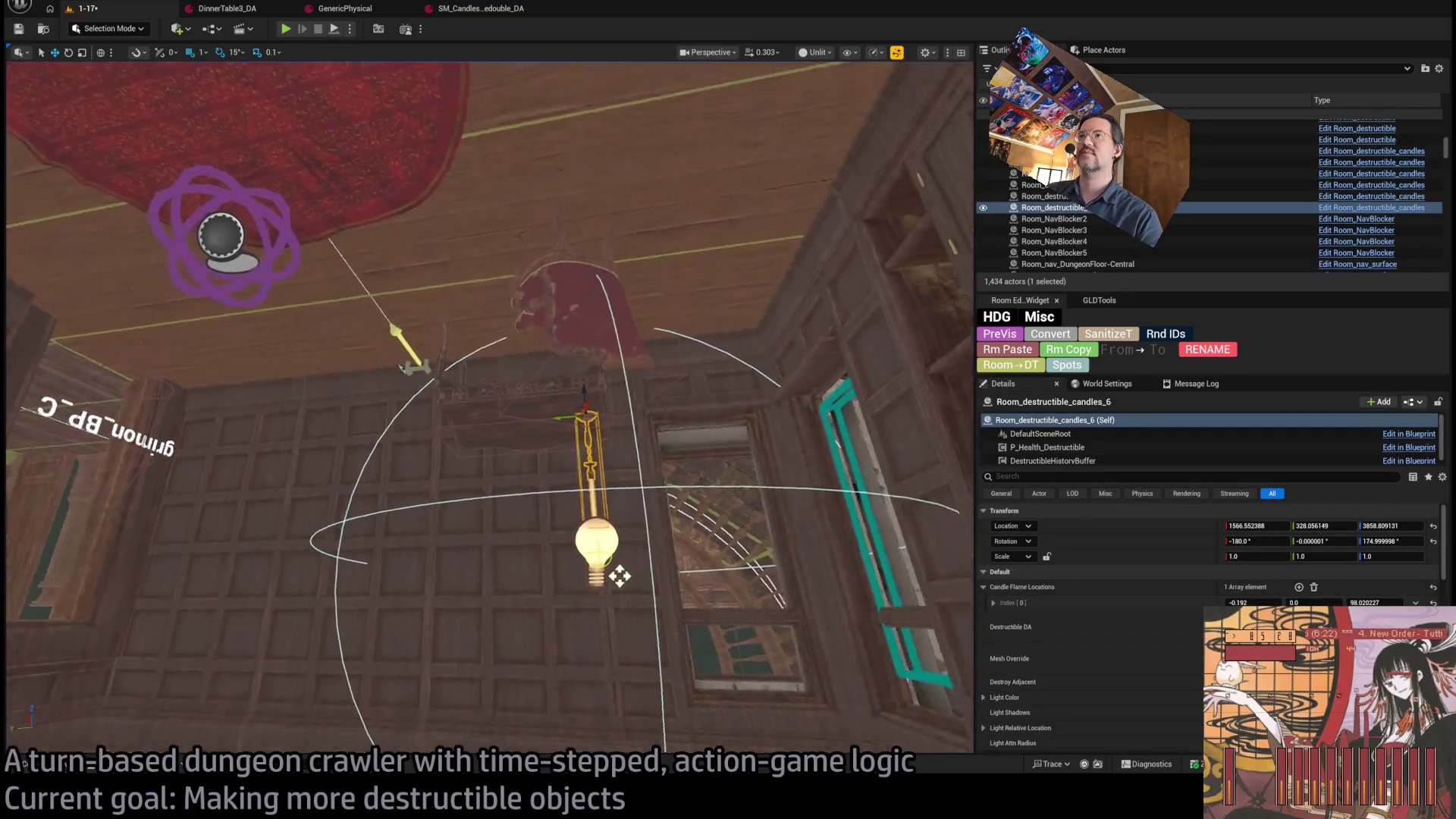
- Orbit around the hanging candlestick and view it from below, then open the Lights folder
scroll(592, 293, "up", 2)
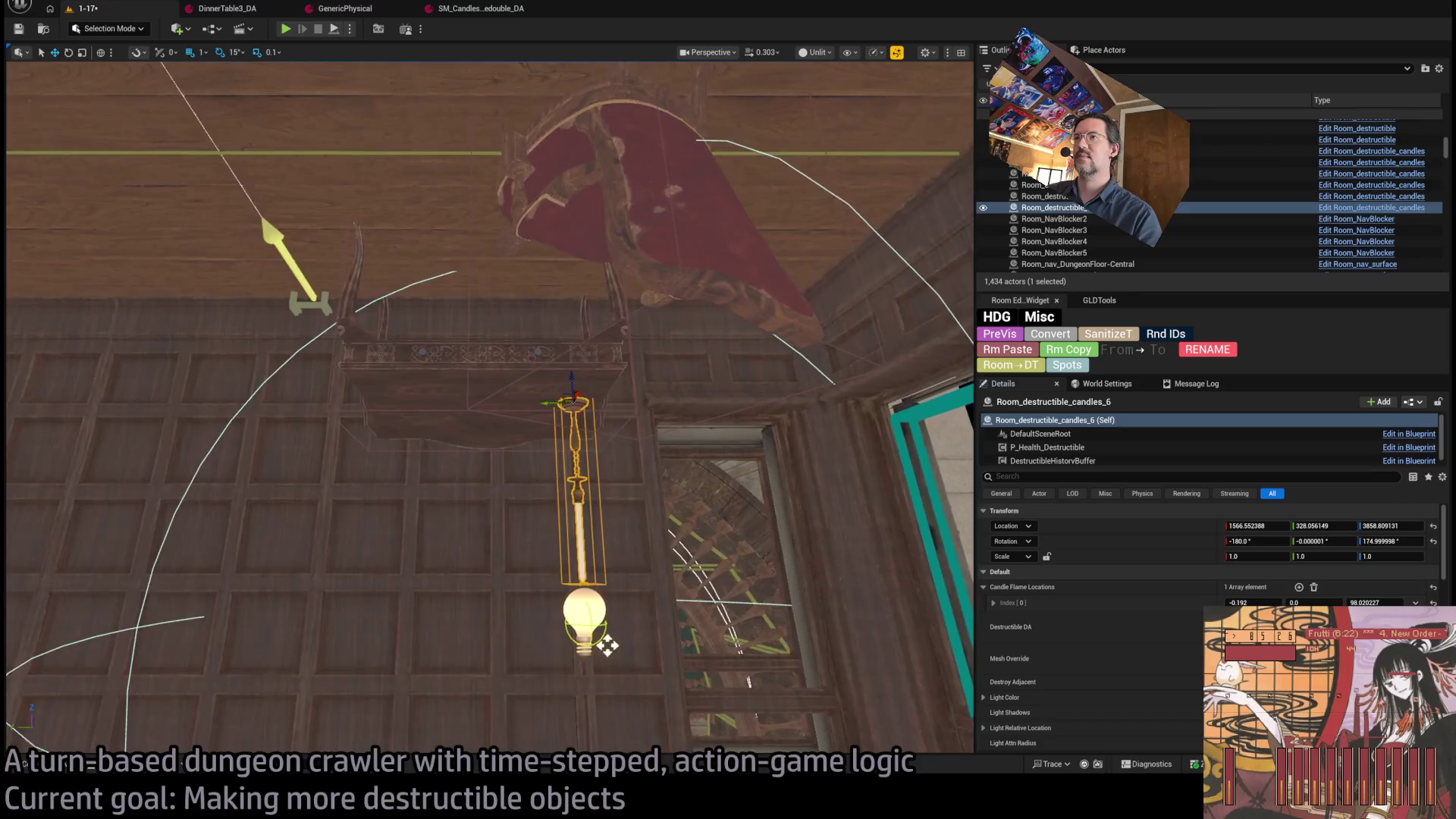
mouse_move(696, 745)
left_mouse_down()
mouse_move(641, 649)
mouse_move(585, 692)
mouse_move(692, 608)
mouse_move(546, 625)
mouse_move(535, 600)
mouse_move(576, 660)
mouse_move(576, 644)
mouse_move(565, 629)
mouse_move(550, 668)
mouse_move(550, 652)
left_mouse_up()
left_click_drag(571, 367, 570, 367)
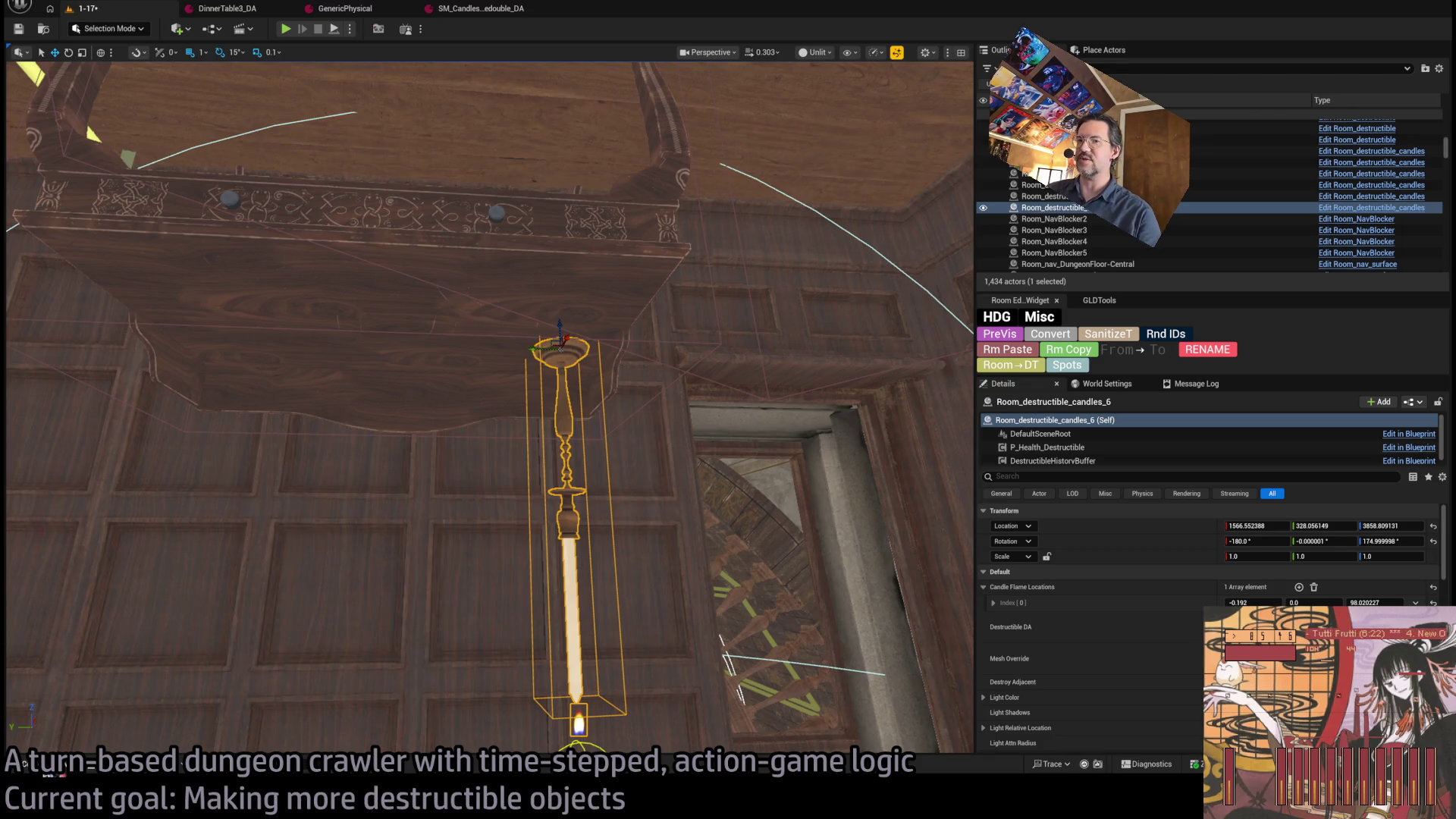
left_click(65, 767)
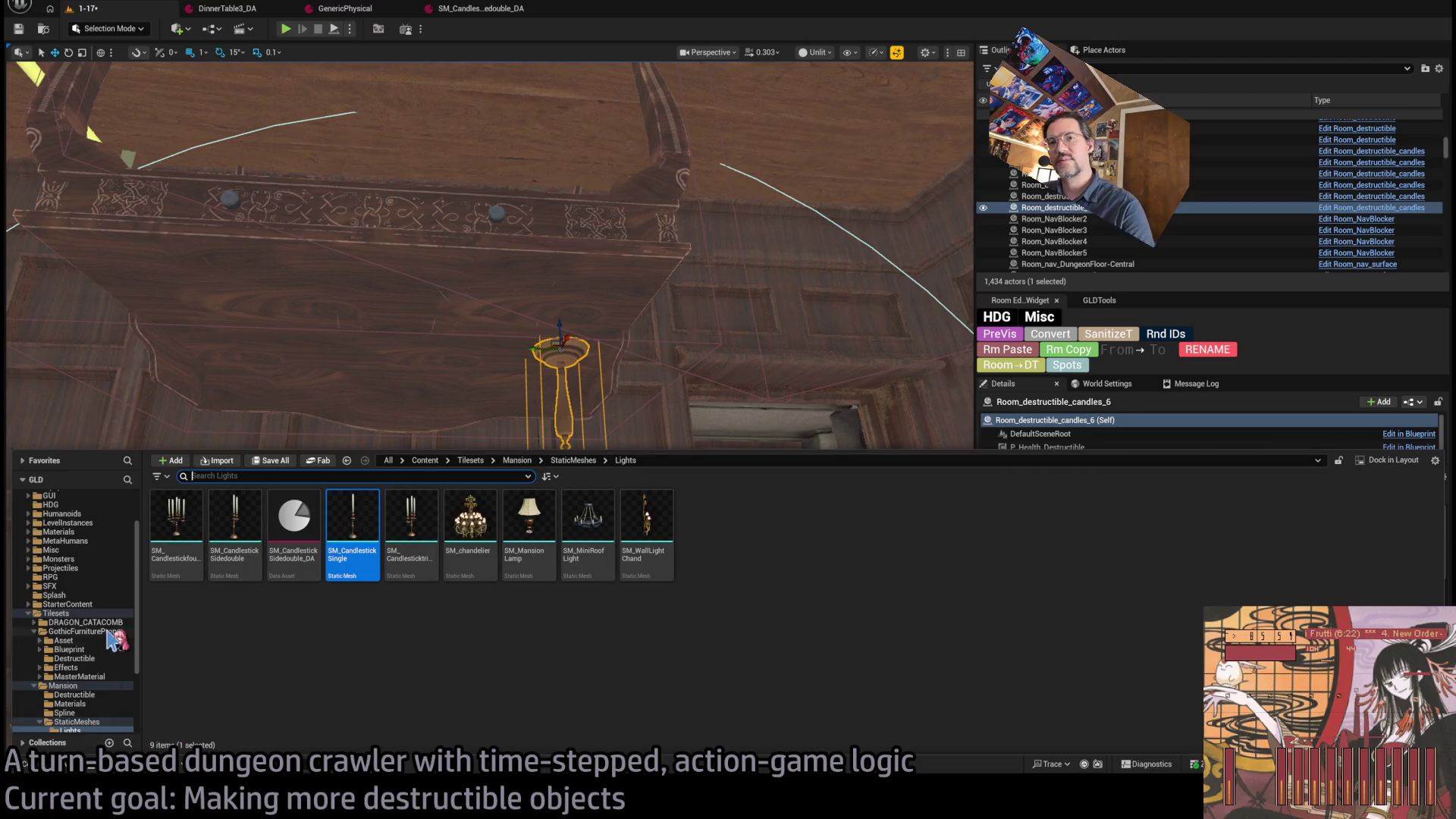
- Scroll the Content Drawer folder tree, then close the drawer to return to the level
scroll(114, 641, "down", 3)
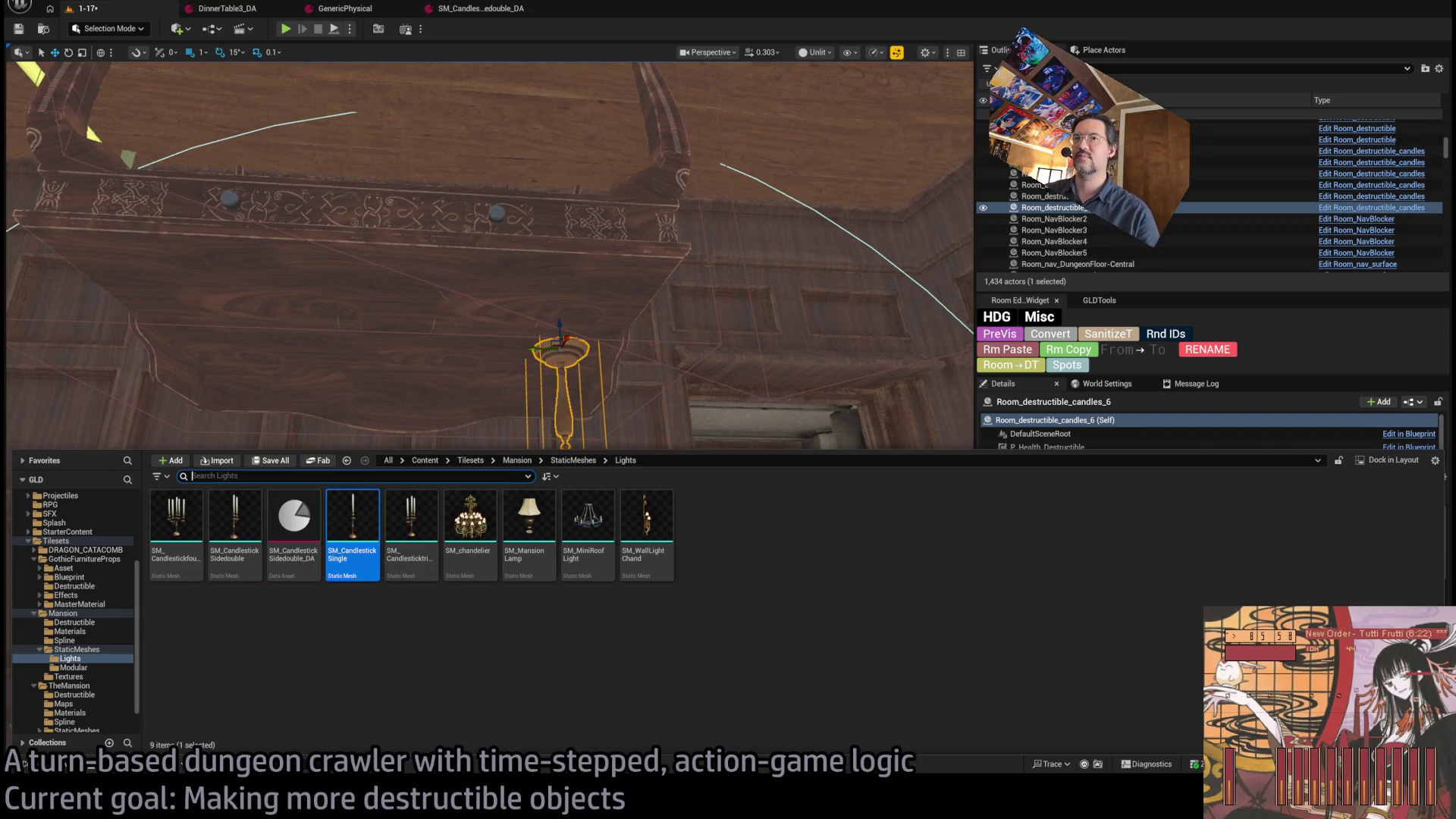
left_click(578, 597)
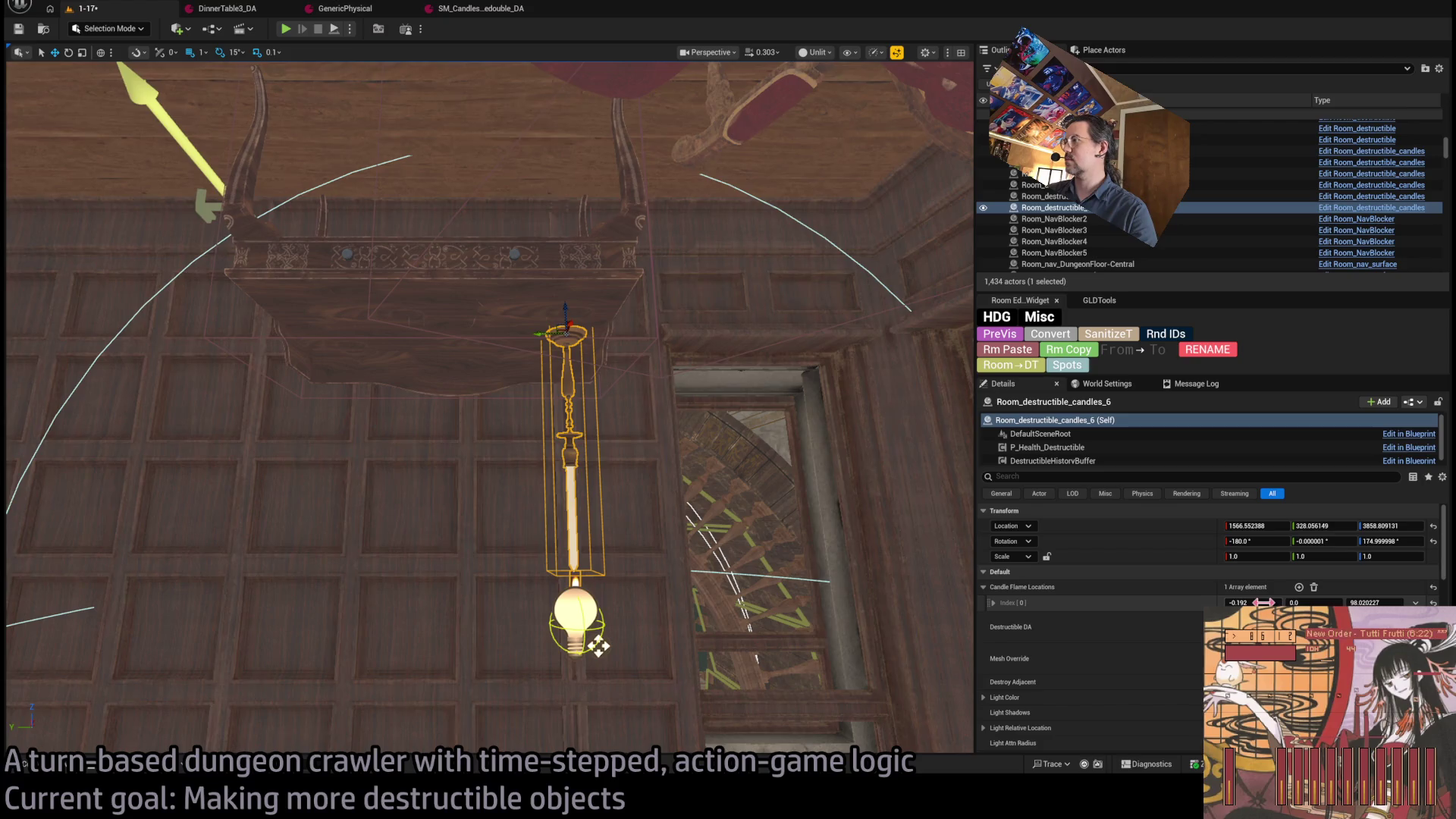
- Adjust the candle flame location offsets, undoing the light height change
left_click_drag(1272, 603, 1244, 602)
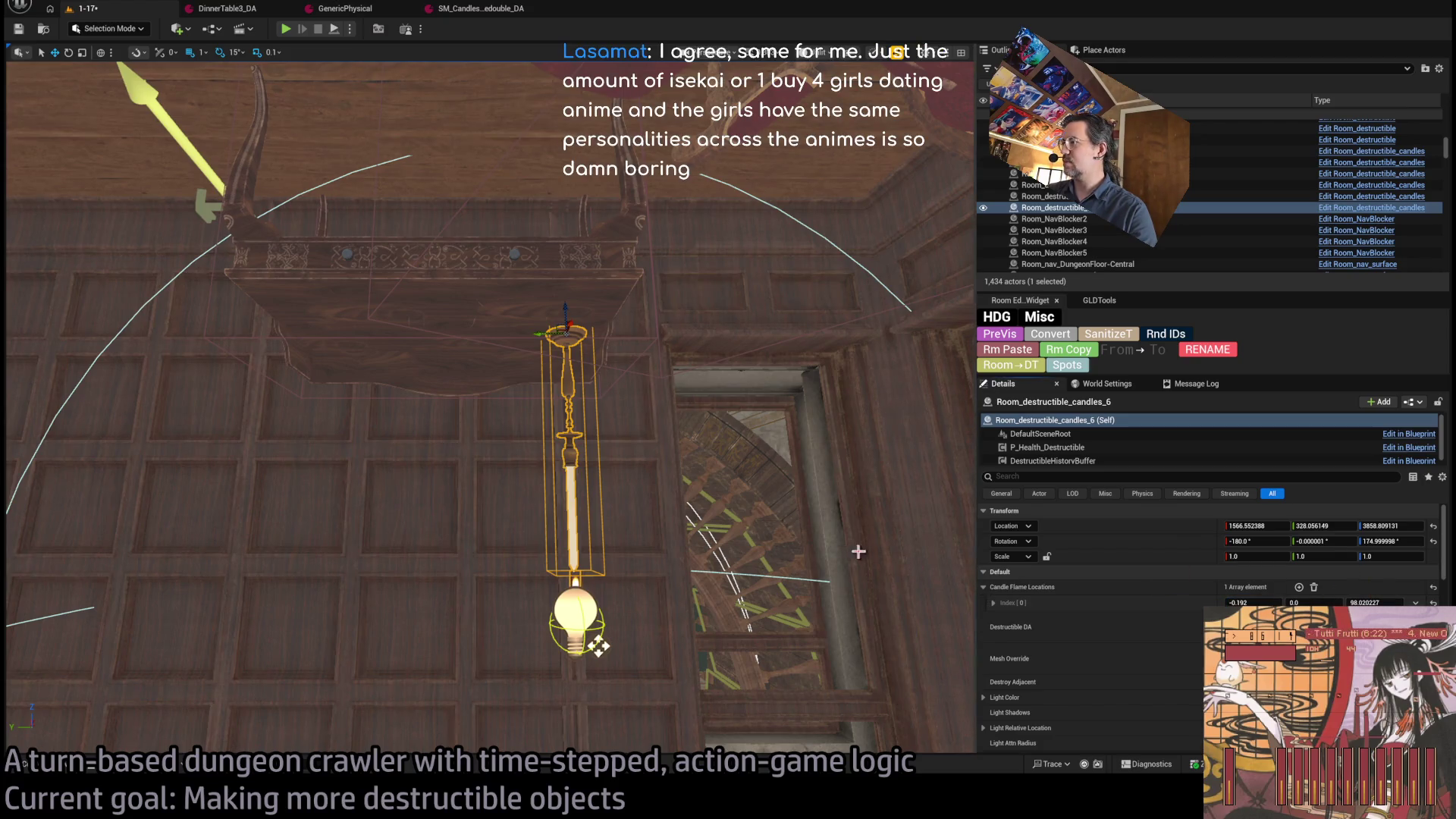
scroll(1084, 686, "down", 5)
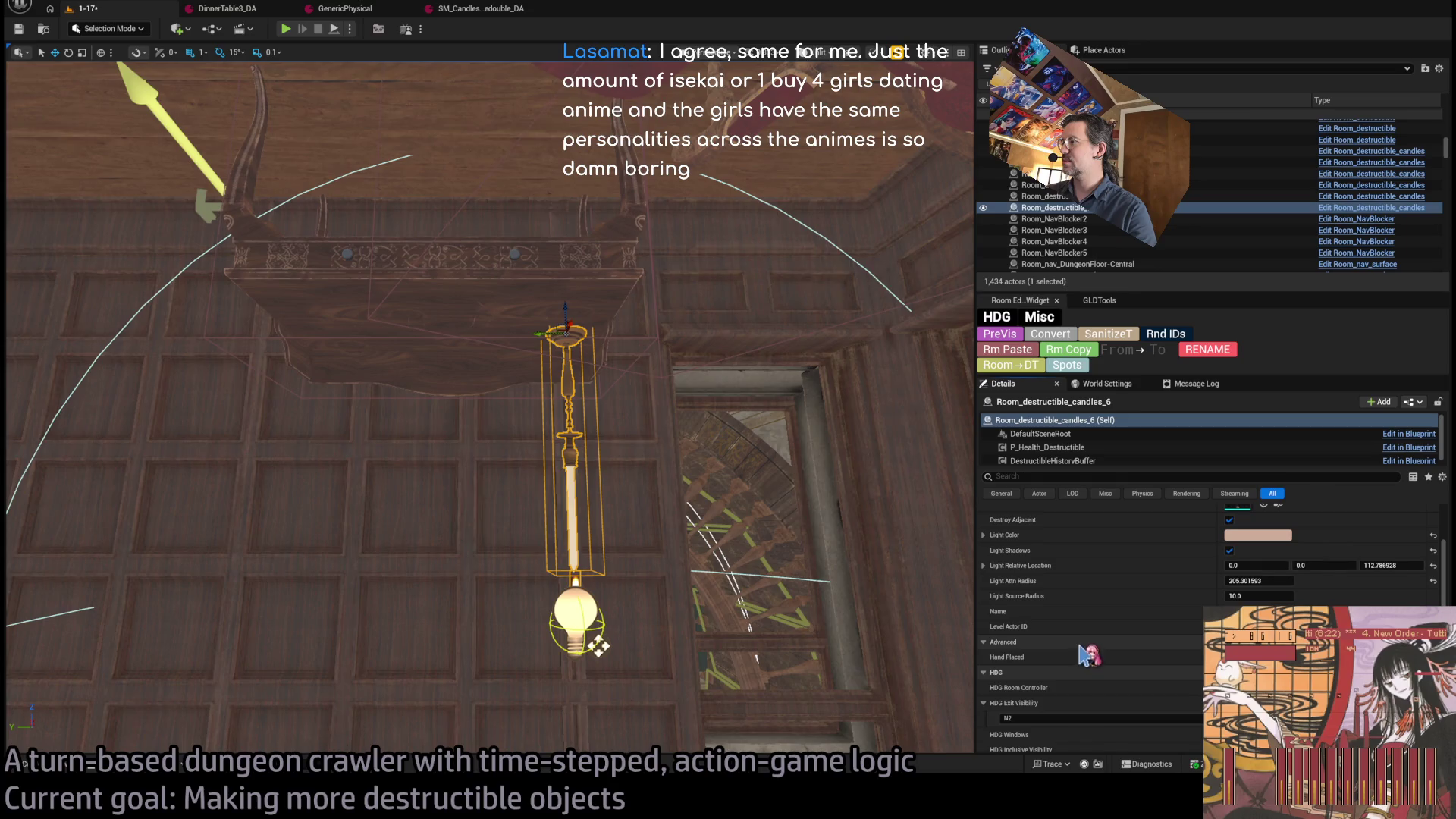
scroll(1033, 611, "up", 2)
scroll(1003, 588, "up", 3)
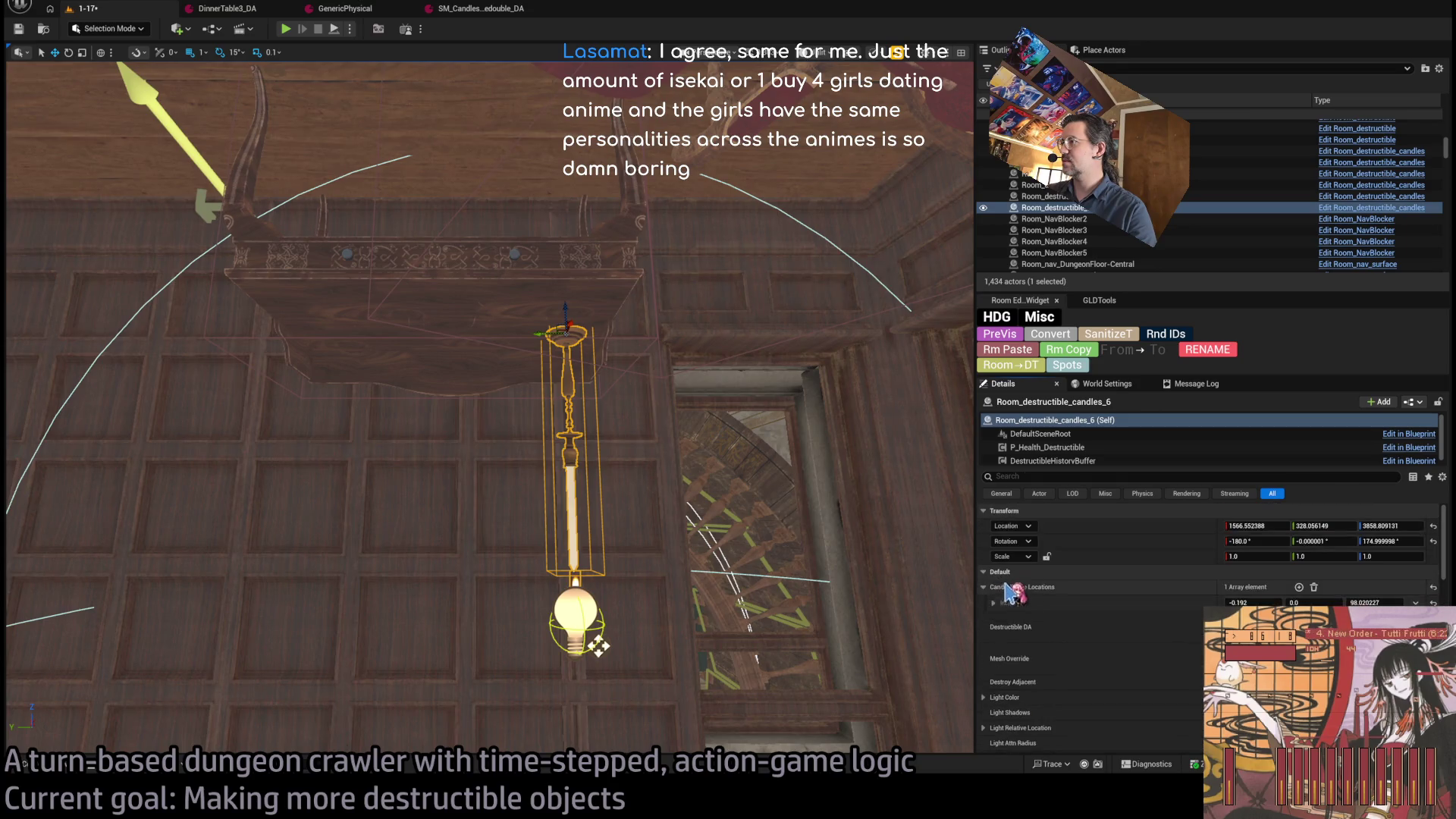
left_click(993, 603)
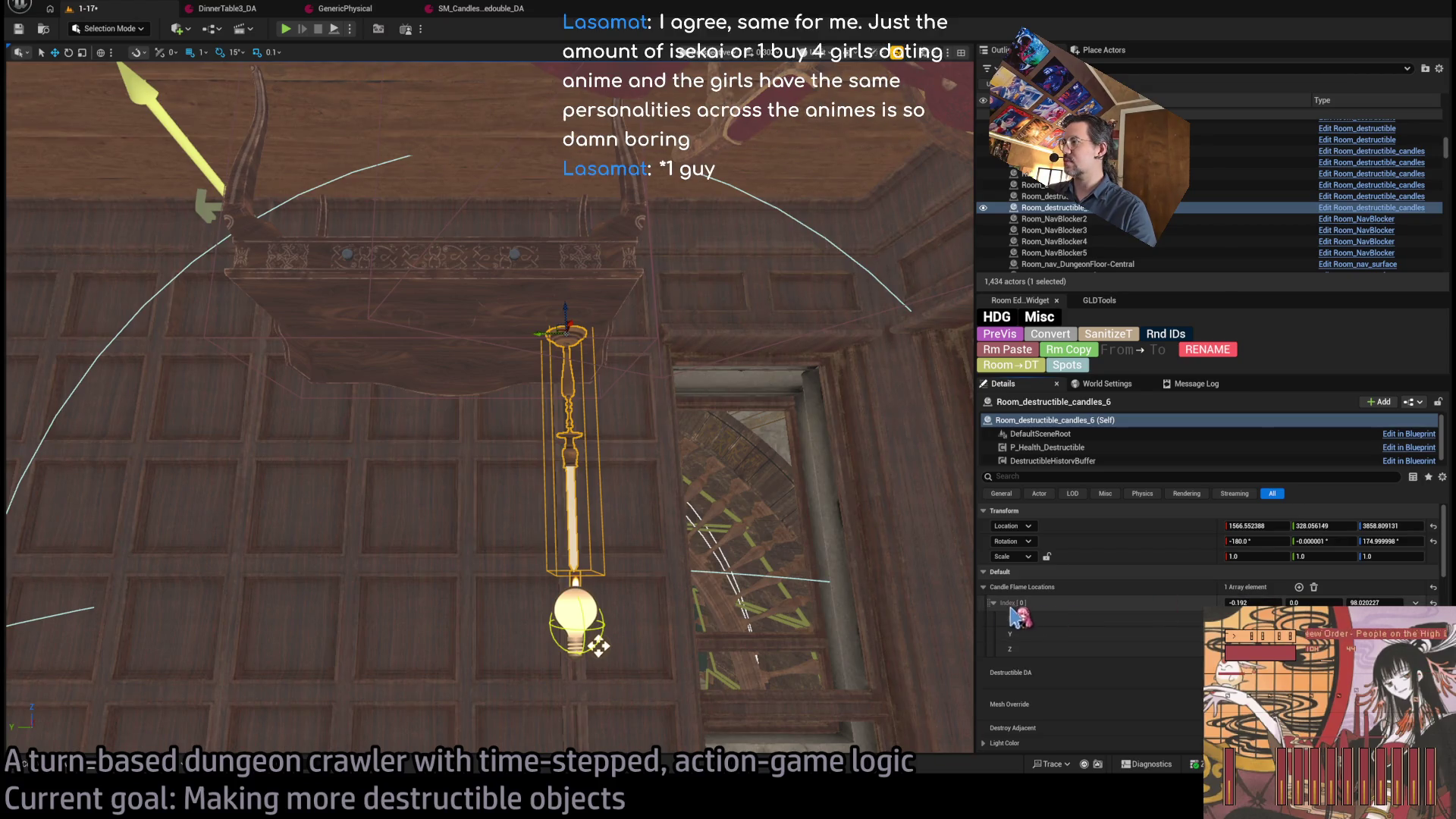
left_click(983, 587)
scroll(1047, 611, "down", 3)
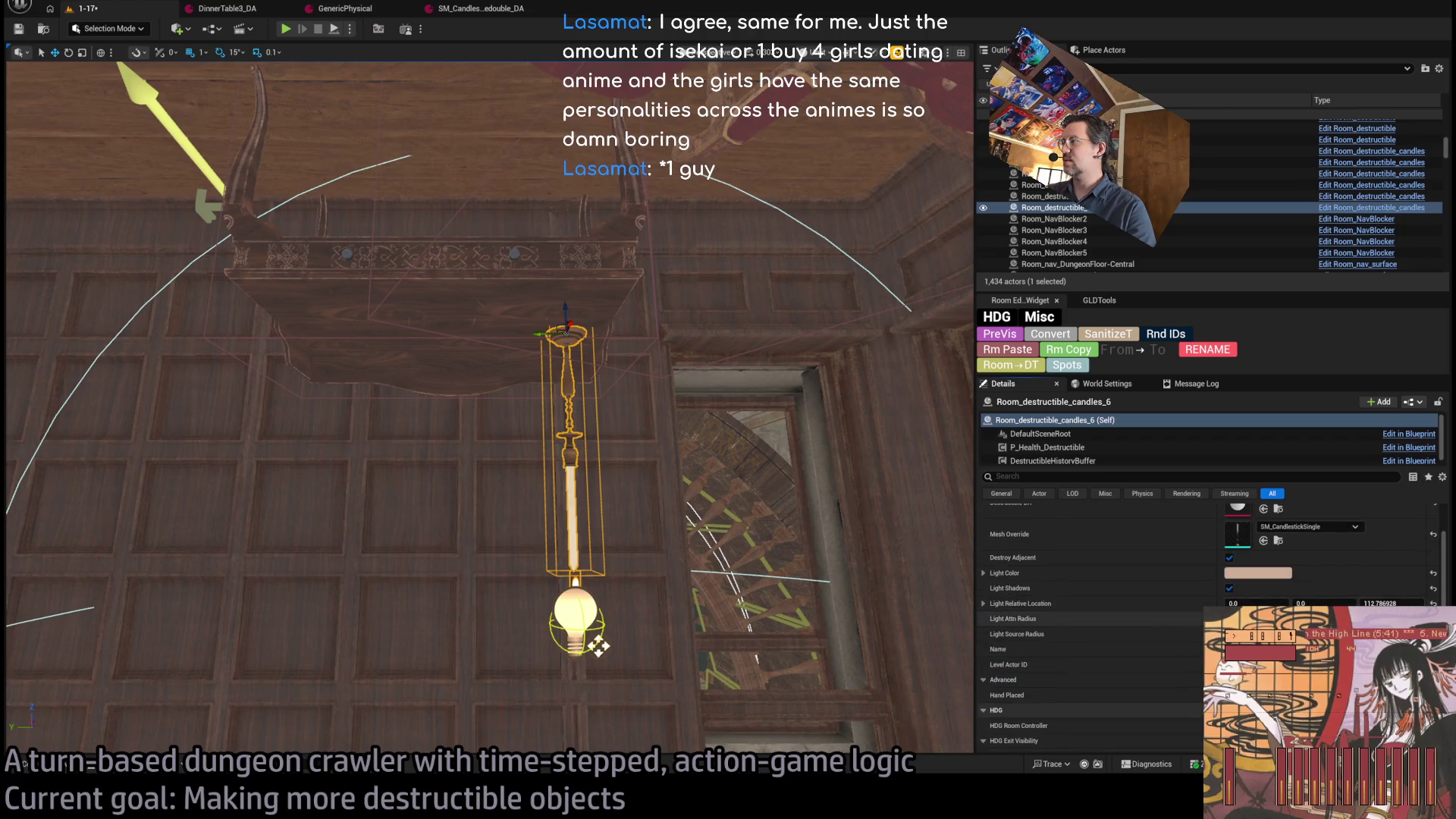
left_click_drag(1374, 603, 1387, 603)
key("ctrl+z")
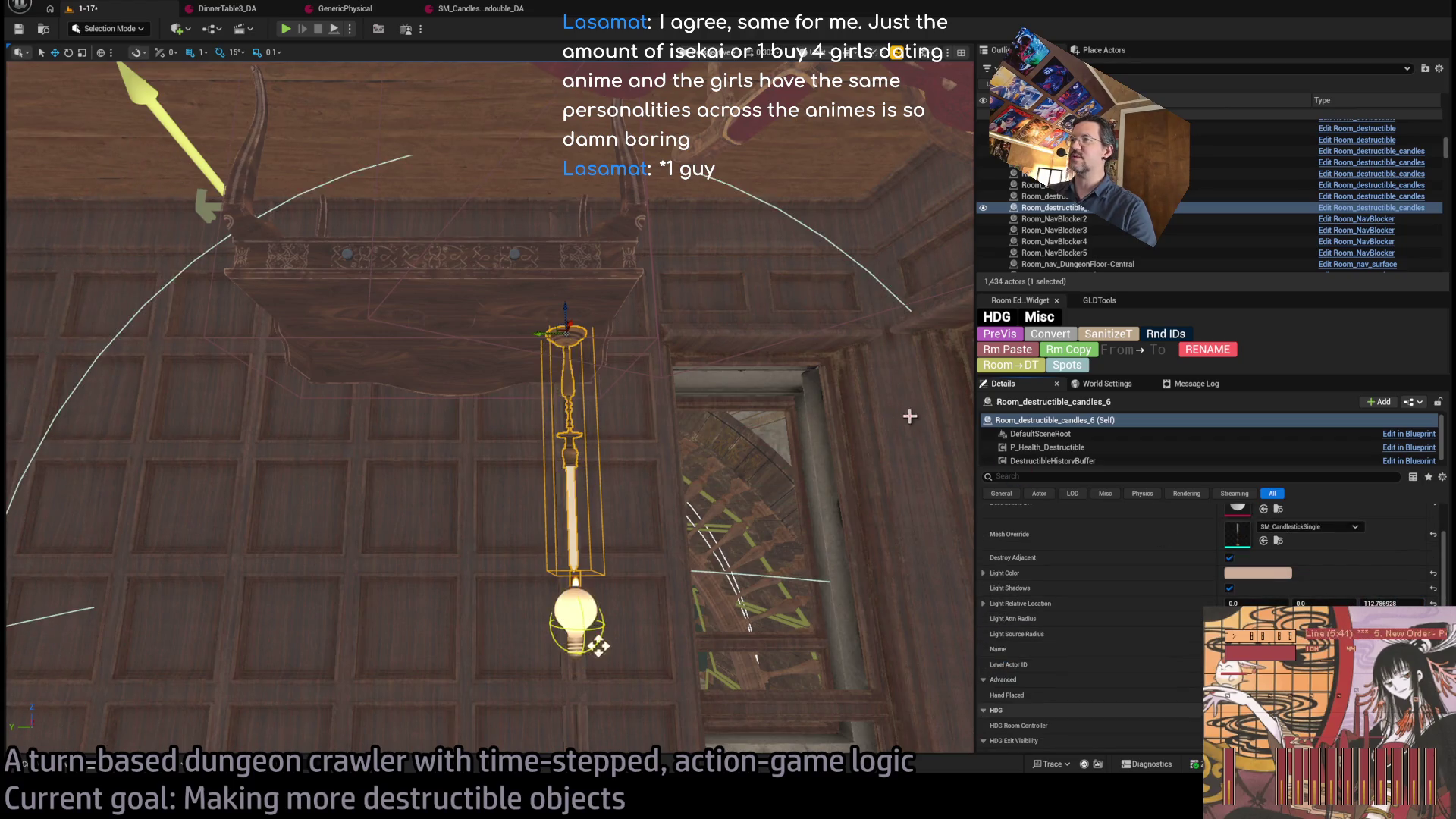
mouse_move(753, 390)
left_mouse_down()
mouse_move(736, 393)
mouse_move(753, 390)
left_mouse_up()
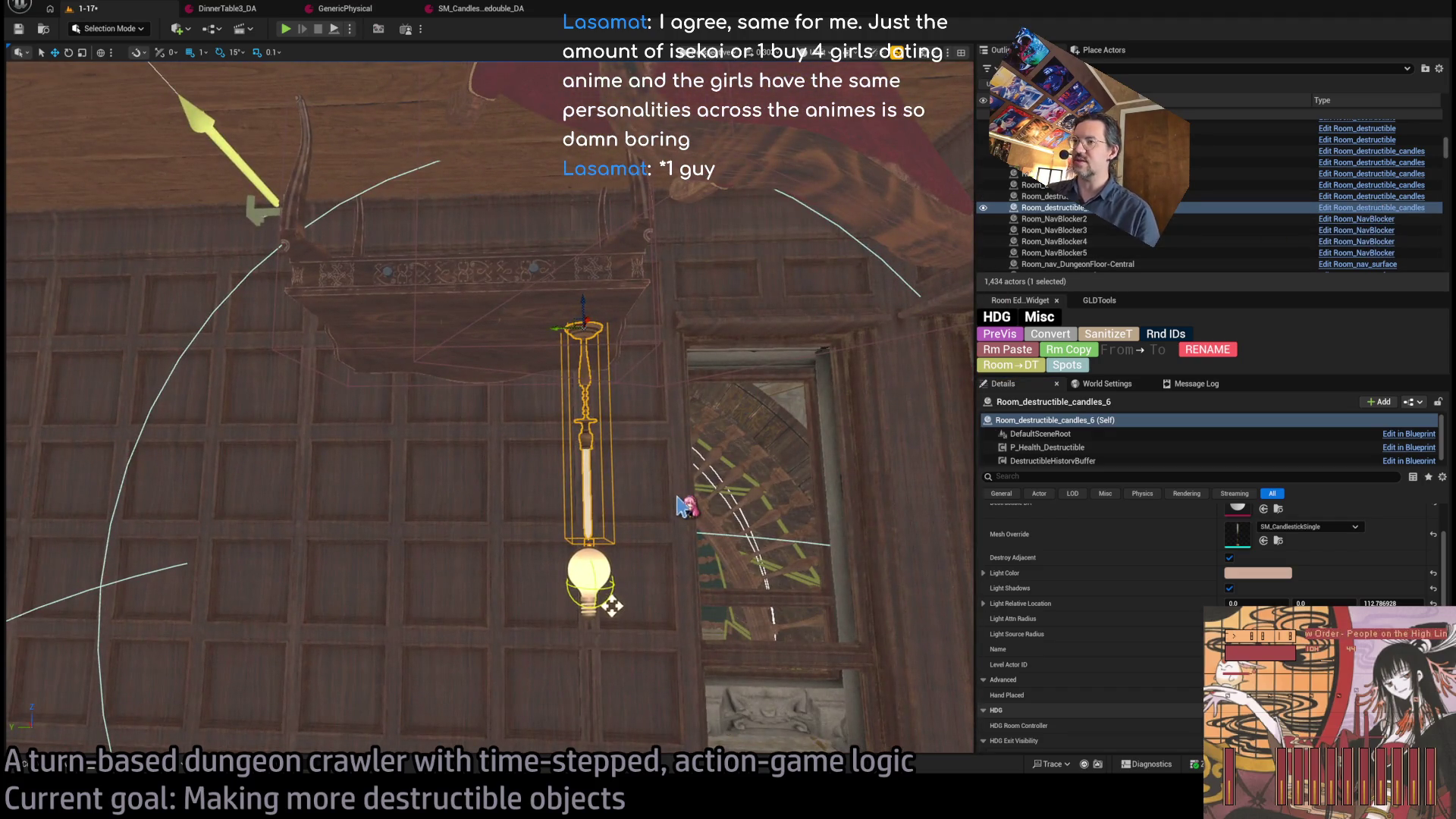
scroll(414, 668, "up", 1)
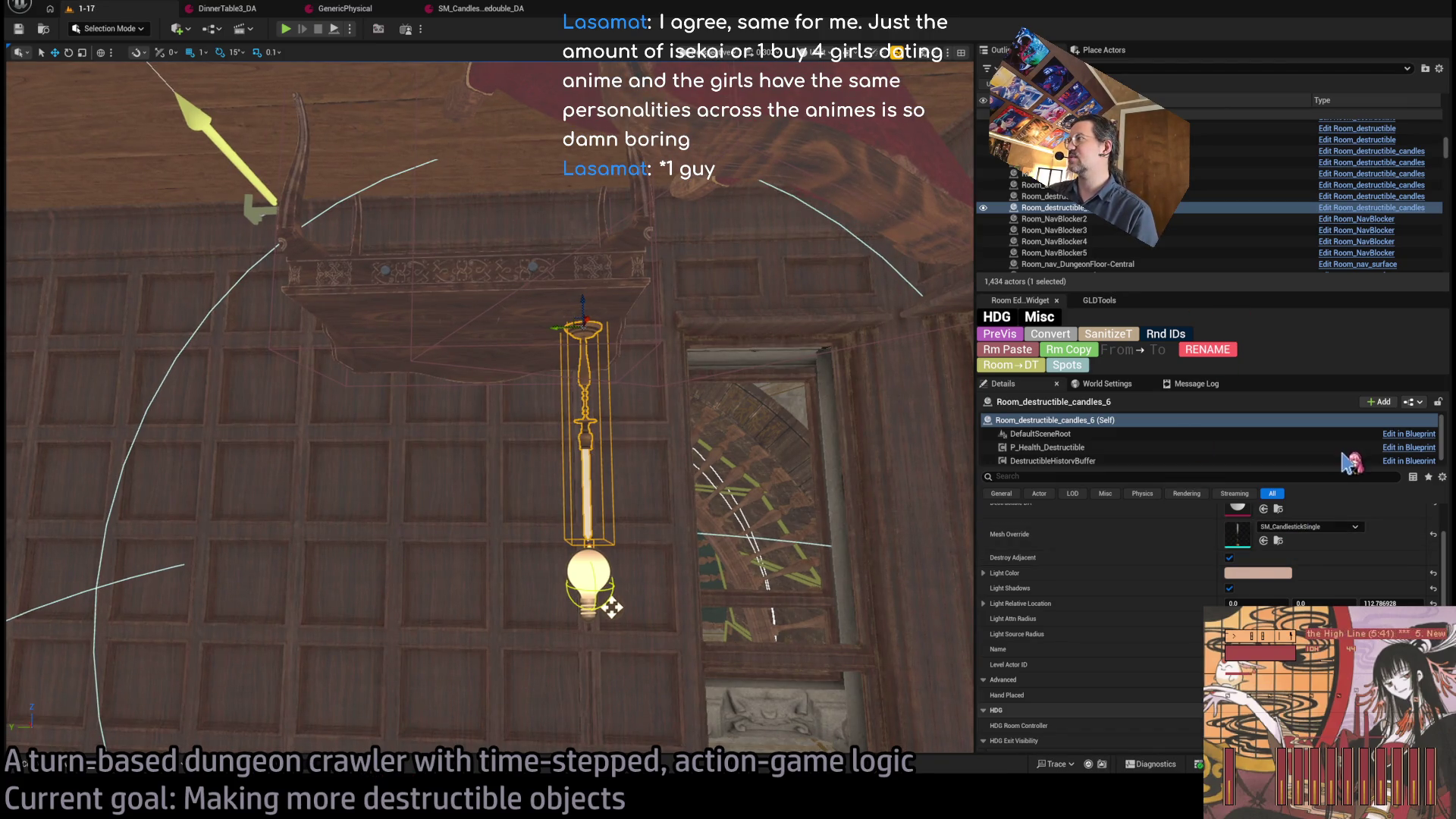
- Assign SM_MansionLamp from the Content Drawer as the fixture's Mesh Override
key("ctrl+space")
left_click(529, 534)
key("ctrl+space")
left_click(1264, 540)
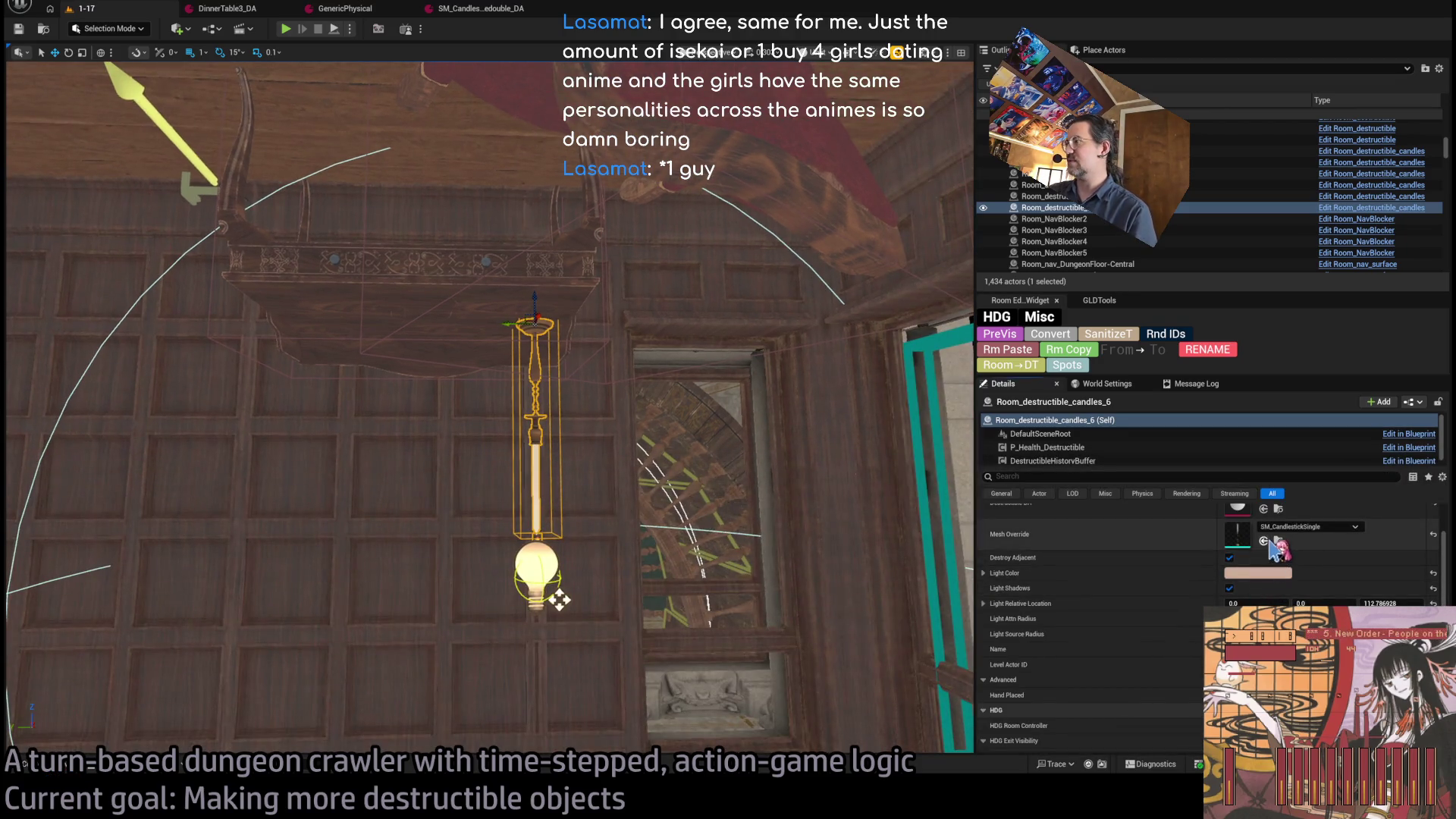
scroll(1061, 569, "up", 3)
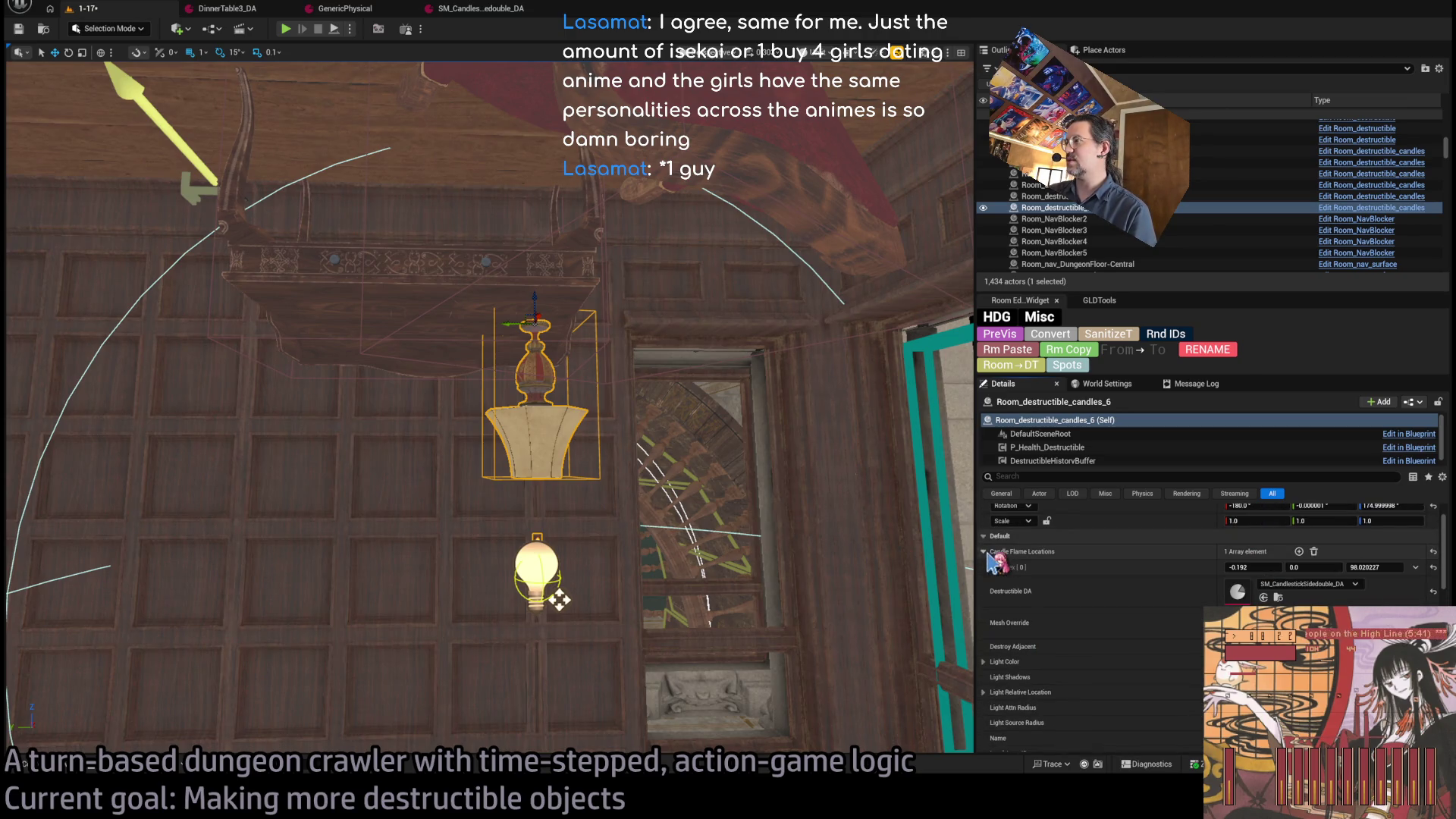
- Raise the lamp's Light Relative Location Z into the shade and switch the viewport to Lit mode
scroll(1217, 593, "down", 2)
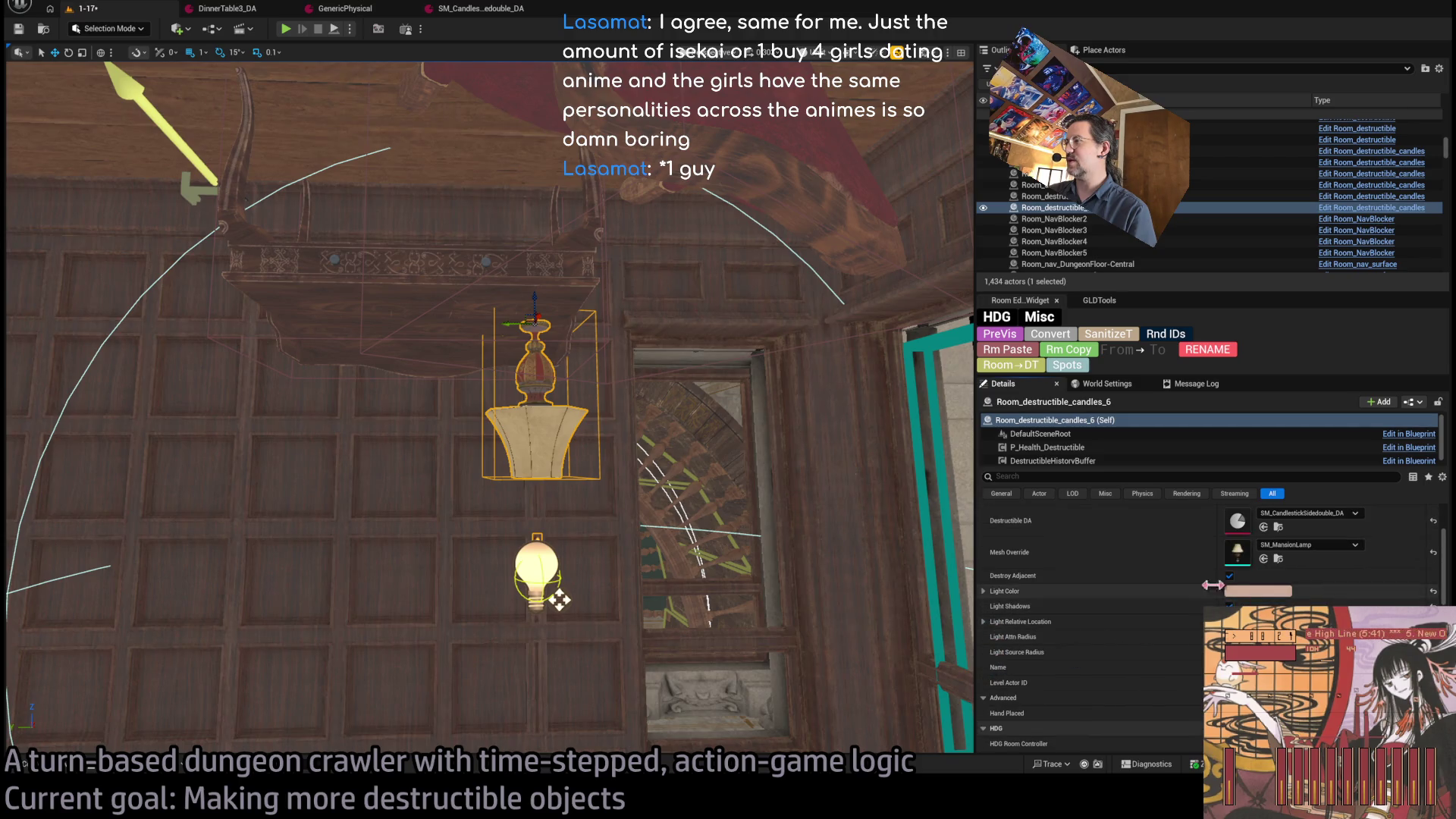
left_click_drag(1289, 621, 1334, 621)
left_click_drag(559, 512, 557, 485)
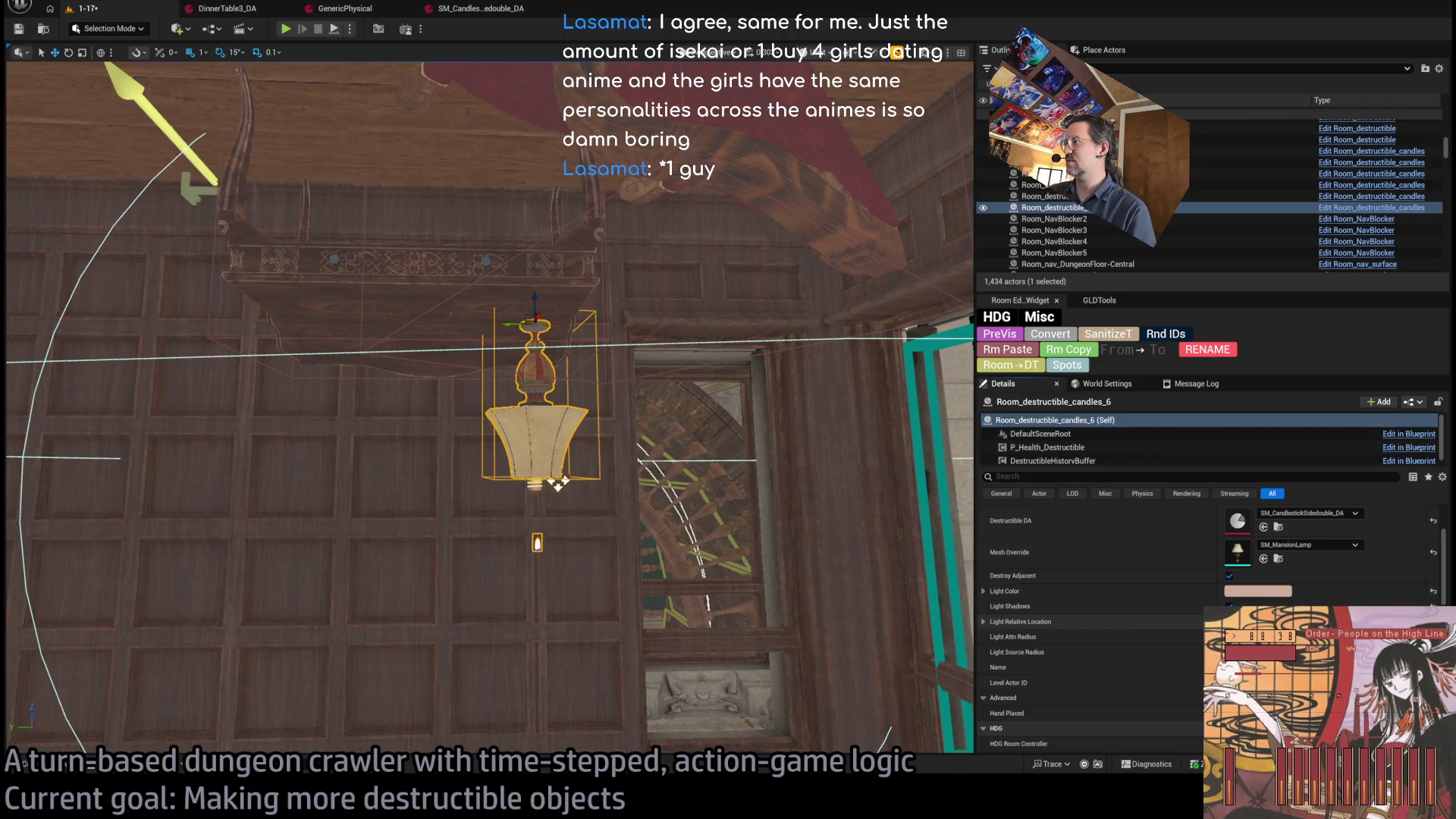
scroll(1131, 623, "down", 1)
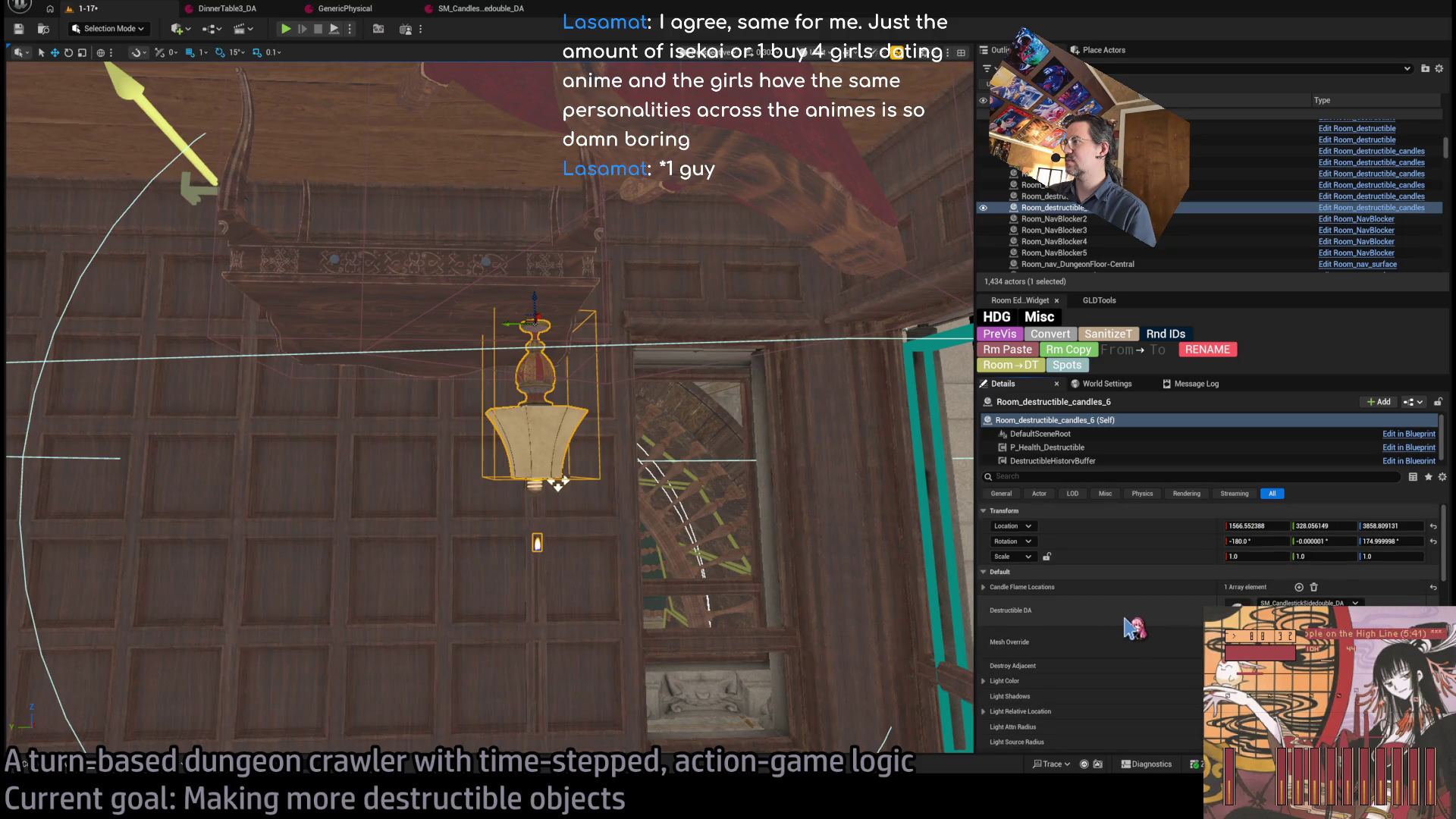
scroll(1134, 626, "down", 3)
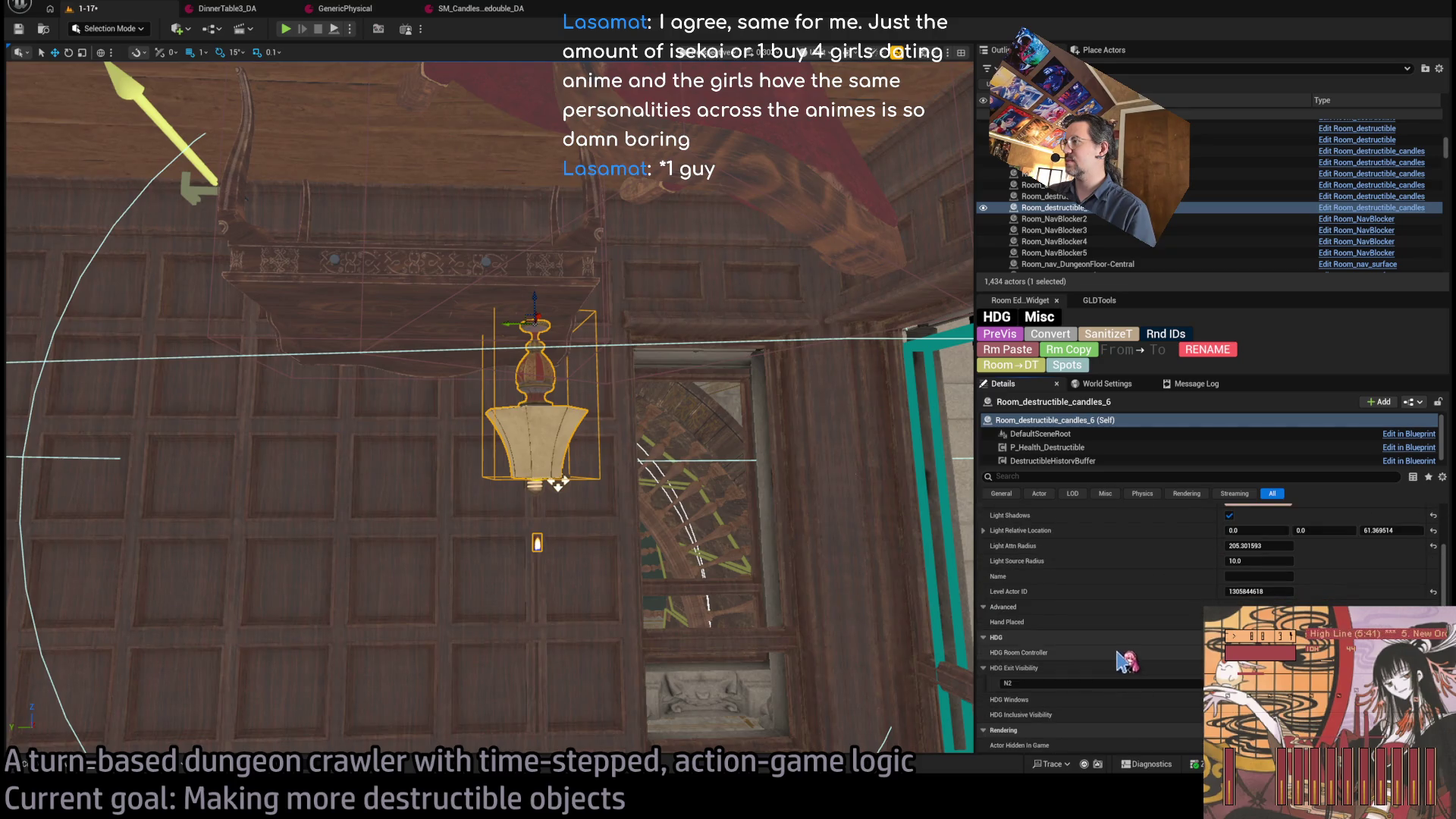
scroll(1140, 624, "up", 2)
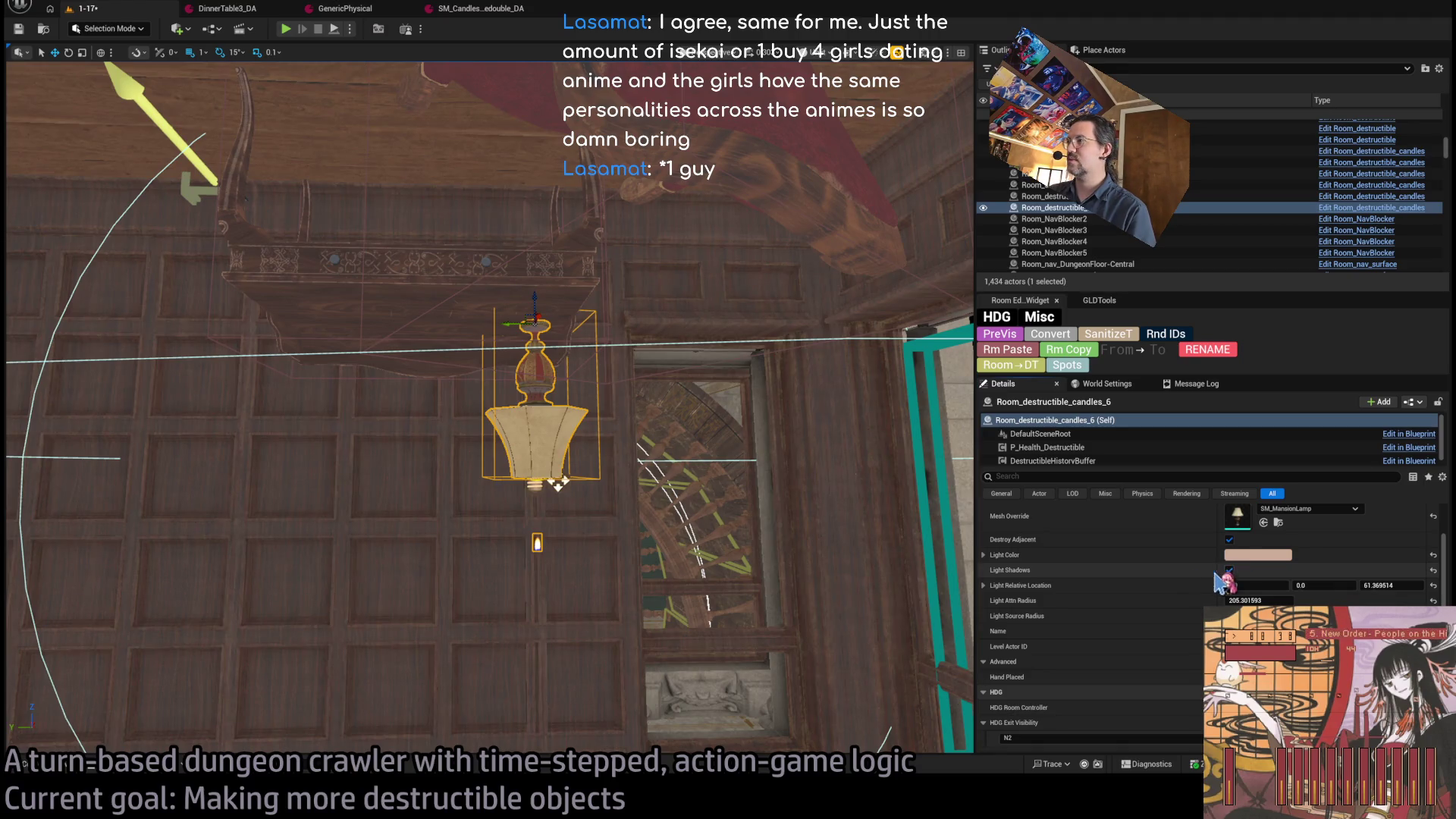
scroll(1198, 586, "up", 2)
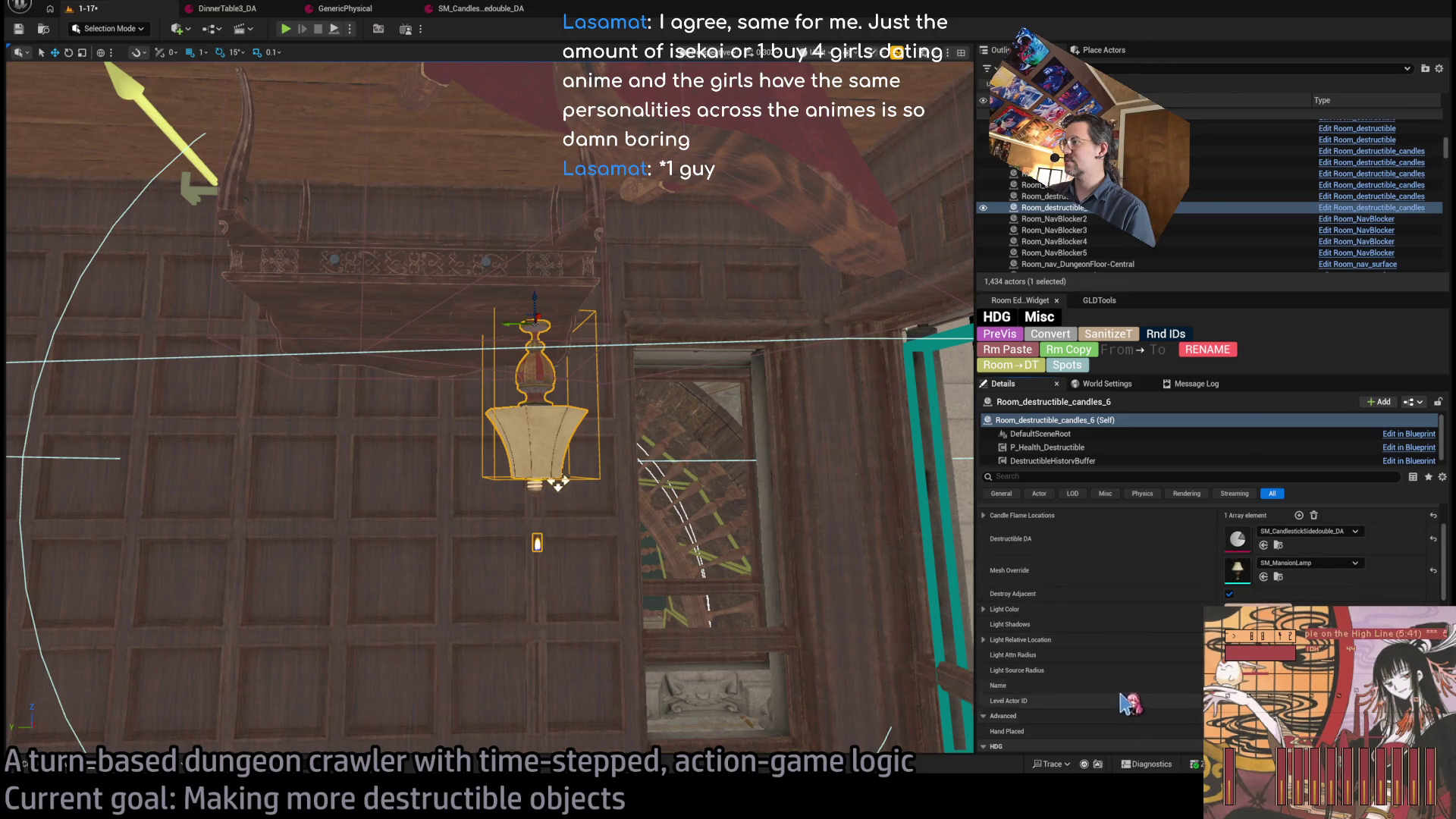
key("alt+4")
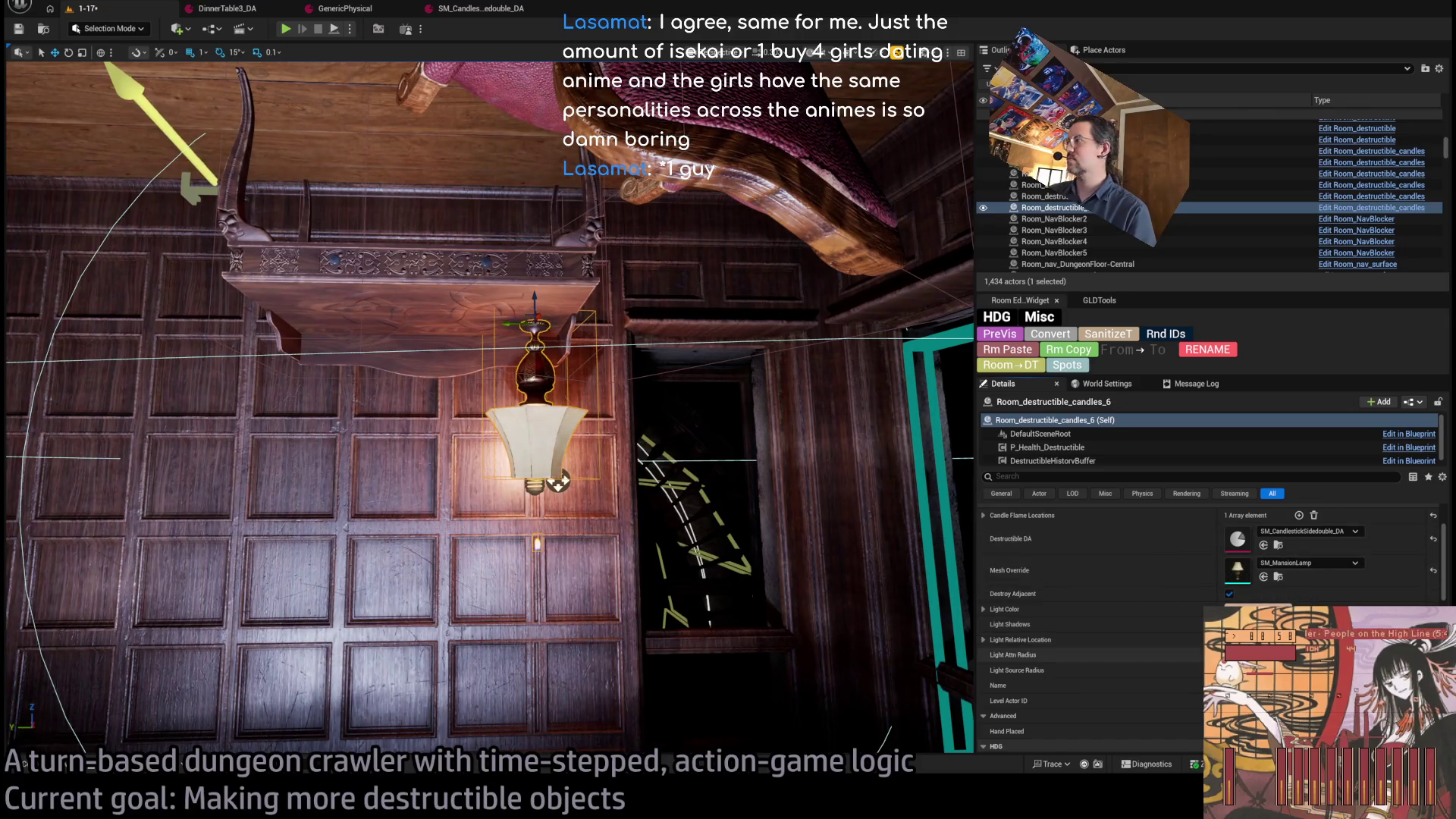
- Fine-tune the light's position beneath the shade, then browse the Room_destructible blueprint for Light_shadows
mouse_move(559, 481)
left_mouse_down()
mouse_move(559, 721)
mouse_move(558, 379)
mouse_move(530, 159)
mouse_move(559, 562)
mouse_move(562, 451)
left_mouse_up()
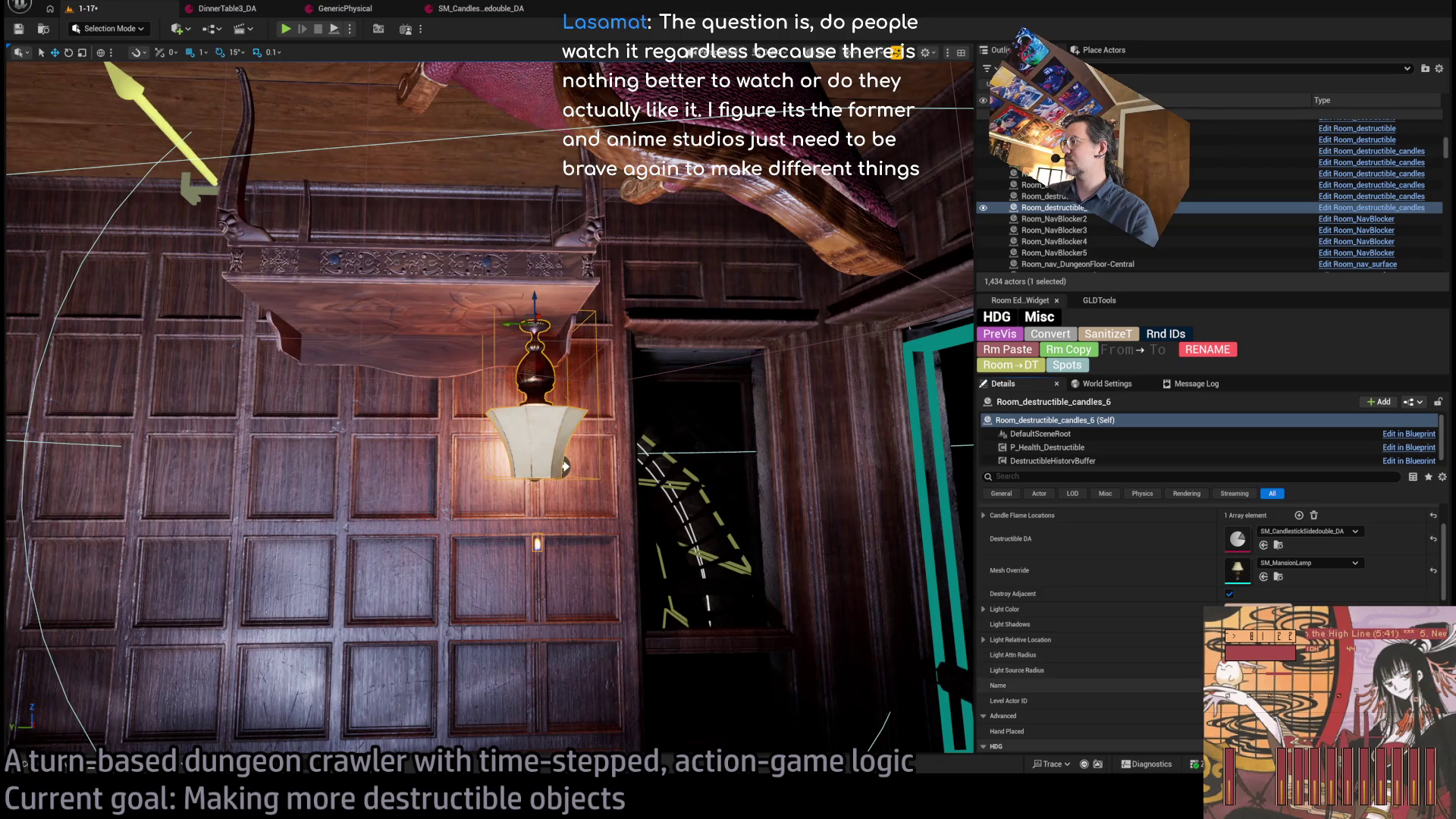
scroll(1114, 628, "up", 2)
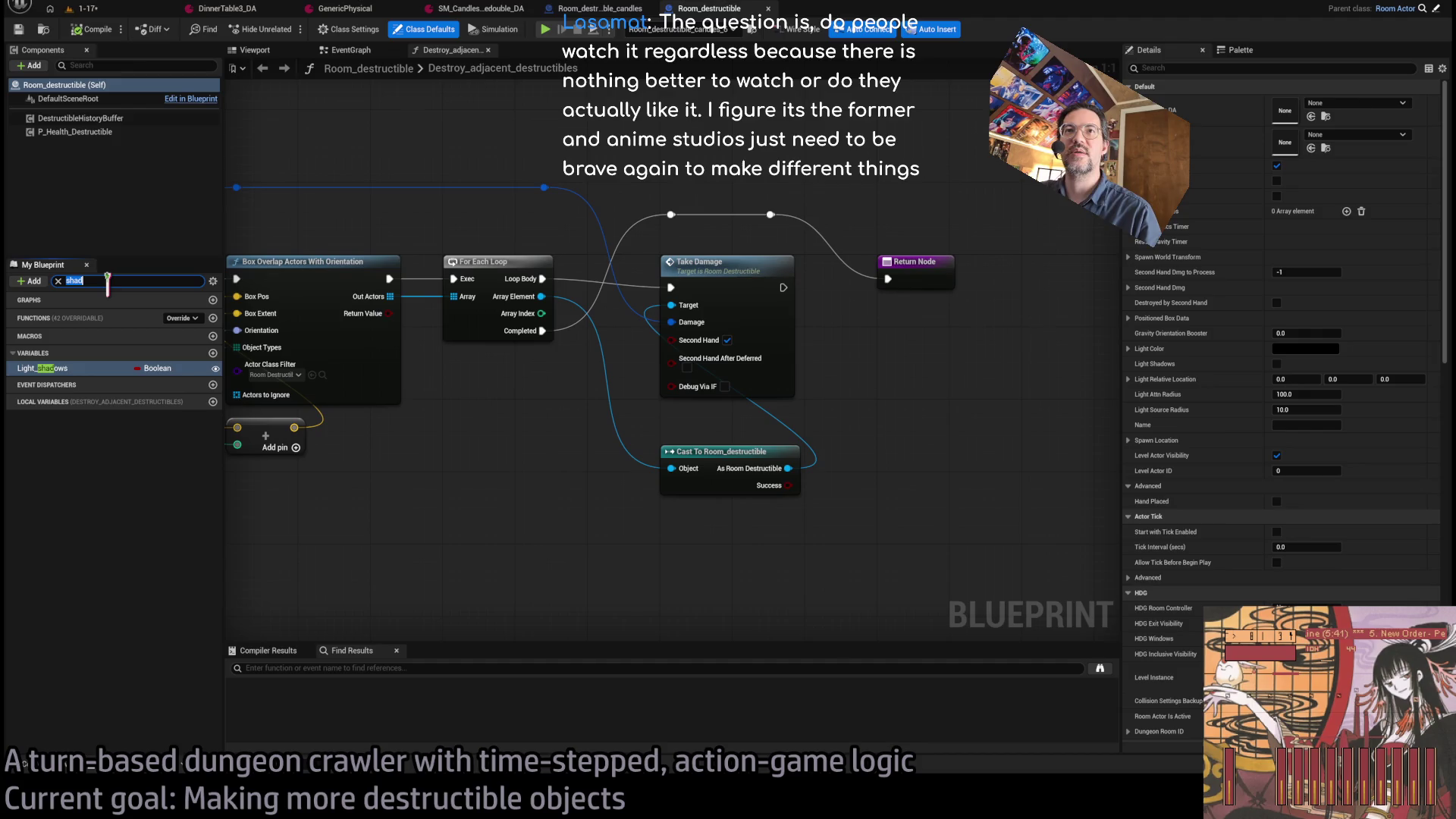
- Find references to Light_shadows and jump to its use in the Construction Script
left_click(76, 369)
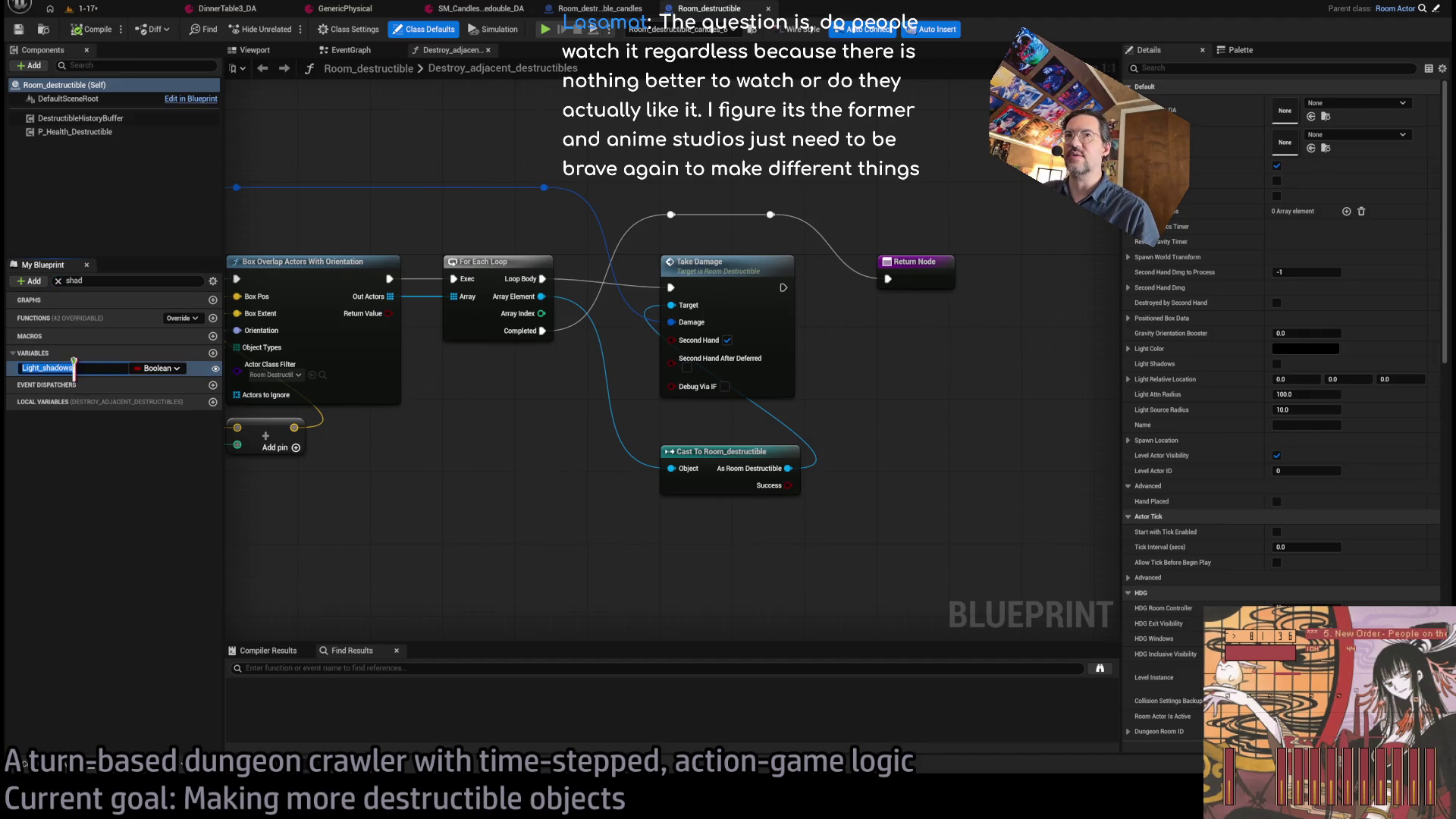
key("Return")
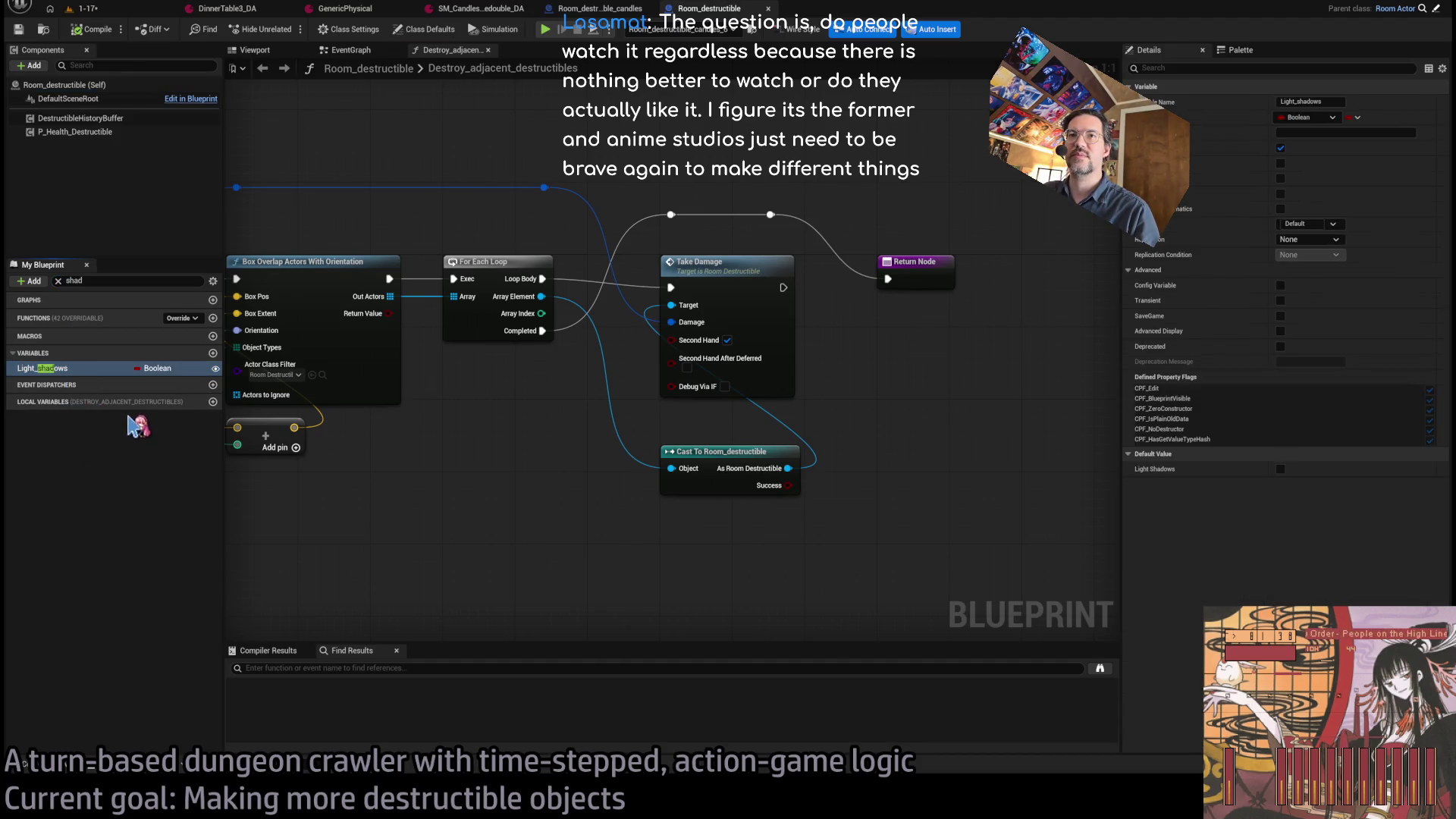
key("shift+alt+f")
double_click(289, 698)
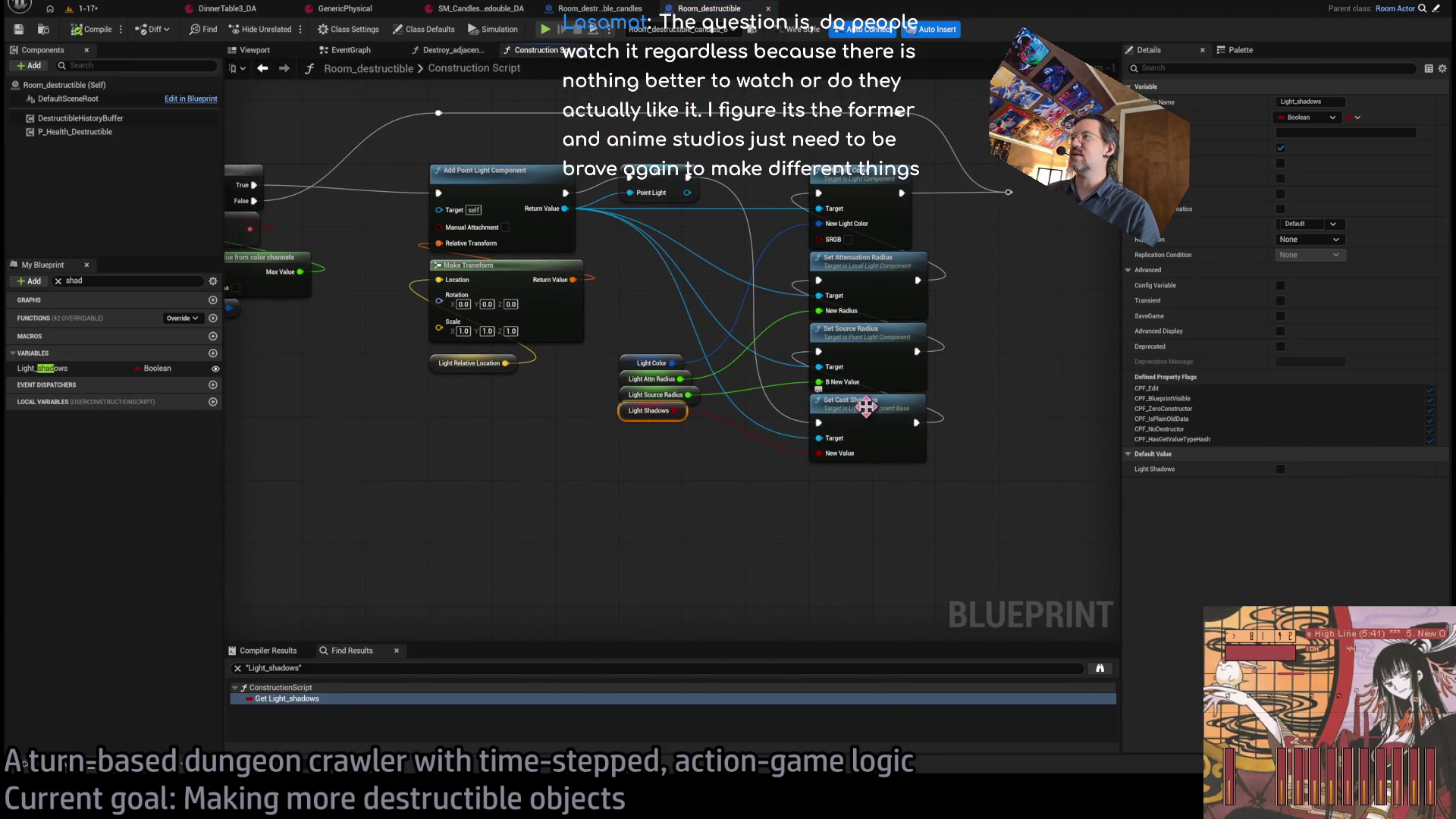
- Pan across the construction graph's cast-shadows wiring, then close the Room_destructible blueprint
key("Home")
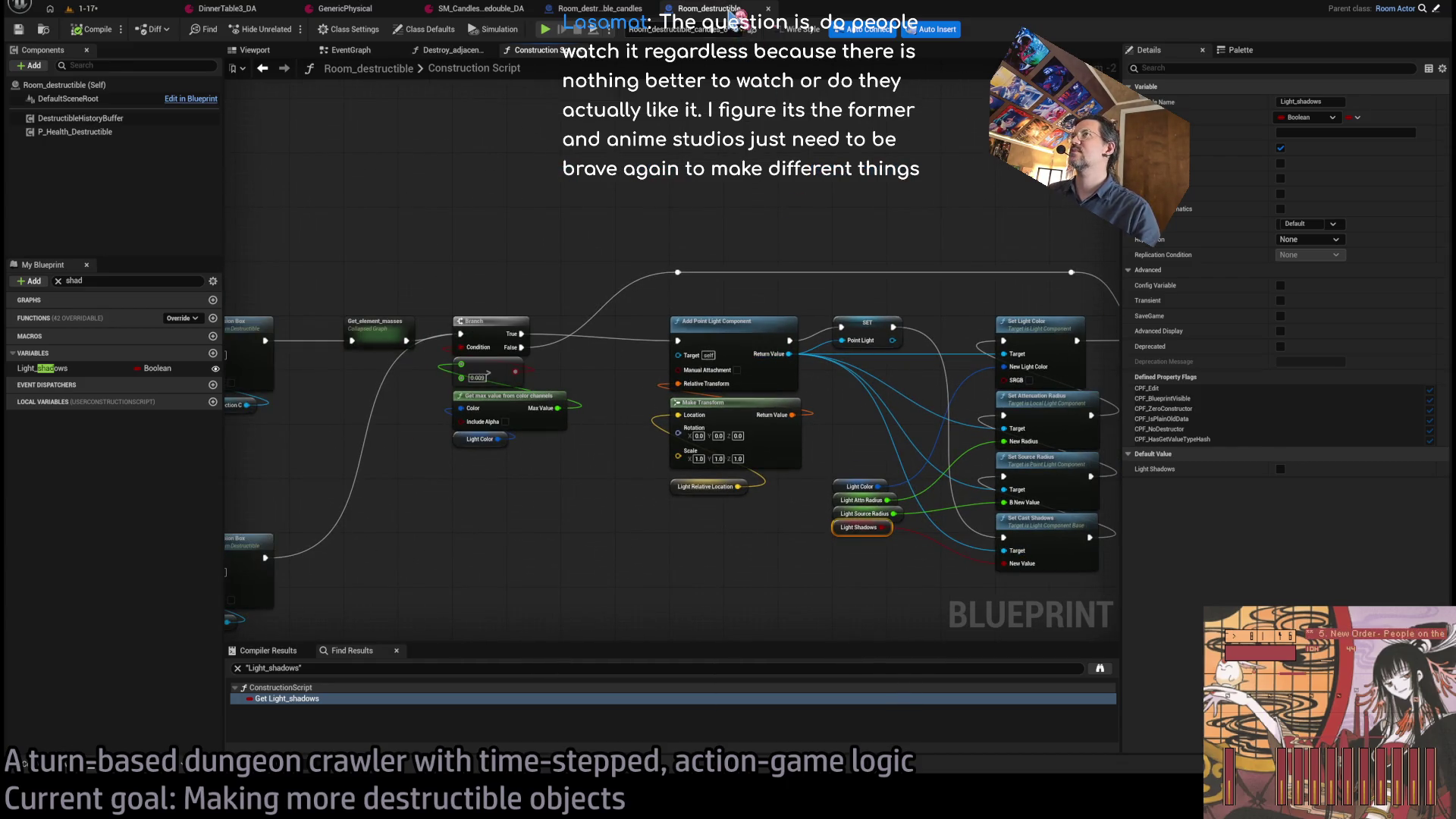
left_click_drag(919, 300, 809, 286)
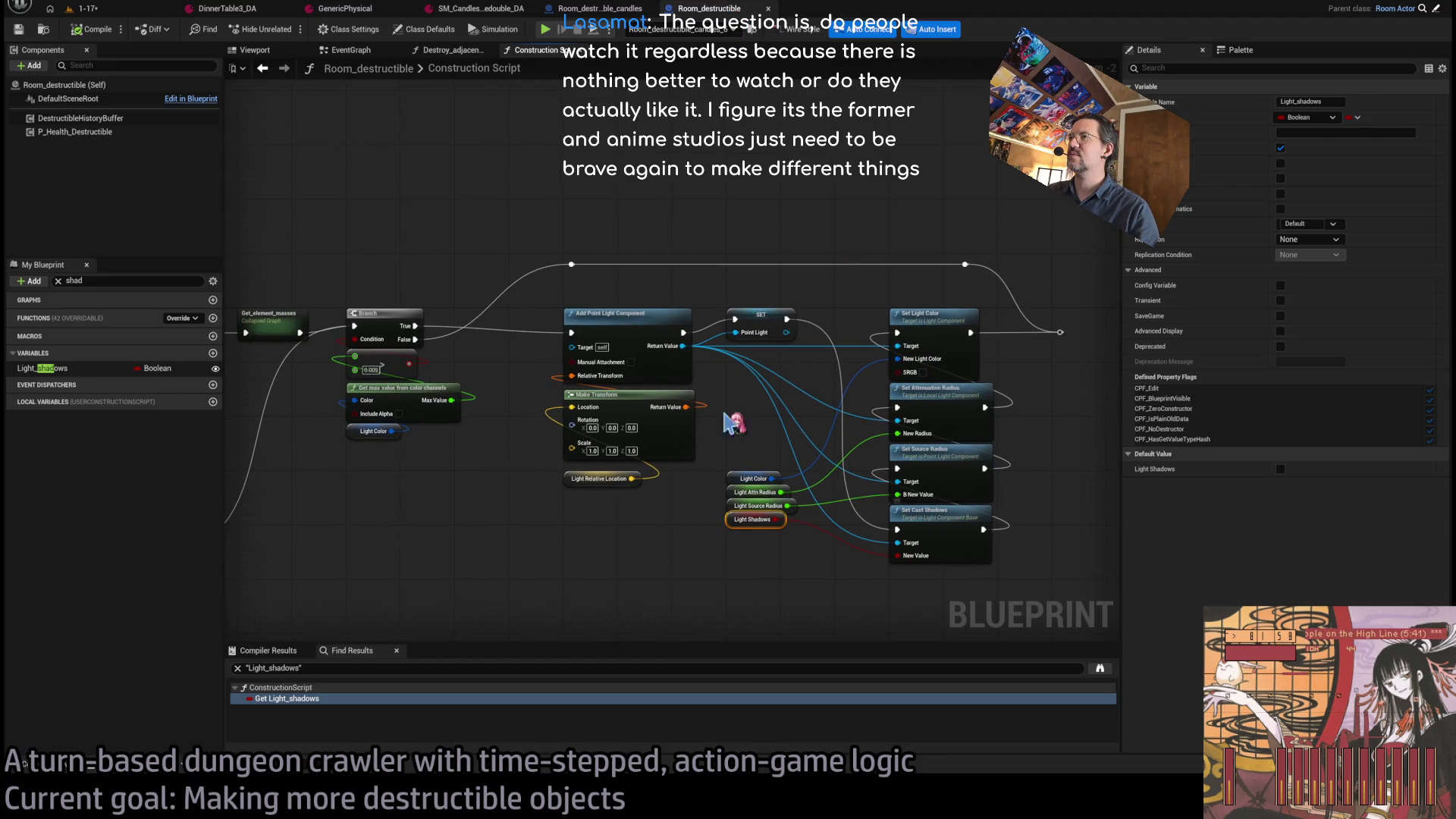
left_click_drag(627, 320, 864, 332)
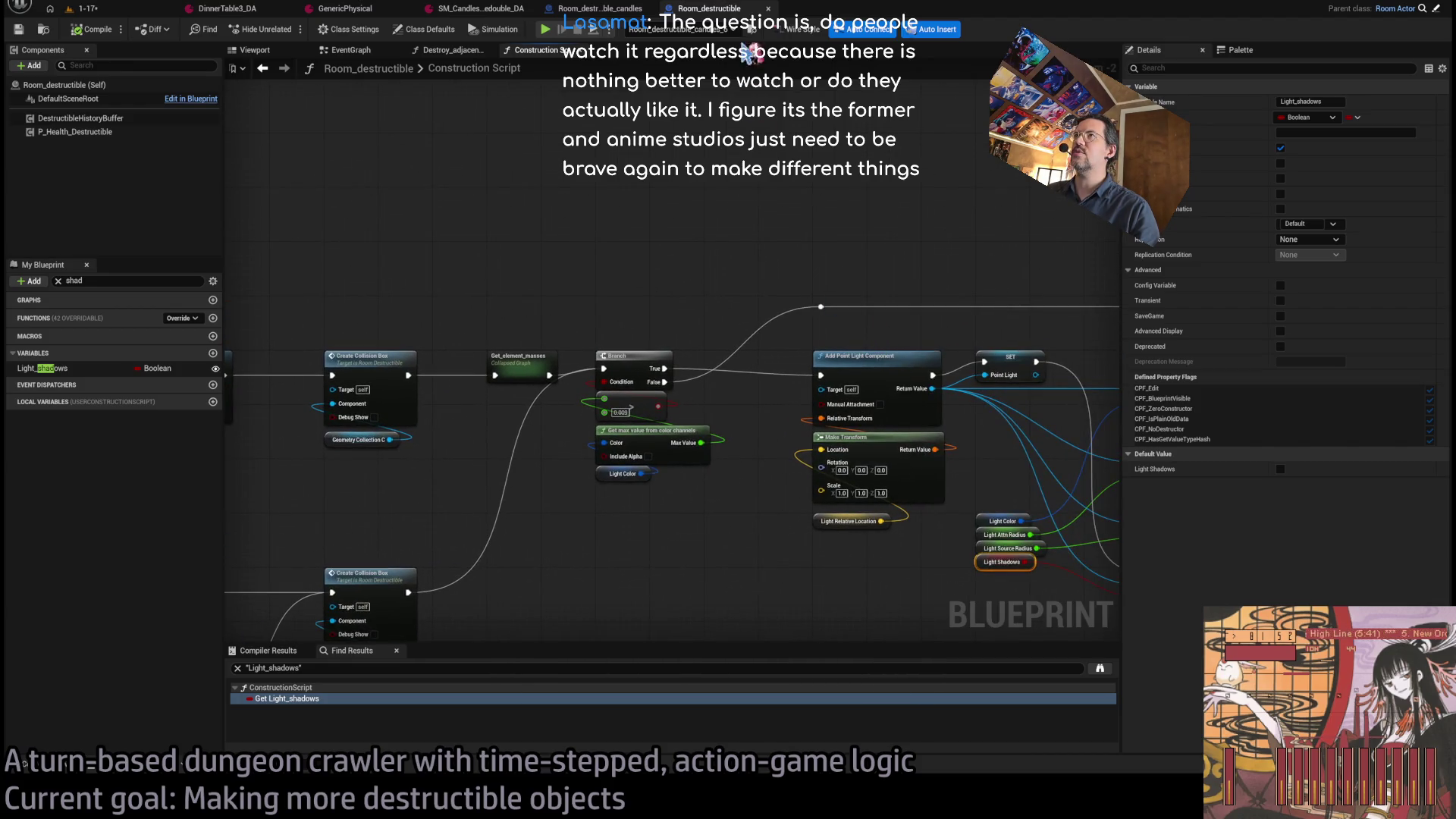
left_click(768, 8)
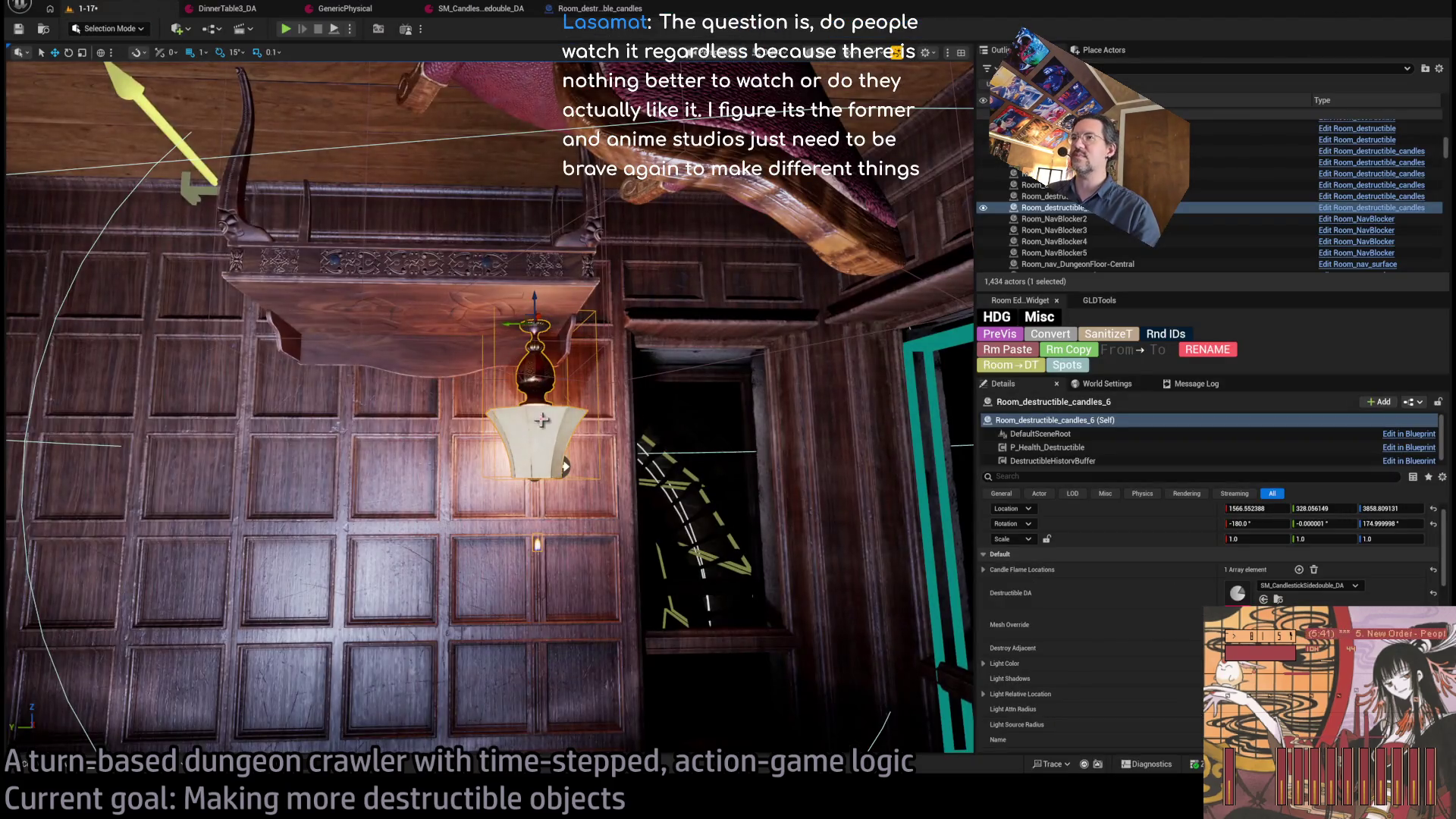
- Delete the hanging mansion lamp under WoodenStudyTable_DA, then undo a stray duplicate of the table
key("Delete")
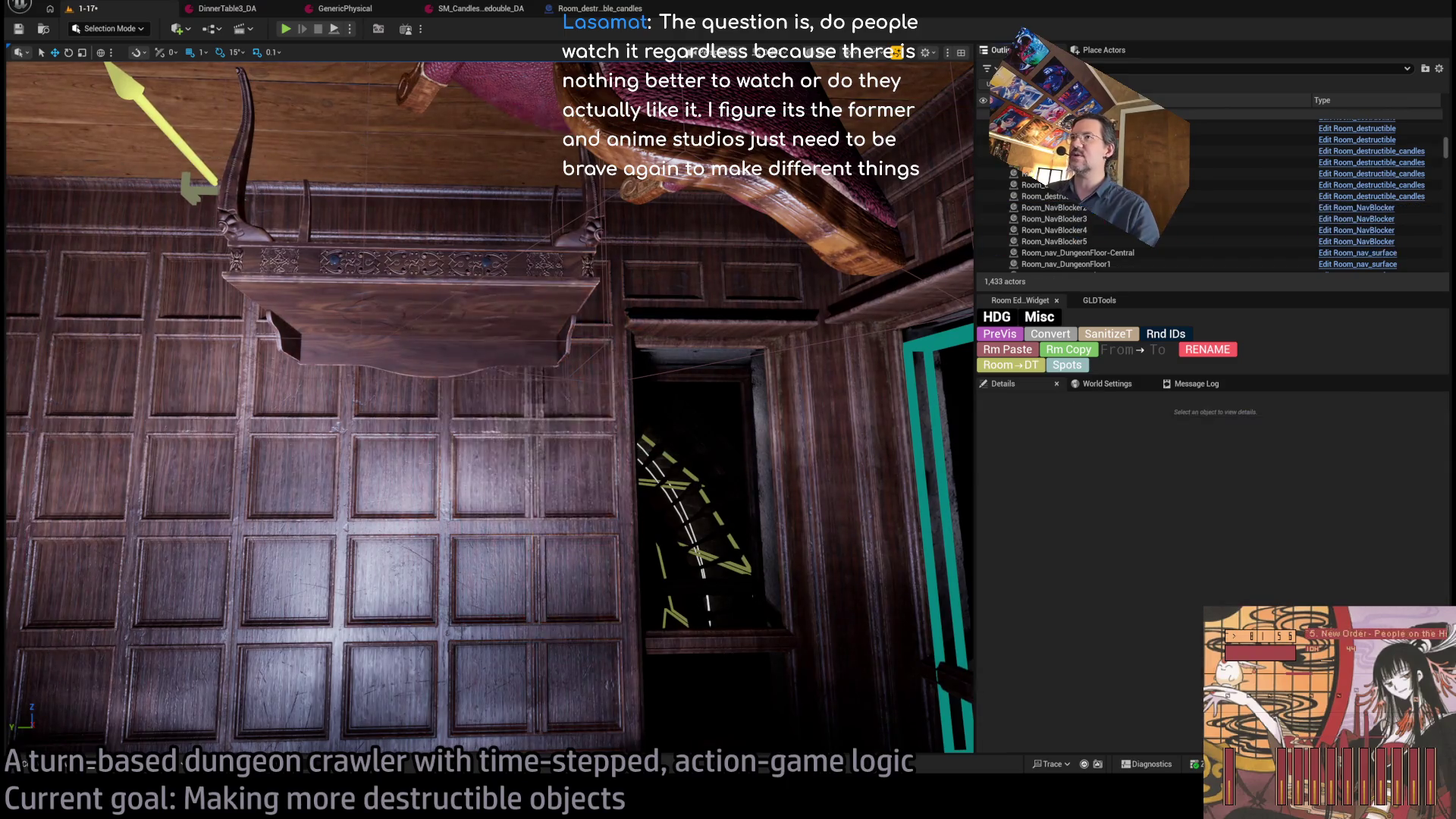
left_click(452, 274)
left_click_drag(426, 118, 423, 307)
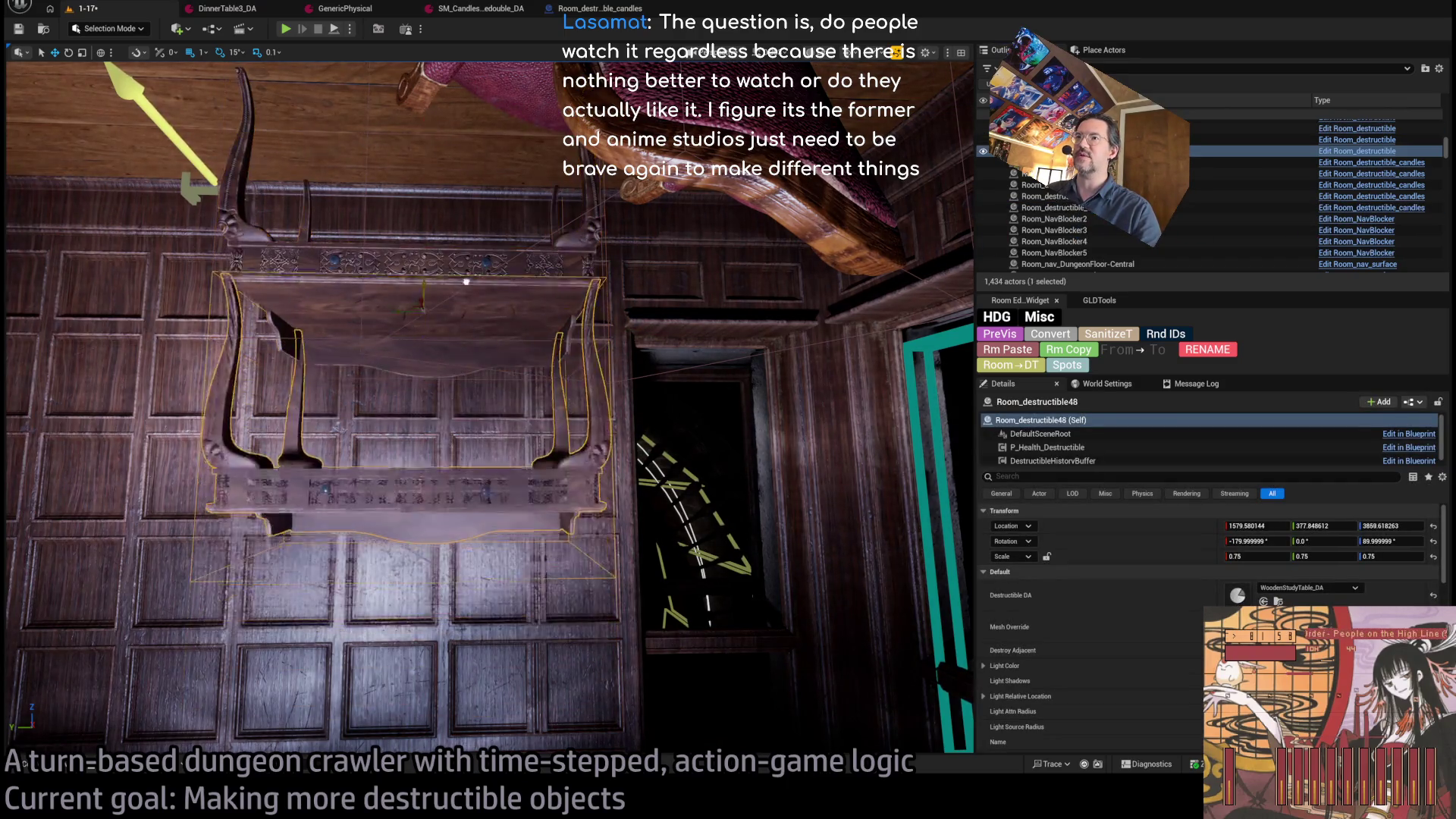
scroll(1180, 504, "down", 2)
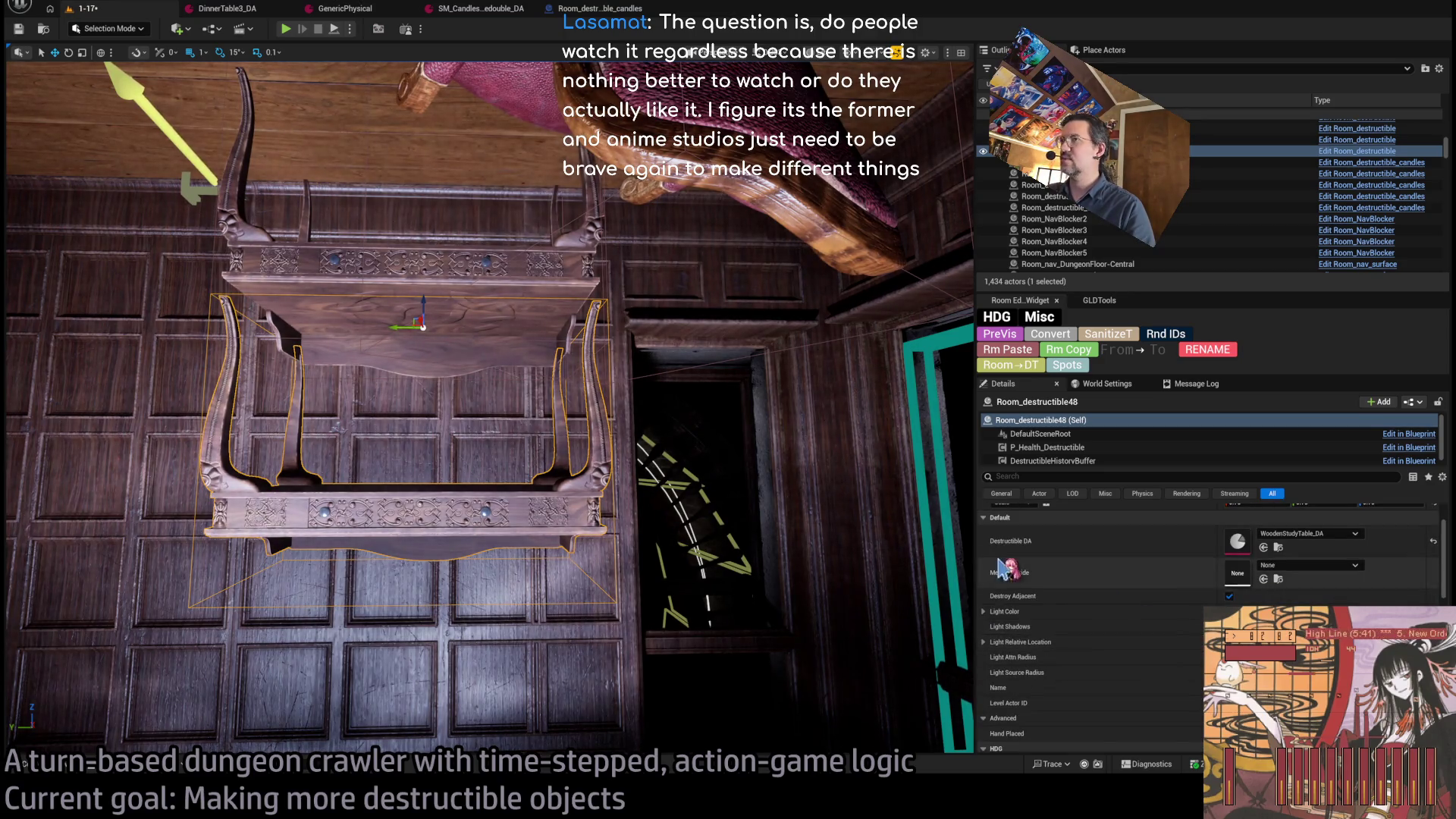
key("ctrl+z")
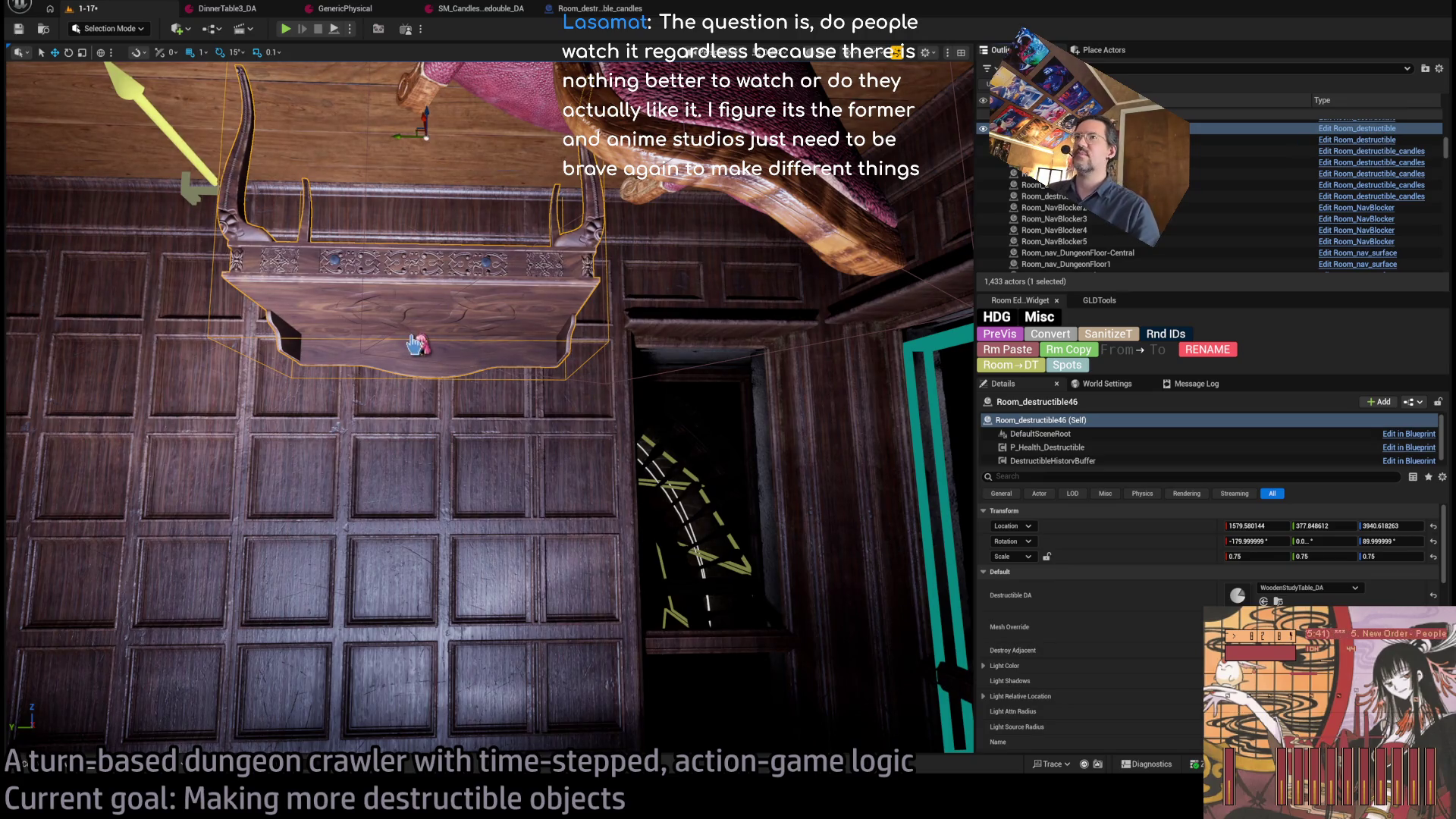